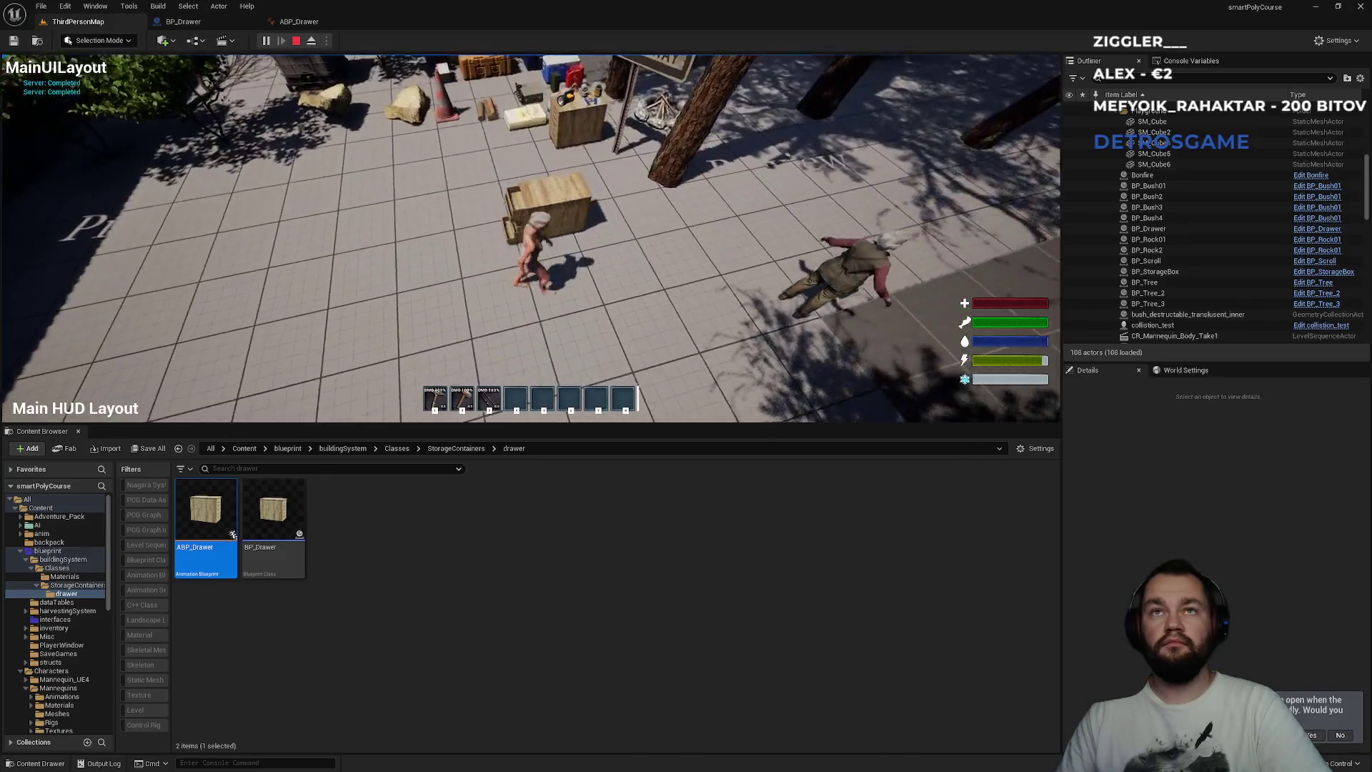
# - End the drawer play test and bring up ABP_Drawer's EventGraph with the BP_Drawer cast
pyautogui.press('w')
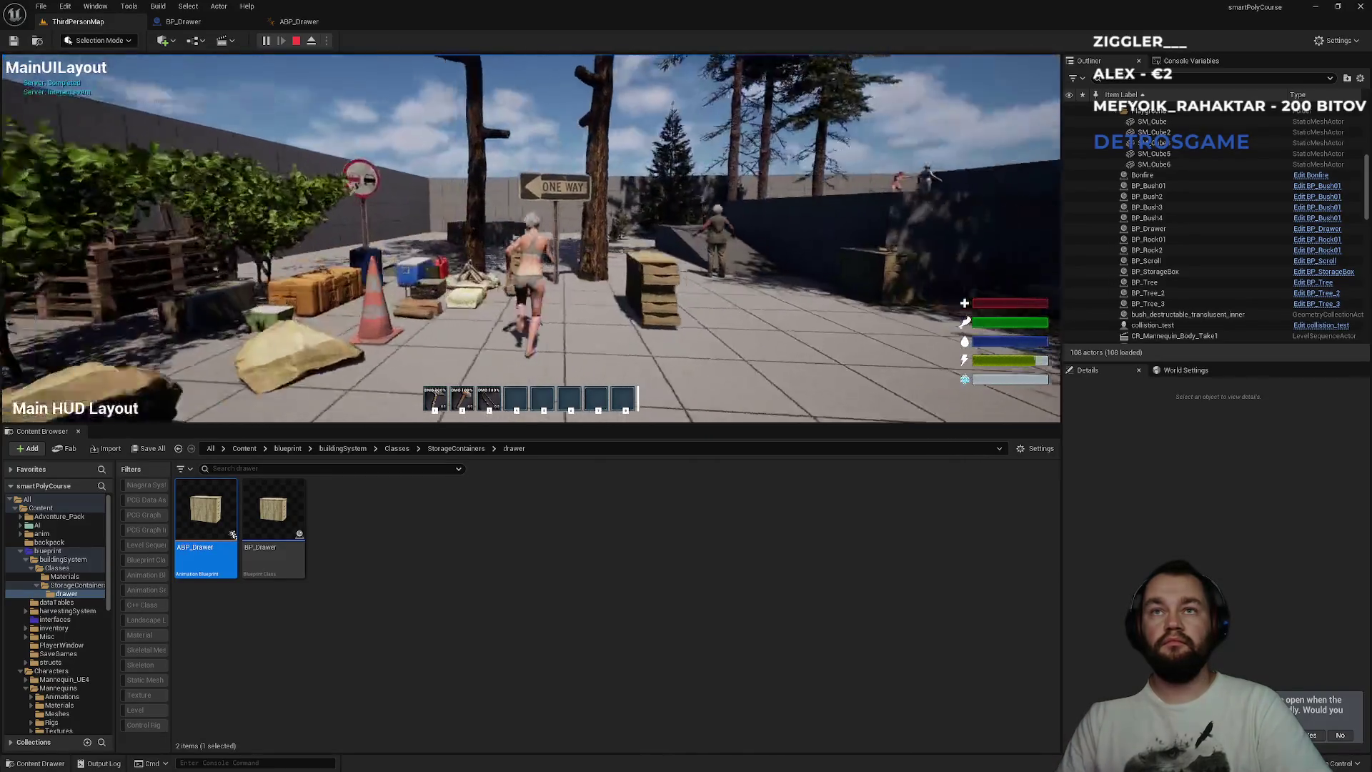
pyautogui.press('w')
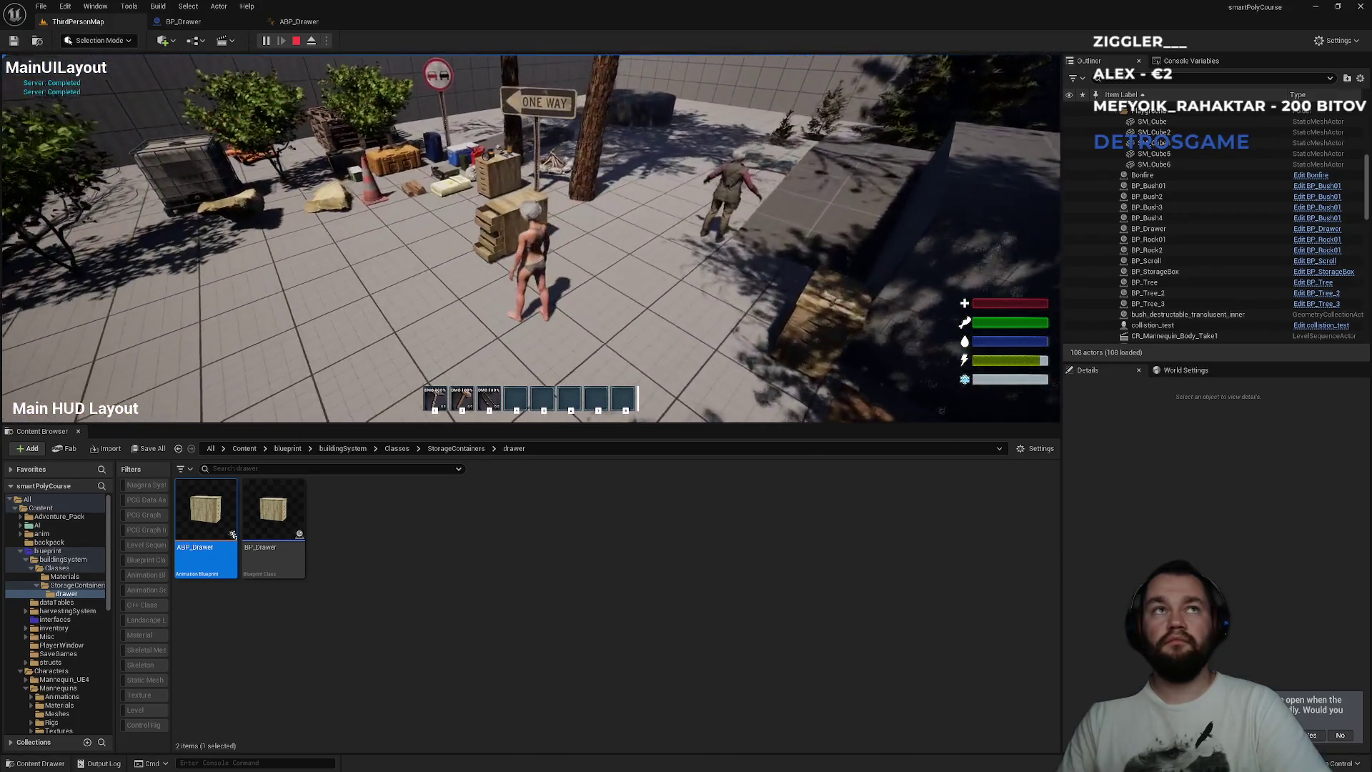
pyautogui.press('Escape')
pyautogui.click(301, 22)
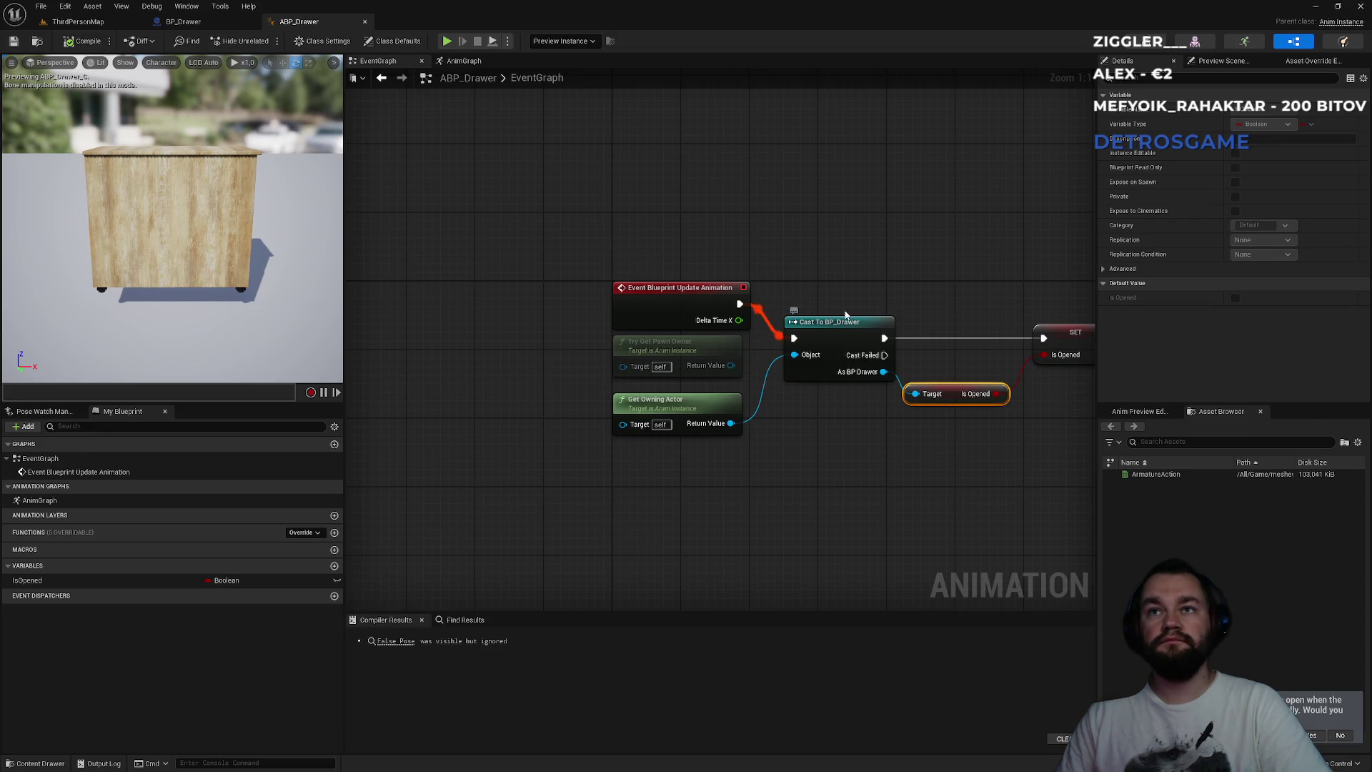
# - Review the SET Is Opened node, then view the AnimGraph's Blend Poses by bool setup
pyautogui.moveTo(833, 293); pyautogui.dragTo(593, 319)
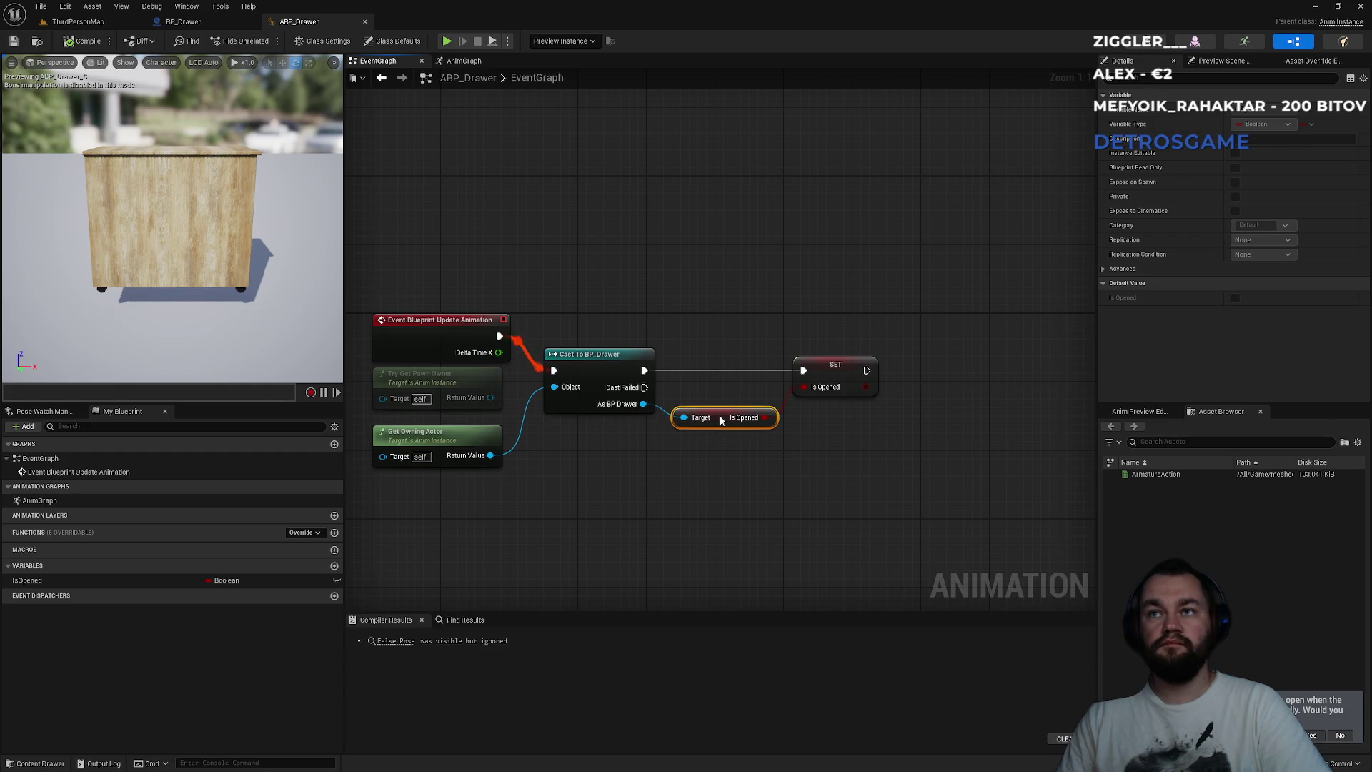
pyautogui.moveTo(824, 373); pyautogui.dragTo(833, 373)
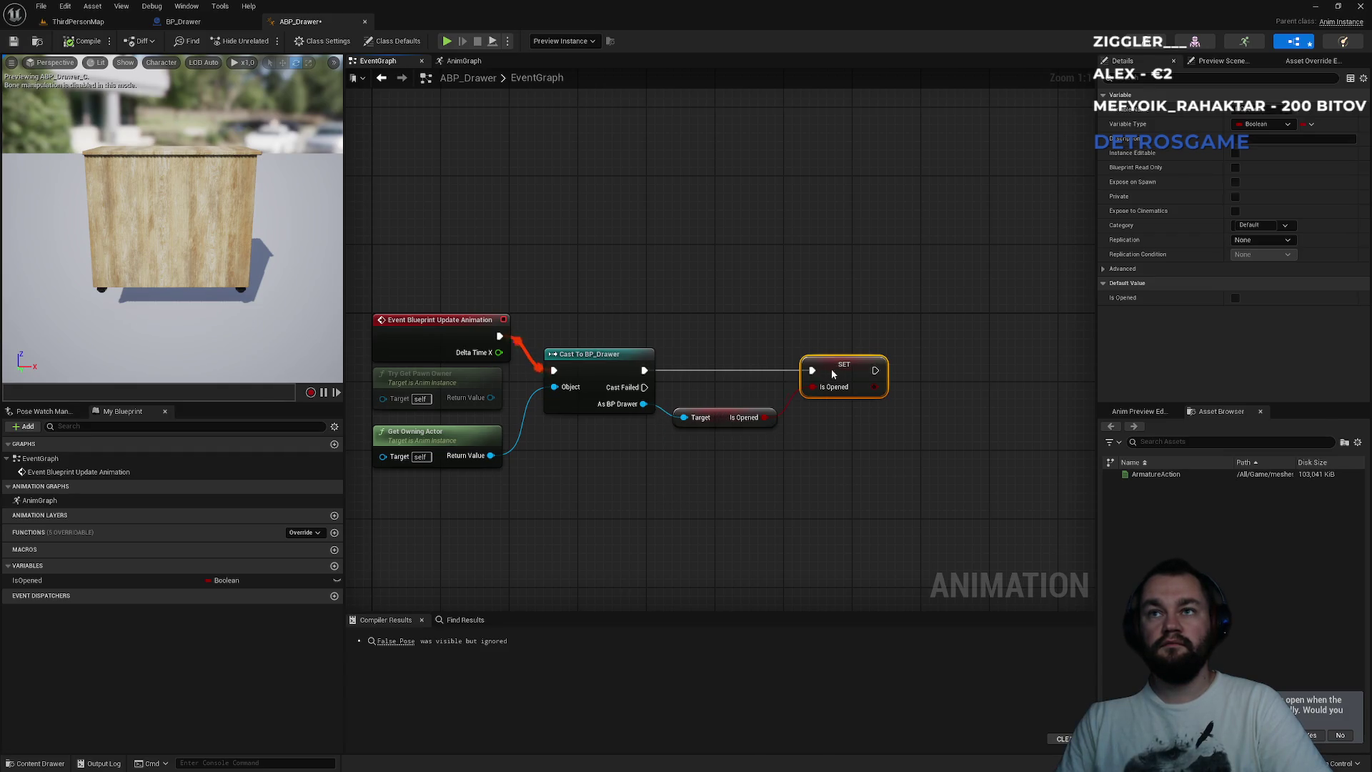
pyautogui.click(793, 342)
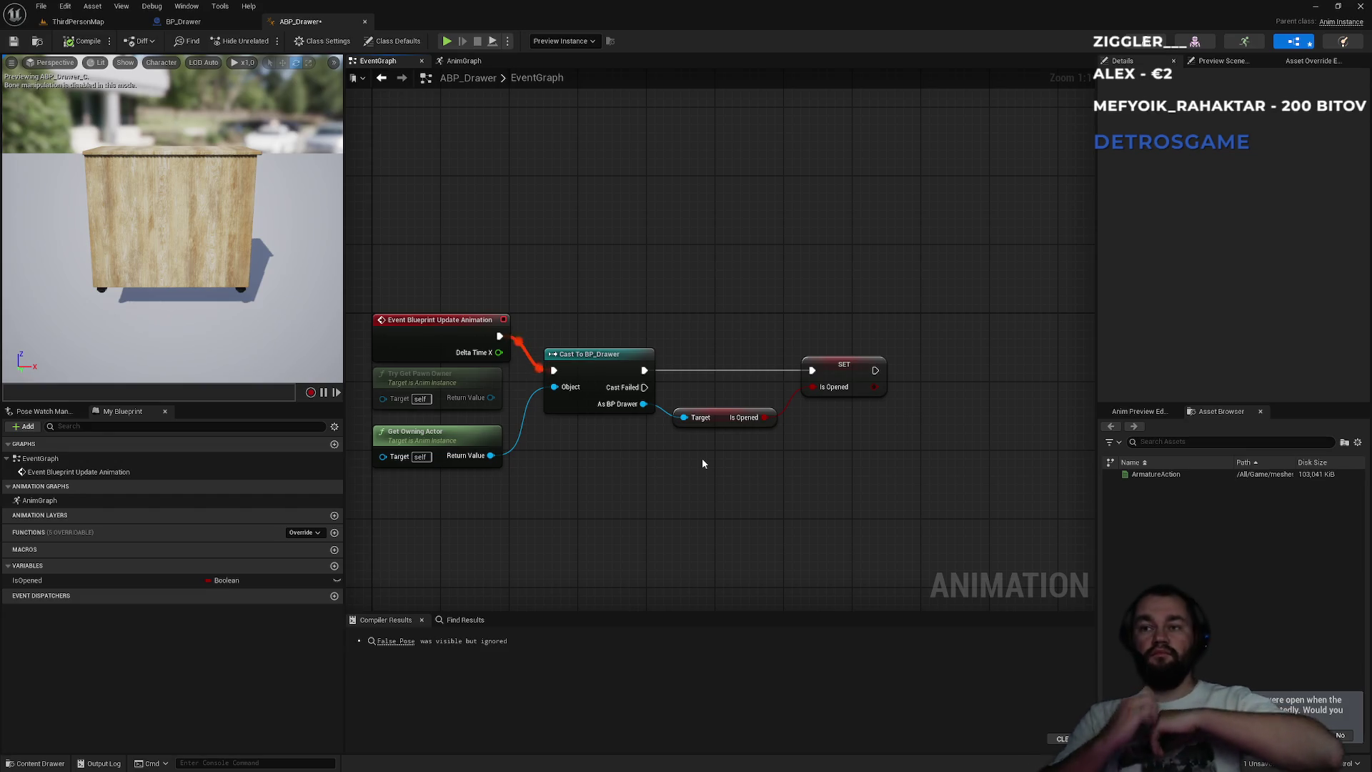
pyautogui.click(463, 61)
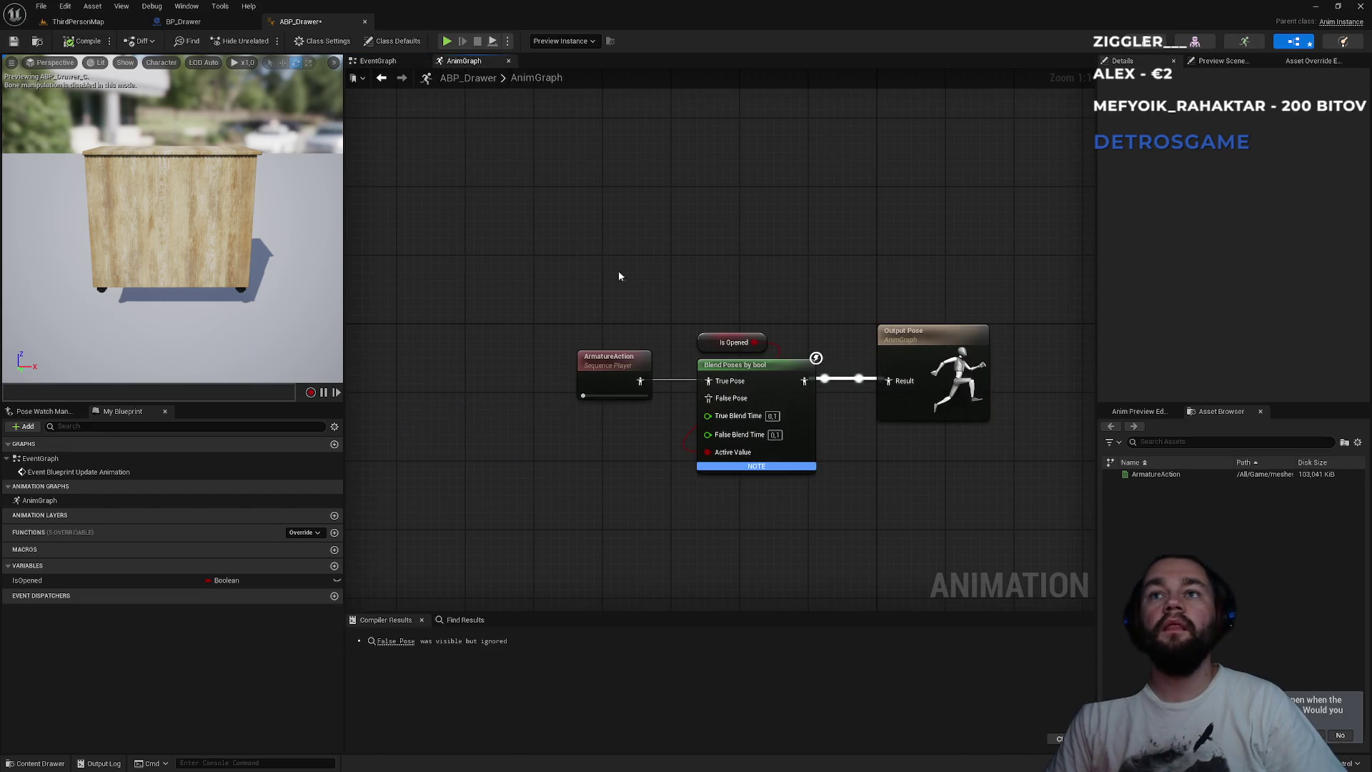
# - Add a state machine node named StateMachine and open it to its Entry node
pyautogui.rightClick(660, 478)
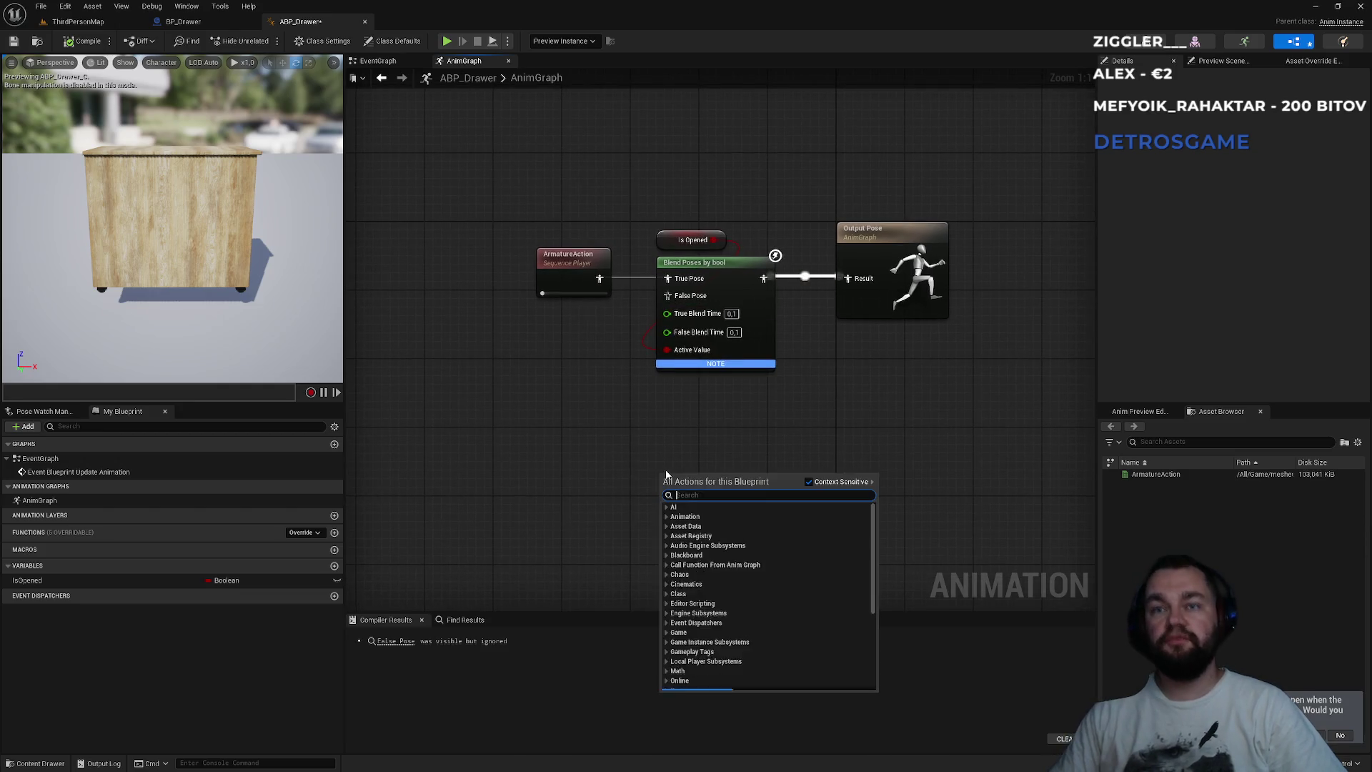
pyautogui.write('state mac')
pyautogui.press('Return')
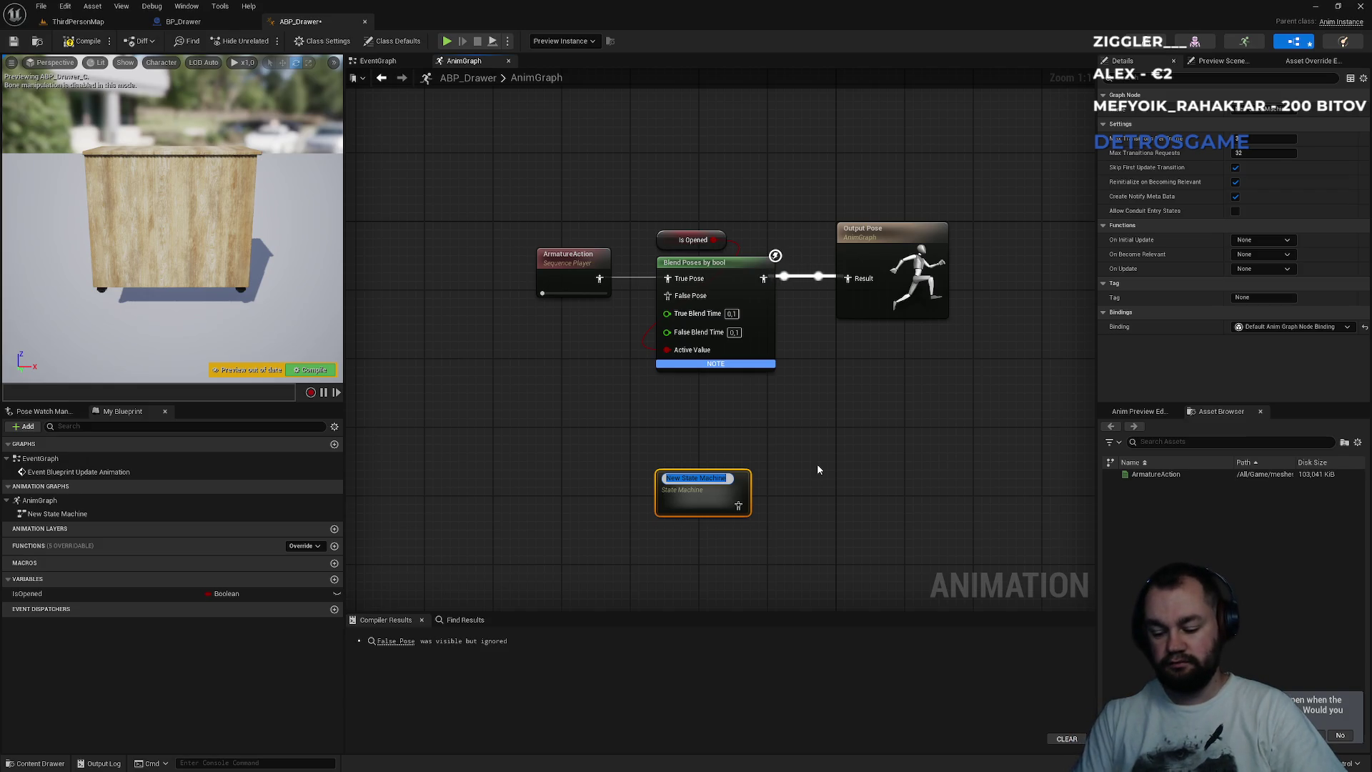
pyautogui.write('StateMachine')
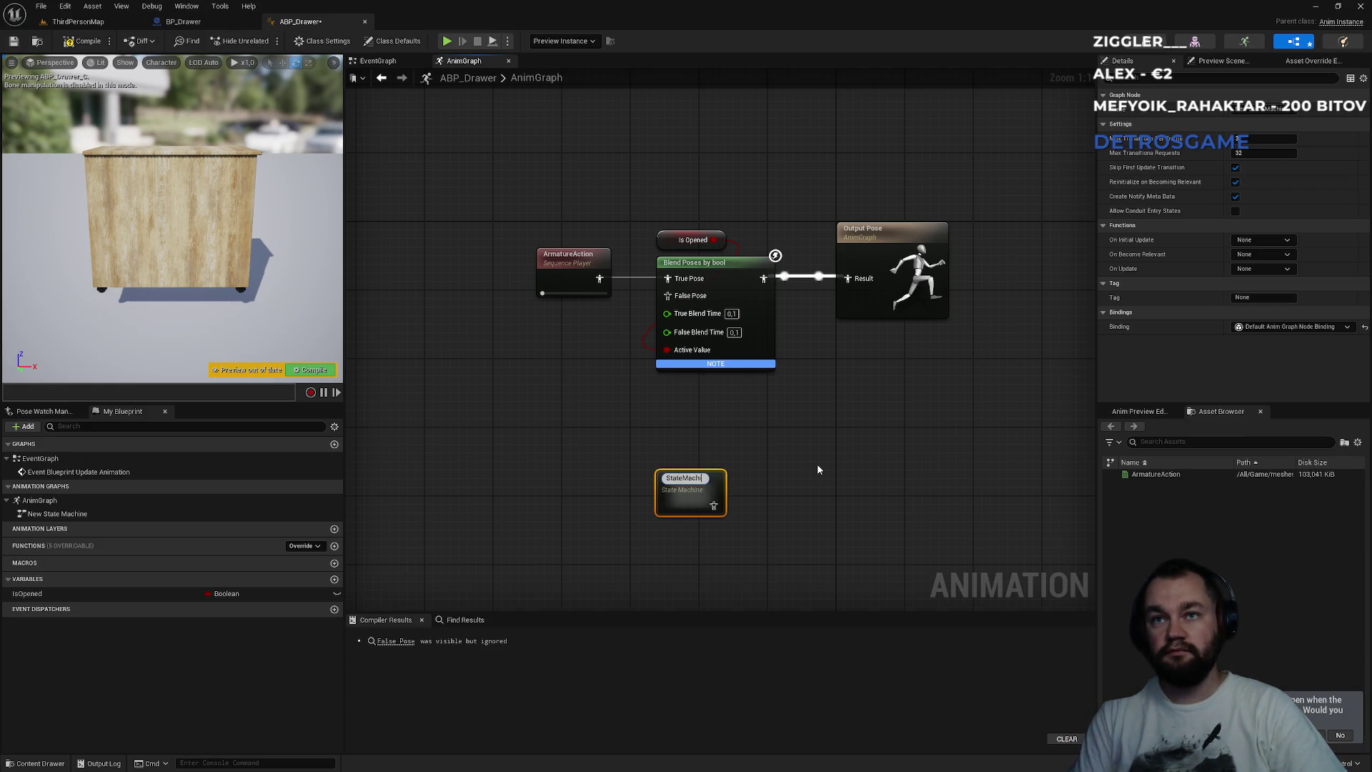
pyautogui.press('Return')
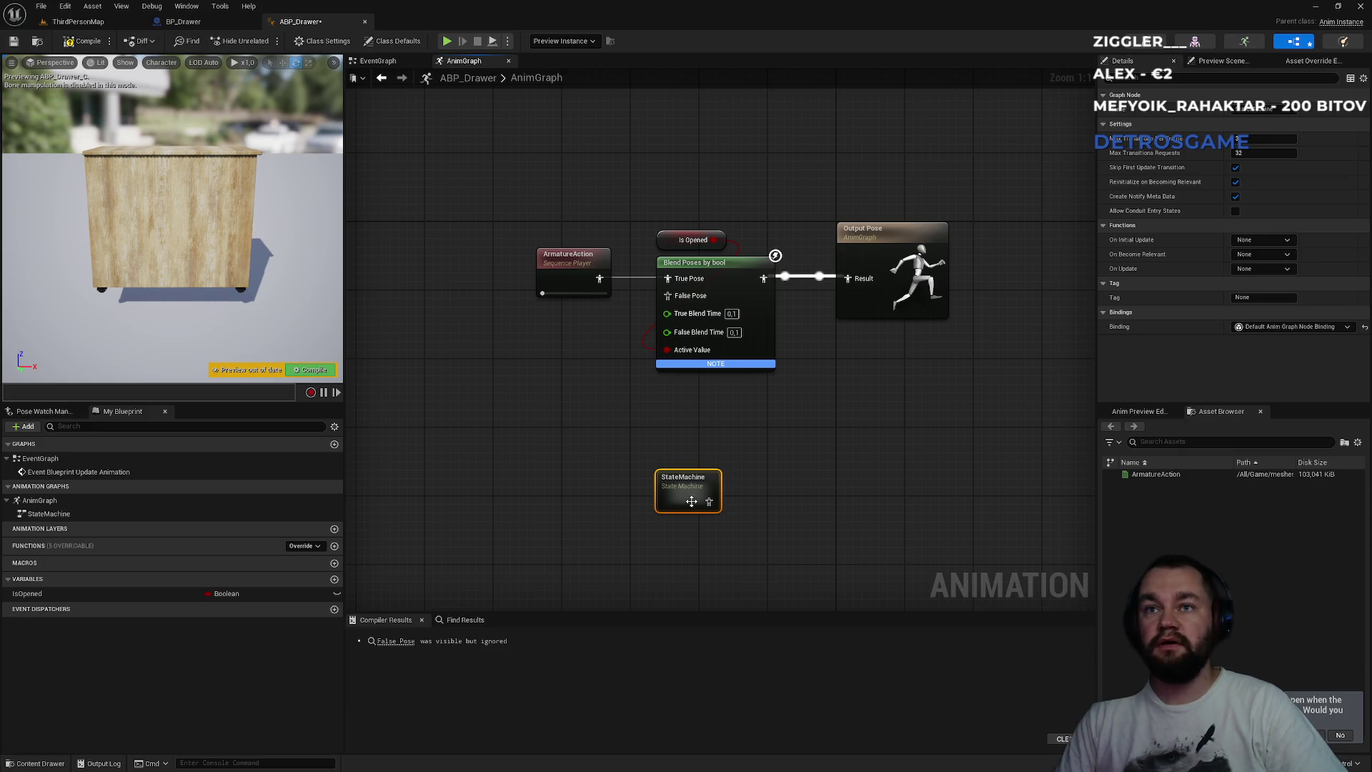
pyautogui.doubleClick(692, 499)
pyautogui.moveTo(769, 344); pyautogui.dragTo(791, 339)
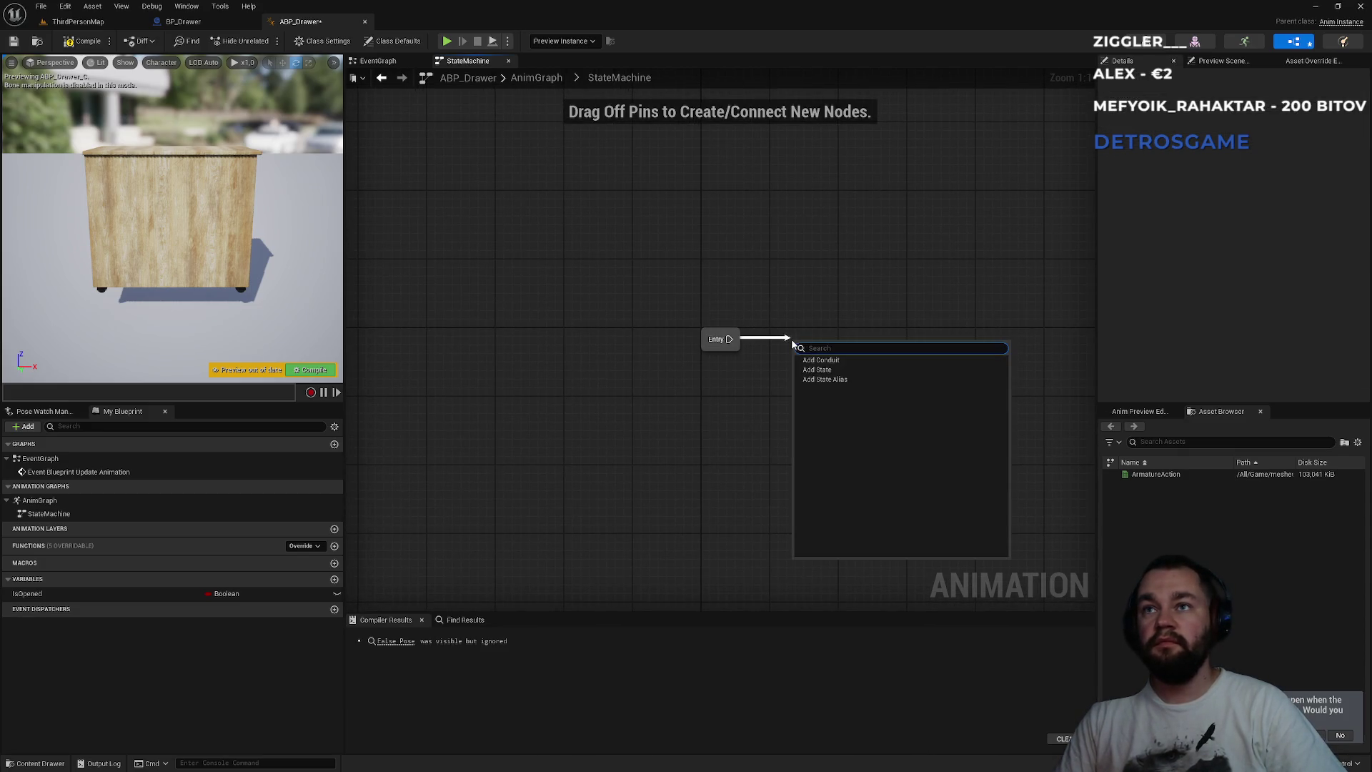
# - Add an Opened state from Entry and a conduit linked from Opened
pyautogui.click(844, 373)
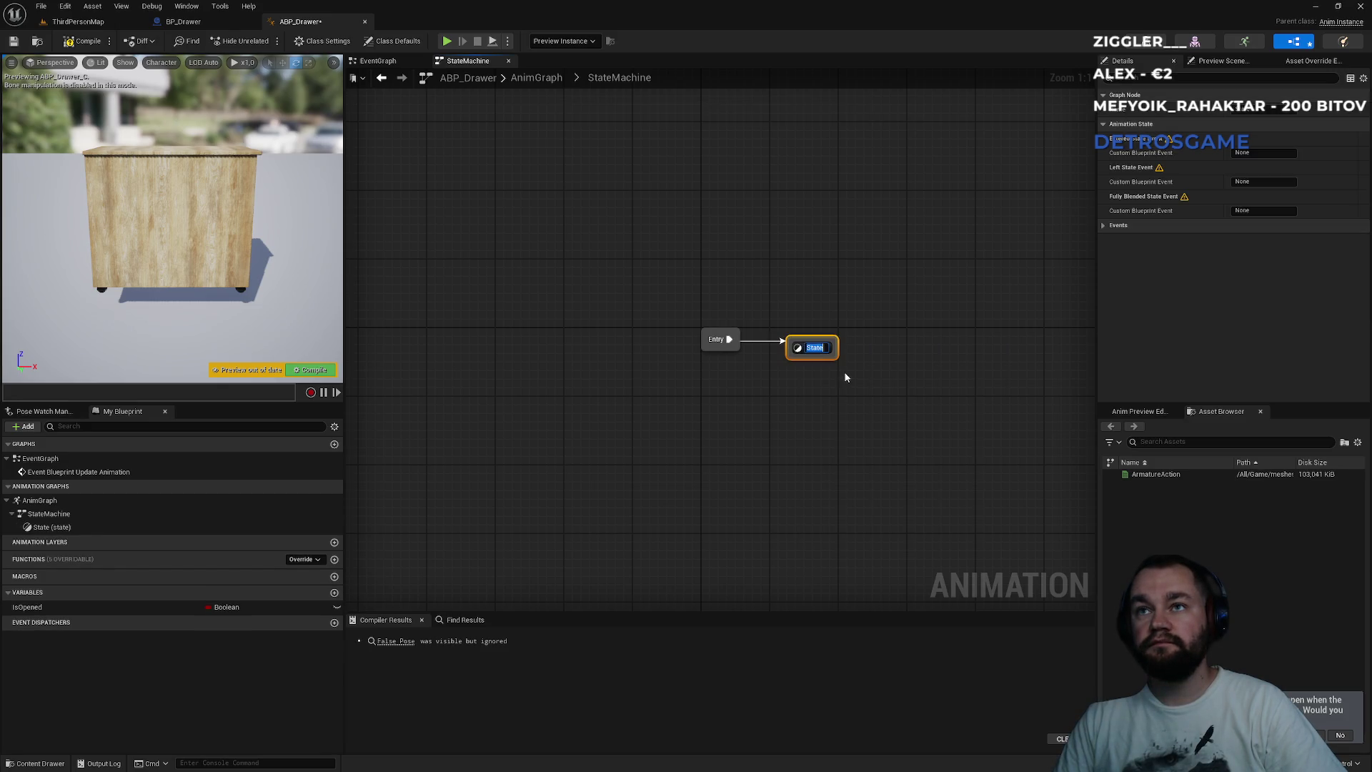
pyautogui.write('Opene')
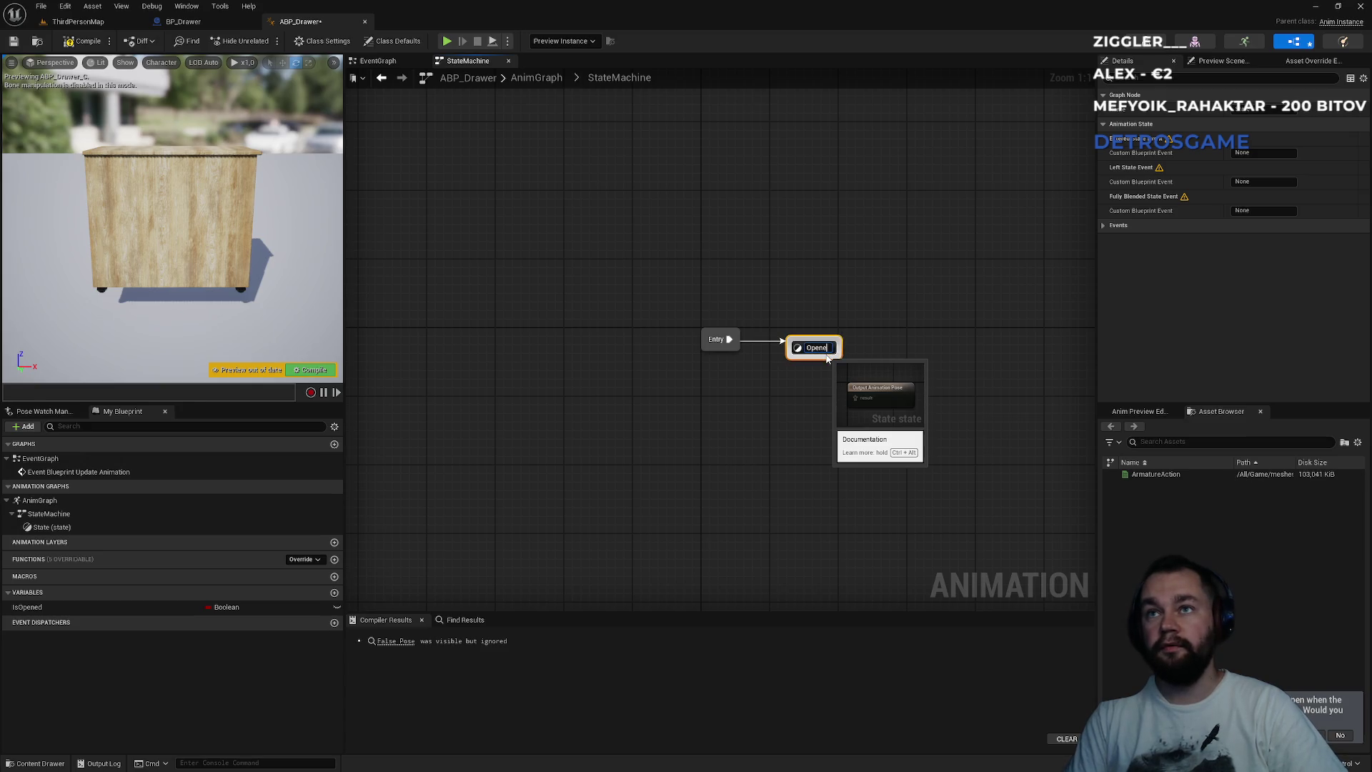
pyautogui.write('d')
pyautogui.press('Return')
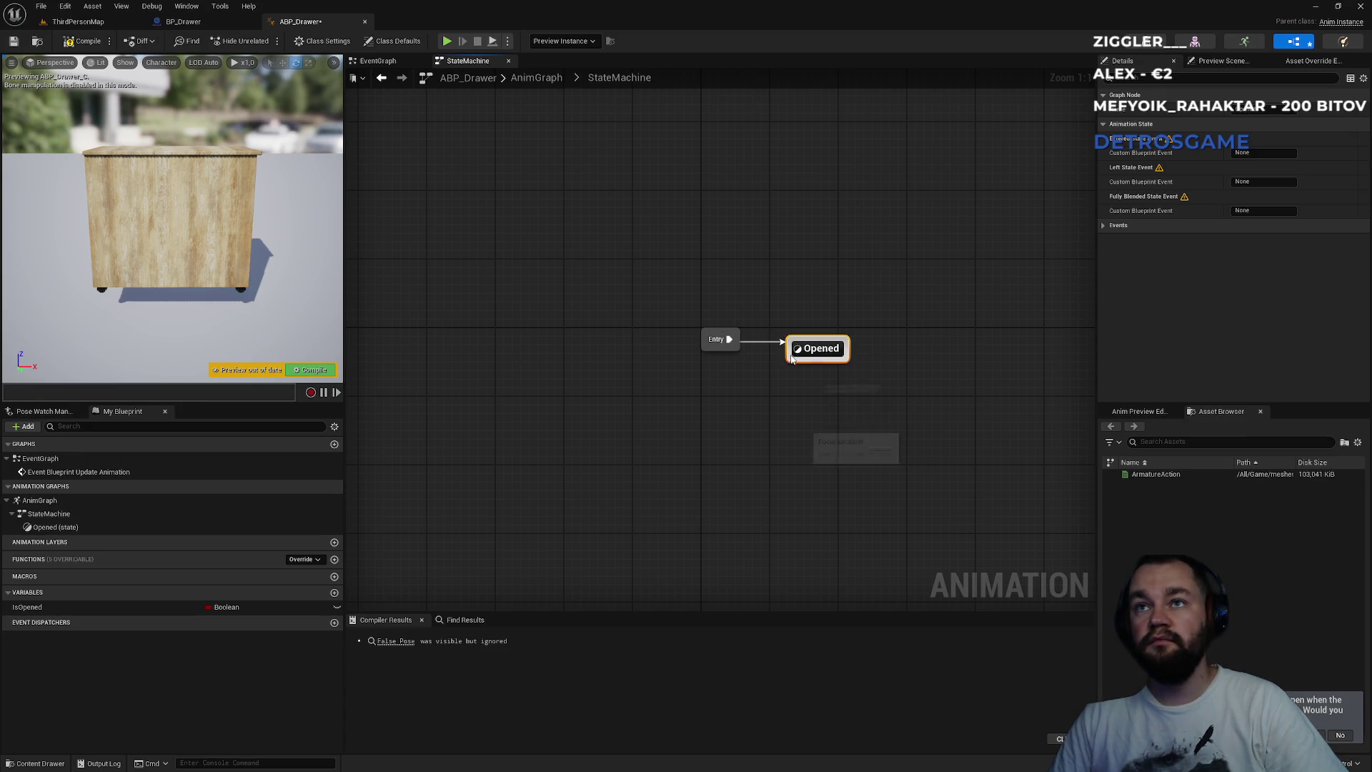
pyautogui.moveTo(791, 358); pyautogui.dragTo(733, 348)
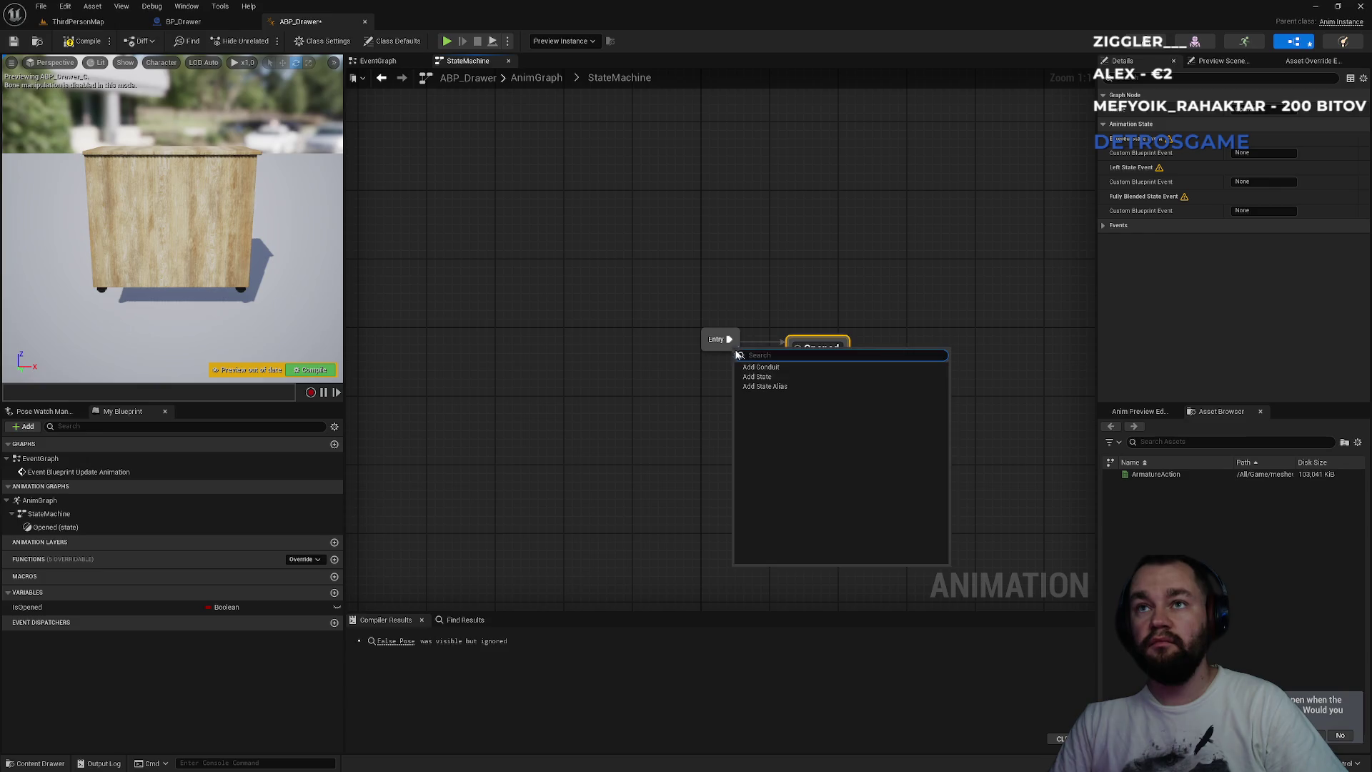
pyautogui.click(779, 371)
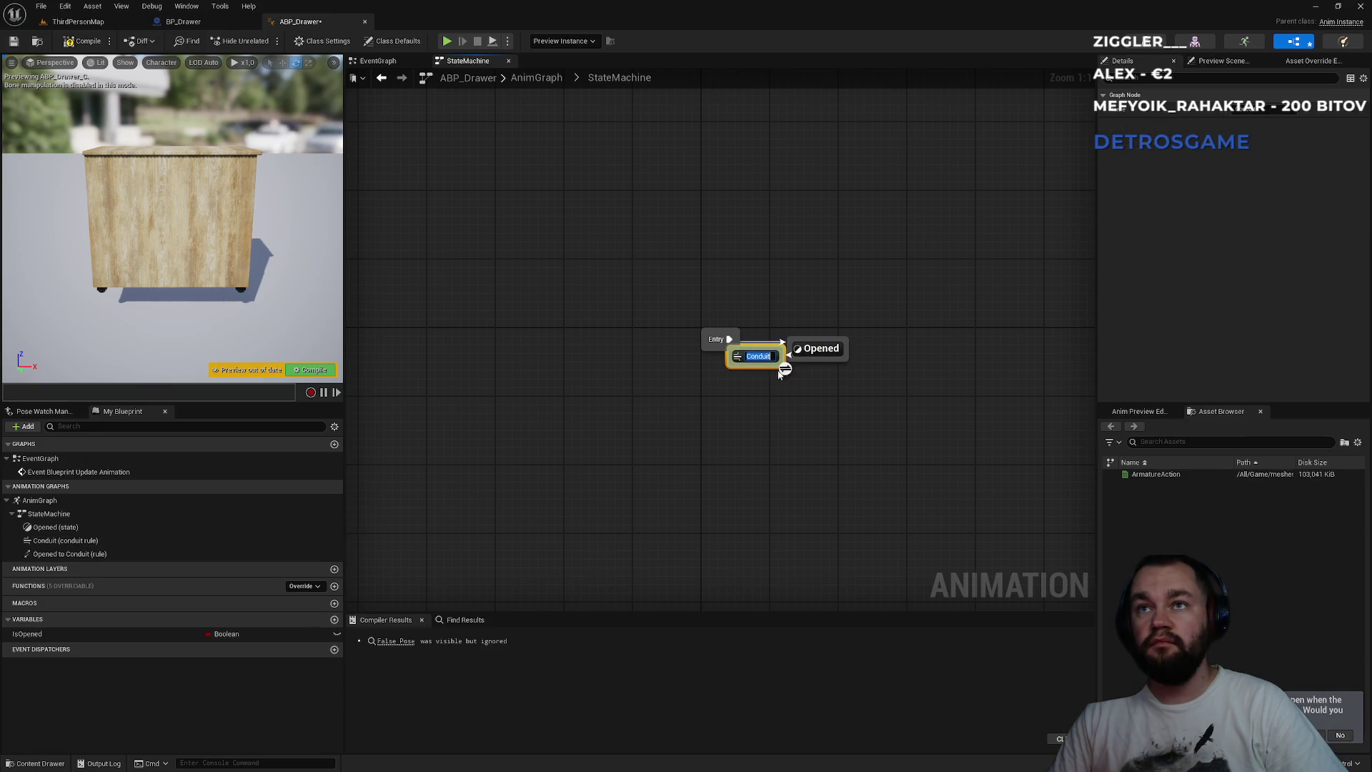
pyautogui.click(758, 395)
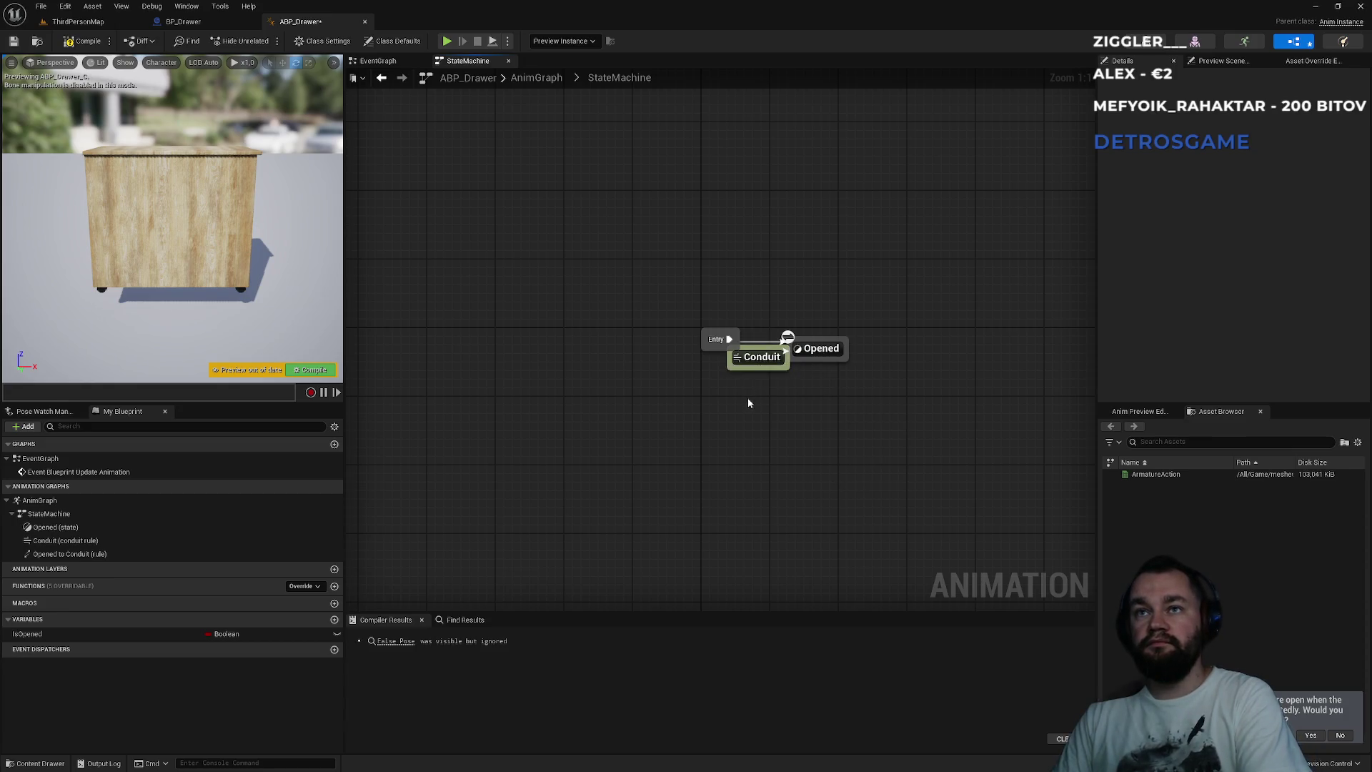
# - Delete the conduit and the Opened state, then switch to BP_Drawer's EventGraph
pyautogui.click(758, 356)
pyautogui.press('Delete')
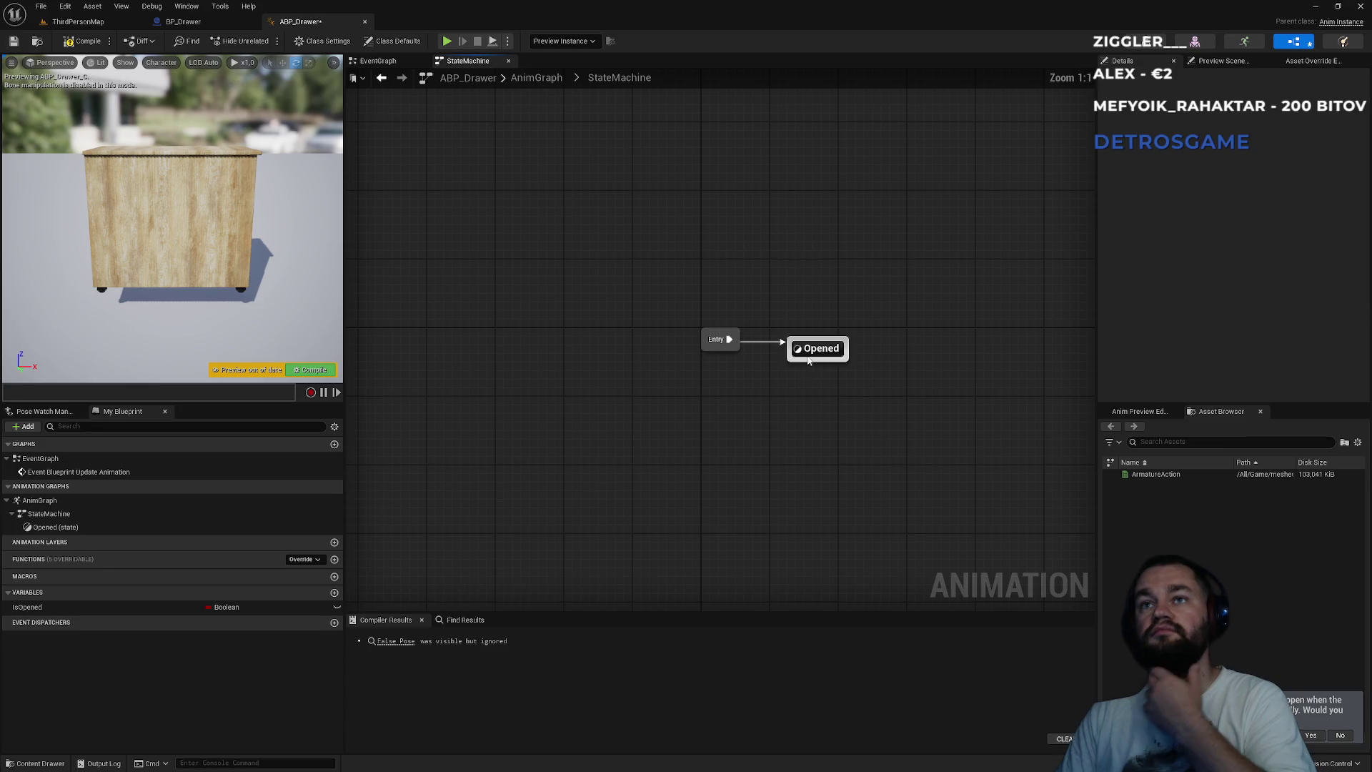
pyautogui.moveTo(818, 354); pyautogui.dragTo(835, 345)
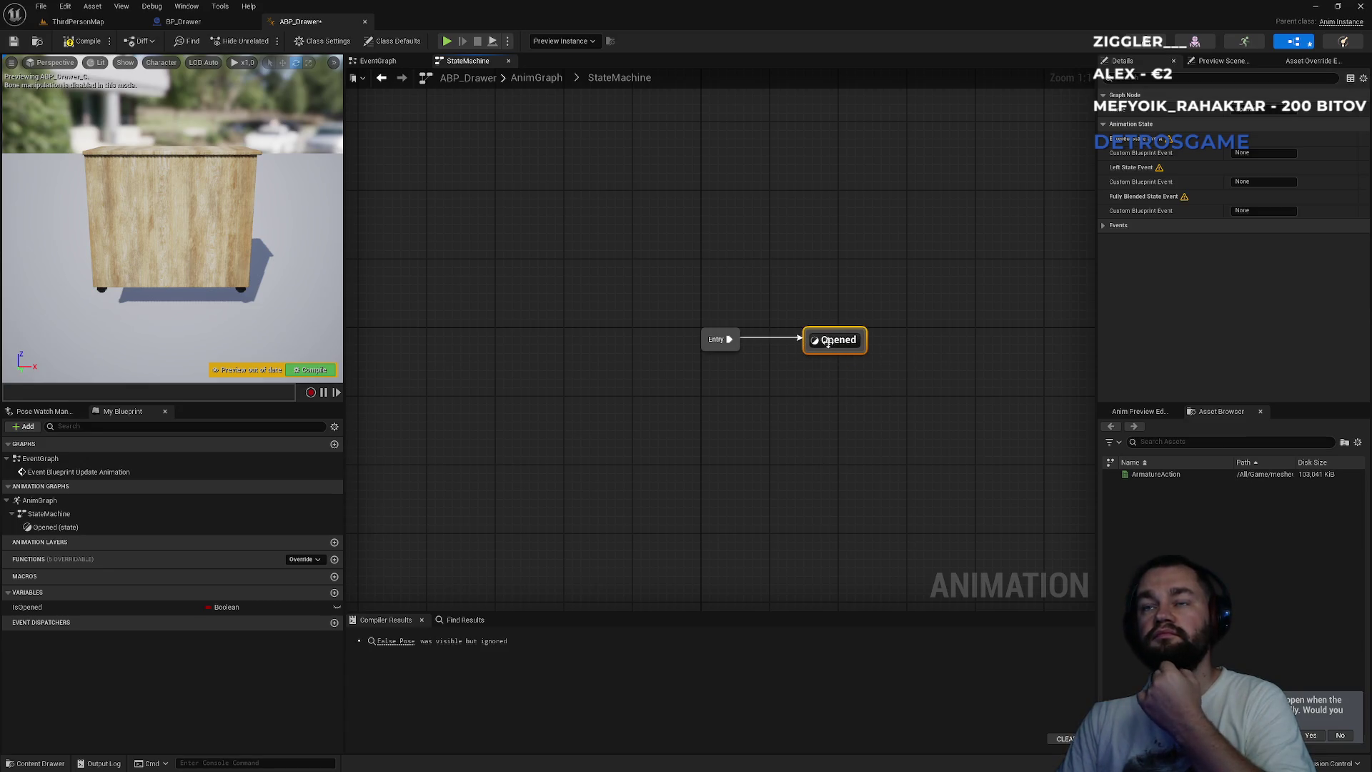
pyautogui.click(822, 342)
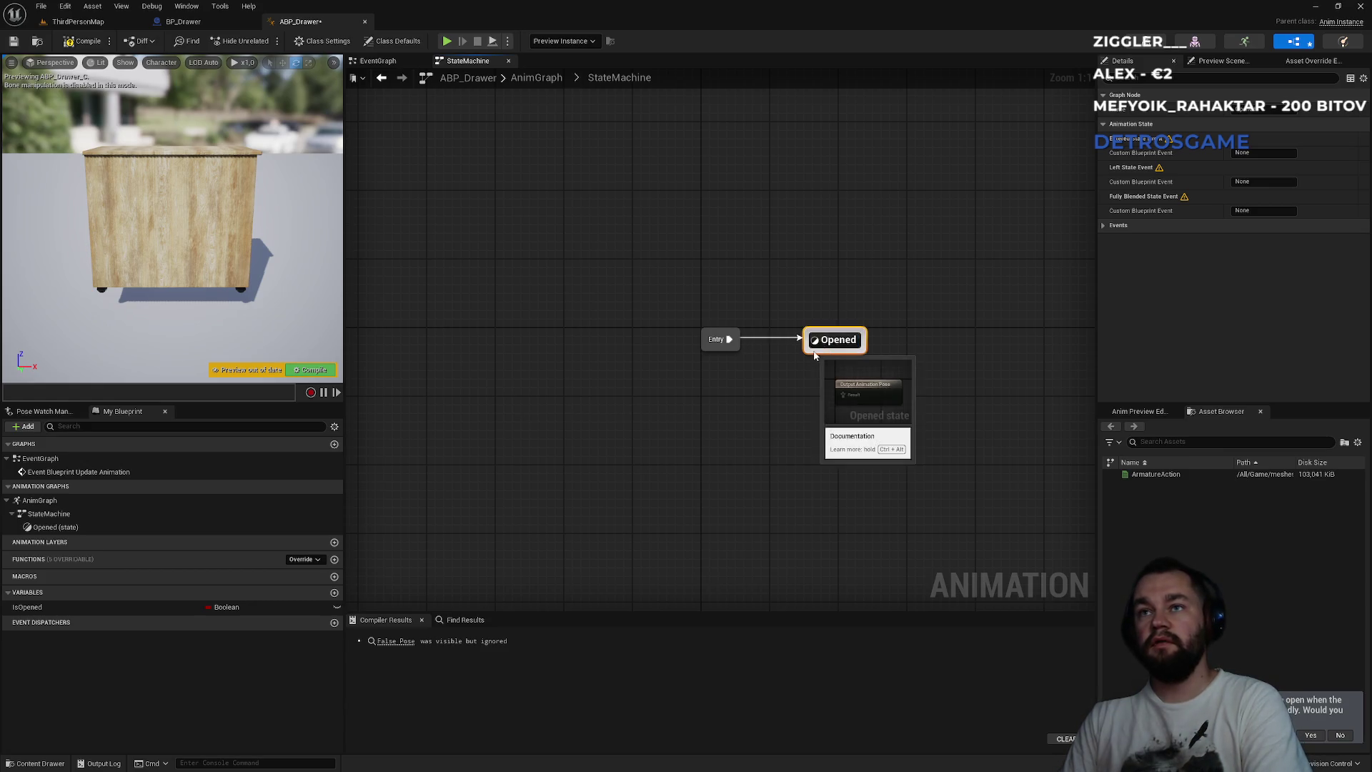
pyautogui.press('Delete')
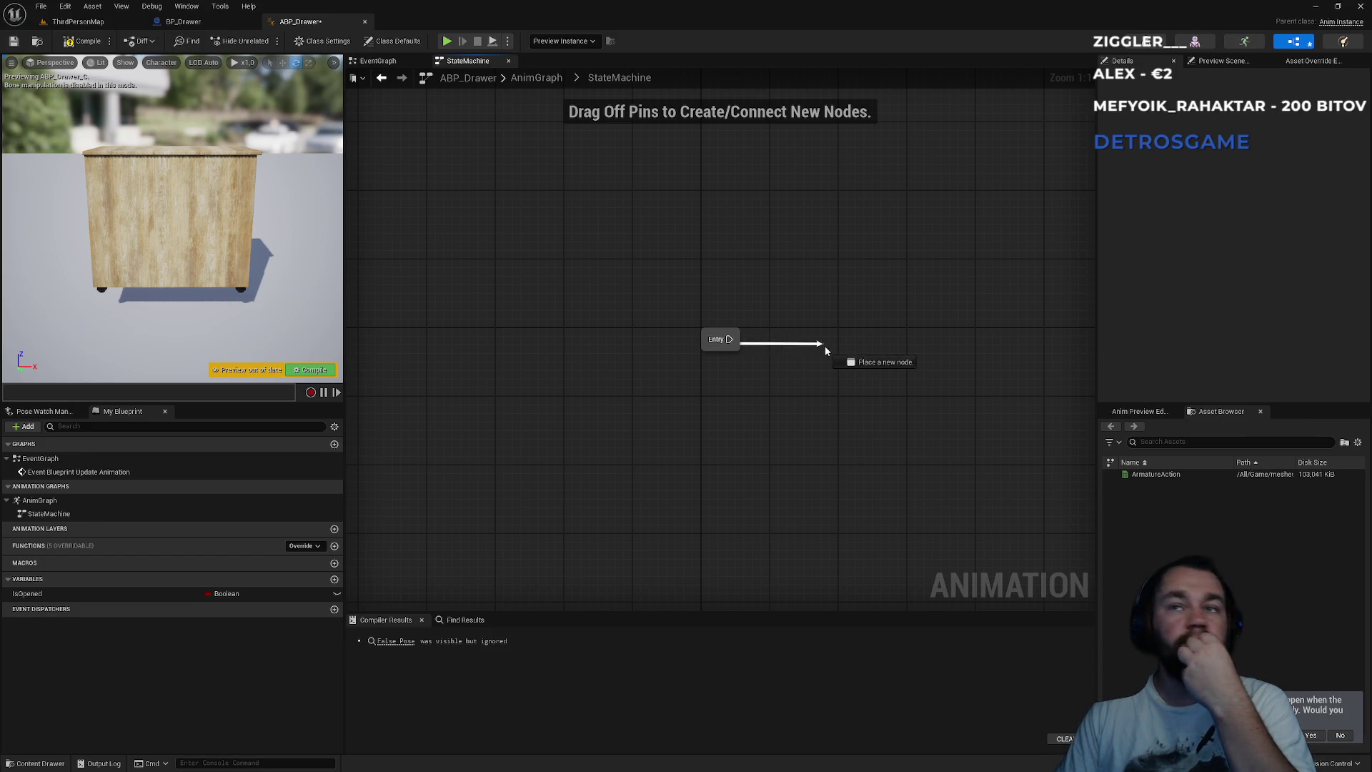
pyautogui.moveTo(825, 346); pyautogui.dragTo(804, 346)
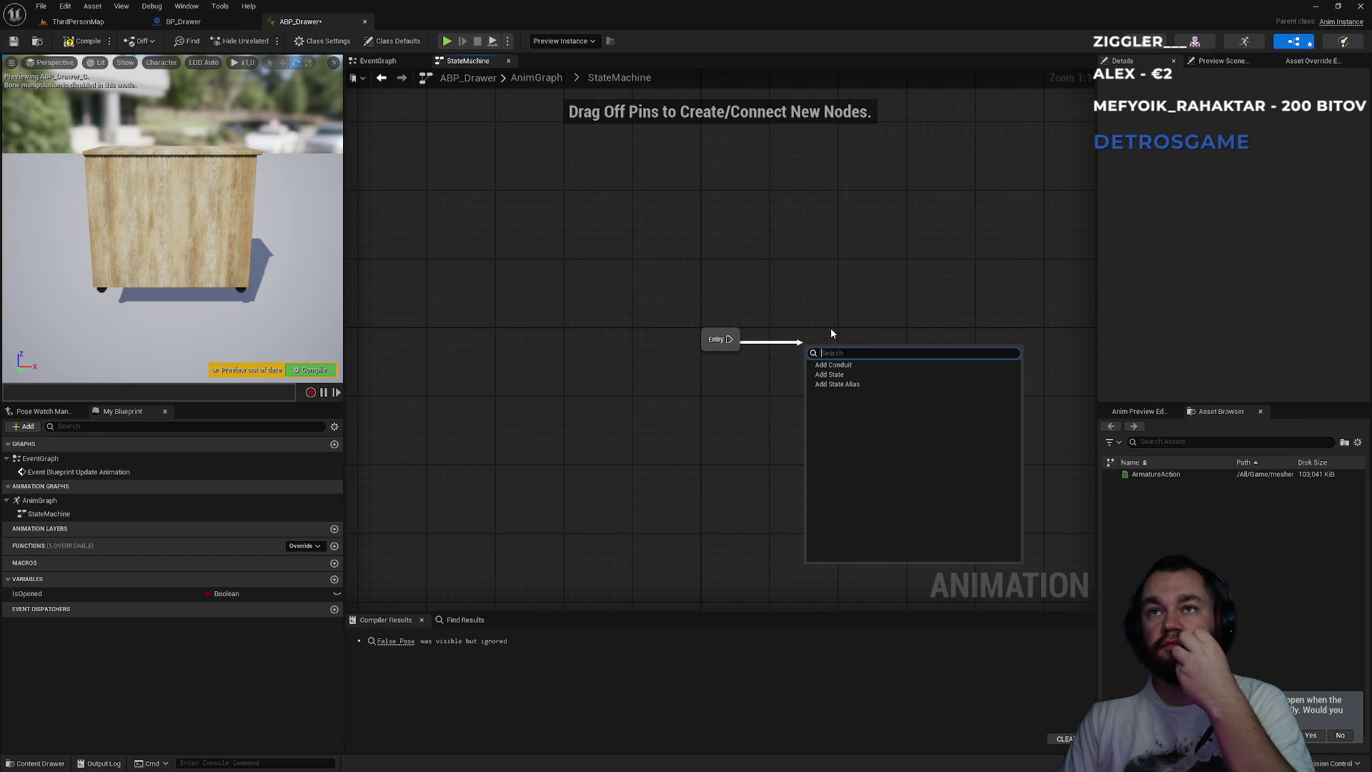
pyautogui.click(831, 333)
pyautogui.click(183, 21)
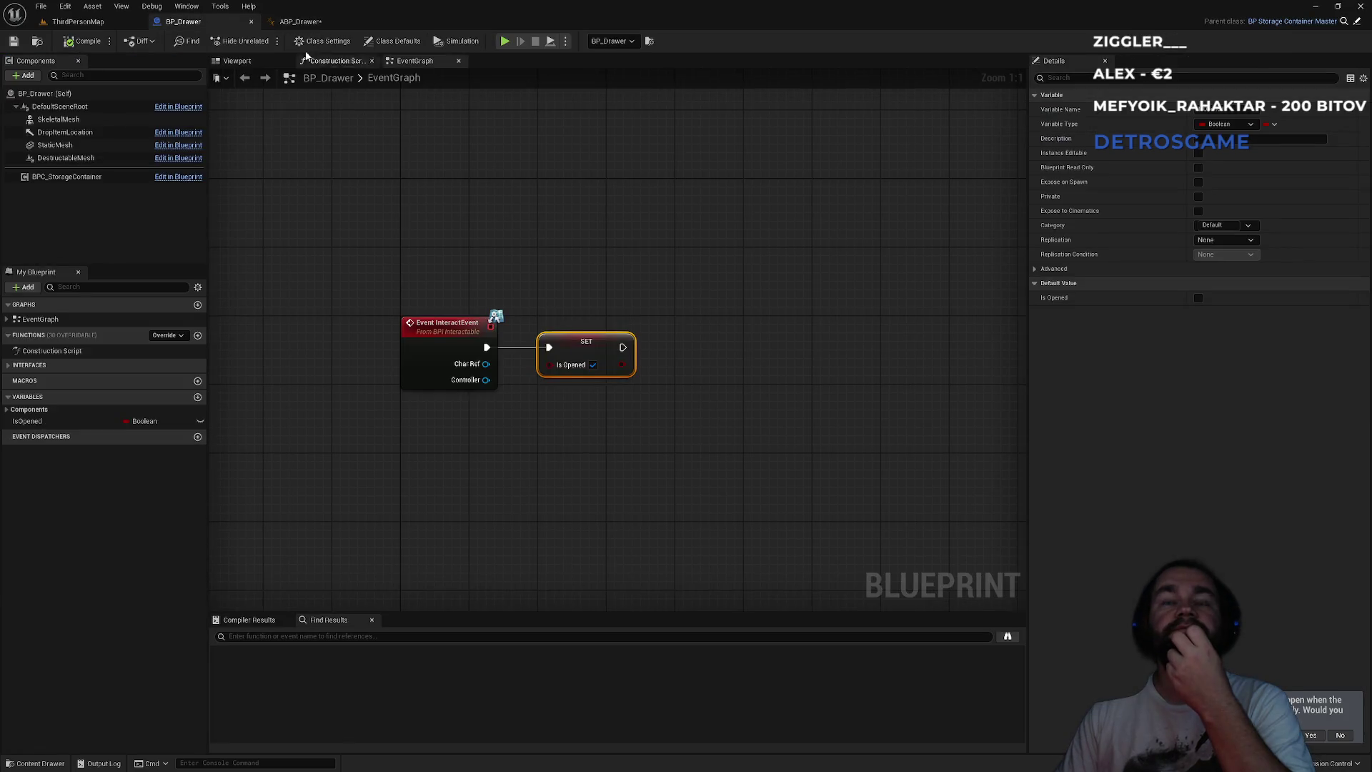
# - Browse to ThirdPerson Blueprints and locate BP_ThirdPersonCharacter's skeletal mesh and animation blueprint
pyautogui.click(106, 21)
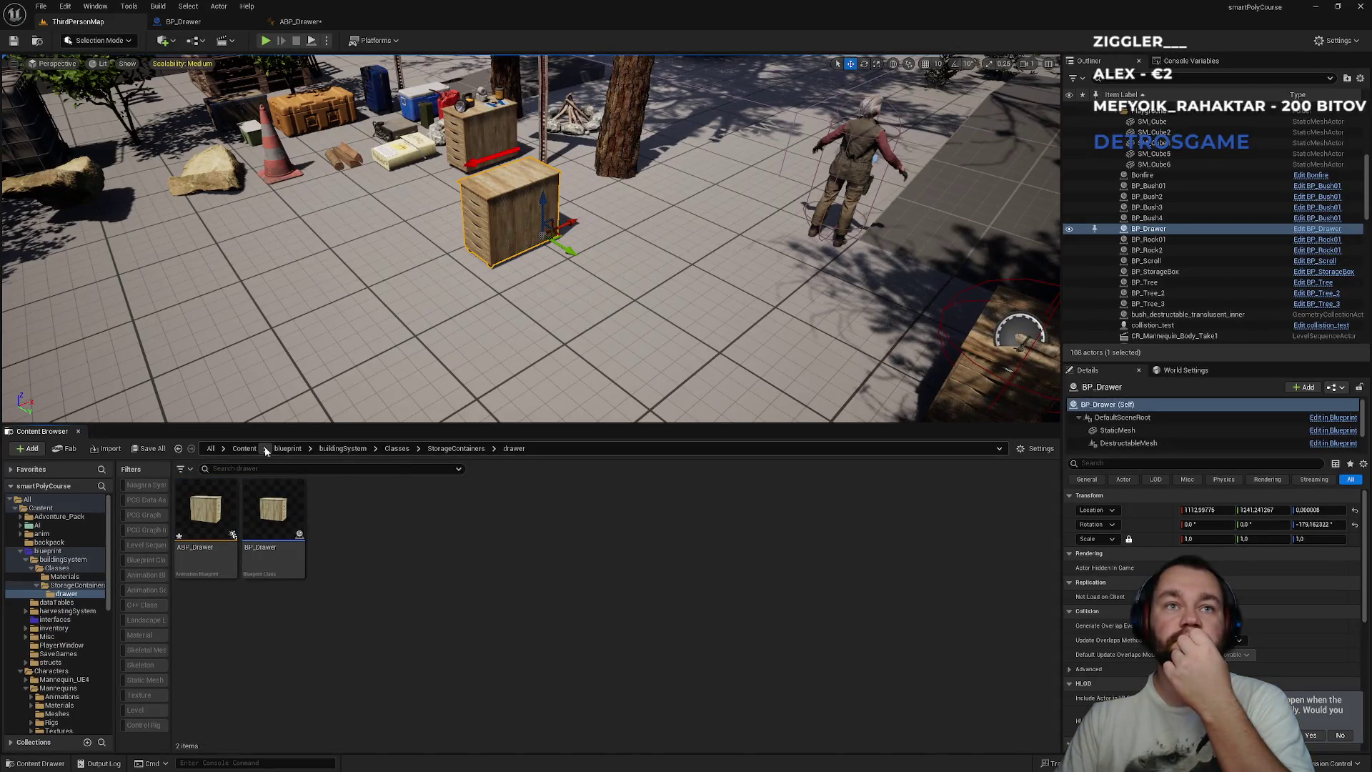
pyautogui.click(288, 449)
pyautogui.click(243, 448)
pyautogui.scroll(-2, 437, 643)
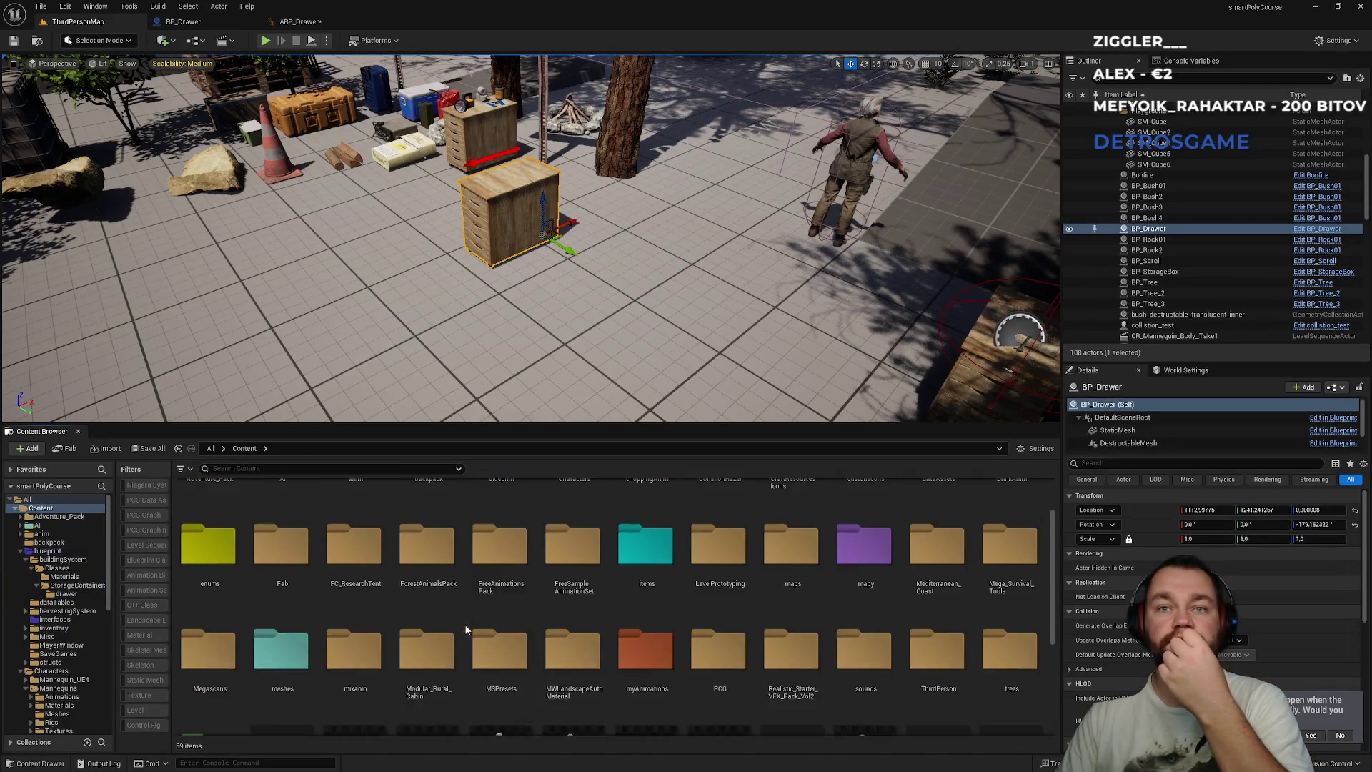
pyautogui.doubleClick(939, 600)
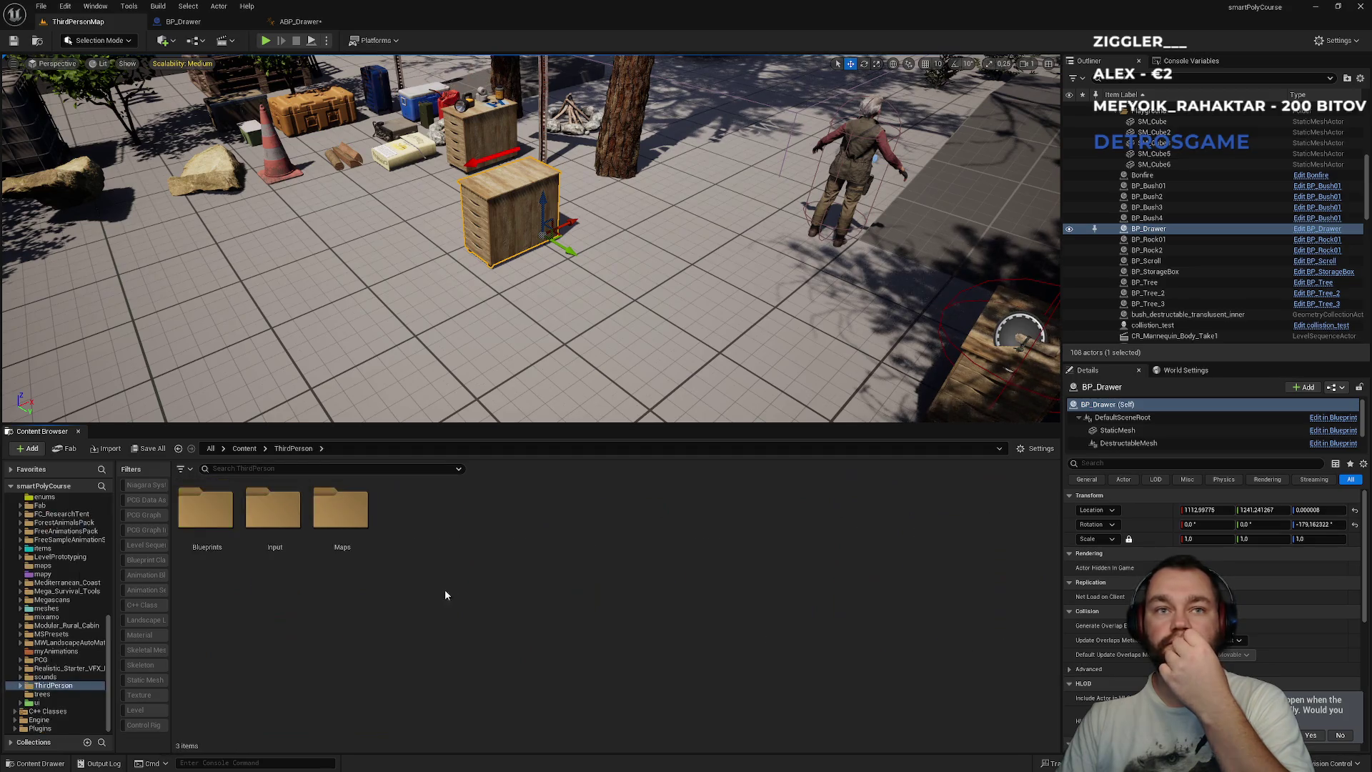
pyautogui.doubleClick(215, 535)
pyautogui.click(227, 557)
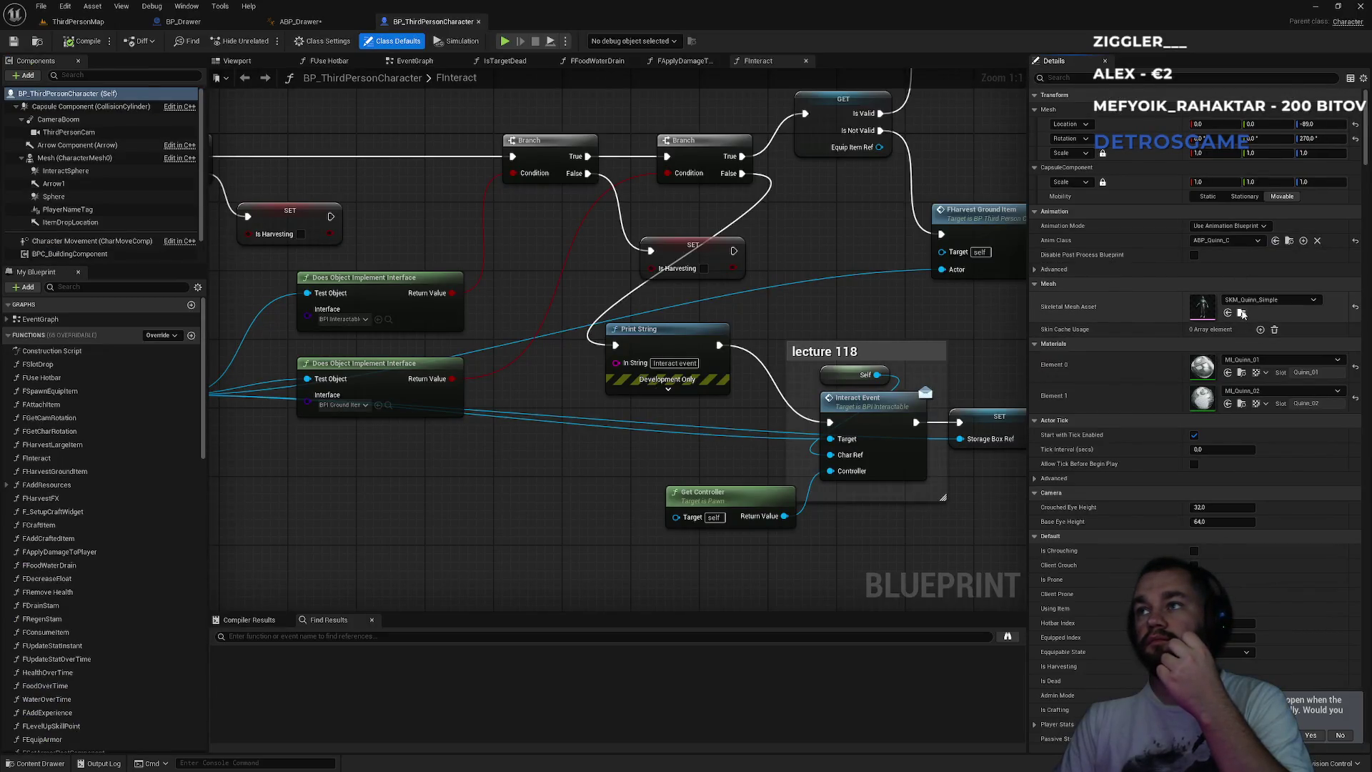
pyautogui.click(1242, 314)
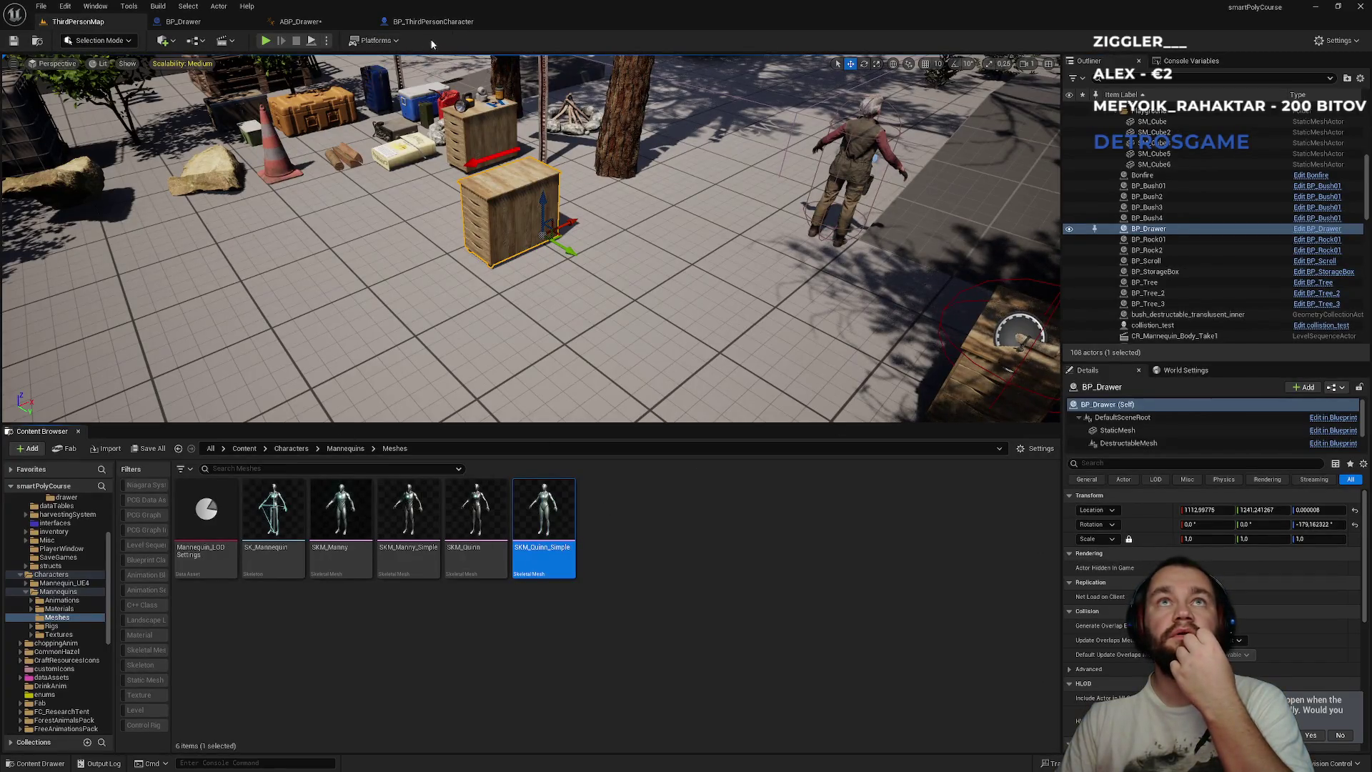
pyautogui.click(433, 22)
pyautogui.click(1287, 247)
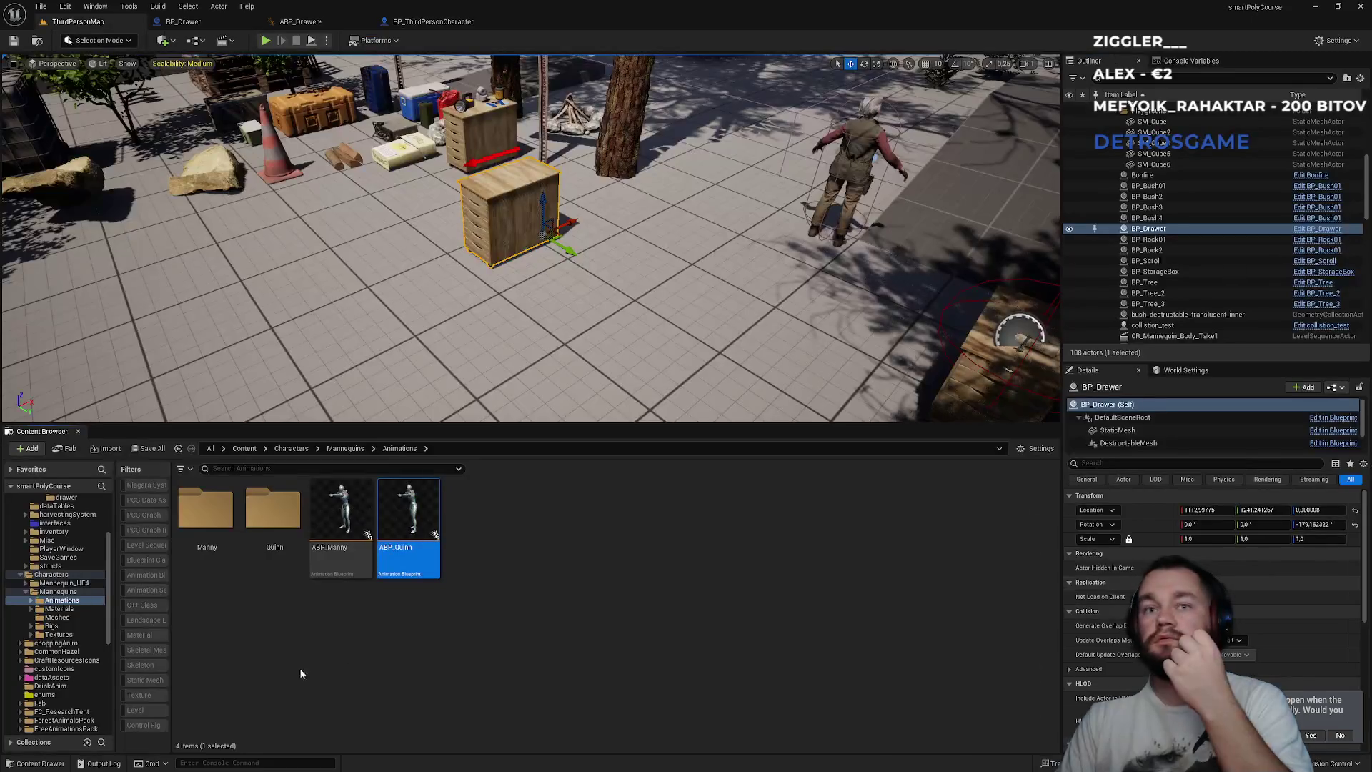
# - Explore ABP_Manny's Locomotion state machine and Idle state, then inspect the Walk / Run state
pyautogui.doubleClick(341, 519)
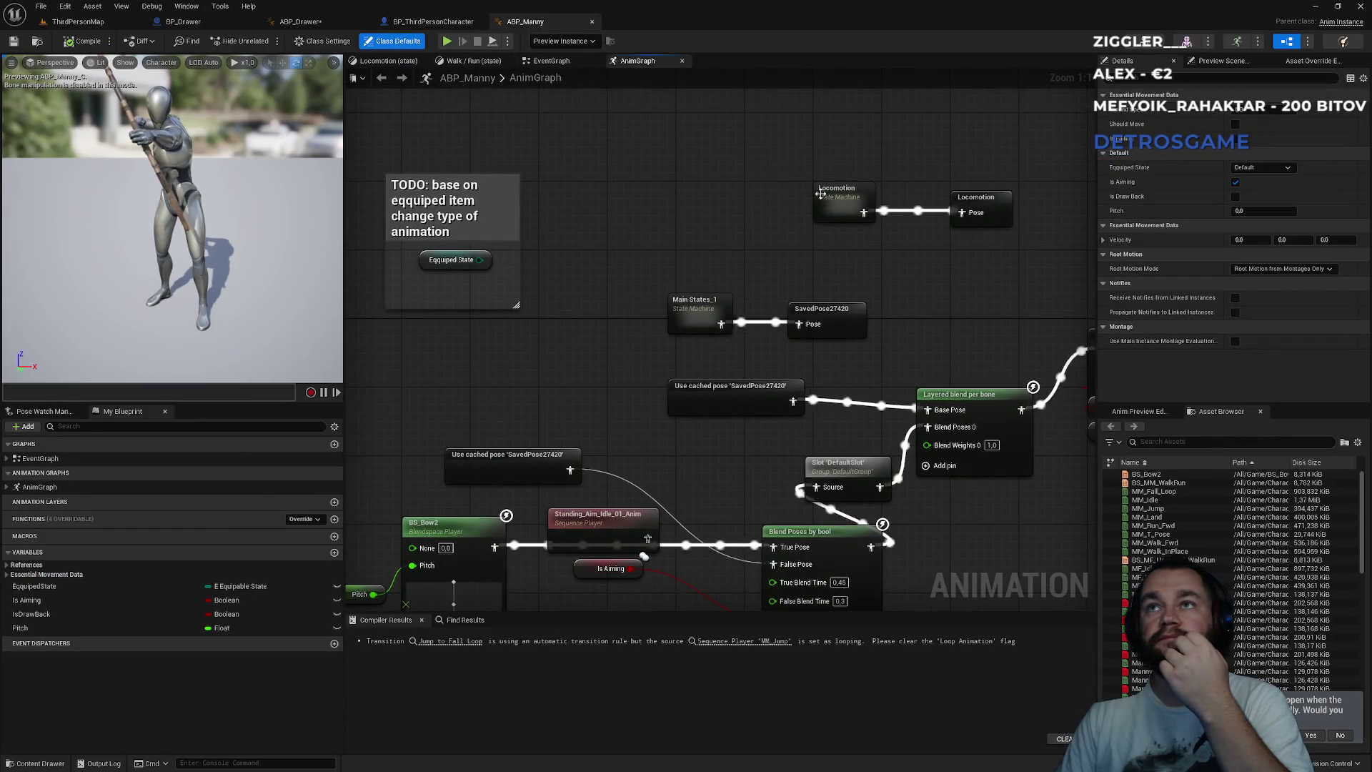
pyautogui.doubleClick(821, 193)
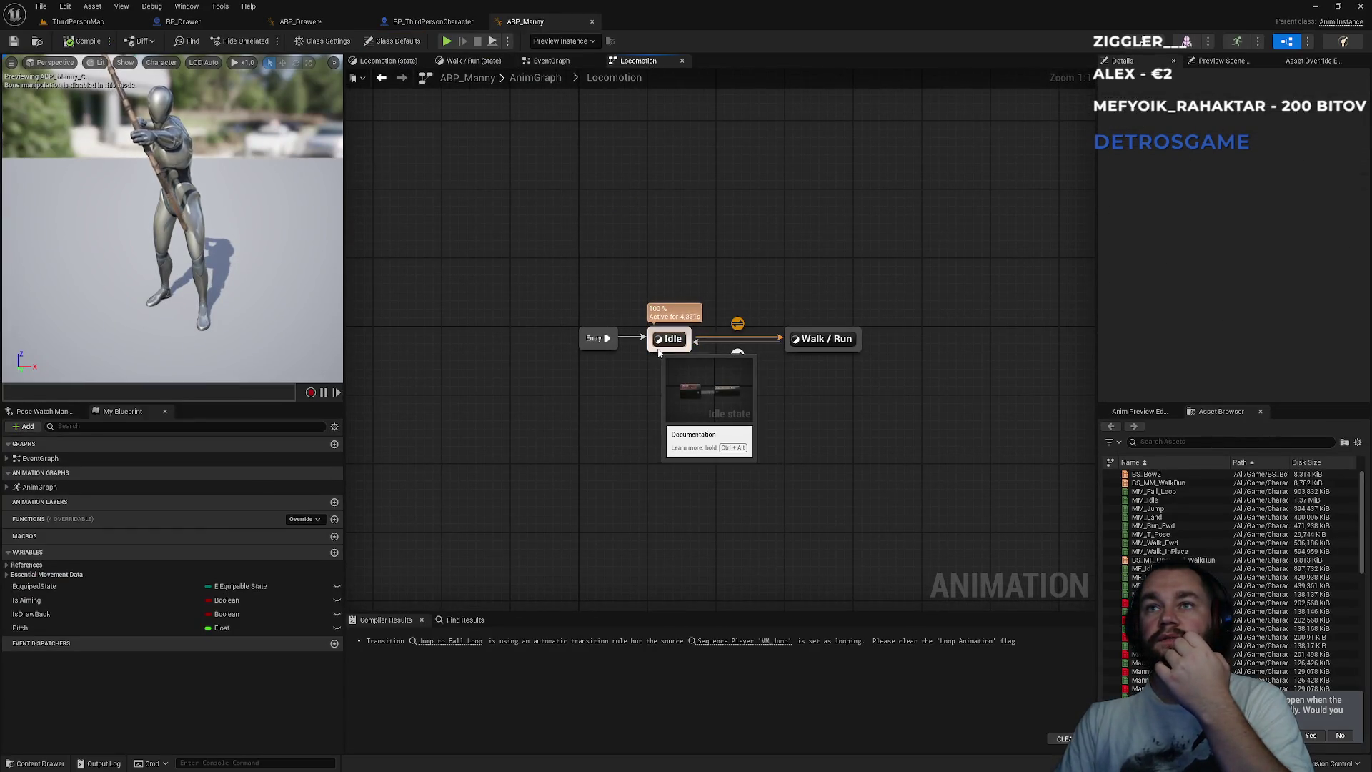
pyautogui.doubleClick(659, 349)
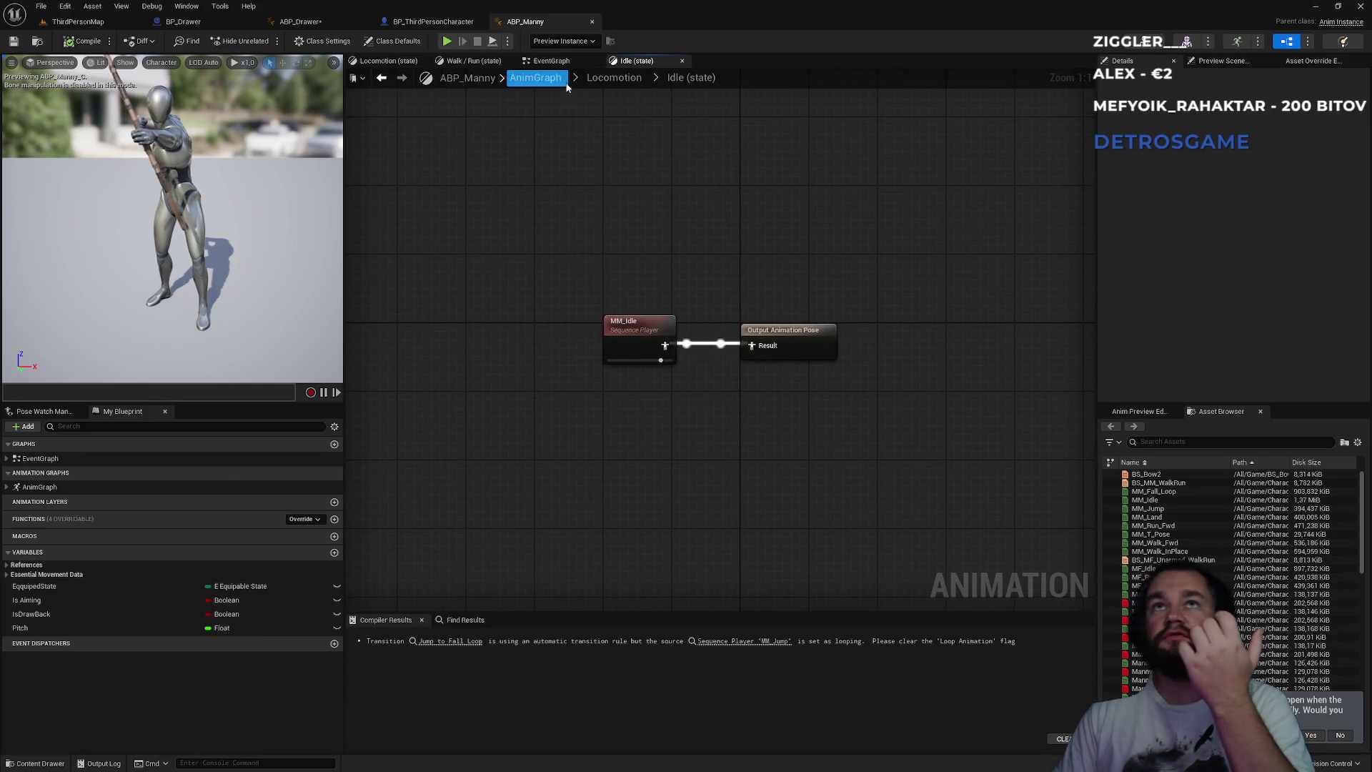
pyautogui.click(565, 82)
pyautogui.click(636, 61)
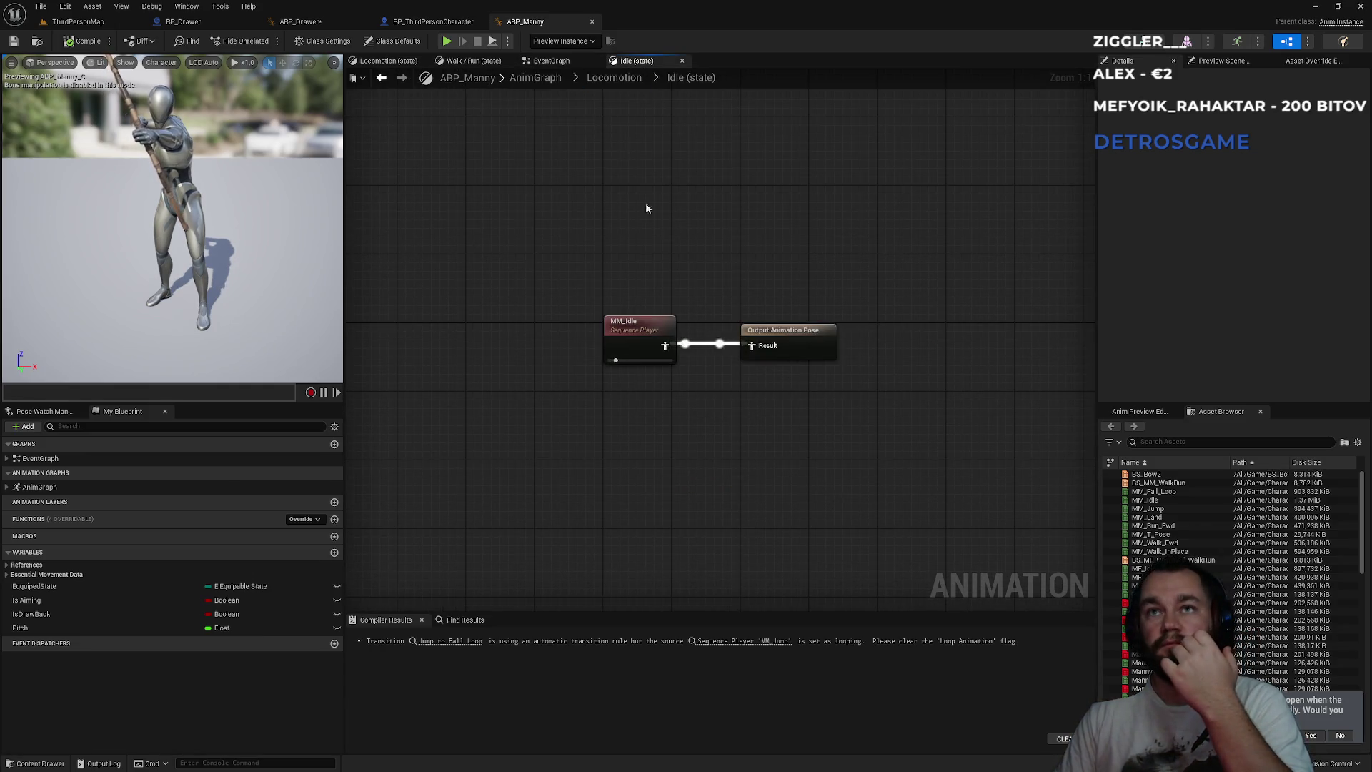
pyautogui.click(584, 77)
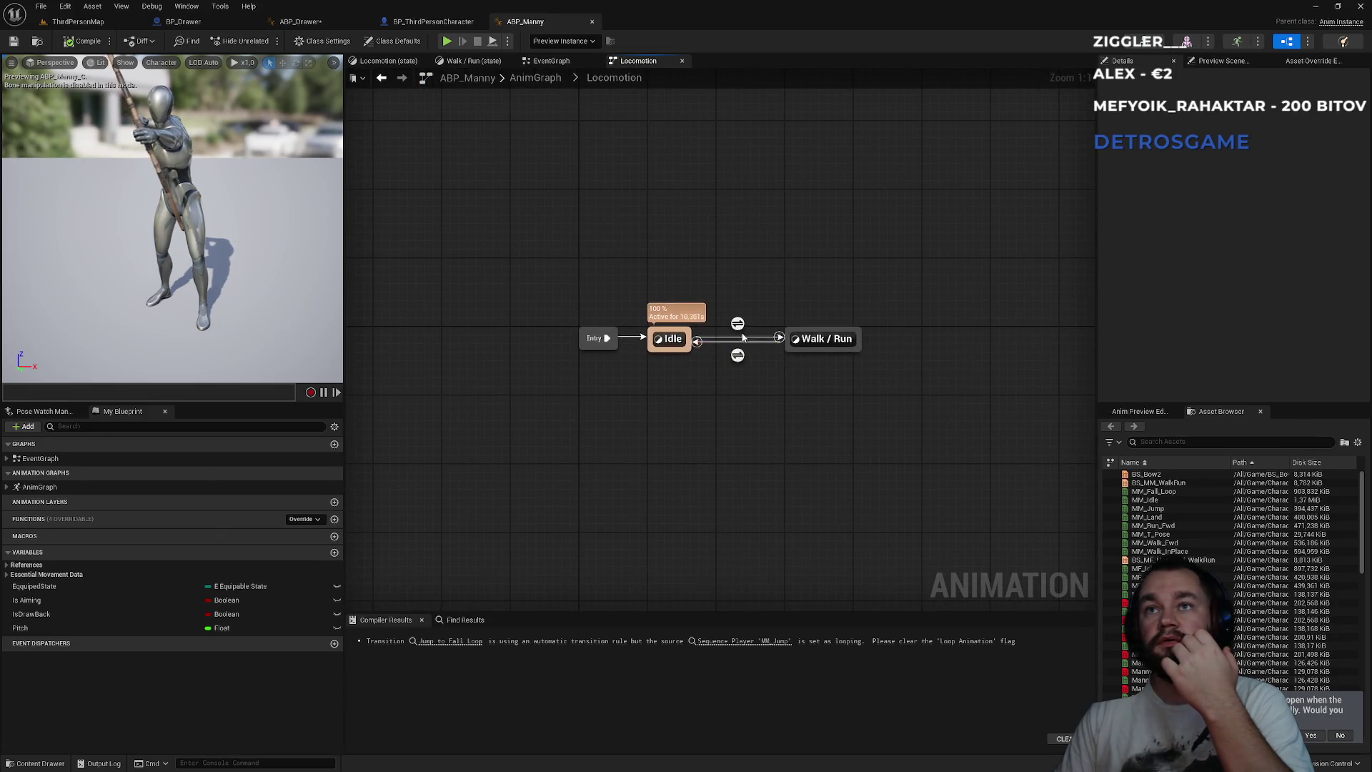
pyautogui.click(812, 337)
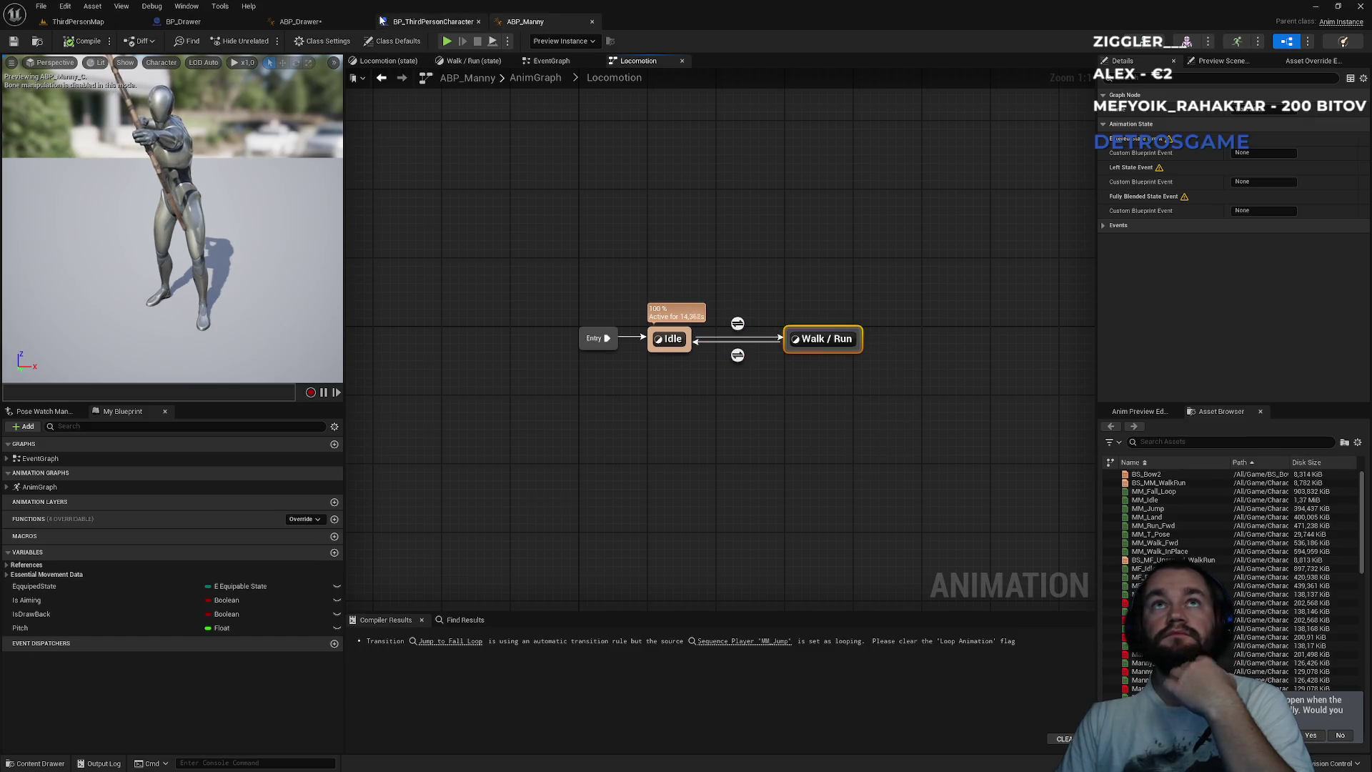
pyautogui.click(423, 24)
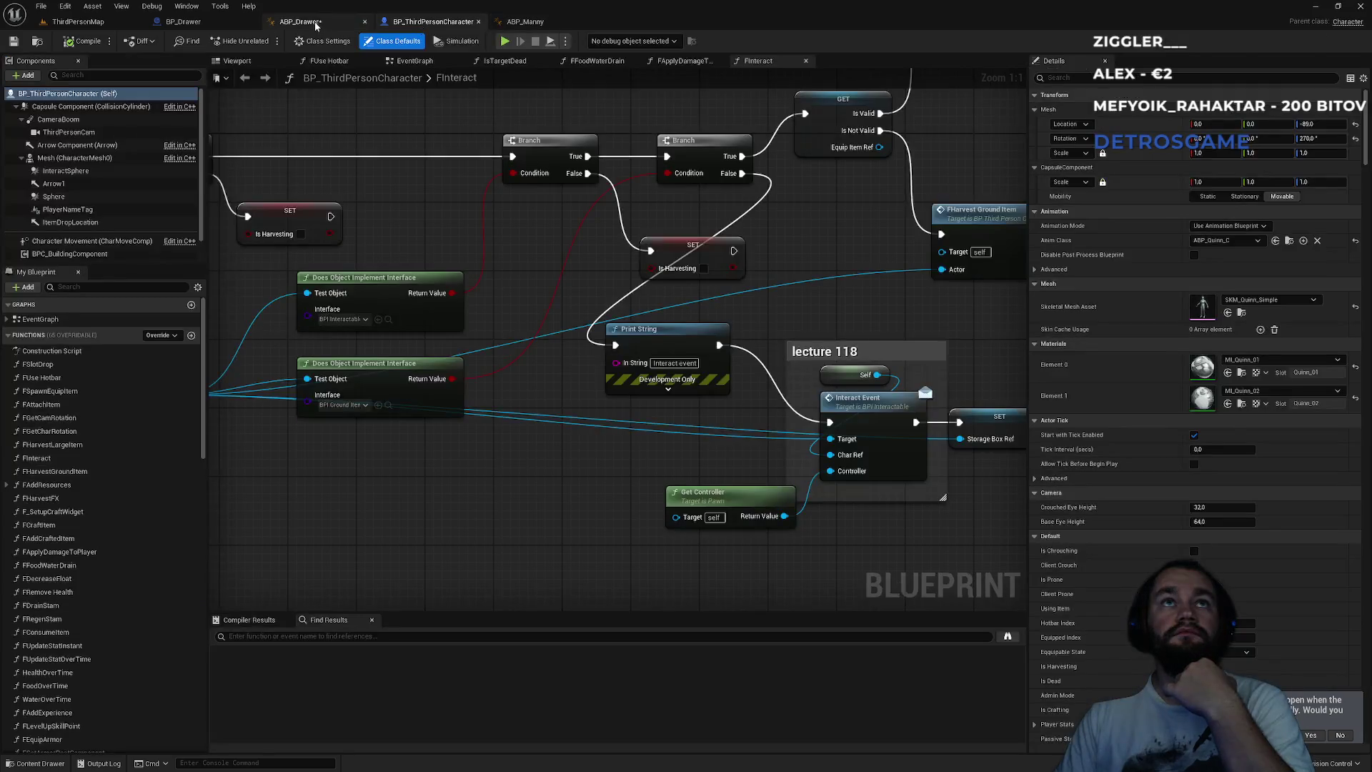
# - In ABP_Drawer's StateMachine, add a Closed state wired from Entry
pyautogui.click(300, 21)
pyautogui.moveTo(783, 341); pyautogui.dragTo(784, 342)
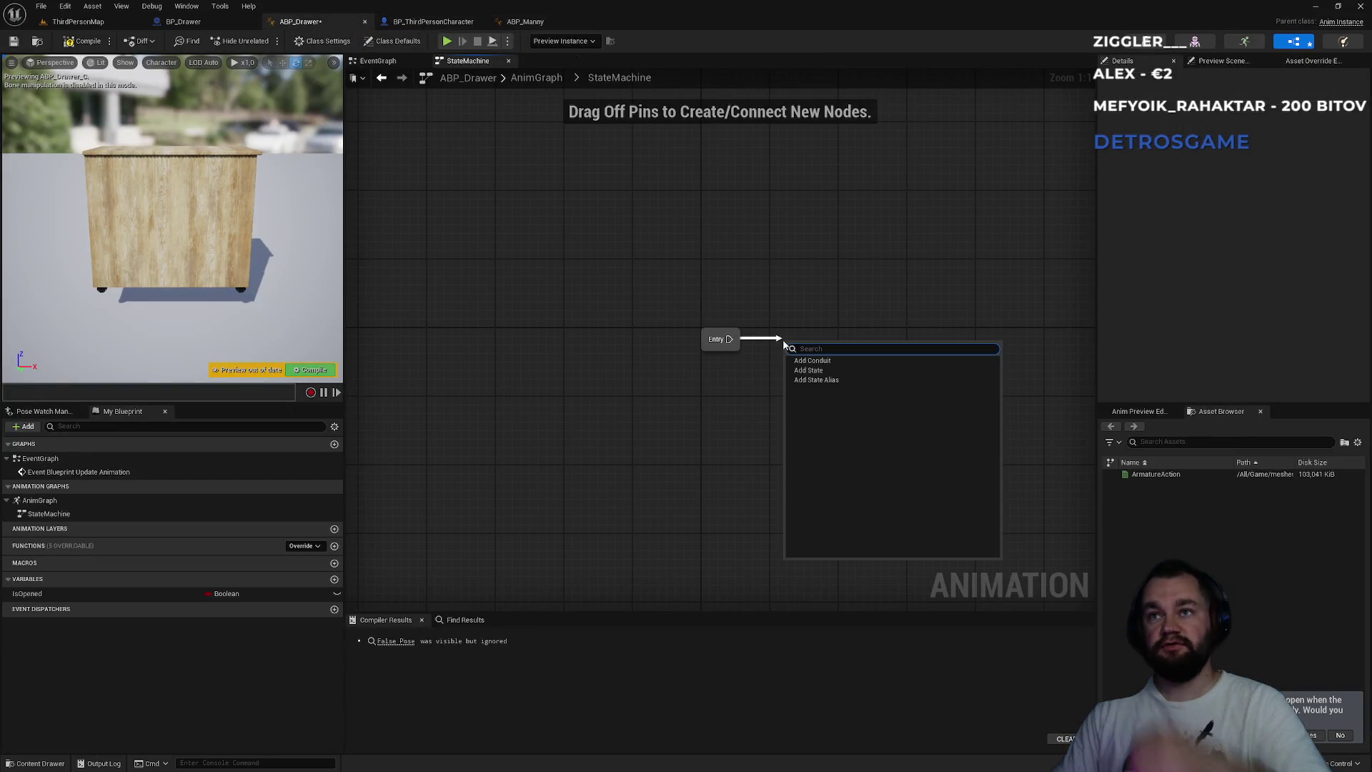
pyautogui.click(835, 370)
pyautogui.write('C')
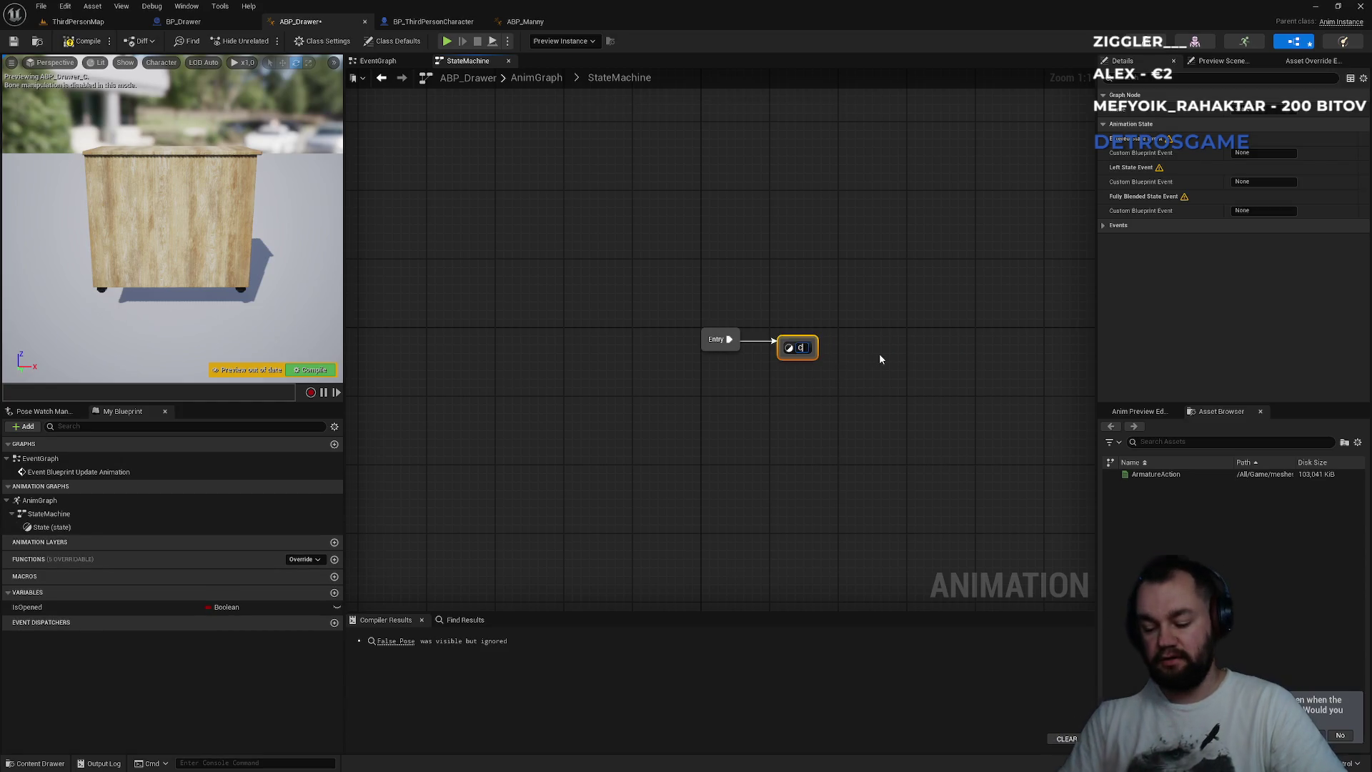
pyautogui.write('losed')
pyautogui.press('Return')
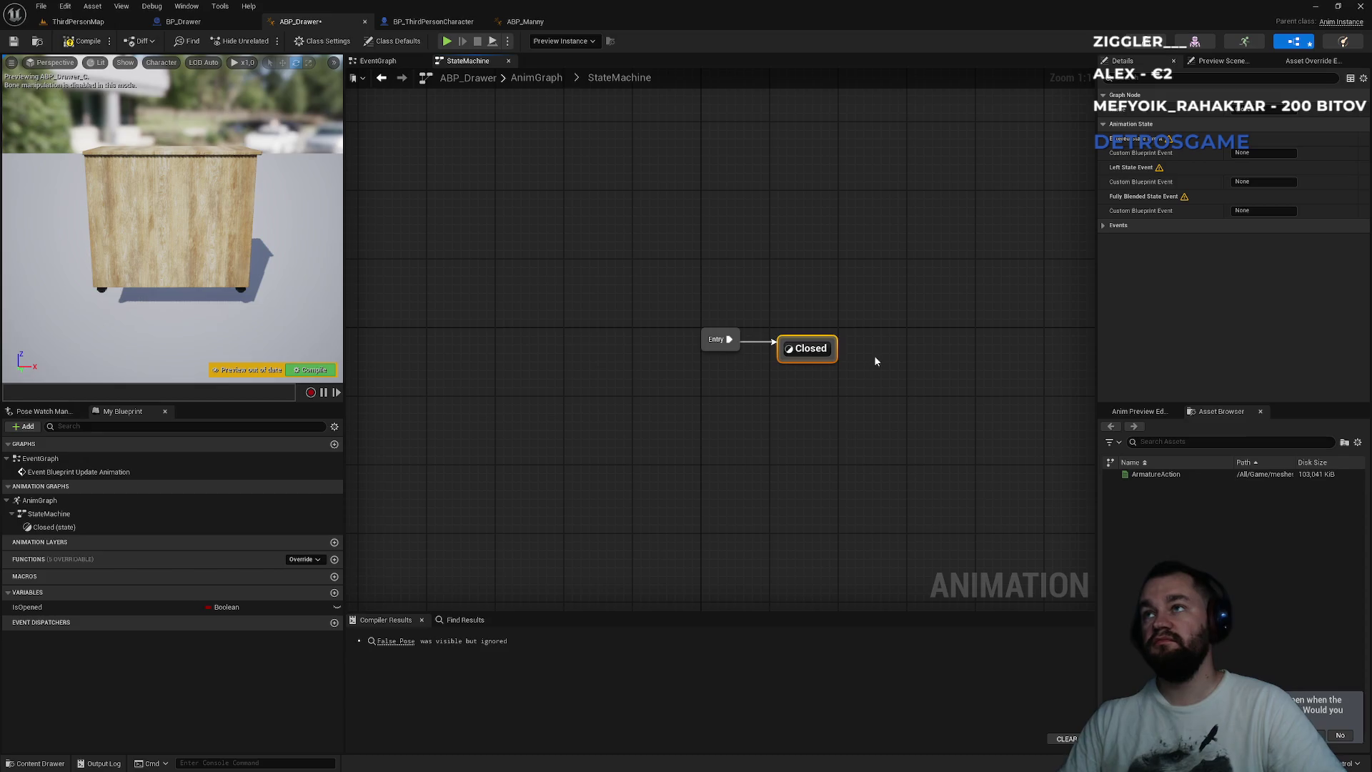
pyautogui.rightClick(807, 330)
pyautogui.click(820, 326)
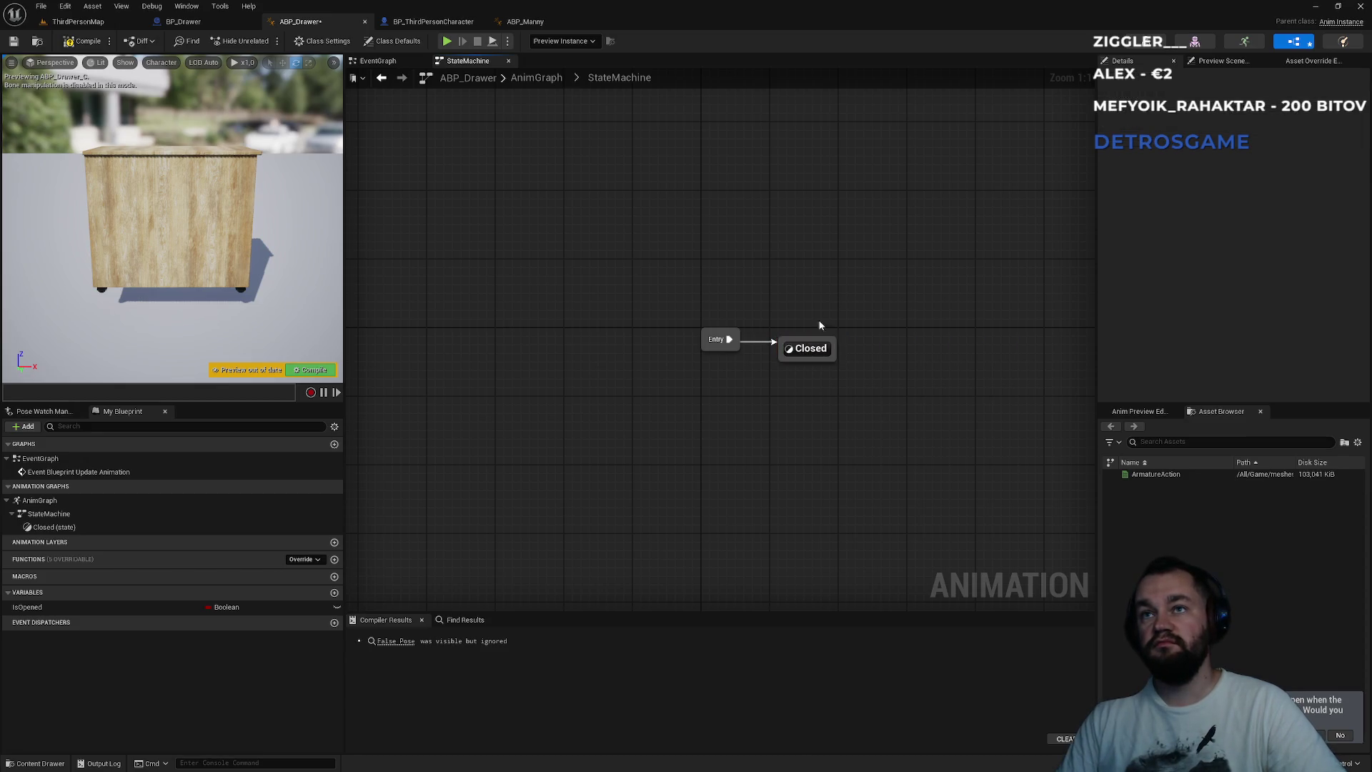
# - Add an Opened state linked from Closed and place it above Closed
pyautogui.moveTo(811, 342); pyautogui.dragTo(809, 285)
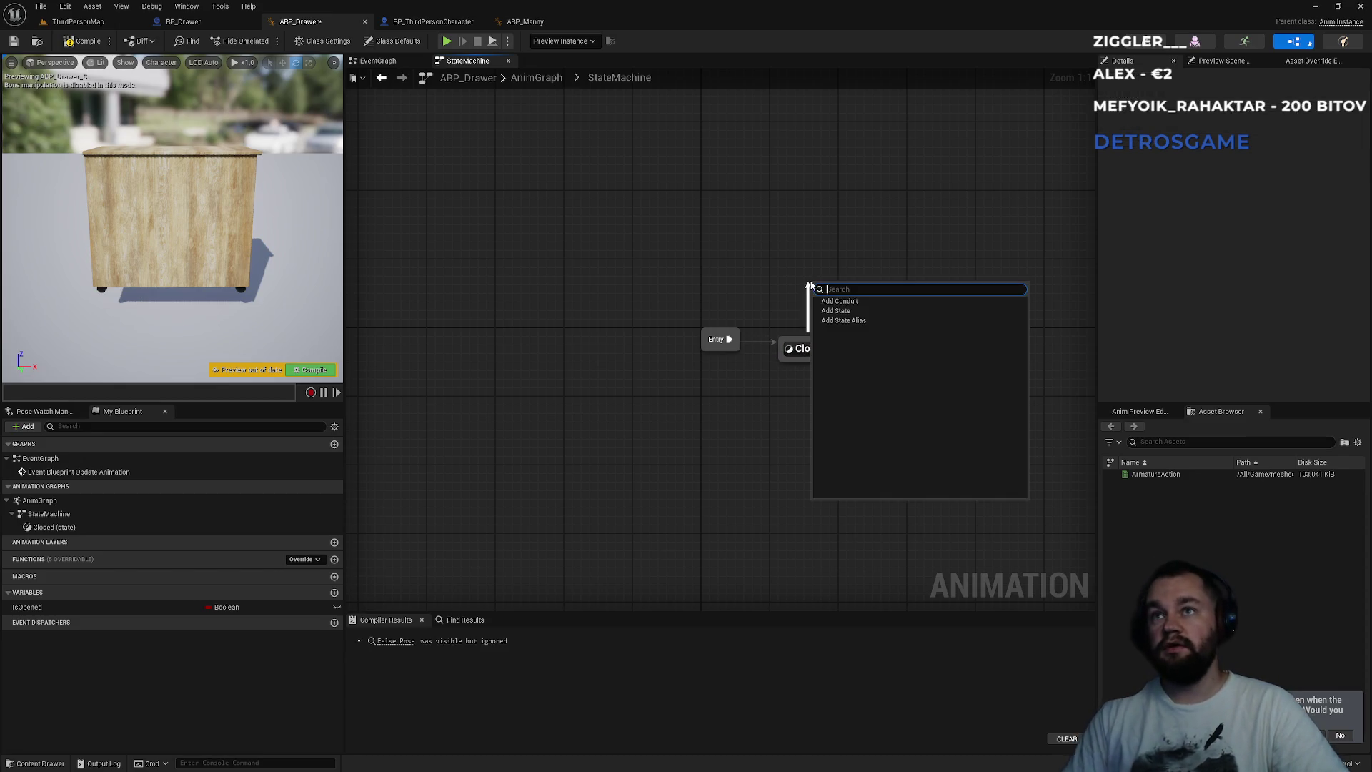
pyautogui.click(836, 311)
pyautogui.write('Opened')
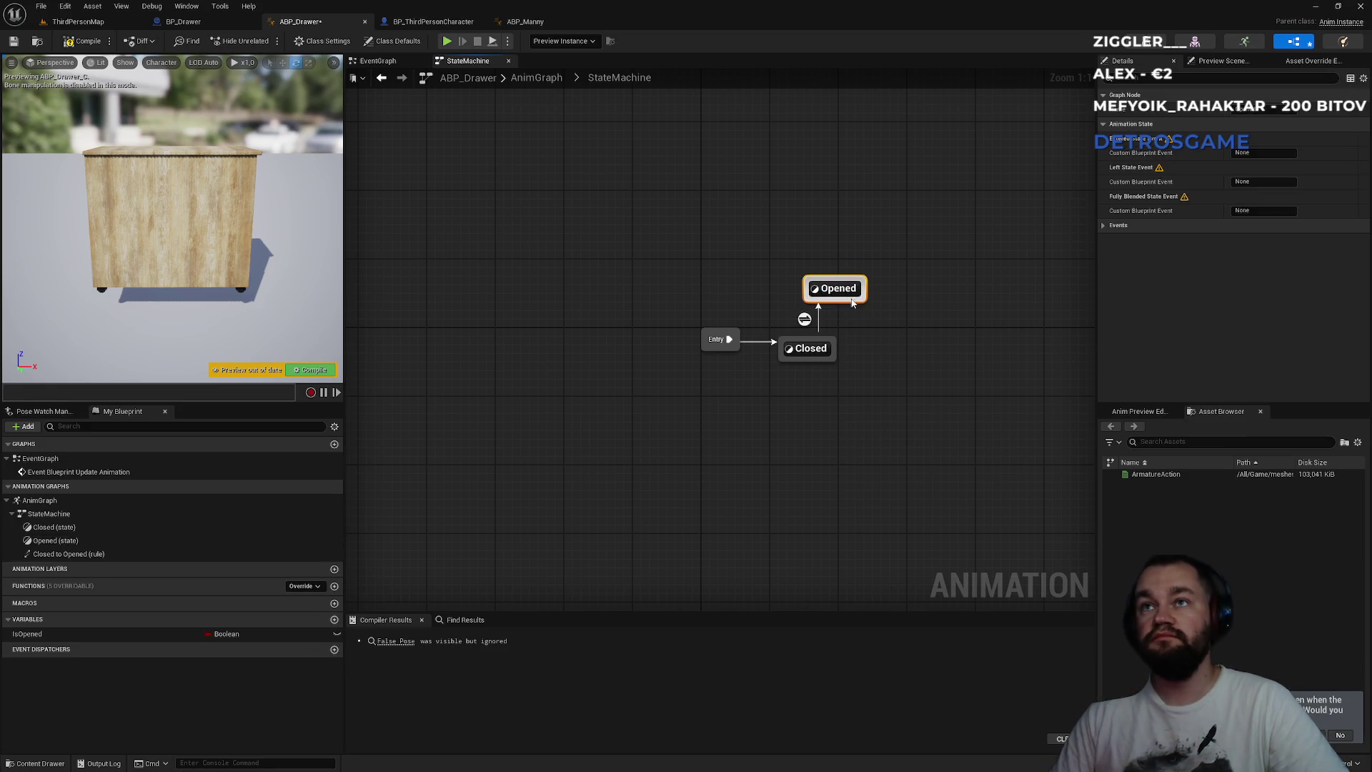
pyautogui.press('Return')
pyautogui.moveTo(842, 293)
pyautogui.mouseDown()
pyautogui.moveTo(817, 294)
pyautogui.moveTo(814, 345)
pyautogui.mouseUp()
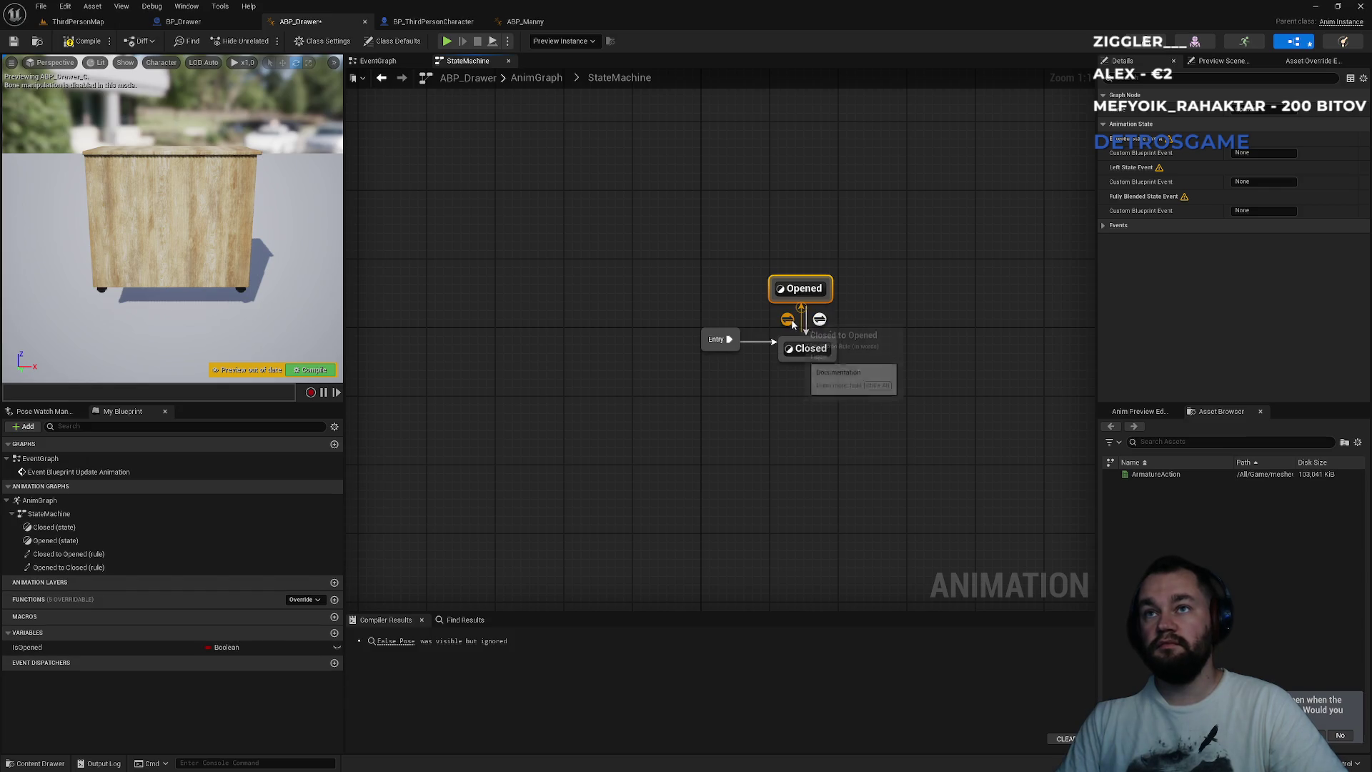
pyautogui.doubleClick(786, 327)
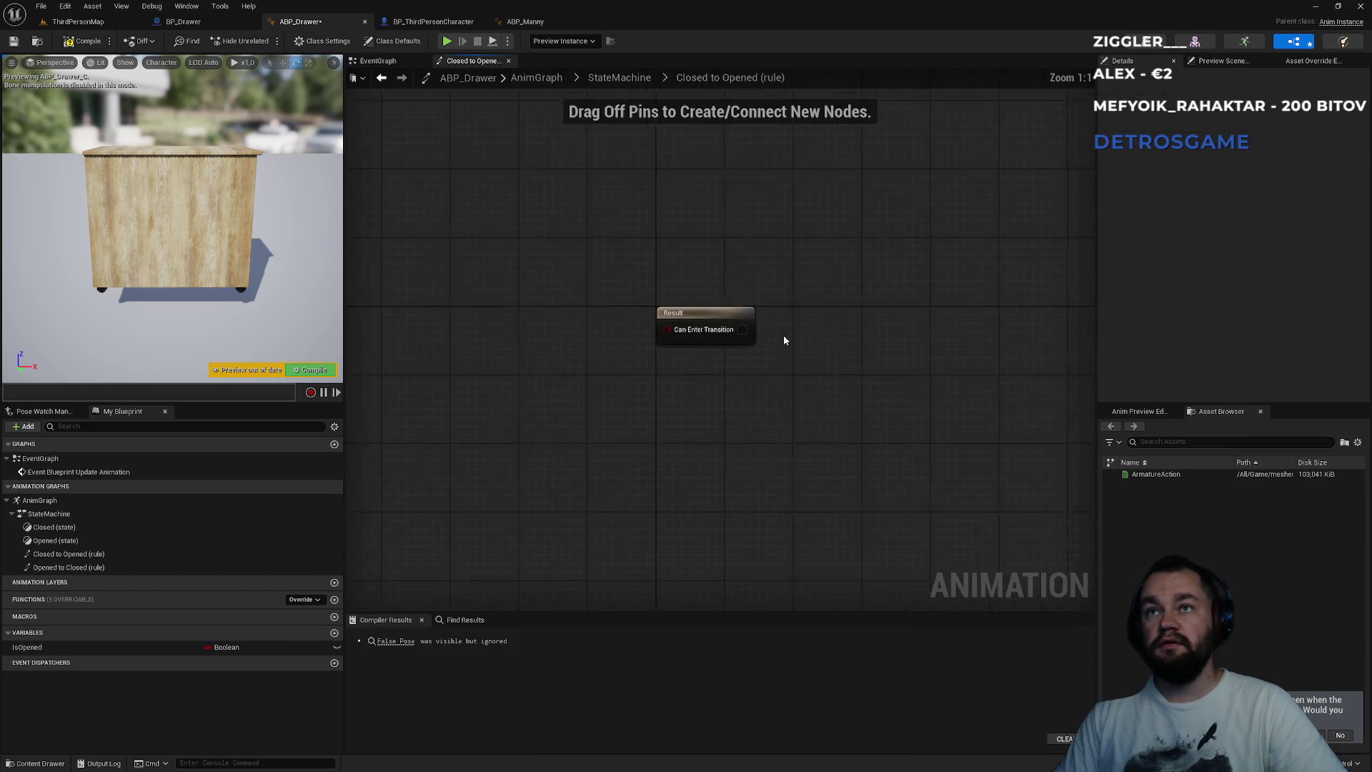
# - Wire an Is Opened getter into the Closed to Opened Can Enter Transition result
pyautogui.moveTo(46, 647); pyautogui.dragTo(687, 345)
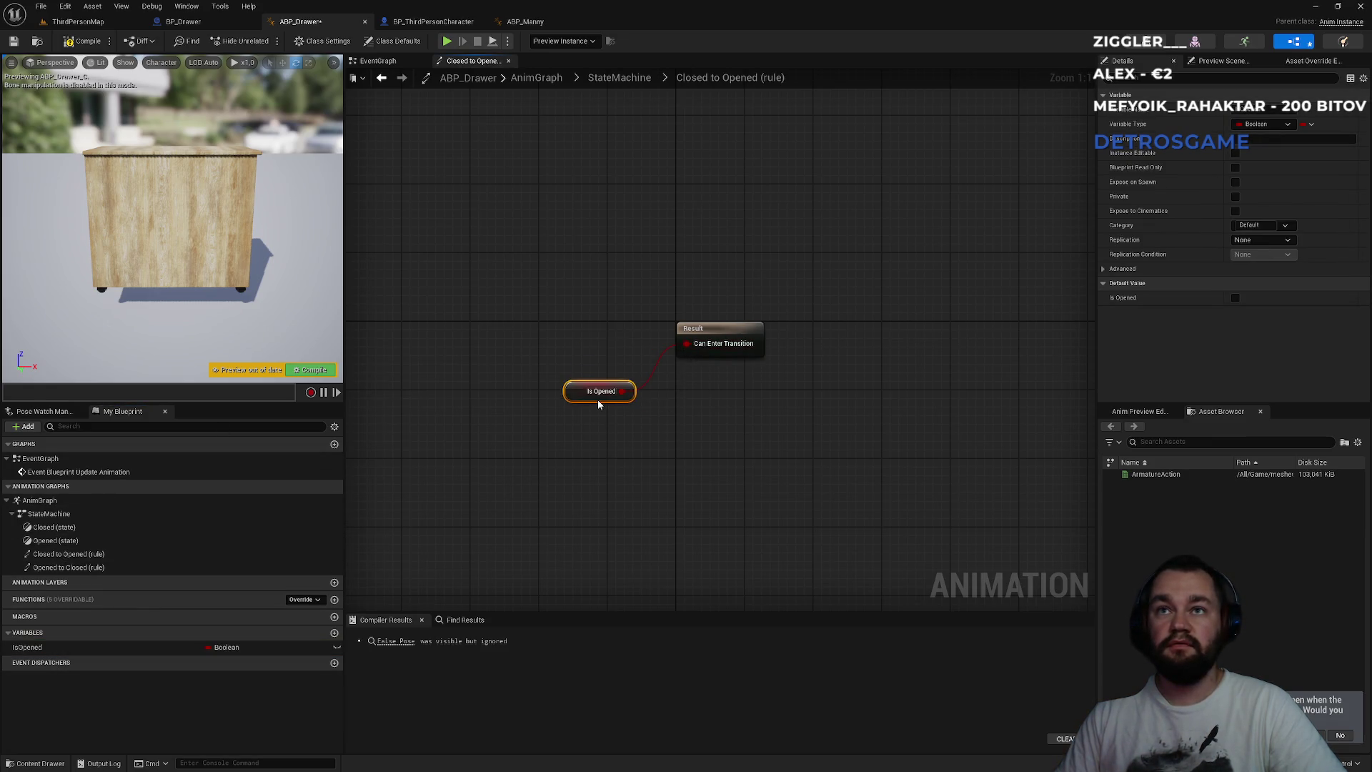
pyautogui.click(604, 428)
pyautogui.click(619, 78)
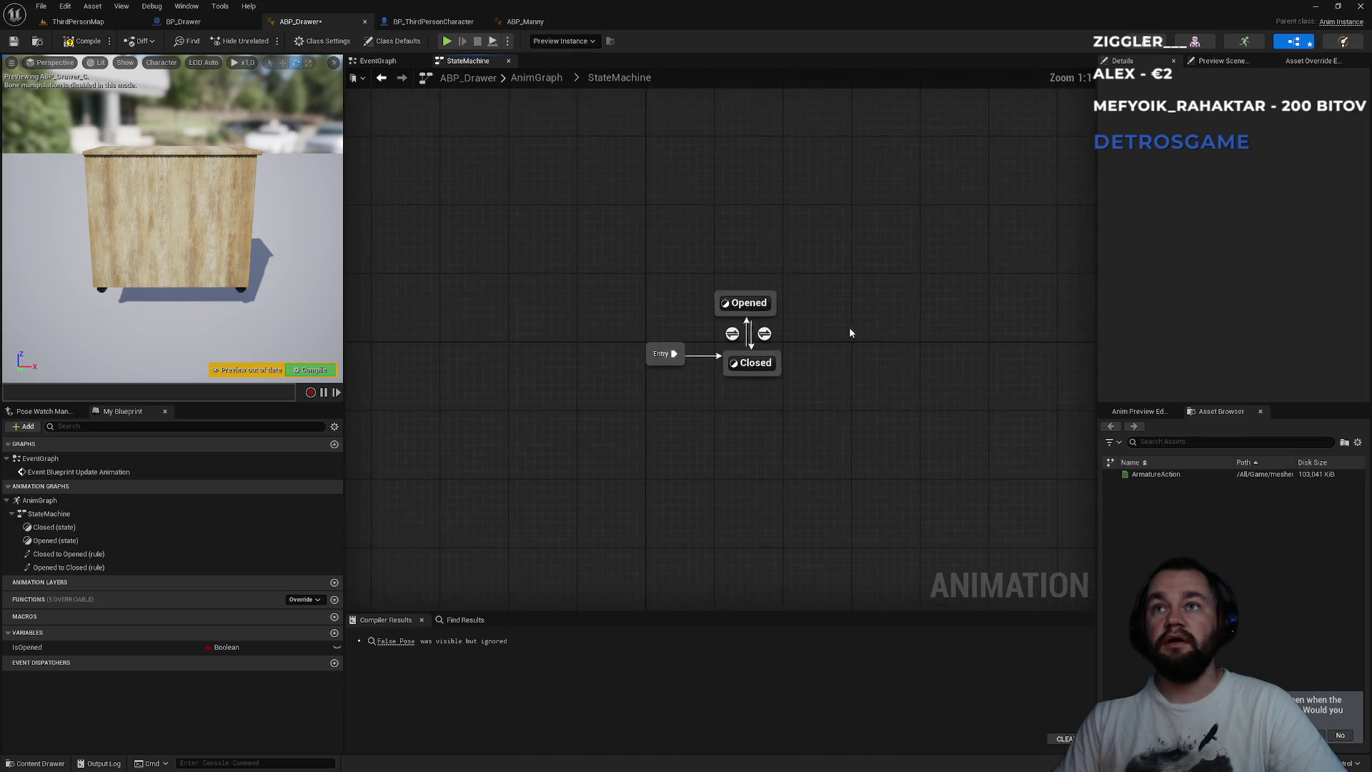
pyautogui.doubleClick(735, 334)
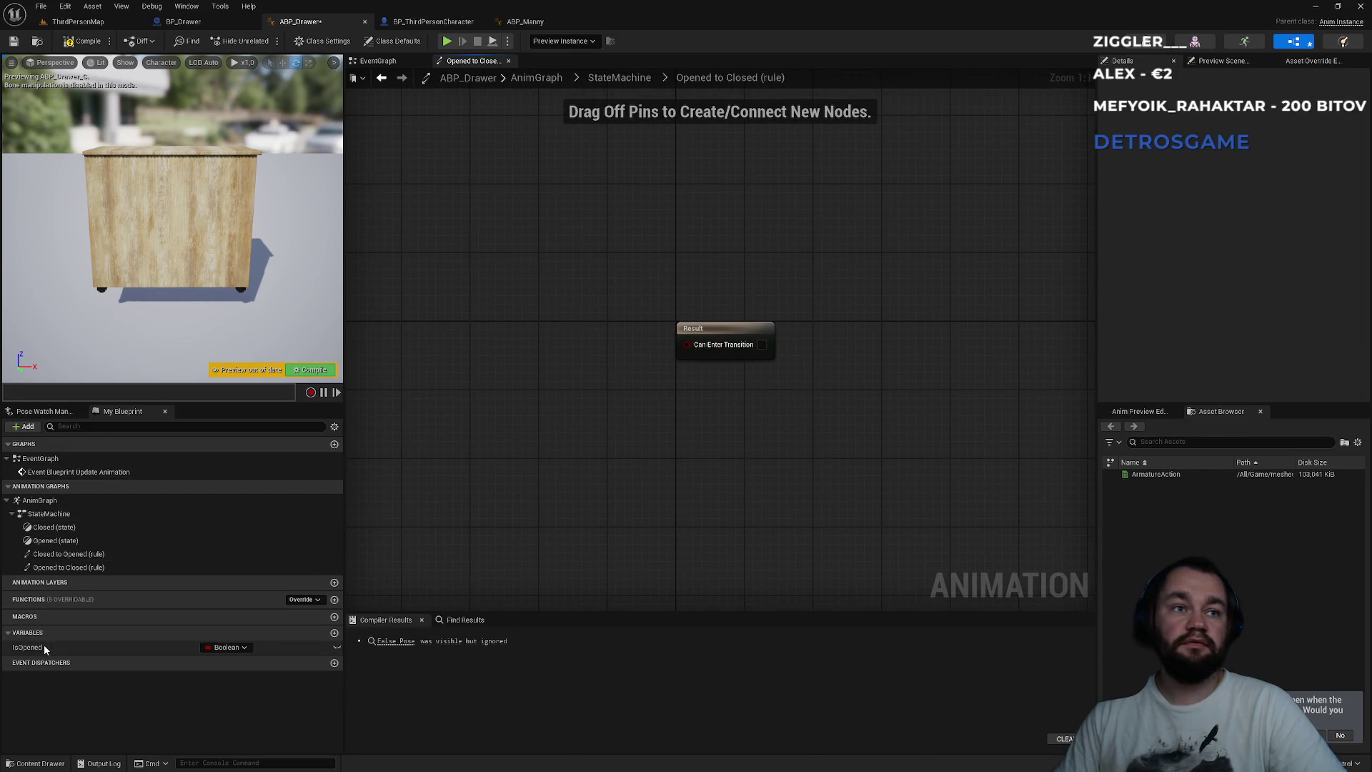
# - Feed NOT Is Opened into the Opened to Closed Can Enter Transition and compile
pyautogui.moveTo(44, 646)
pyautogui.mouseDown()
pyautogui.moveTo(525, 439)
pyautogui.moveTo(576, 447)
pyautogui.moveTo(637, 397)
pyautogui.mouseUp()
pyautogui.write('not b')
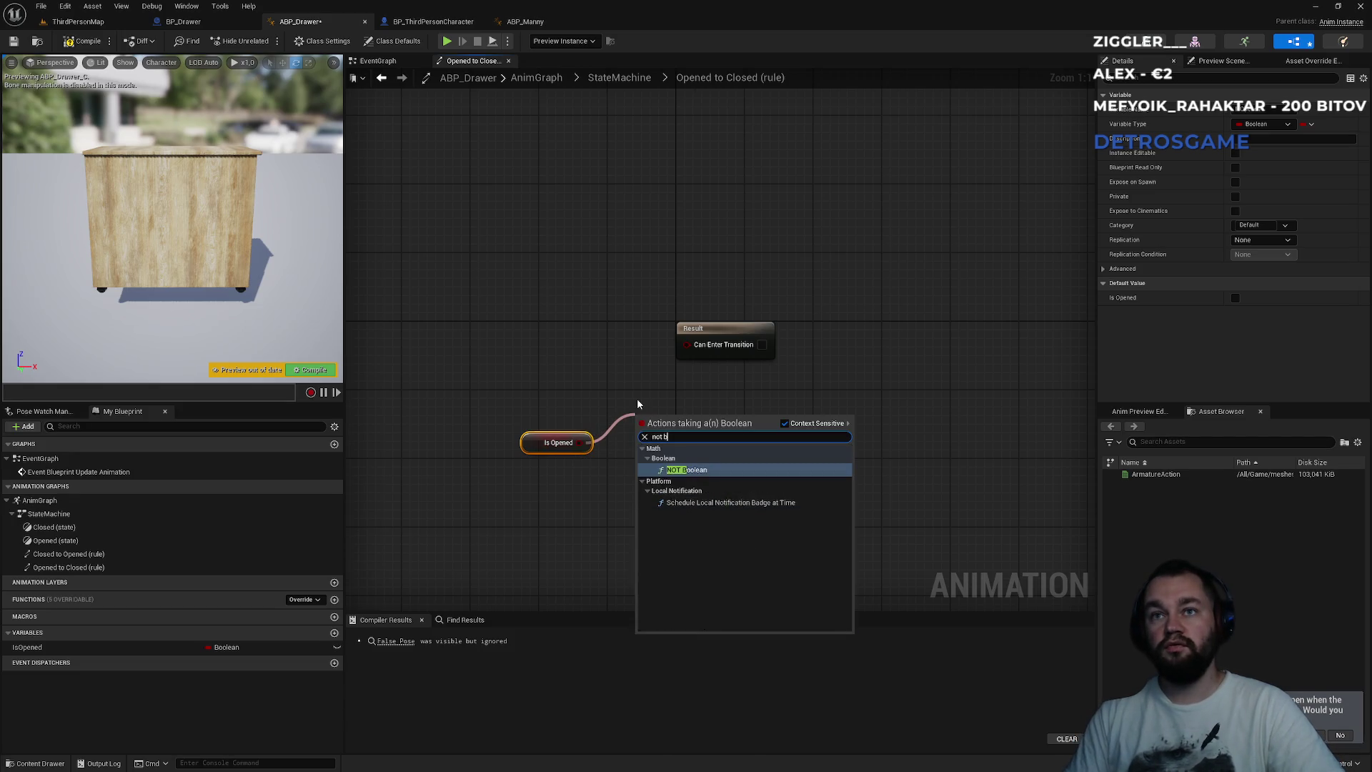
pyautogui.press('Return')
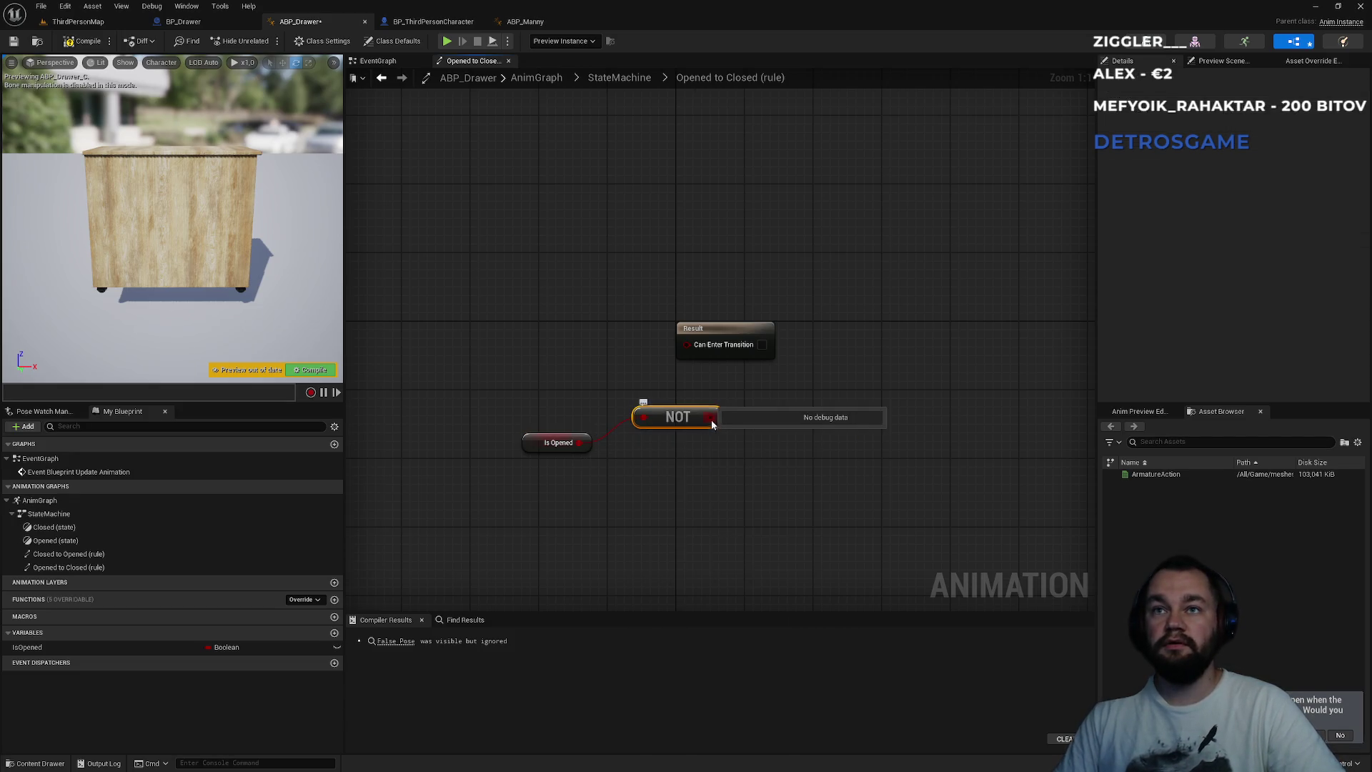
pyautogui.moveTo(710, 419); pyautogui.dragTo(711, 348)
pyautogui.click(84, 42)
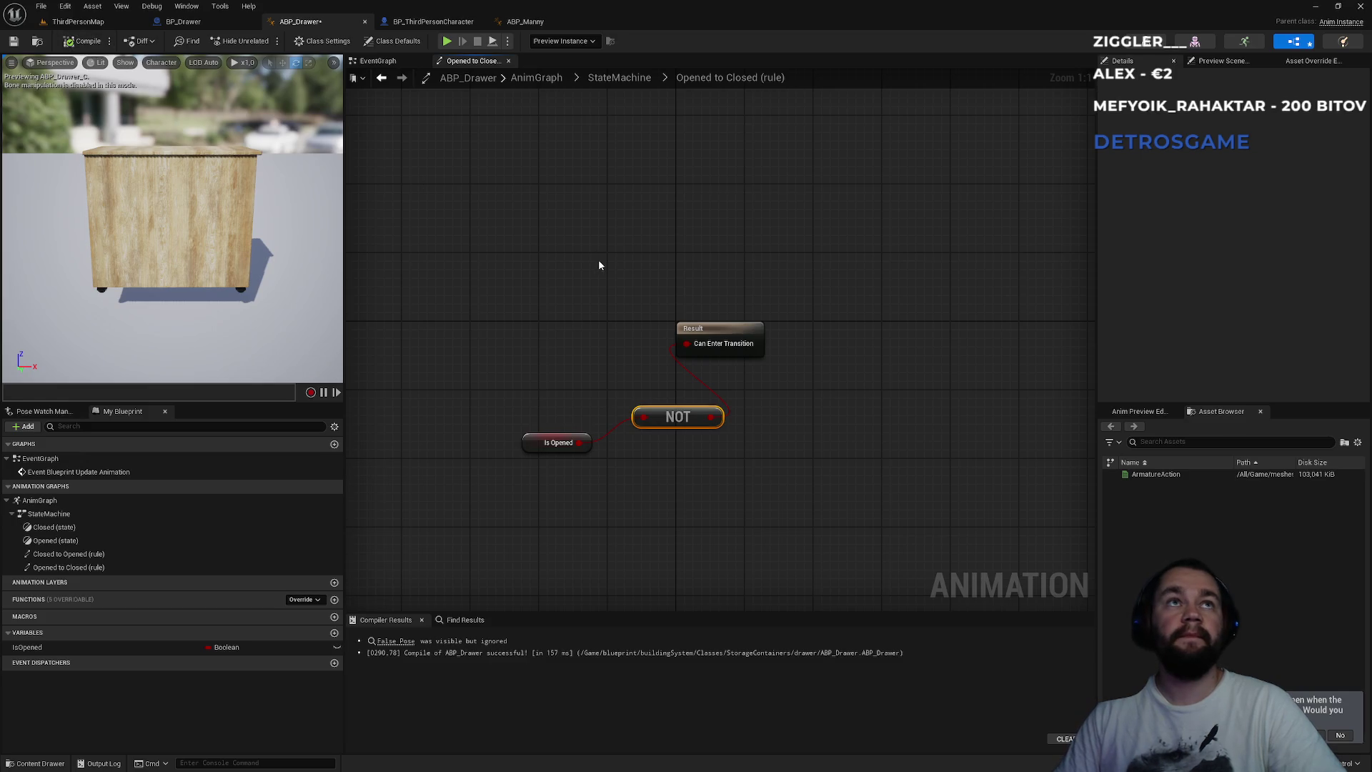
pyautogui.click(393, 63)
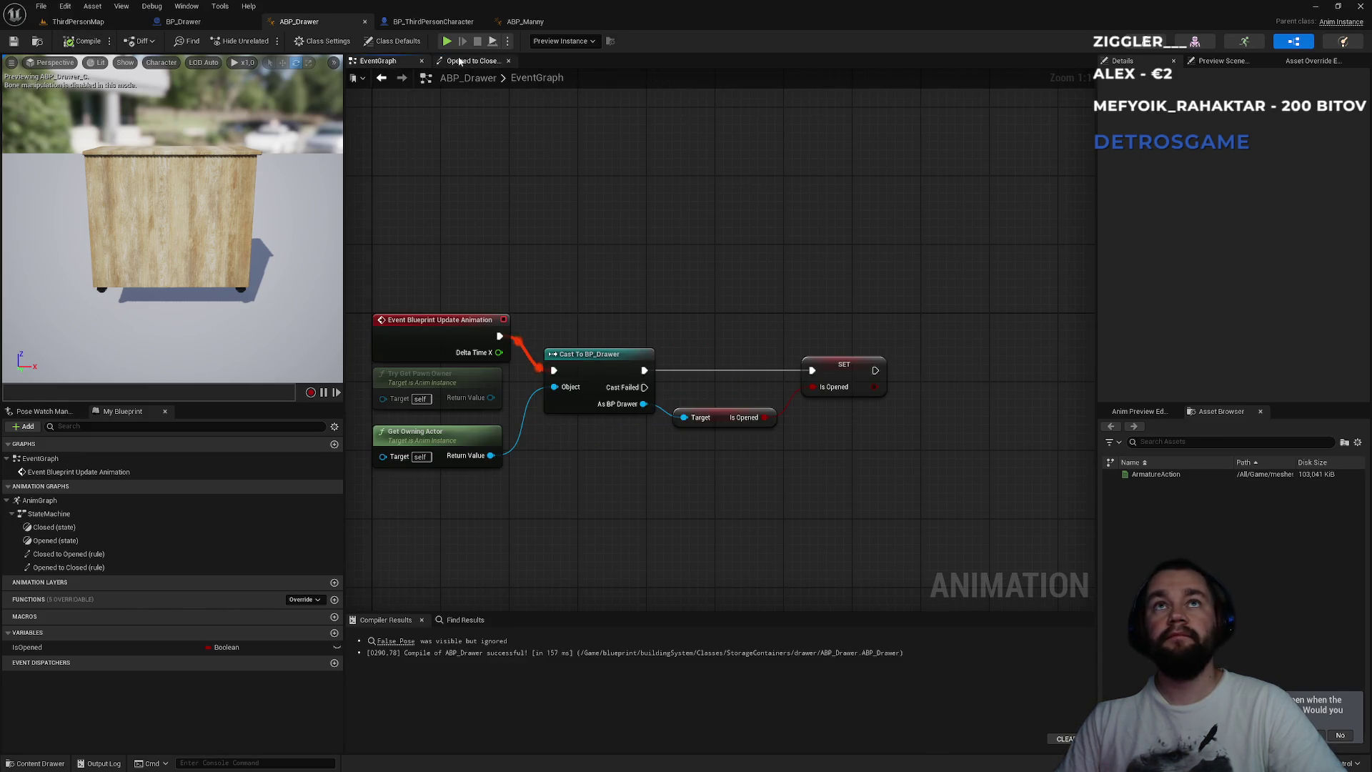
pyautogui.click(481, 63)
pyautogui.click(613, 79)
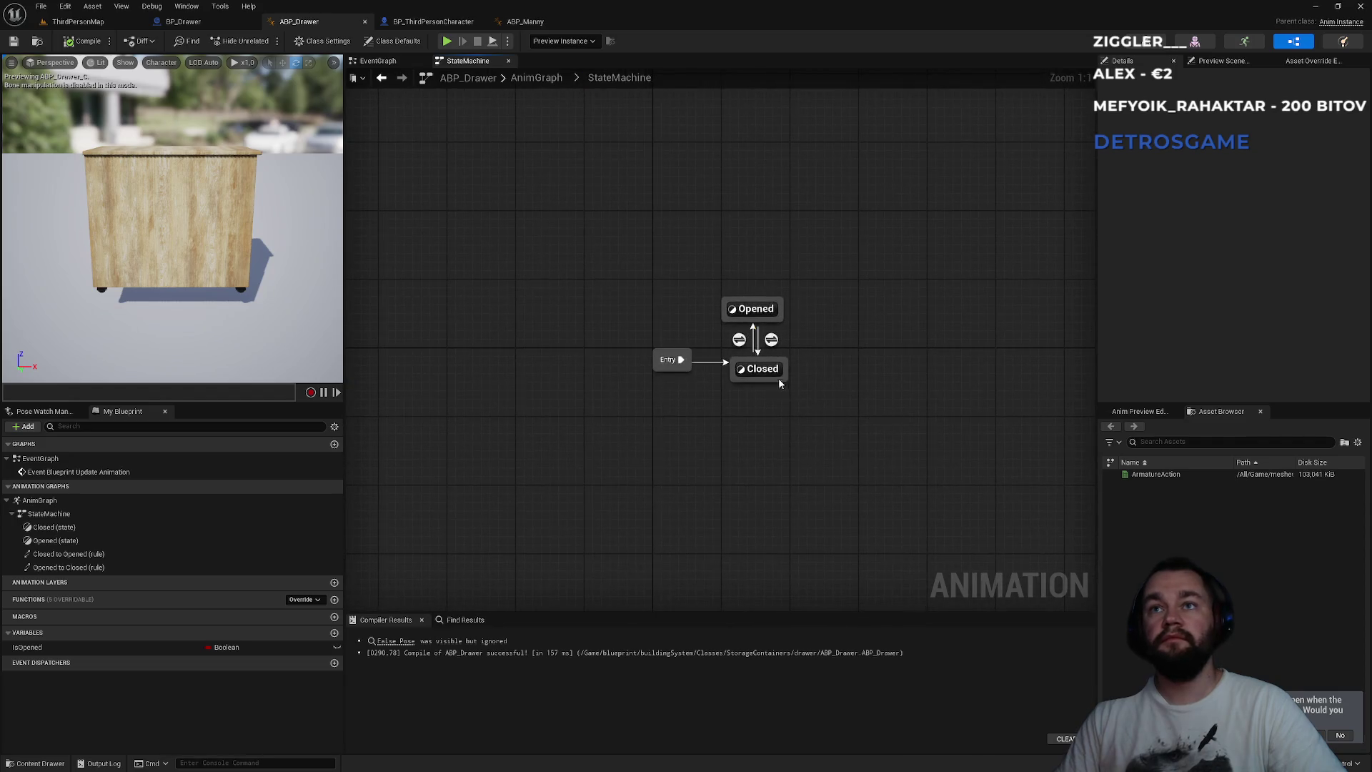
# - Make the Opened state play the ArmatureAction animation and compile
pyautogui.doubleClick(757, 308)
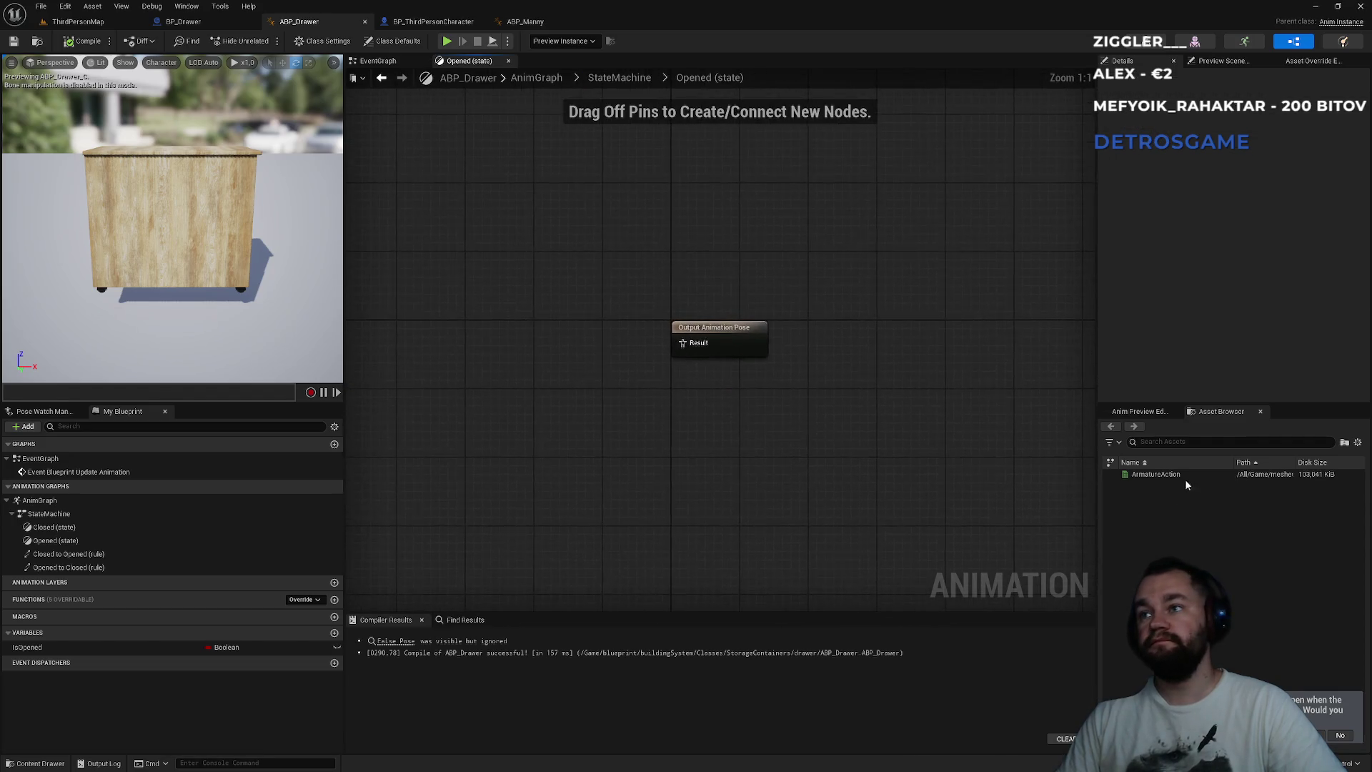
pyautogui.moveTo(1172, 474)
pyautogui.mouseDown()
pyautogui.moveTo(423, 352)
pyautogui.moveTo(634, 363)
pyautogui.mouseUp()
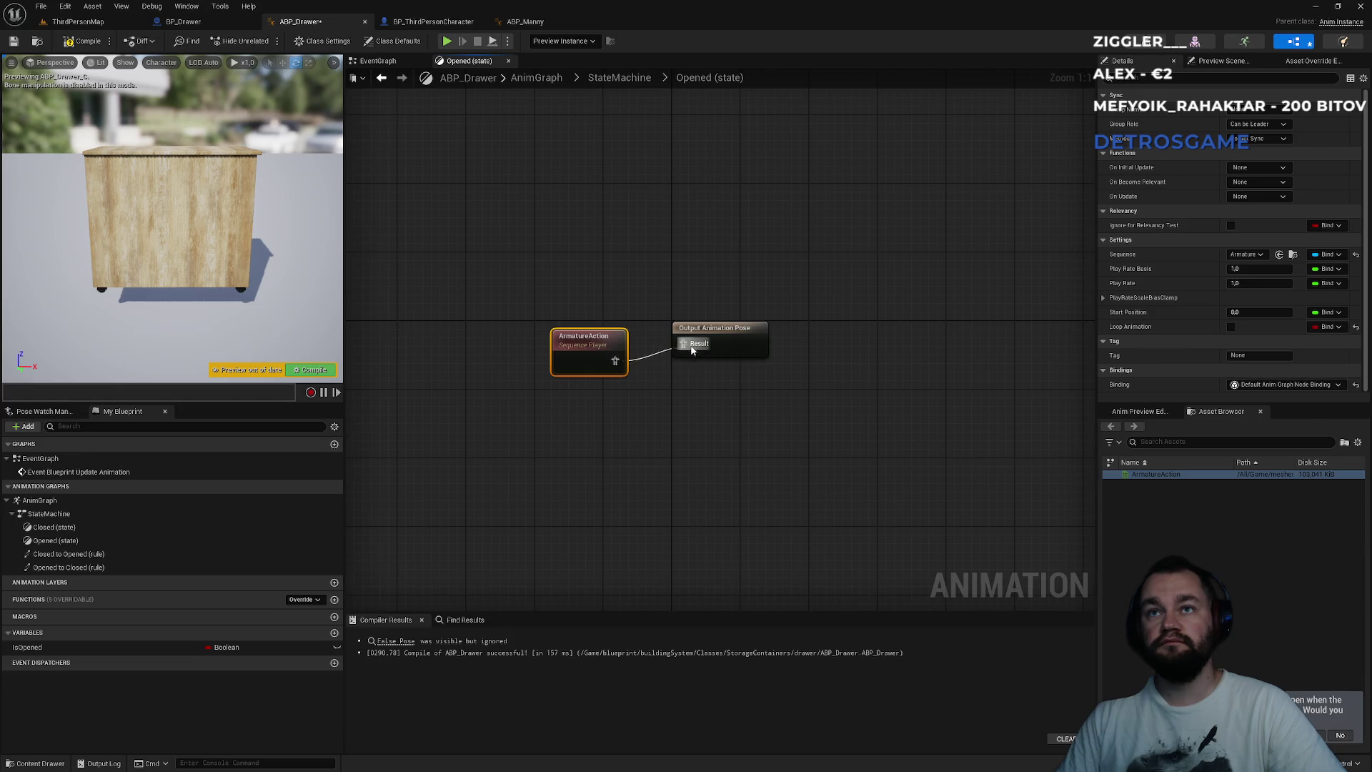
pyautogui.click(74, 45)
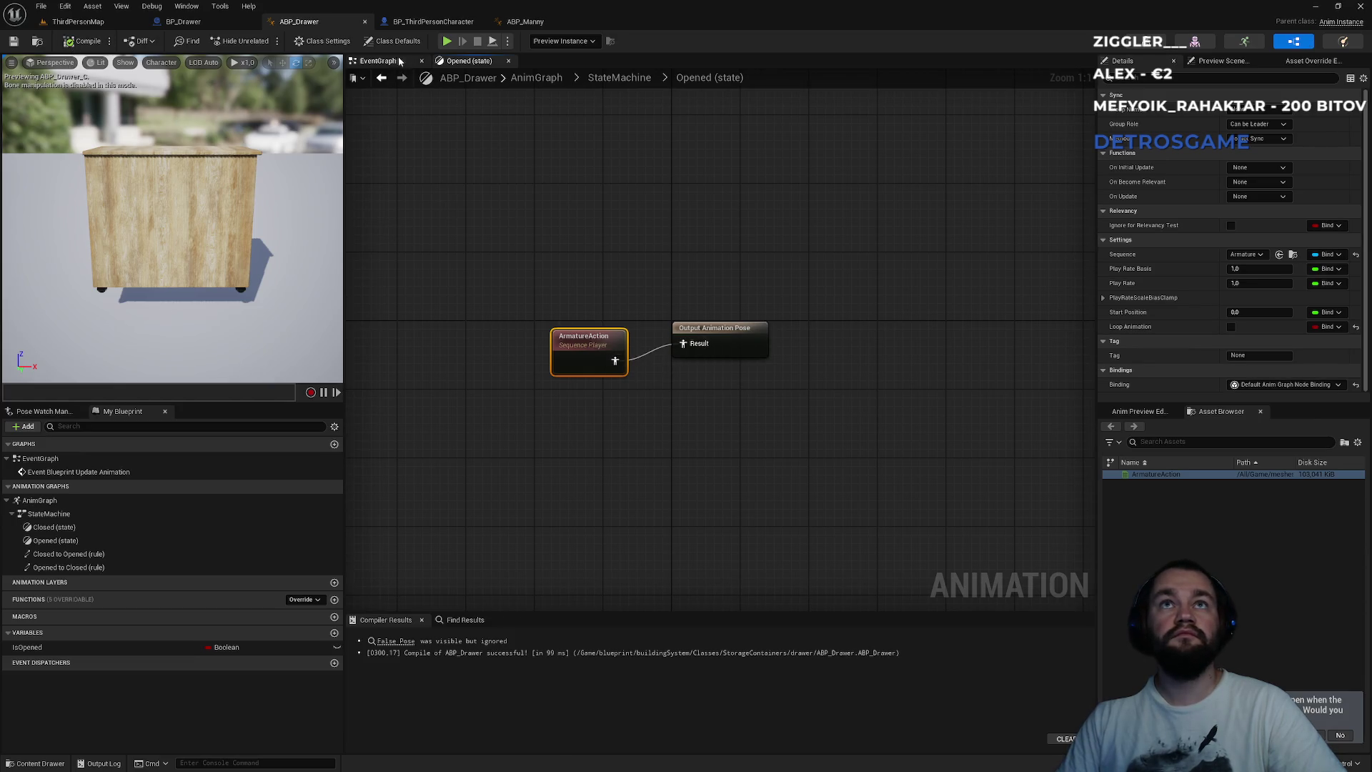
pyautogui.click(619, 77)
# - Drive the AnimGraph Output Pose from StateMachine instead of Blend Poses by bool, and compile
pyautogui.click(537, 77)
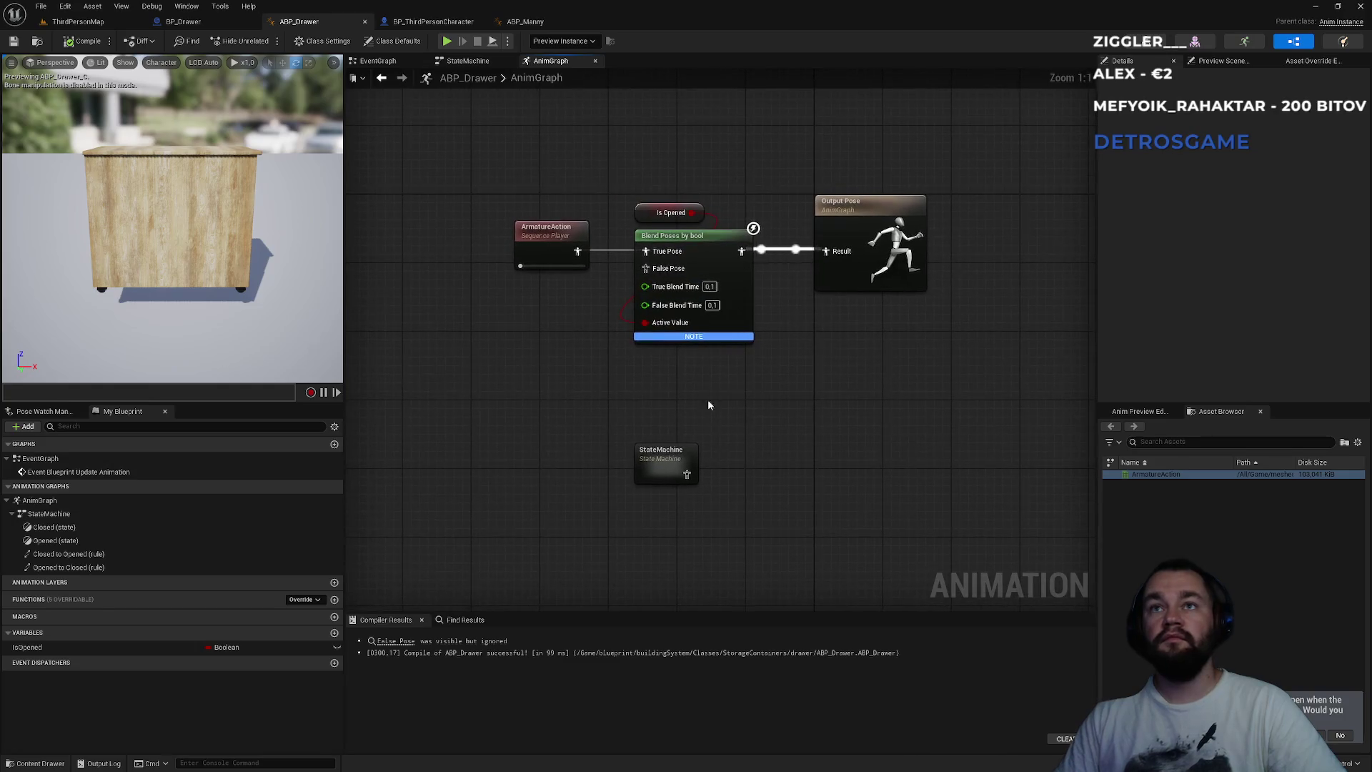
pyautogui.keyDown('alt'); pyautogui.click(782, 253); pyautogui.keyUp('alt')
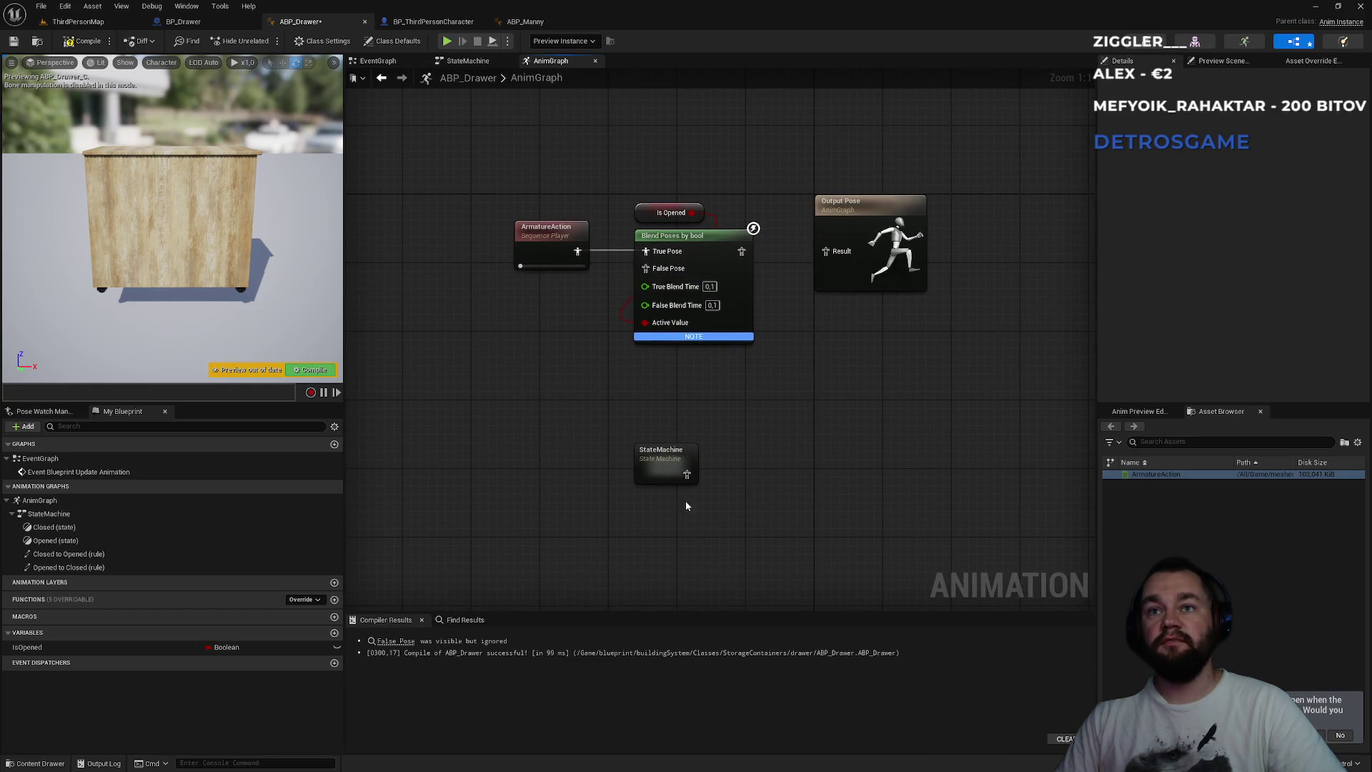
pyautogui.moveTo(839, 255); pyautogui.dragTo(840, 255)
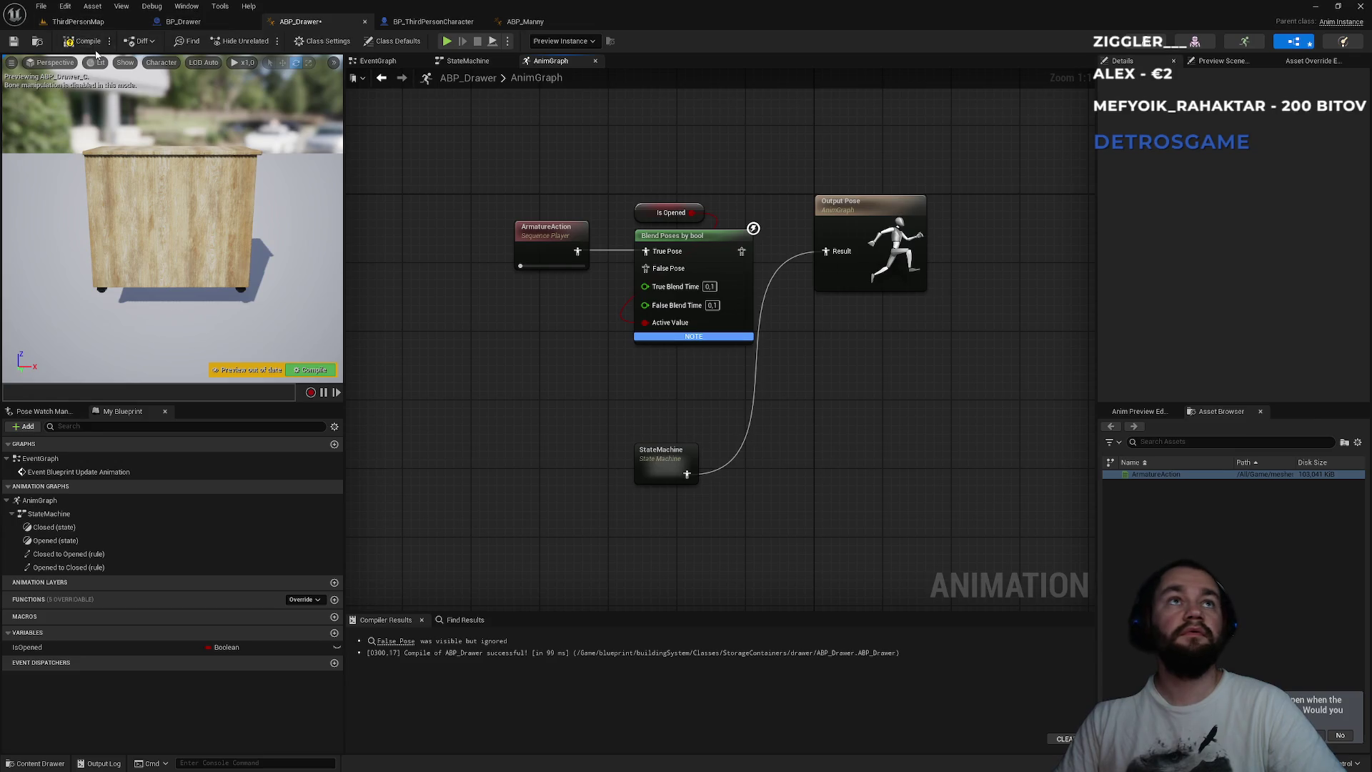
pyautogui.click(82, 40)
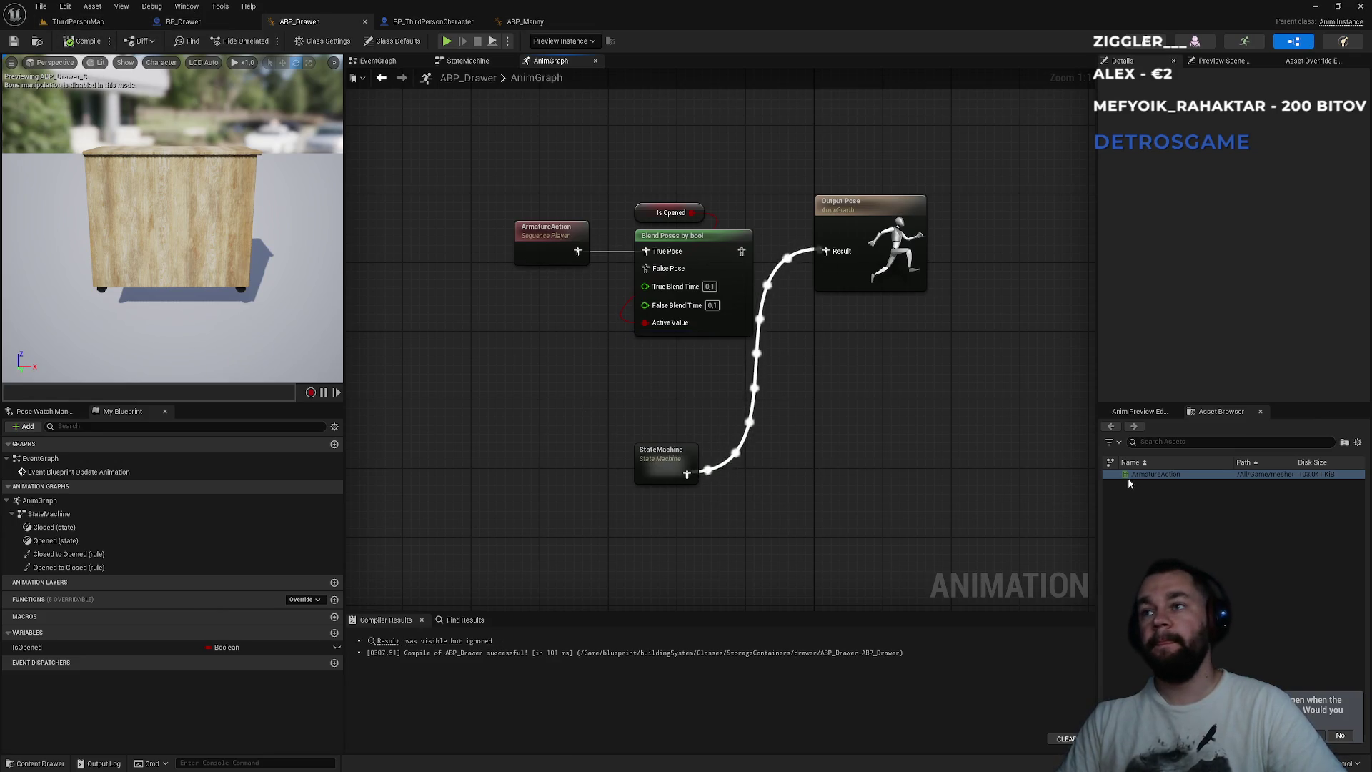
# - Set the Is Opened default value to false, recompile, and return to ThirdPersonMap
pyautogui.click(1139, 411)
pyautogui.click(1214, 412)
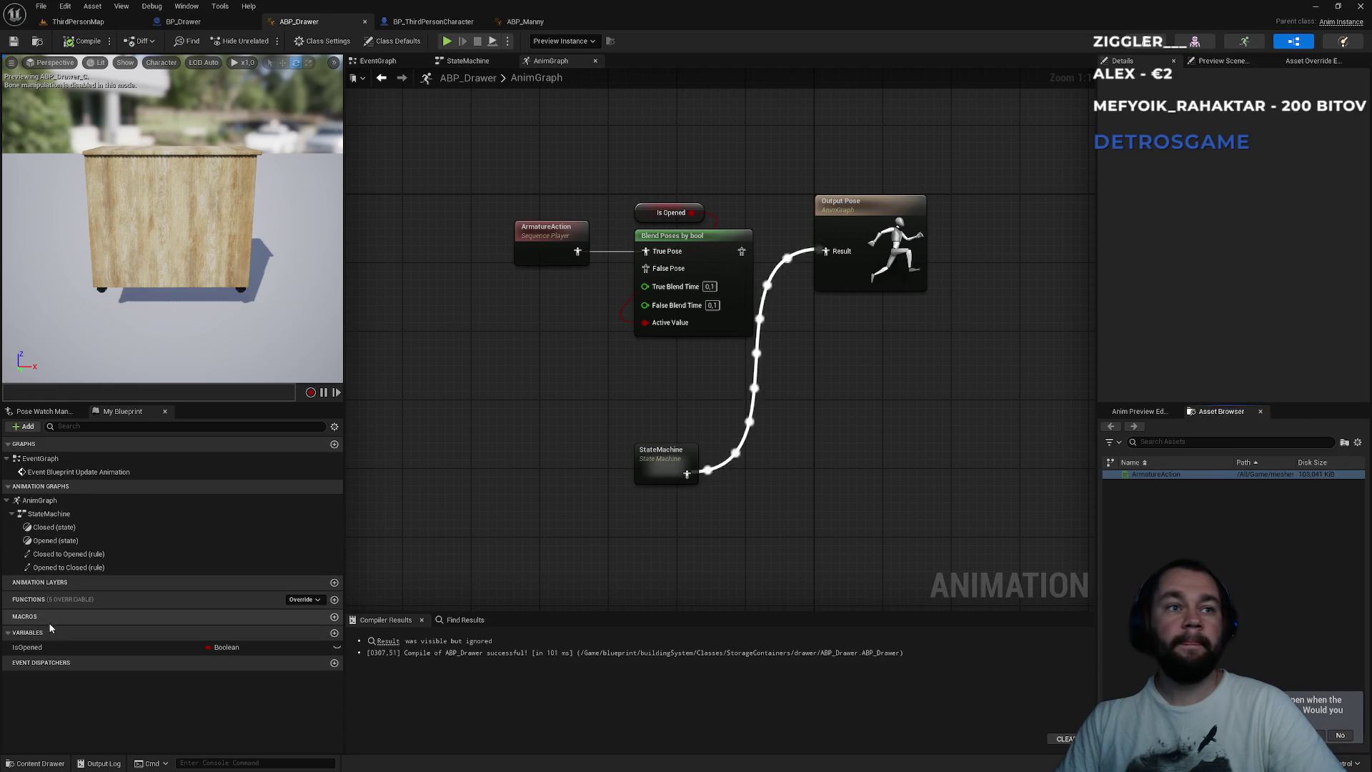
pyautogui.click(29, 647)
pyautogui.click(1236, 298)
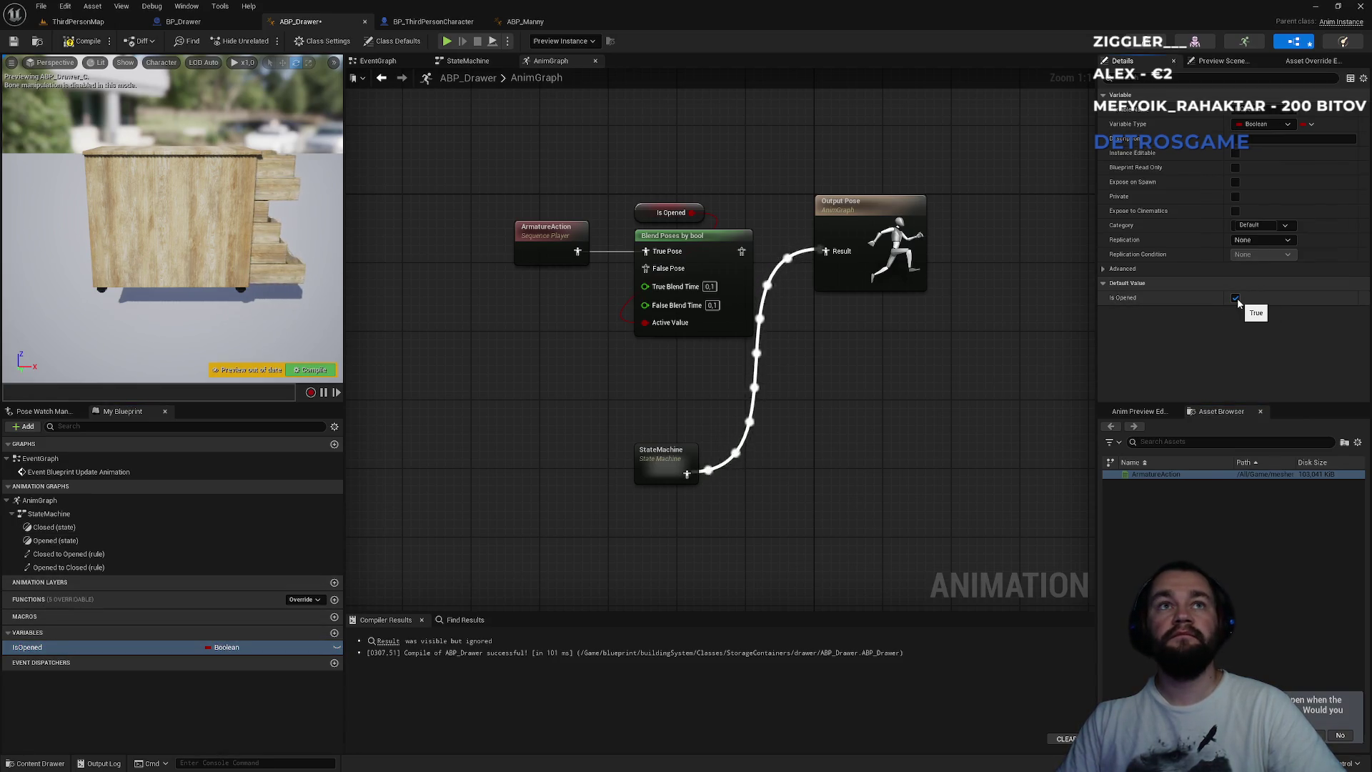
pyautogui.click(1235, 298)
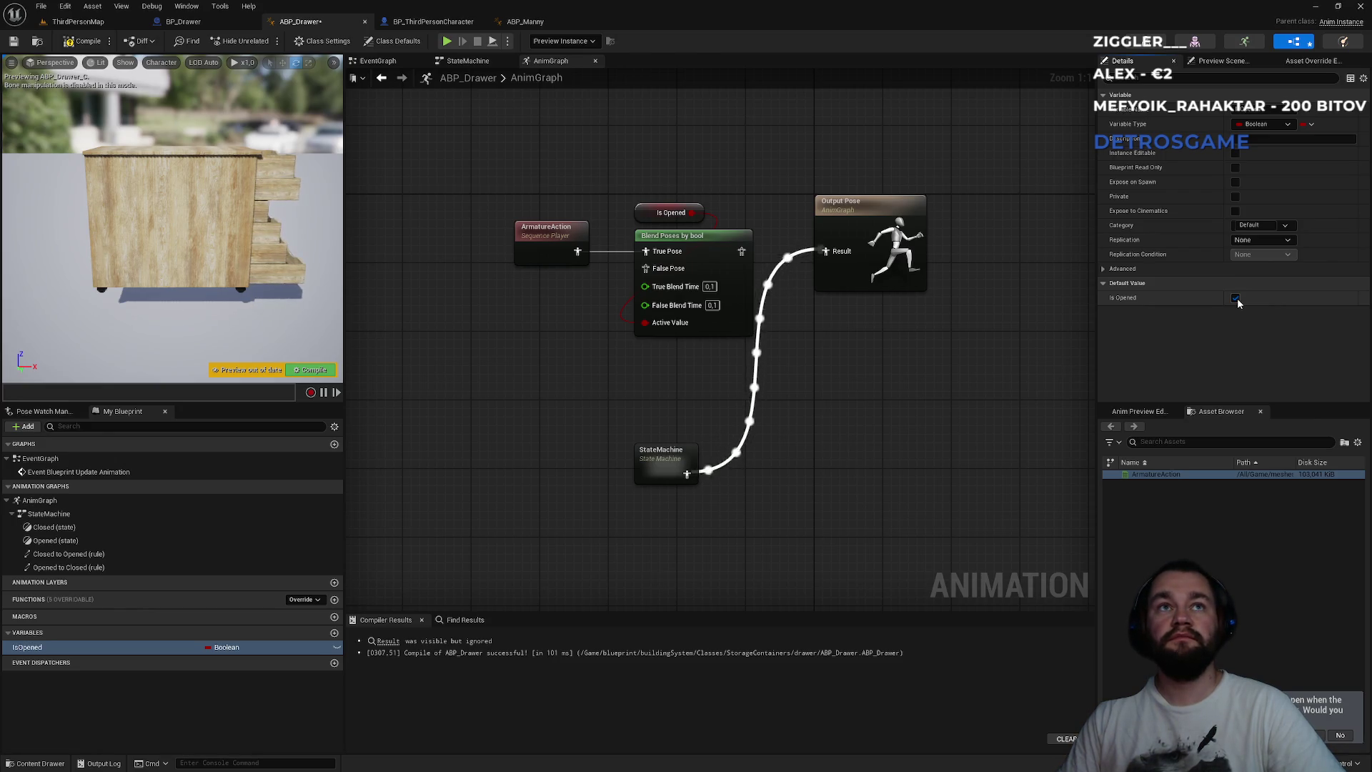
pyautogui.click(1235, 299)
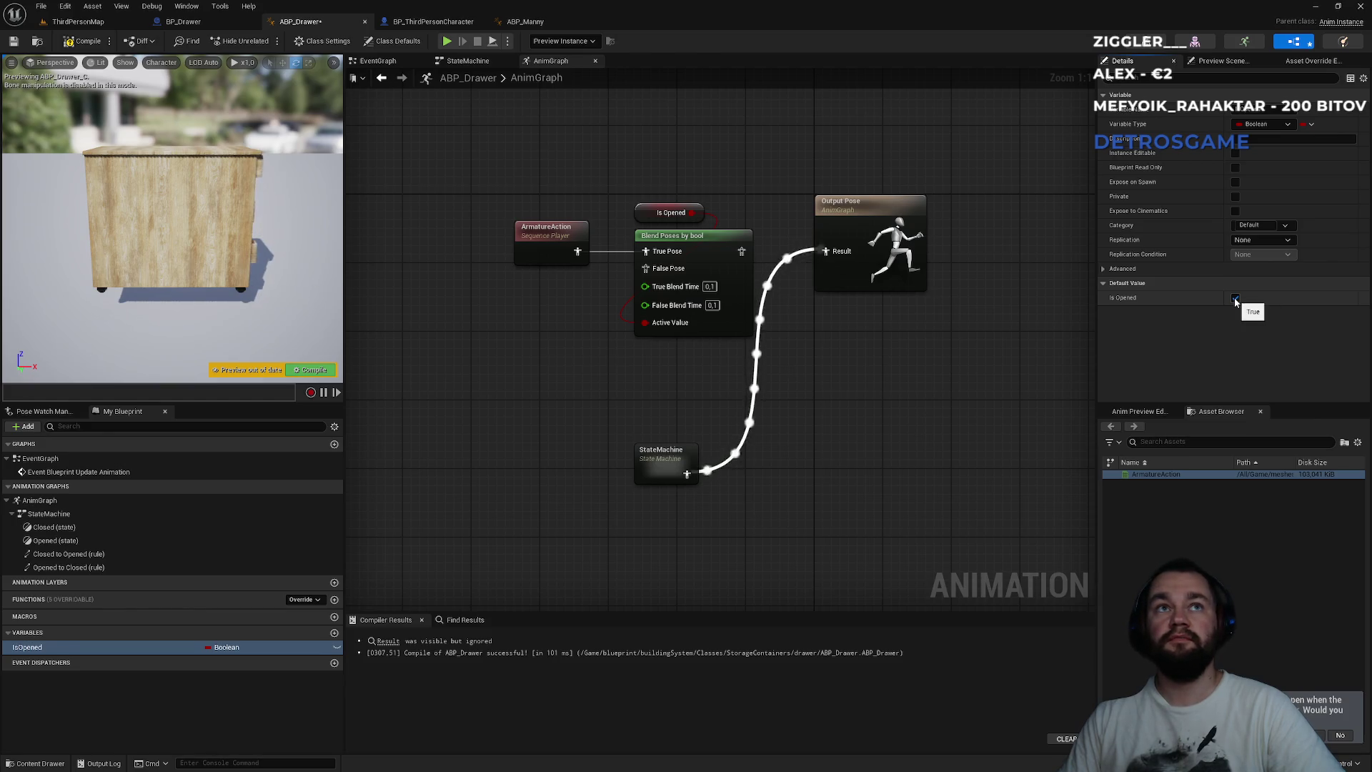
pyautogui.click(1235, 299)
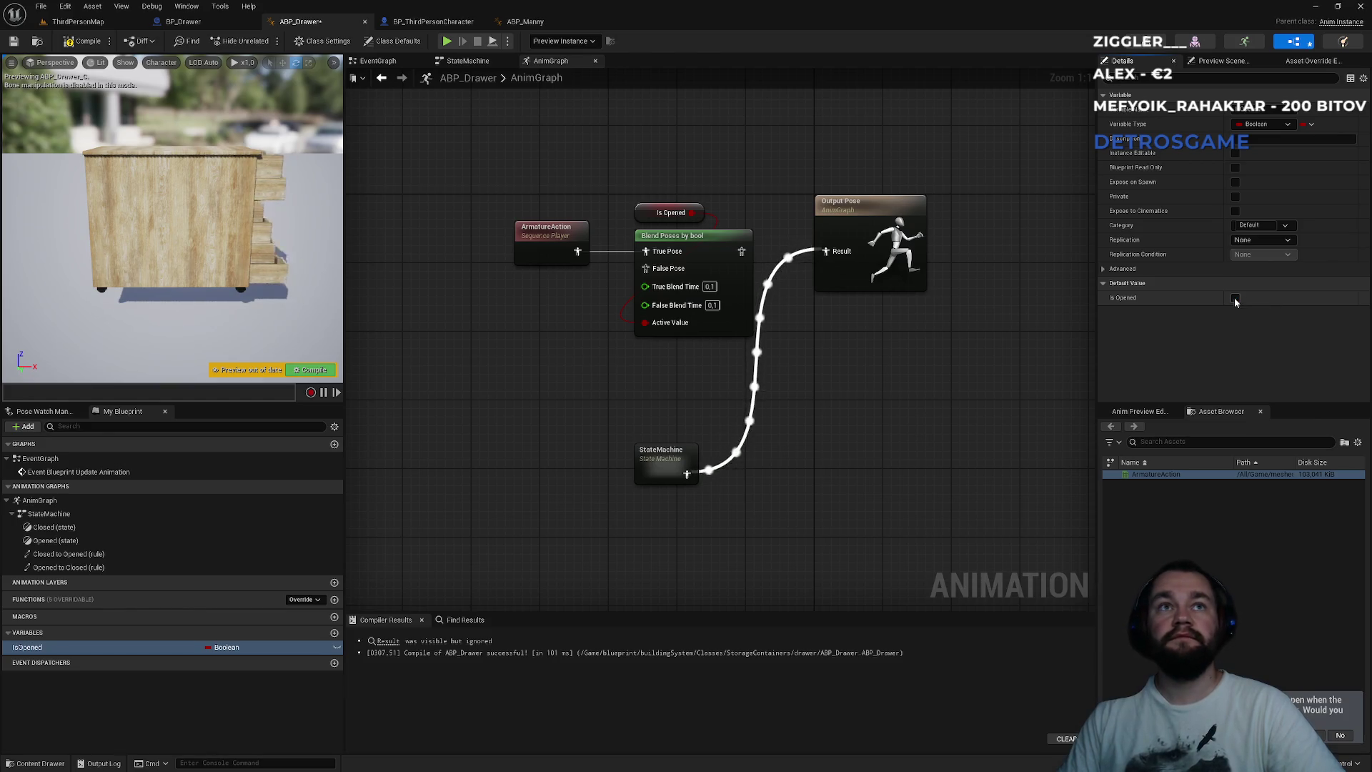
pyautogui.click(80, 41)
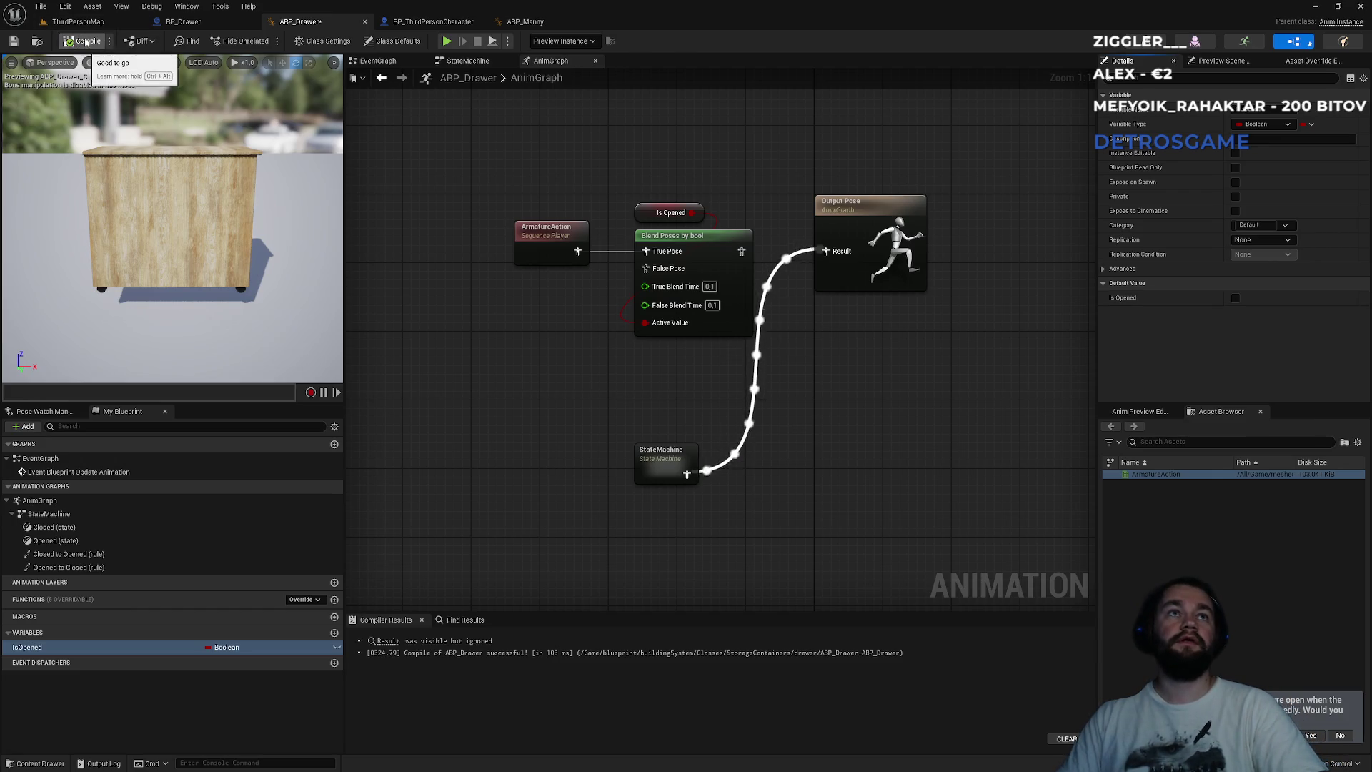
pyautogui.click(75, 21)
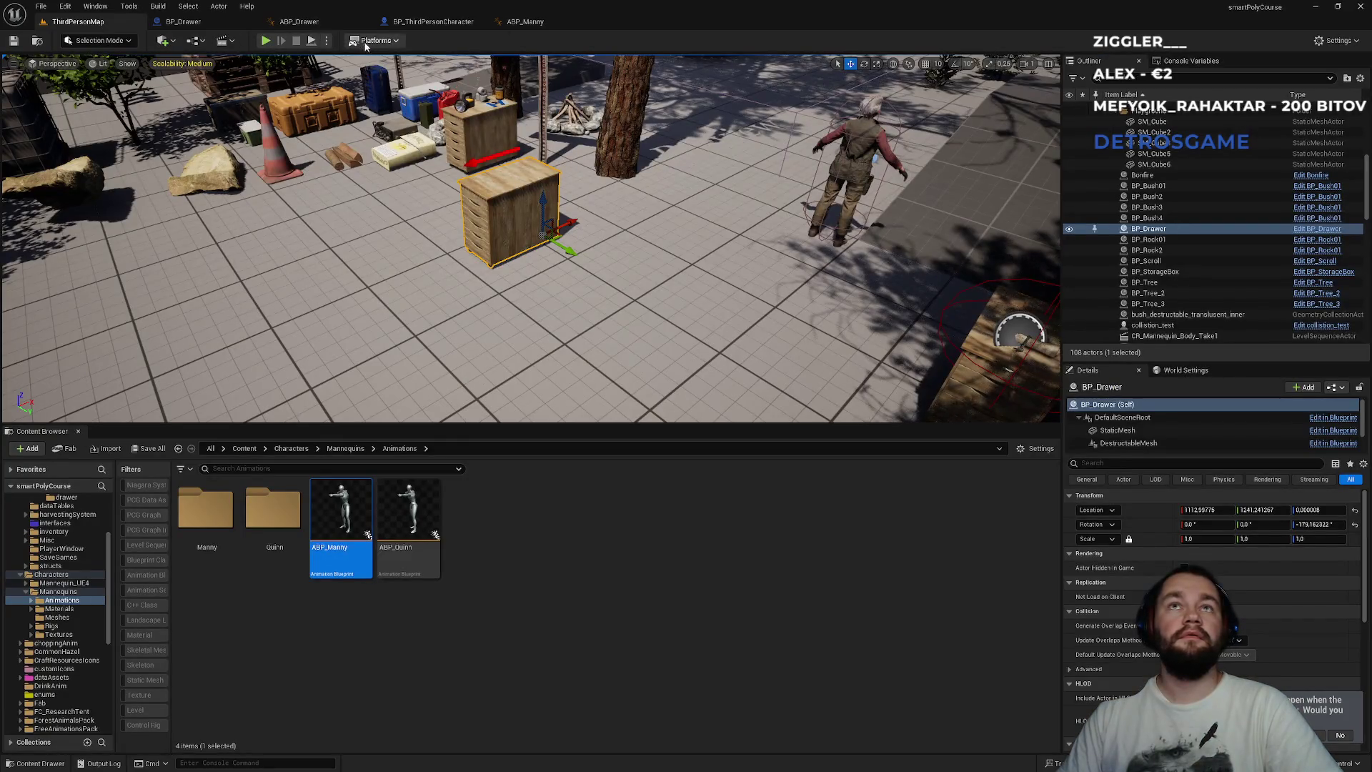
pyautogui.hotkey('alt', 'p')
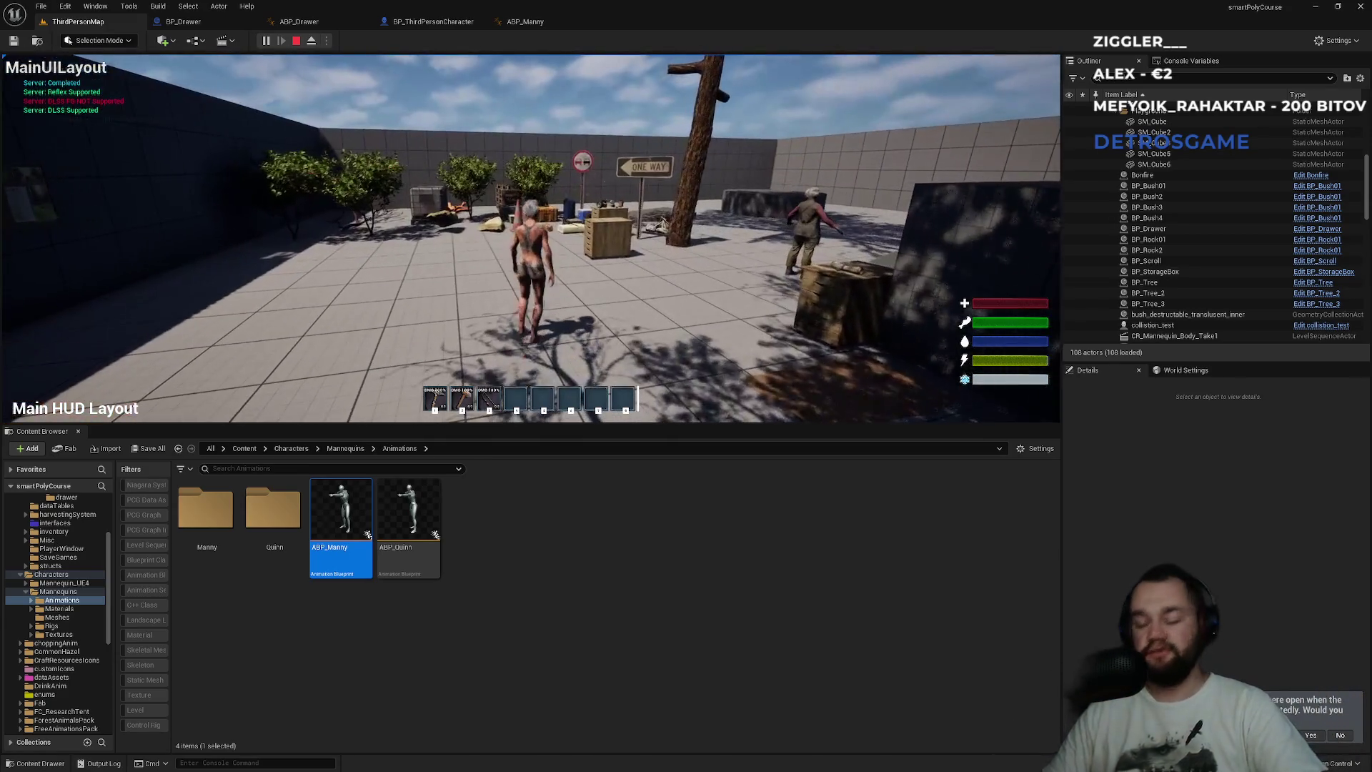
pyautogui.press('F11')
pyautogui.press('w')
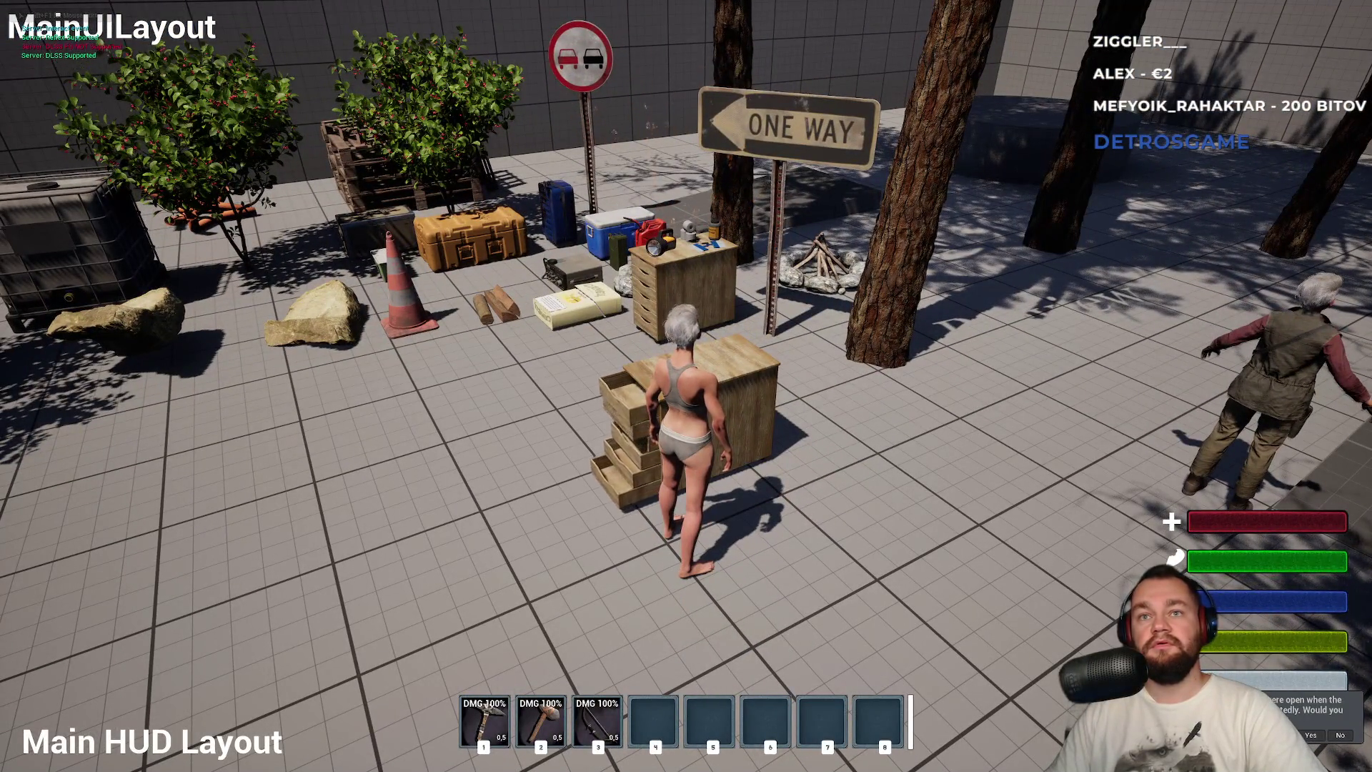
pyautogui.press('s')
pyautogui.press('w')
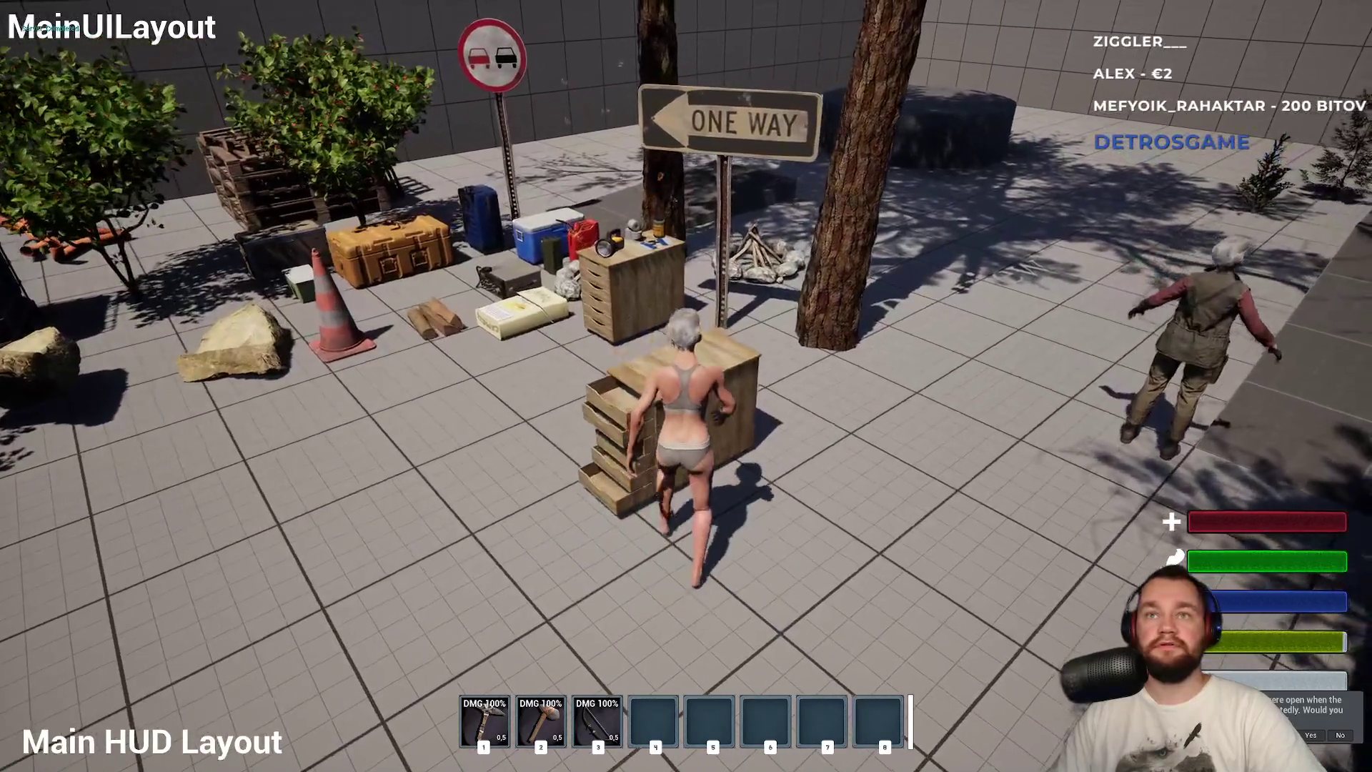
pyautogui.press('e')
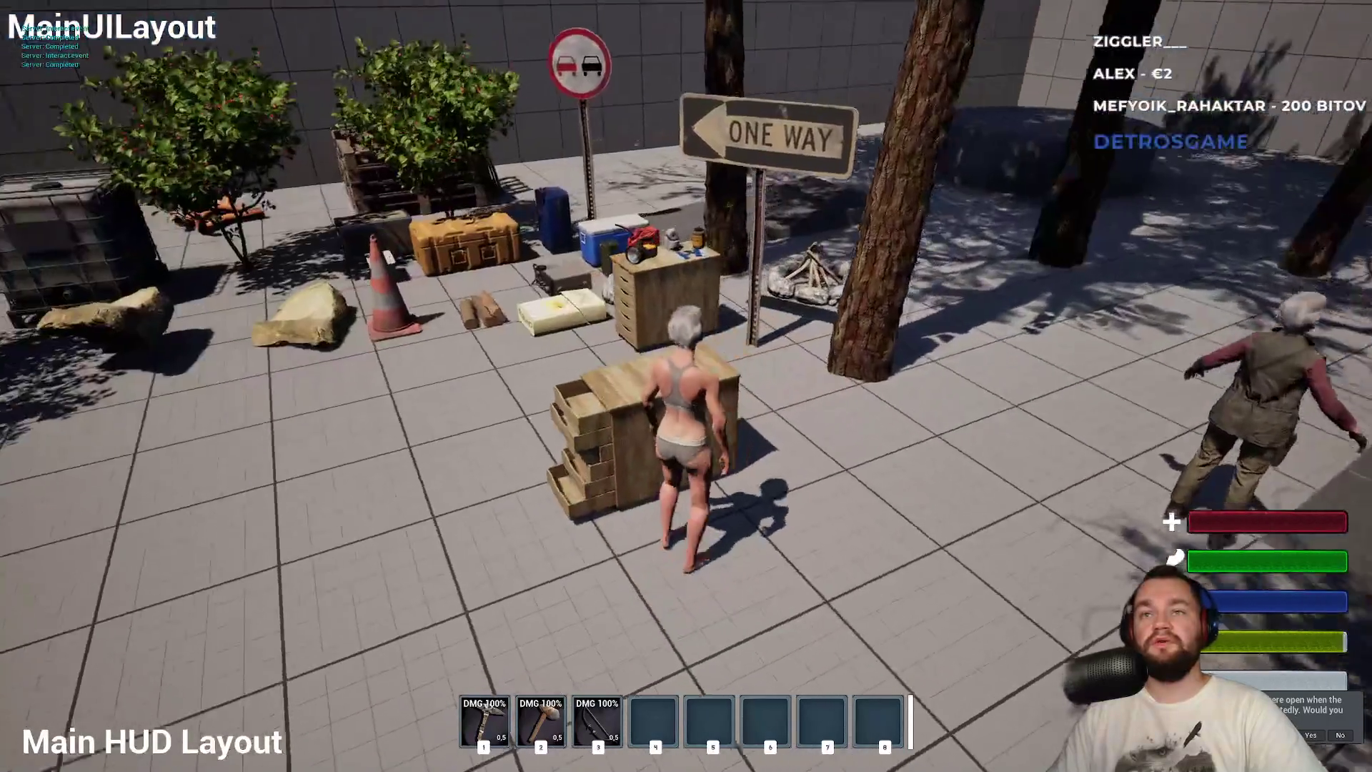
pyautogui.press('s')
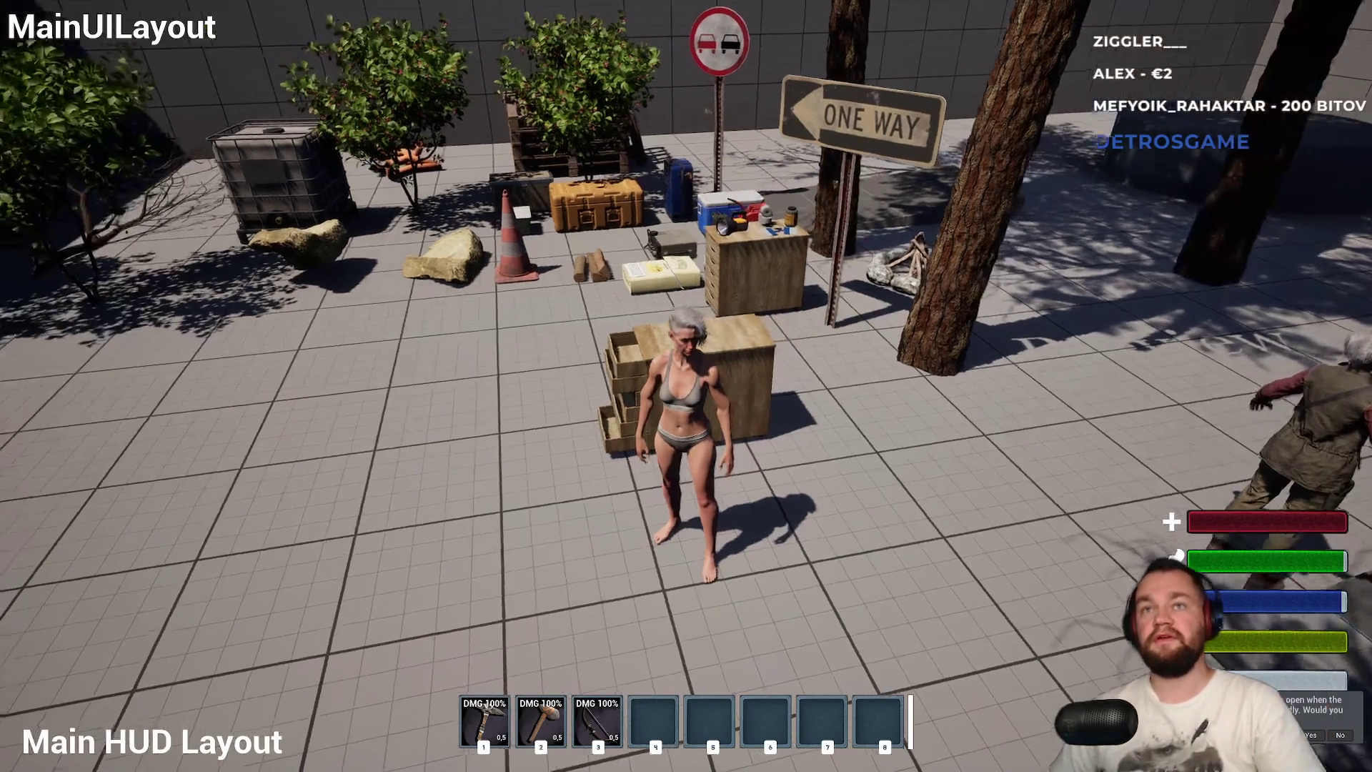
pyautogui.press('w')
pyautogui.press('w')
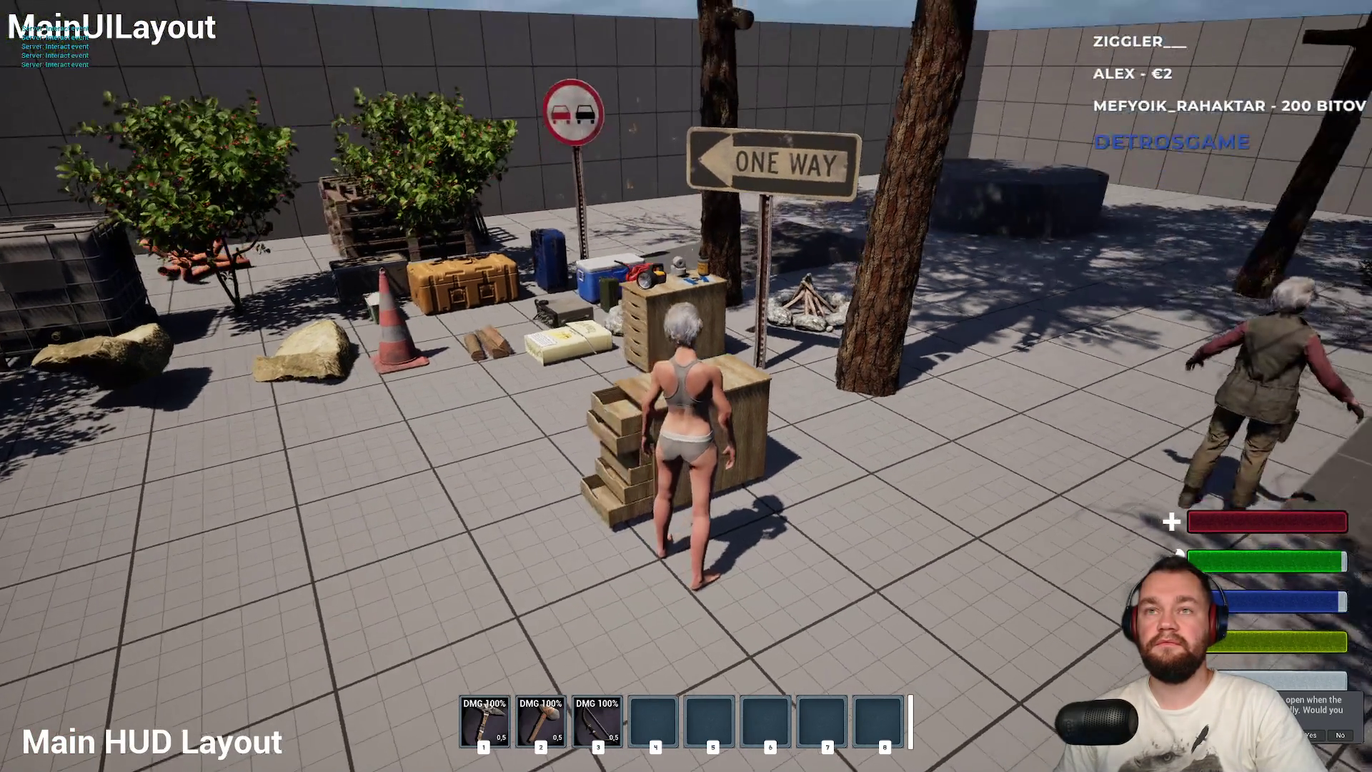
pyautogui.press('w')
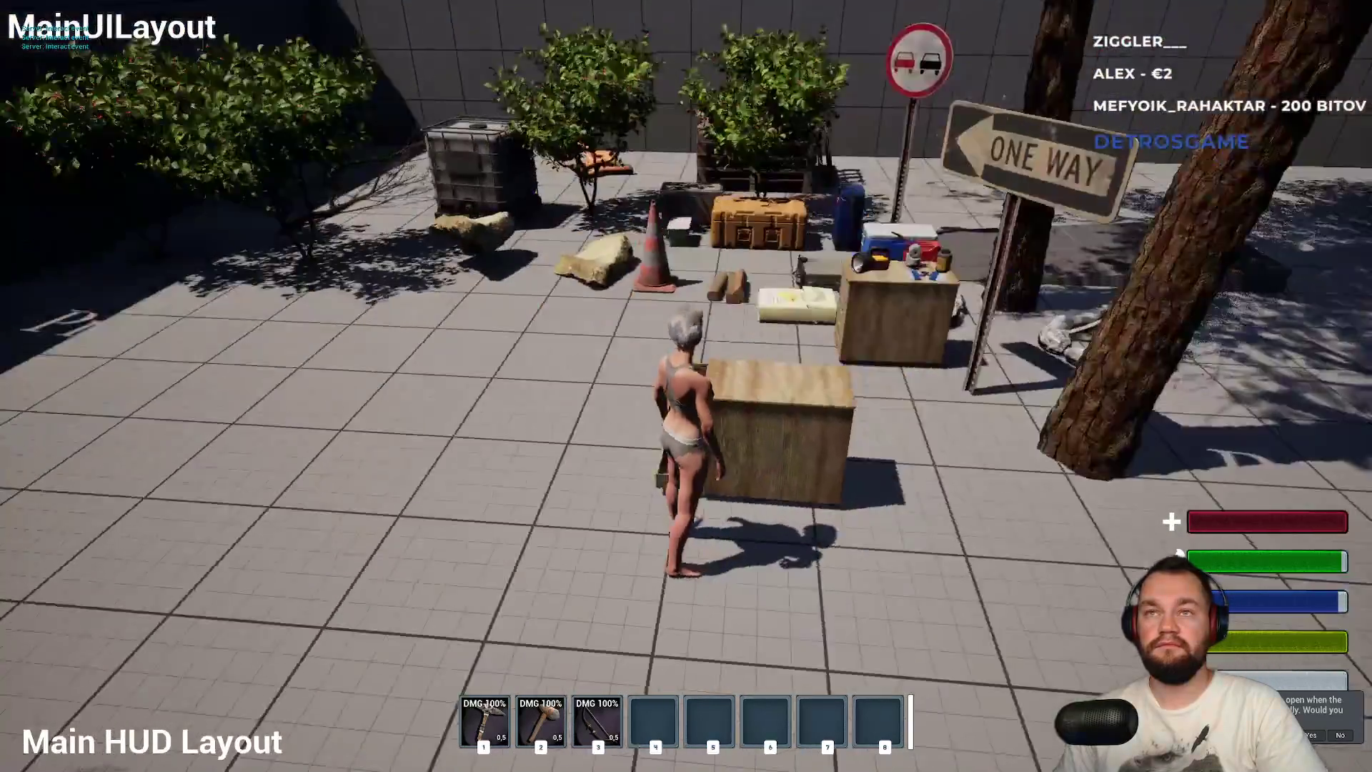
pyautogui.press('w')
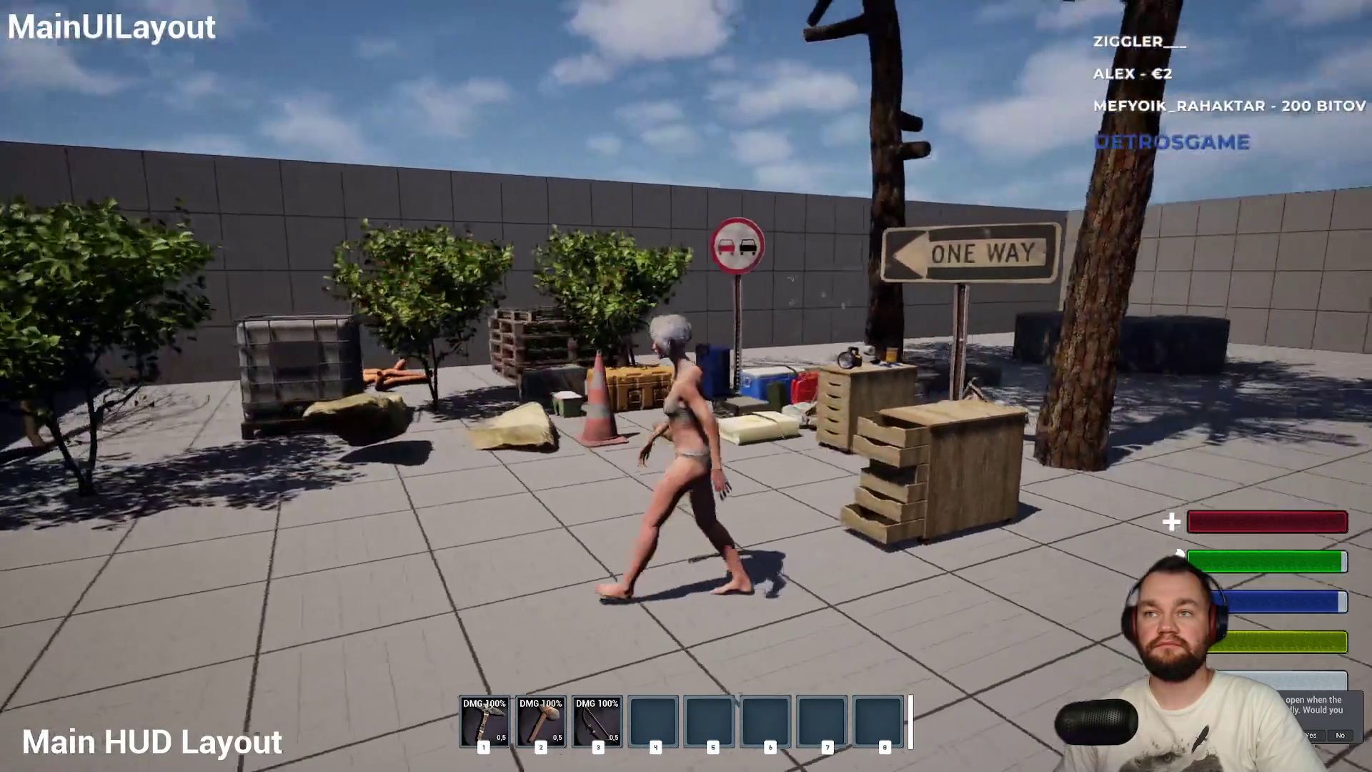
pyautogui.press('w')
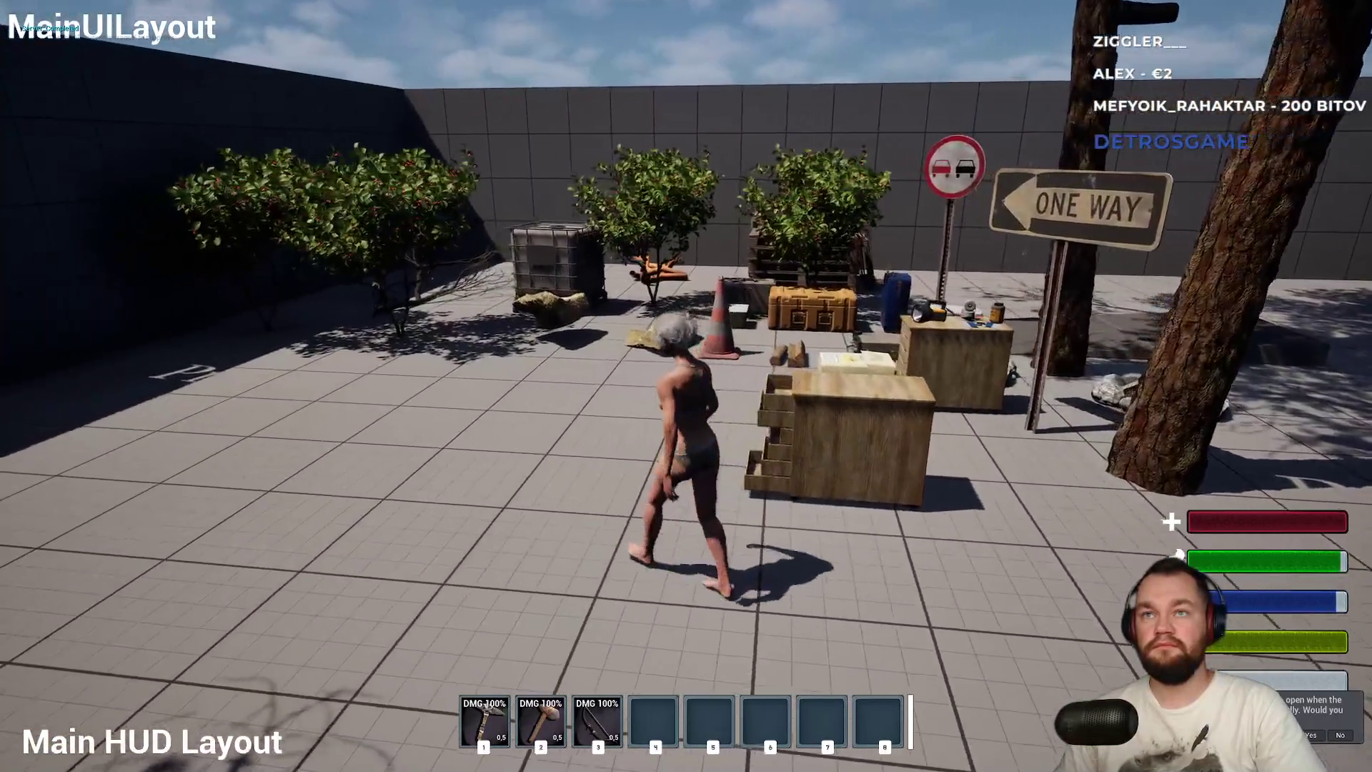
pyautogui.press('F11')
pyautogui.press('Escape')
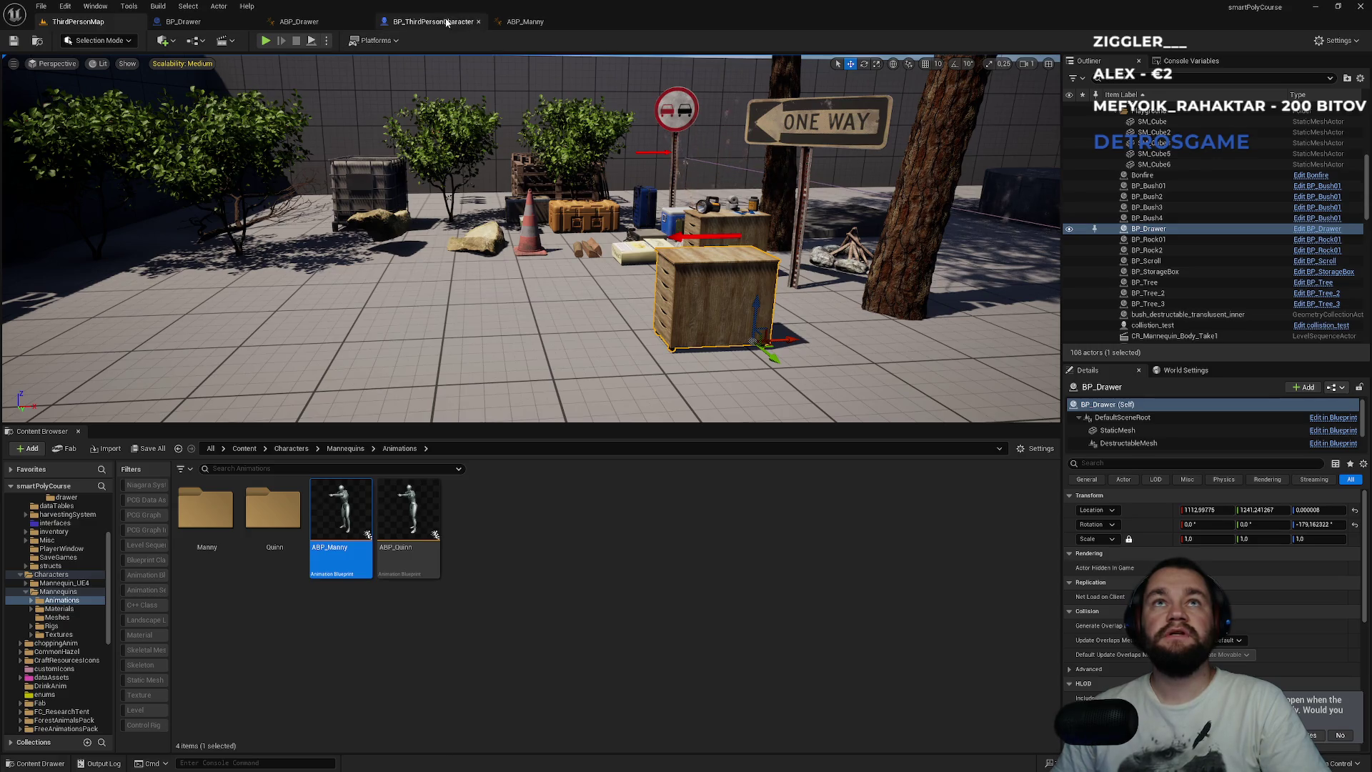
# - Set BP_Drawer's IsOpened Replication to Replicated, then go back to ThirdPersonMap
pyautogui.click(304, 21)
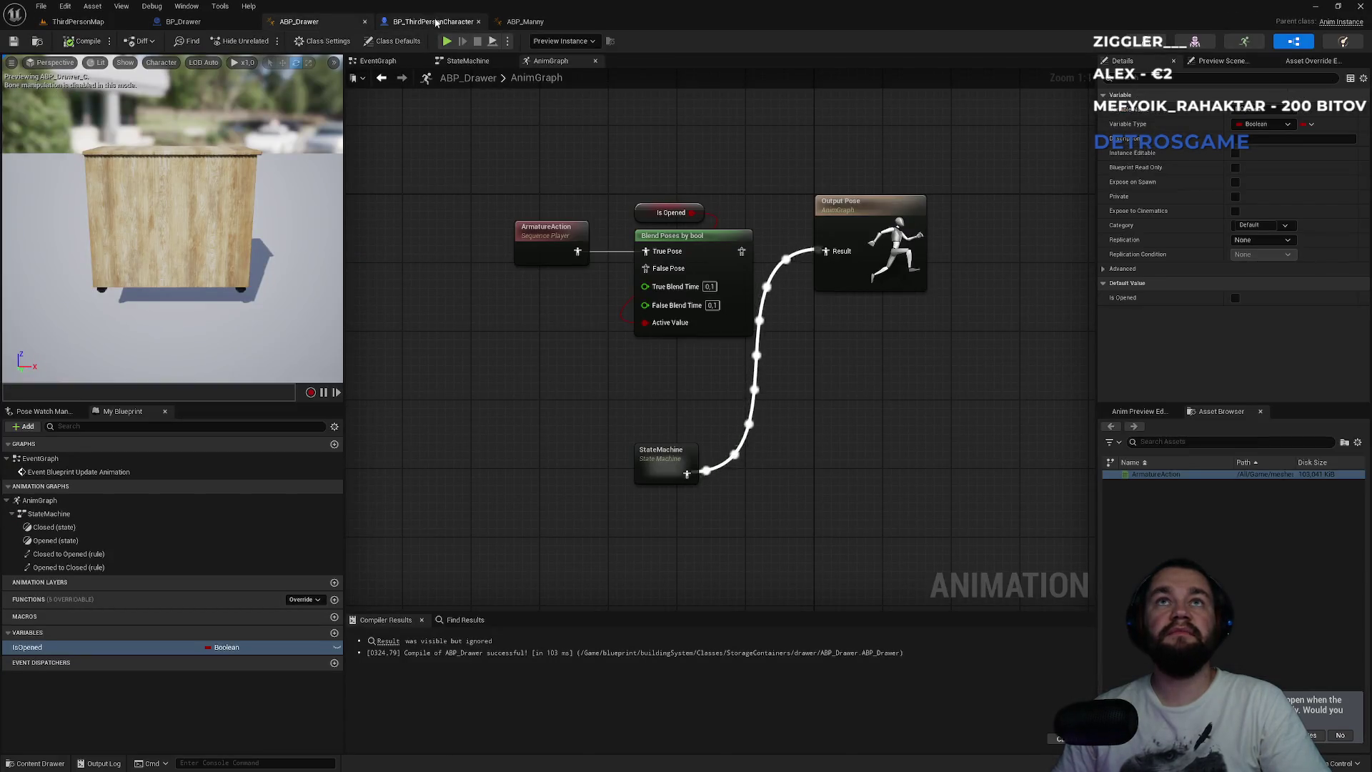
pyautogui.click(233, 25)
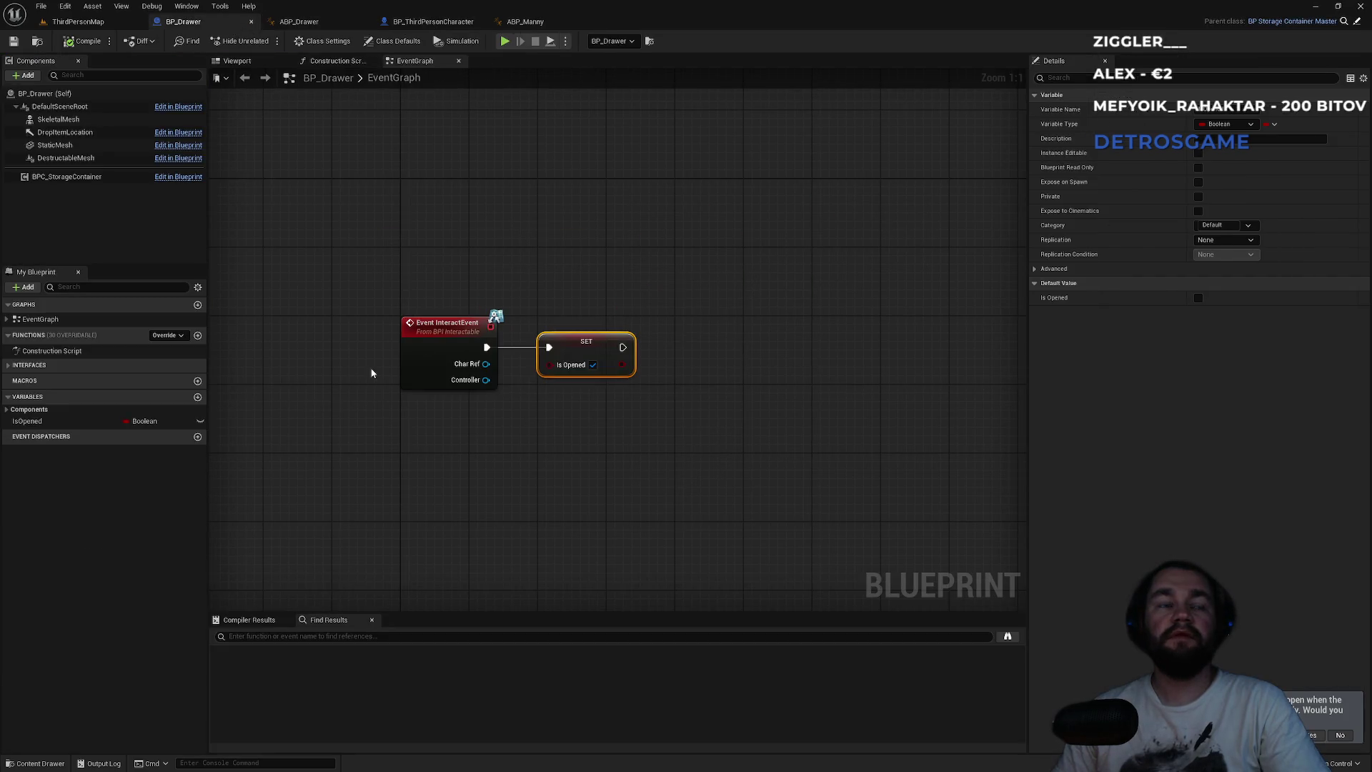
pyautogui.click(80, 423)
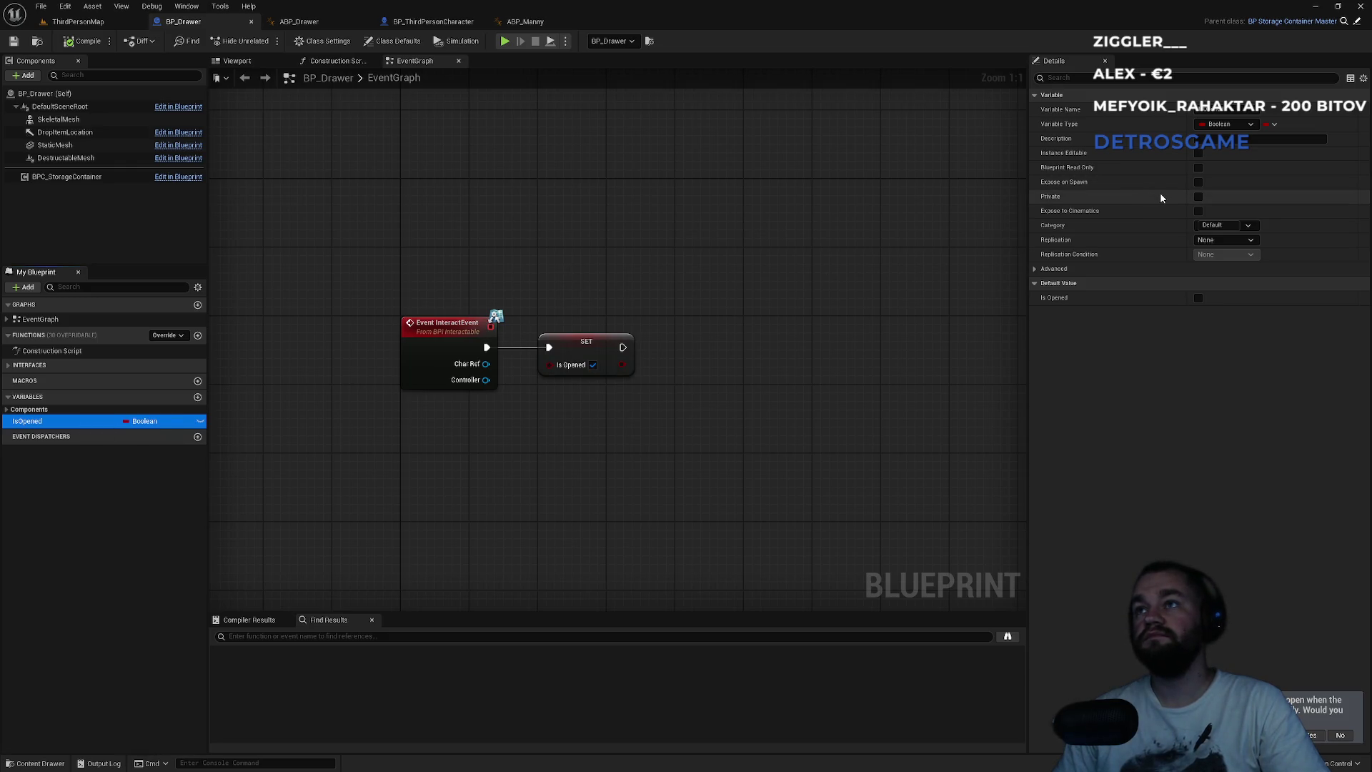
pyautogui.click(1218, 240)
pyautogui.click(1215, 262)
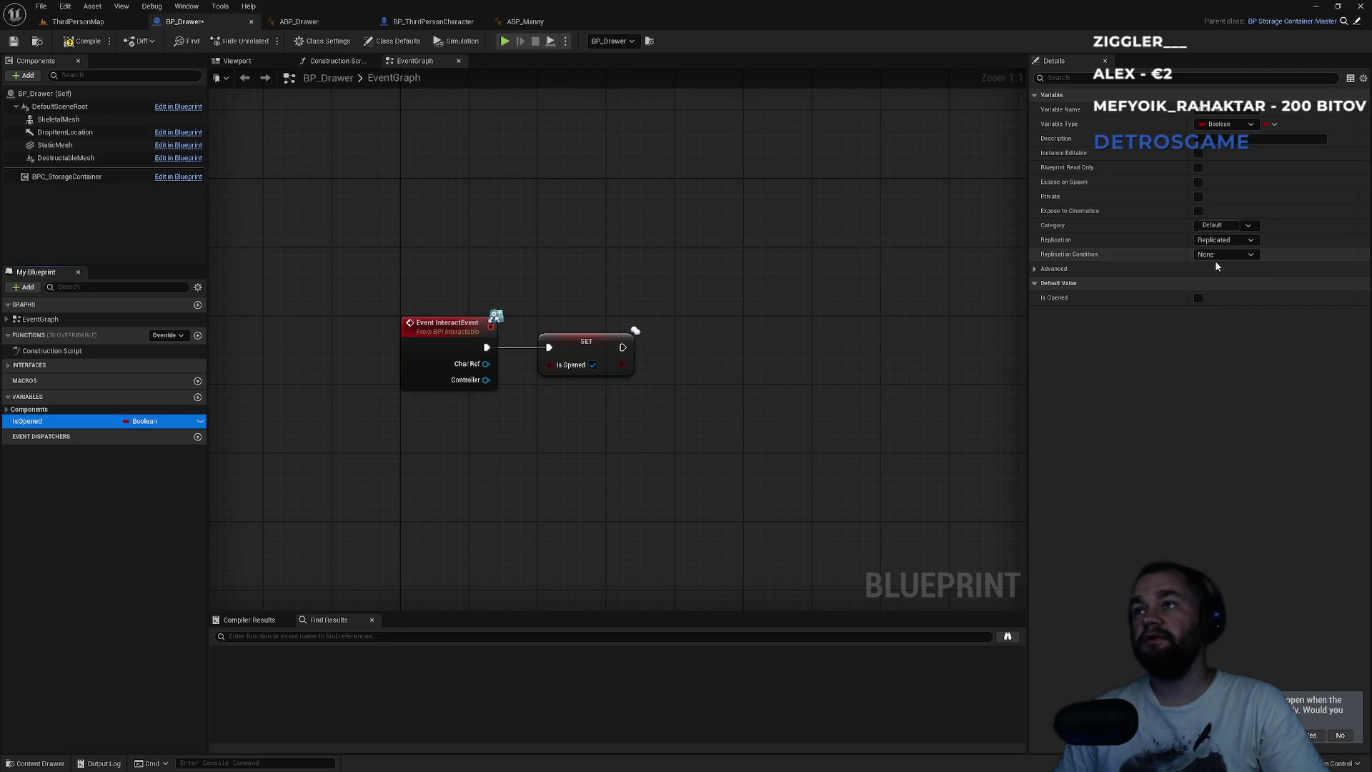
pyautogui.click(78, 22)
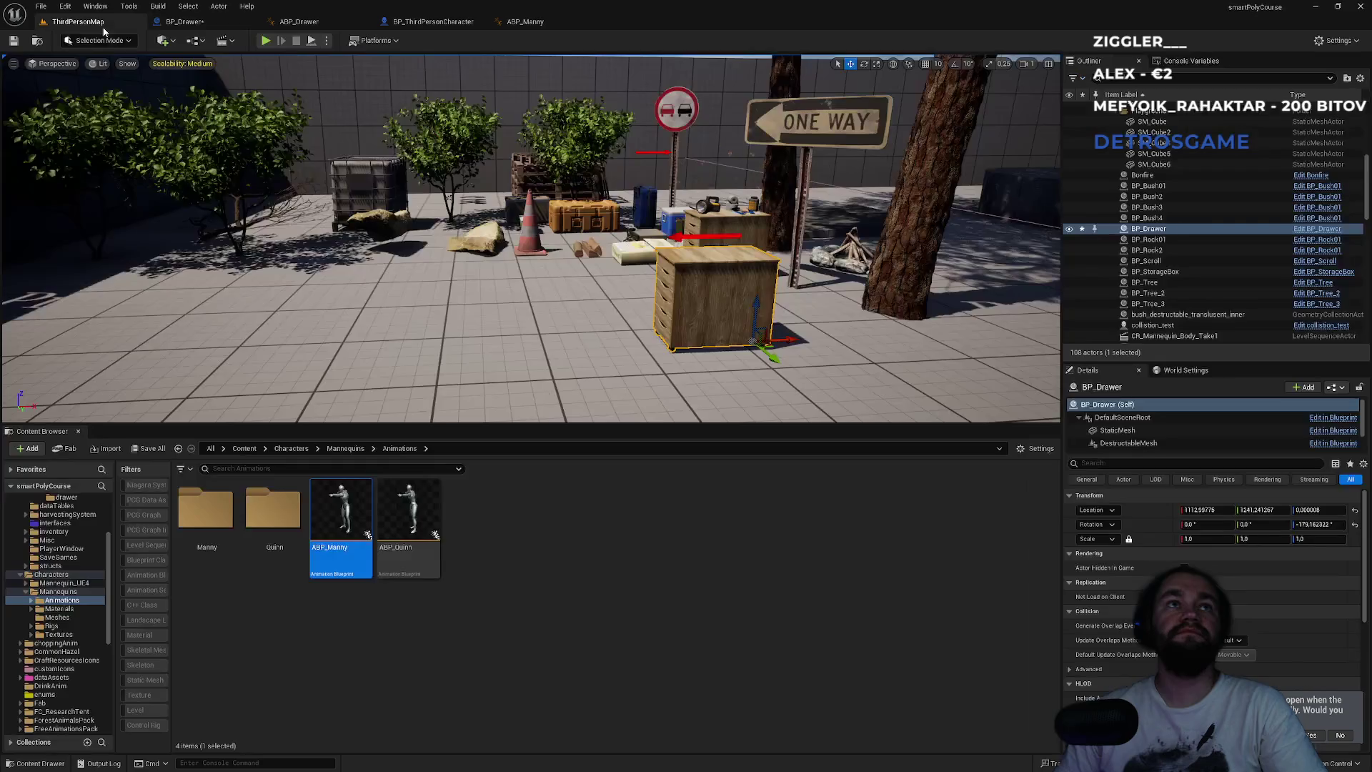
# - Run a play test, interact with the drawer using E, then stop the session
pyautogui.click(326, 41)
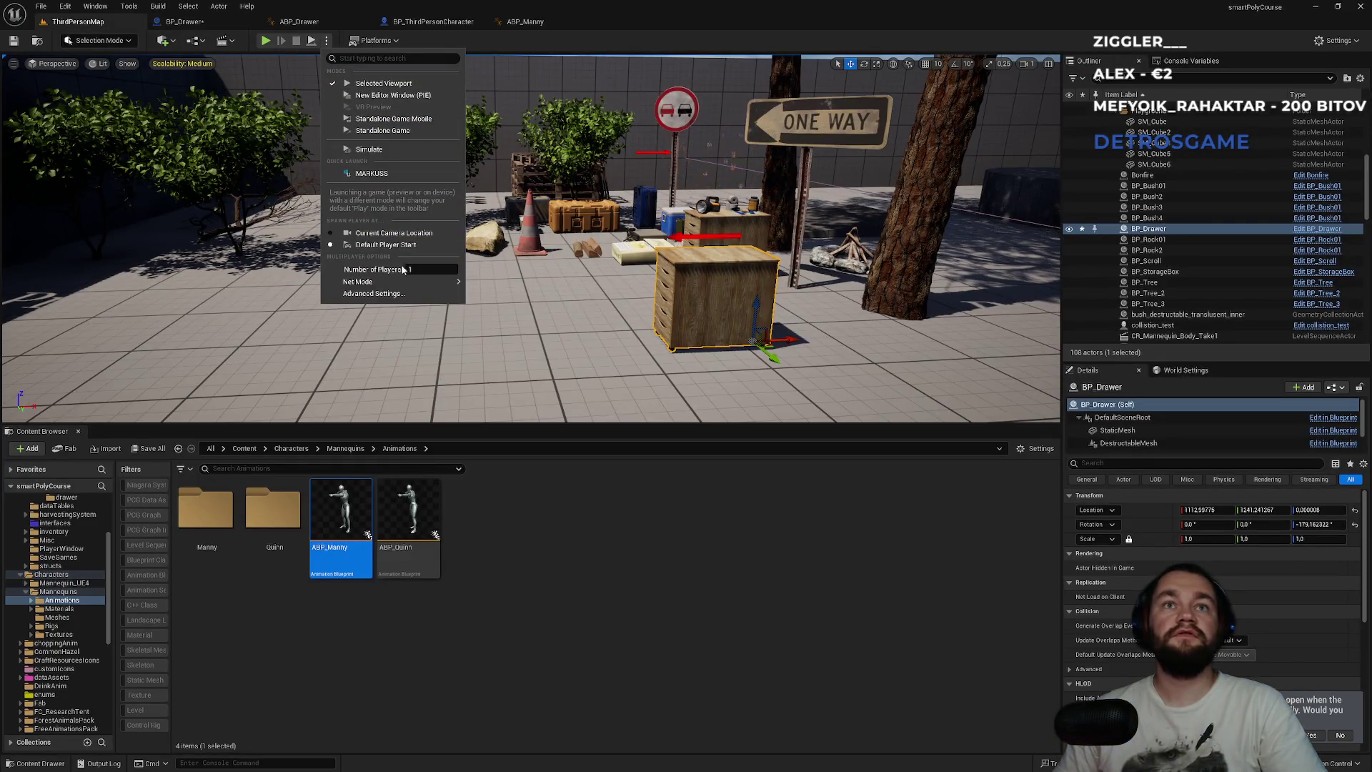
pyautogui.click(272, 40)
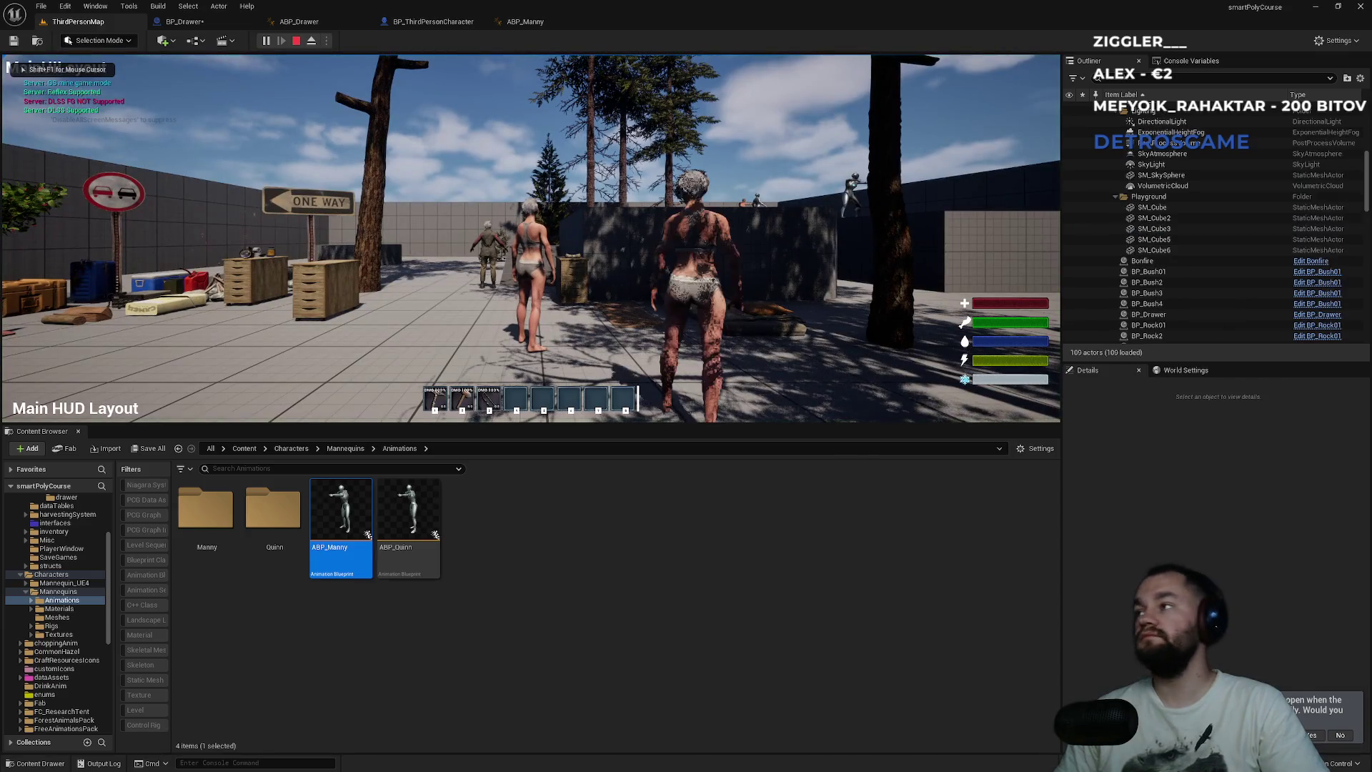
pyautogui.press('super')
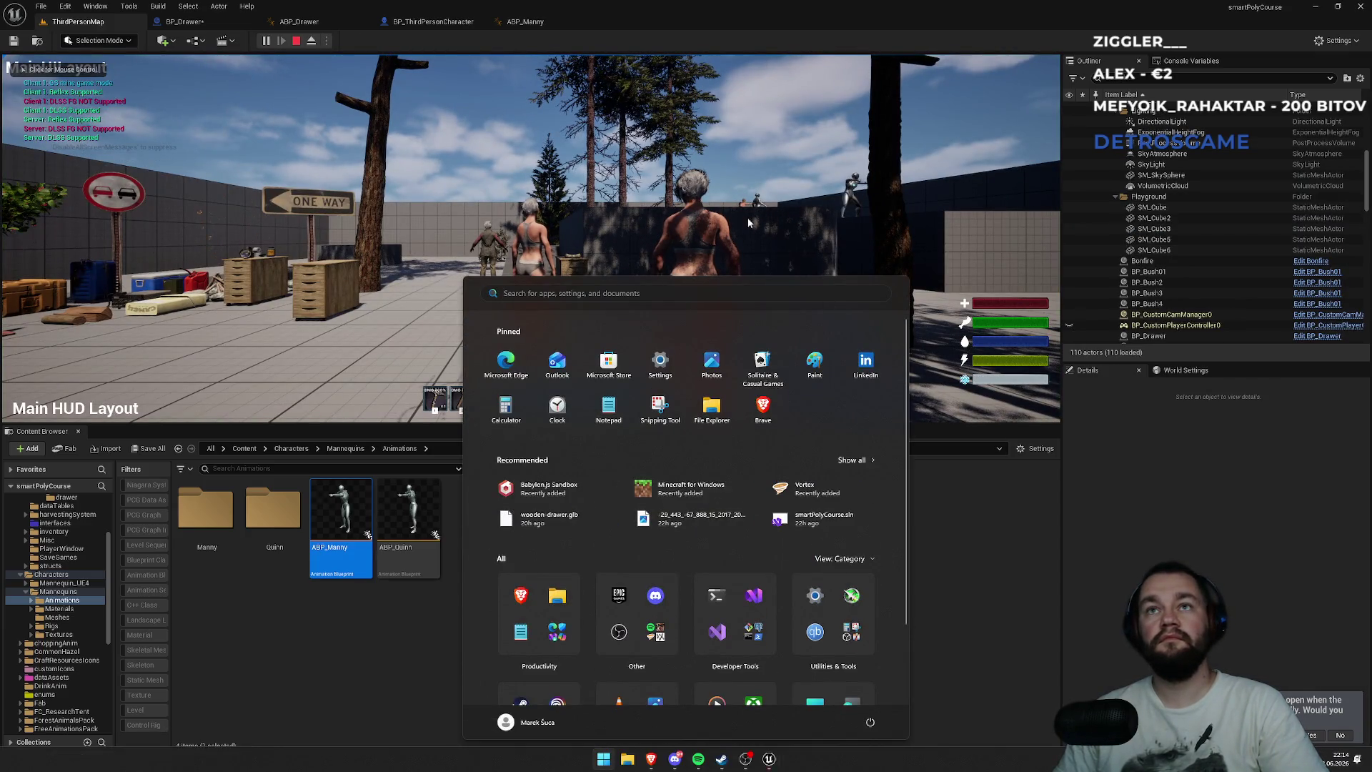
pyautogui.click(748, 217)
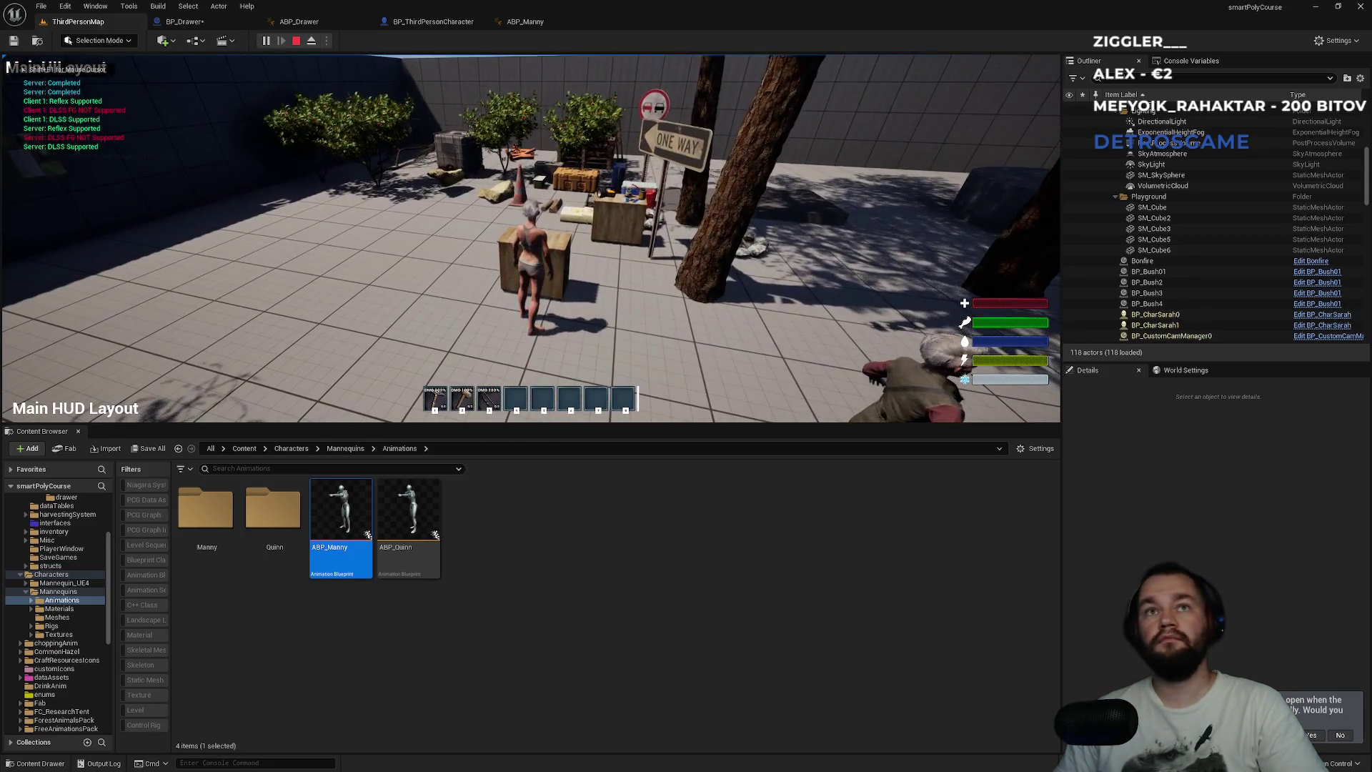
pyautogui.press('e')
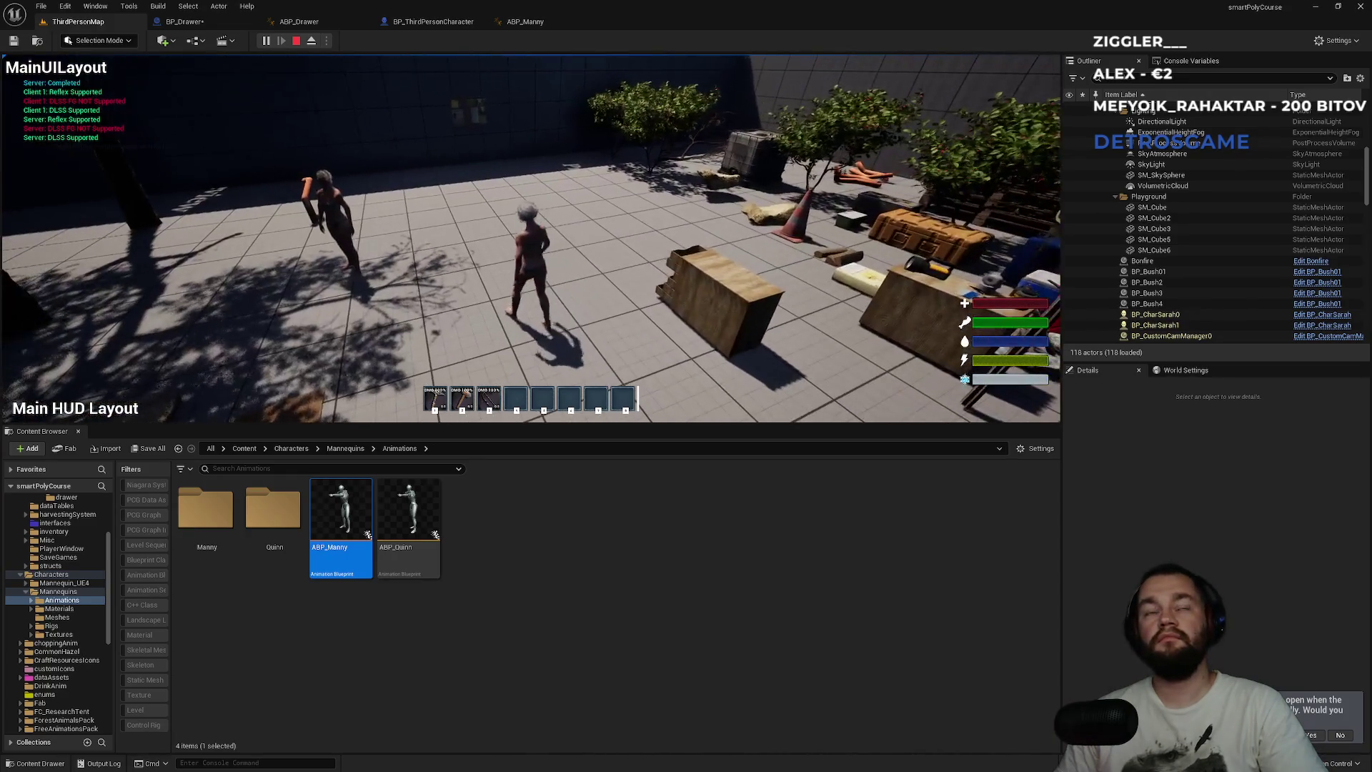
pyautogui.press('Escape')
# - Run another play test, open the drawer with E, and go full screen before stopping
pyautogui.click(266, 41)
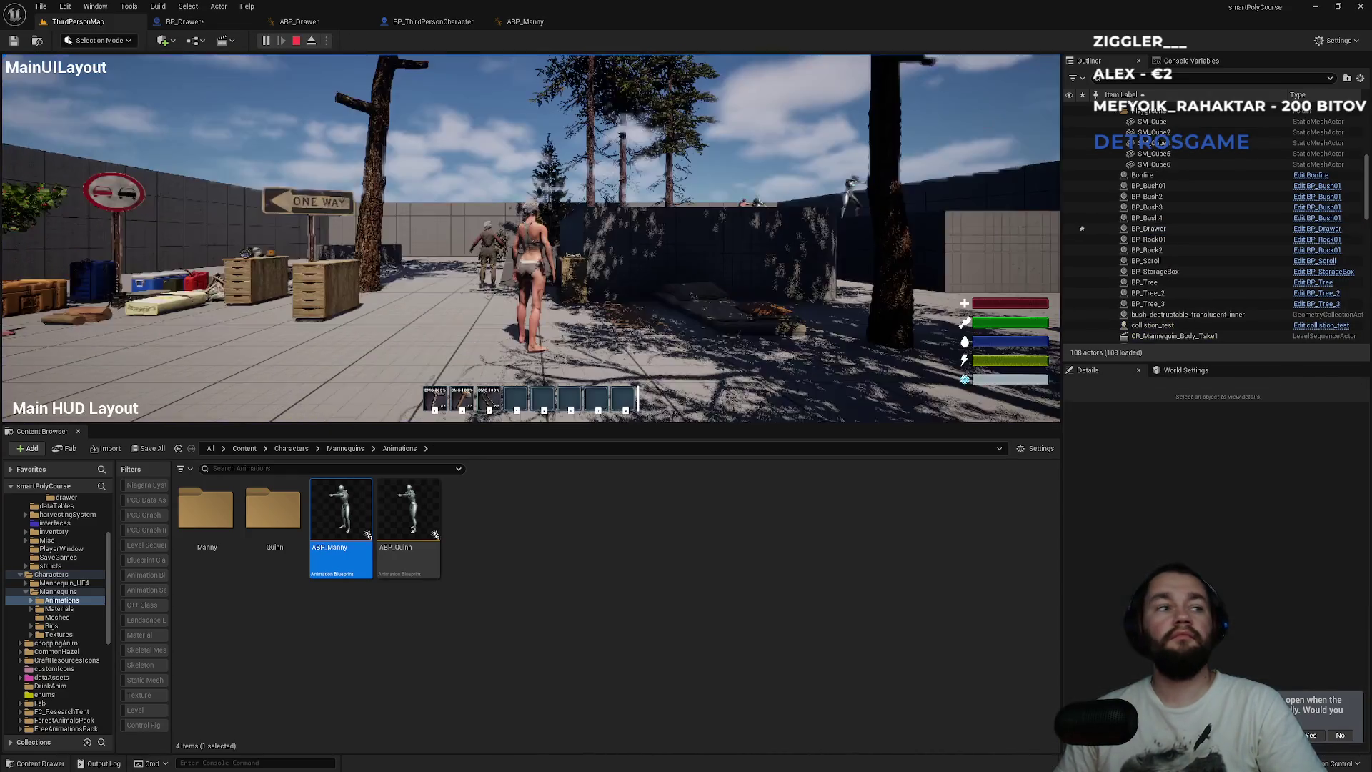
pyautogui.press('super')
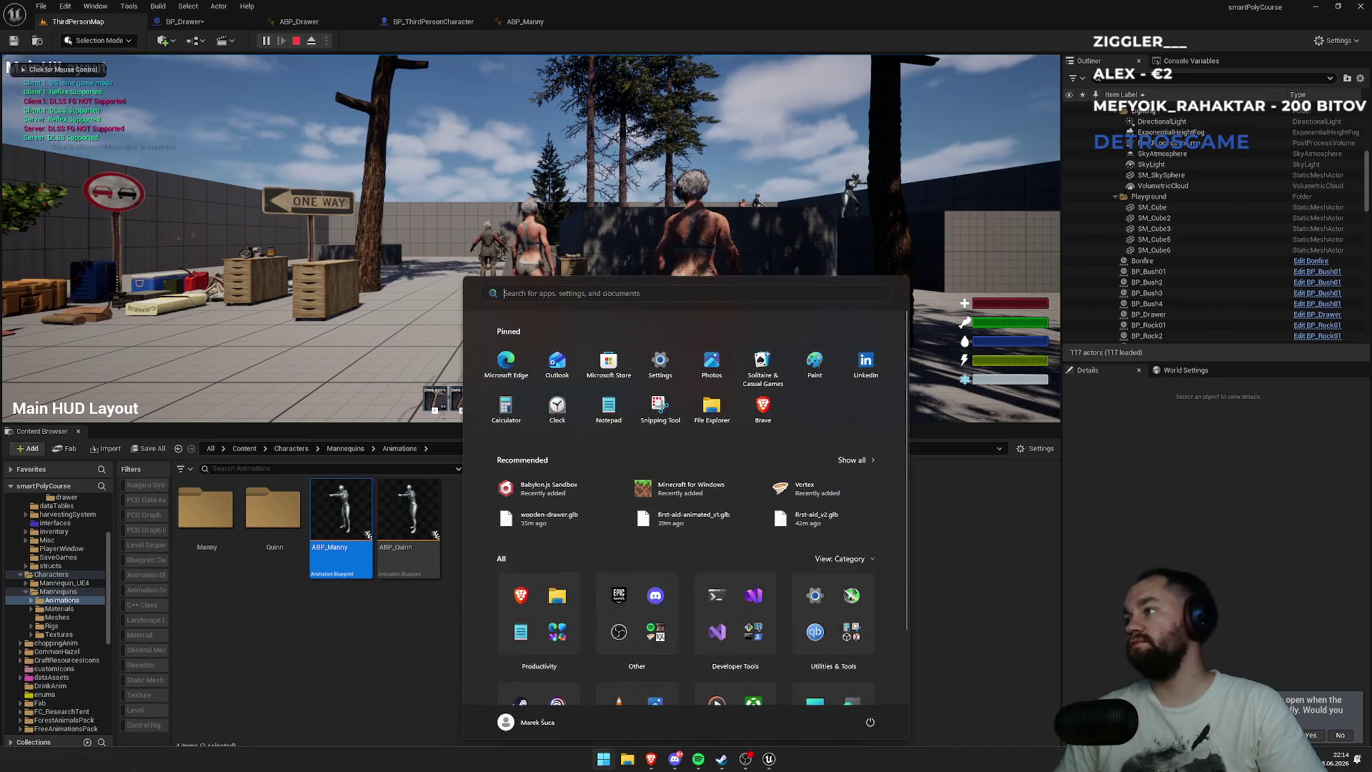
pyautogui.press('super')
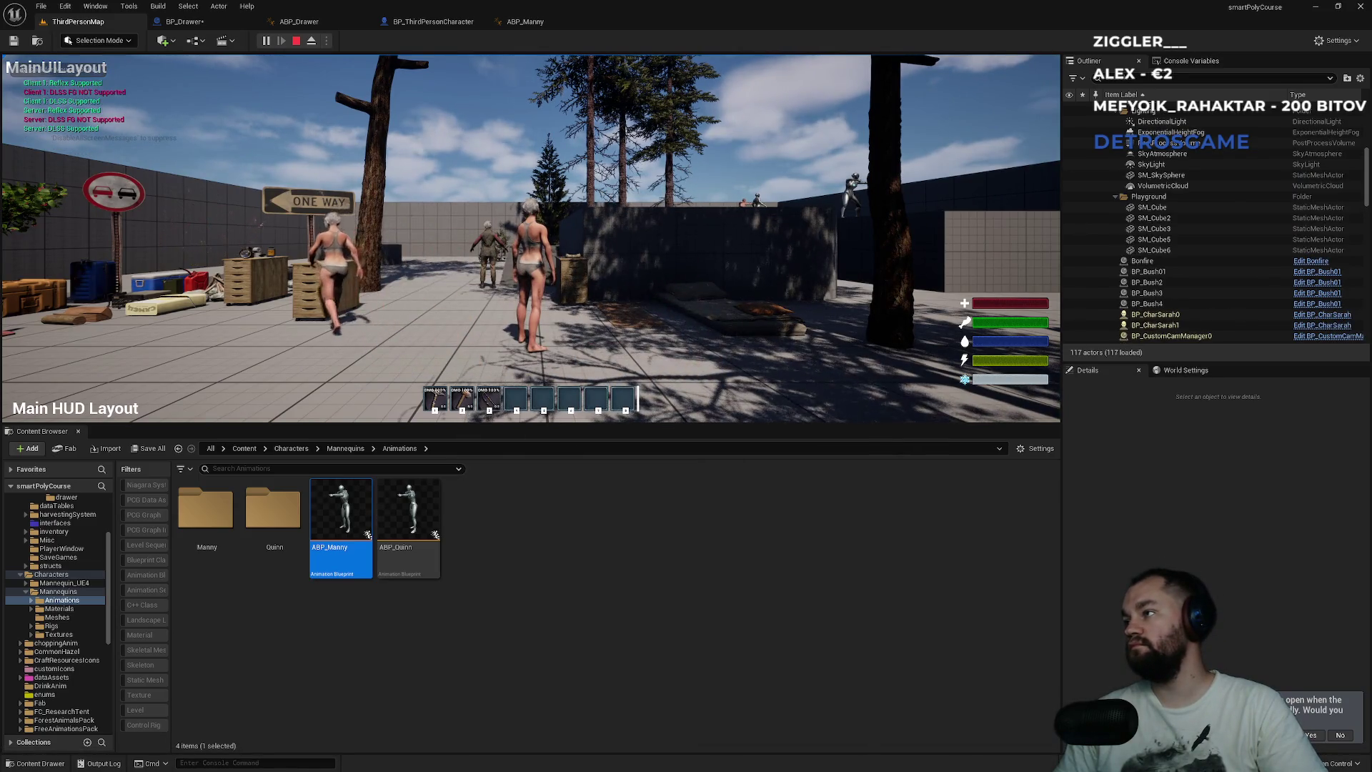
pyautogui.press('e')
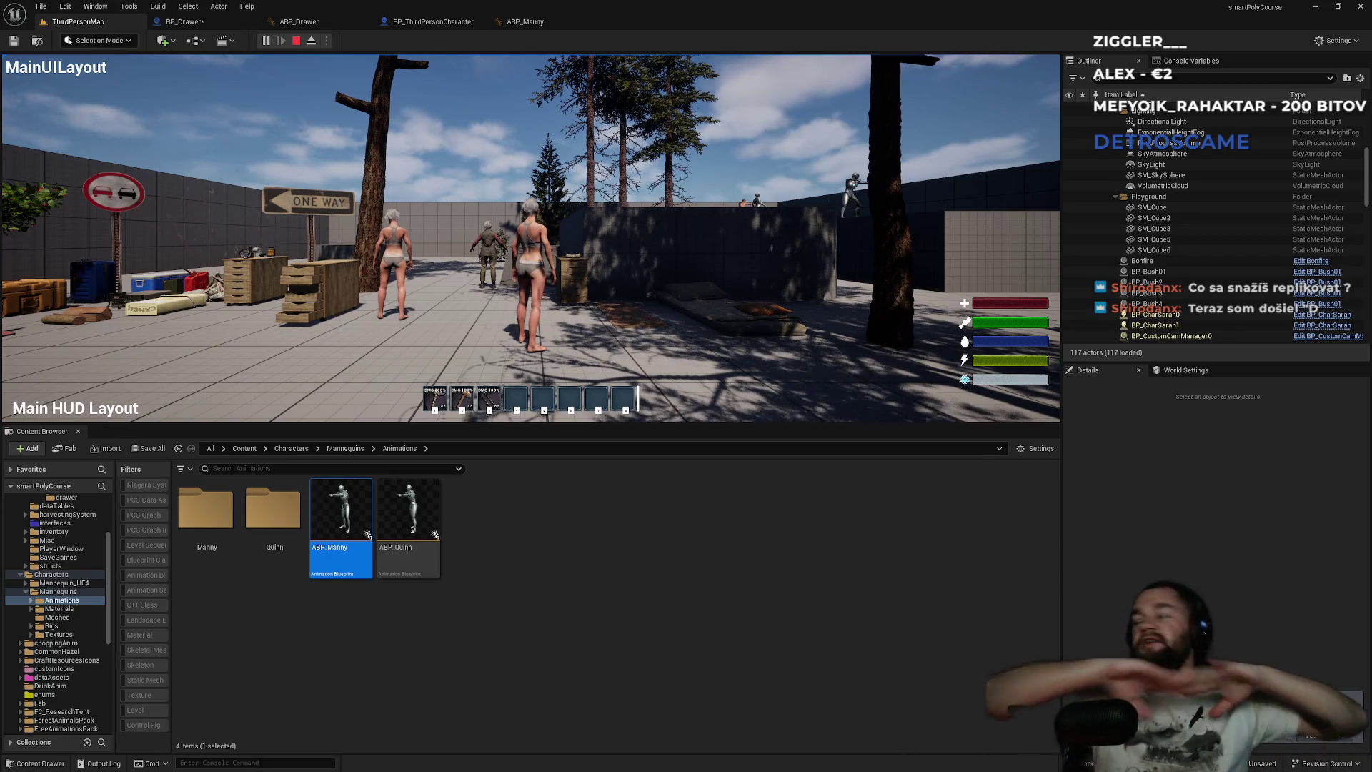
pyautogui.press('super')
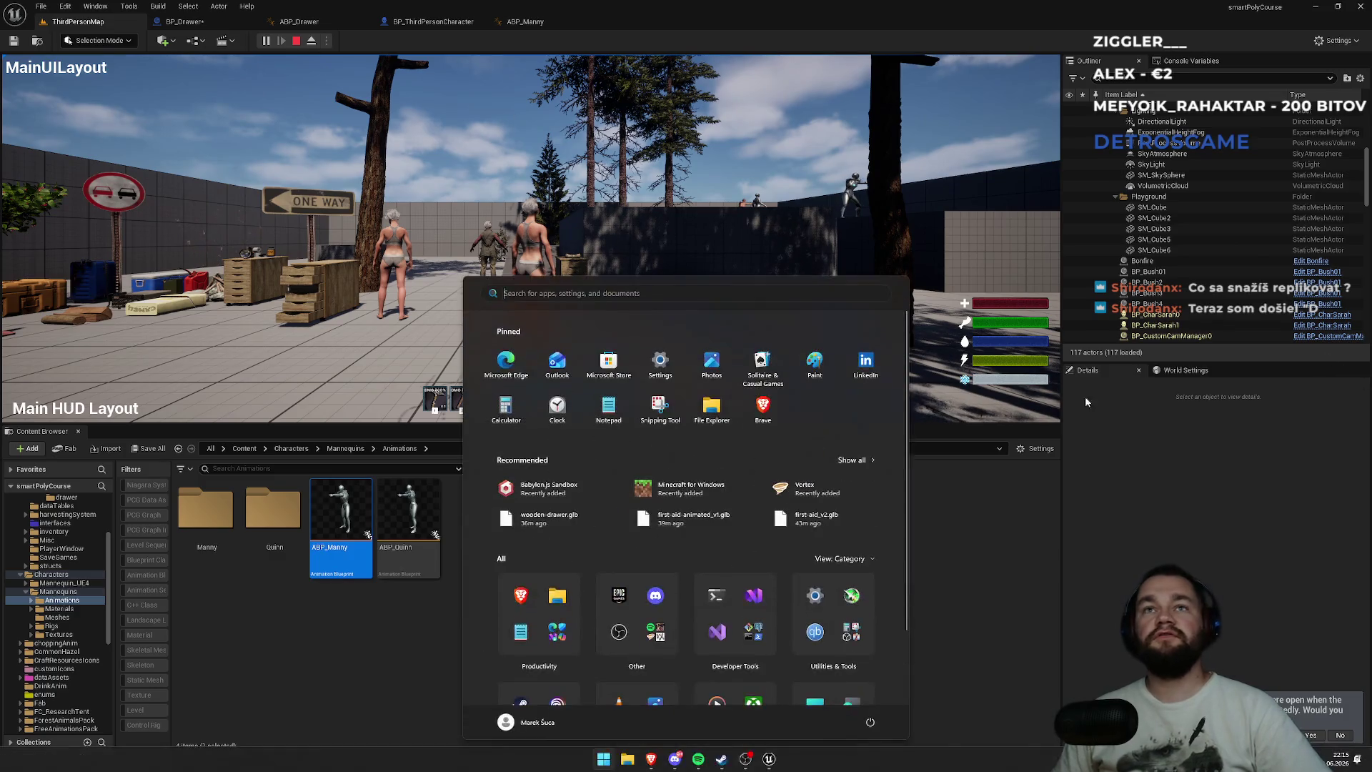
pyautogui.click(795, 224)
pyautogui.press('F11')
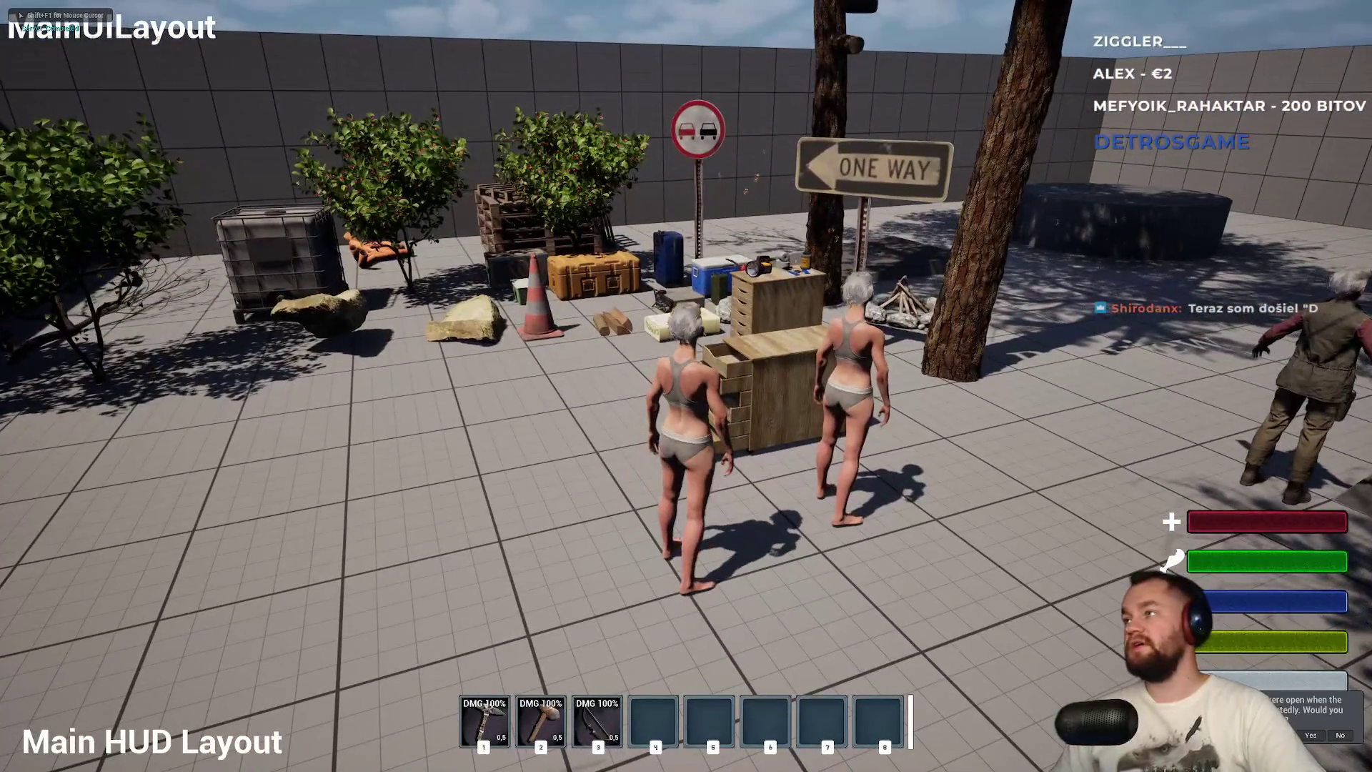
pyautogui.press('Escape')
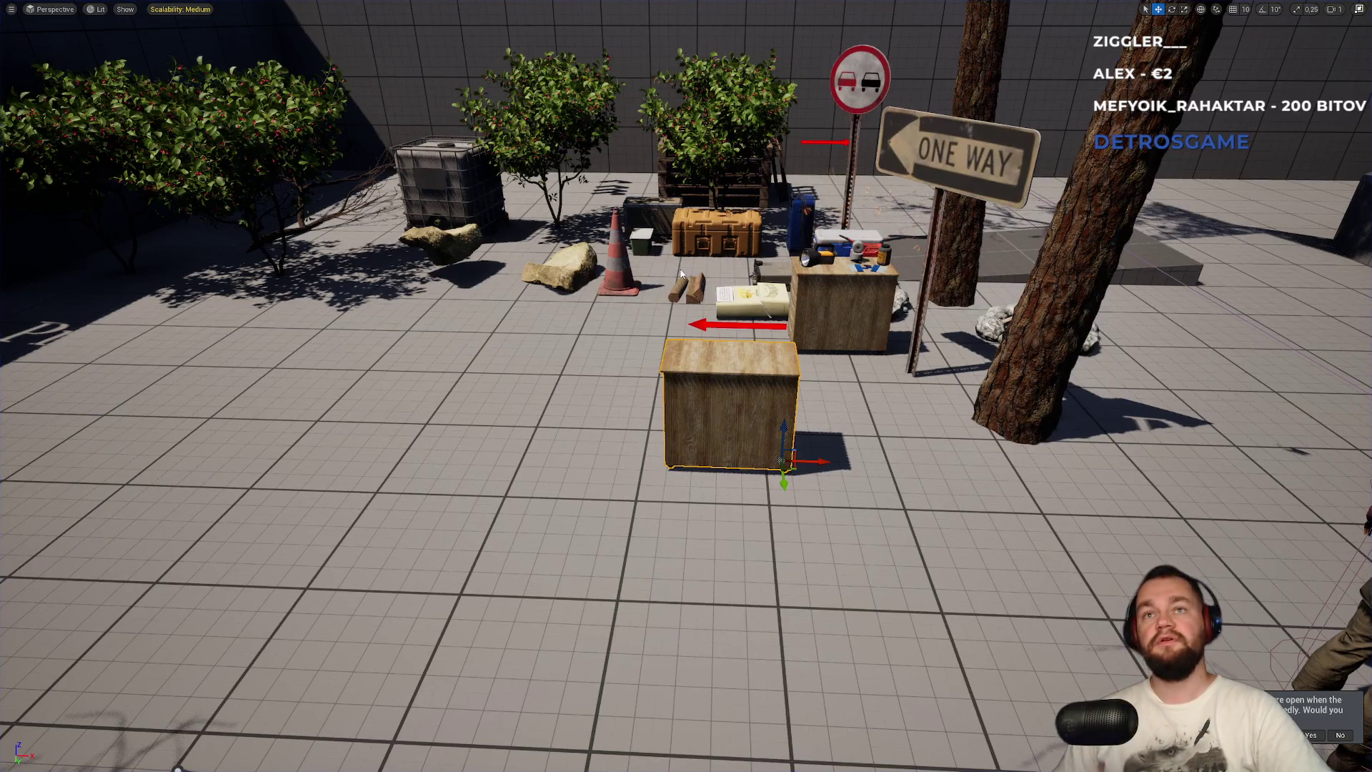
# - Start a final play test with Alt+P, then stop it and return to the level editor
pyautogui.hotkey('alt', 'p')
pyautogui.press('super')
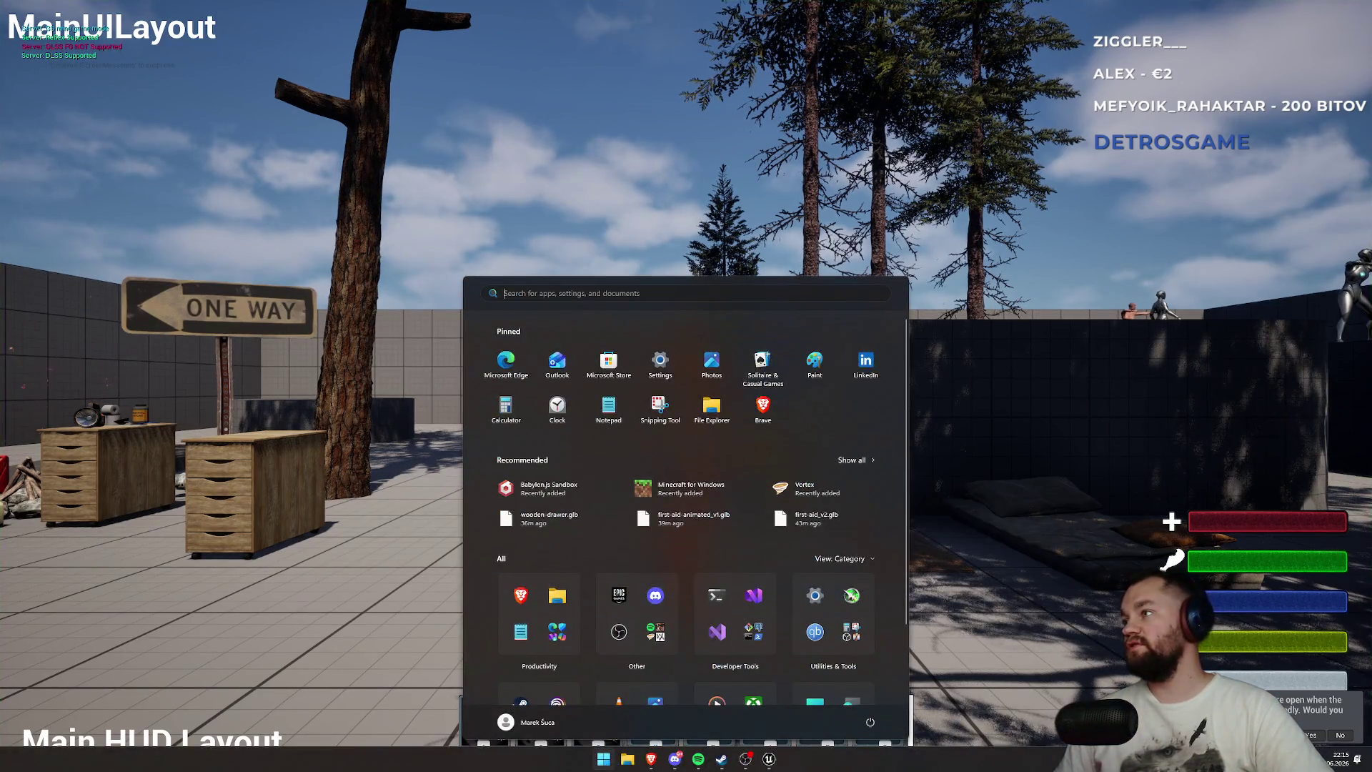
pyautogui.press('Escape')
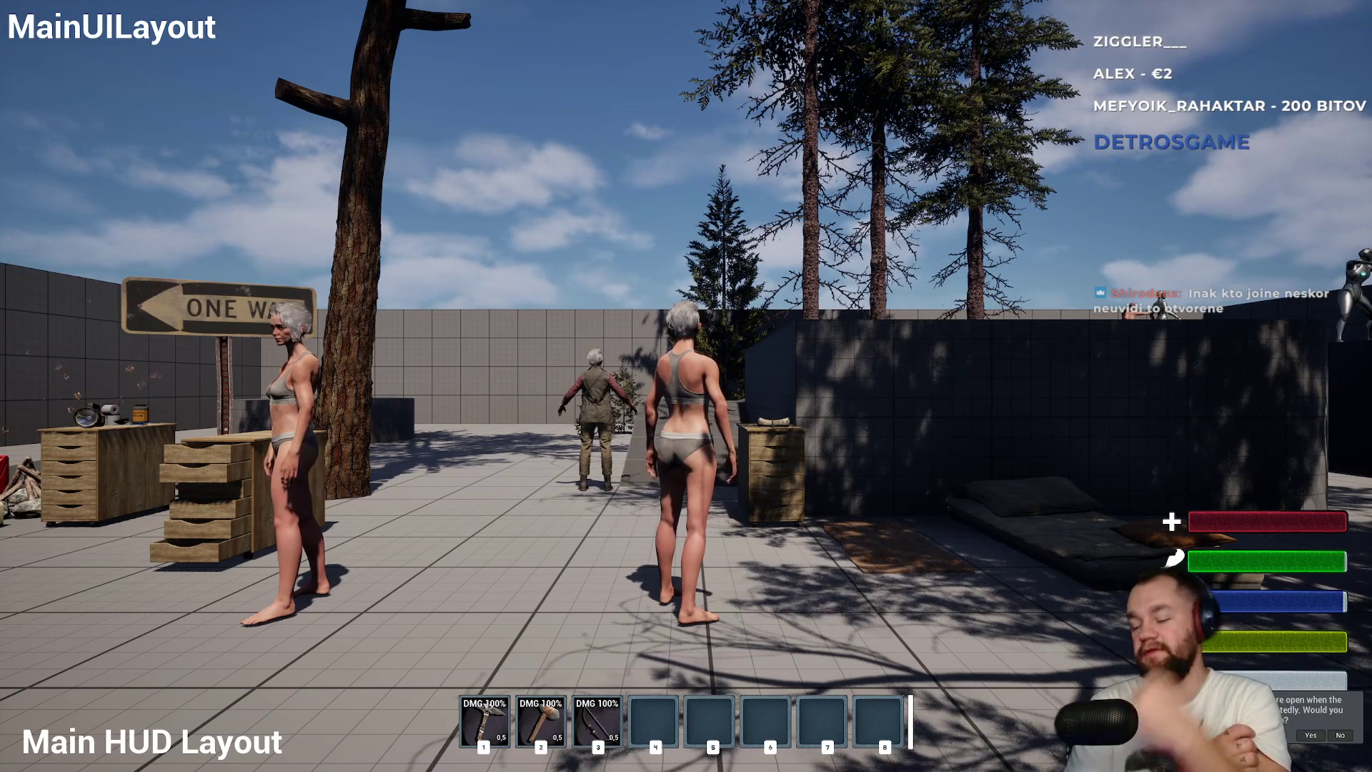
pyautogui.press('F11')
pyautogui.press('Escape')
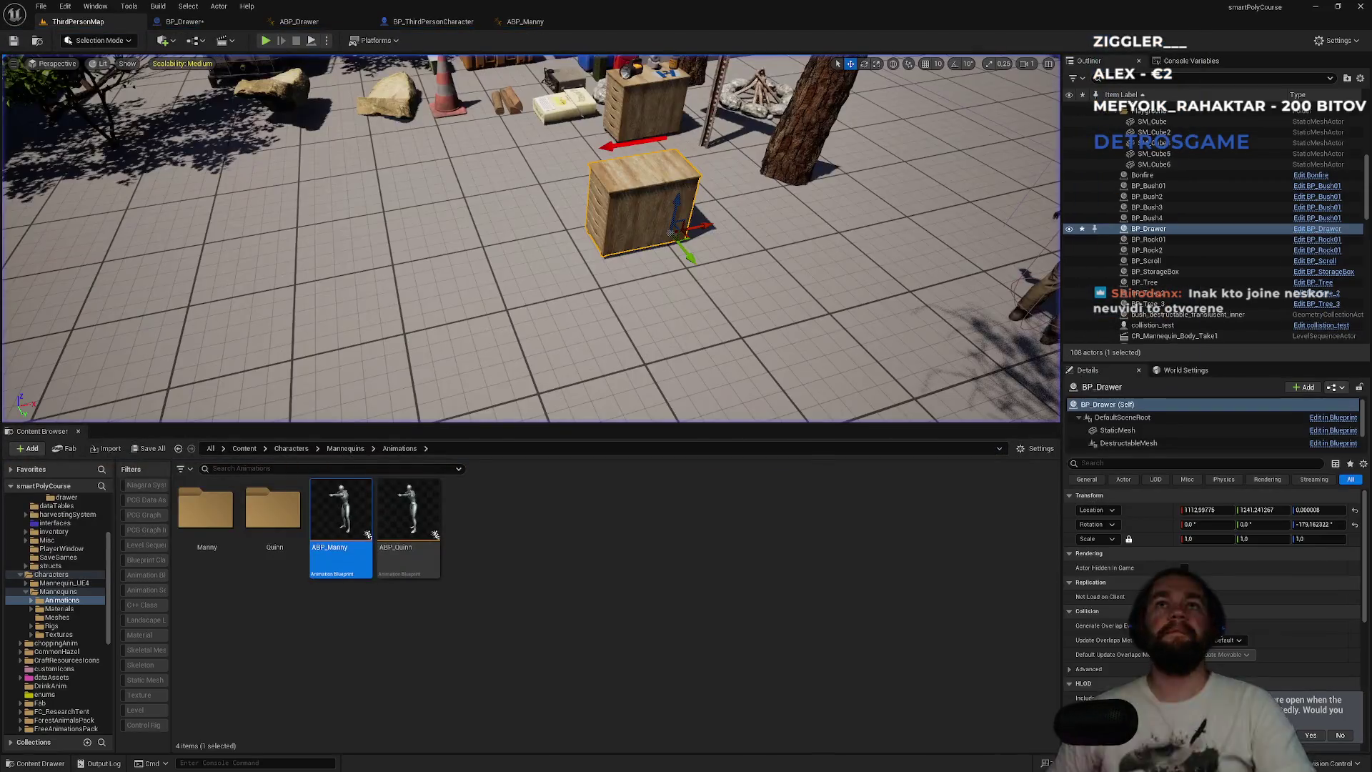
# - In BP_Drawer's EventGraph, set the IsOpened variable's Replication to RepNotify
pyautogui.click(525, 21)
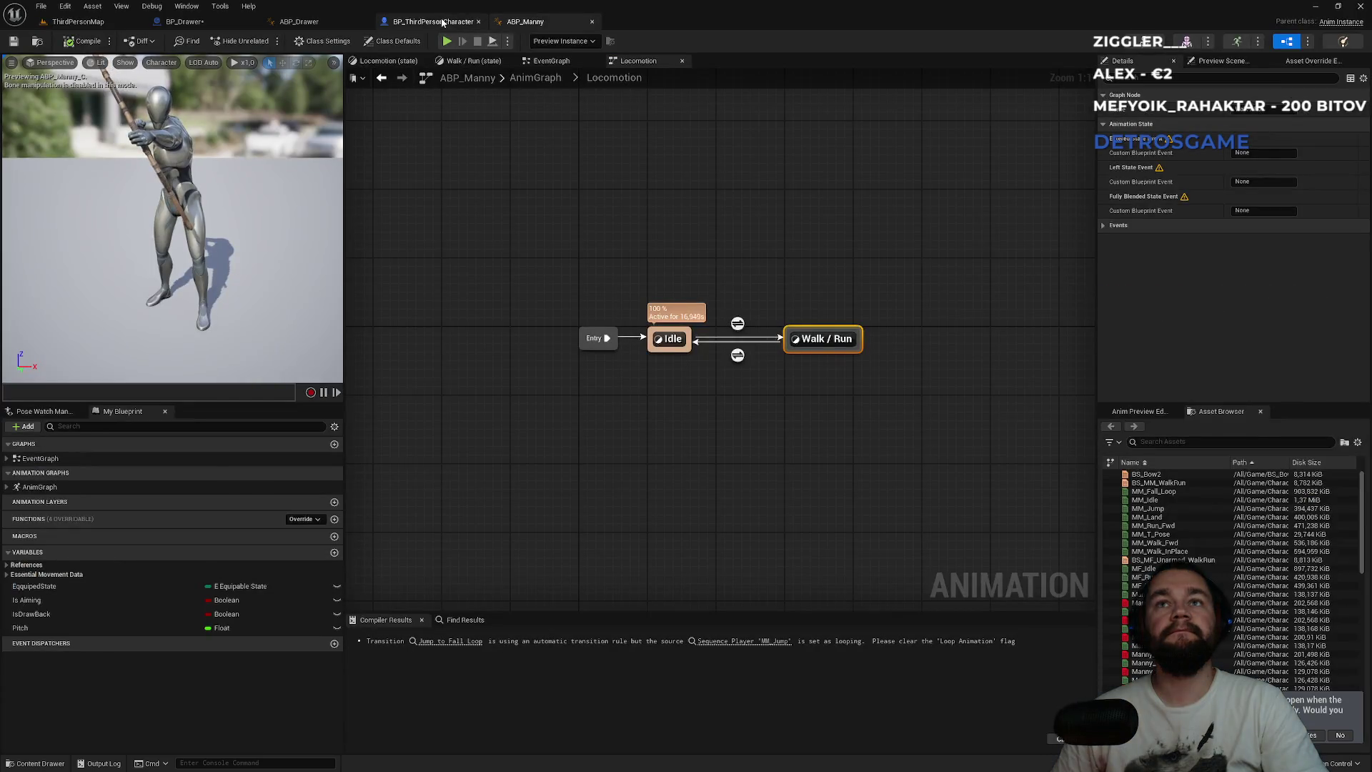
pyautogui.click(438, 21)
pyautogui.click(299, 21)
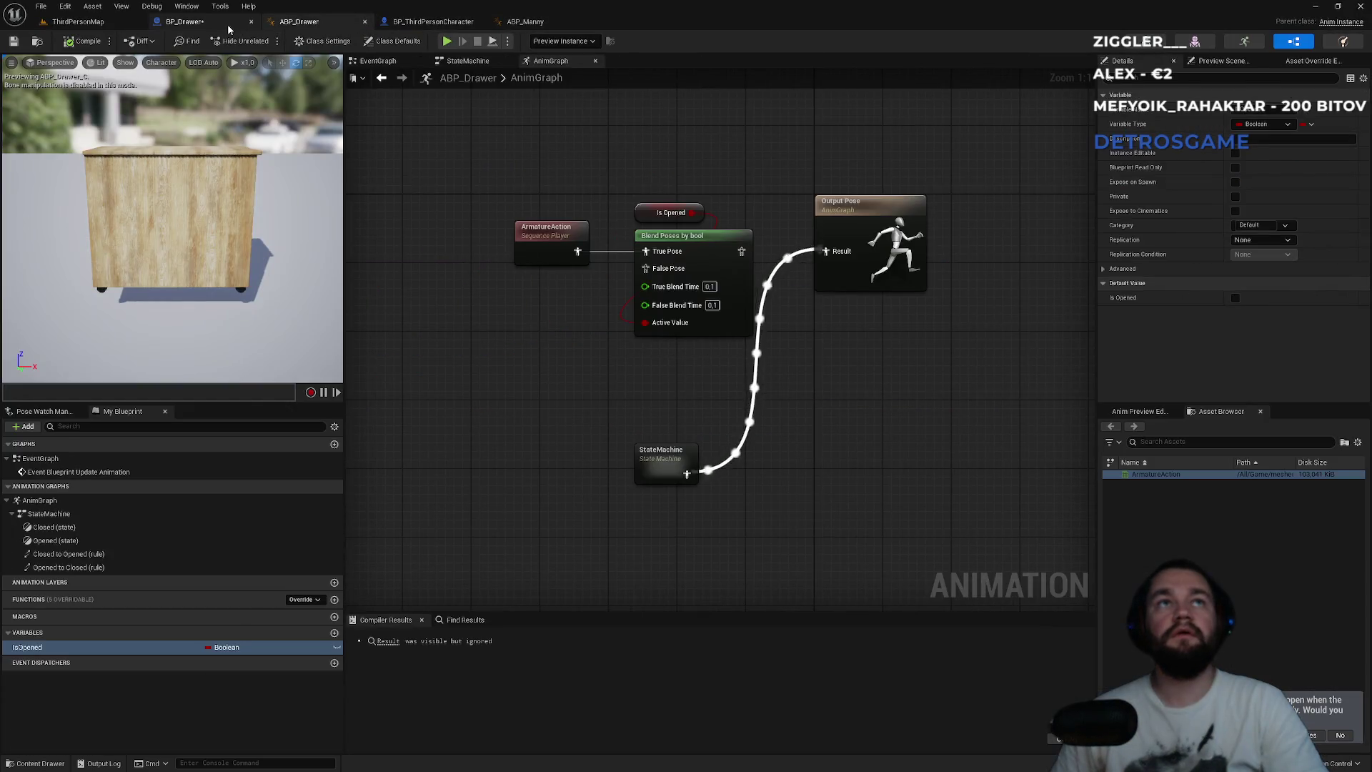
pyautogui.click(184, 21)
pyautogui.click(586, 354)
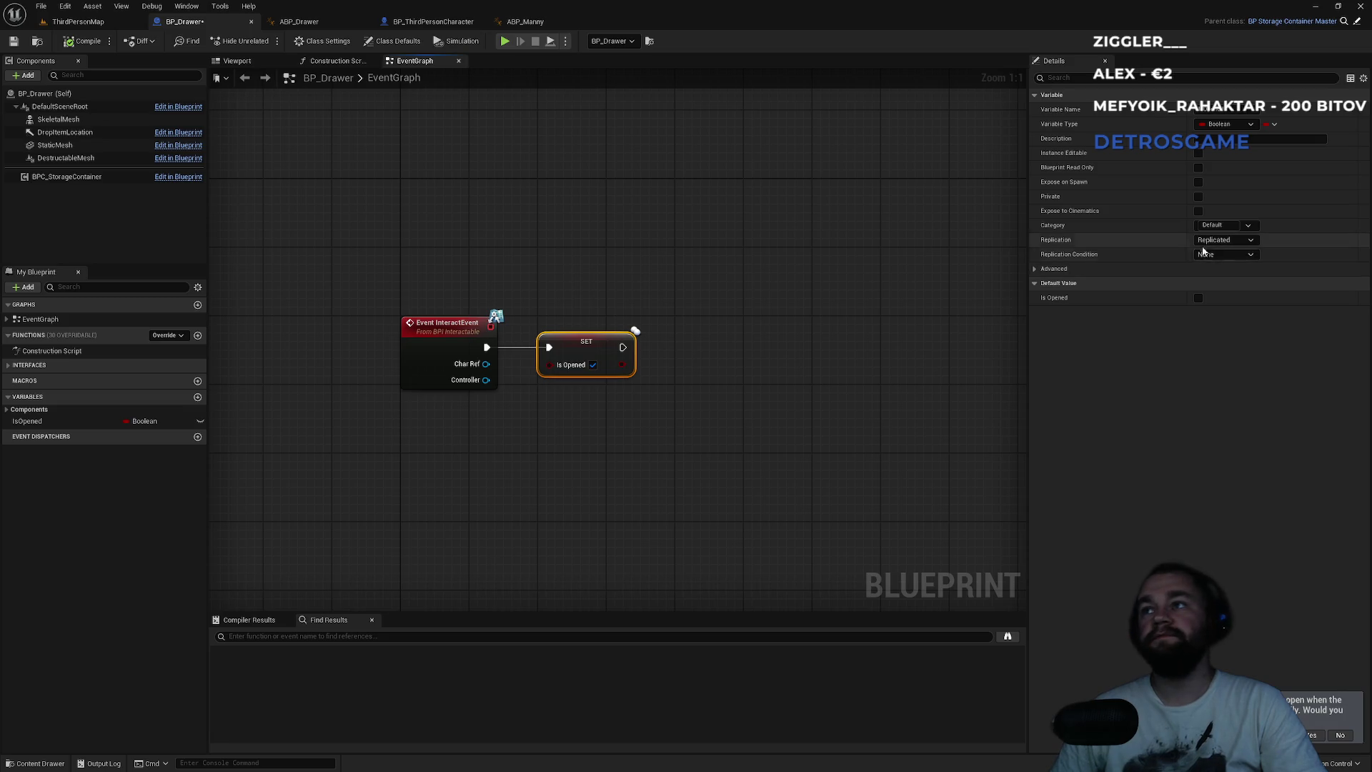
pyautogui.click(1225, 240)
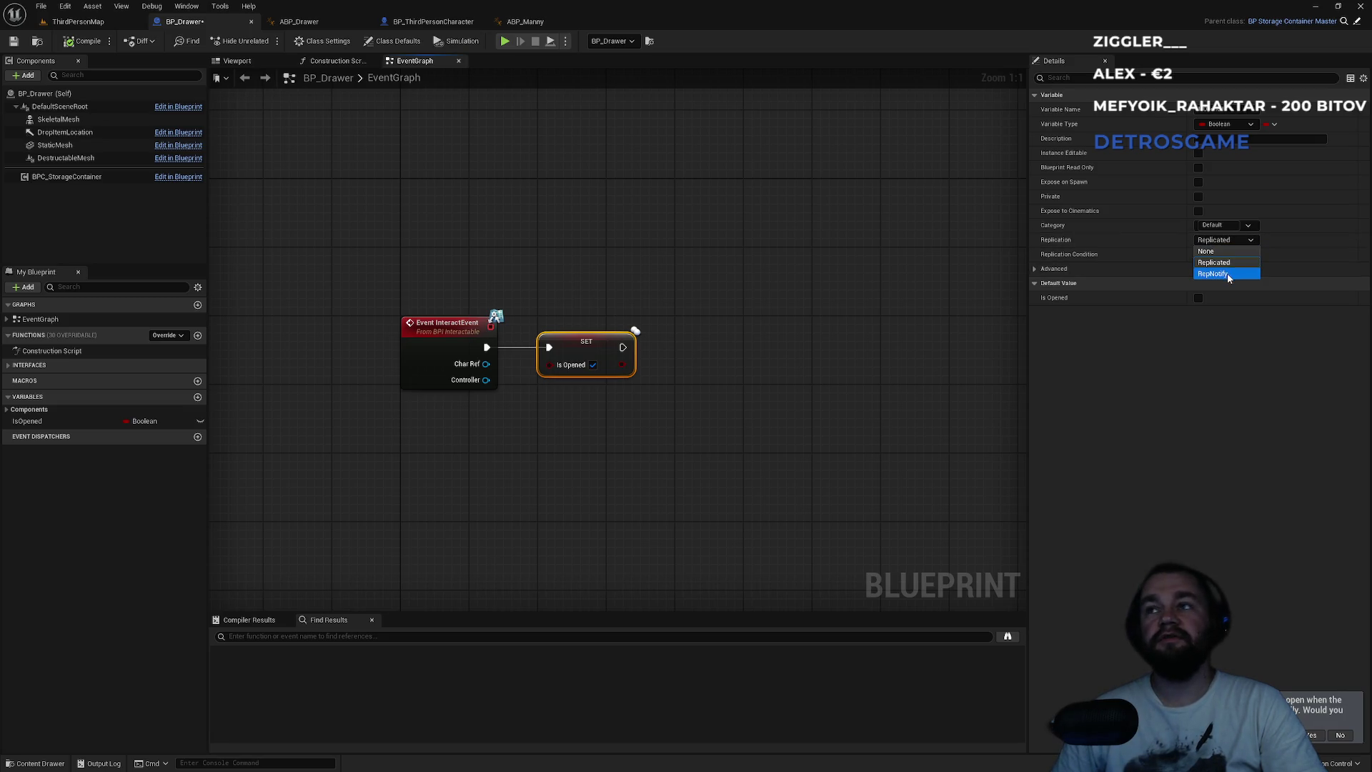
pyautogui.moveTo(568, 282); pyautogui.dragTo(537, 451)
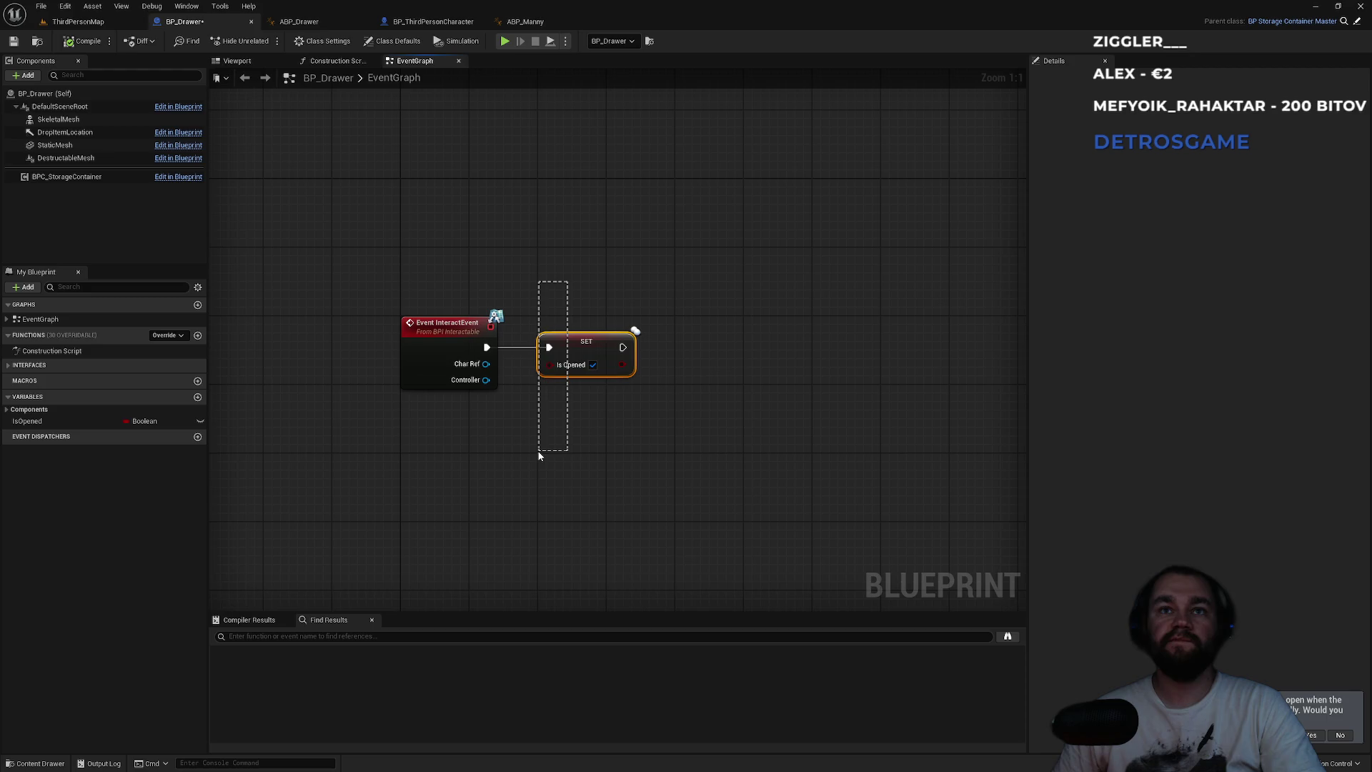
pyautogui.moveTo(558, 444); pyautogui.dragTo(558, 444)
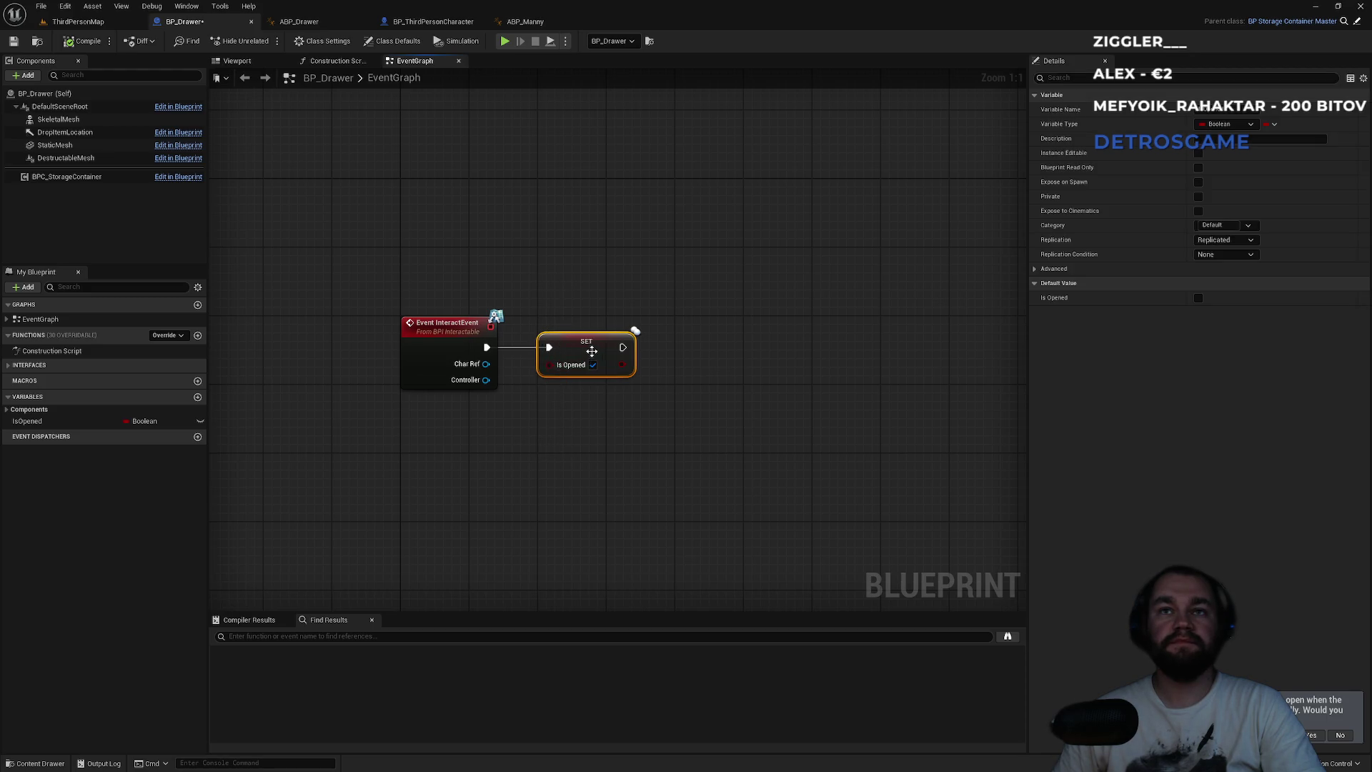
pyautogui.click(1224, 240)
pyautogui.click(1225, 274)
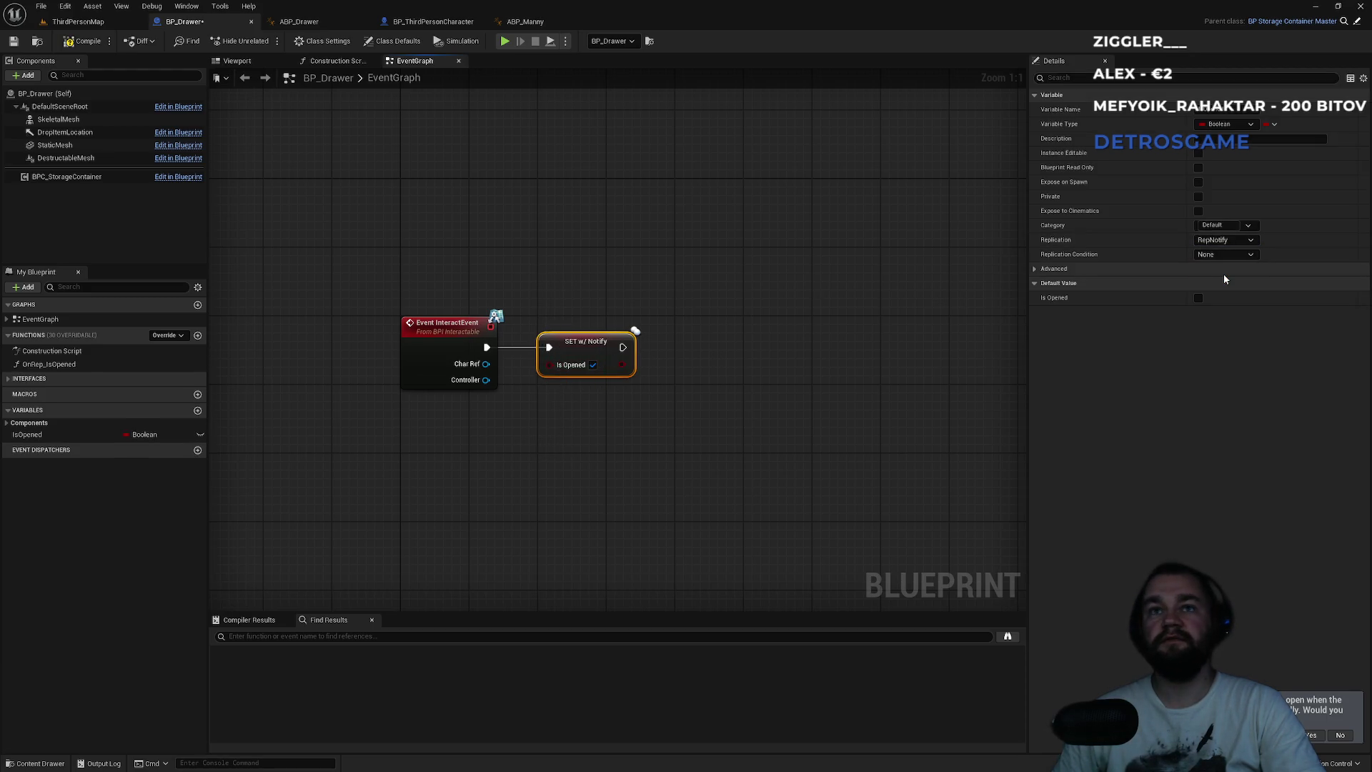
# - Compile BP_Drawer, open the new OnRep_IsOpened function, and return to the EventGraph
pyautogui.click(82, 41)
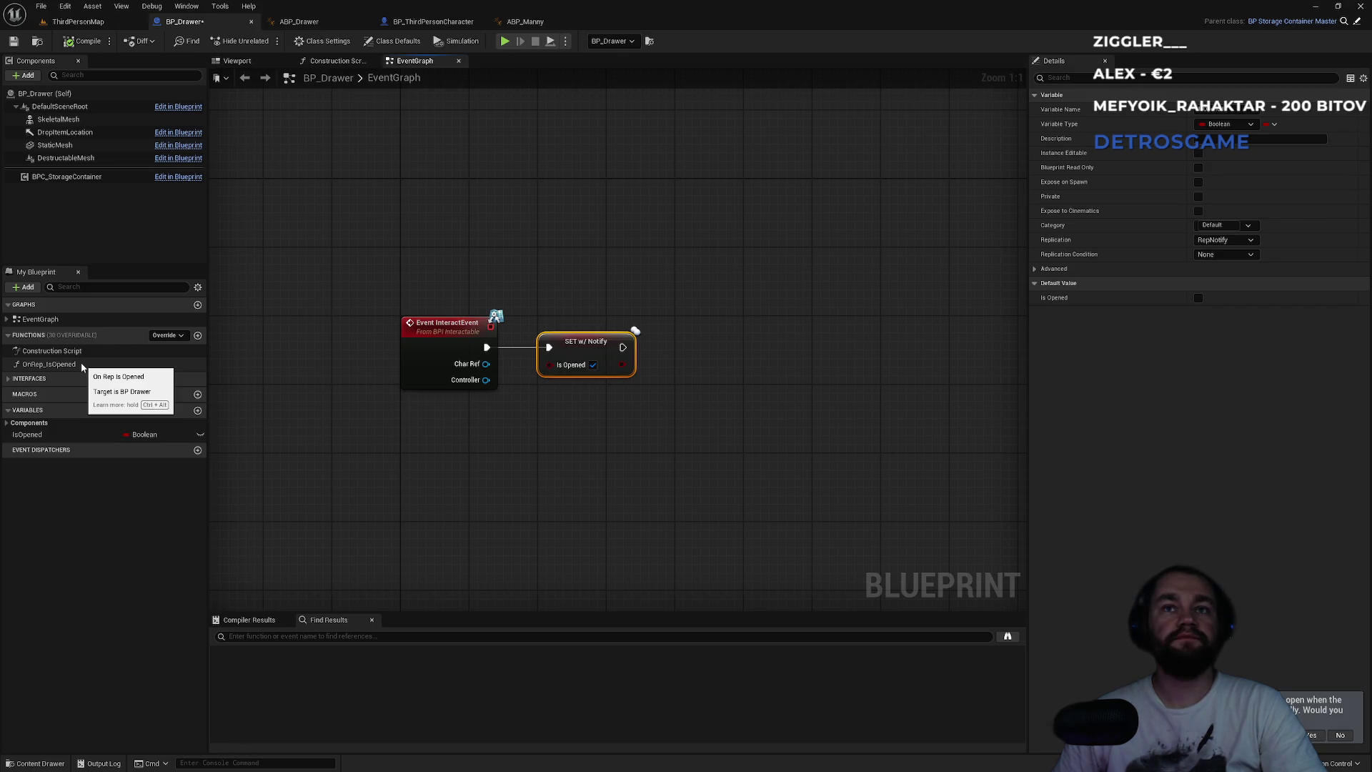
pyautogui.click(601, 293)
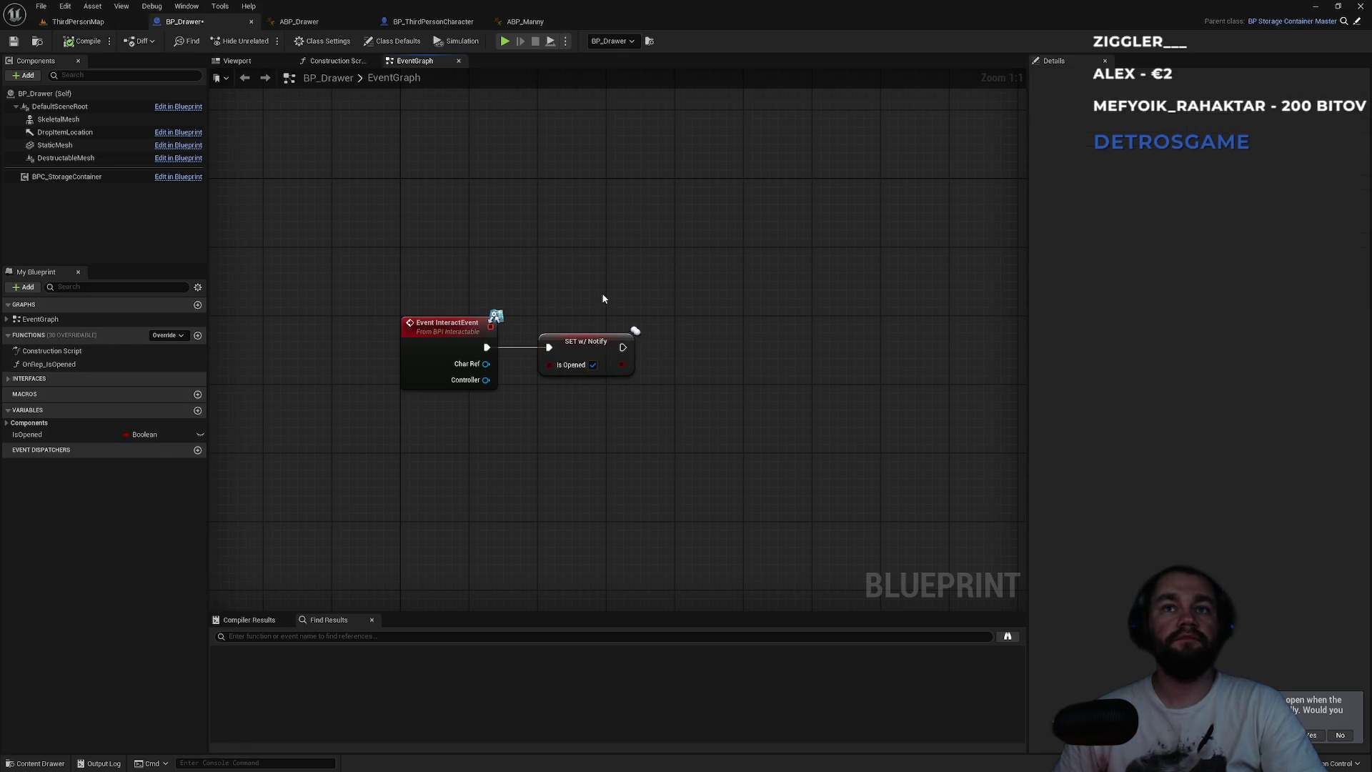
pyautogui.click(583, 360)
pyautogui.moveTo(367, 240); pyautogui.dragTo(642, 468)
pyautogui.click(593, 354)
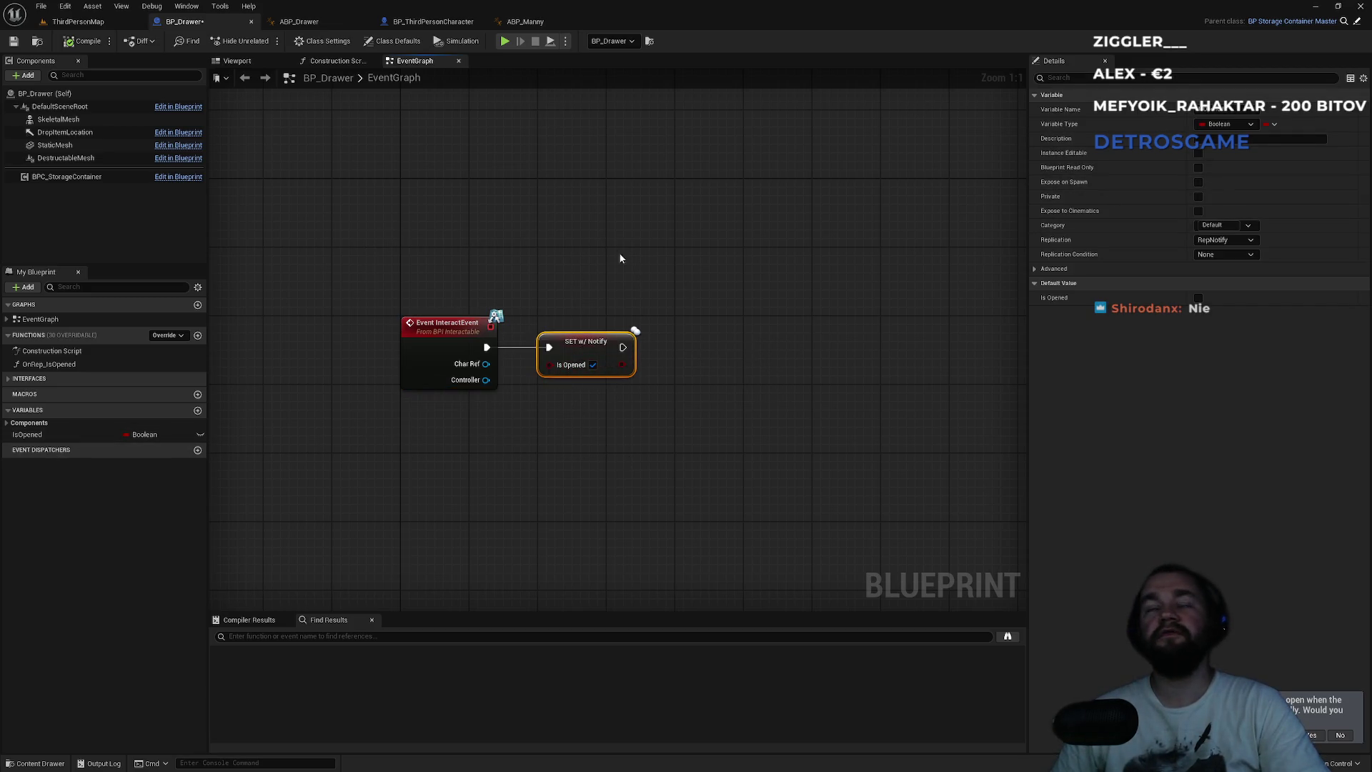
pyautogui.moveTo(591, 456); pyautogui.dragTo(599, 458)
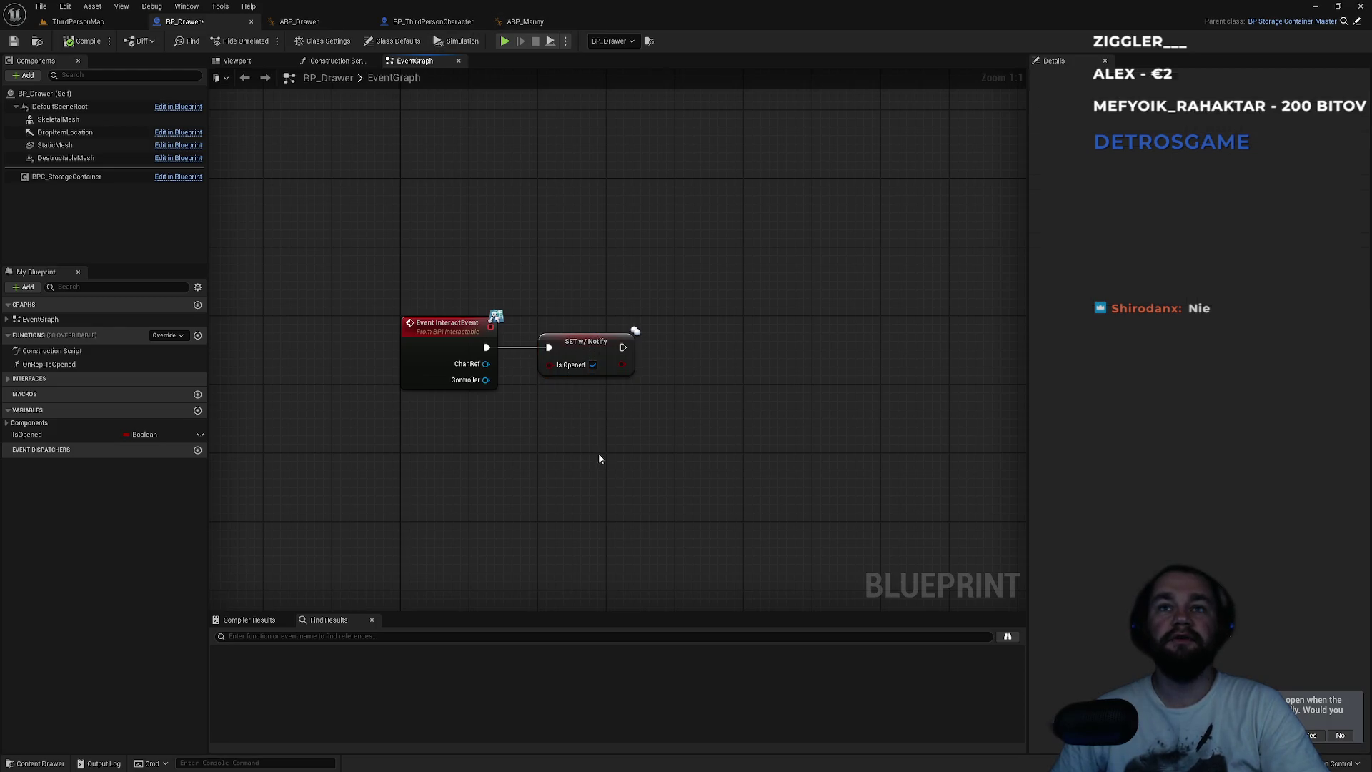
pyautogui.click(585, 352)
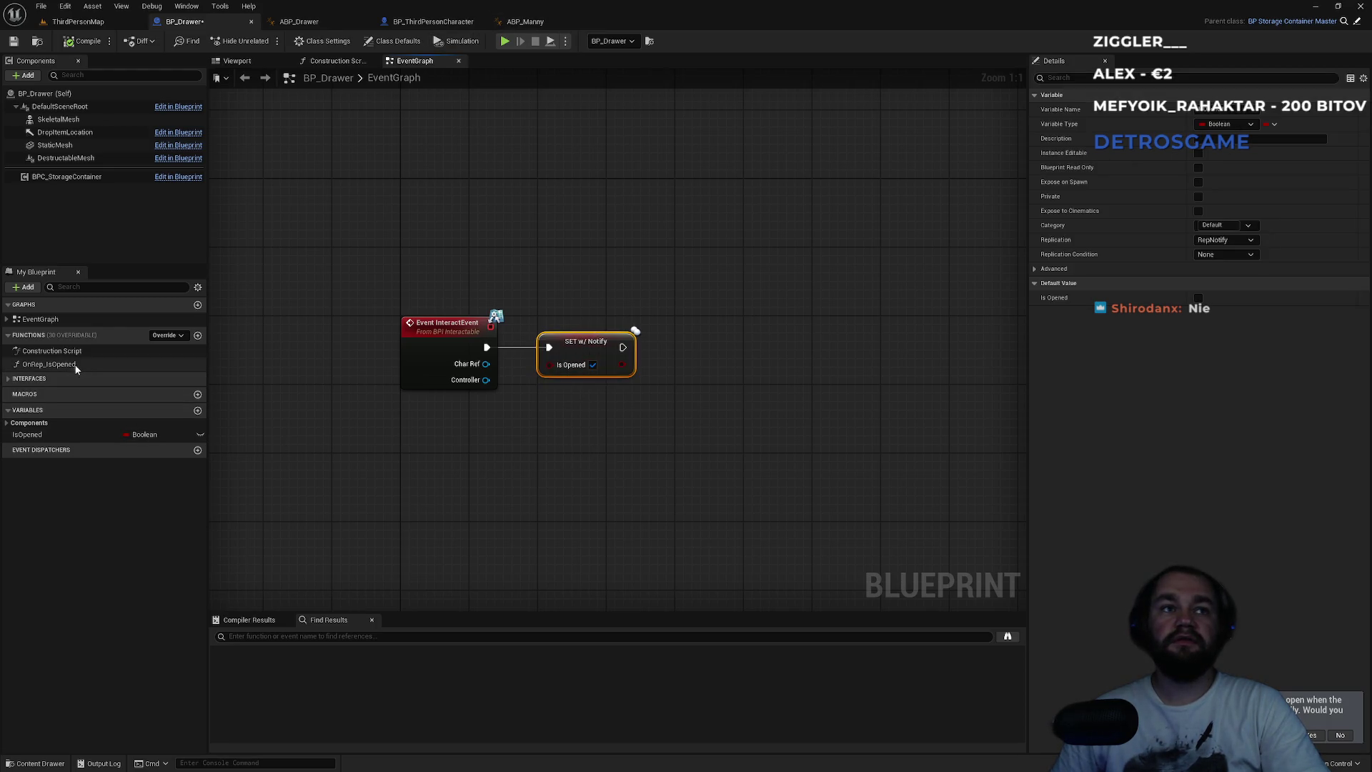
pyautogui.doubleClick(44, 365)
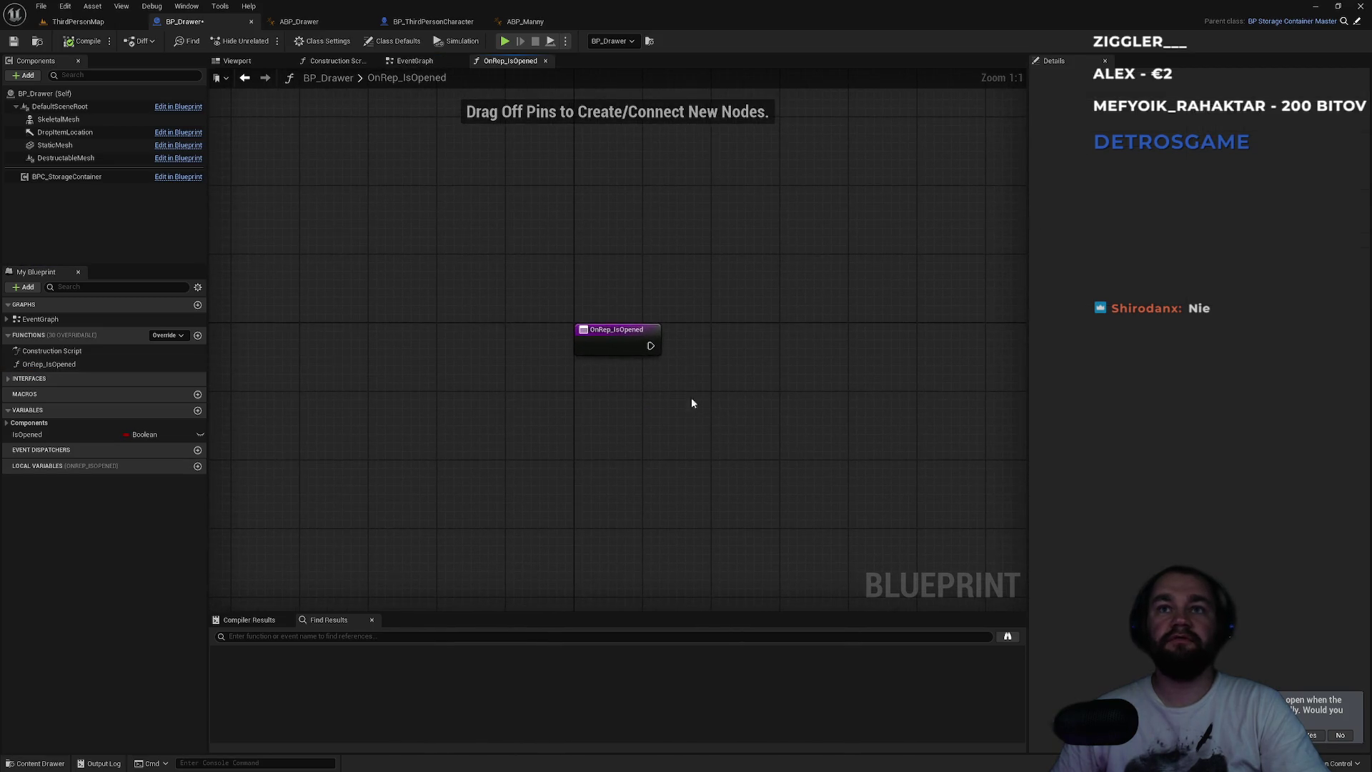
pyautogui.click(415, 62)
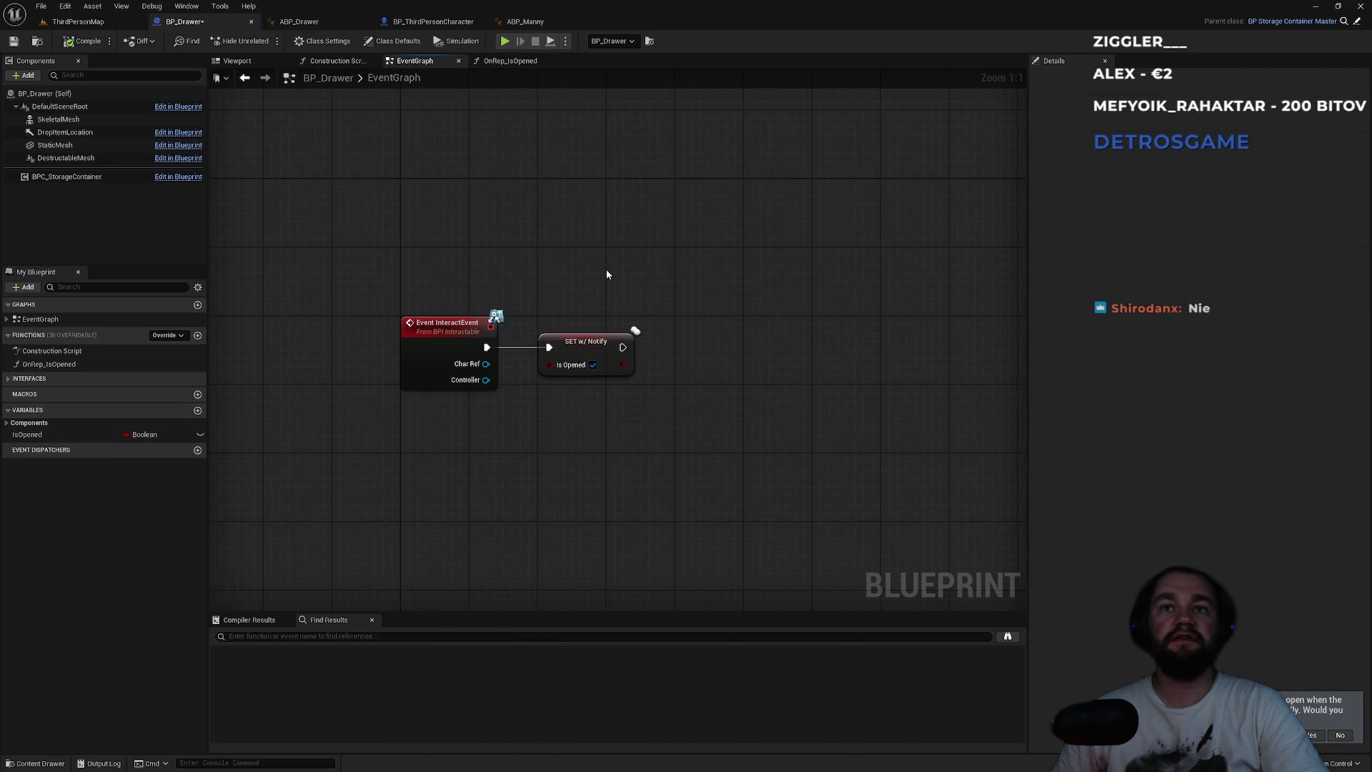
pyautogui.click(585, 350)
pyautogui.click(581, 463)
# - From the ThirdPersonMap tab, run a short play test of the RepNotify drawer and stop it
pyautogui.click(77, 22)
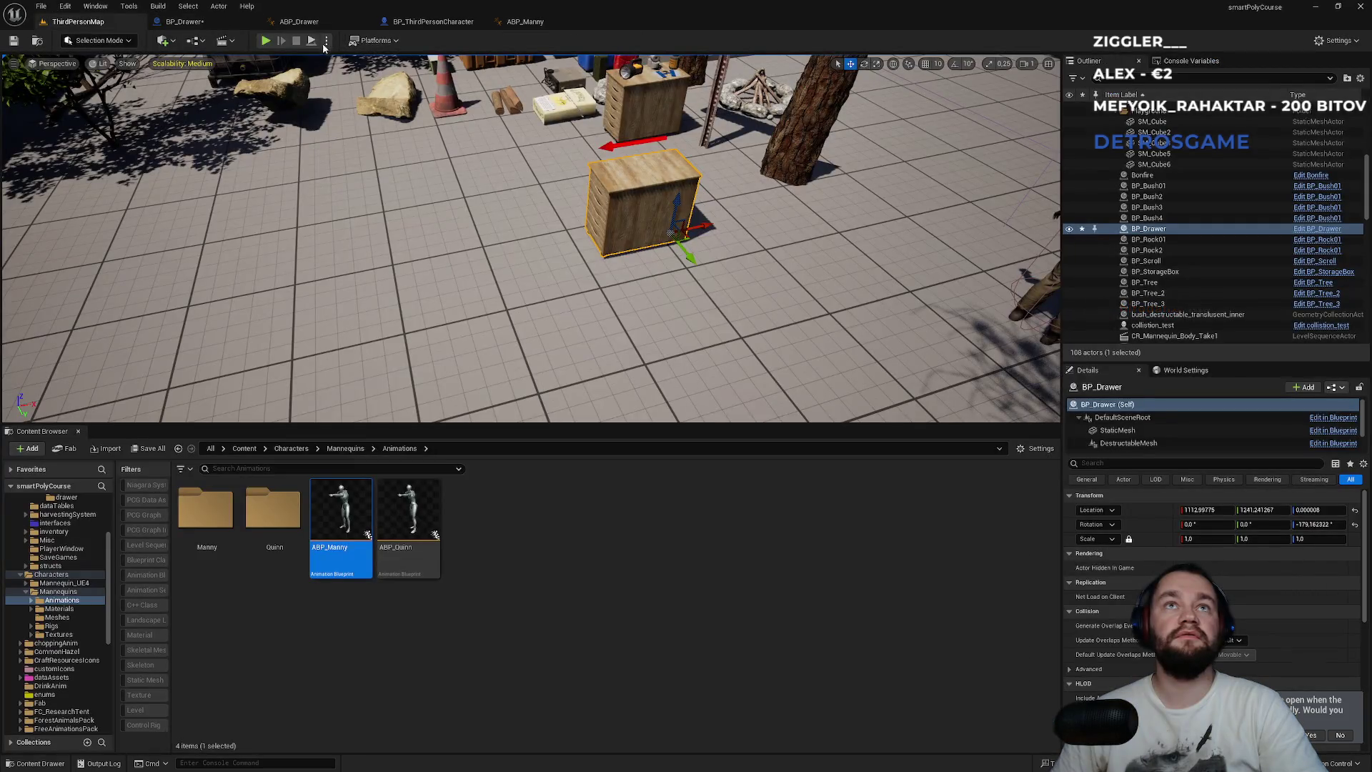
pyautogui.click(265, 41)
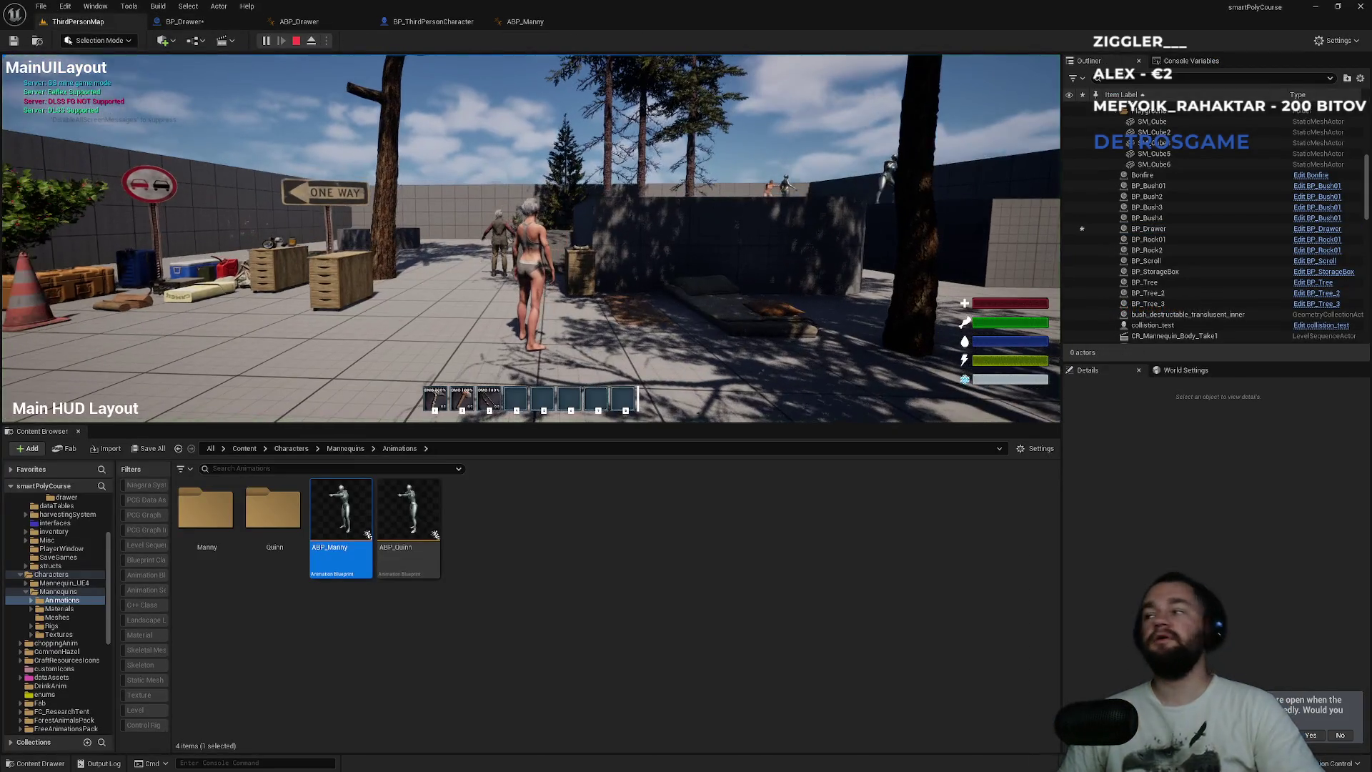
pyautogui.press('super')
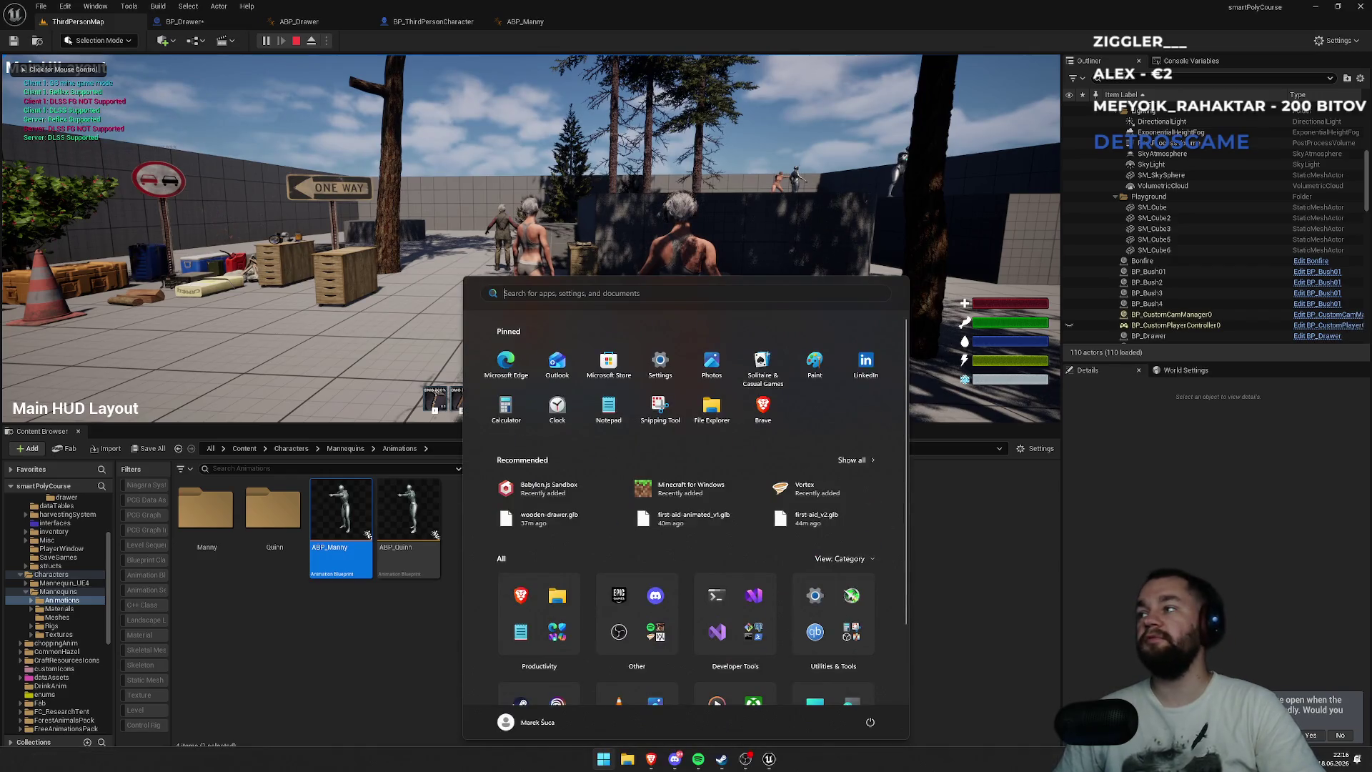
pyautogui.press('super')
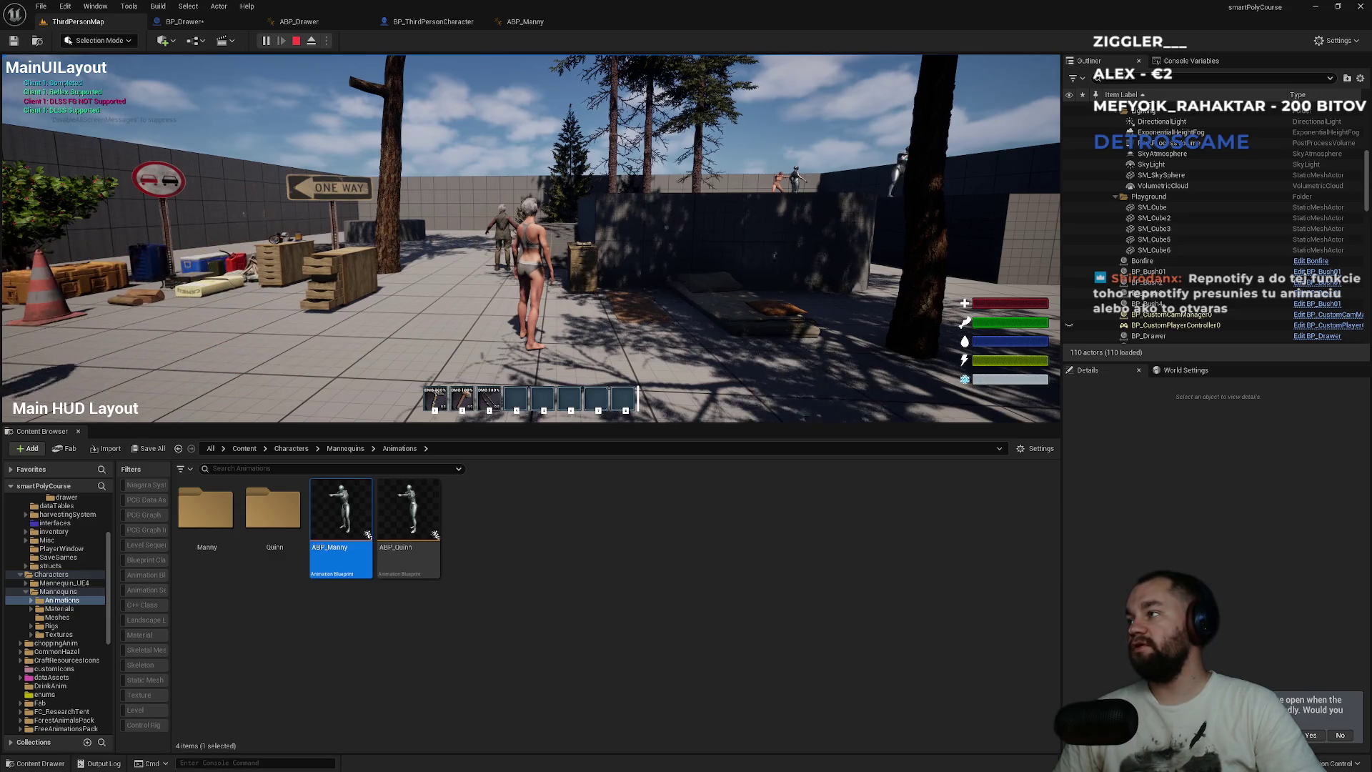
pyautogui.press('Escape')
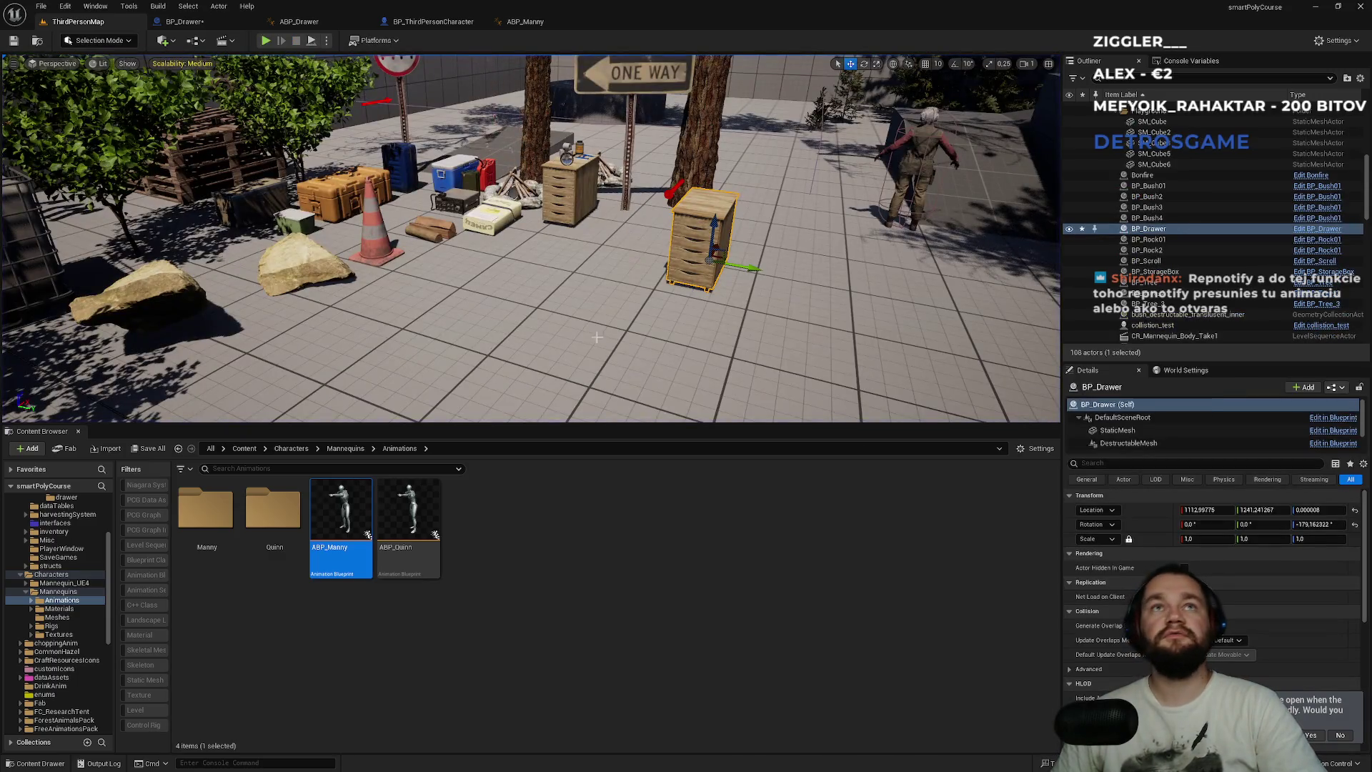
# - In FInteract, delete the Print String node and connect Branch False directly to Interact Event
pyautogui.click(431, 21)
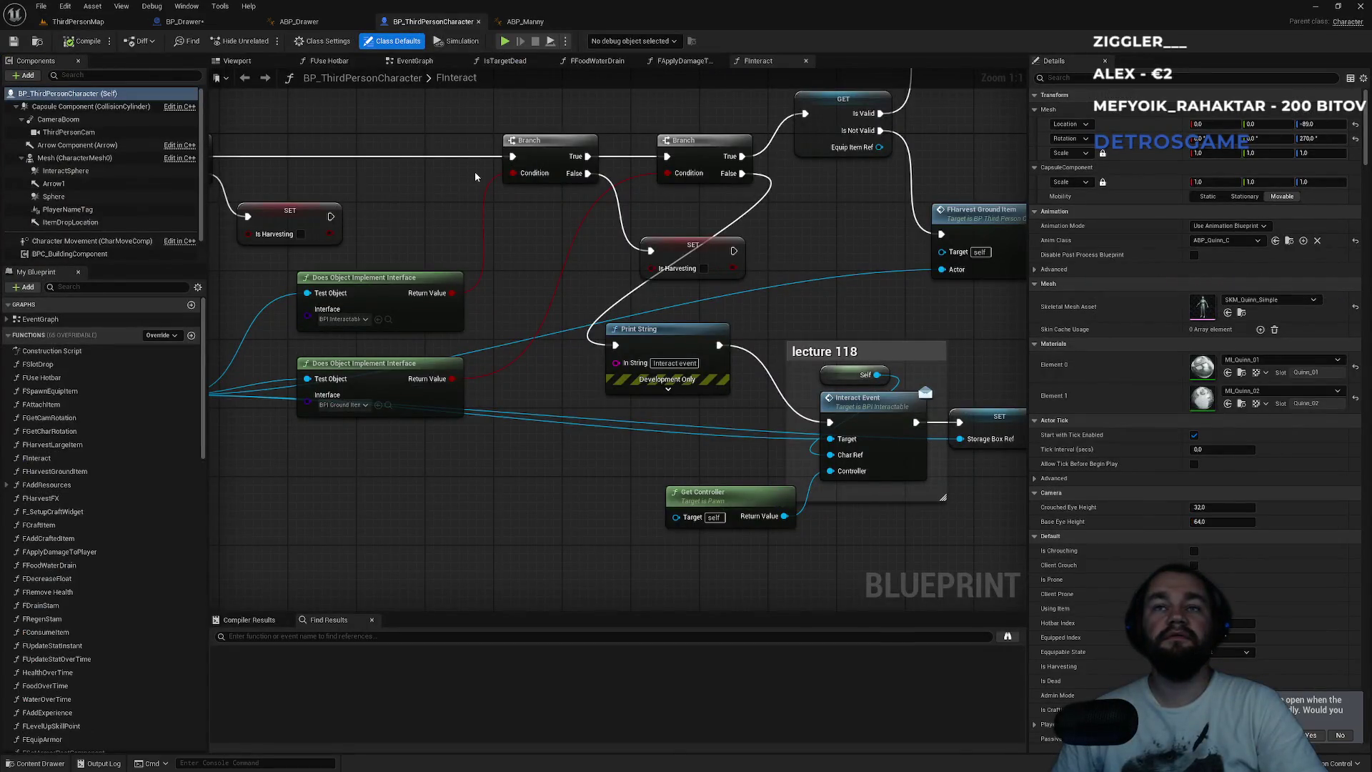
pyautogui.click(647, 328)
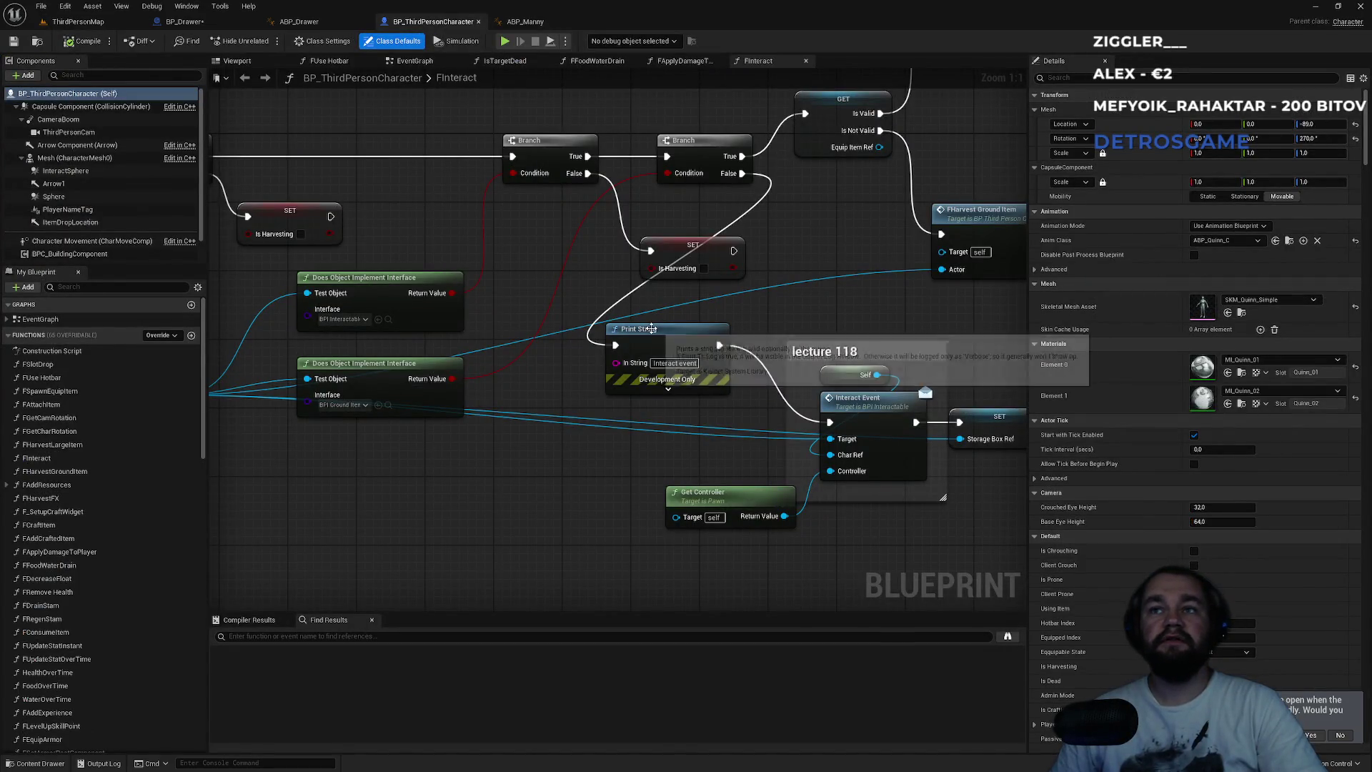
pyautogui.press('Delete')
pyautogui.moveTo(830, 421)
pyautogui.mouseDown()
pyautogui.moveTo(759, 178)
pyautogui.moveTo(743, 173)
pyautogui.mouseUp()
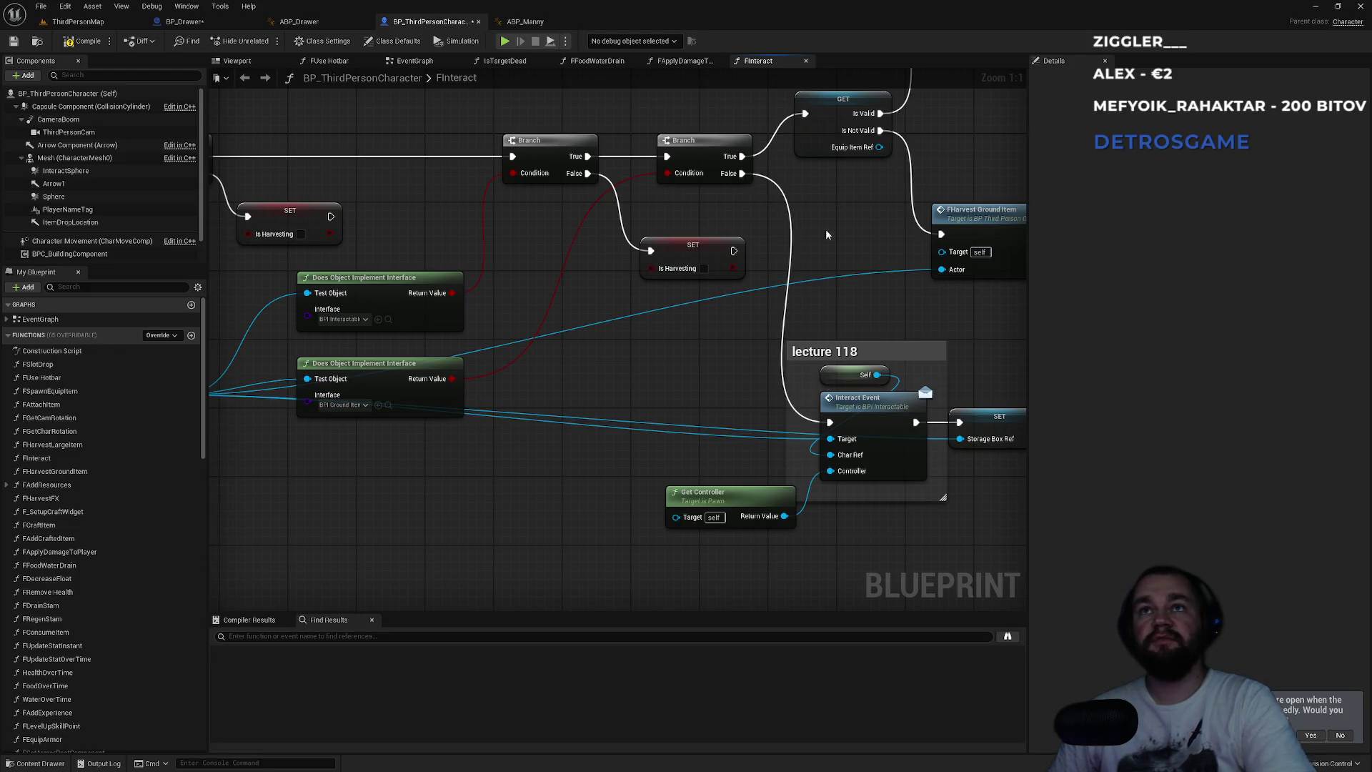
# - In ABP_Drawer's AnimGraph, delete the Blend Poses nodes so StateMachine feeds Output Pose, and compile
pyautogui.click(298, 21)
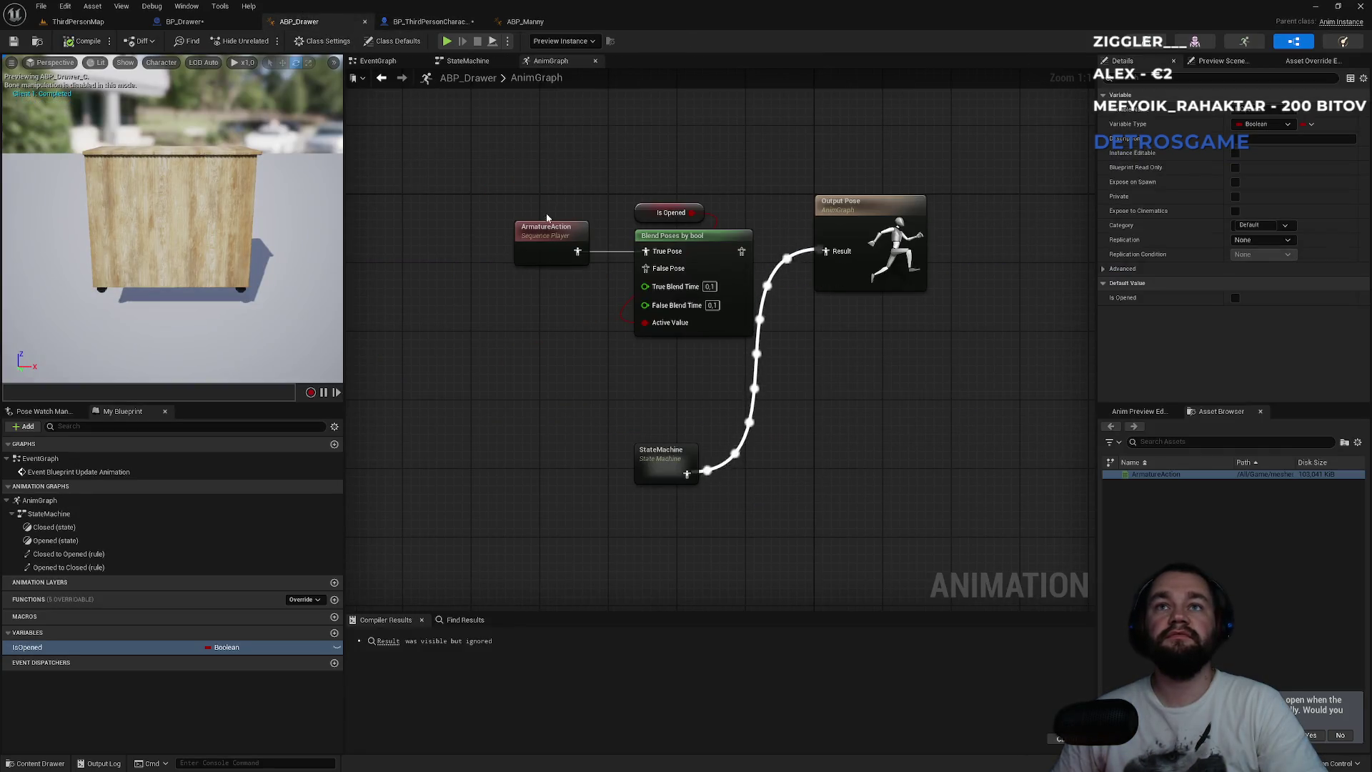
pyautogui.moveTo(516, 187); pyautogui.dragTo(758, 336)
pyautogui.press('Delete')
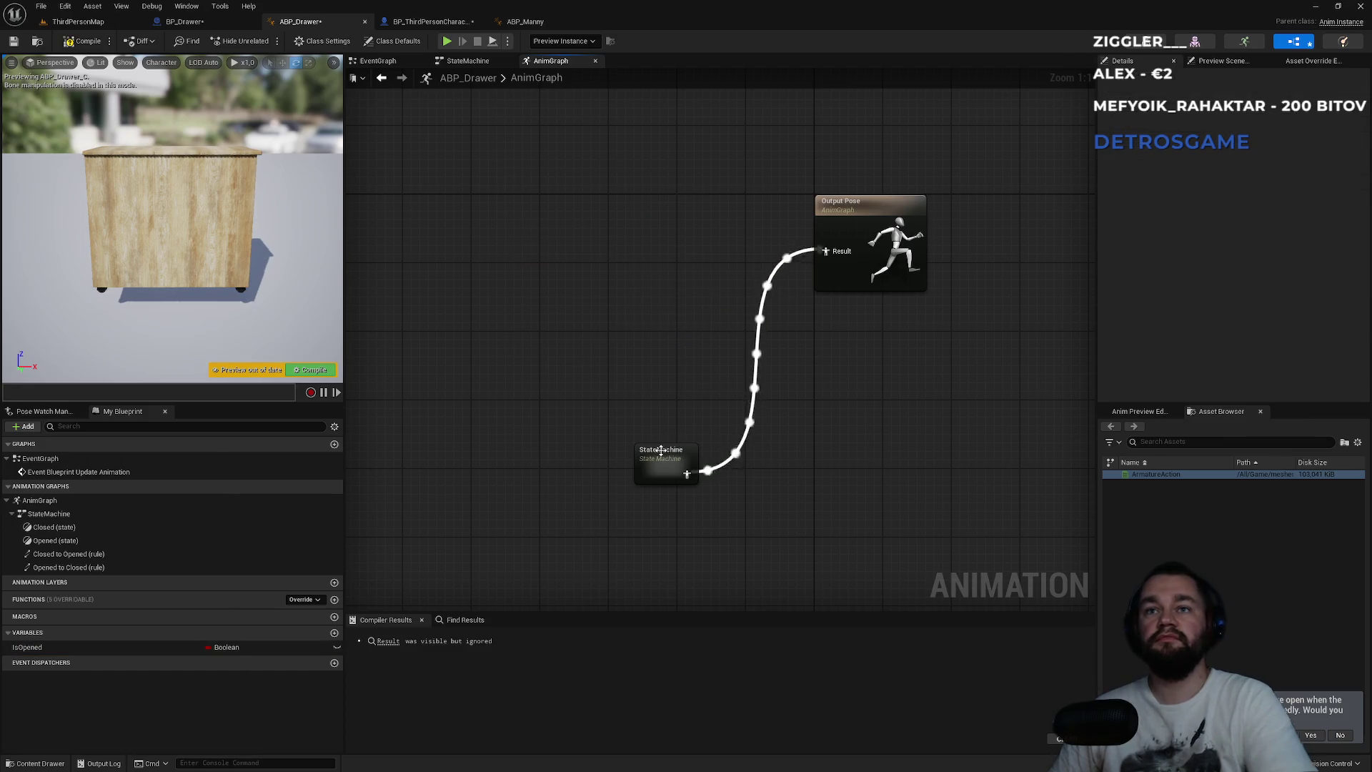
pyautogui.moveTo(660, 450); pyautogui.dragTo(720, 228)
pyautogui.click(601, 182)
pyautogui.click(95, 43)
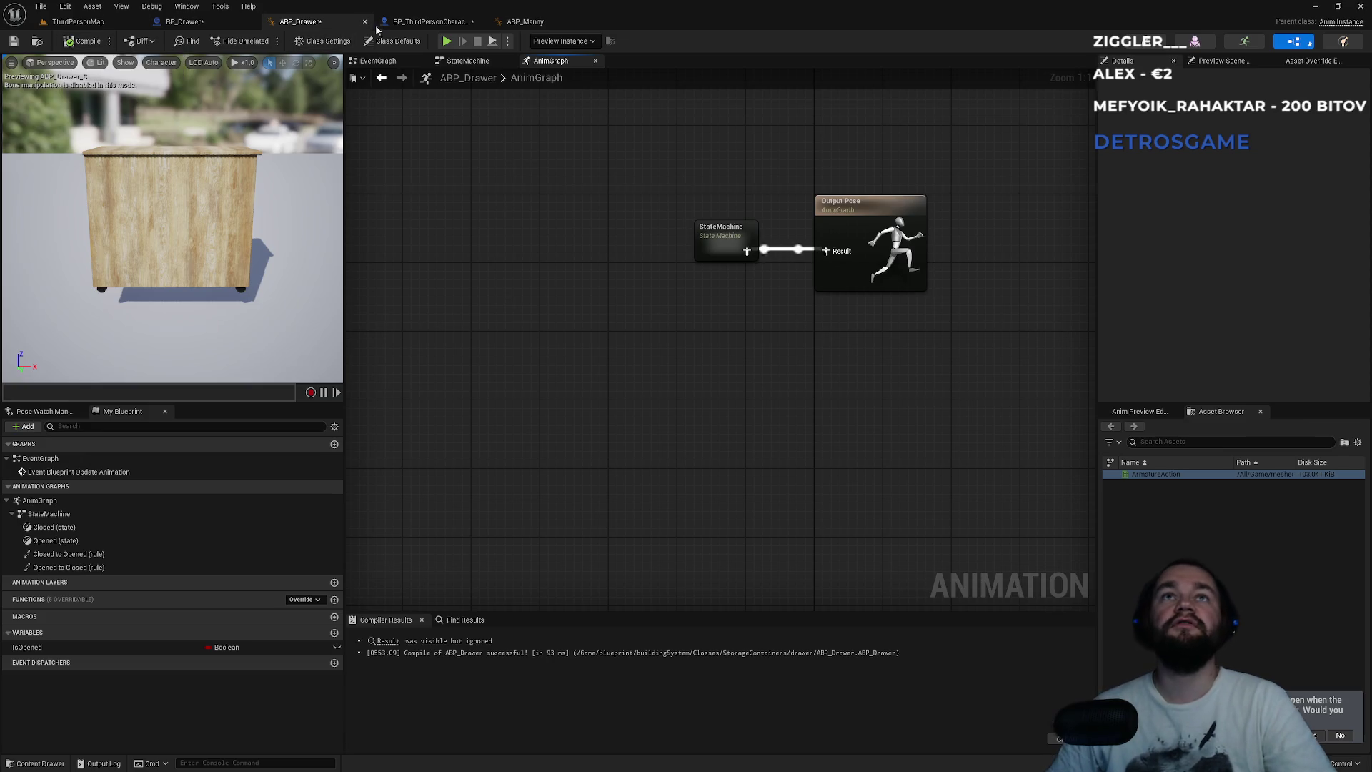
pyautogui.click(437, 22)
pyautogui.click(525, 21)
pyautogui.click(429, 22)
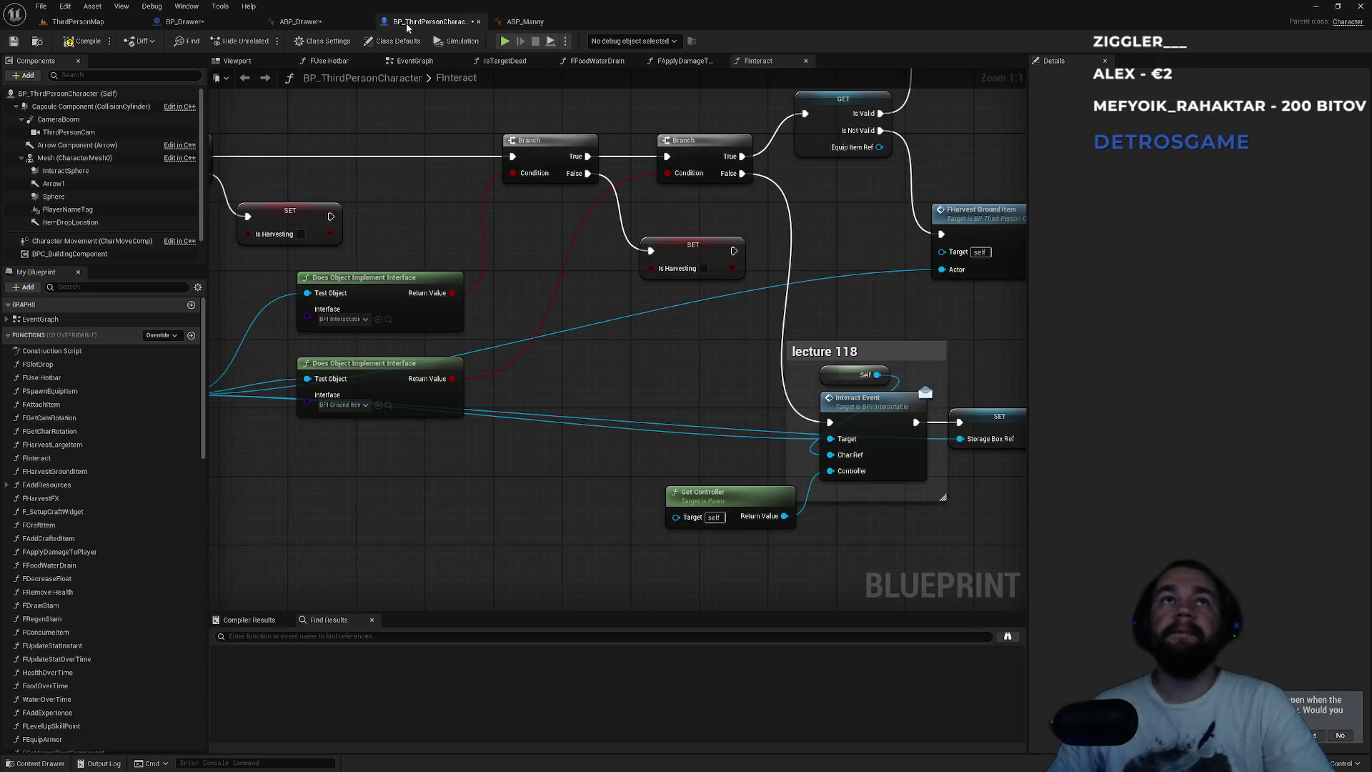
# - Flip between the BP_Drawer, ABP_Drawer, BP_ThirdPersonCharacter and ABP_Manny blueprints
pyautogui.click(222, 22)
pyautogui.click(307, 23)
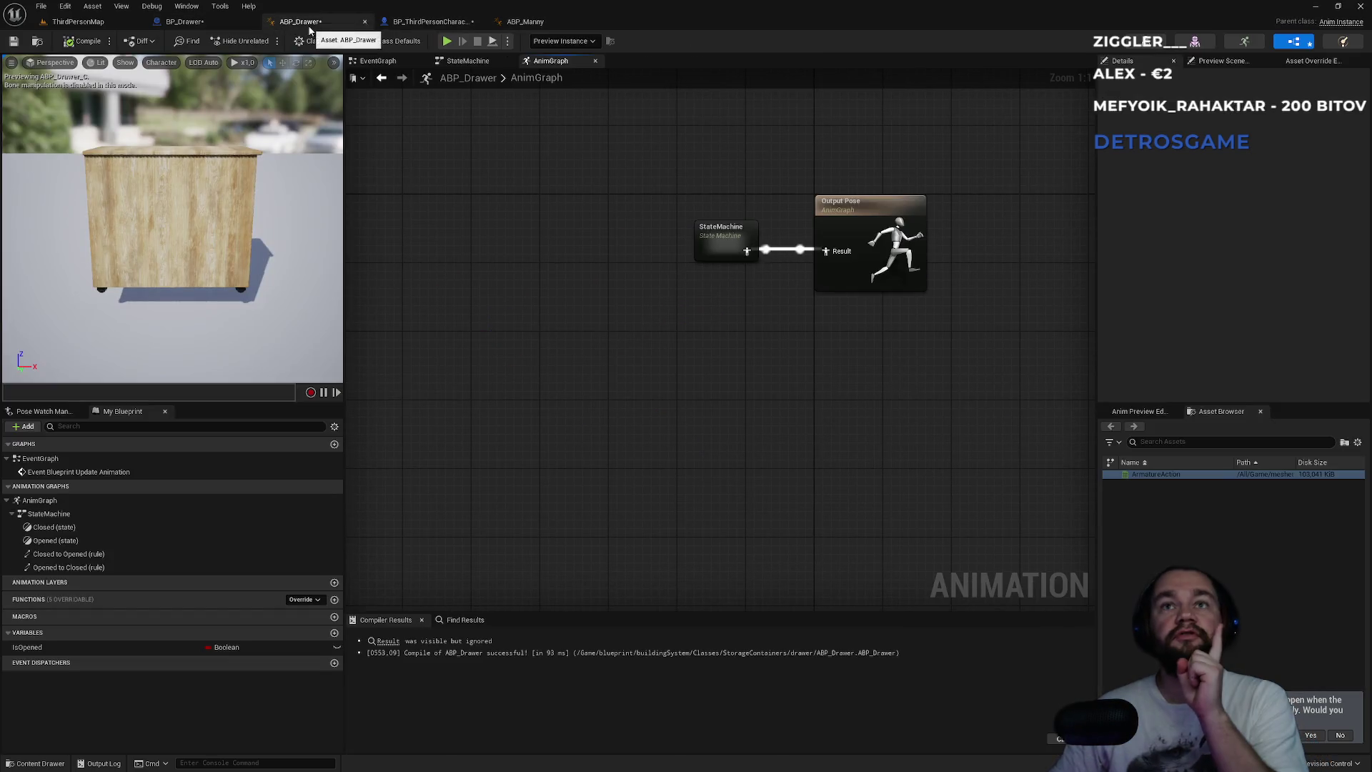
pyautogui.click(429, 22)
pyautogui.click(526, 21)
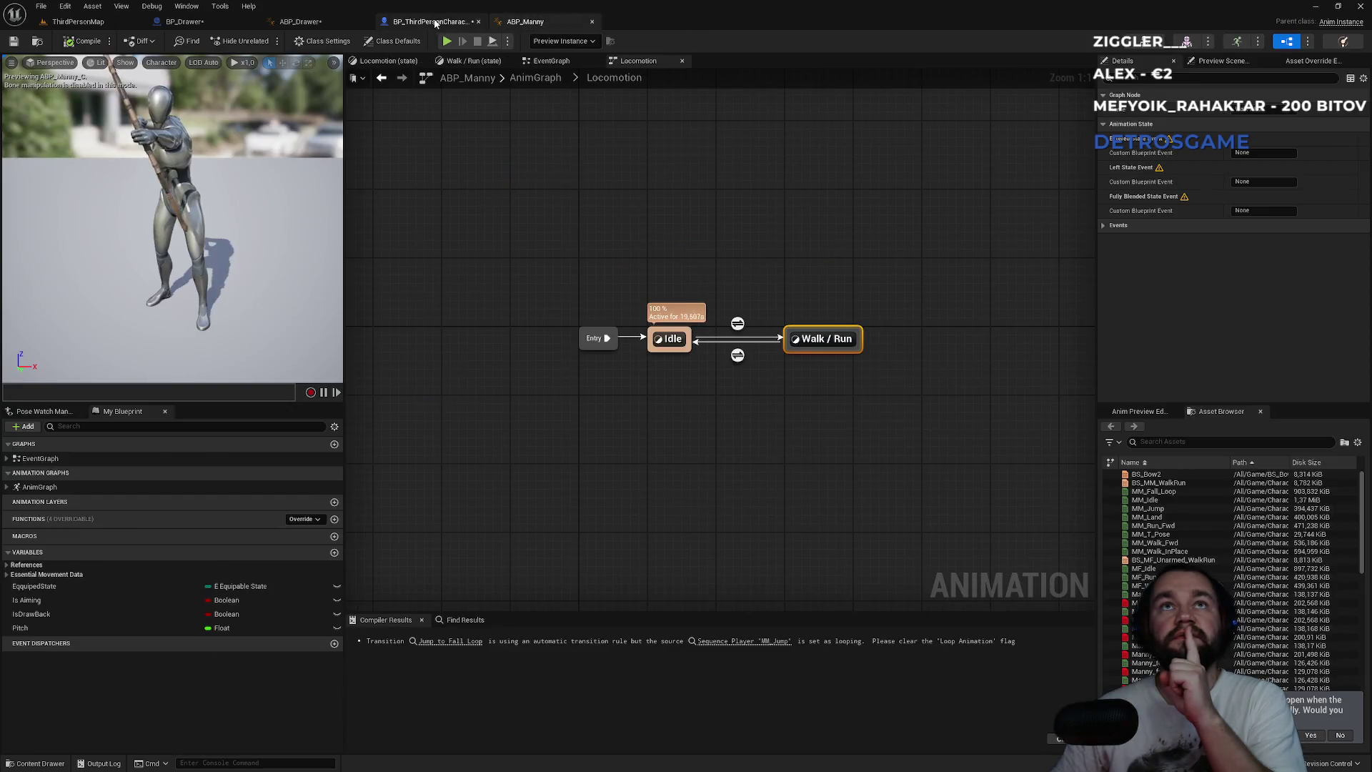
pyautogui.click(436, 22)
pyautogui.click(293, 22)
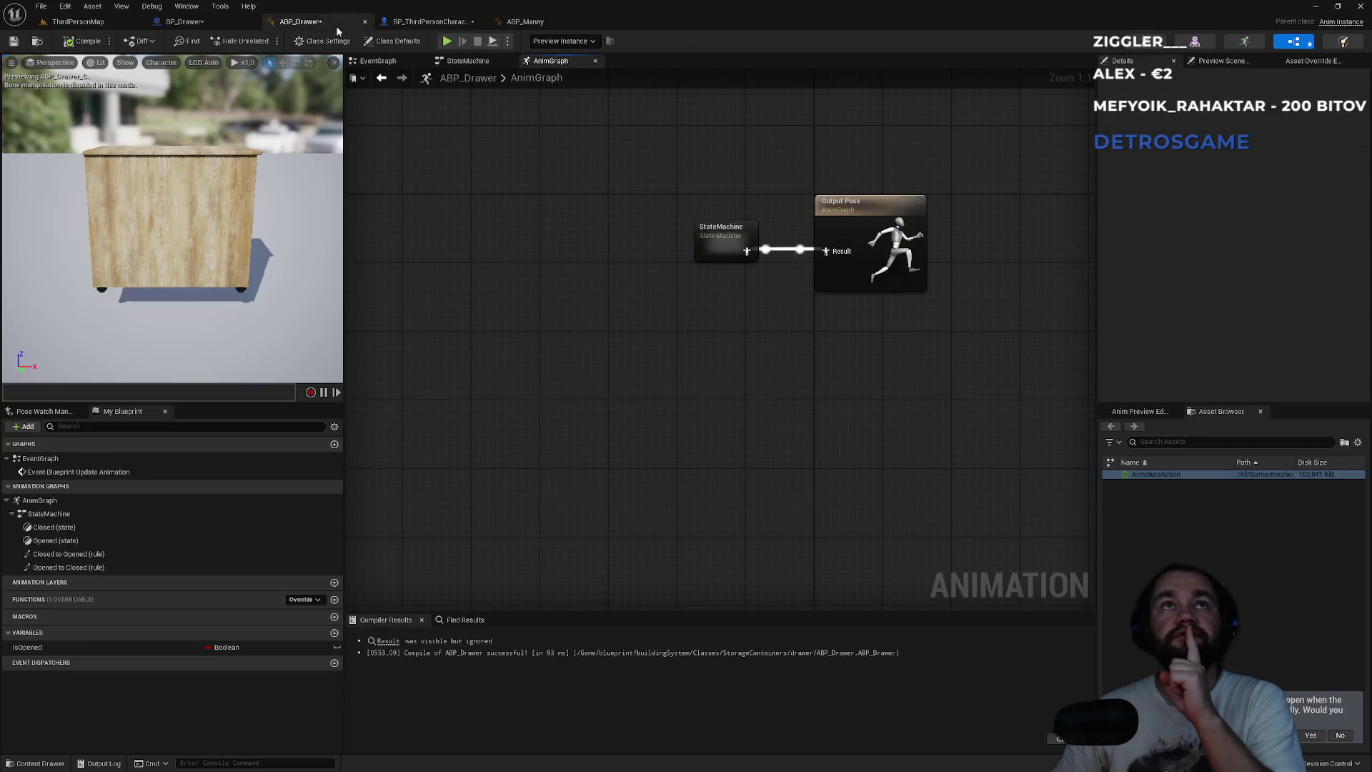
pyautogui.click(216, 24)
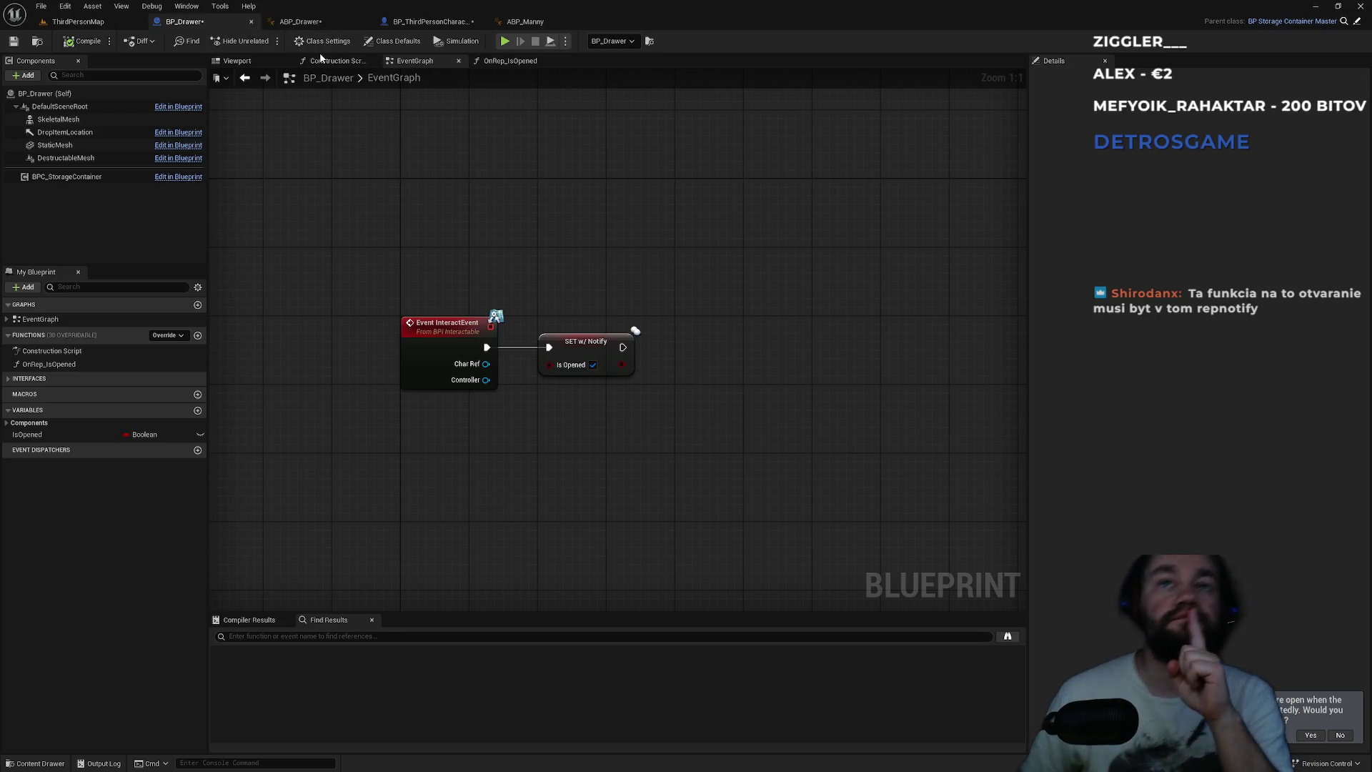
pyautogui.click(427, 21)
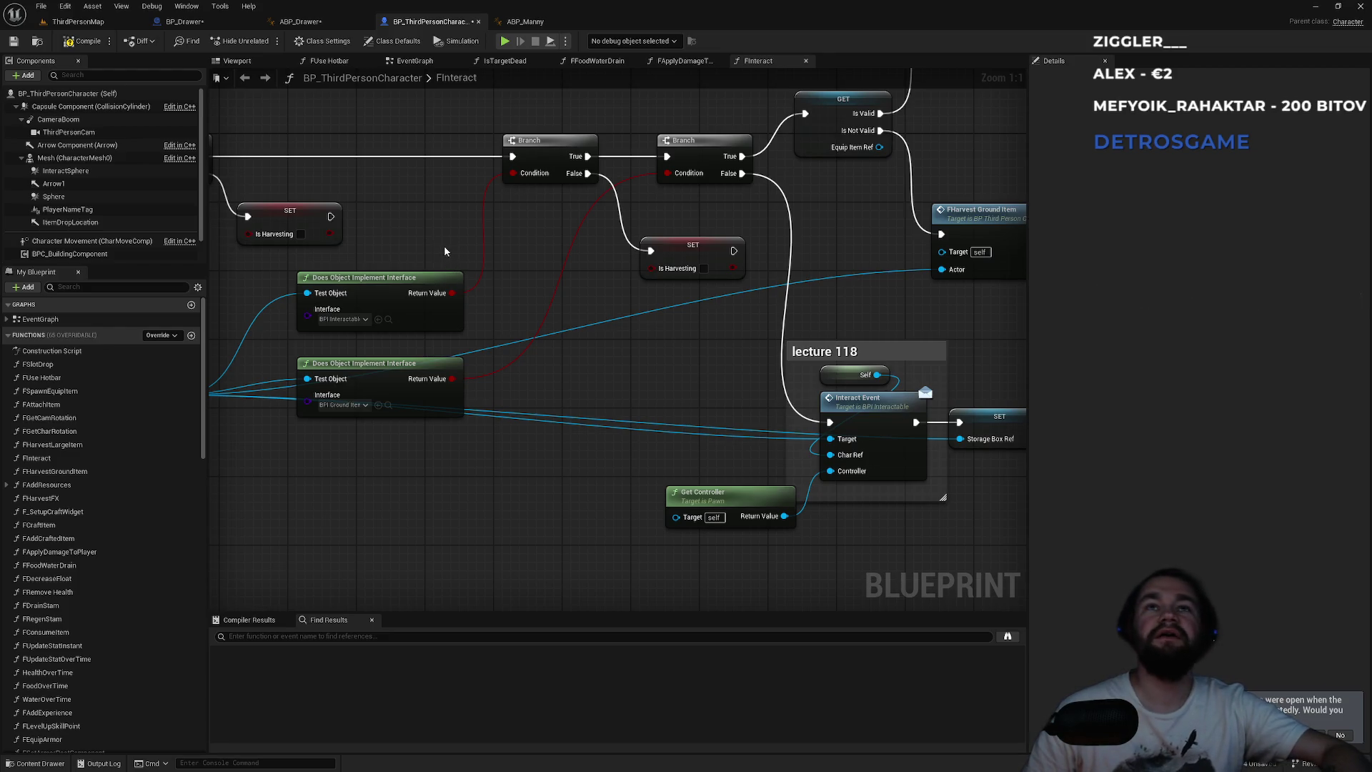
# - Review ABP_Manny's locomotion graph, the ThirdPersonMap, and BP_ThirdPersonCharacter's FInteract graph
pyautogui.click(525, 21)
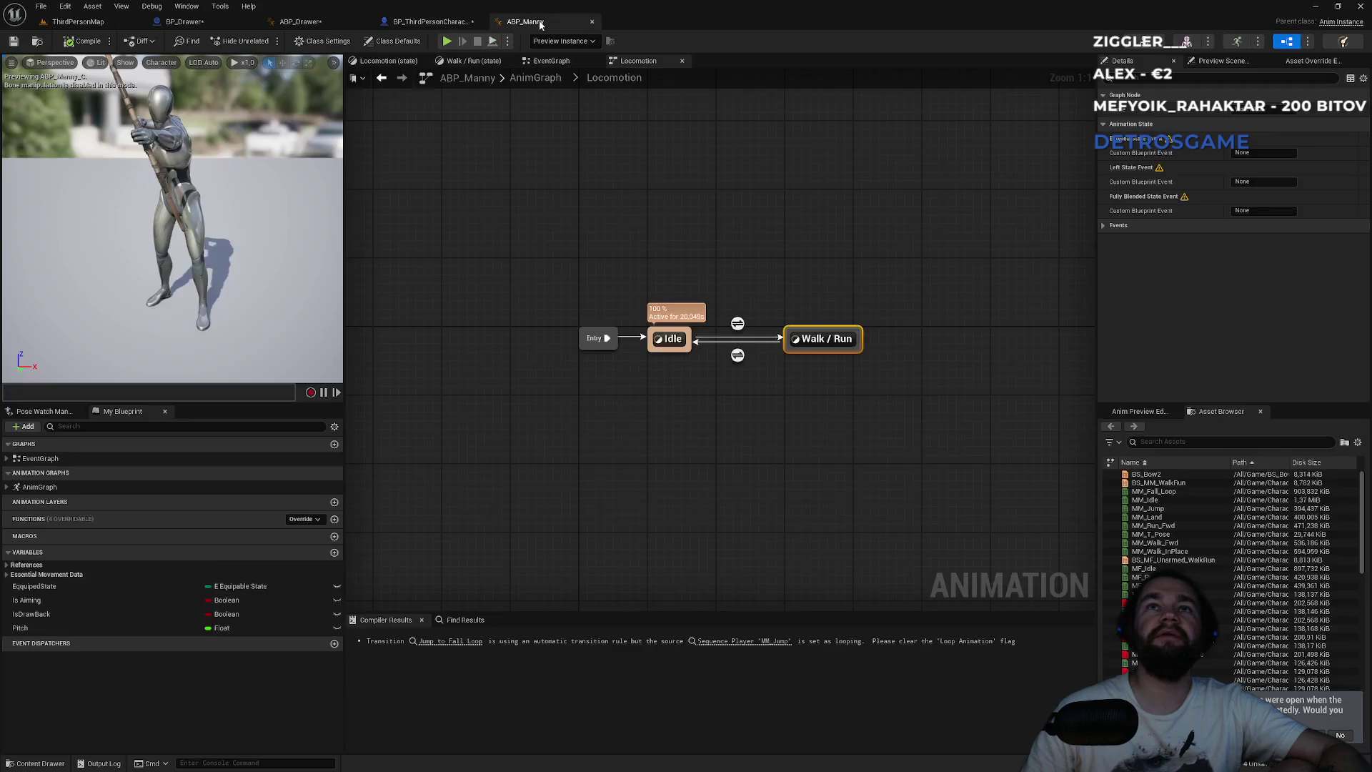
pyautogui.click(599, 225)
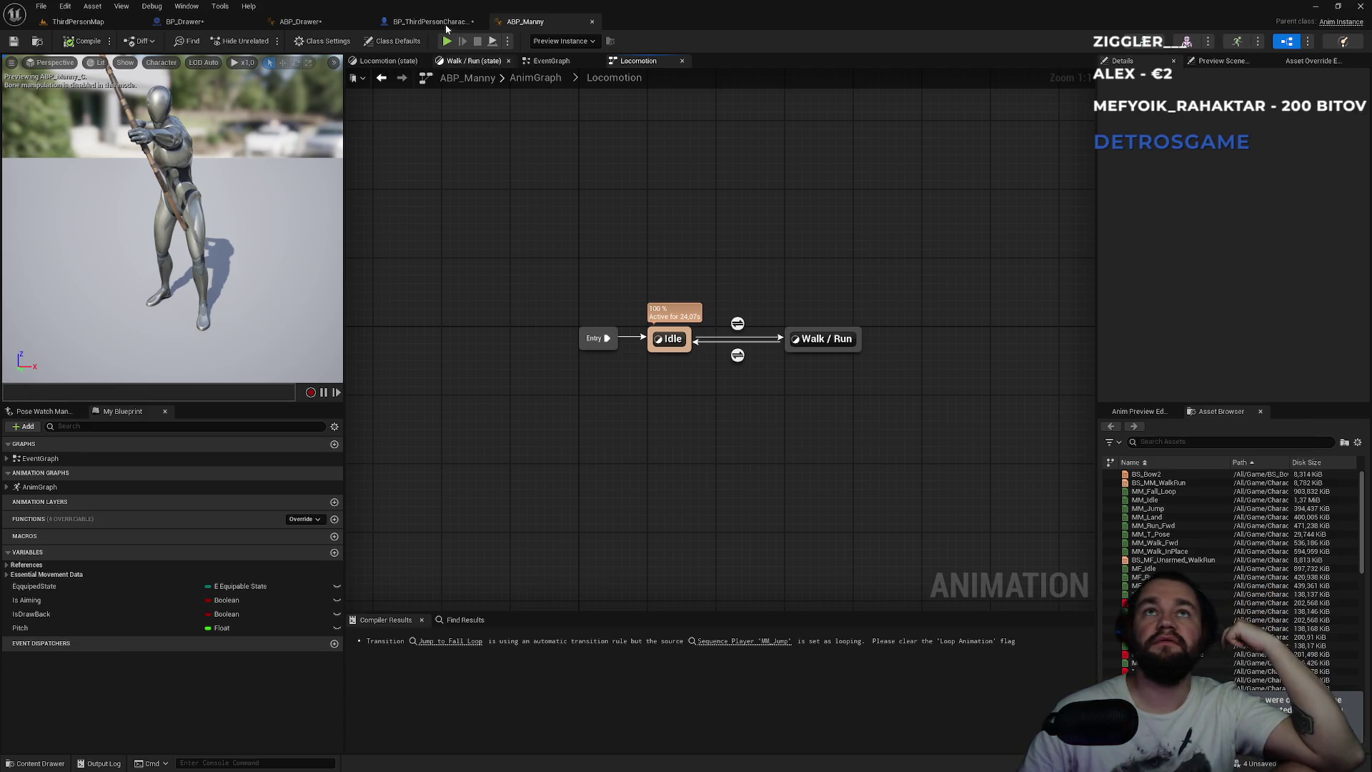
pyautogui.click(332, 20)
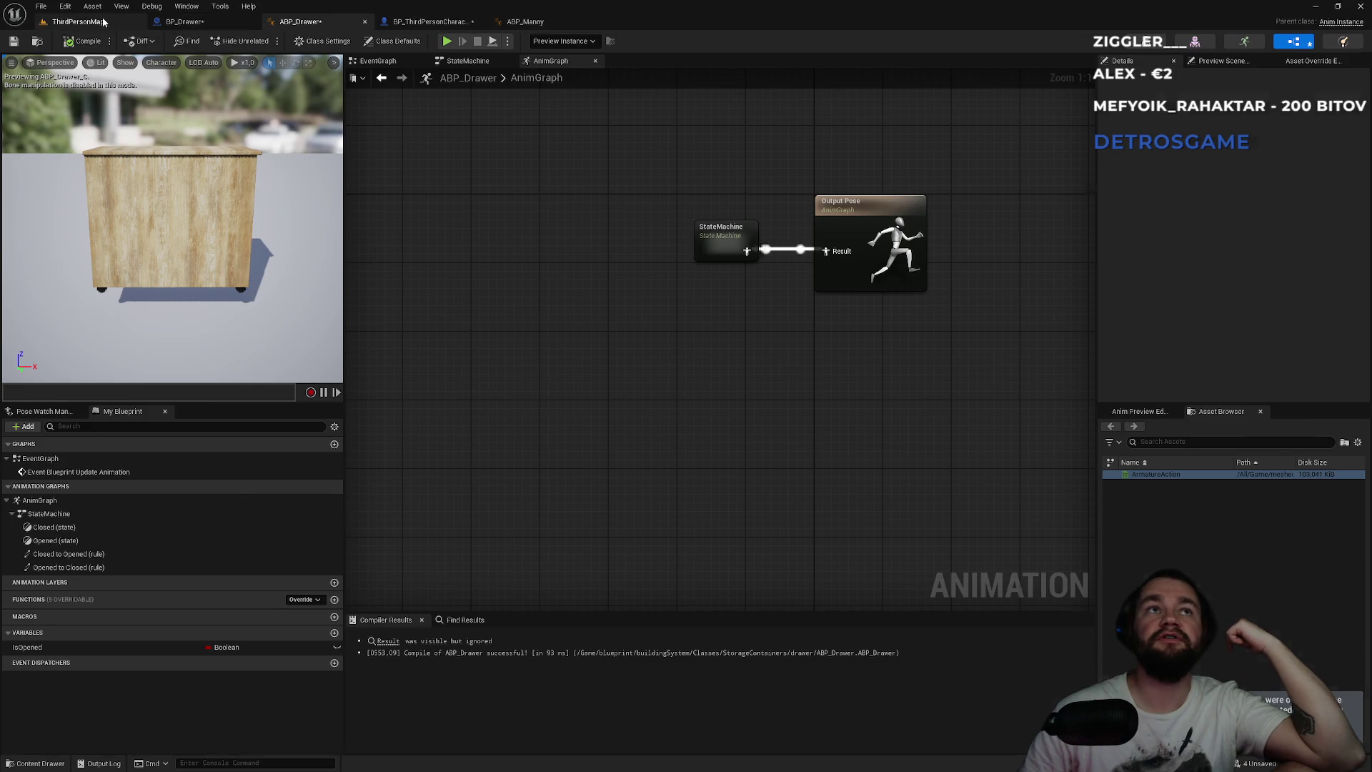
pyautogui.click(103, 21)
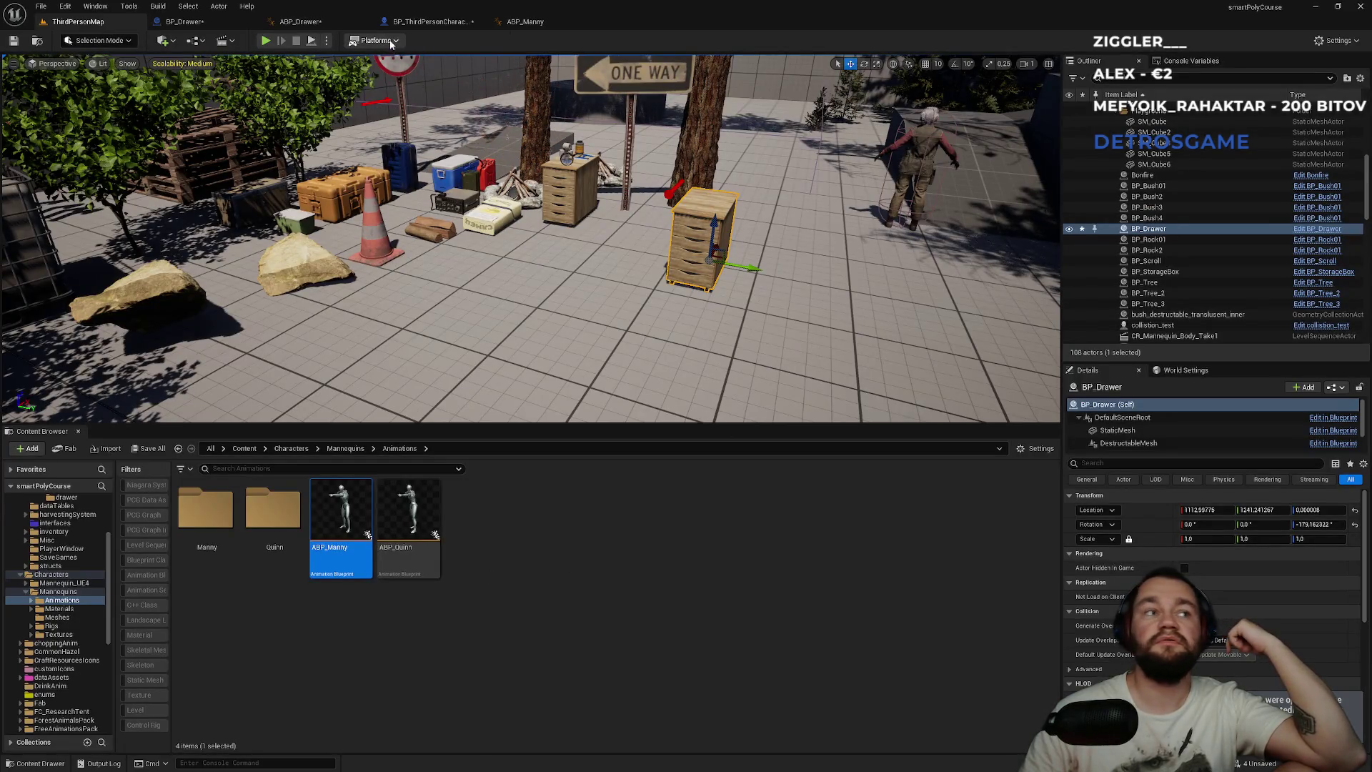
pyautogui.click(531, 23)
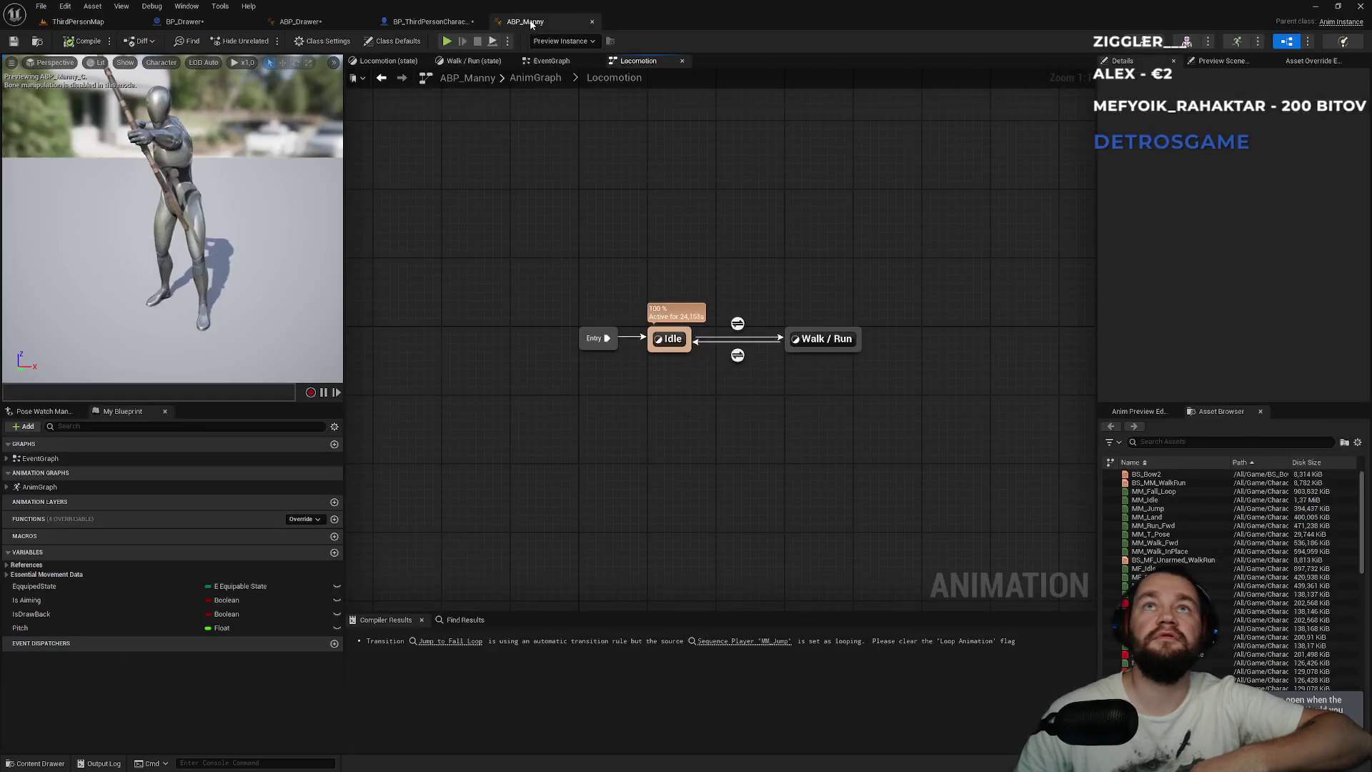
pyautogui.click(444, 25)
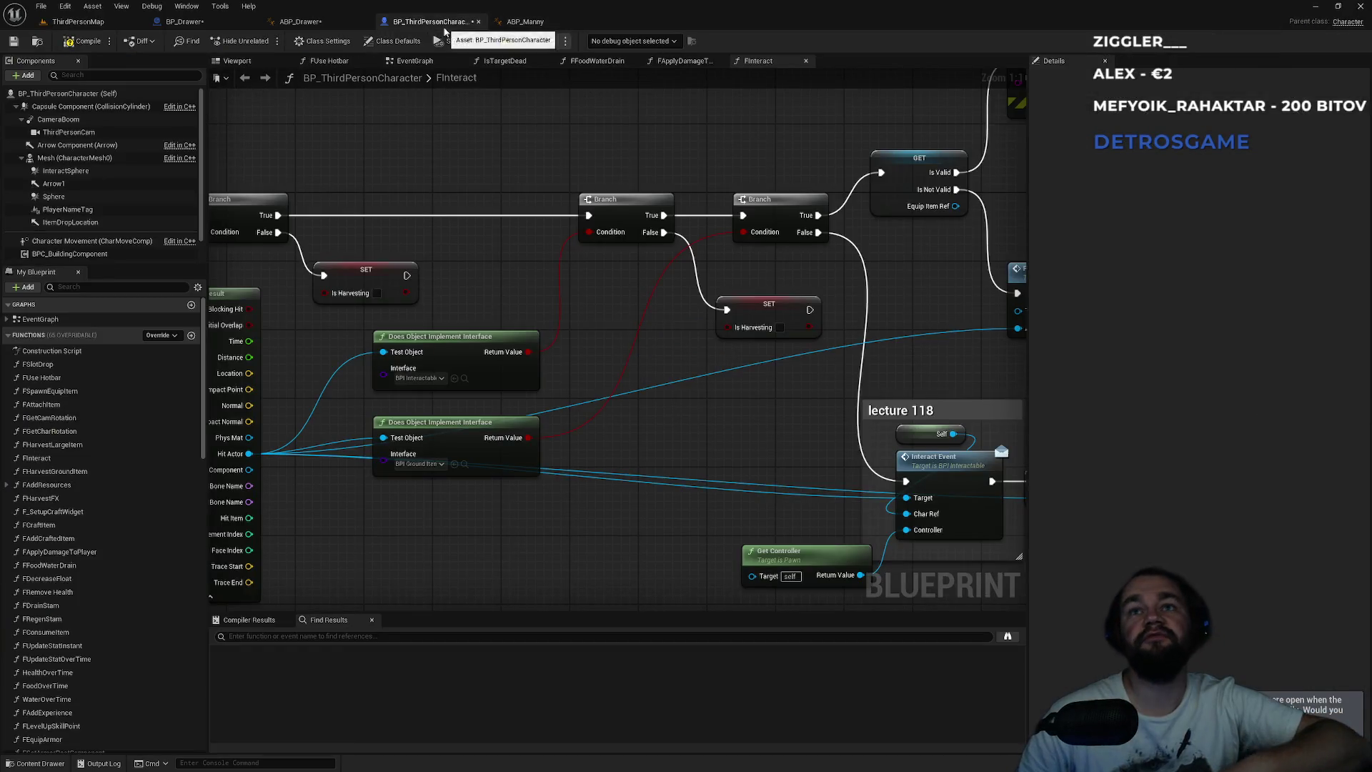
pyautogui.moveTo(717, 366)
pyautogui.mouseDown()
pyautogui.moveTo(444, 310)
pyautogui.moveTo(551, 354)
pyautogui.mouseUp()
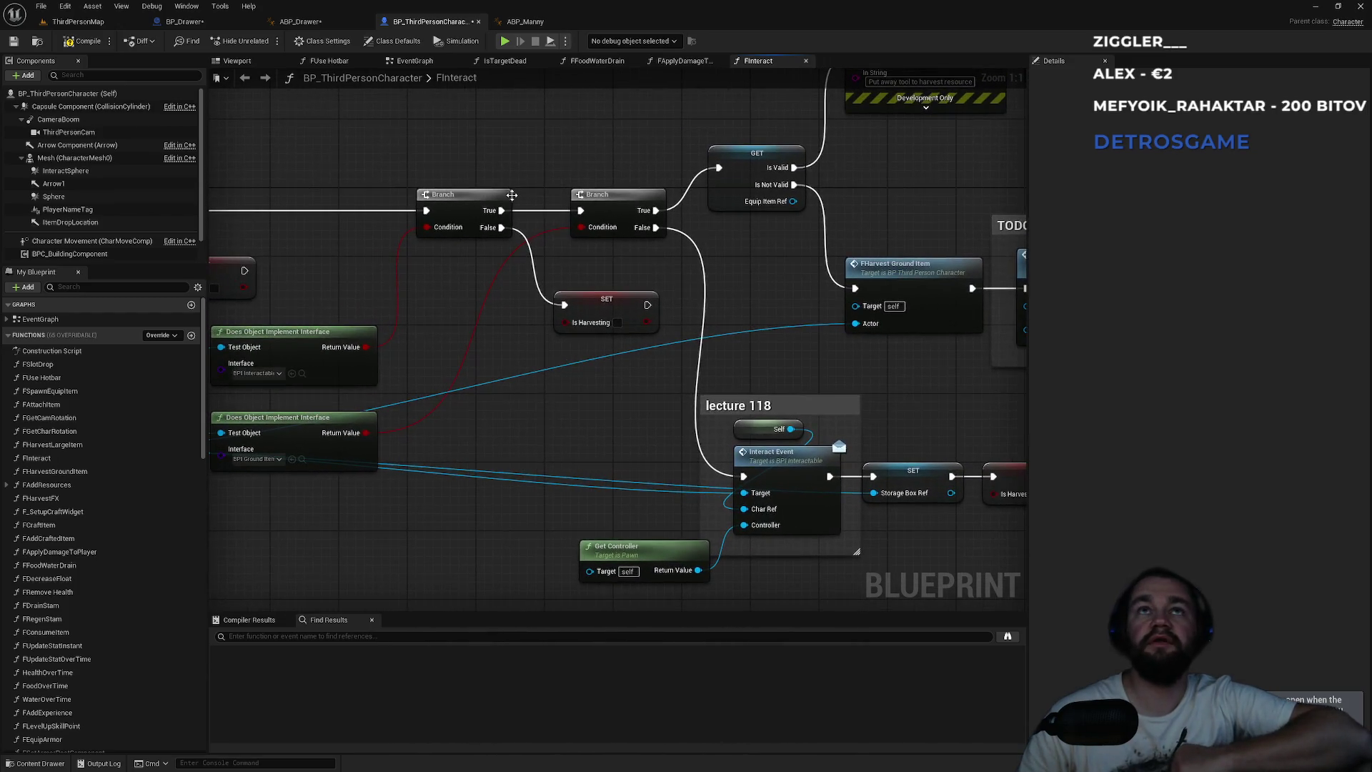
# - Look over the character's FApplyDamageToPlayer, IsTargetDead and EventGraph, then show BP_Drawer's EventGraph
pyautogui.click(672, 62)
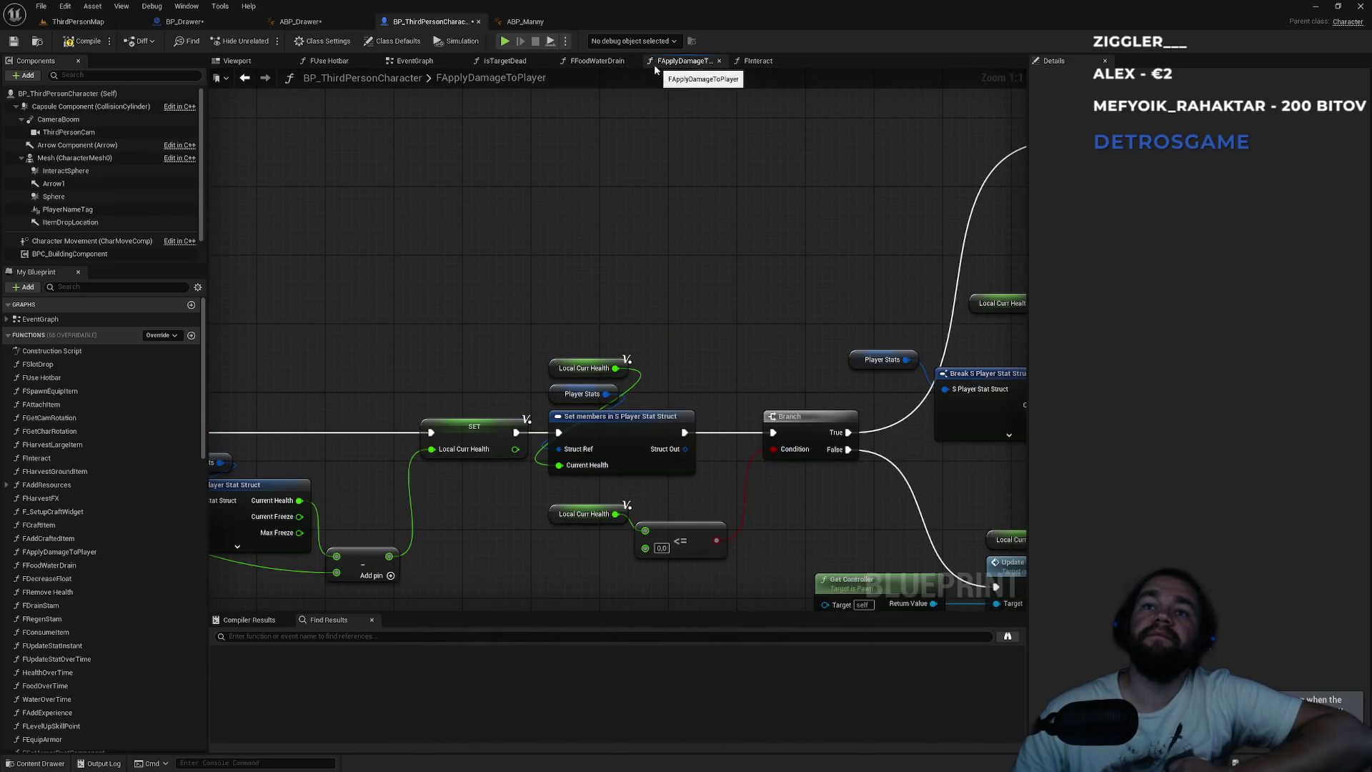
pyautogui.click(606, 62)
pyautogui.click(509, 62)
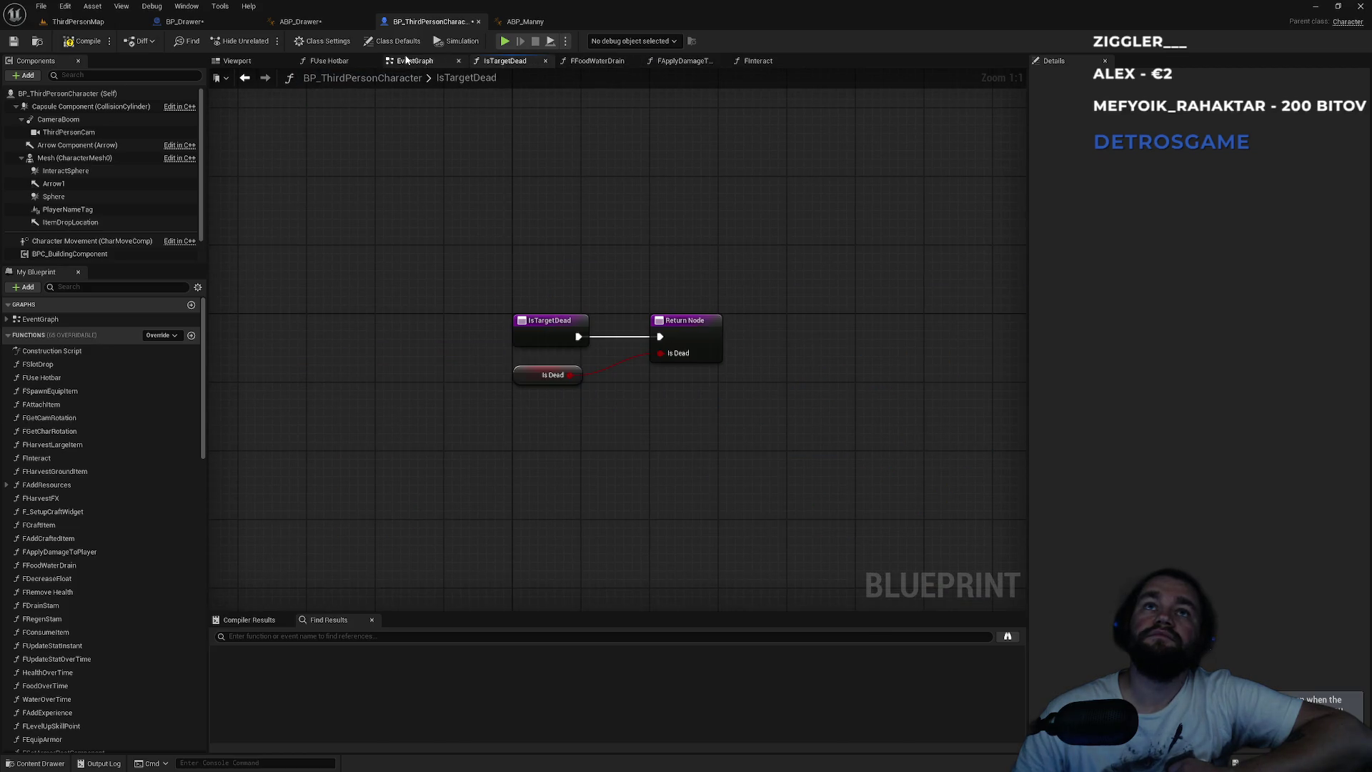
pyautogui.click(406, 60)
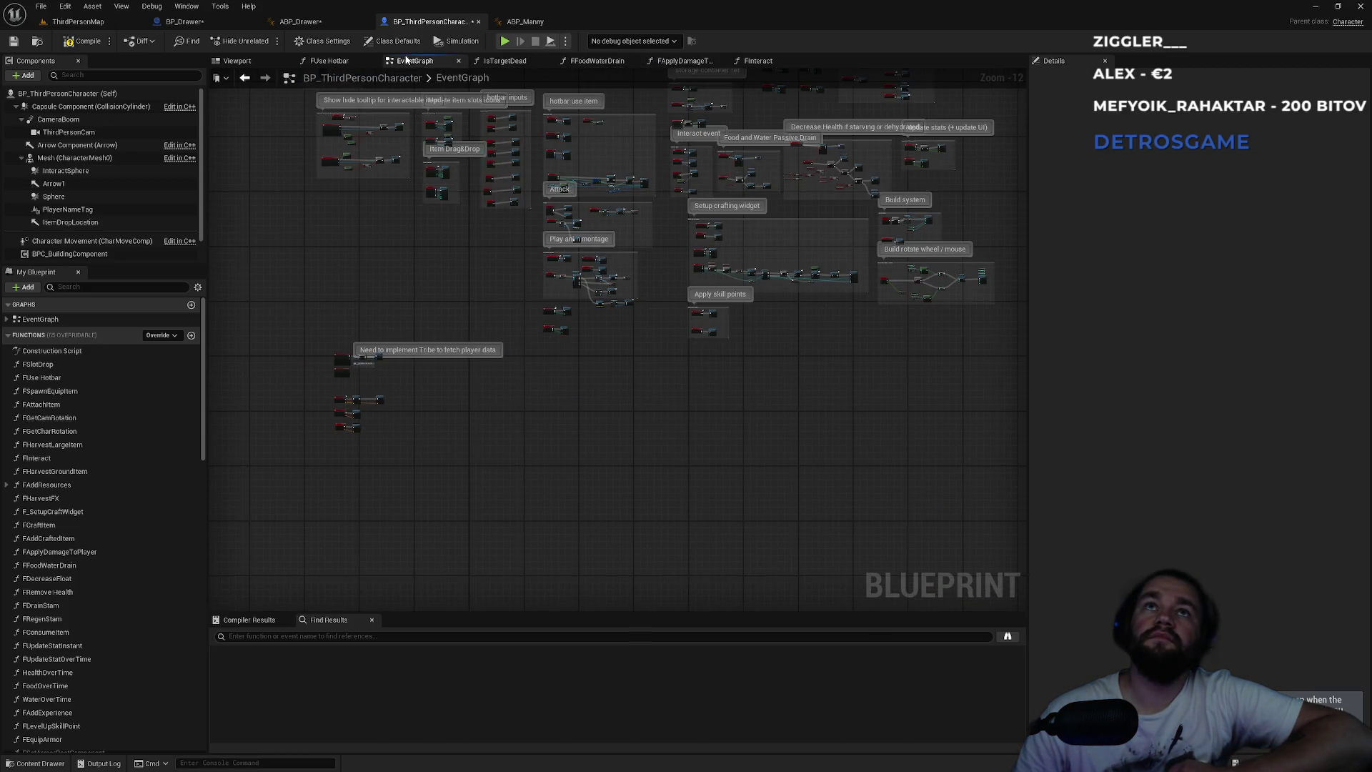
pyautogui.click(299, 21)
pyautogui.click(184, 22)
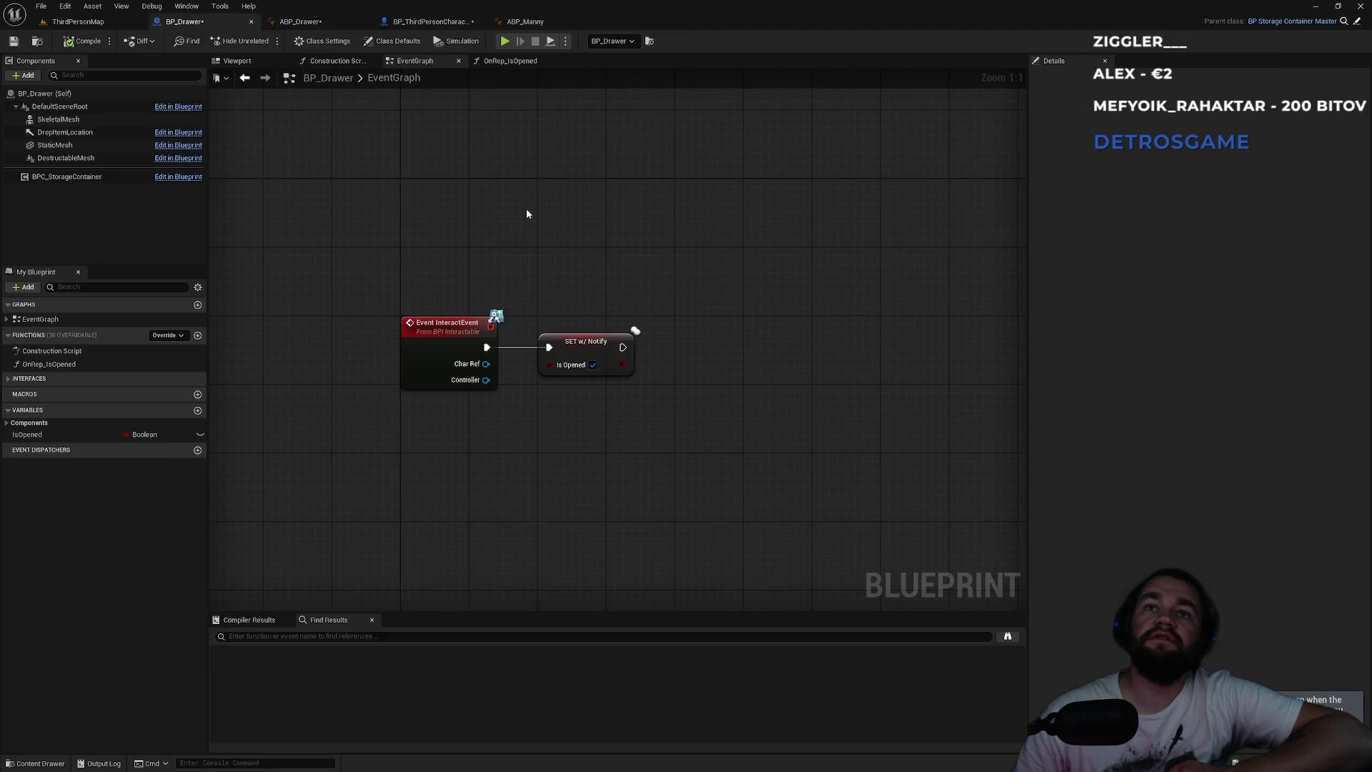
# - Open the parent class BP_StorageContainerMaster and pan its EventGraph down to Event RemoveFromBox
pyautogui.click(1356, 23)
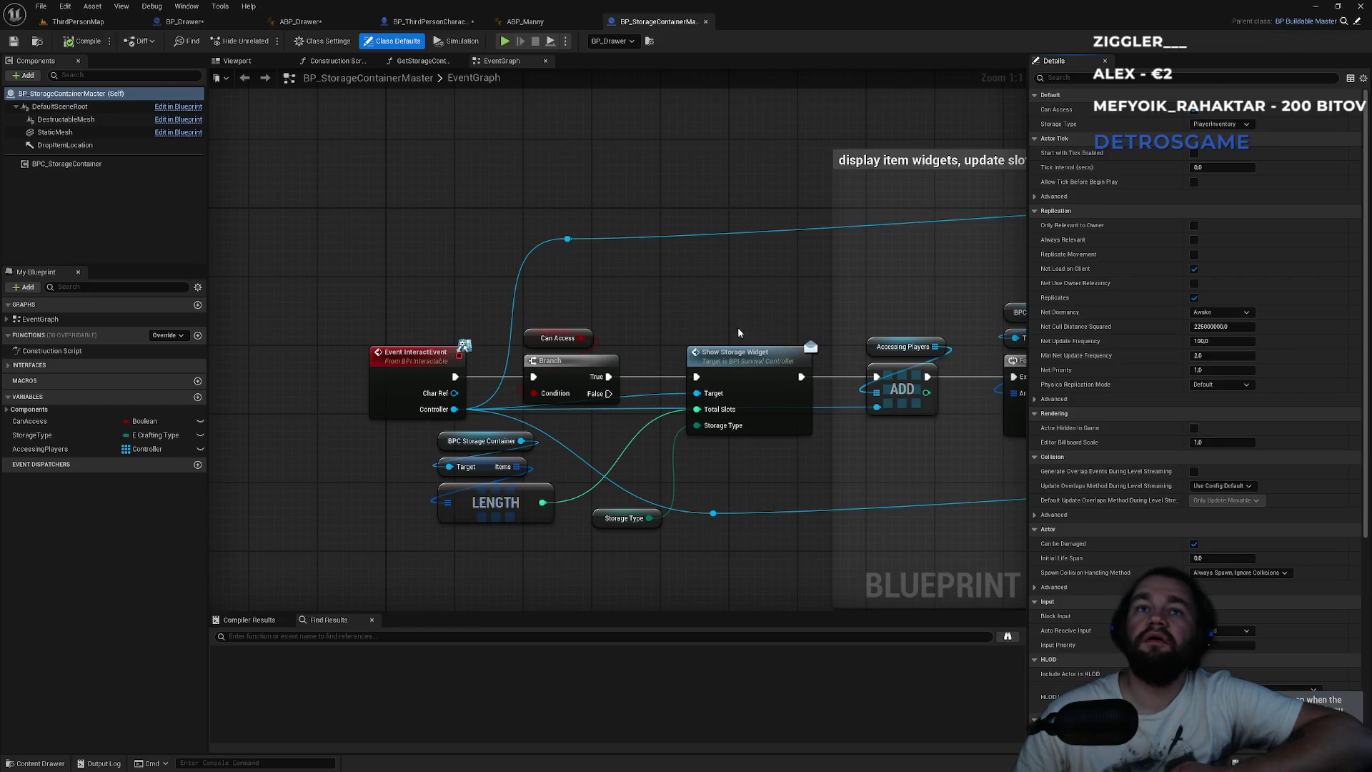
pyautogui.scroll(-3, 738, 330)
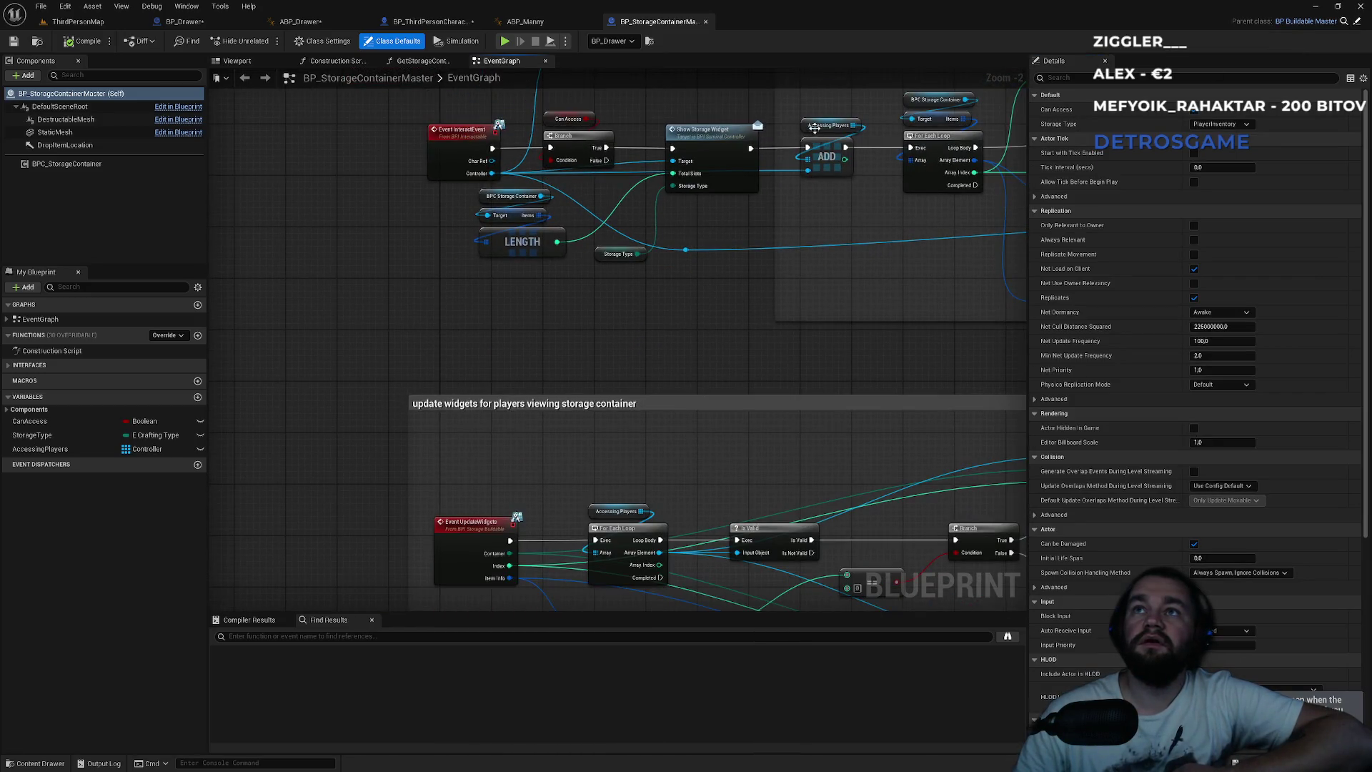
pyautogui.moveTo(580, 539); pyautogui.dragTo(633, 281)
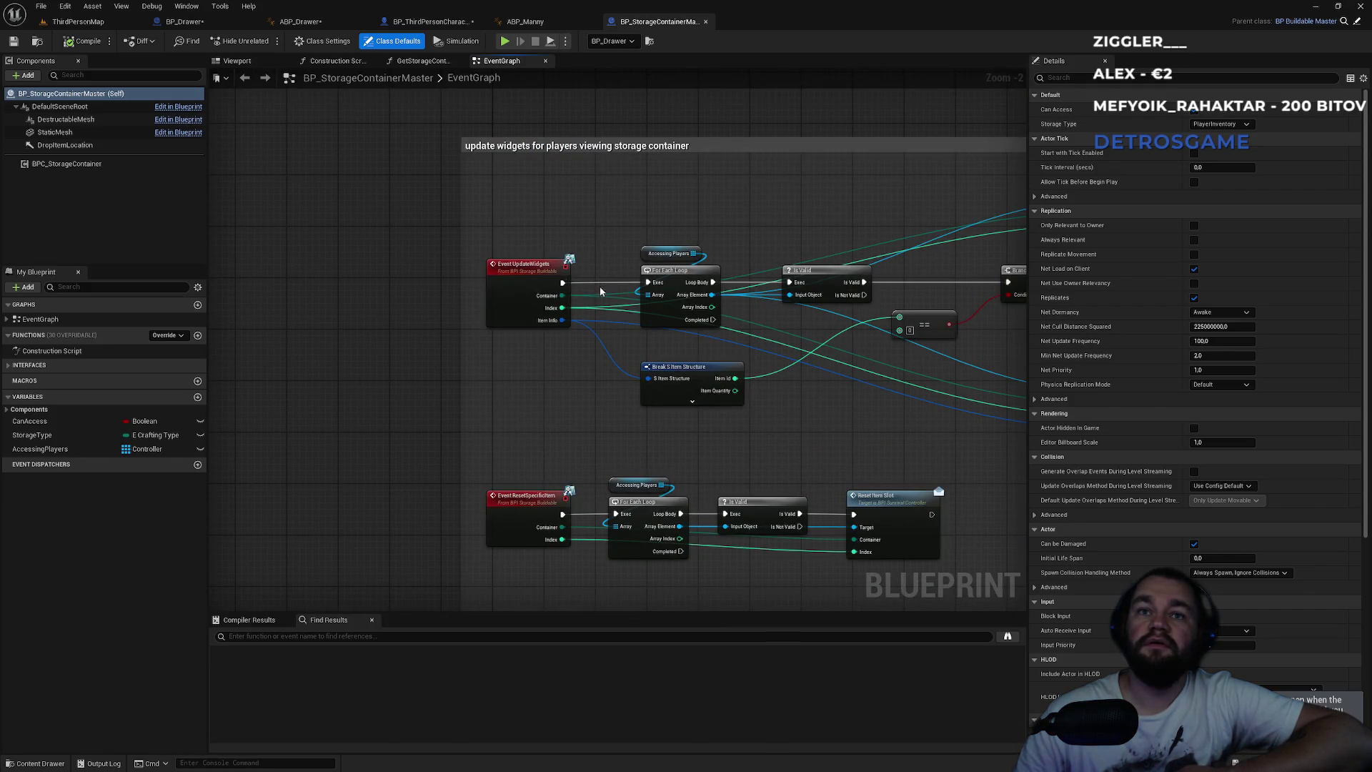
pyautogui.moveTo(570, 439); pyautogui.dragTo(625, 146)
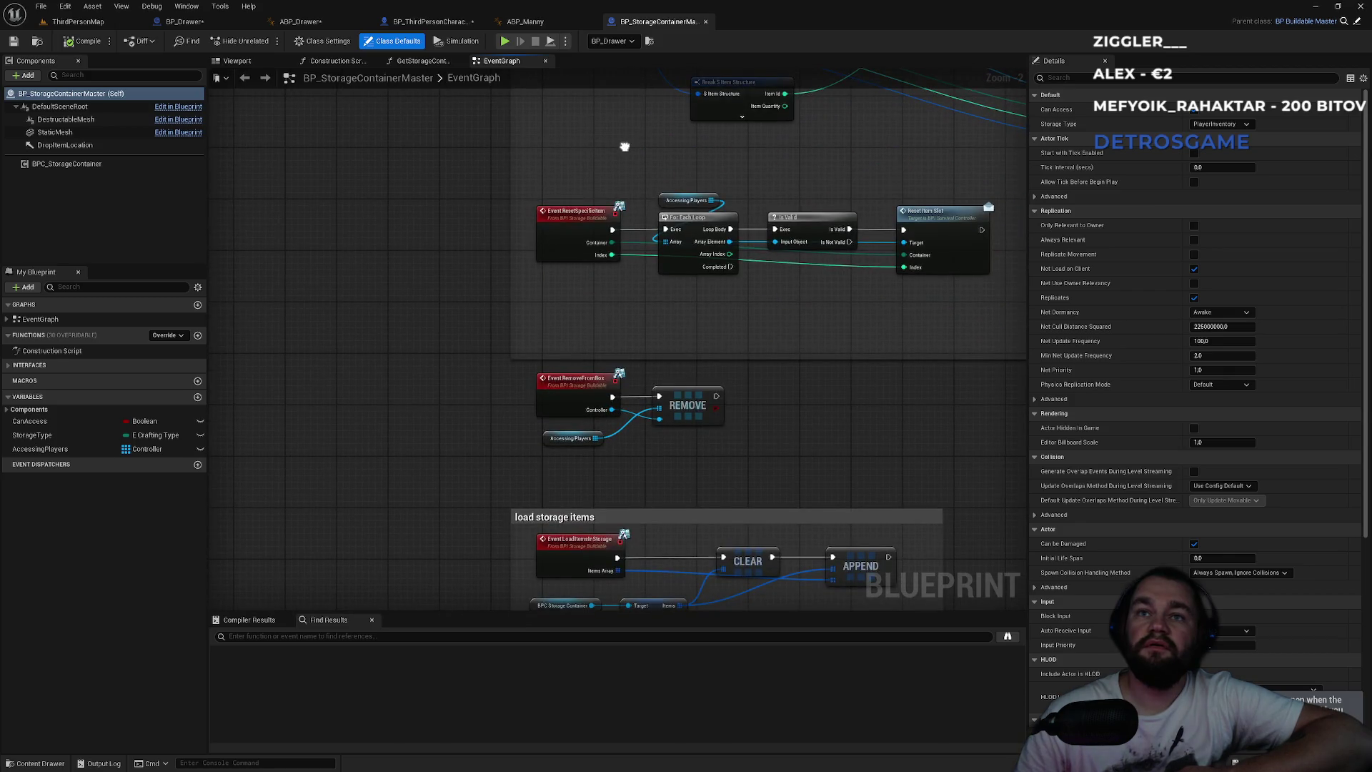
pyautogui.scroll(2, 580, 393)
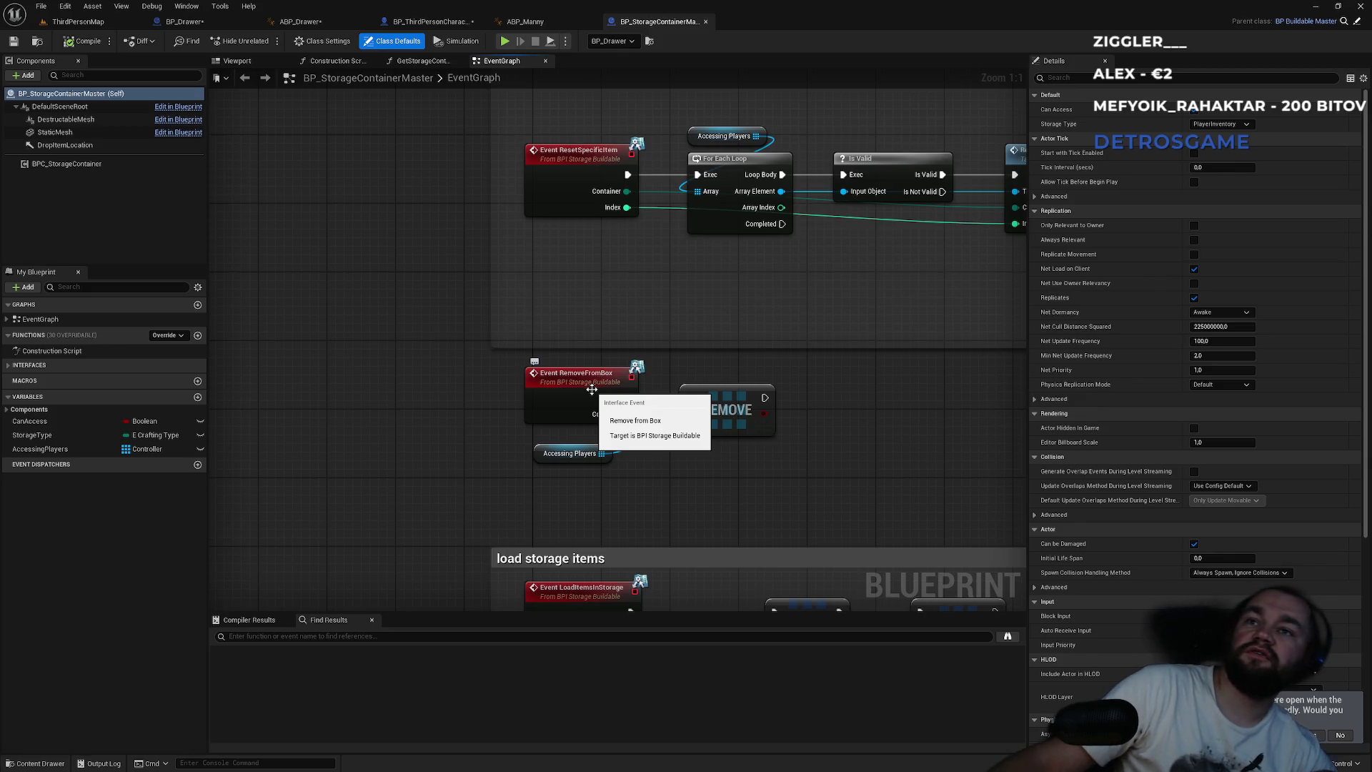
# - Inspect Event RemoveFromBox and its Accessing Players getter, bringing up the event's context actions
pyautogui.moveTo(858, 396); pyautogui.dragTo(531, 486)
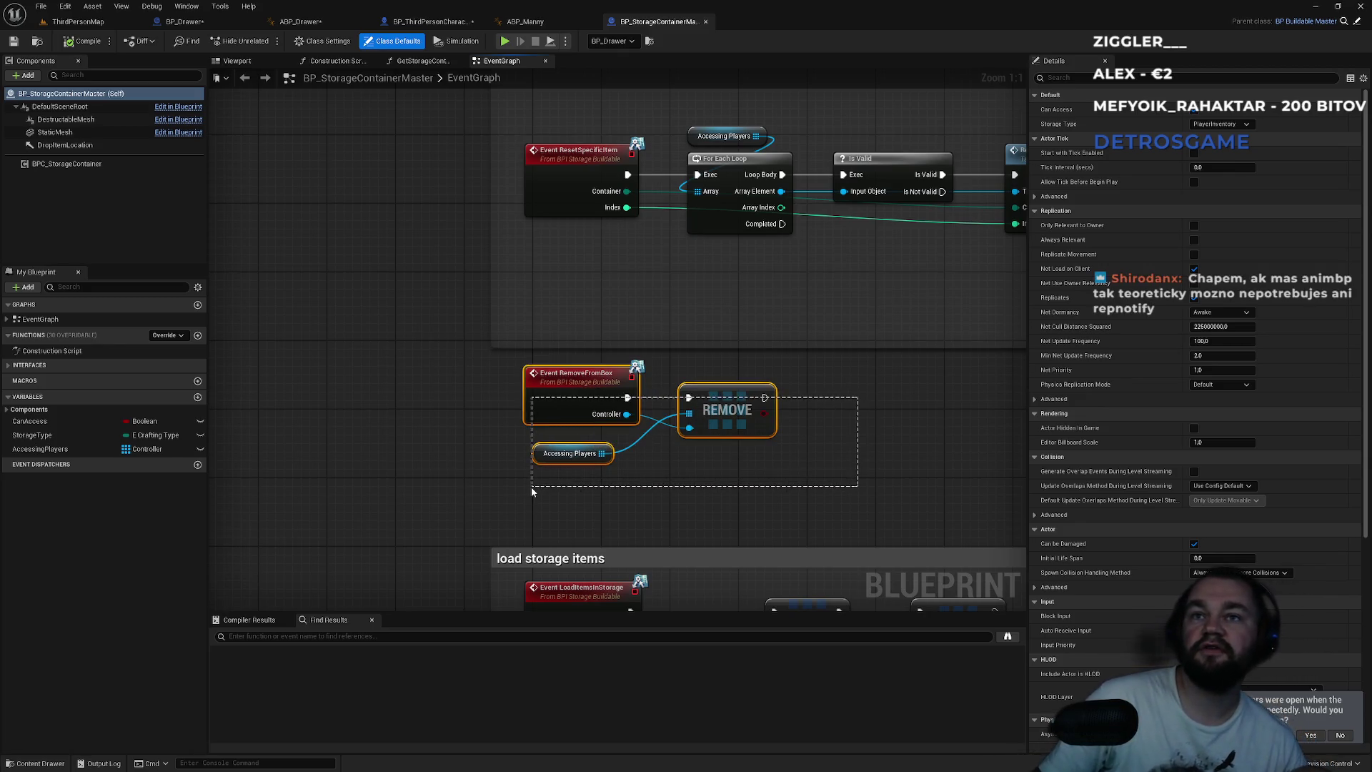
pyautogui.click(547, 511)
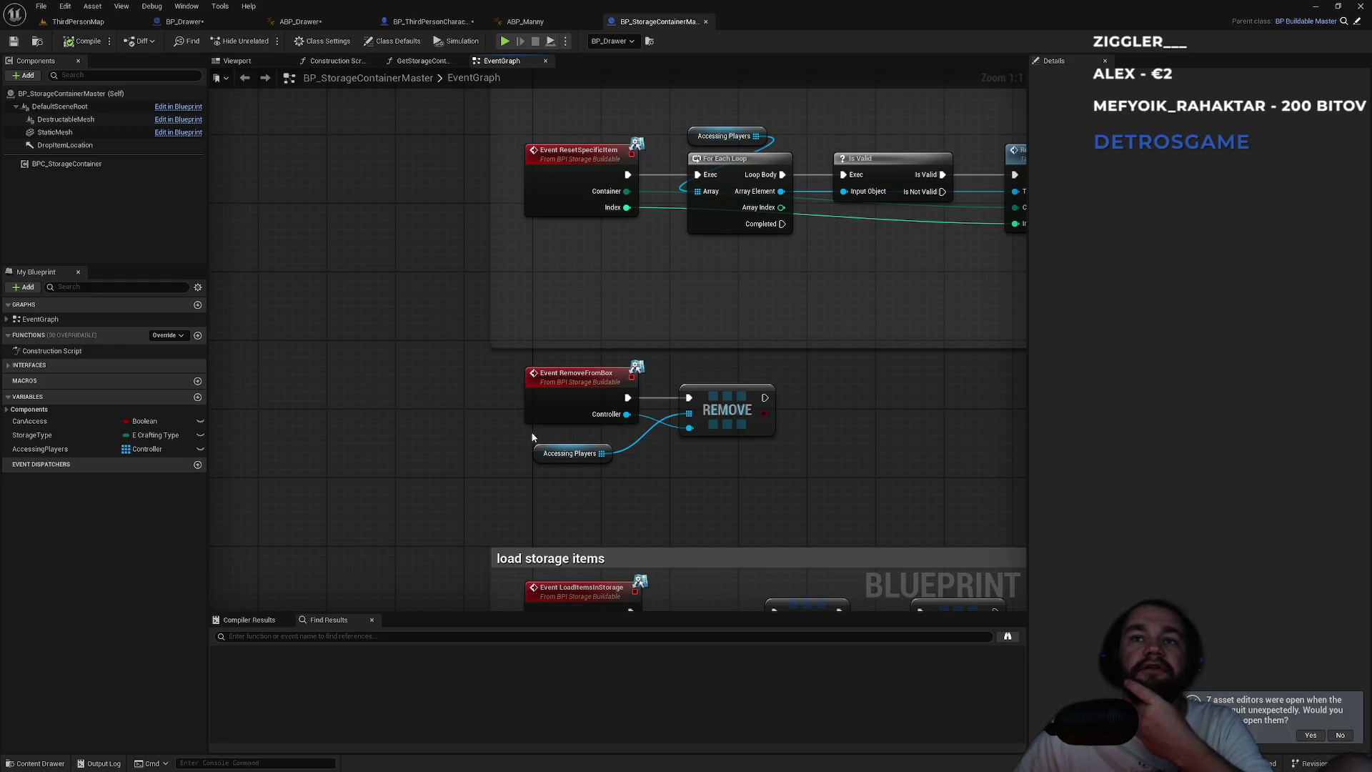
pyautogui.rightClick(572, 386)
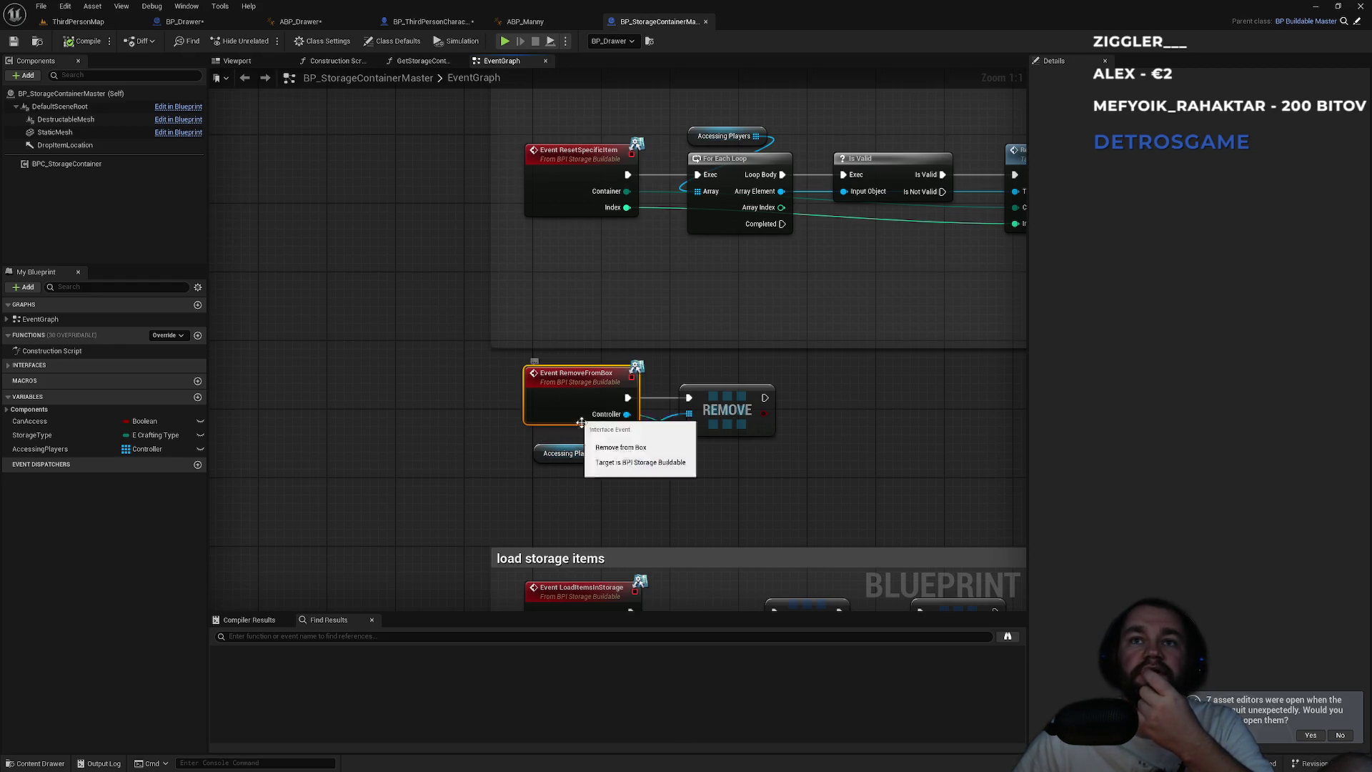
pyautogui.click(640, 493)
pyautogui.click(639, 493)
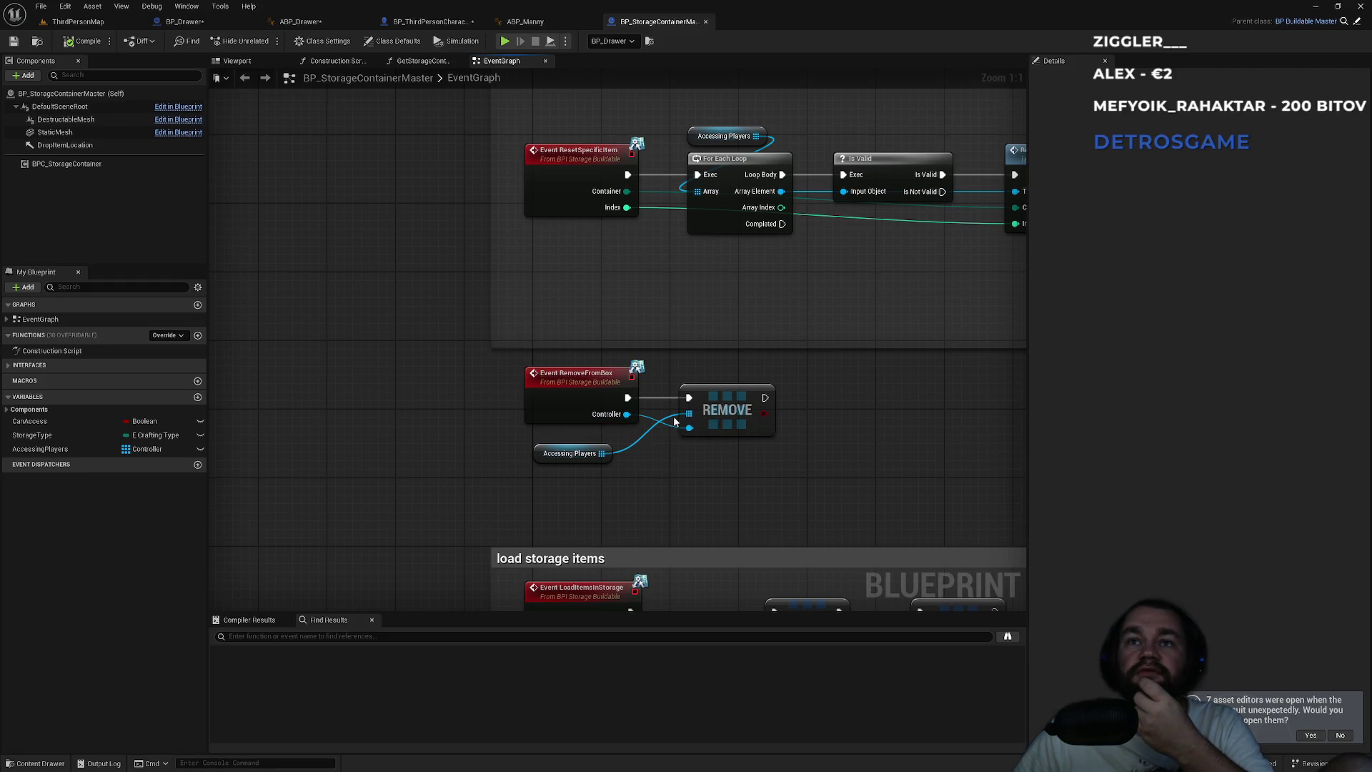
pyautogui.click(566, 458)
pyautogui.click(584, 401)
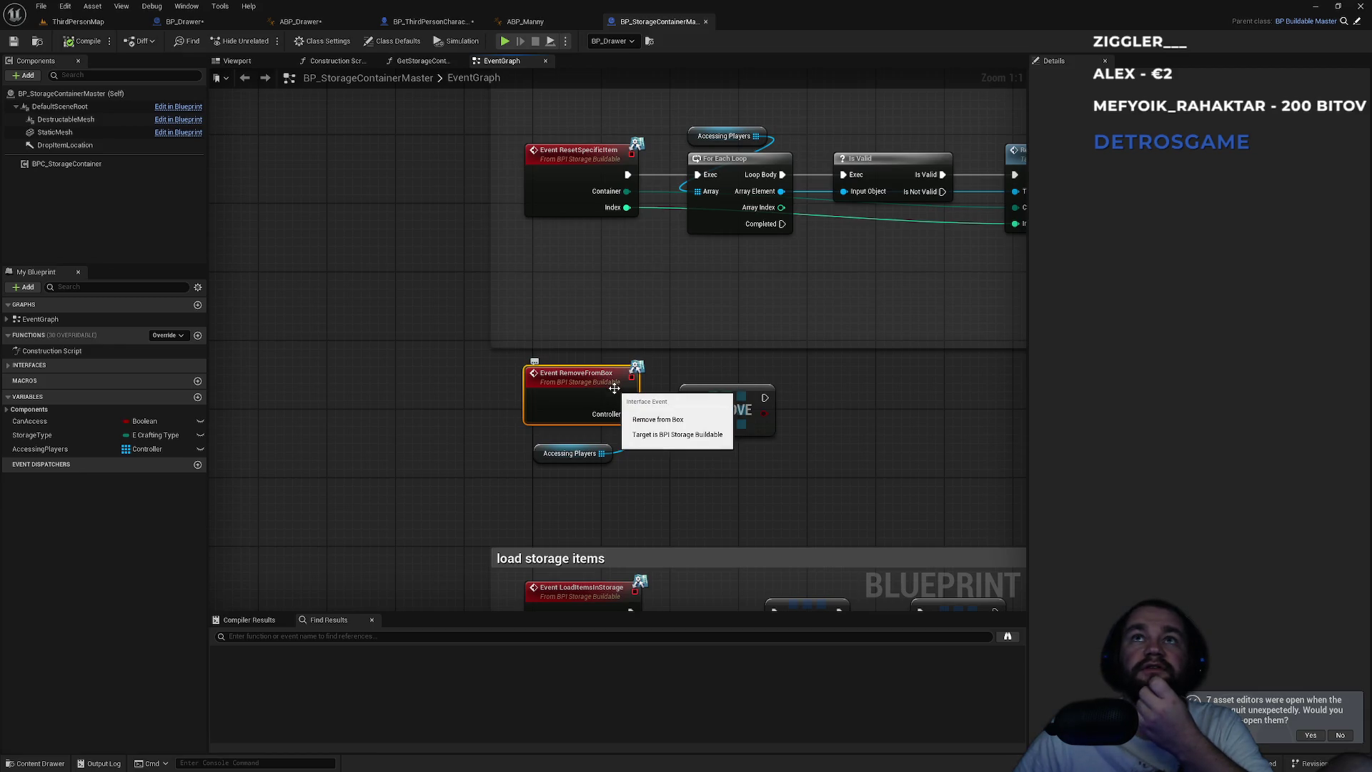
pyautogui.rightClick(586, 383)
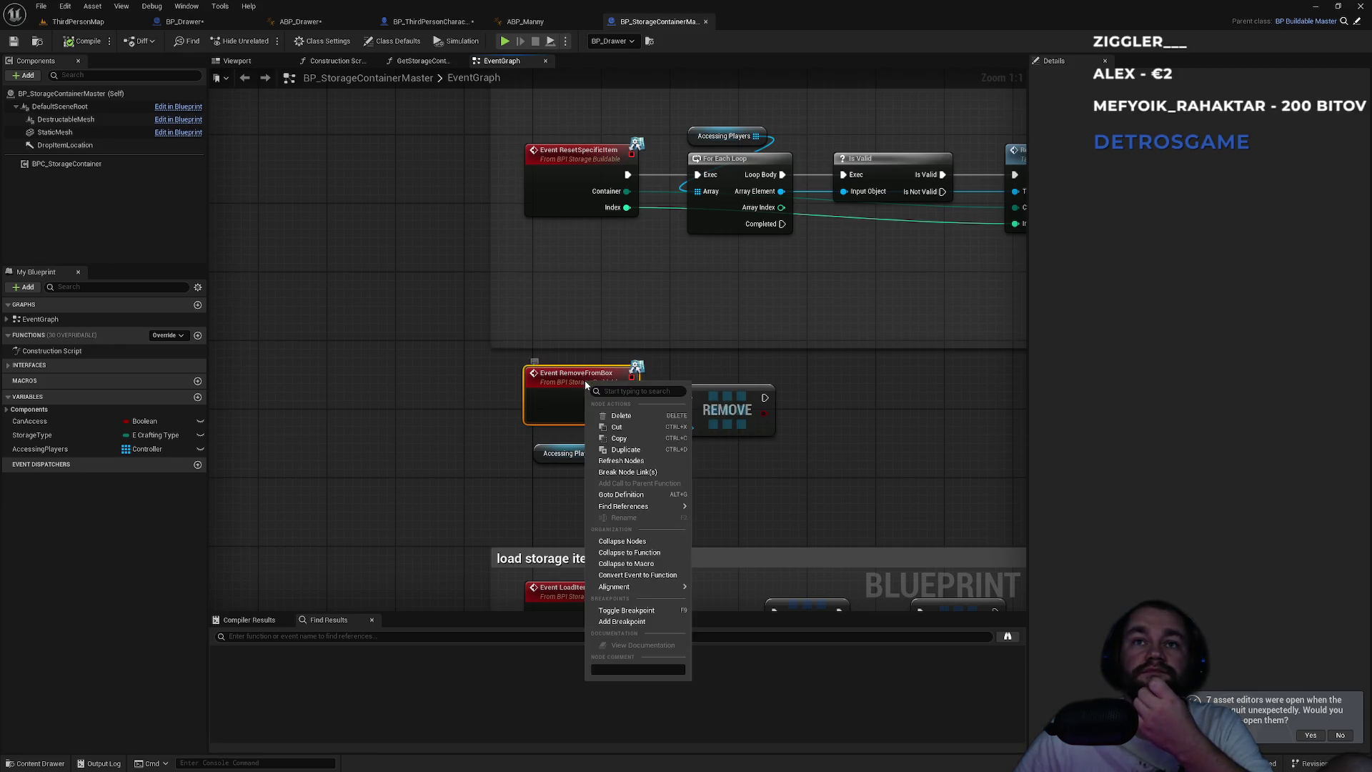
# - Find references to RemoveFromBox, first in this blueprint, then across all blueprints
pyautogui.moveTo(660, 507)
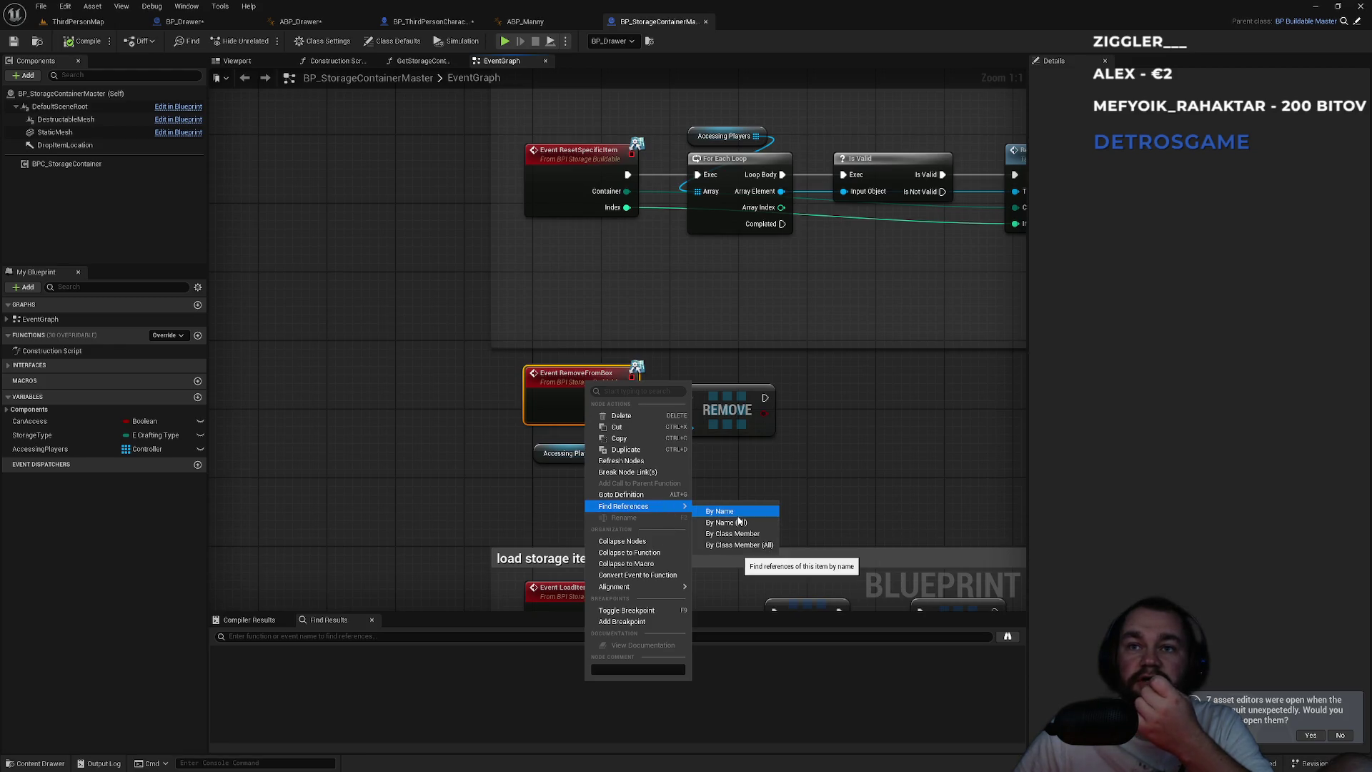
pyautogui.click(720, 511)
pyautogui.rightClick(616, 391)
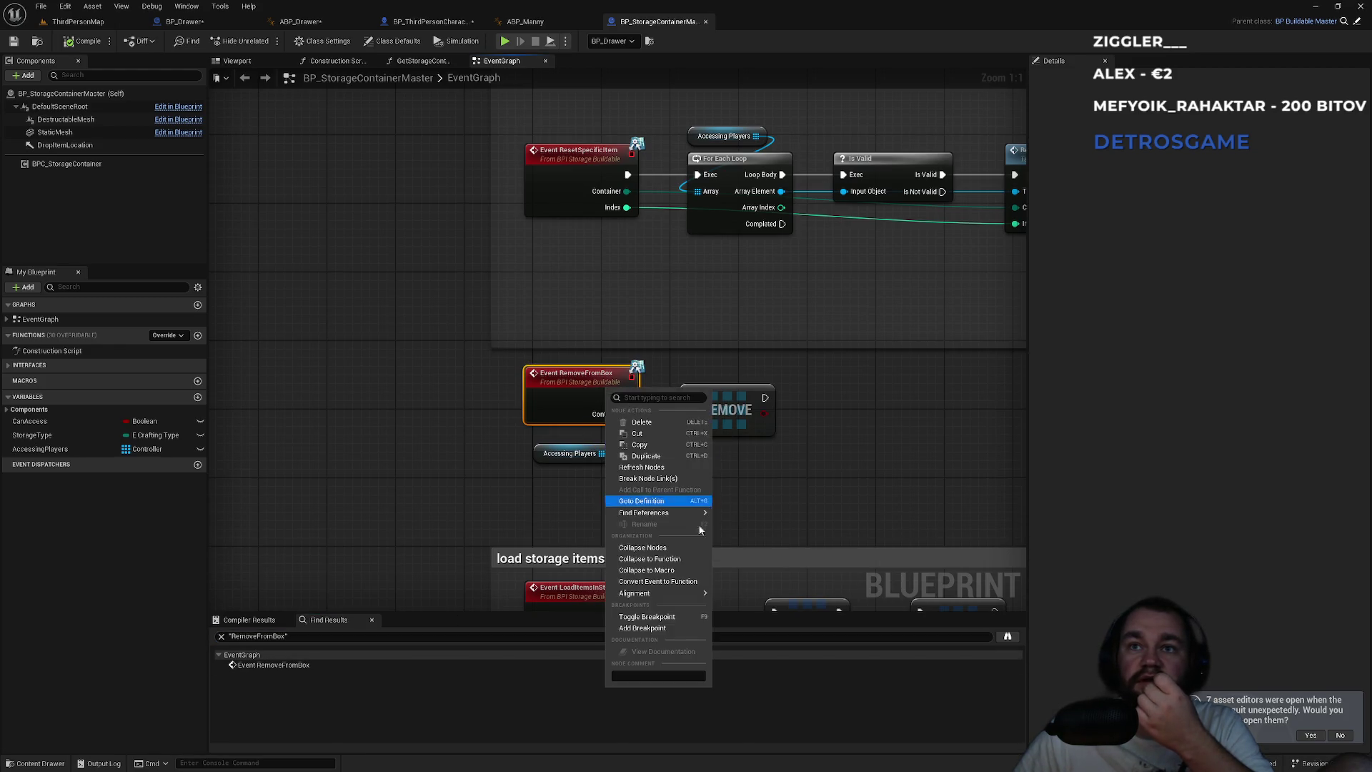
pyautogui.moveTo(679, 512)
pyautogui.click(761, 530)
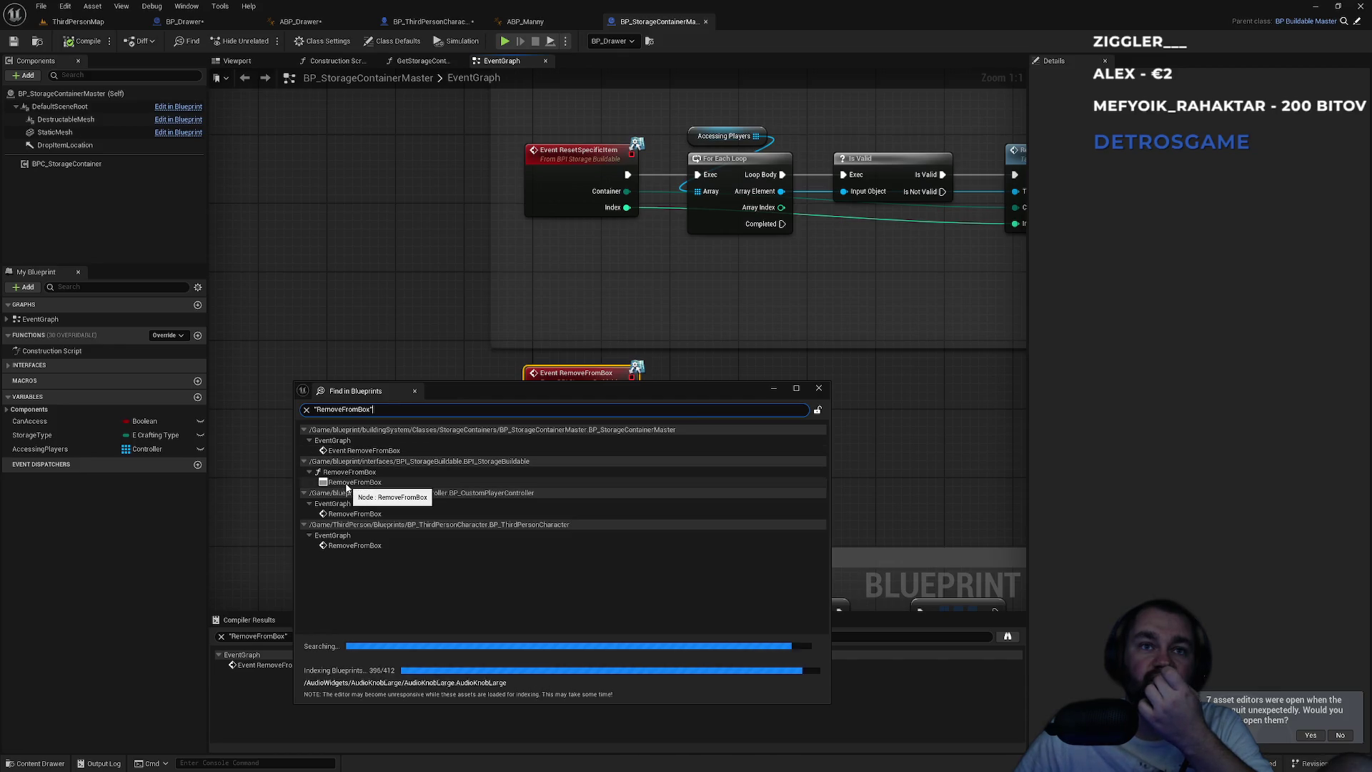
# - Open the RemoveFromBox results in BPI_StorageBuildable, BP_CustomPlayerController and BP_ThirdPersonCharacter, then close the search
pyautogui.click(347, 484)
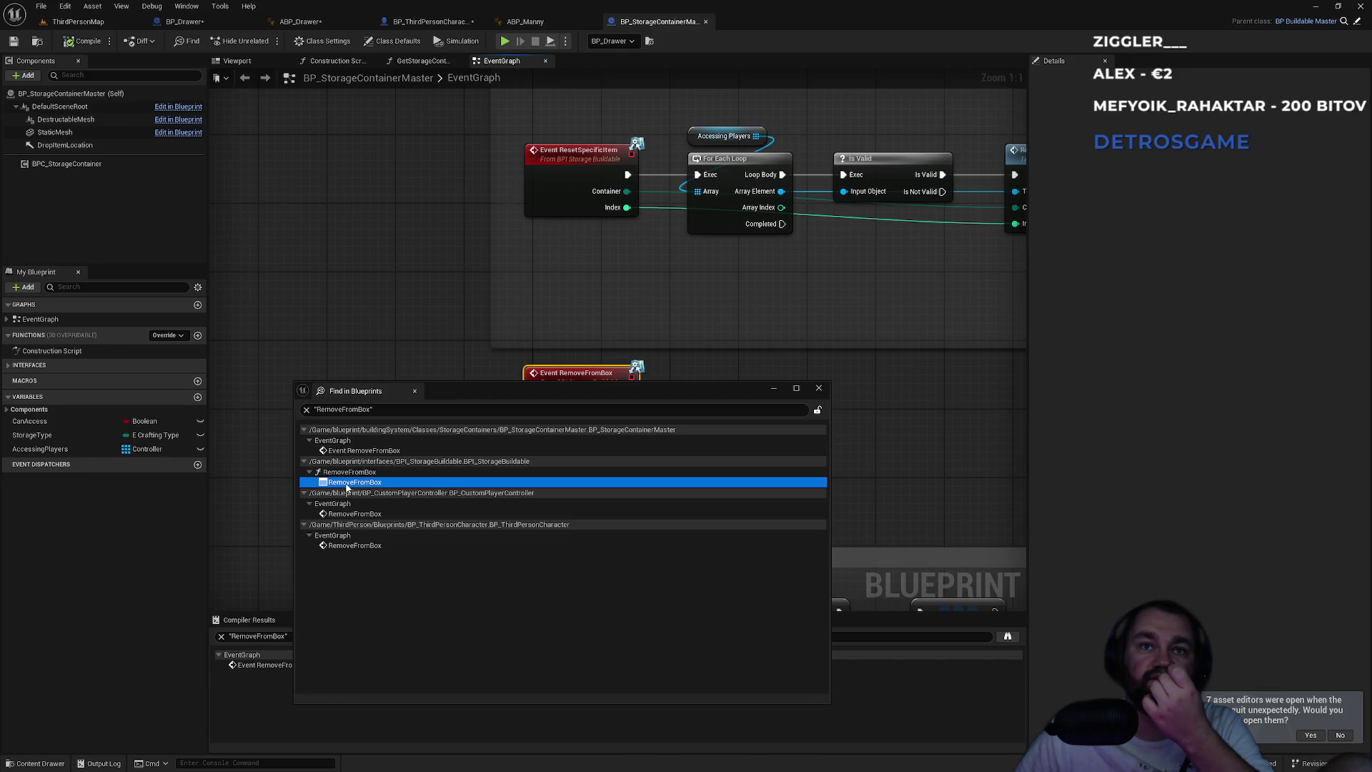
pyautogui.doubleClick(347, 485)
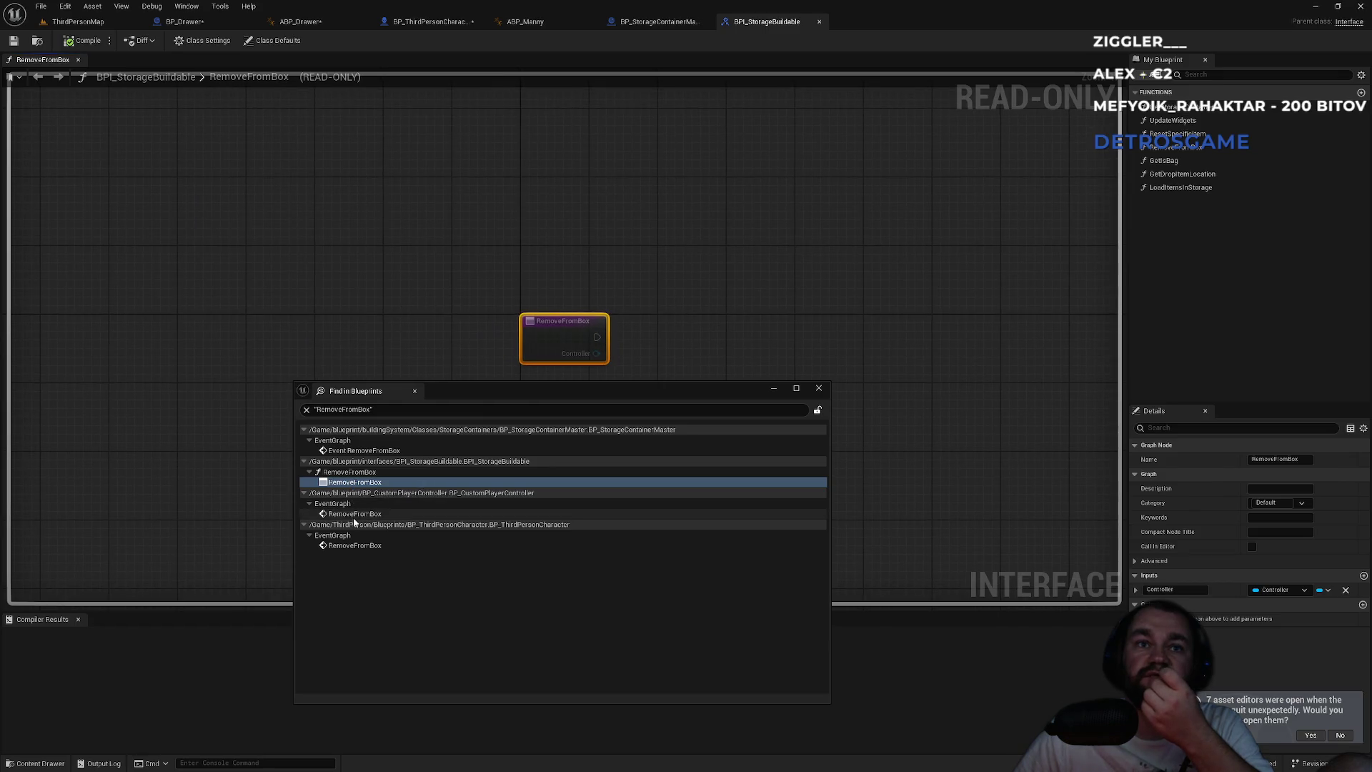
pyautogui.click(355, 516)
pyautogui.doubleClick(355, 515)
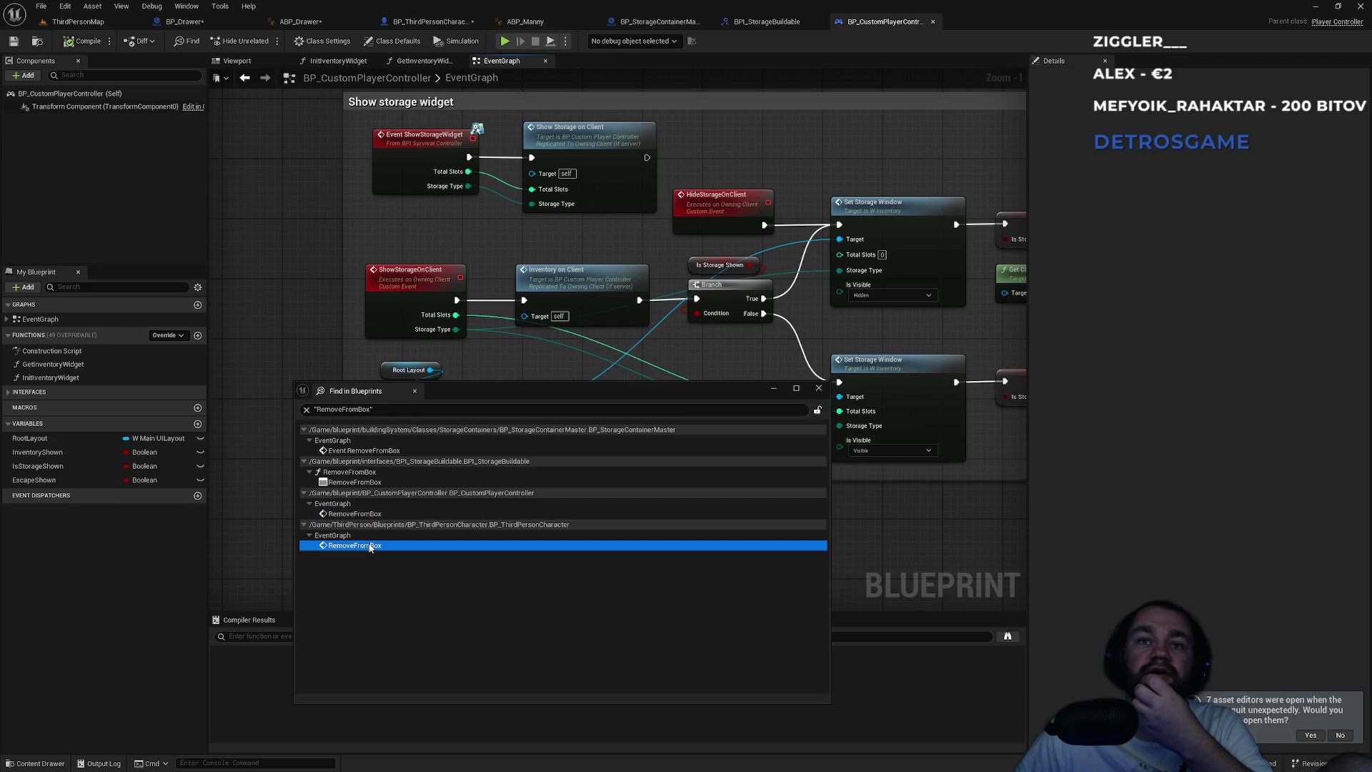
pyautogui.doubleClick(370, 547)
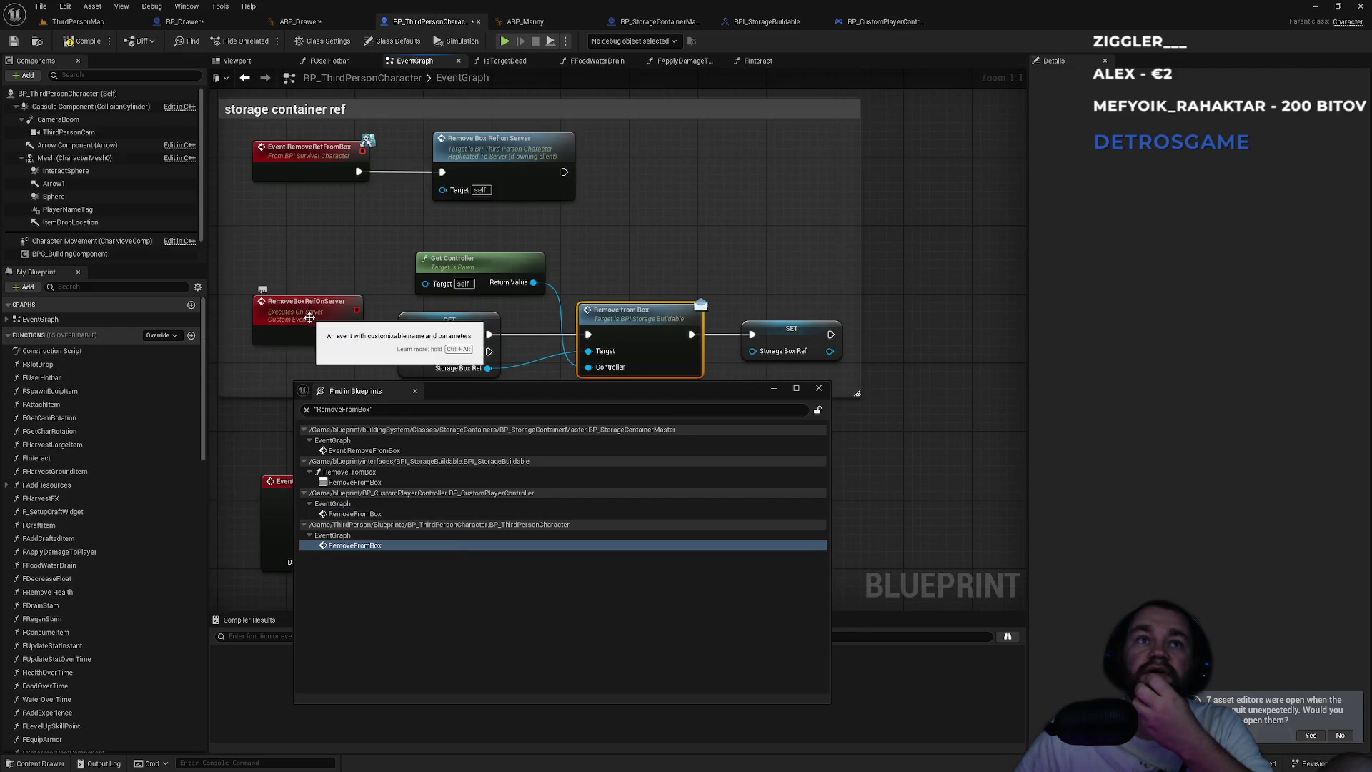
pyautogui.click(820, 390)
pyautogui.click(709, 478)
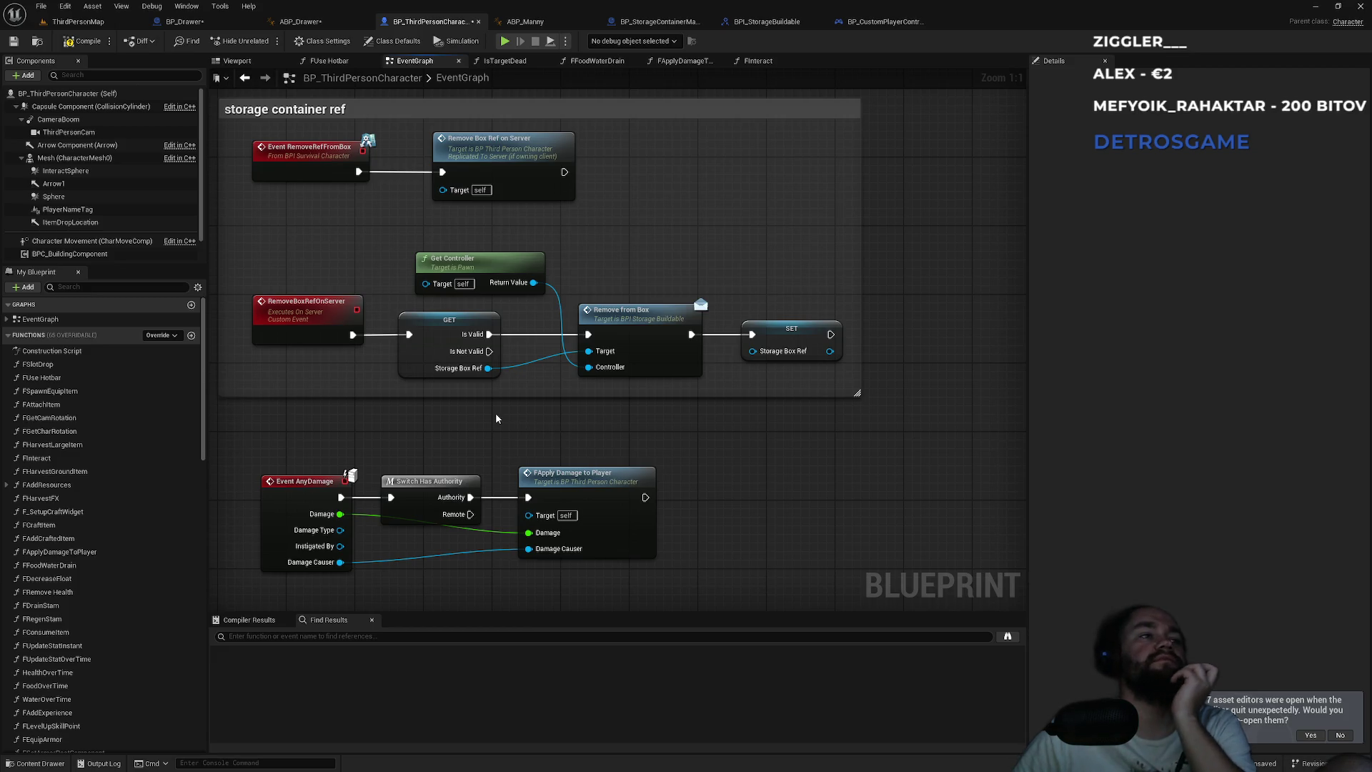
pyautogui.moveTo(446, 414); pyautogui.dragTo(616, 399)
# - Inspect the Cast To BP_Drawer node in ABP_Drawer's EventGraph, then go back to ThirdPersonMap via BP_Drawer
pyautogui.click(300, 21)
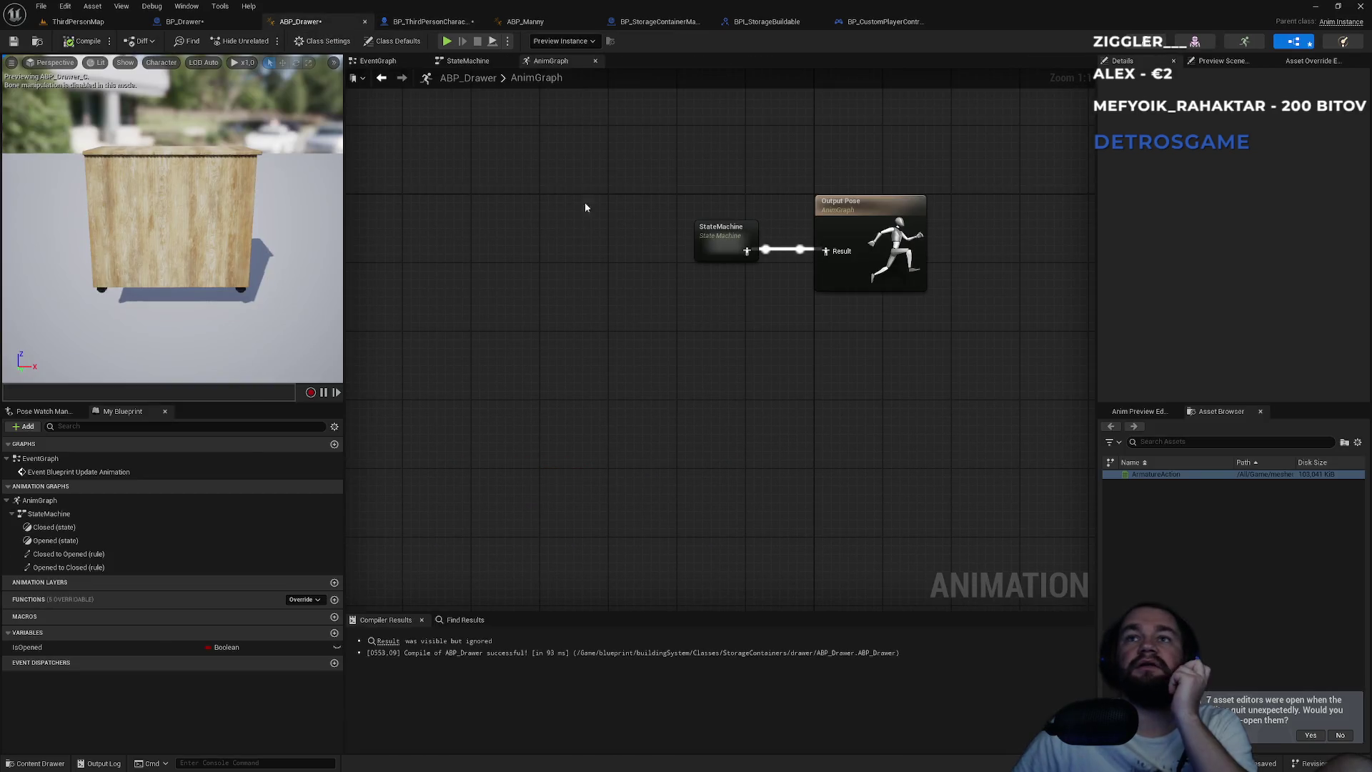
pyautogui.click(479, 63)
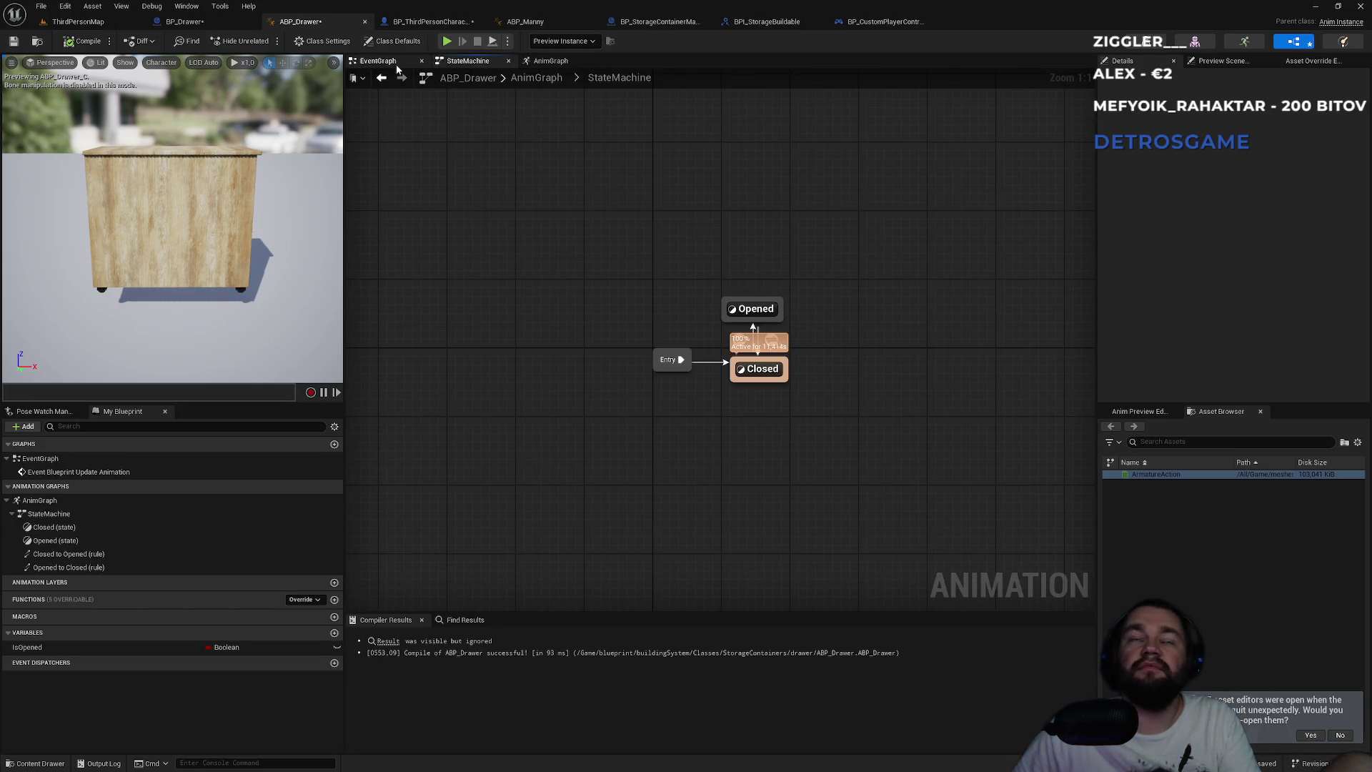
pyautogui.click(386, 60)
pyautogui.moveTo(523, 280); pyautogui.dragTo(831, 331)
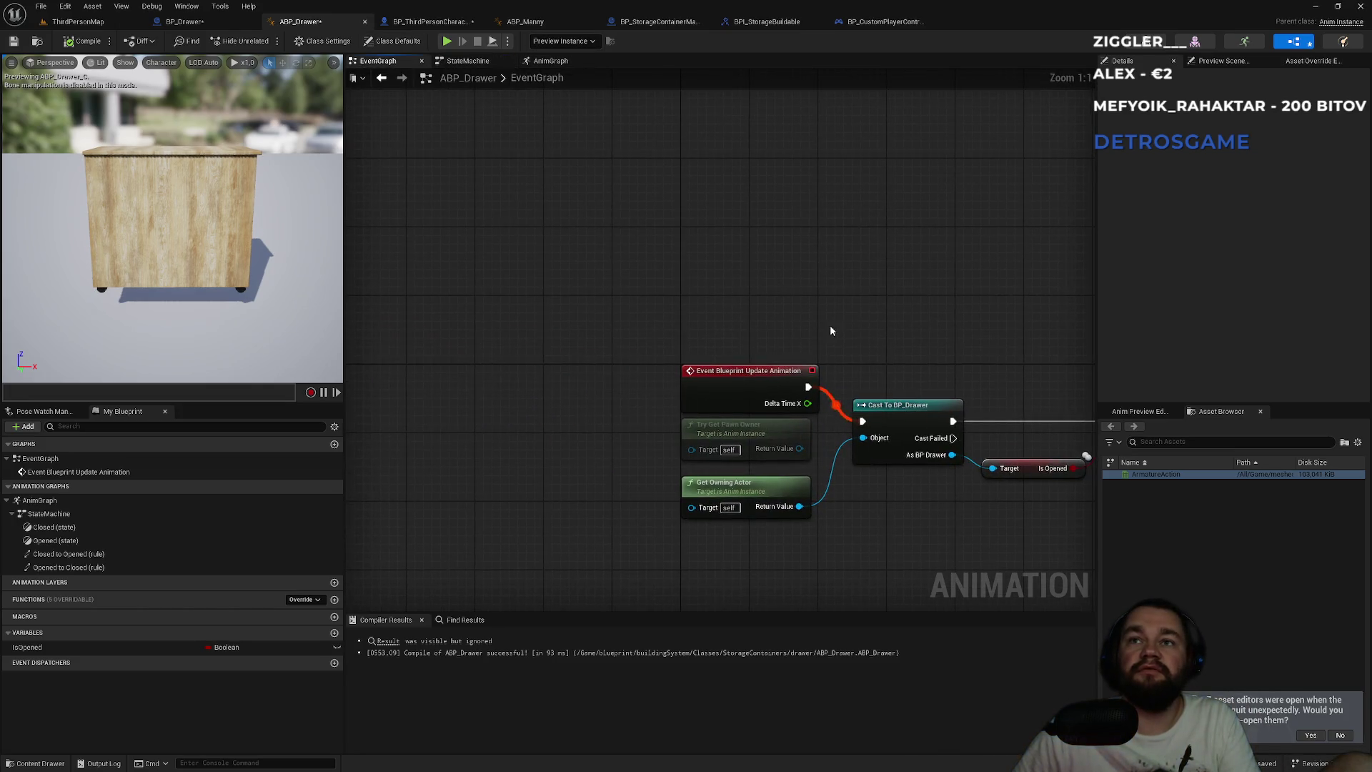
pyautogui.rightClick(725, 250)
pyautogui.click(727, 178)
pyautogui.click(908, 405)
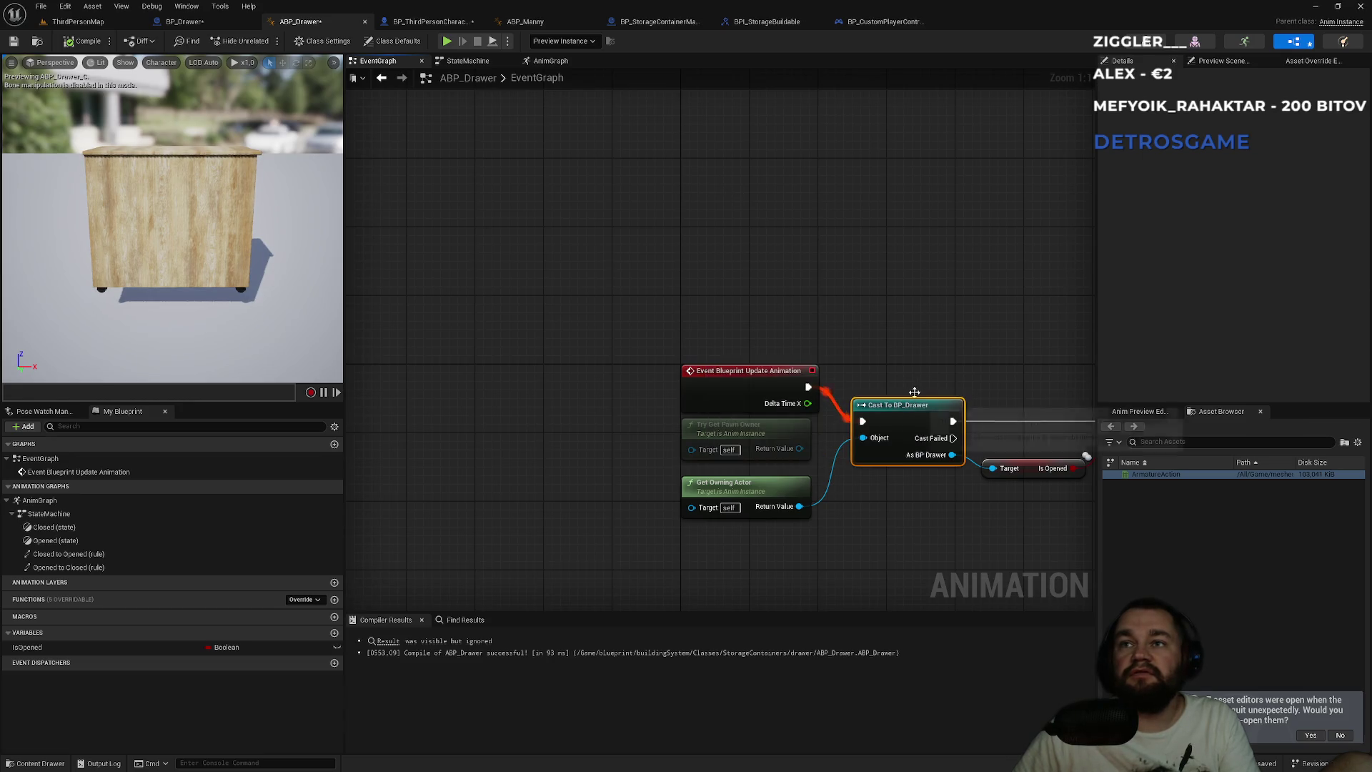
pyautogui.rightClick(701, 251)
pyautogui.click(720, 245)
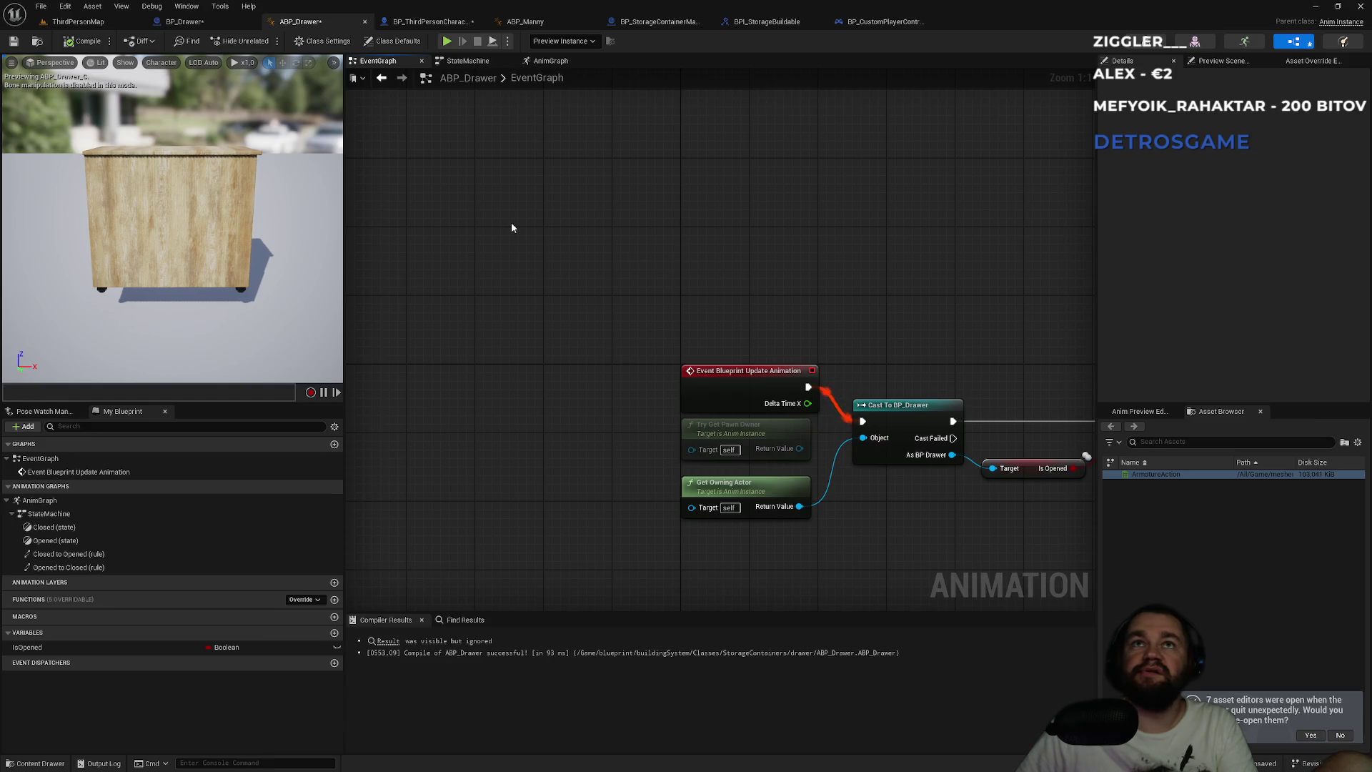
pyautogui.click(184, 21)
pyautogui.click(77, 21)
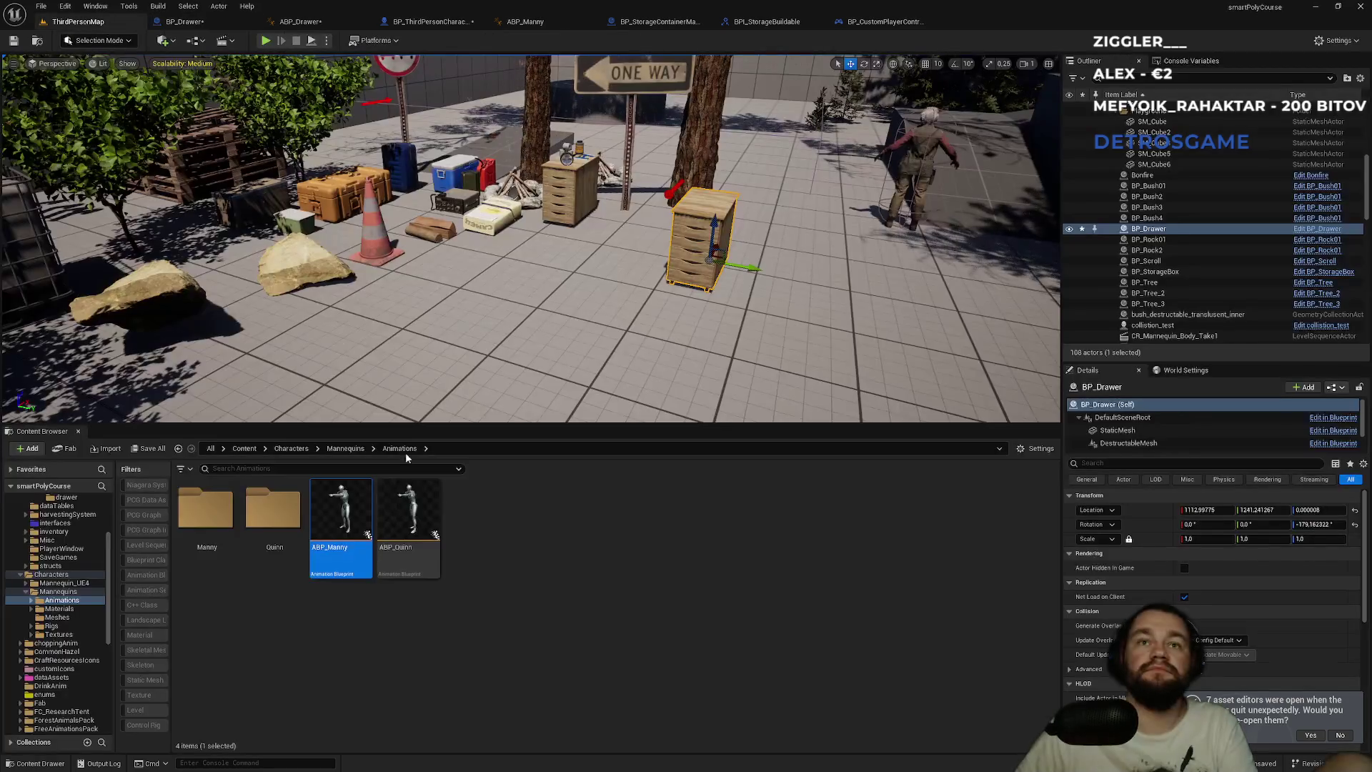
# - Navigate the Content Browser to Content > blueprint > interfaces, abandoning a new Blueprint Class
pyautogui.click(243, 448)
pyautogui.doubleClick(502, 509)
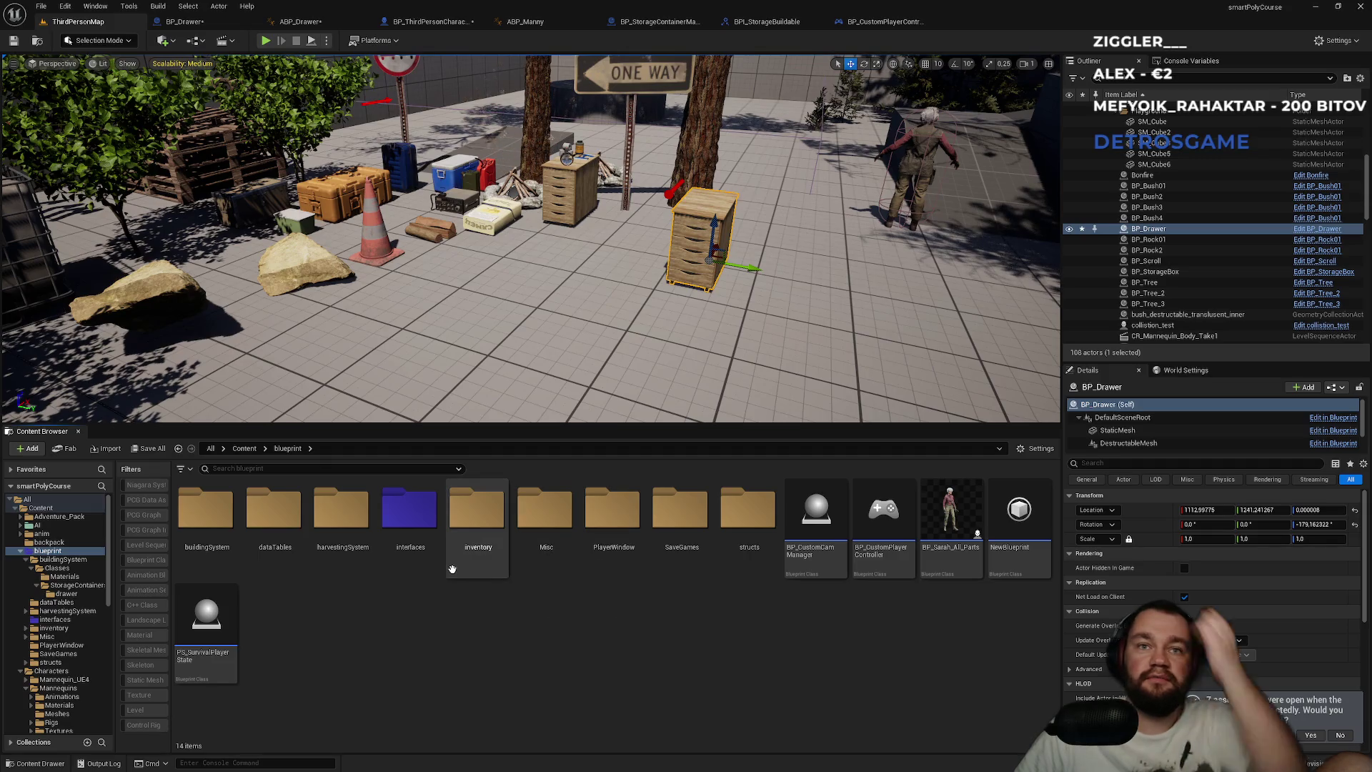
pyautogui.doubleClick(422, 563)
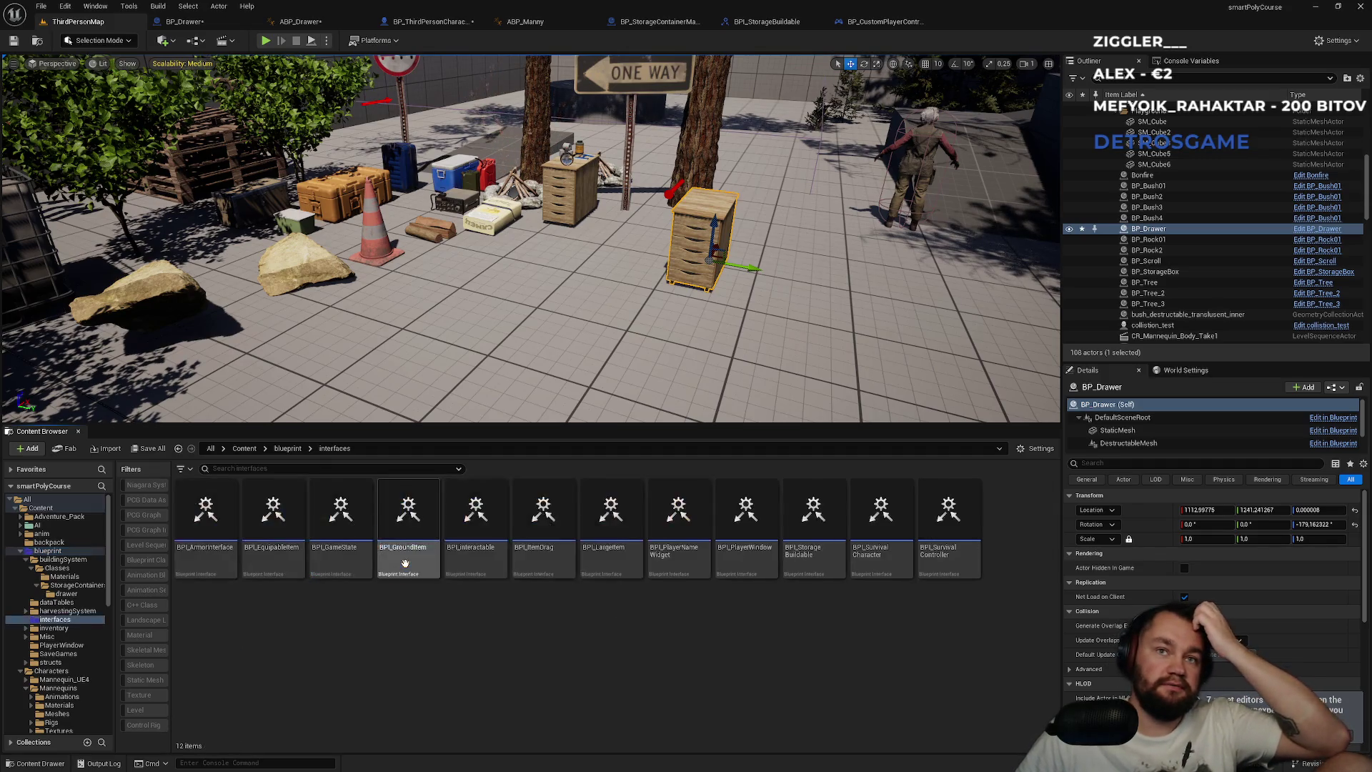
pyautogui.rightClick(521, 698)
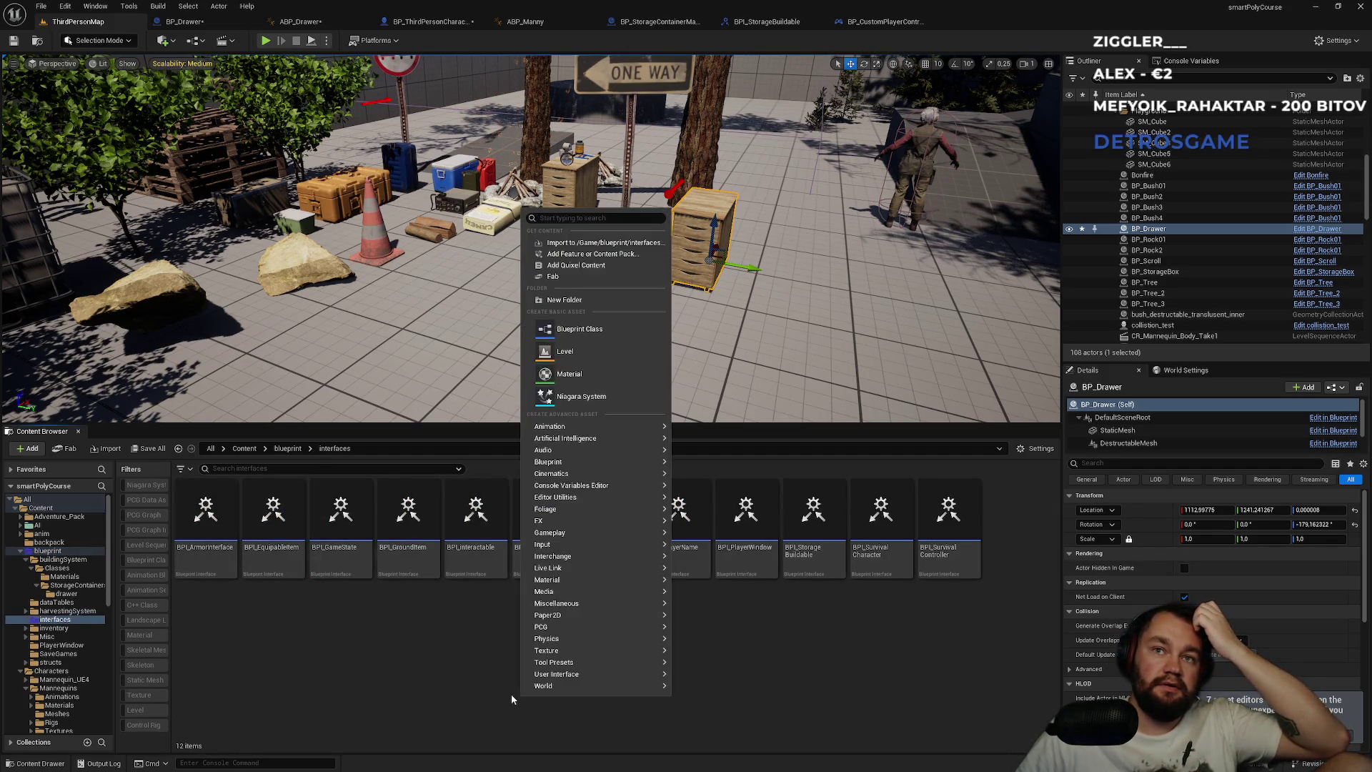
pyautogui.click(593, 332)
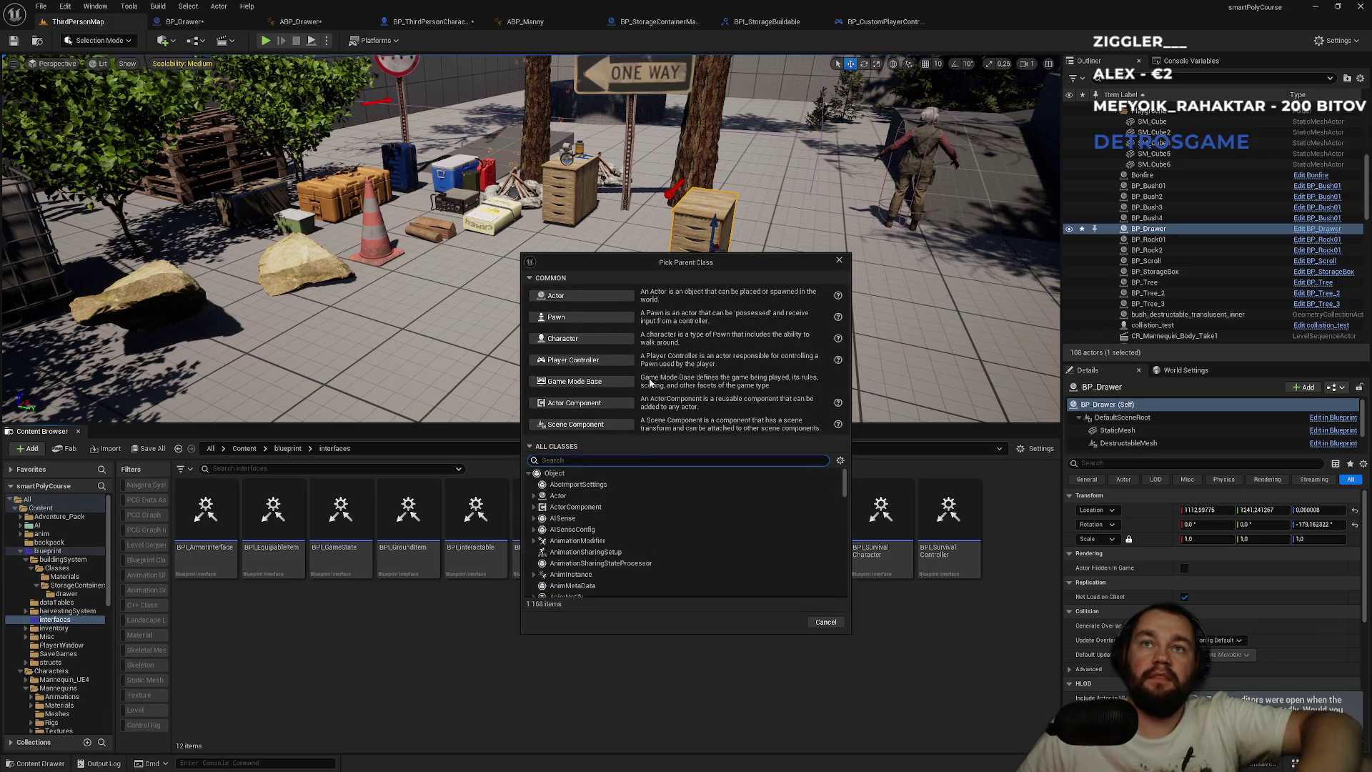
pyautogui.press('Escape')
# - Create a new Blueprint Interface named BPI in the interfaces folder
pyautogui.rightClick(602, 690)
pyautogui.moveTo(680, 416)
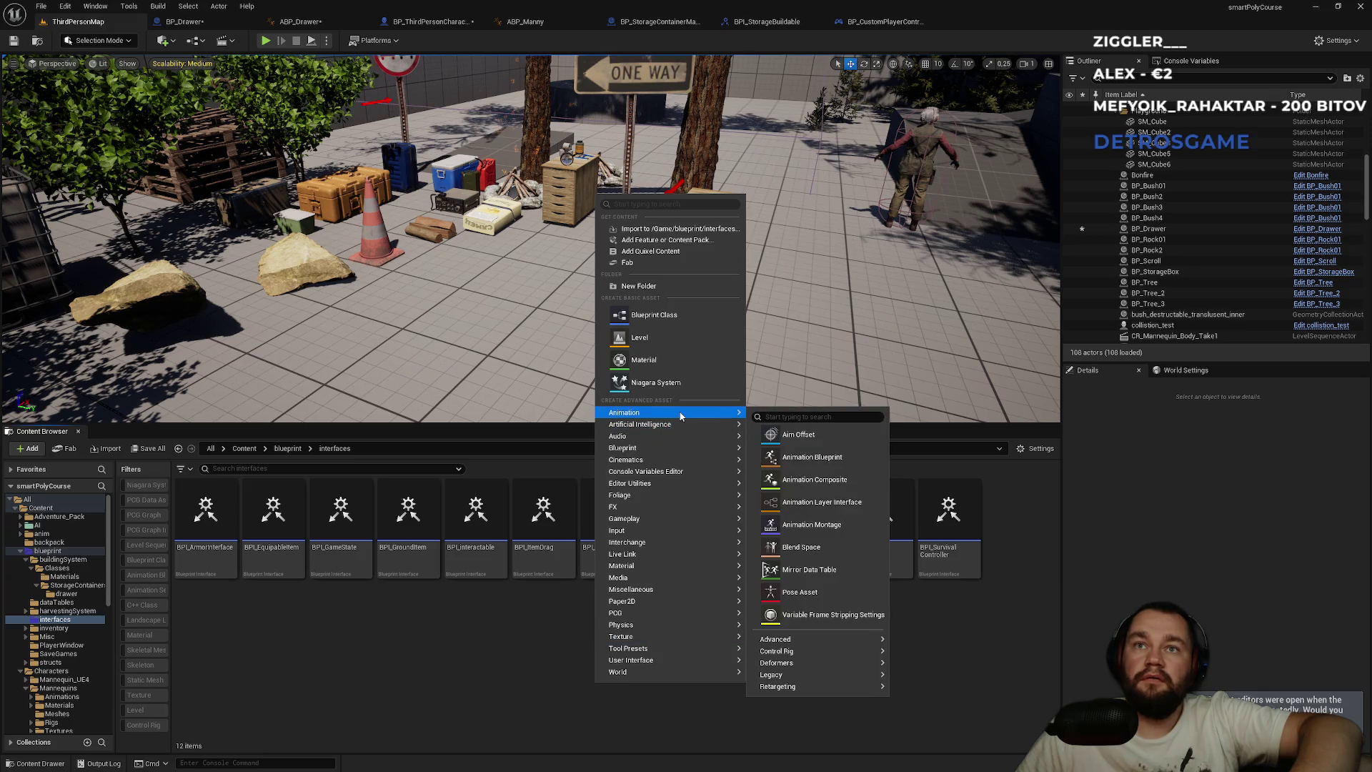
pyautogui.moveTo(686, 448)
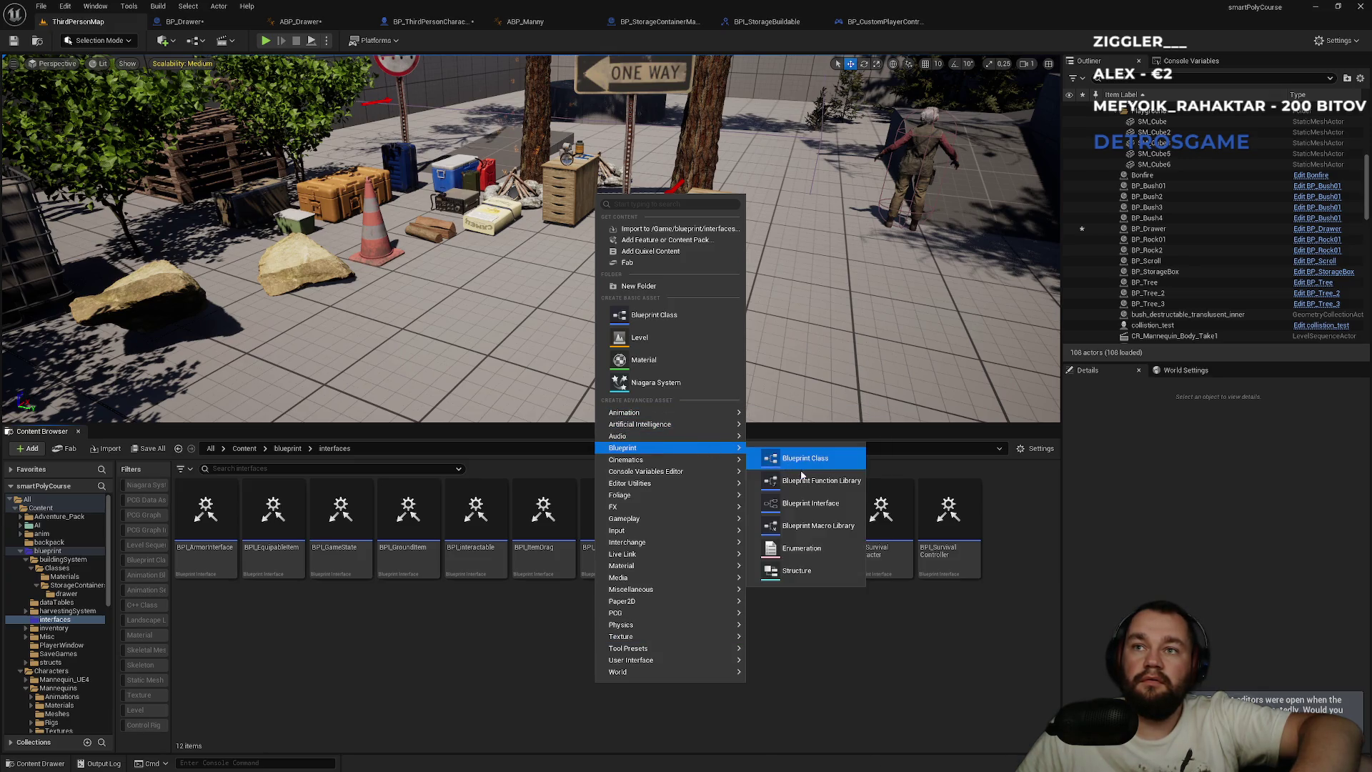
pyautogui.click(819, 504)
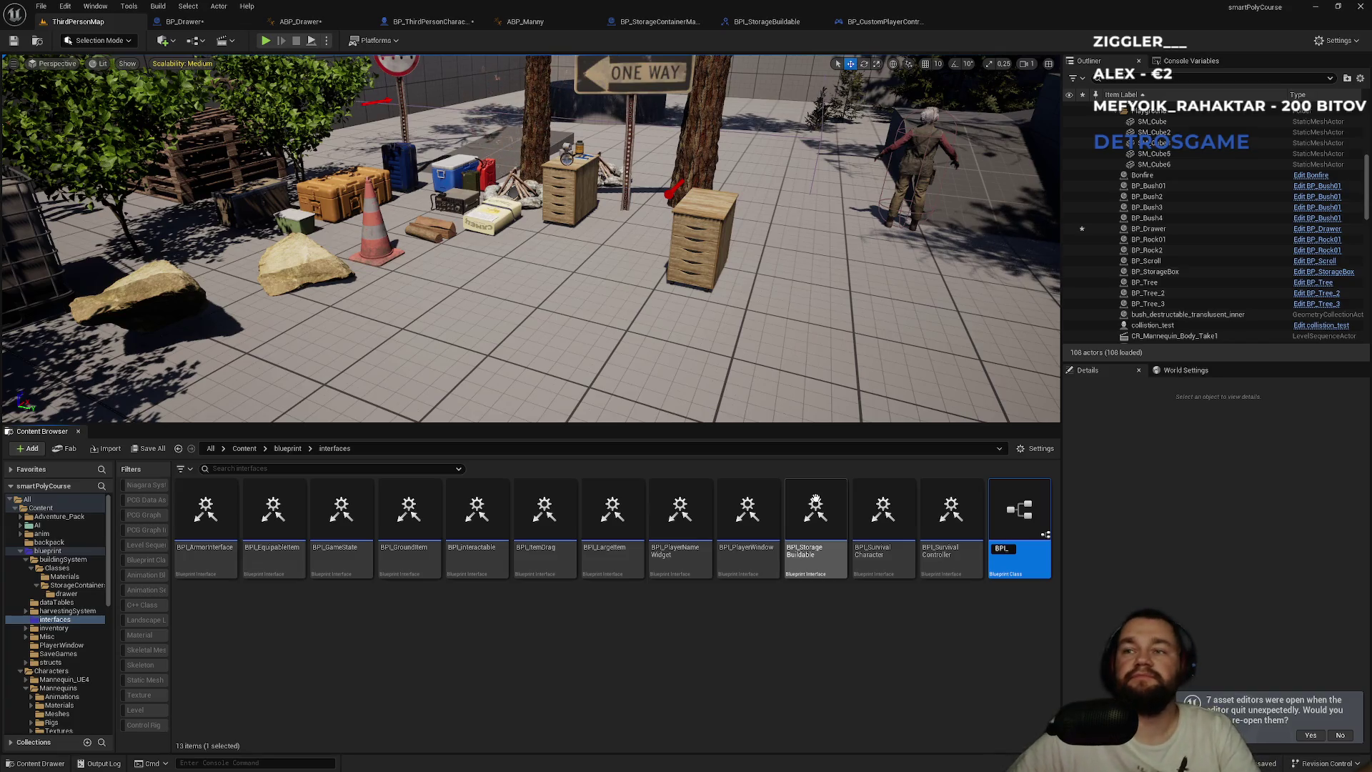
pyautogui.hotkey('ctrl', 'a')
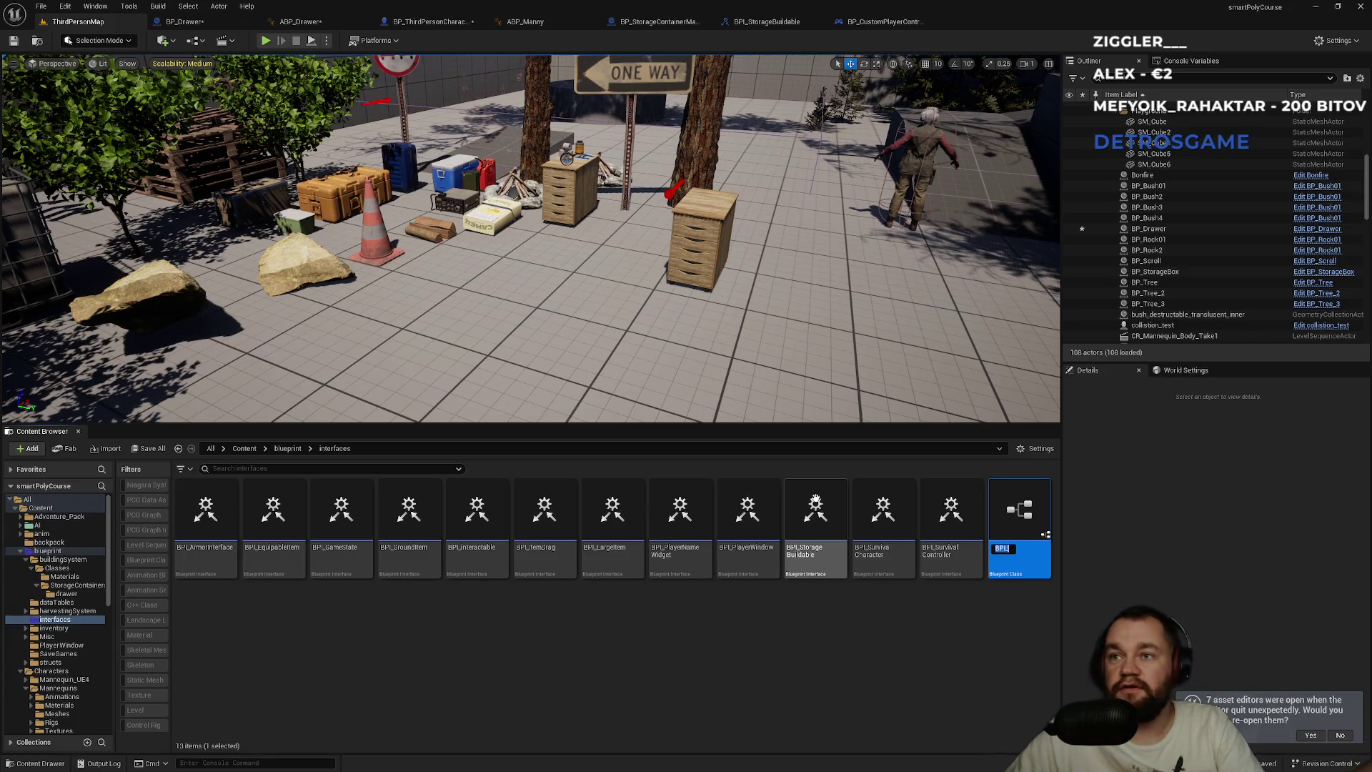
pyautogui.press('BackSpace')
pyautogui.write('BPI')
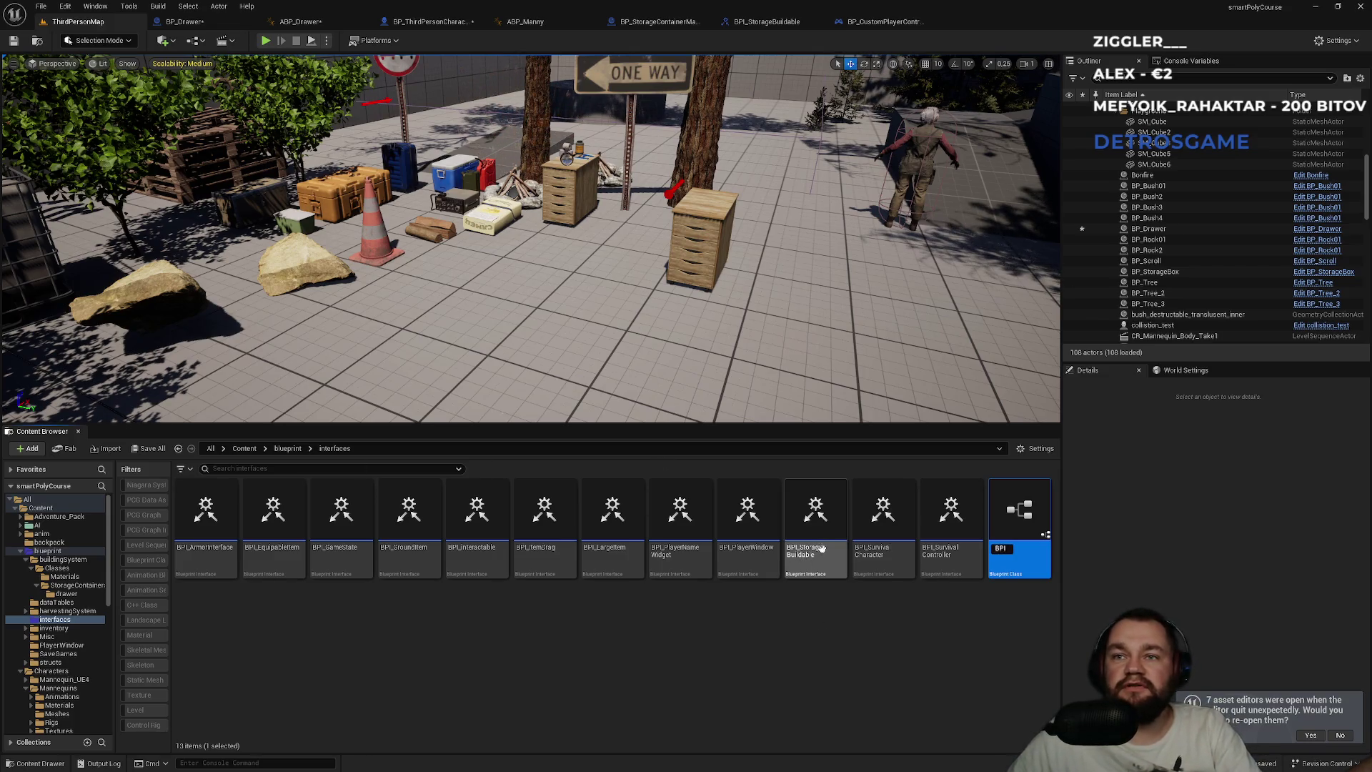
pyautogui.press('Return')
# - Briefly open BPI_PlayerWindow, then delete the new BPI asset
pyautogui.doubleClick(823, 547)
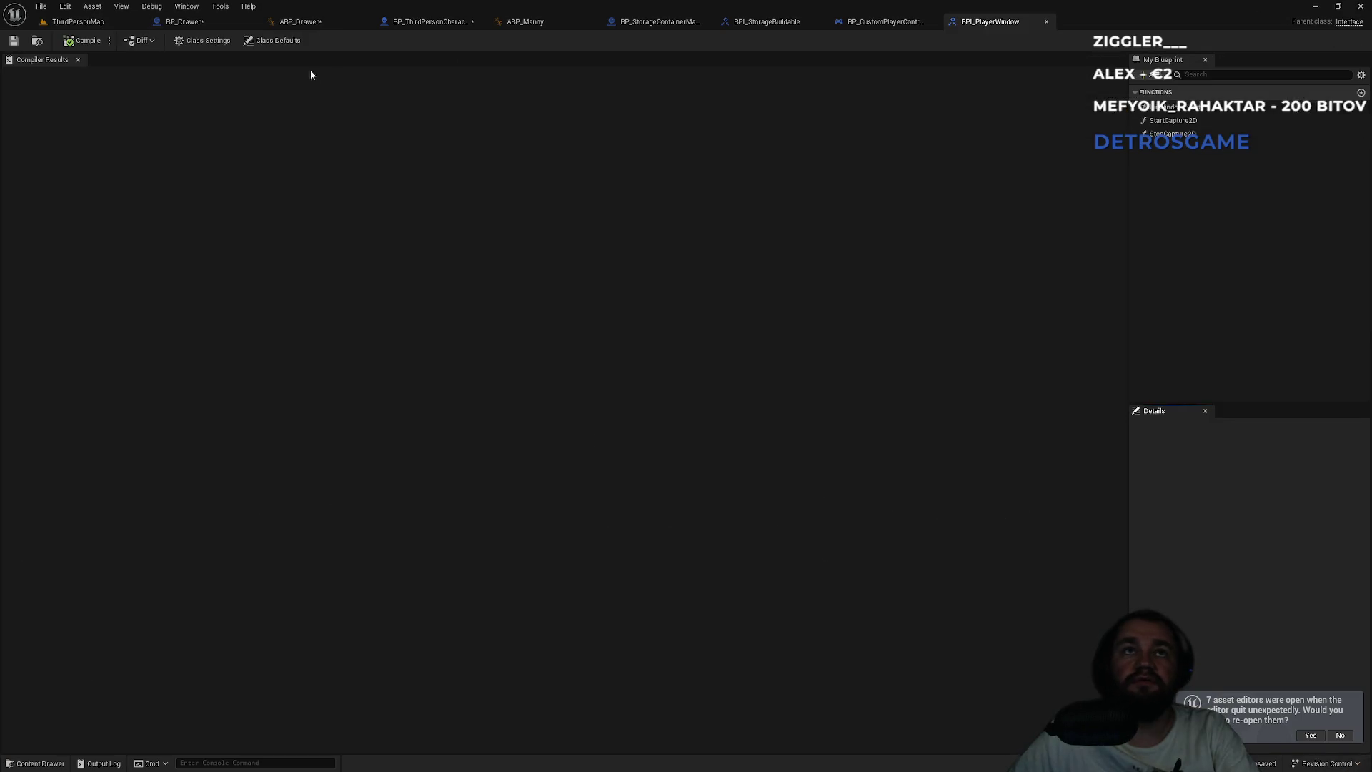
pyautogui.middleClick(1013, 29)
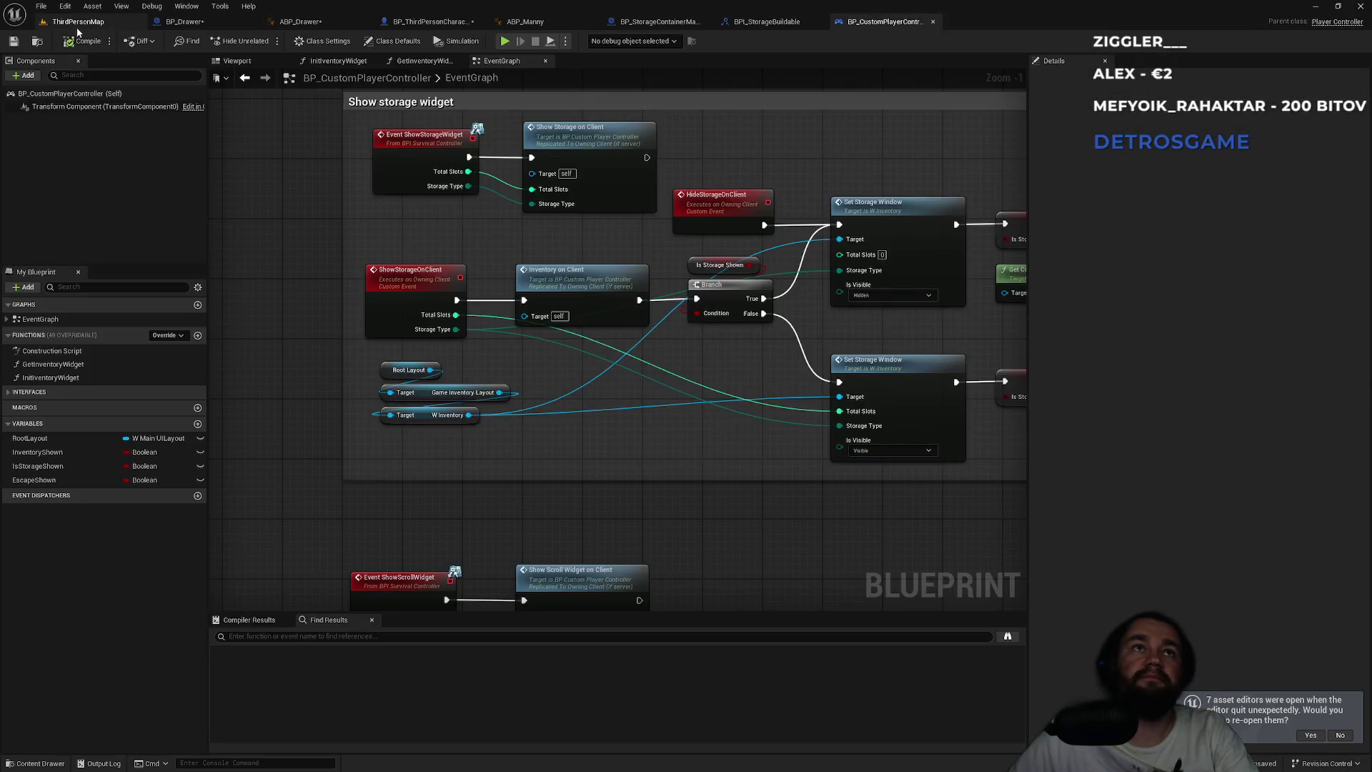
pyautogui.click(78, 22)
pyautogui.press('Delete')
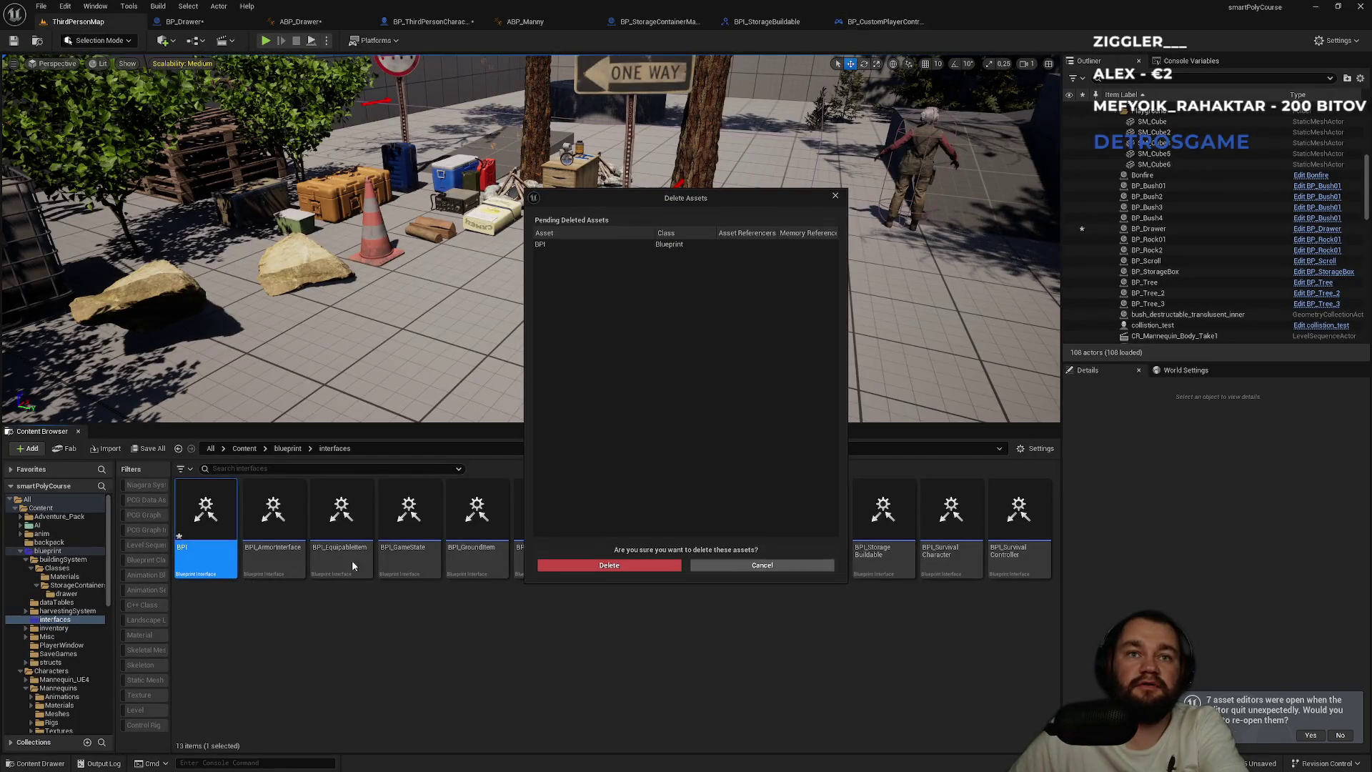
pyautogui.click(609, 565)
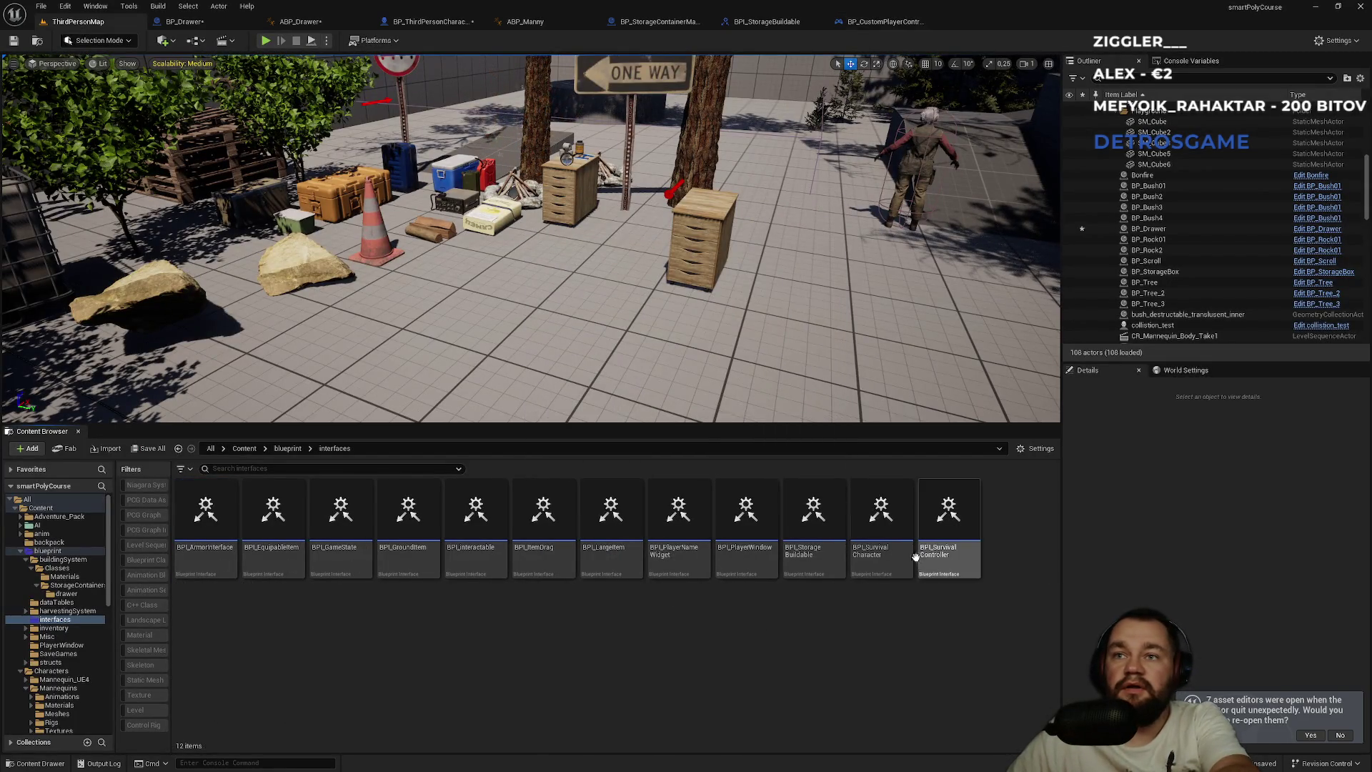
# - Open BPI_StorageBuildable, confirm BP_StorageContainerMaster implements it in Class Settings, and begin adding a function
pyautogui.doubleClick(821, 565)
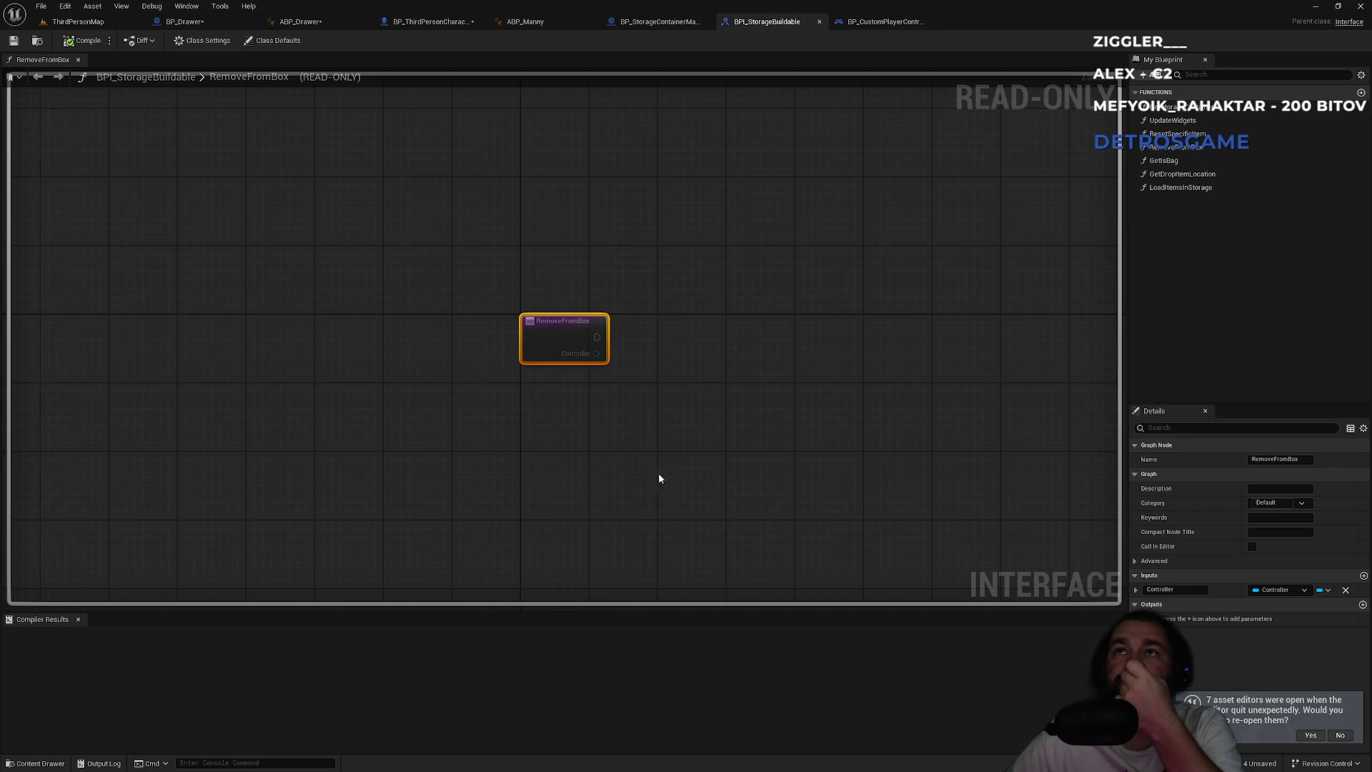
pyautogui.click(658, 21)
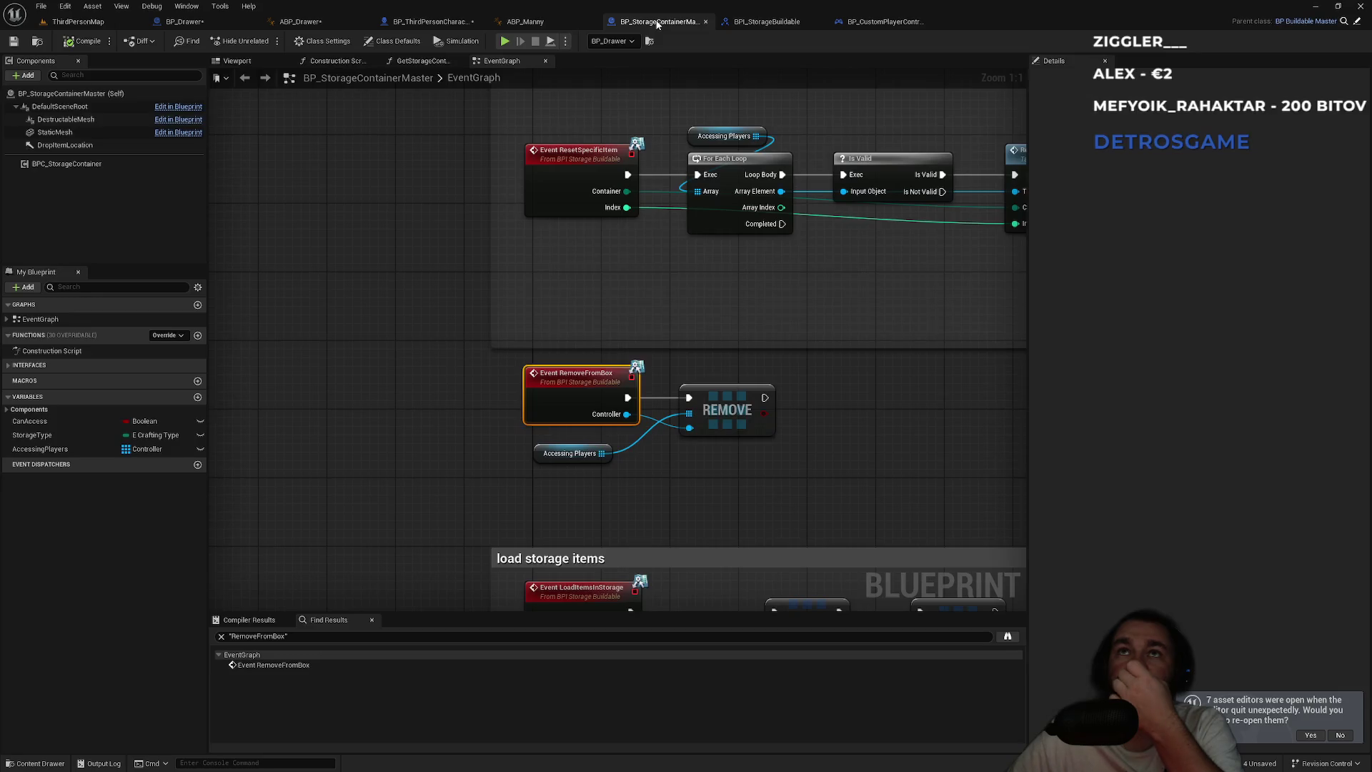
pyautogui.click(314, 41)
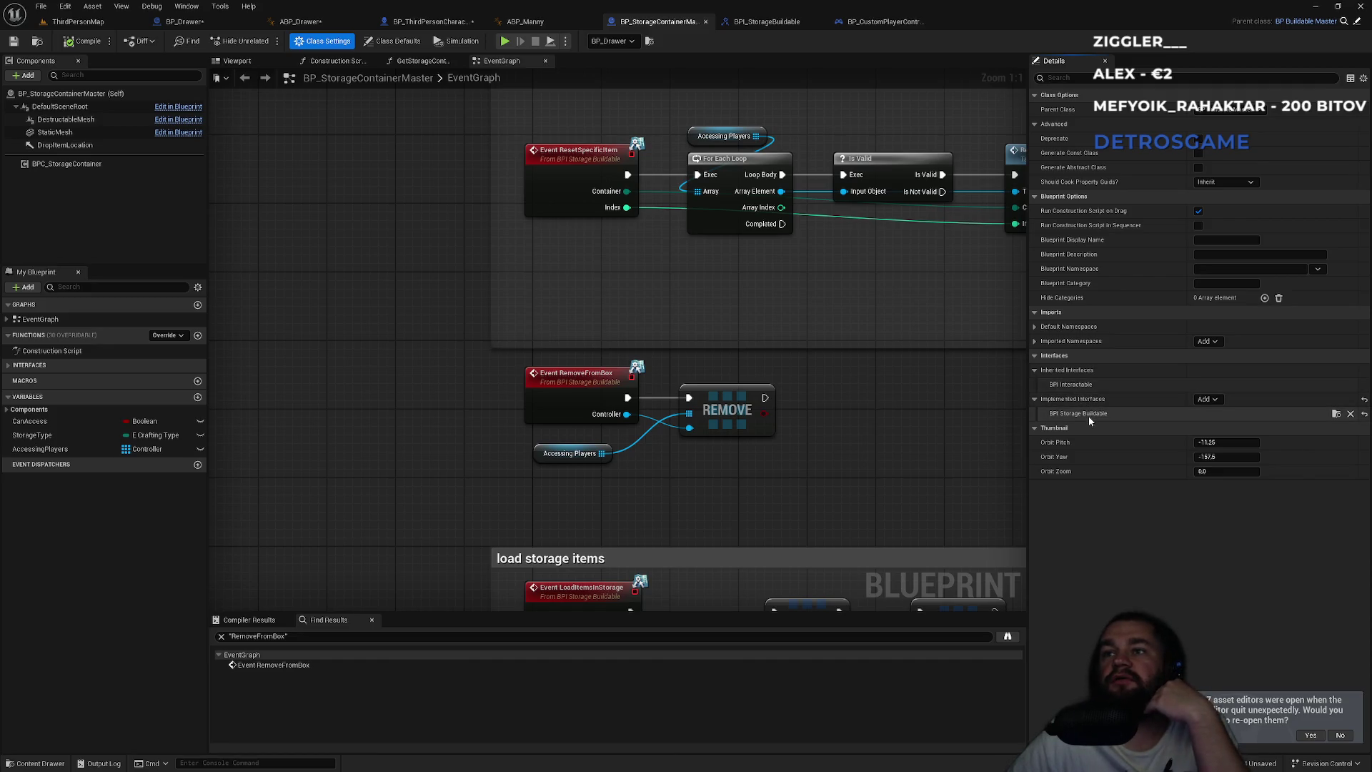
pyautogui.click(765, 23)
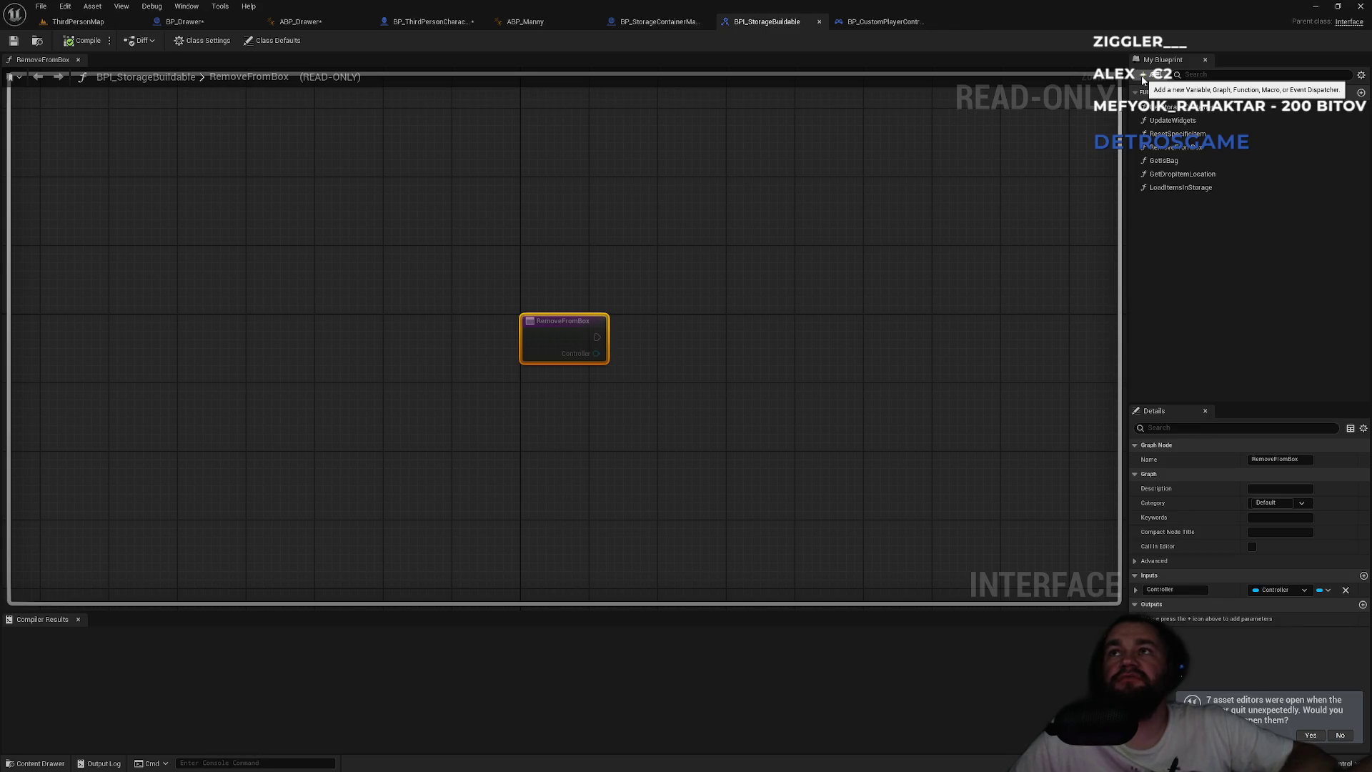
pyautogui.click(1144, 80)
# - Add a new GetIsOpened function to the BPI_StorageBuildable interface
pyautogui.click(1158, 117)
pyautogui.write('GetIsOpene')
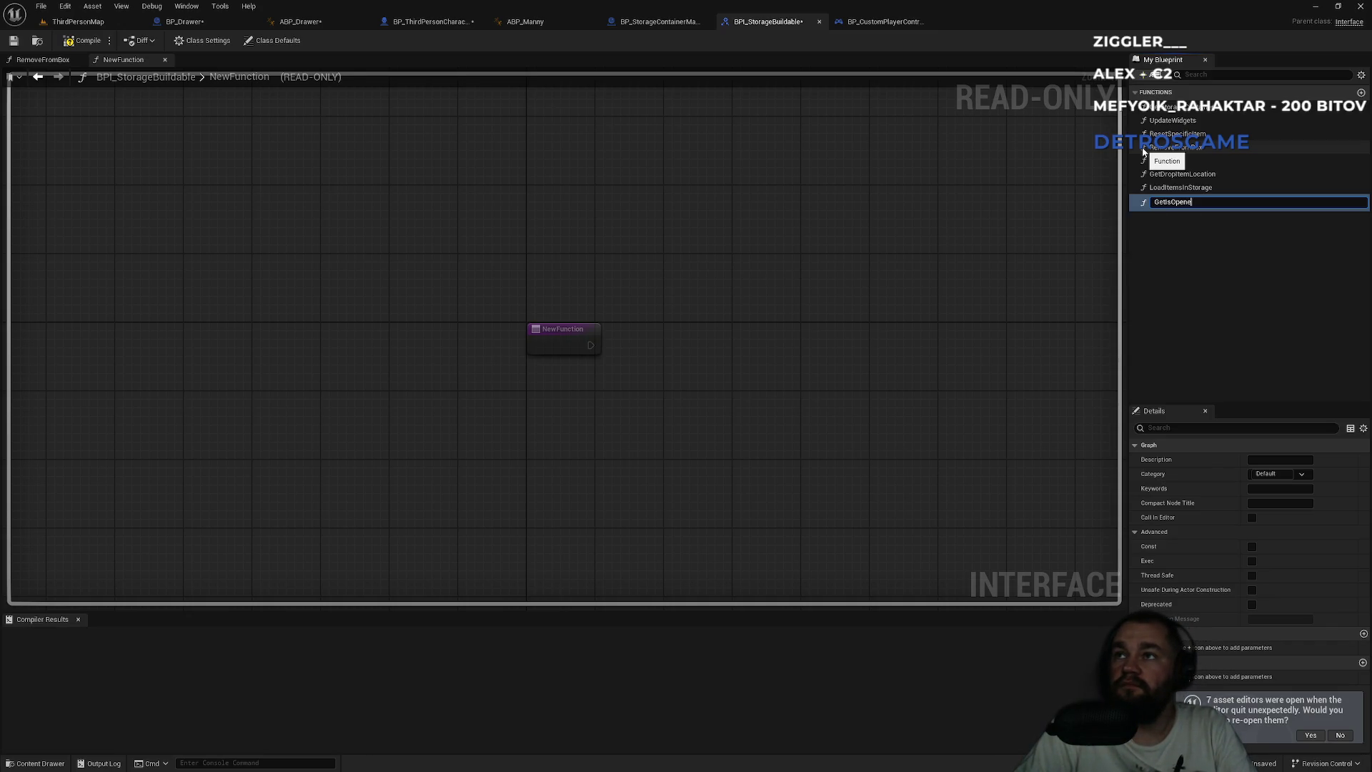
pyautogui.write('d')
pyautogui.press('Return')
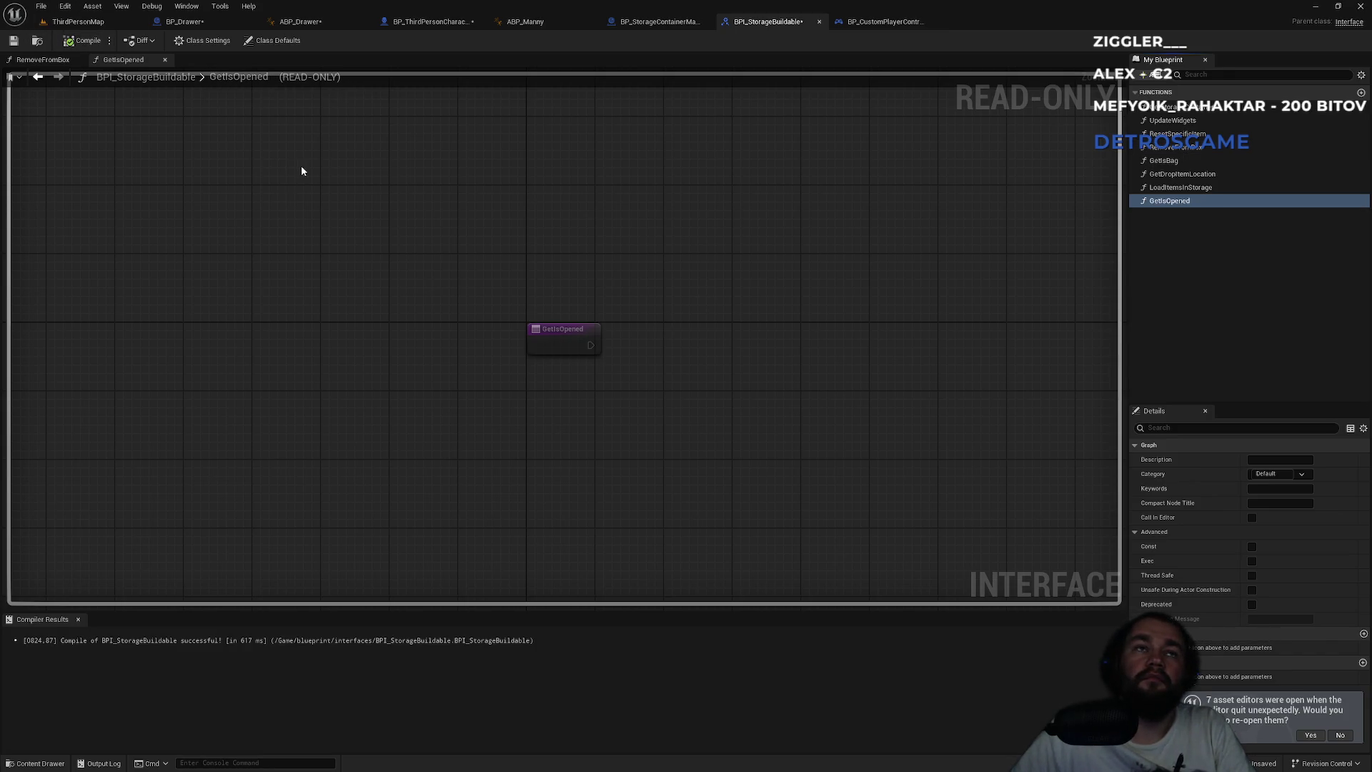
# - Save all modified assets and return to BP_StorageContainerMaster
pyautogui.hotkey('ctrl', 'shift', 's')
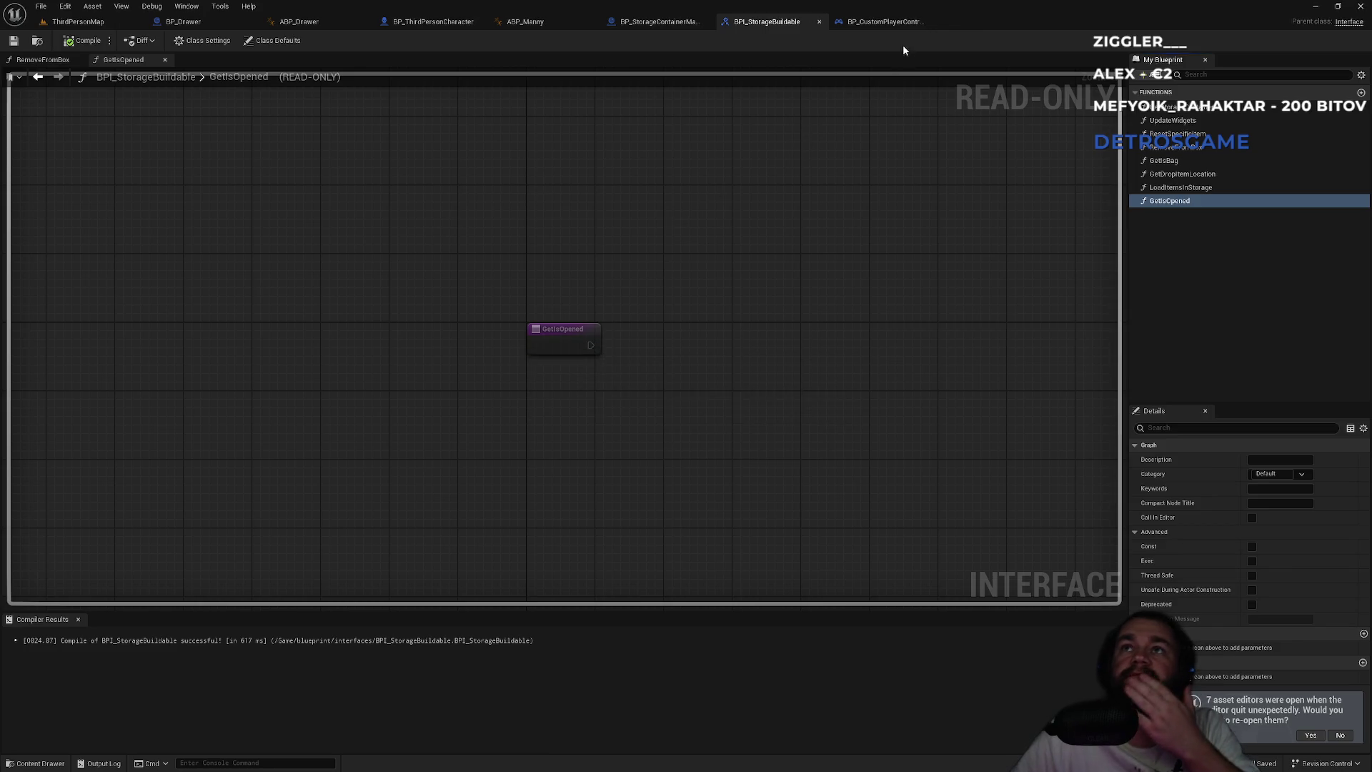
pyautogui.click(899, 24)
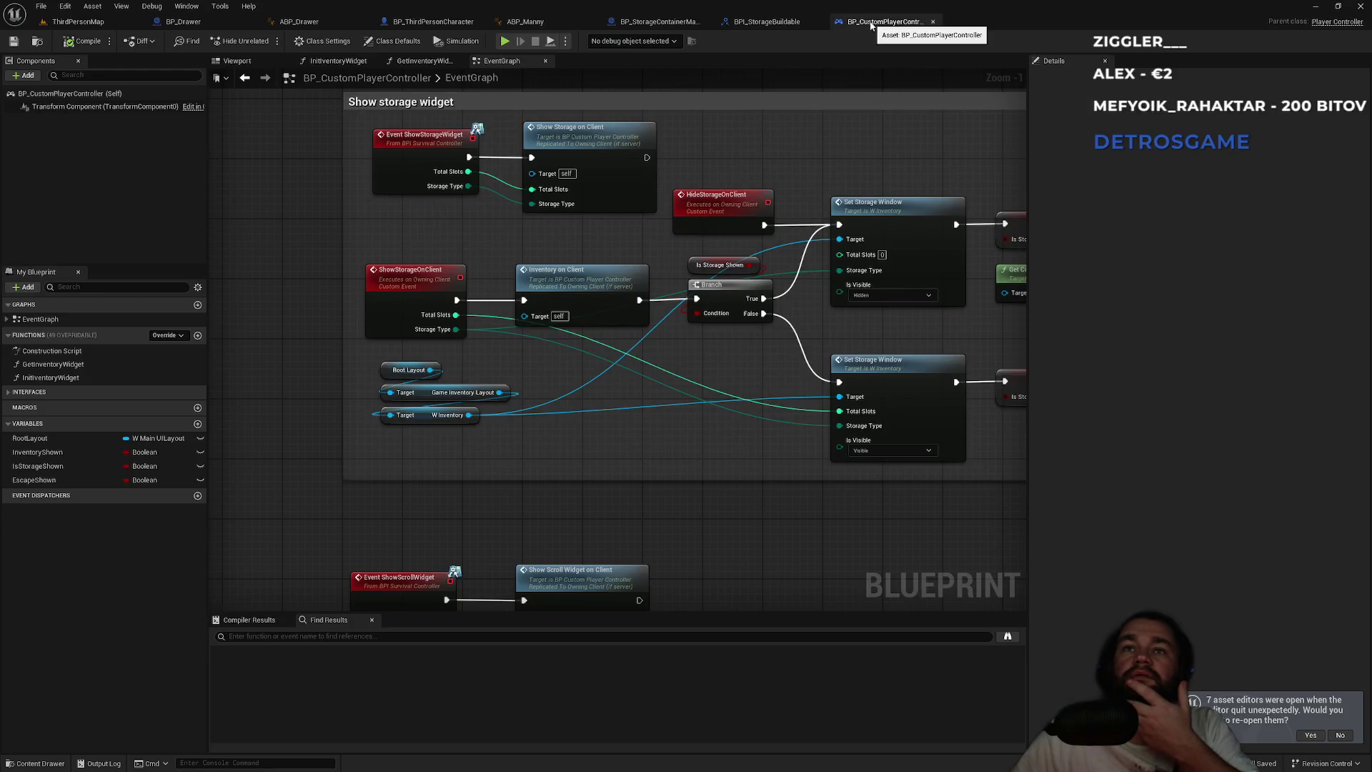
pyautogui.click(659, 21)
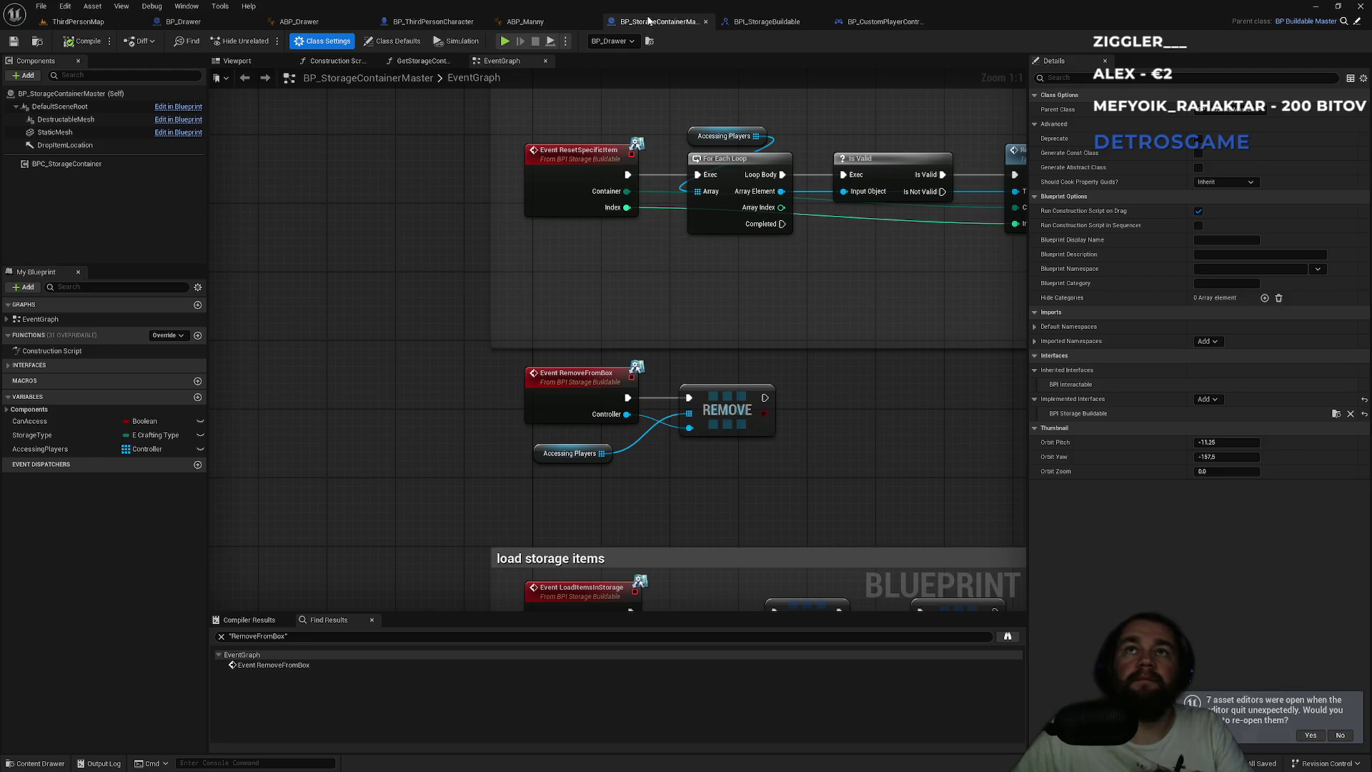
# - Bring Spotify to the front and skip to the next track
pyautogui.press('super')
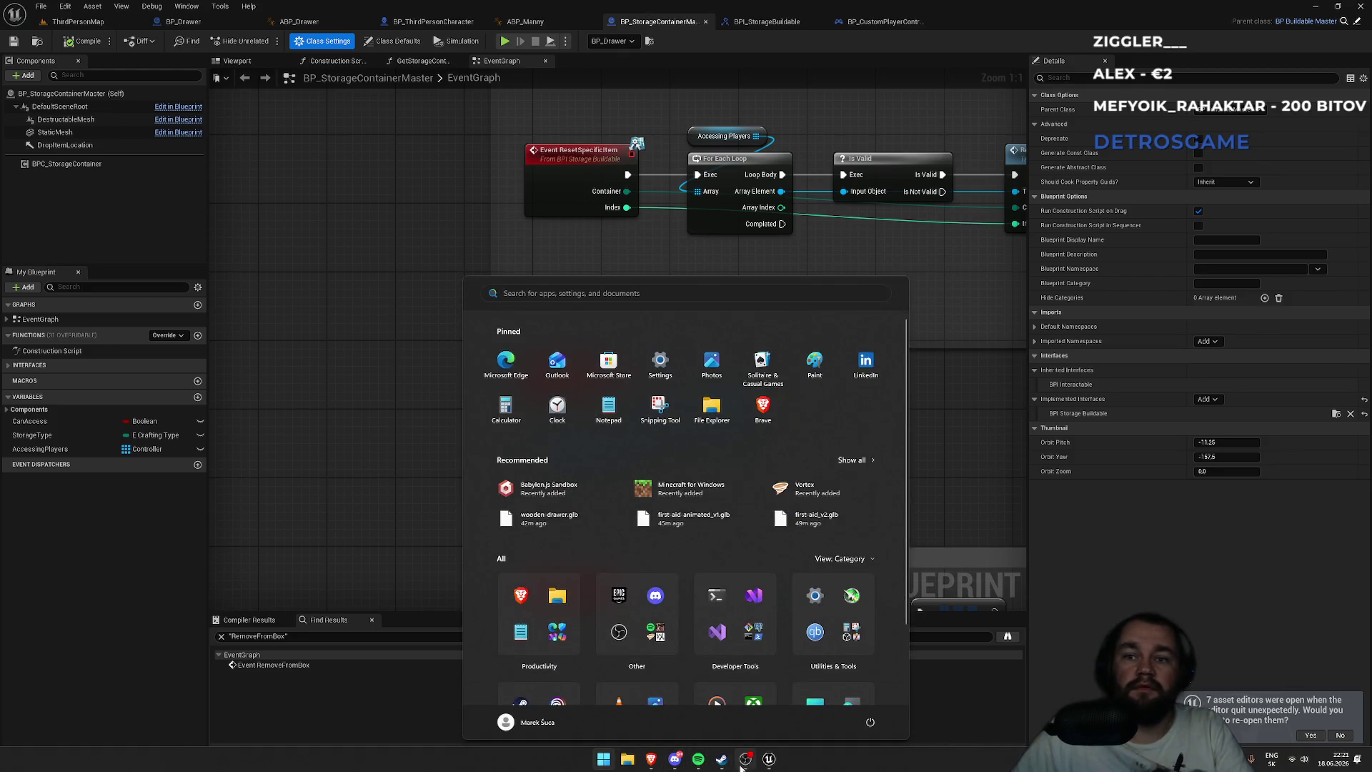
pyautogui.click(698, 763)
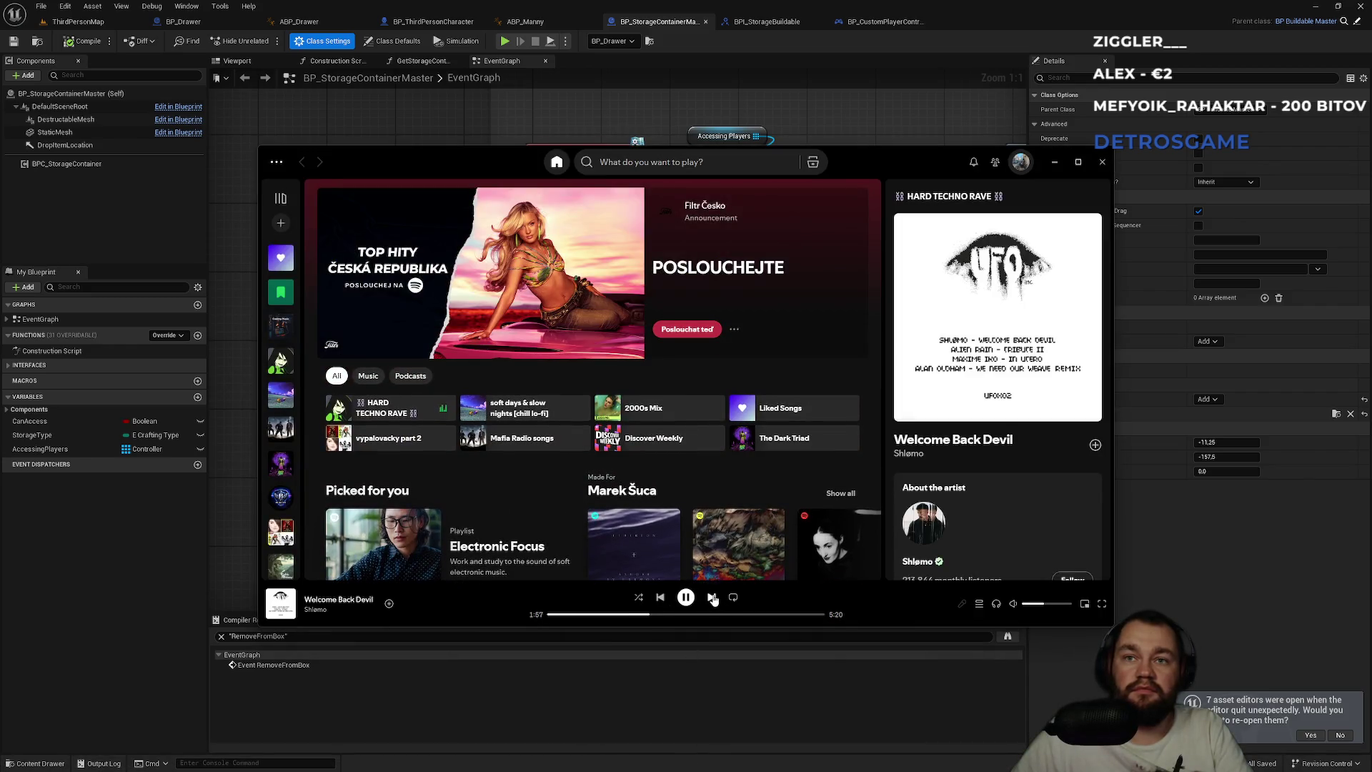
pyautogui.click(712, 597)
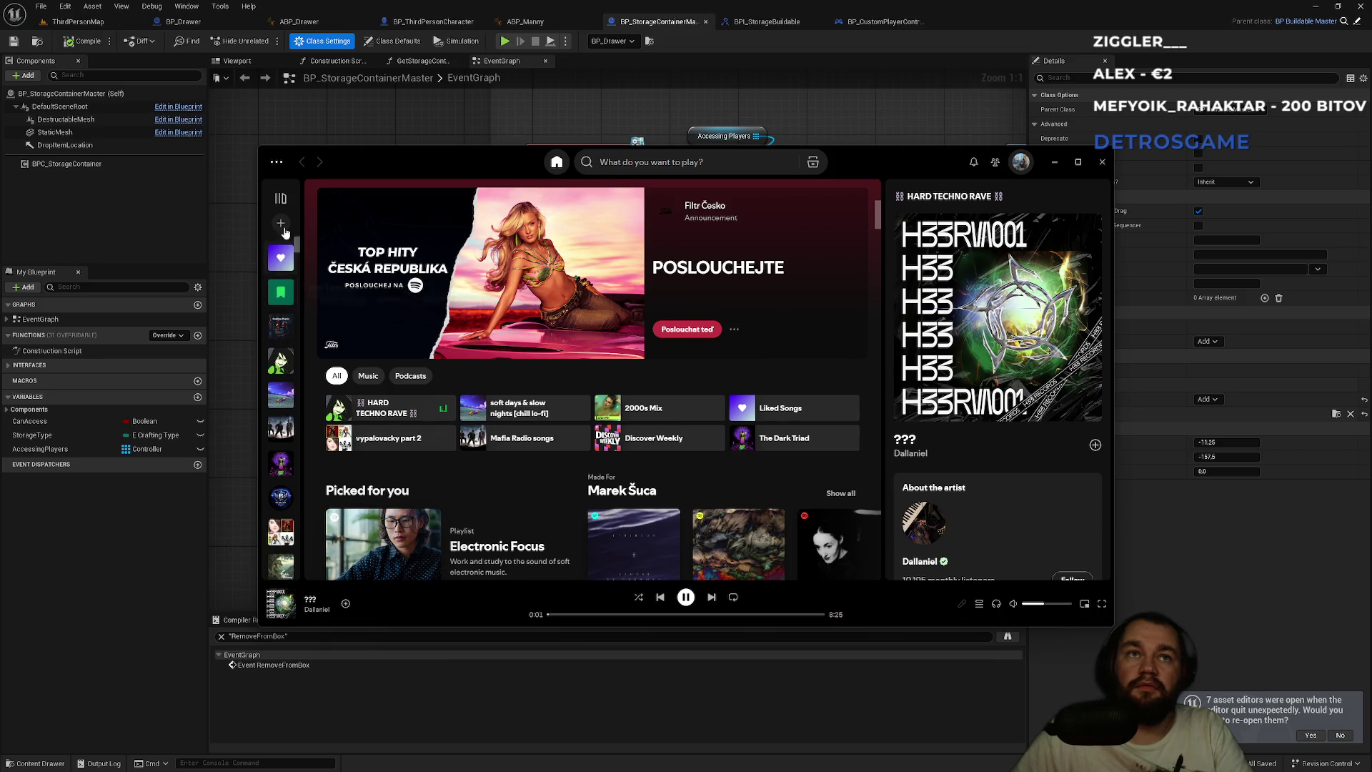
# - Play a track from vypalovacky part 2, then back in Unreal select the Event RemoveFromBox nodes
pyautogui.click(280, 198)
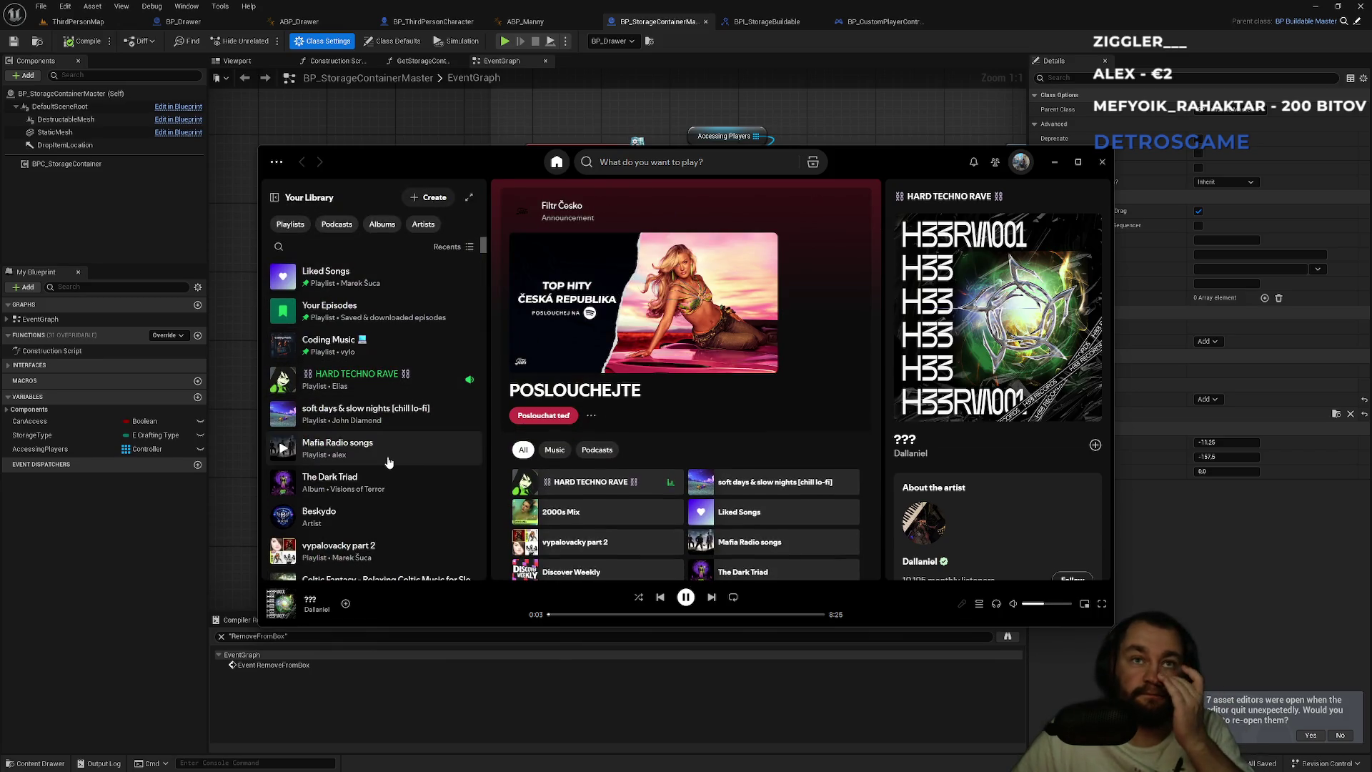
pyautogui.click(280, 552)
pyautogui.click(710, 643)
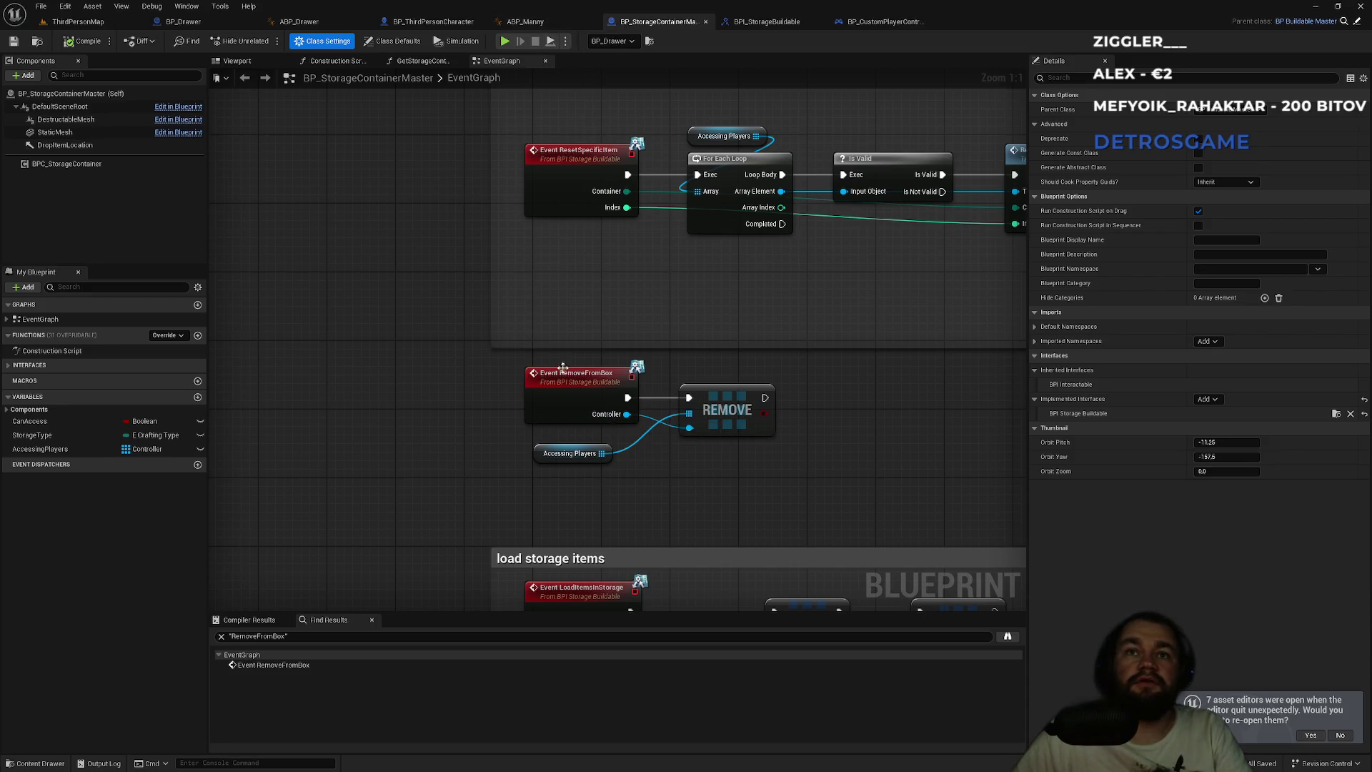
pyautogui.moveTo(466, 363); pyautogui.dragTo(787, 479)
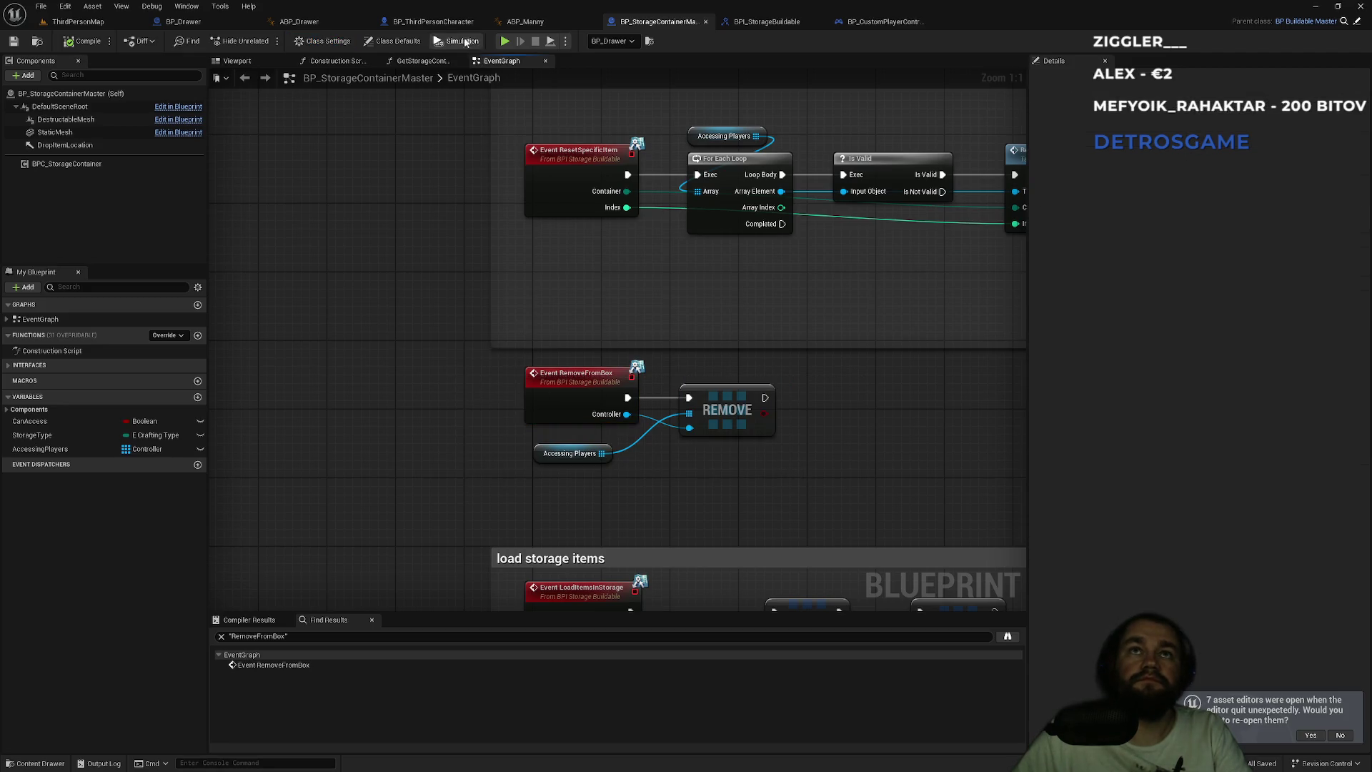
# - Cycle through the ABP_Manny, BP_ThirdPersonCharacter and BP_Drawer blueprint tabs
pyautogui.click(527, 22)
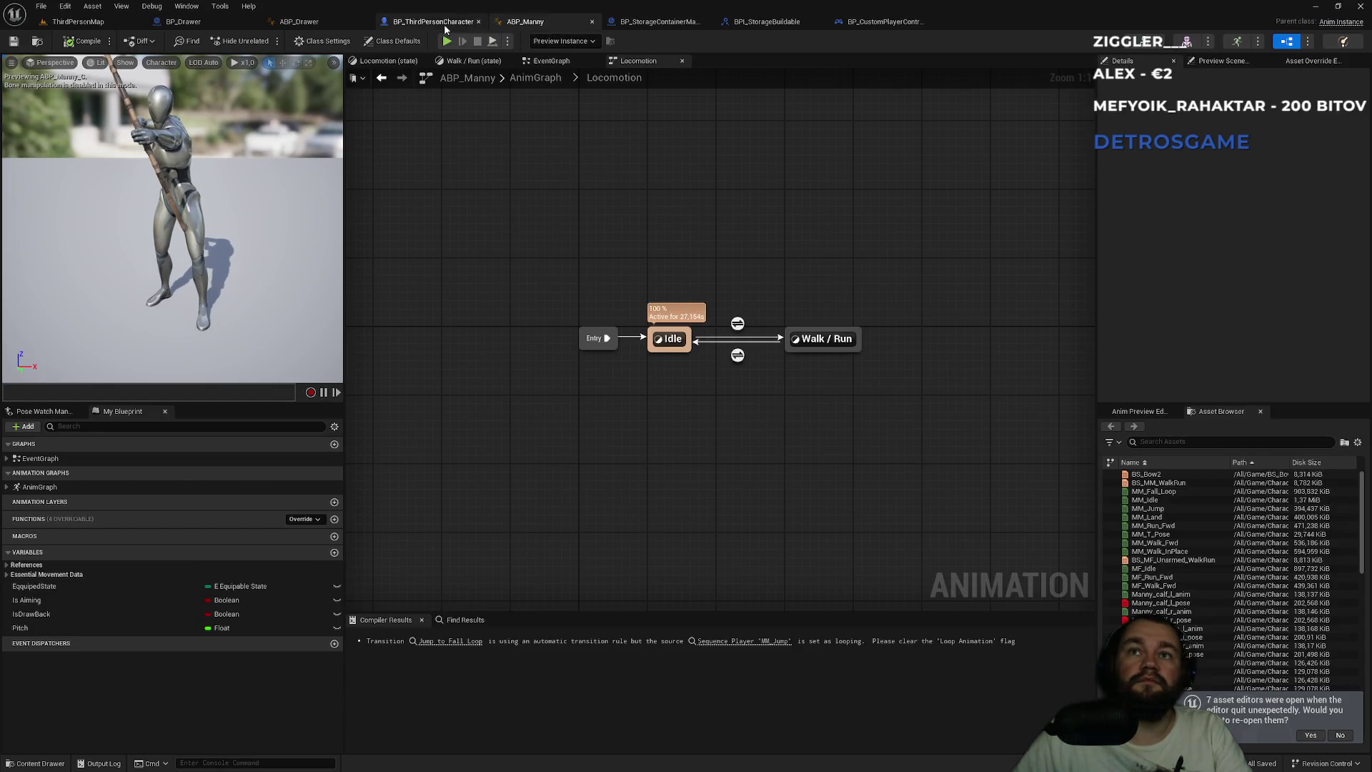
pyautogui.click(432, 22)
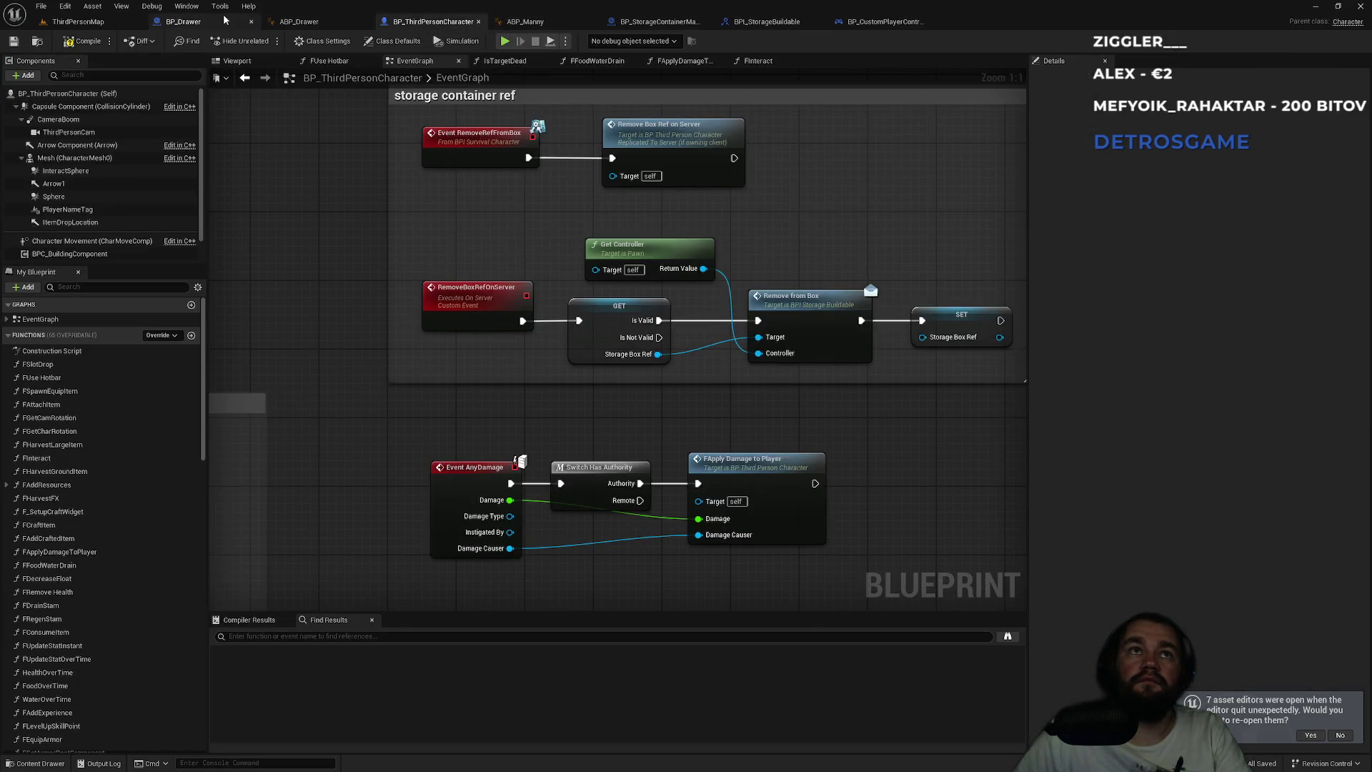
pyautogui.click(224, 20)
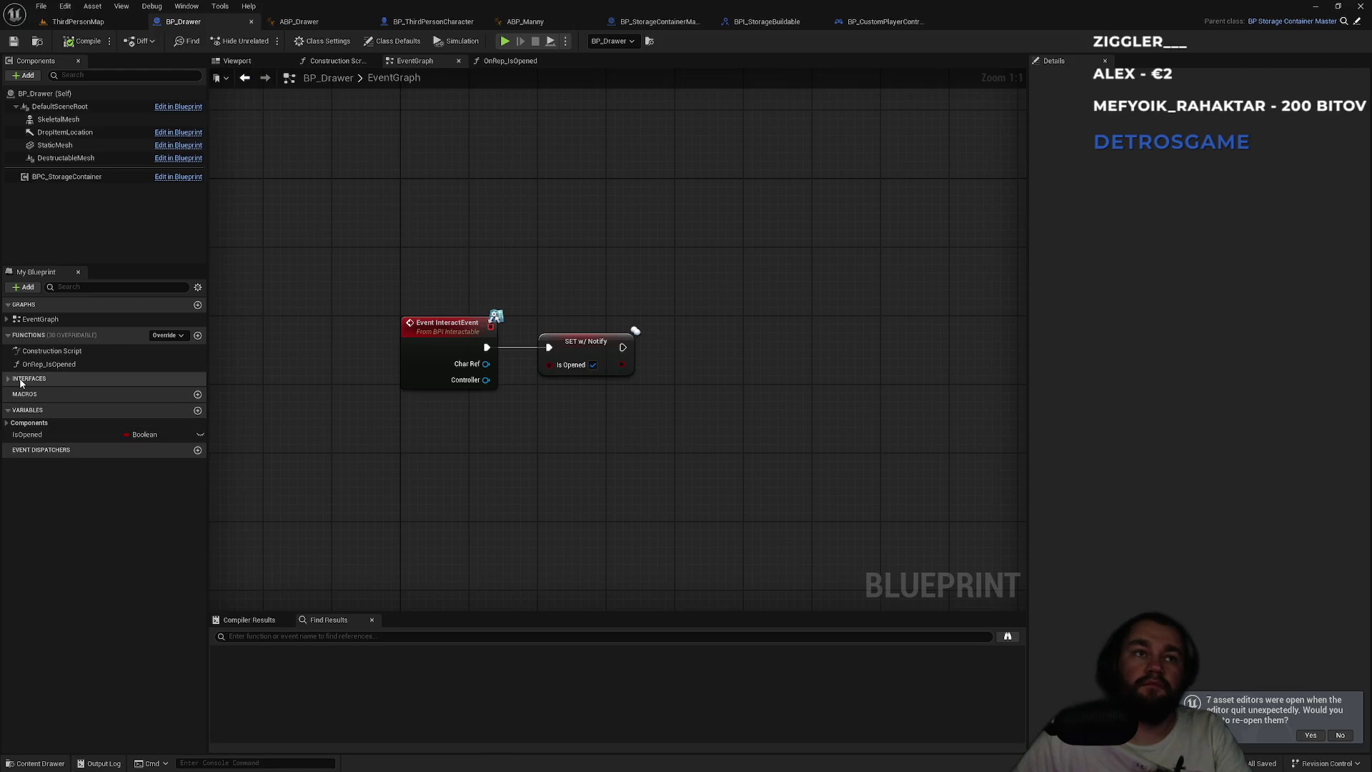
# - Expand BP_Drawer's interface functions, check GetIsOpened in BPI_StorageBuildable, then return to BP_Drawer's member filter
pyautogui.click(21, 381)
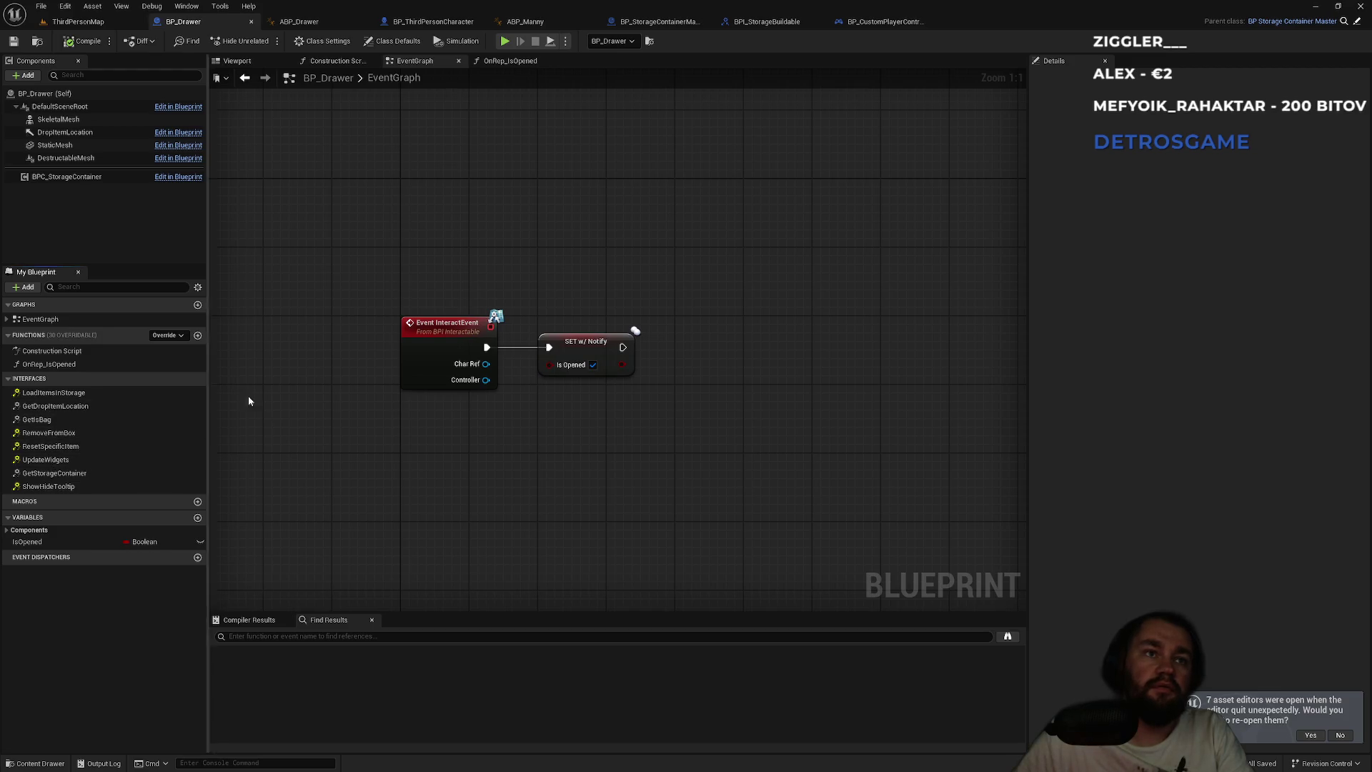
pyautogui.click(779, 23)
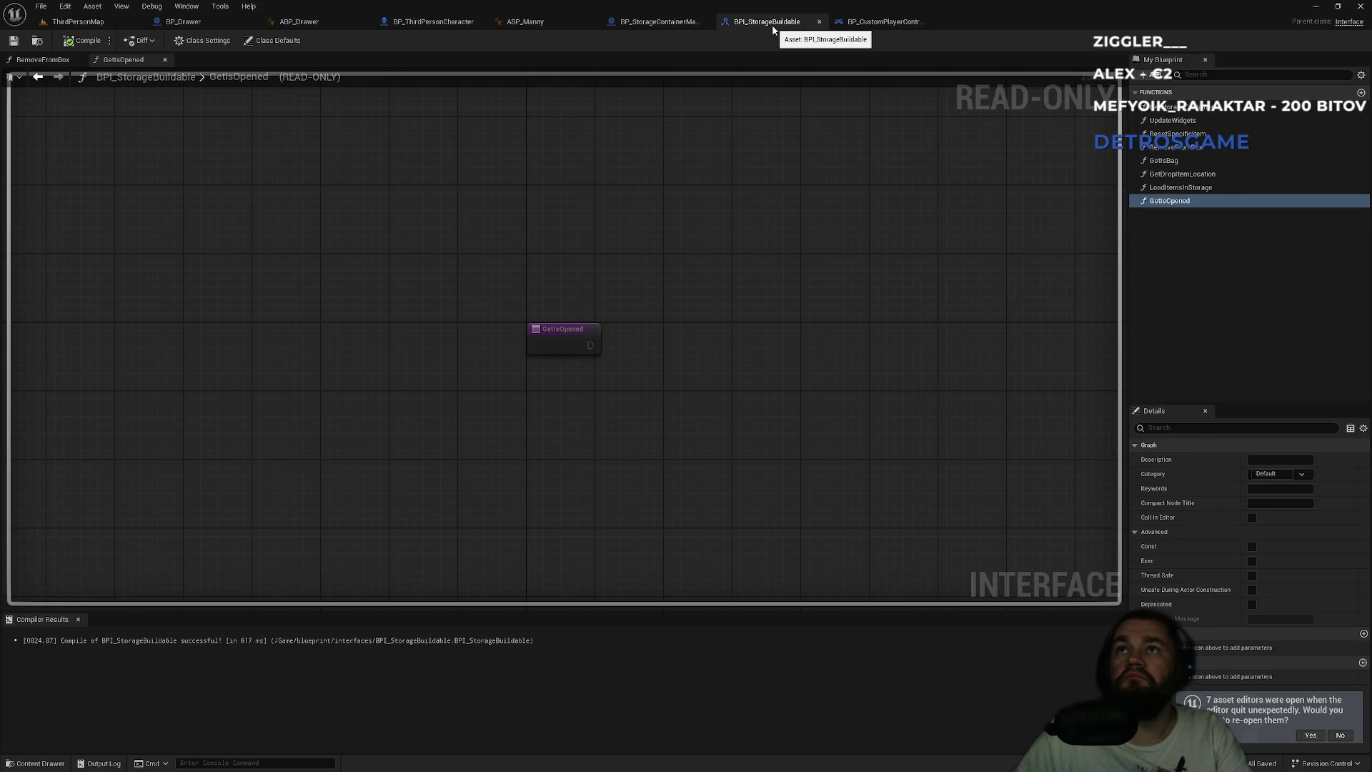
pyautogui.click(230, 25)
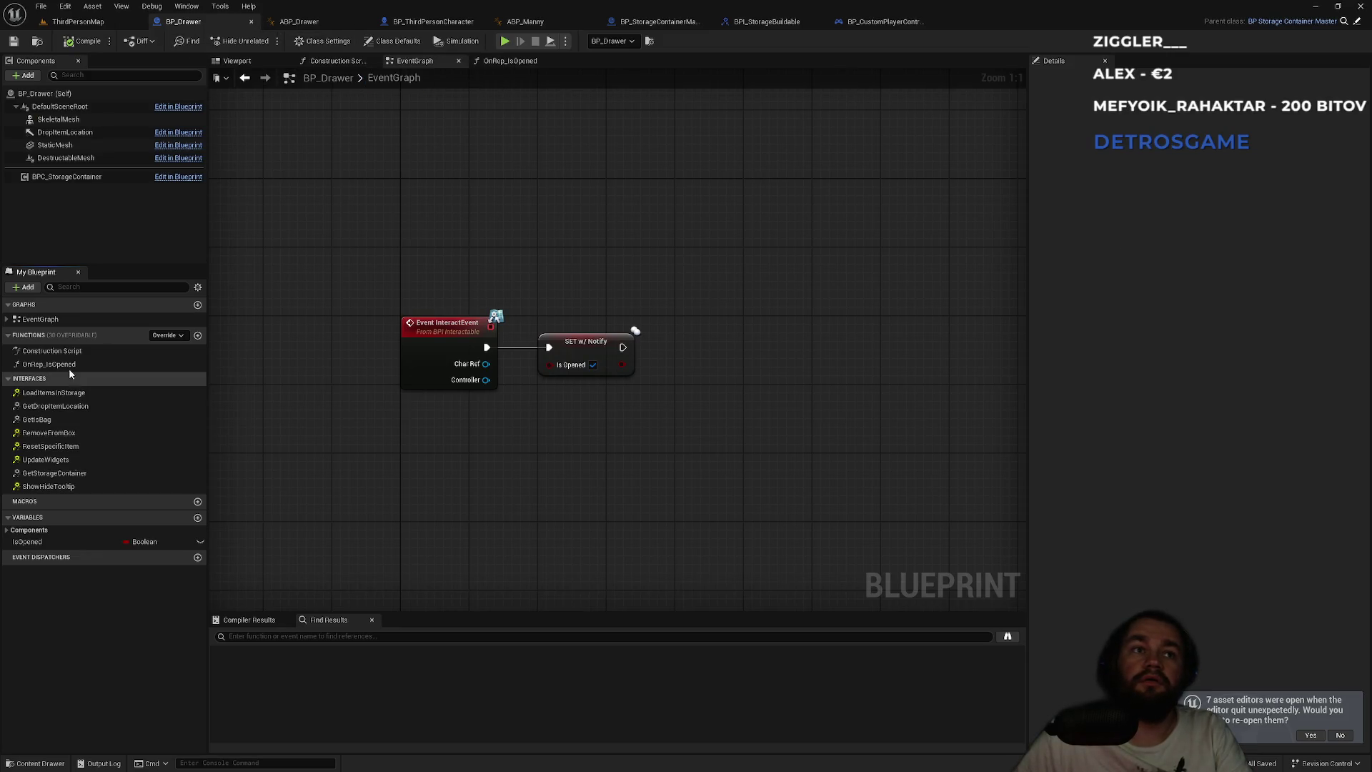
pyautogui.click(81, 289)
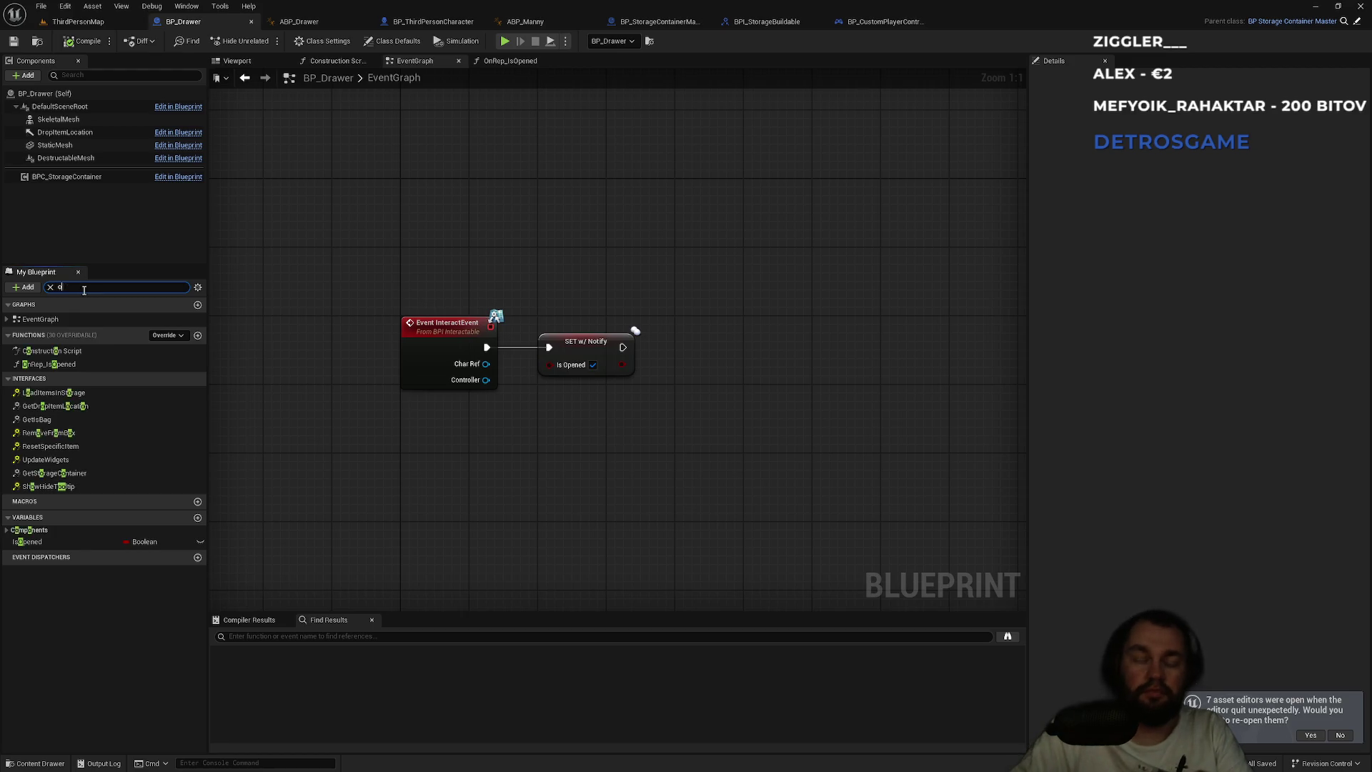
# - Filter members by 'op' and place an Event GetIsOpened node below InteractEvent, then select IsOpened
pyautogui.write('op')
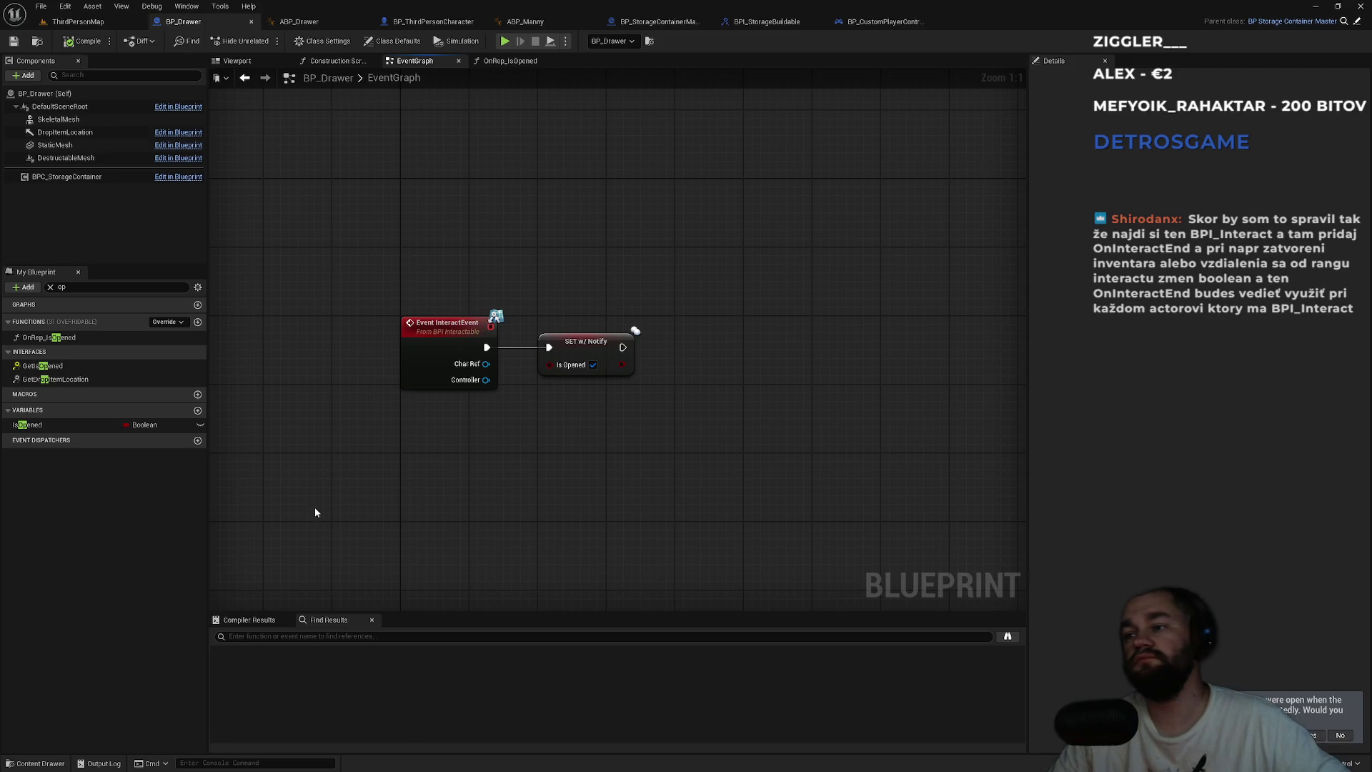
pyautogui.moveTo(423, 448); pyautogui.dragTo(648, 481)
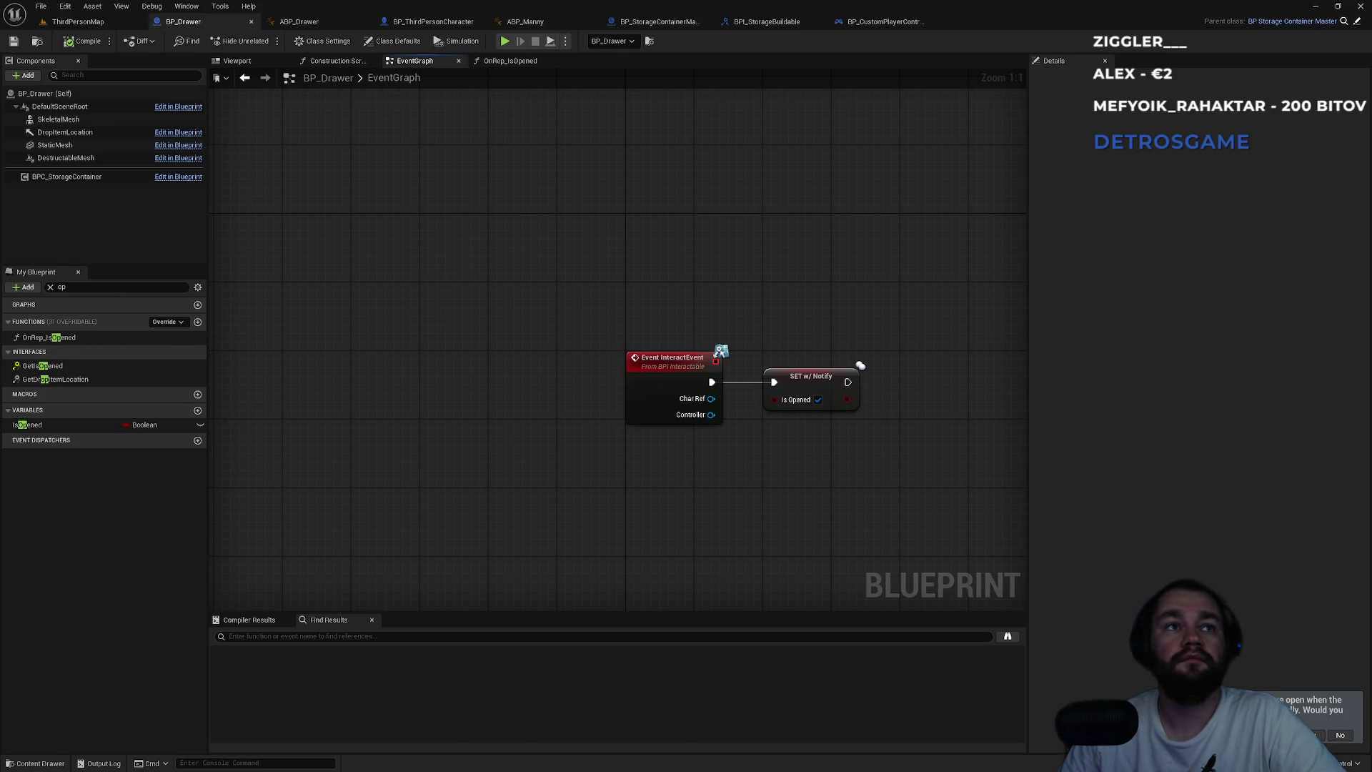
pyautogui.doubleClick(42, 365)
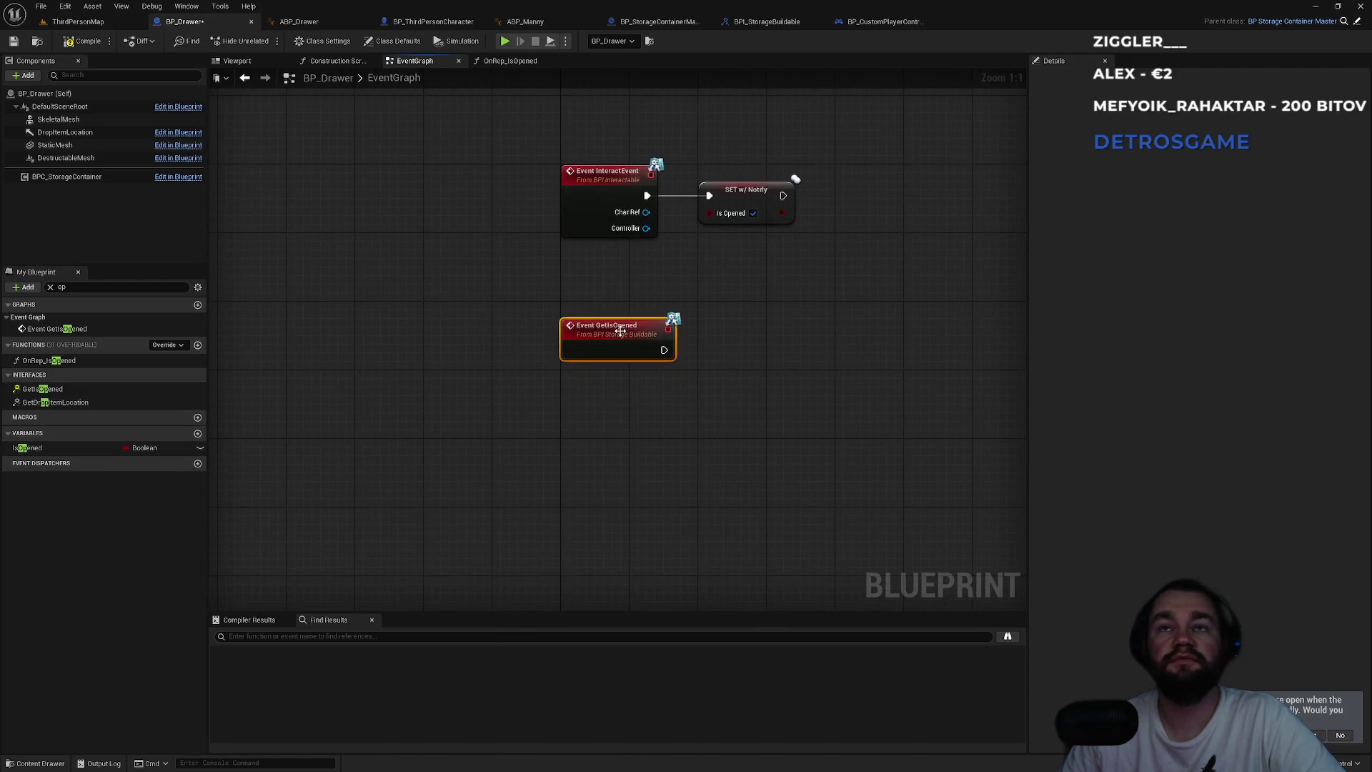
pyautogui.moveTo(615, 330); pyautogui.dragTo(620, 356)
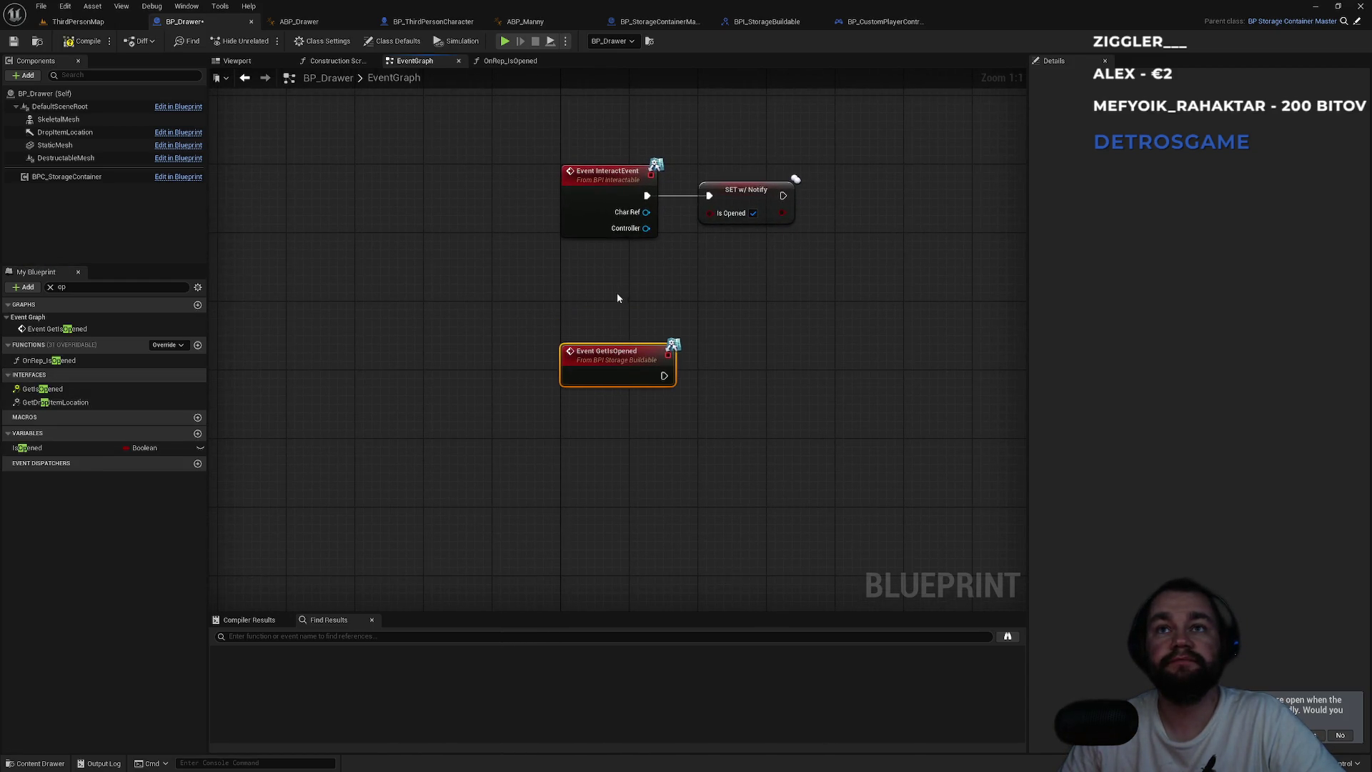
pyautogui.click(618, 298)
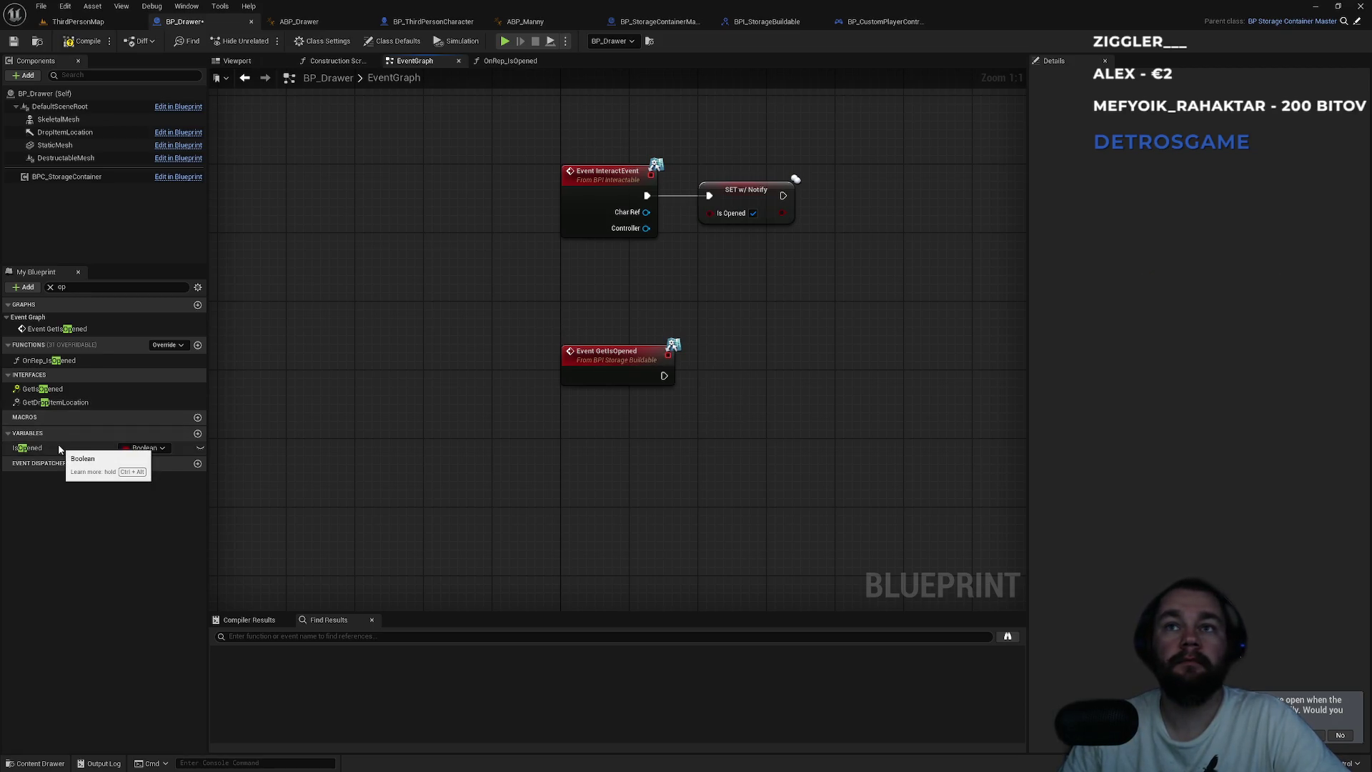
pyautogui.moveTo(59, 448)
pyautogui.mouseDown()
pyautogui.moveTo(606, 431)
pyautogui.moveTo(583, 451)
pyautogui.moveTo(72, 448)
pyautogui.mouseUp()
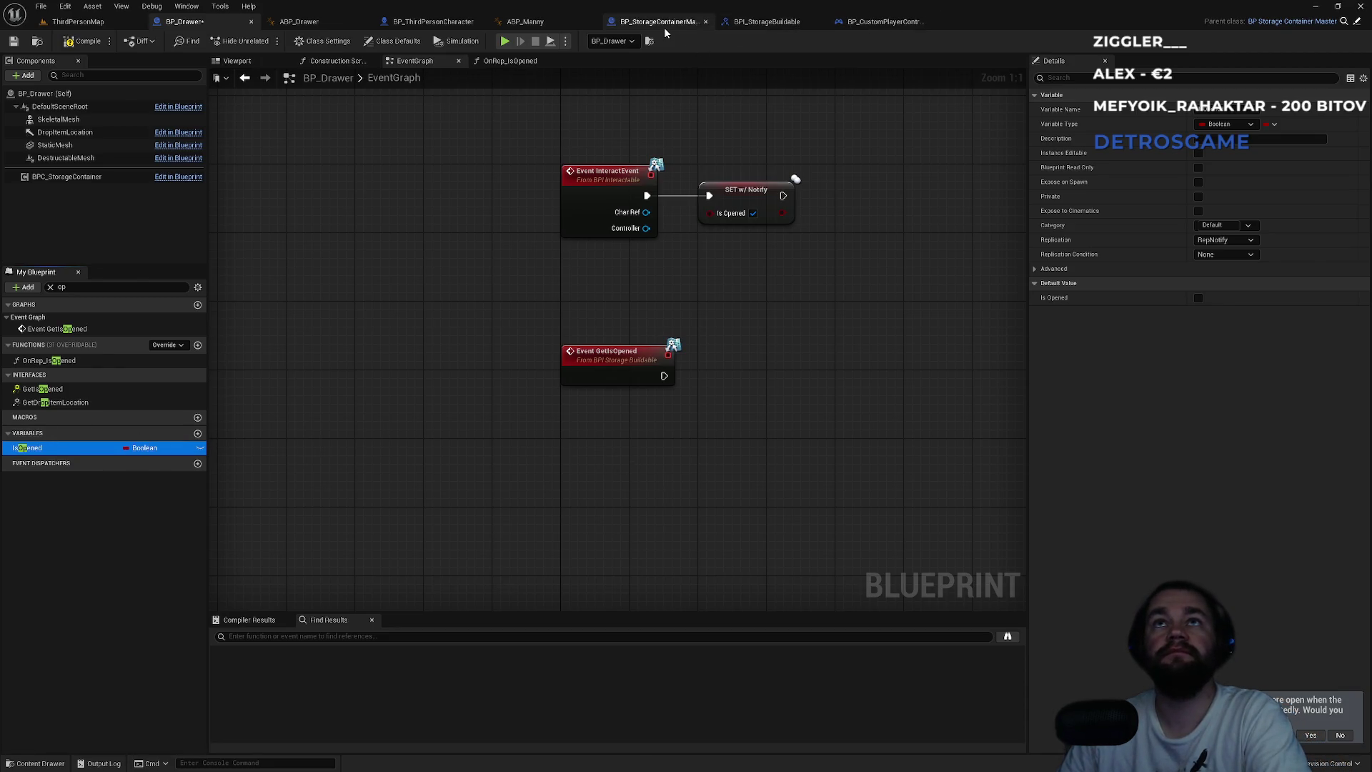
# - Give the interface's GetIsOpened an Is Opened Boolean output and compile BPI_StorageBuildable
pyautogui.click(662, 23)
pyautogui.click(772, 23)
pyautogui.click(564, 345)
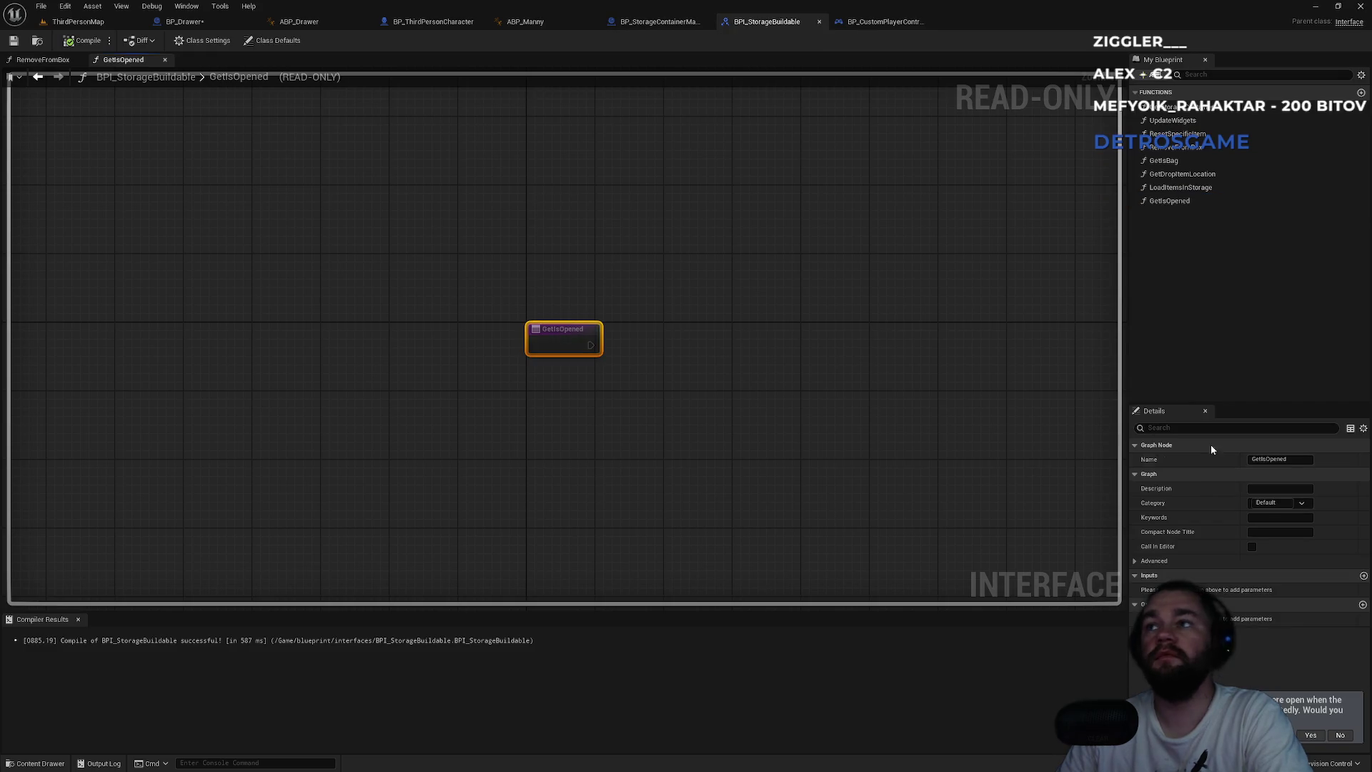
pyautogui.click(1363, 605)
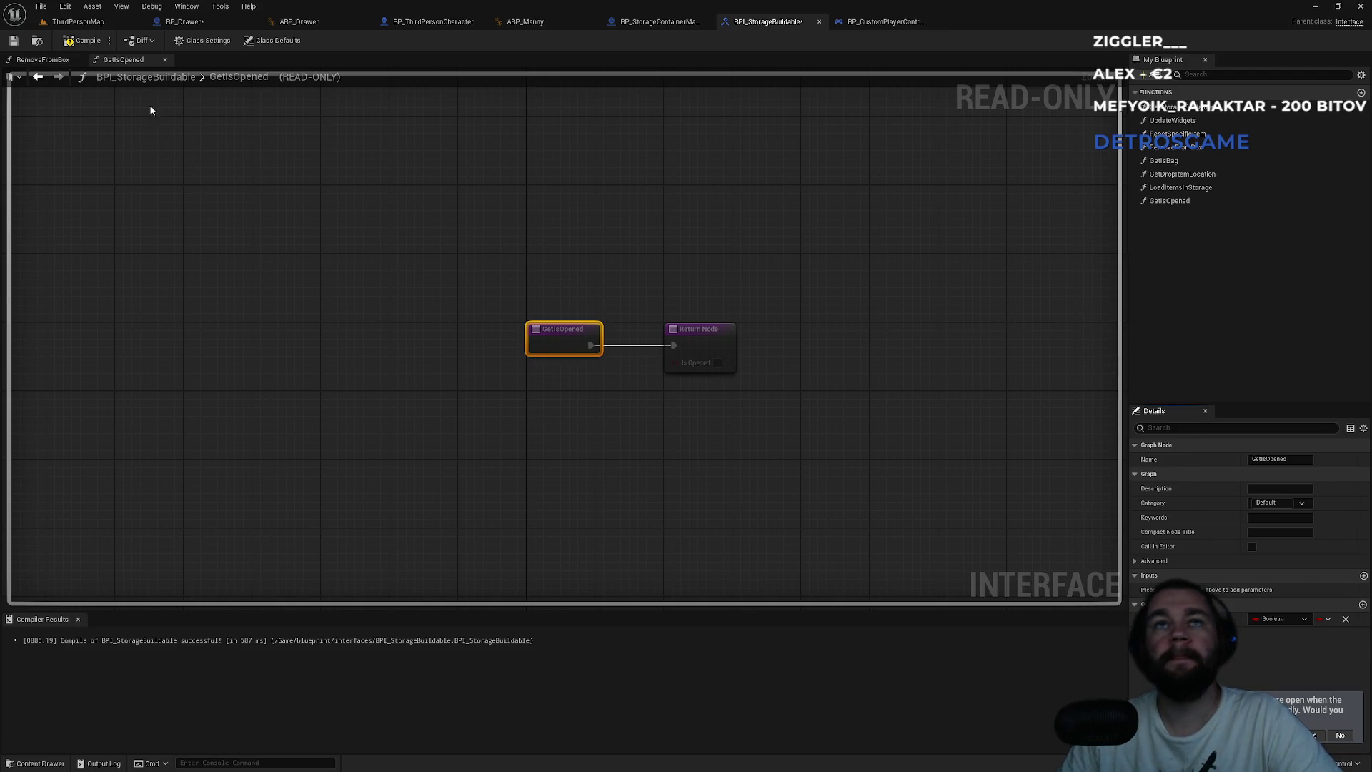
pyautogui.click(82, 40)
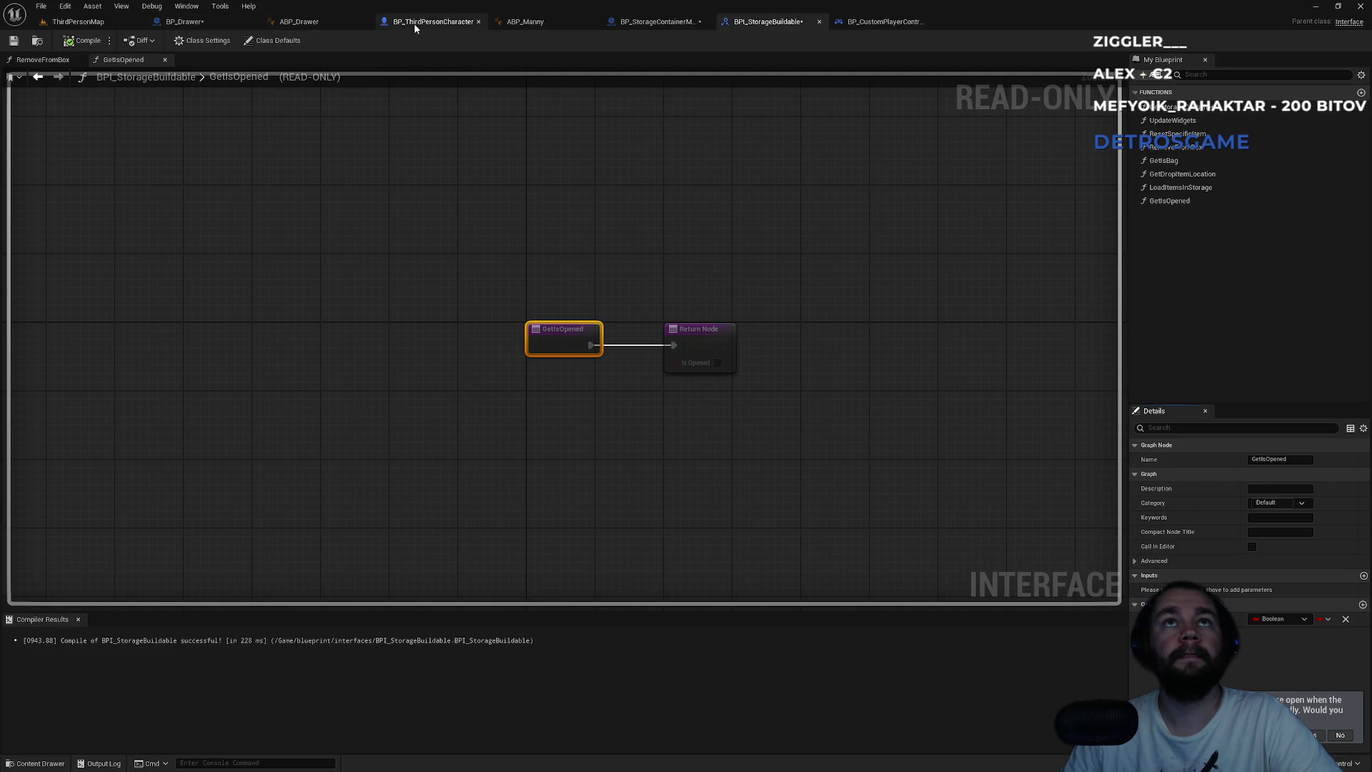
# - Delete the outdated Event GetIsOpened node from BP_Drawer, compile, and implement GetDropItemLocation
pyautogui.click(405, 24)
pyautogui.click(185, 22)
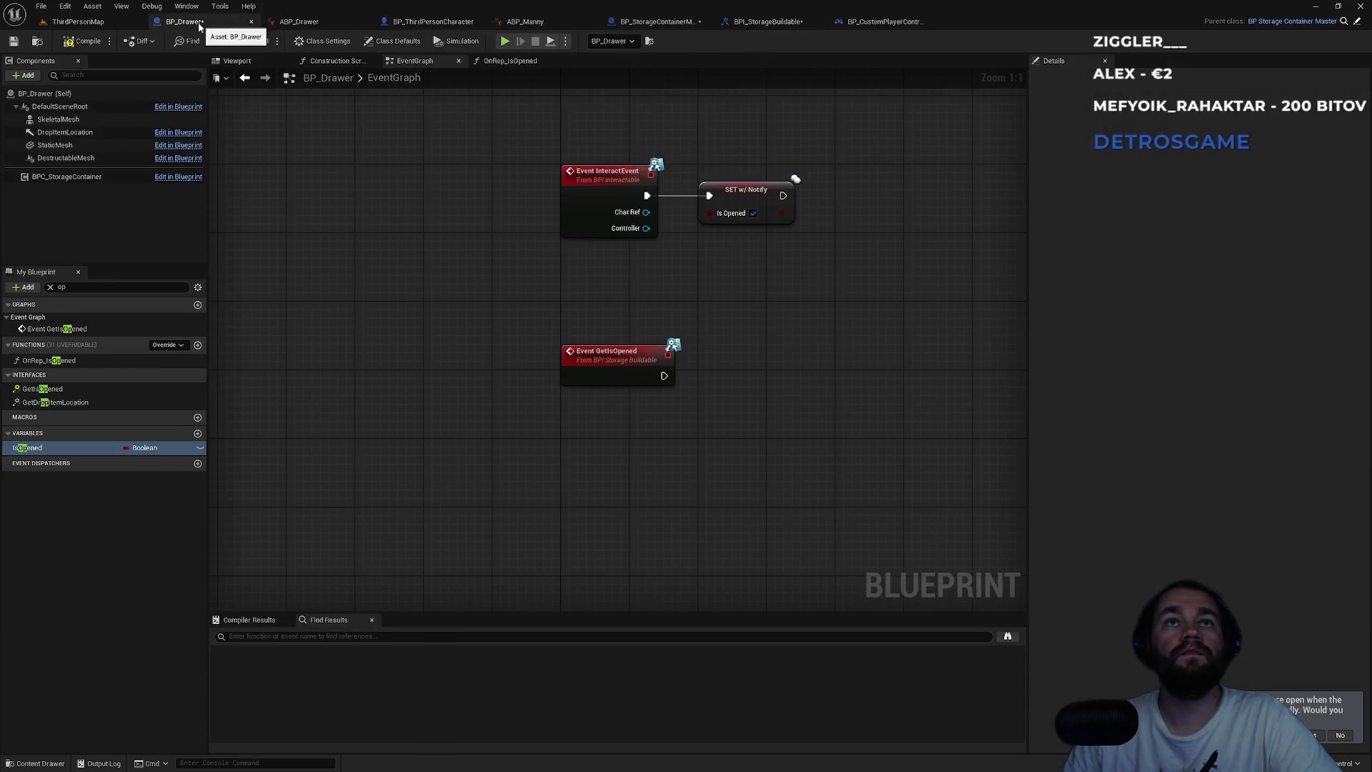
pyautogui.rightClick(586, 364)
pyautogui.click(629, 389)
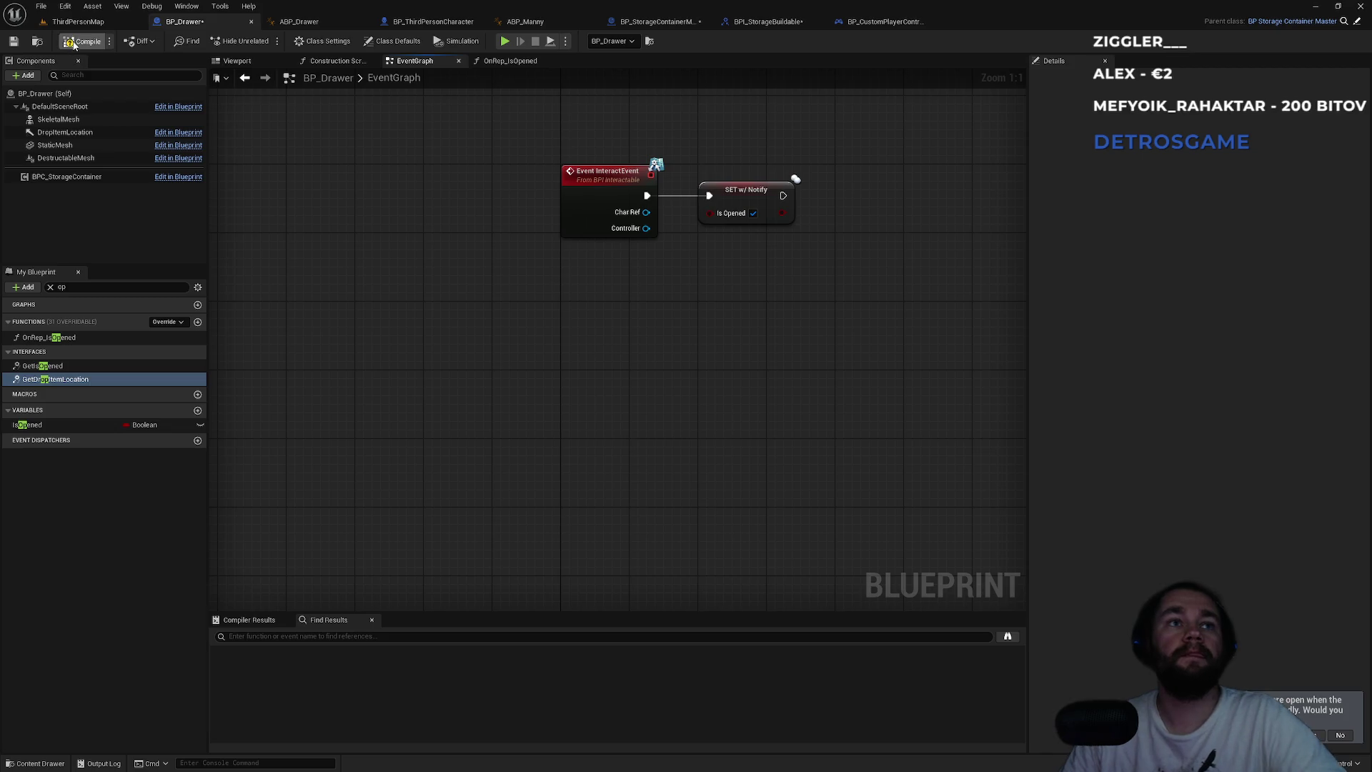
pyautogui.click(73, 44)
pyautogui.doubleClick(71, 379)
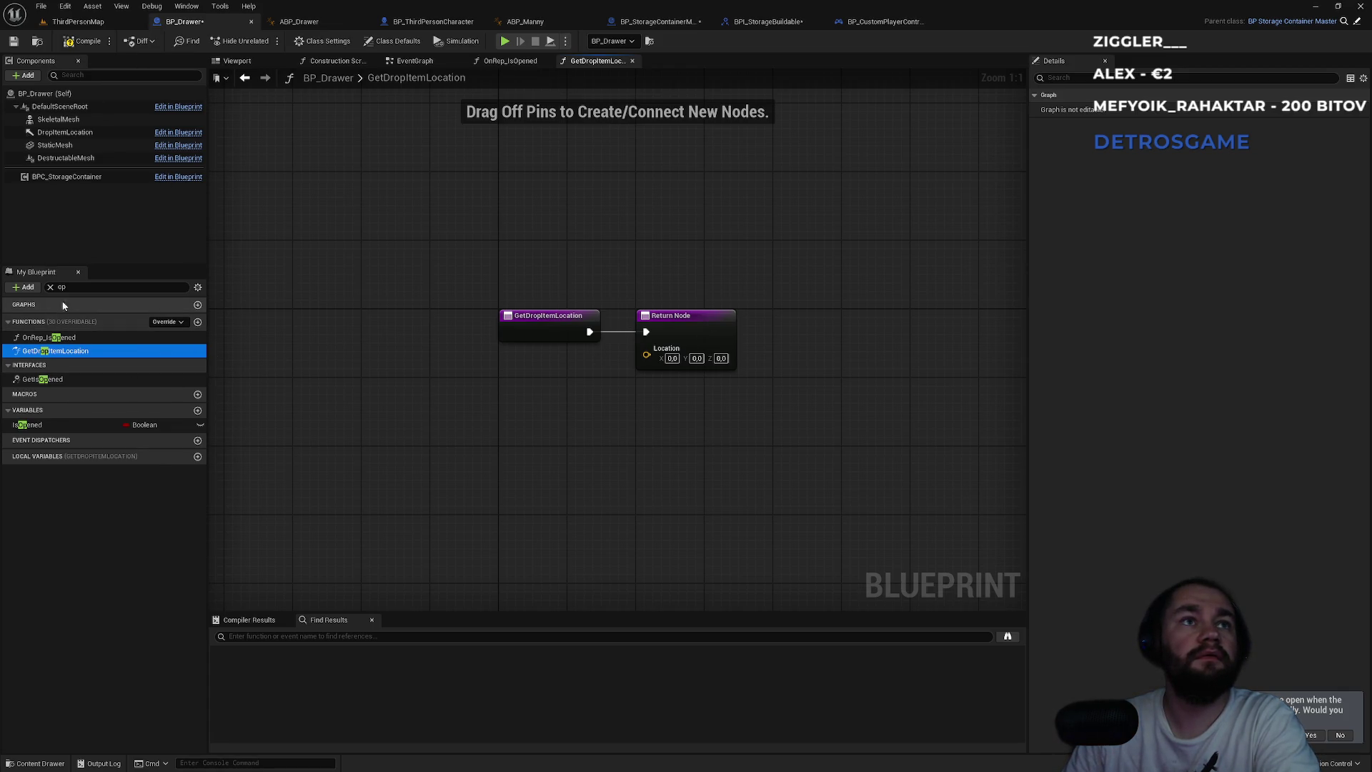
# - Clear the member filter and delete the stray GetDropItemLocation function
pyautogui.click(50, 287)
pyautogui.click(9, 322)
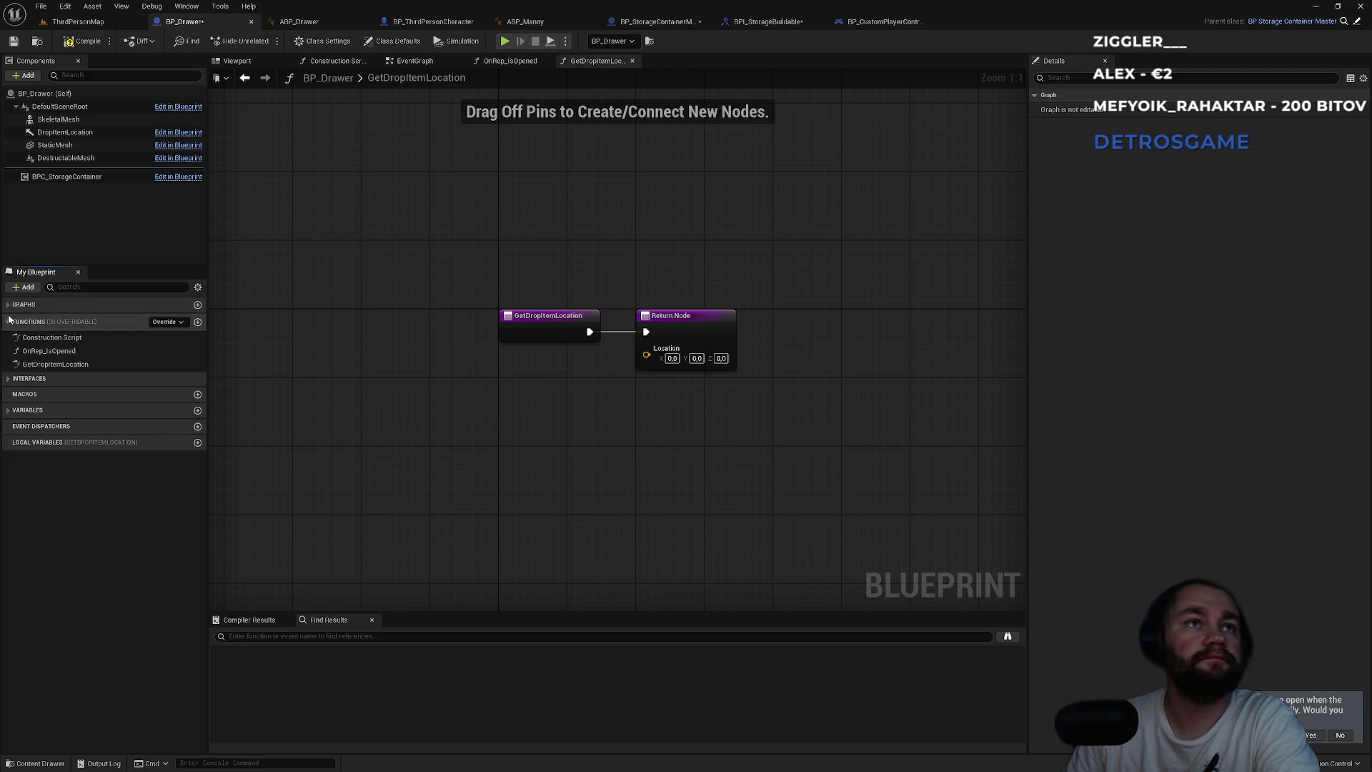
pyautogui.press('Delete')
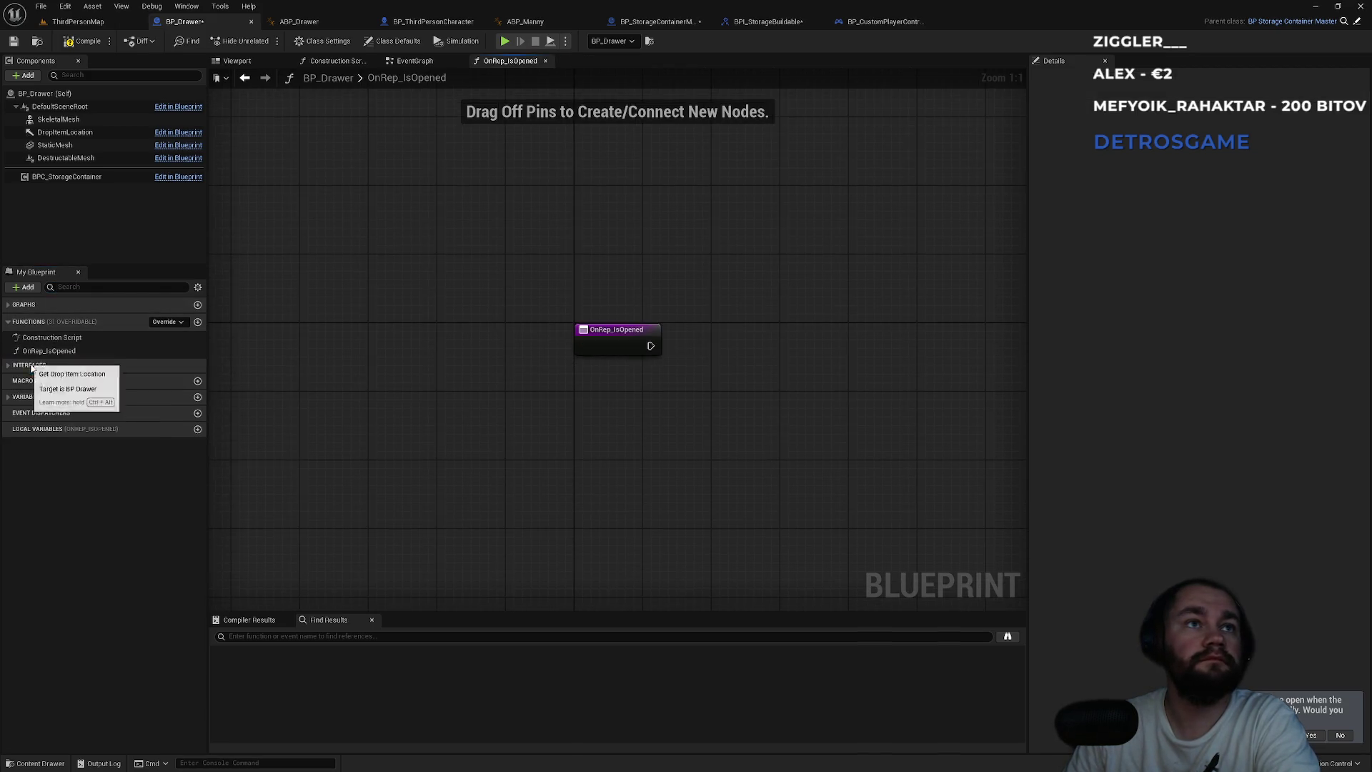
# - Implement GetIsOpened as a function and wire the IsOpened variable into its return value
pyautogui.click(16, 366)
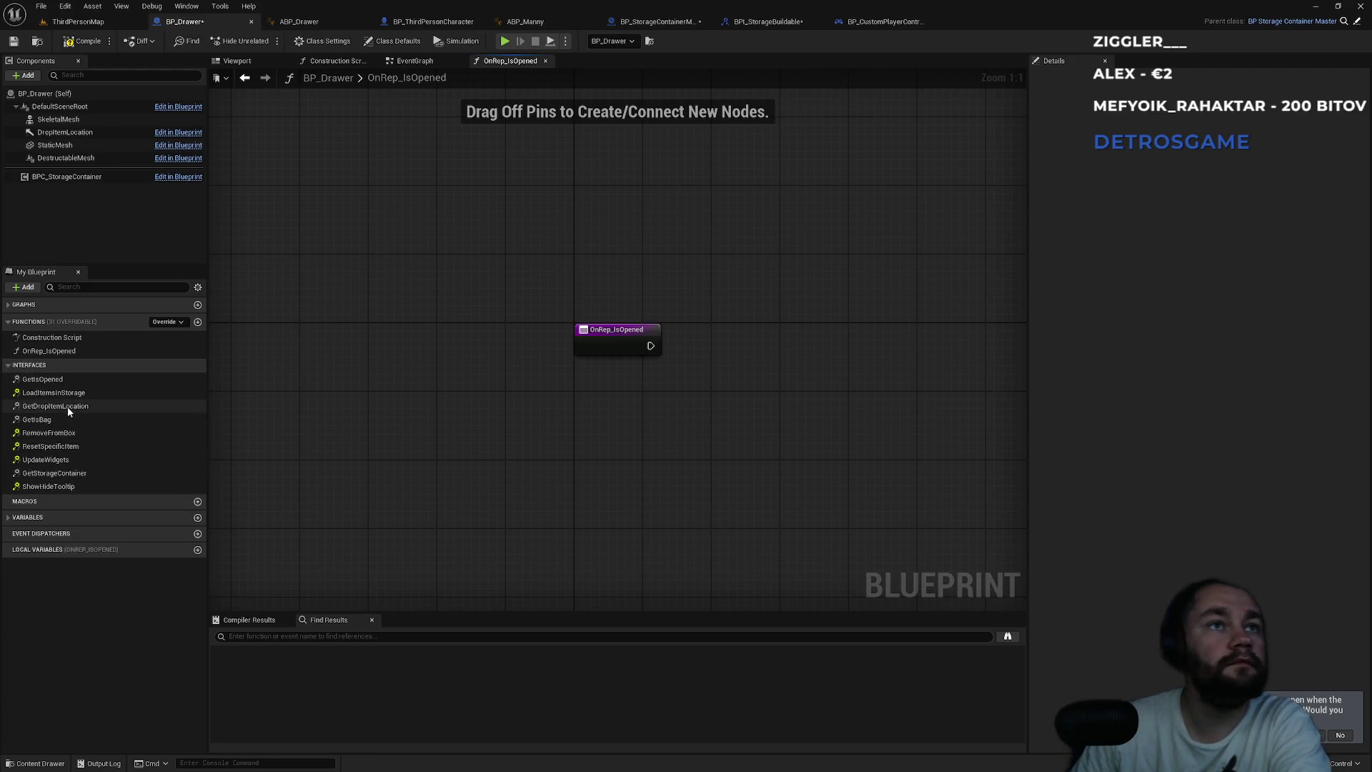
pyautogui.doubleClick(42, 379)
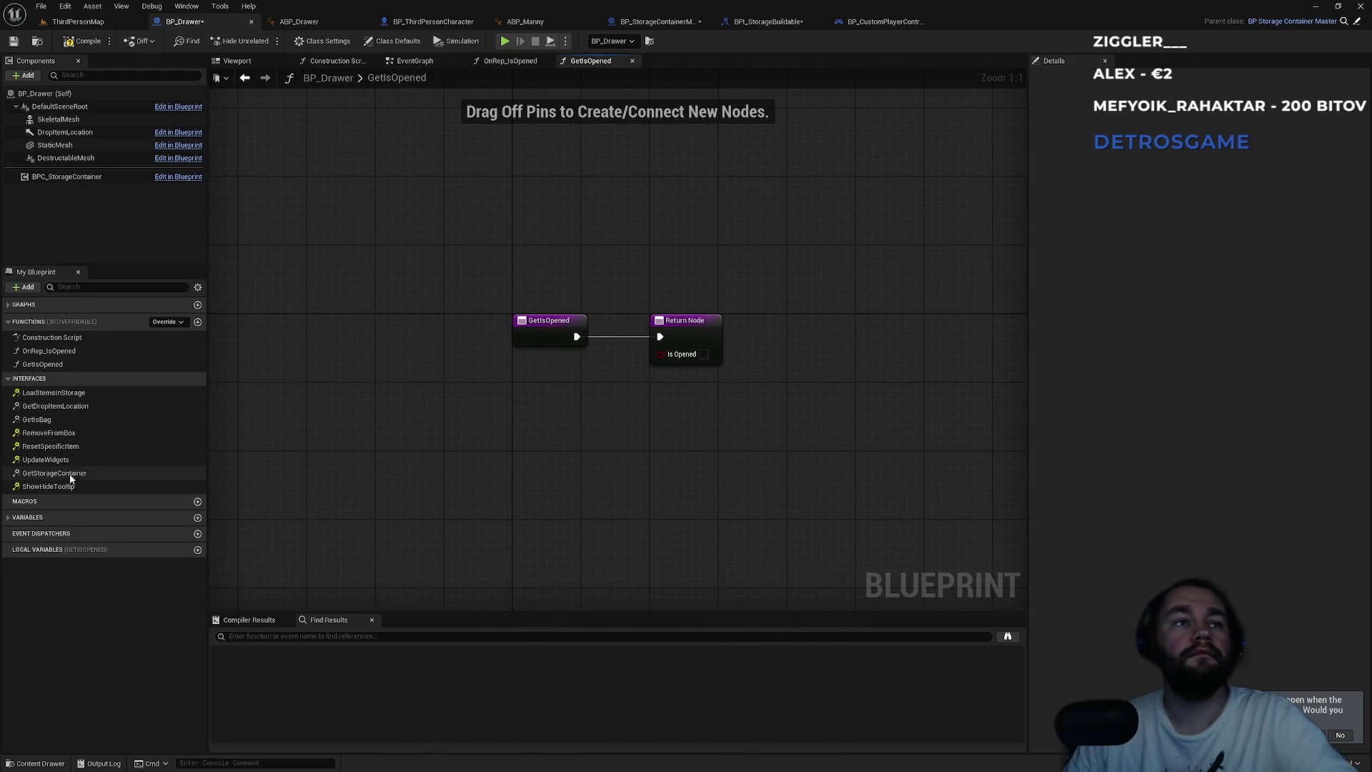
pyautogui.click(20, 517)
pyautogui.click(48, 542)
pyautogui.moveTo(48, 542); pyautogui.dragTo(655, 357)
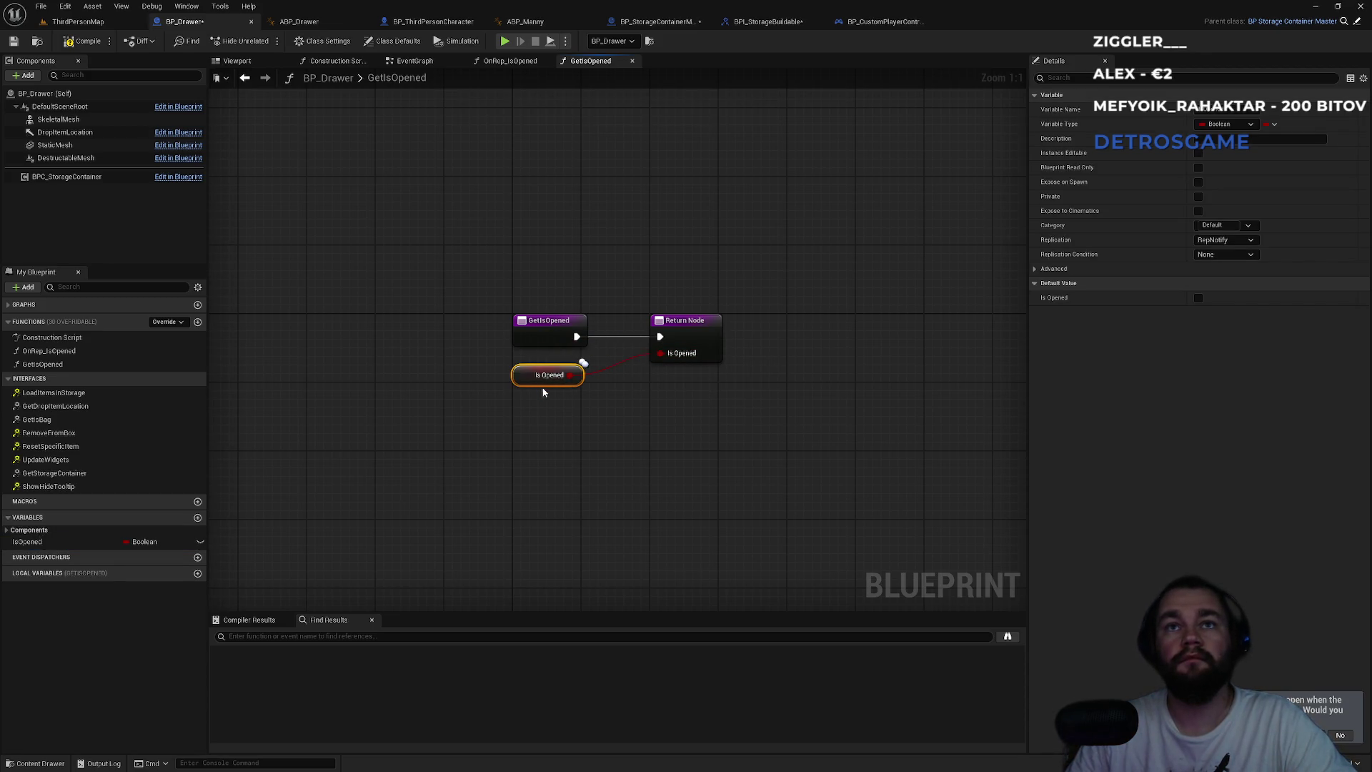
pyautogui.click(532, 414)
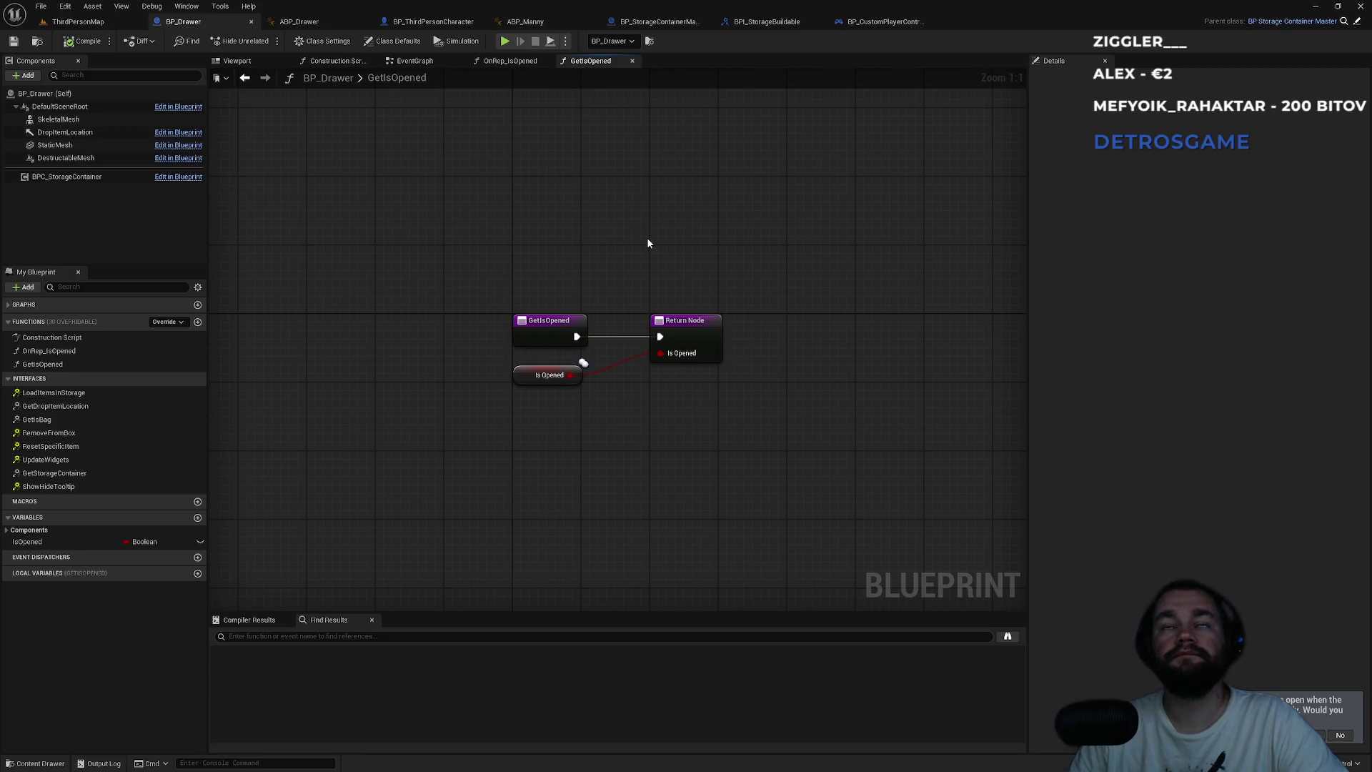
pyautogui.click(321, 25)
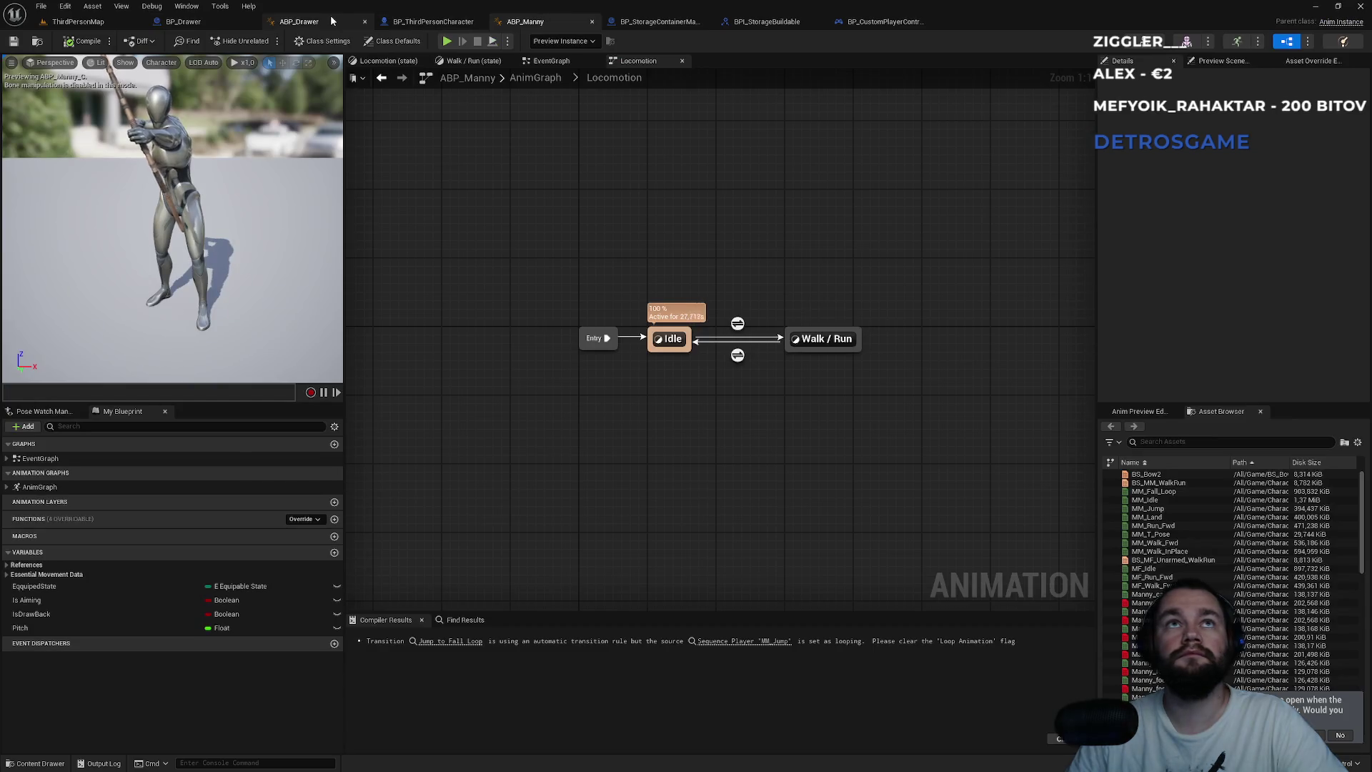
# - Add an Event Blueprint Initialize Animation node to ABP_Drawer's event graph
pyautogui.moveTo(774, 498)
pyautogui.mouseDown()
pyautogui.moveTo(613, 264)
pyautogui.moveTo(661, 353)
pyautogui.moveTo(578, 295)
pyautogui.mouseUp()
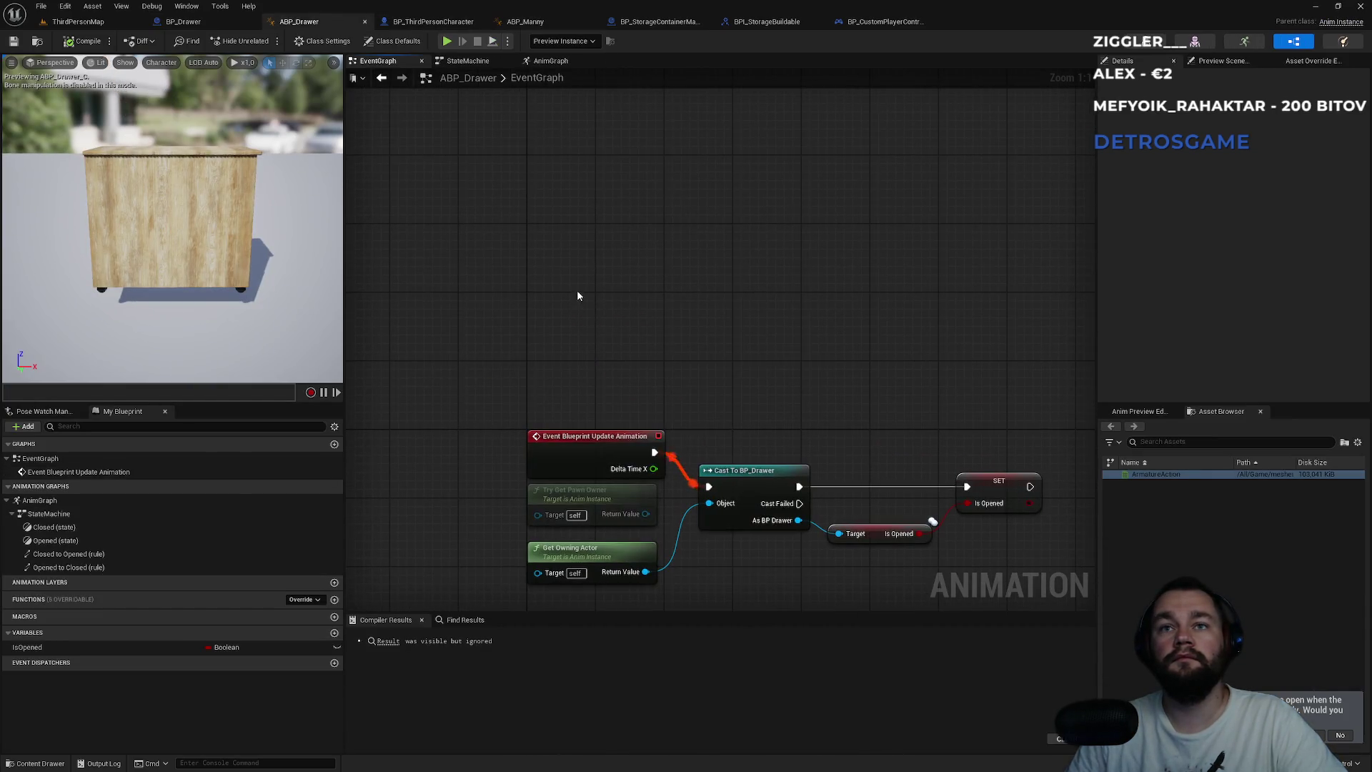
pyautogui.rightClick(556, 269)
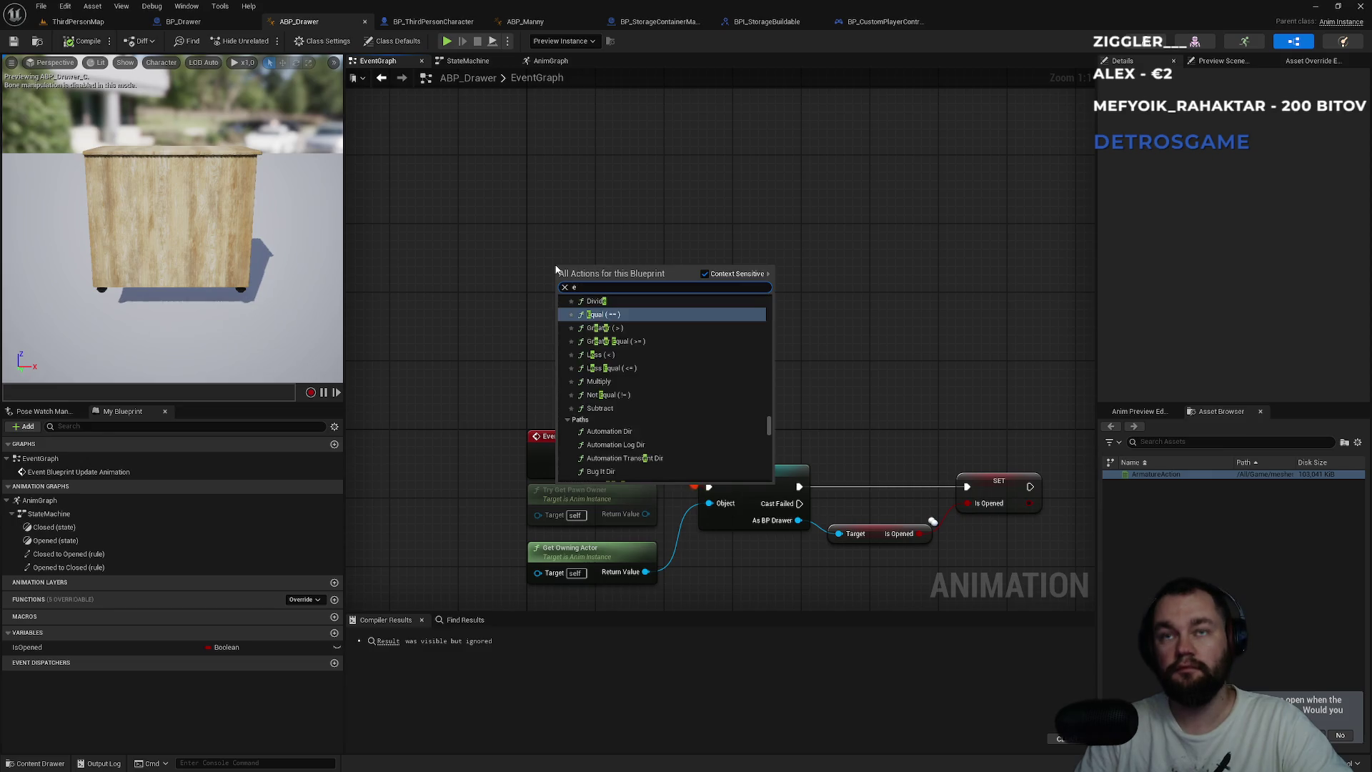
pyautogui.write('initialize')
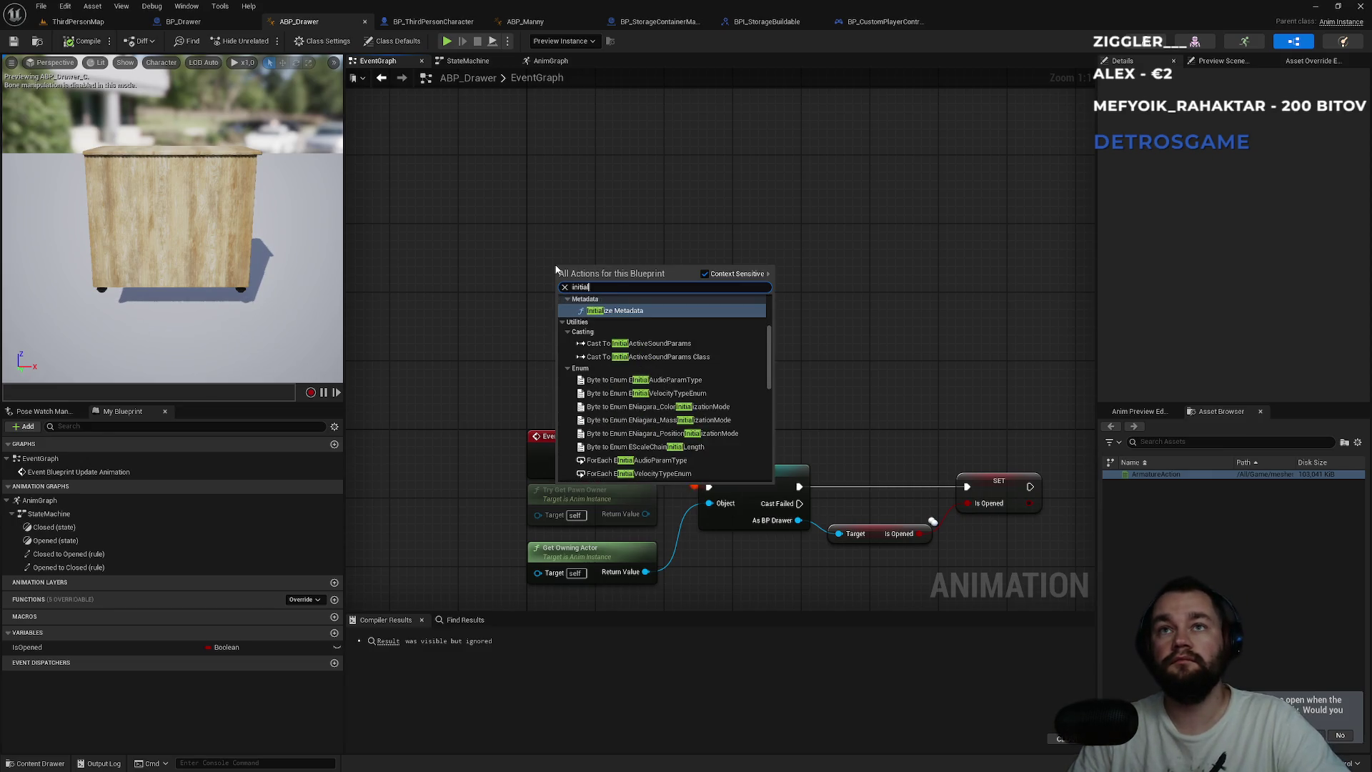
pyautogui.press('Up')
pyautogui.press('Up')
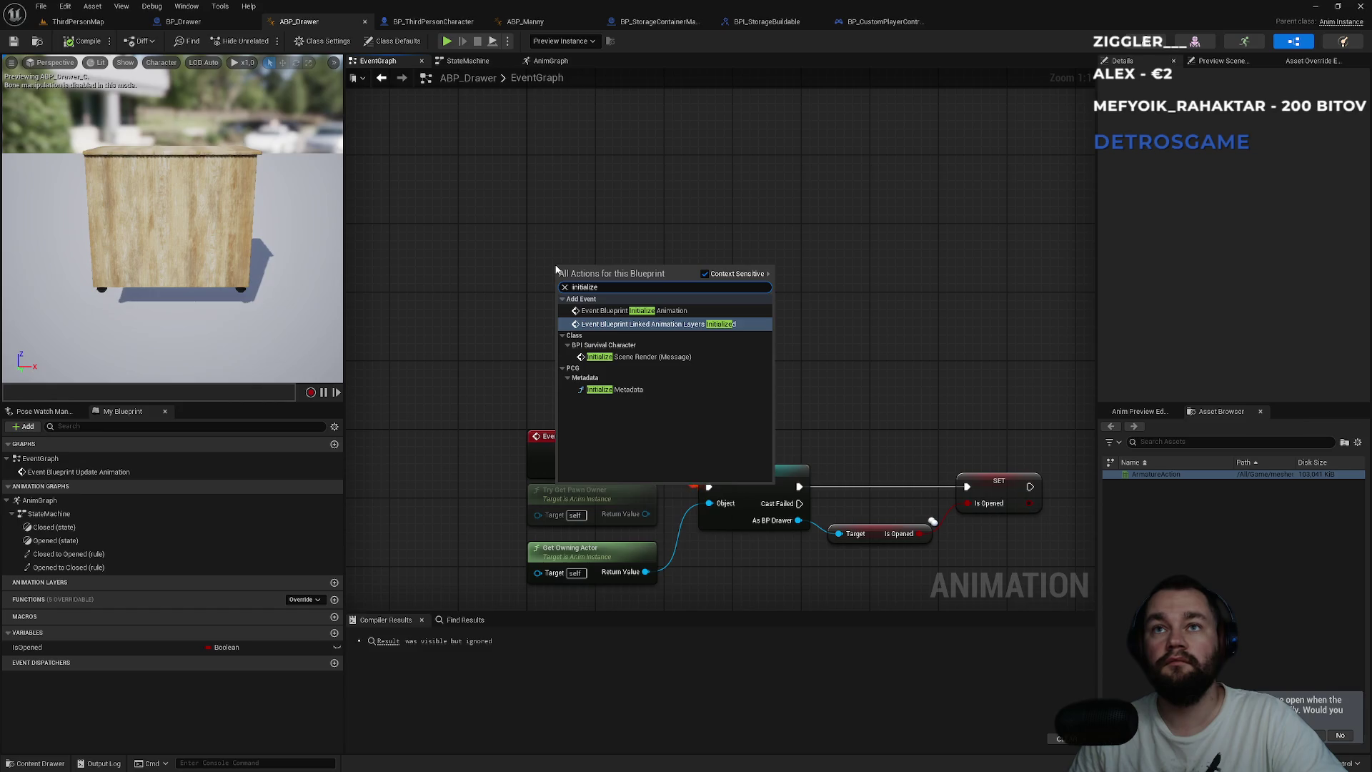
pyautogui.press('Up')
pyautogui.press('Return')
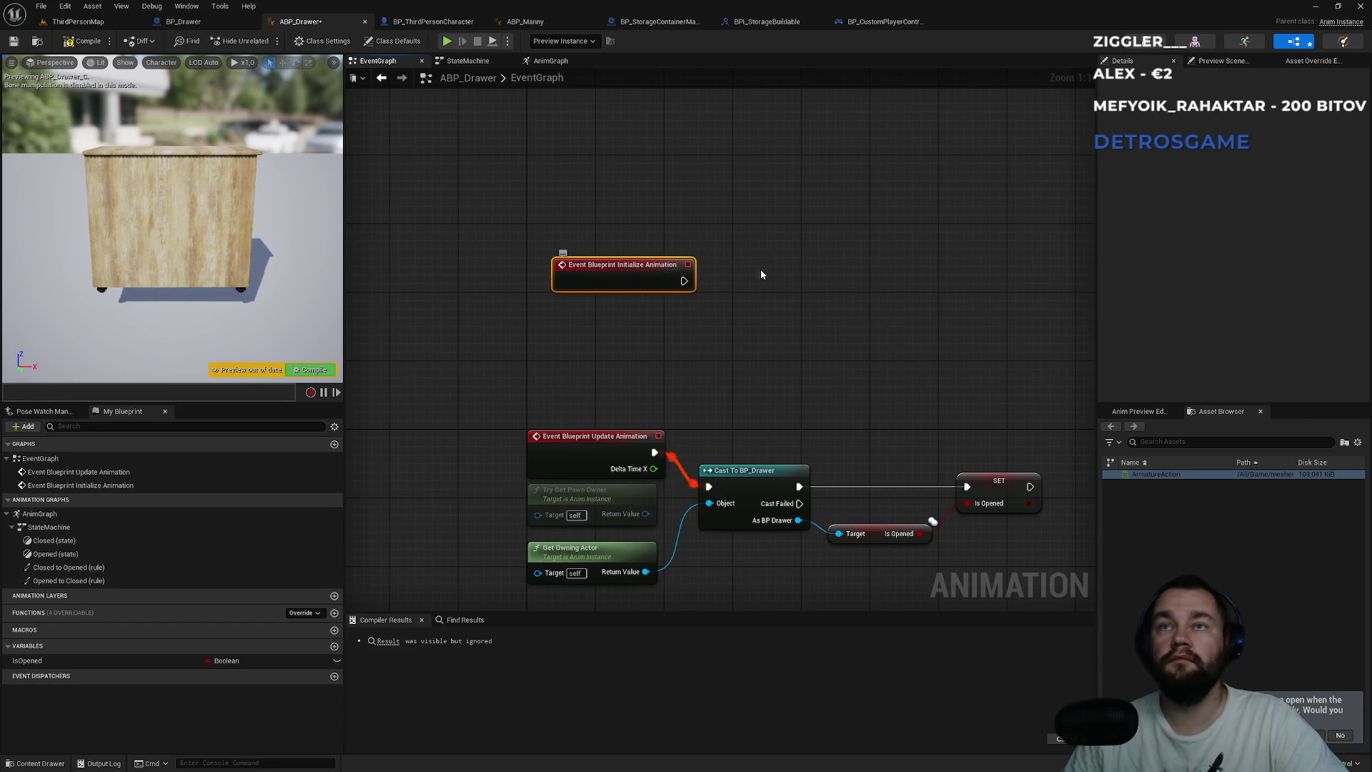
# - Duplicate Get Owning Actor and Cast To BP_Drawer and run the cast from Initialize Animation
pyautogui.click(604, 543)
pyautogui.hotkey('ctrl', 'c')
pyautogui.hotkey('ctrl', 'v')
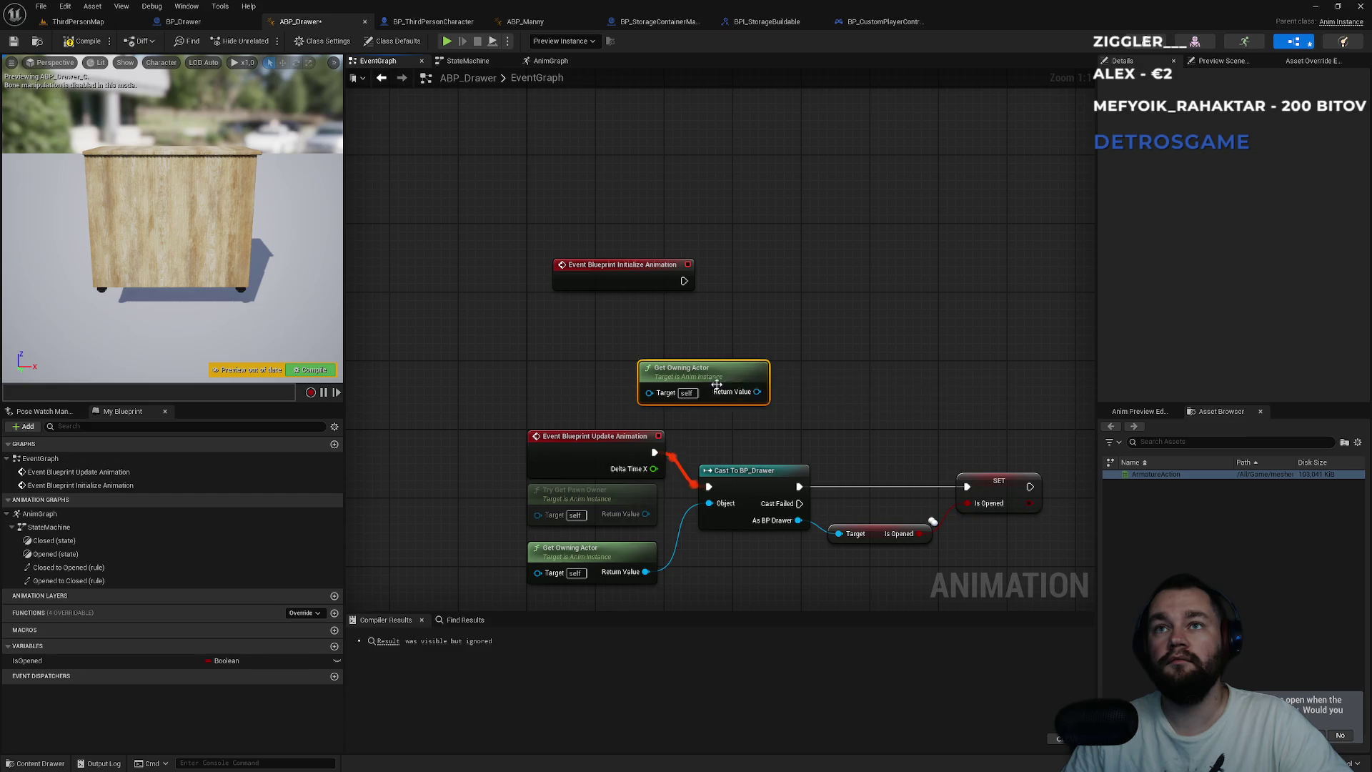
pyautogui.click(757, 481)
pyautogui.hotkey('ctrl', 'c')
pyautogui.hotkey('ctrl', 'v')
pyautogui.moveTo(757, 392)
pyautogui.mouseDown()
pyautogui.moveTo(856, 329)
pyautogui.moveTo(684, 281)
pyautogui.mouseUp()
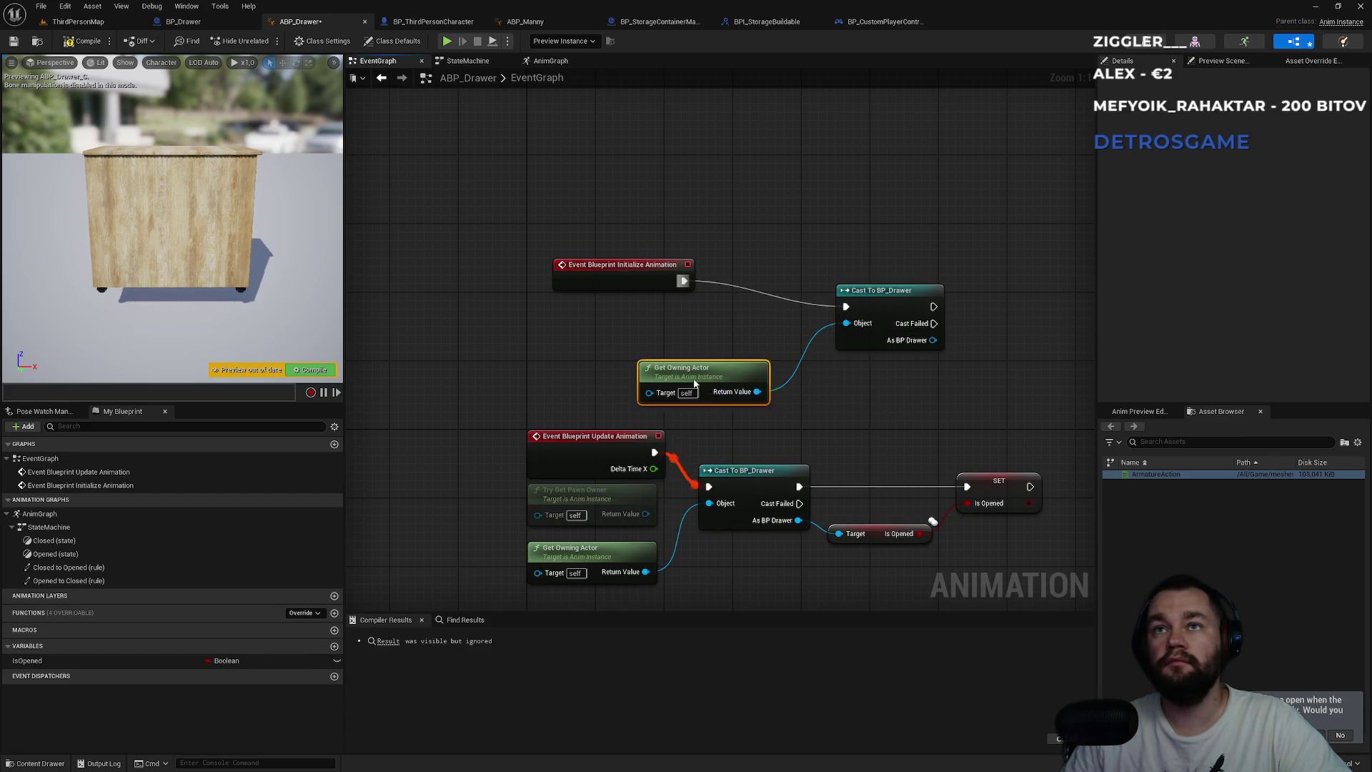
pyautogui.moveTo(706, 393); pyautogui.dragTo(621, 368)
pyautogui.moveTo(907, 302)
pyautogui.mouseDown()
pyautogui.moveTo(793, 268)
pyautogui.moveTo(919, 326)
pyautogui.mouseUp()
# - Promote the cast result to a new Drawer Ref variable and delete the old Update Animation cast
pyautogui.click(947, 371)
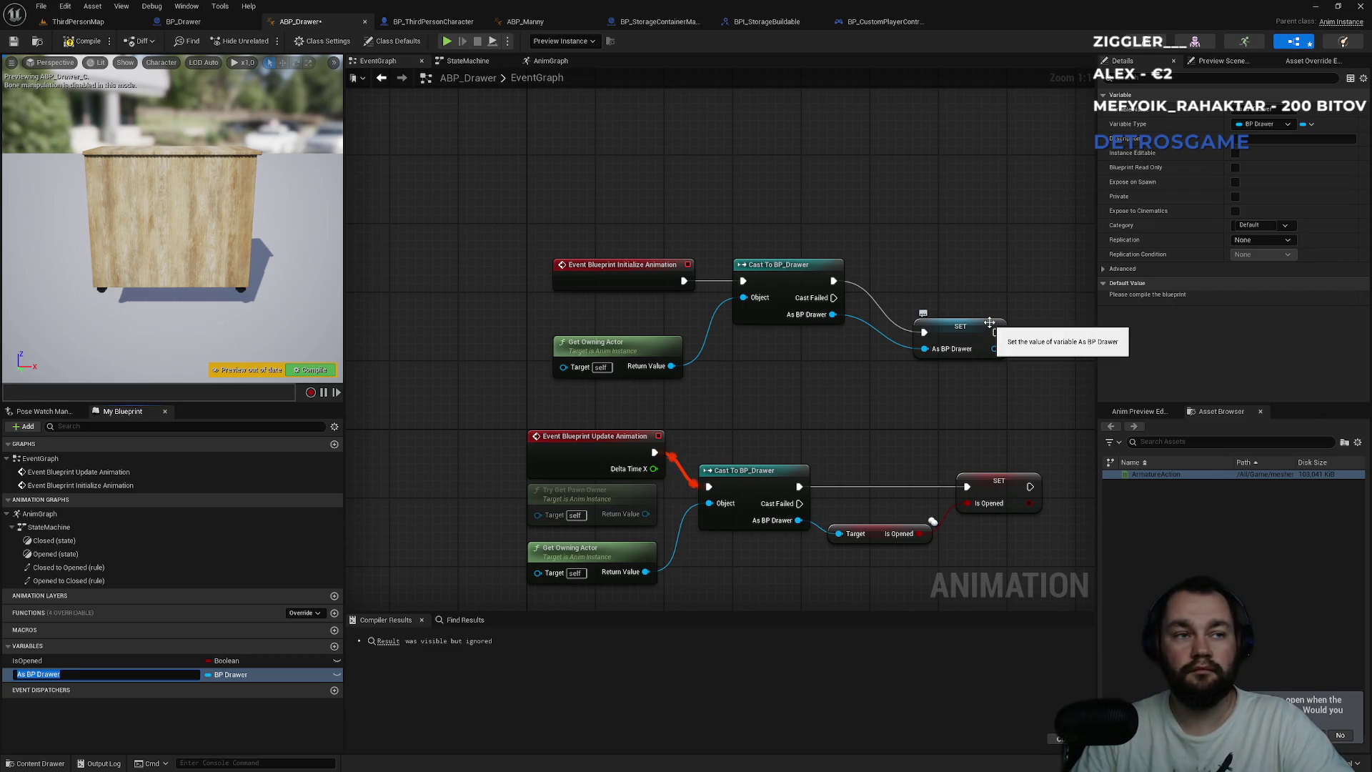
pyautogui.write('Dra')
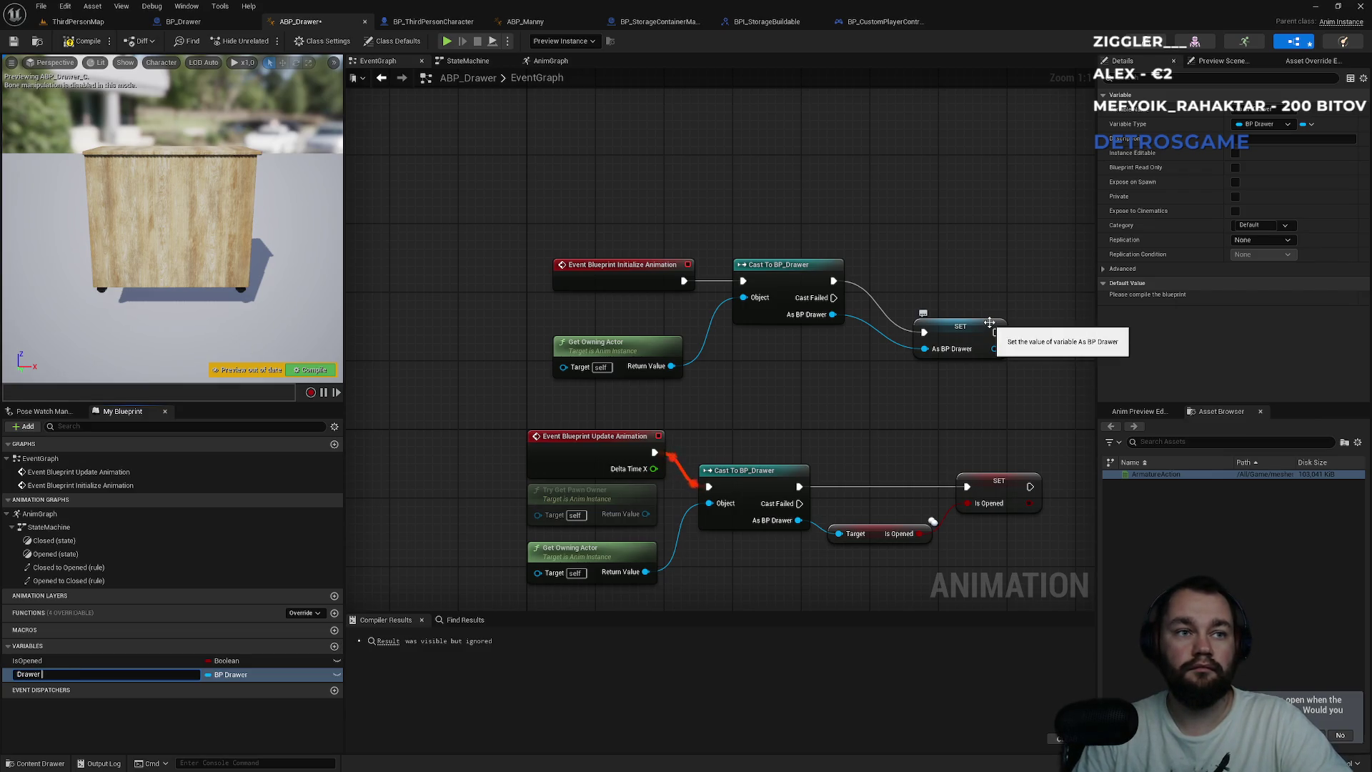
pyautogui.write('f')
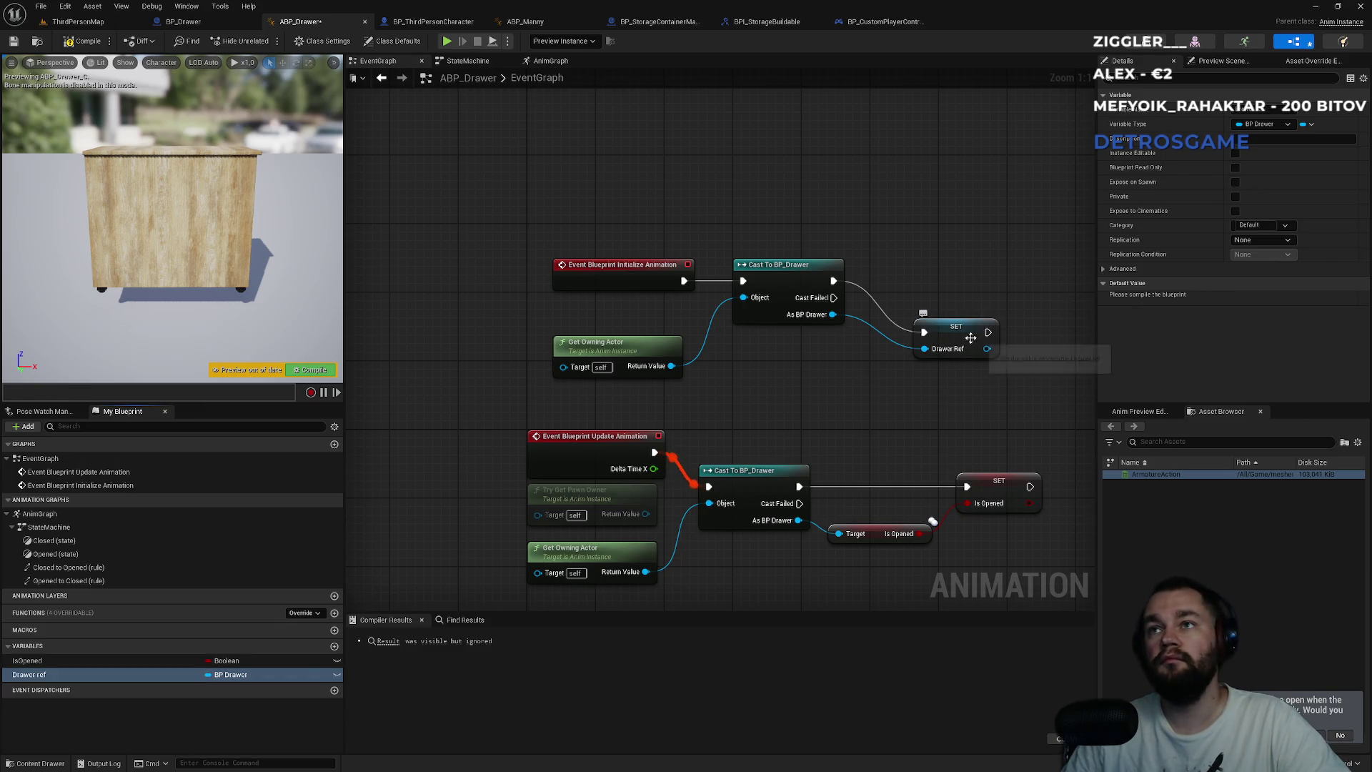
pyautogui.moveTo(975, 339); pyautogui.dragTo(929, 288)
pyautogui.click(636, 347)
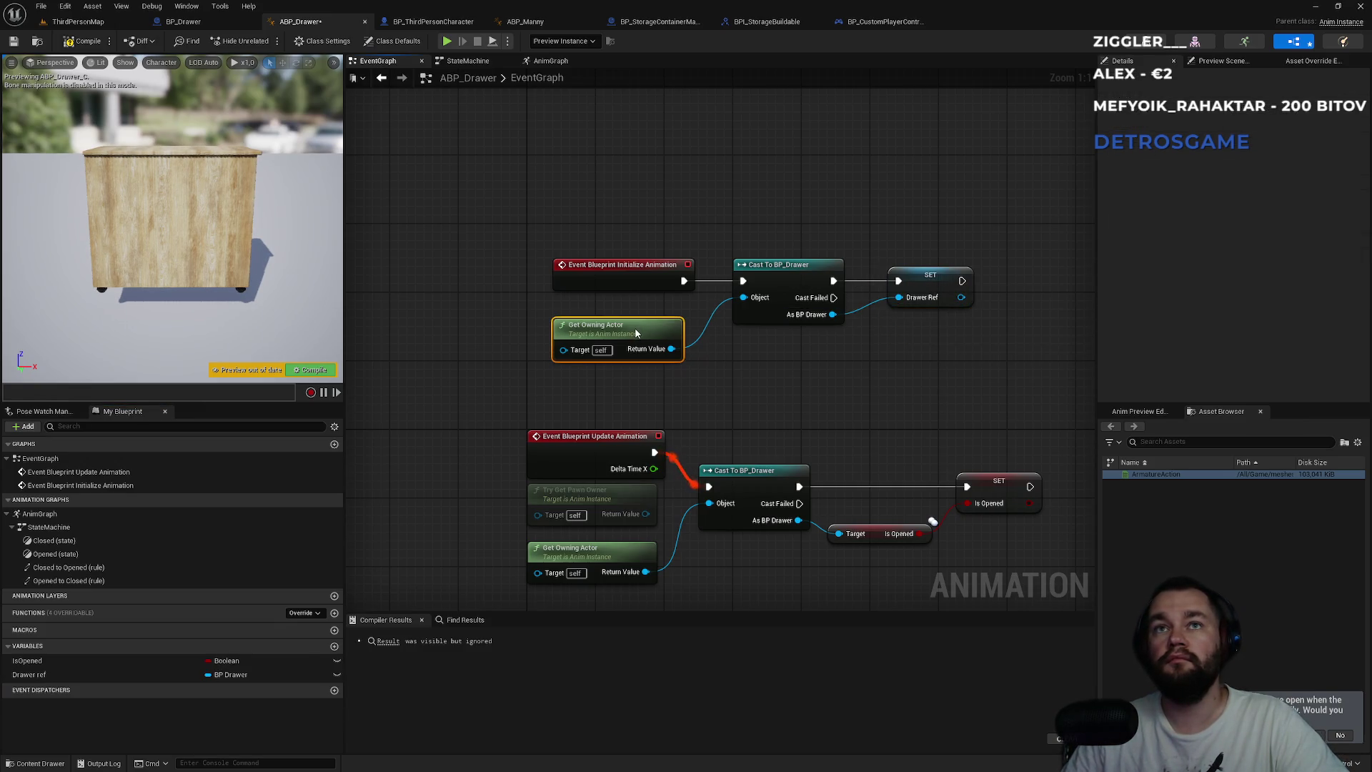
pyautogui.moveTo(769, 457)
pyautogui.mouseDown()
pyautogui.moveTo(665, 343)
pyautogui.moveTo(598, 482)
pyautogui.moveTo(451, 427)
pyautogui.mouseUp()
pyautogui.press('Delete')
pyautogui.press('Delete')
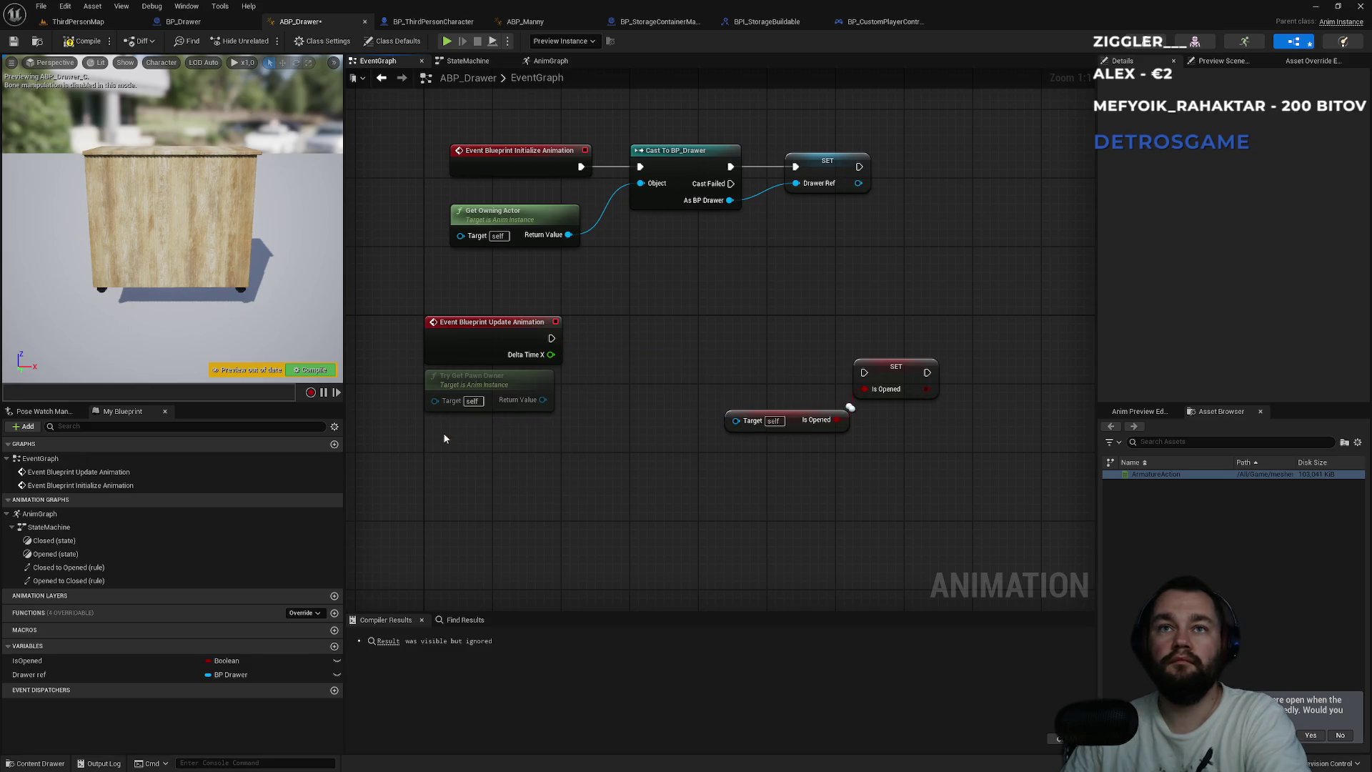
# - Use a validated Drawer Ref getter in Update Animation to drive SET Is Opened when valid
pyautogui.moveTo(28, 675); pyautogui.dragTo(600, 468)
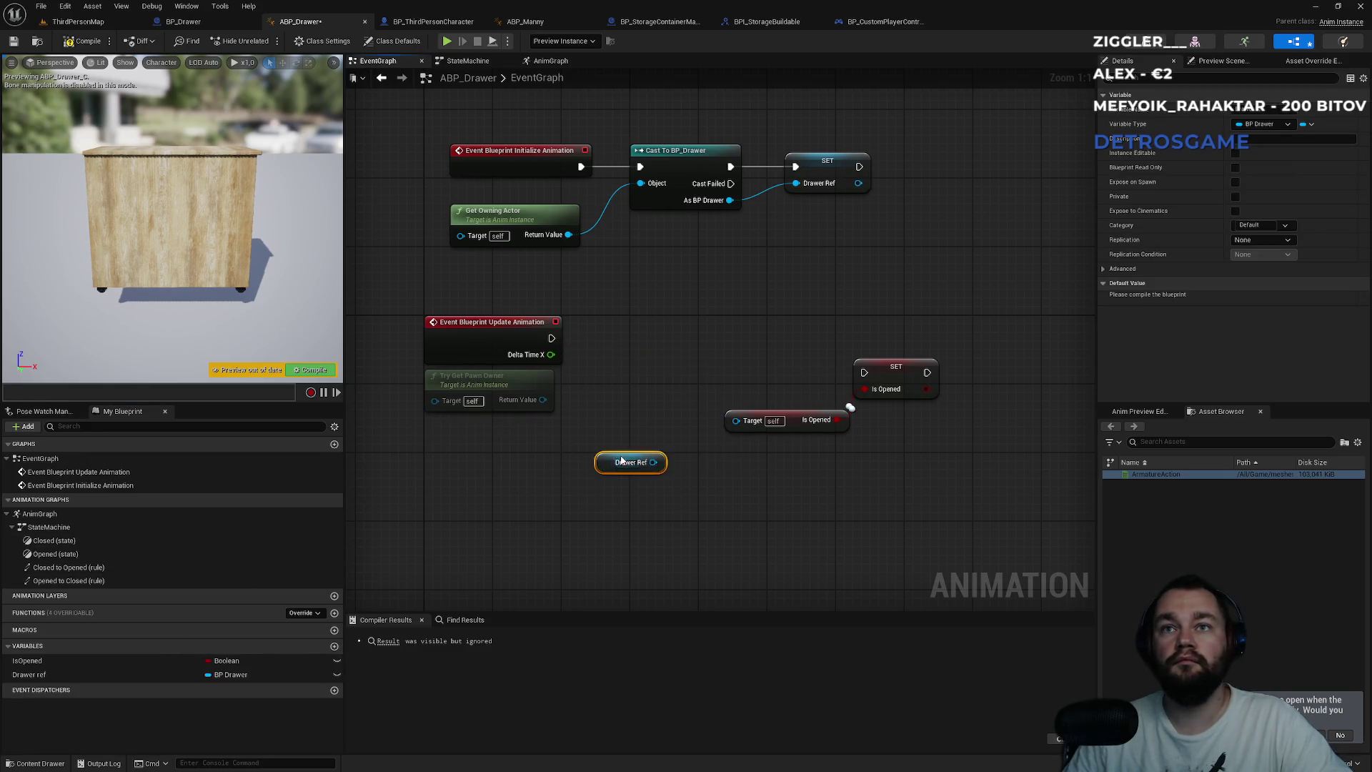
pyautogui.rightClick(623, 461)
pyautogui.moveTo(676, 629)
pyautogui.moveTo(682, 564)
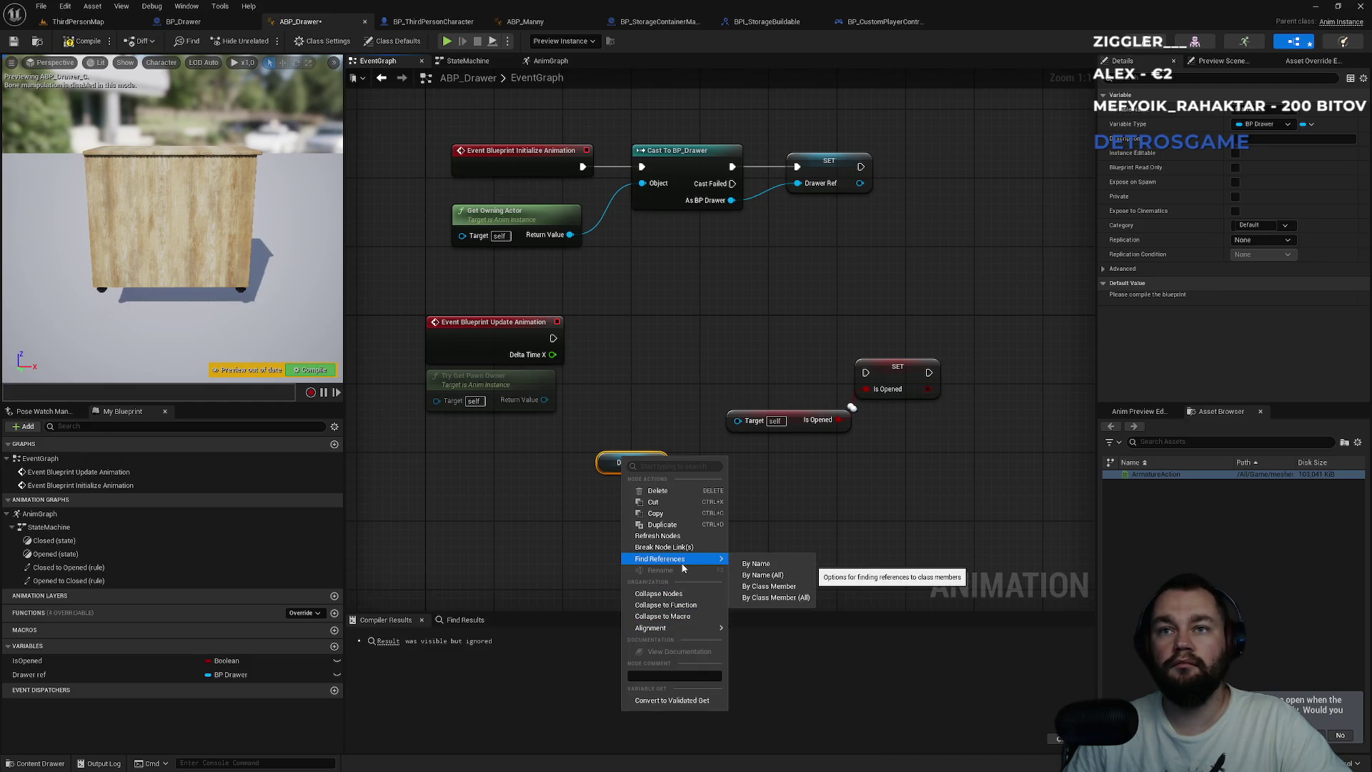
pyautogui.click(672, 702)
pyautogui.moveTo(608, 475); pyautogui.dragTo(553, 338)
pyautogui.moveTo(672, 509); pyautogui.dragTo(737, 421)
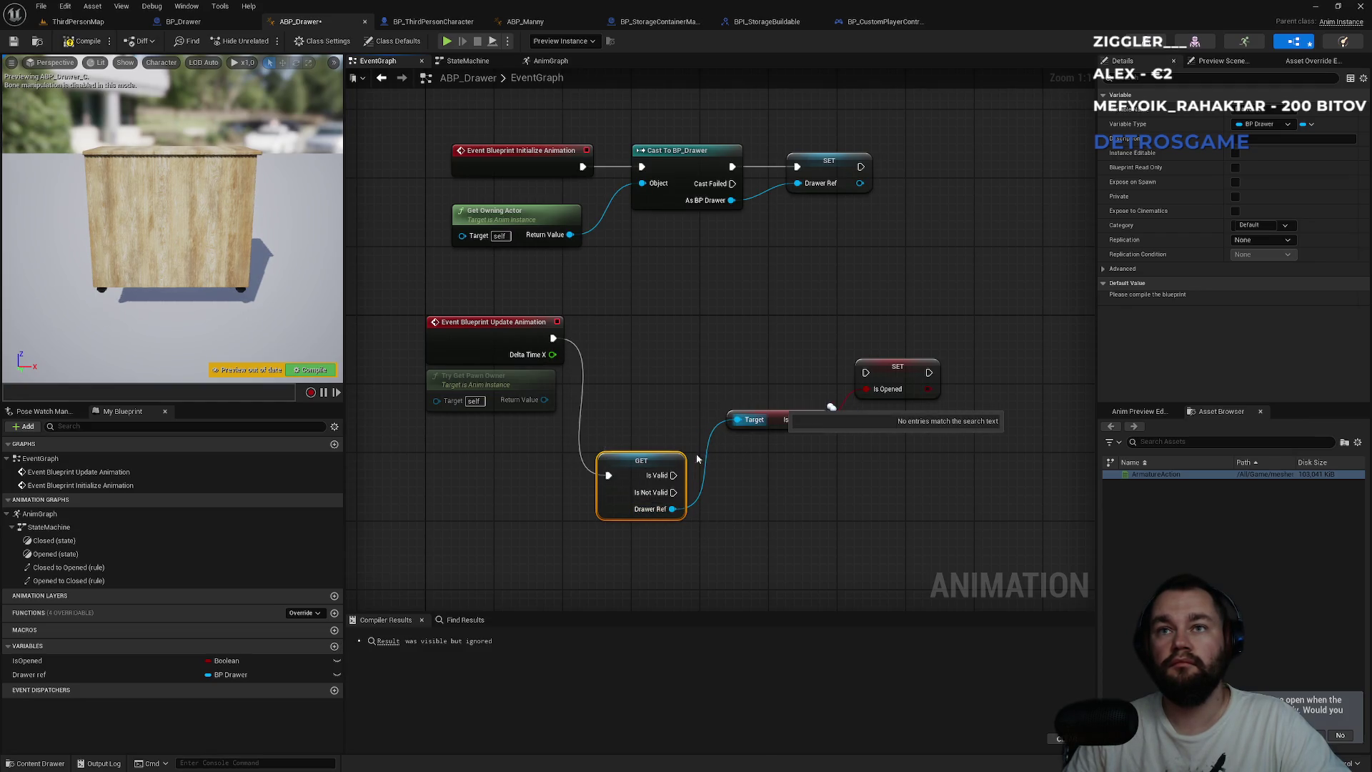
pyautogui.moveTo(673, 475); pyautogui.dragTo(865, 372)
# - Tidy the GET and Is Opened nodes, compile ABP_Drawer, and return to ThirdPersonMap
pyautogui.moveTo(618, 458); pyautogui.dragTo(619, 328)
pyautogui.click(779, 443)
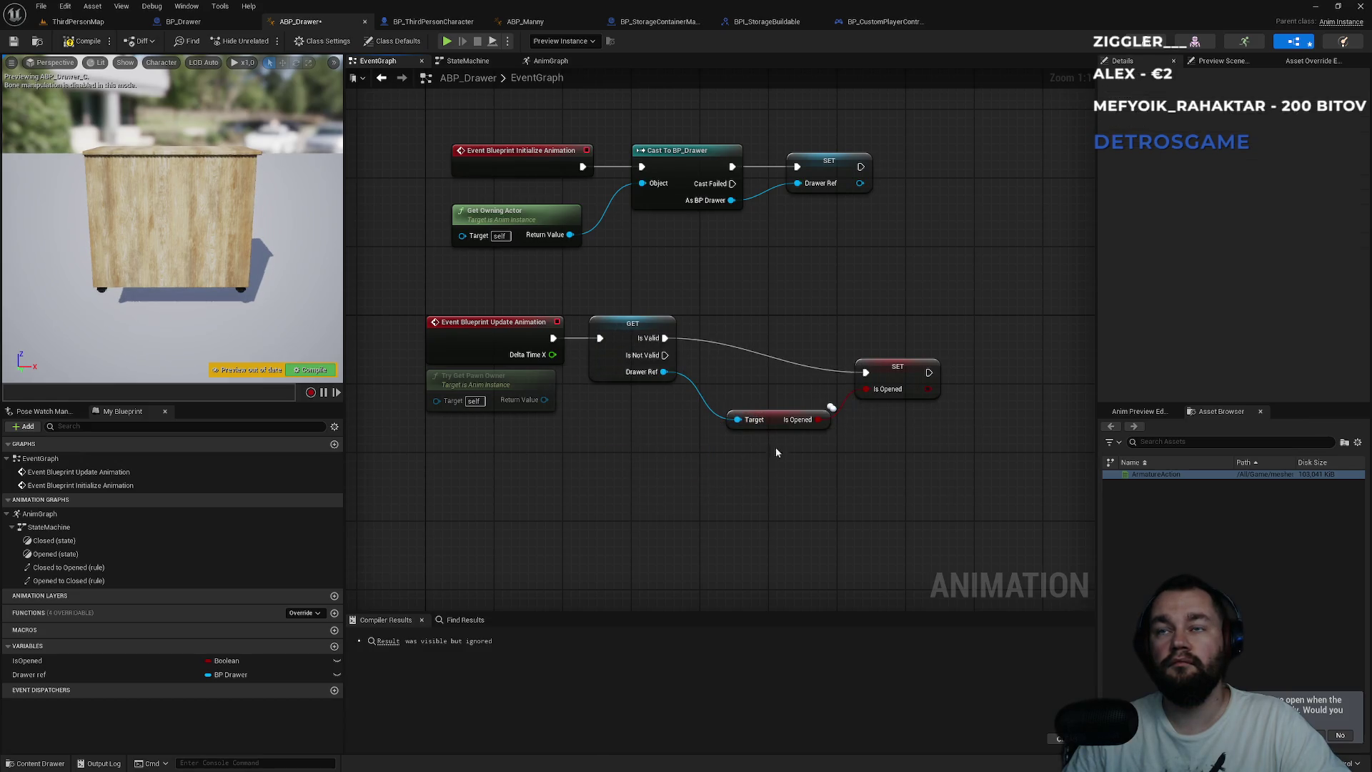
pyautogui.moveTo(776, 424); pyautogui.dragTo(744, 413)
pyautogui.moveTo(883, 369); pyautogui.dragTo(857, 336)
pyautogui.click(791, 373)
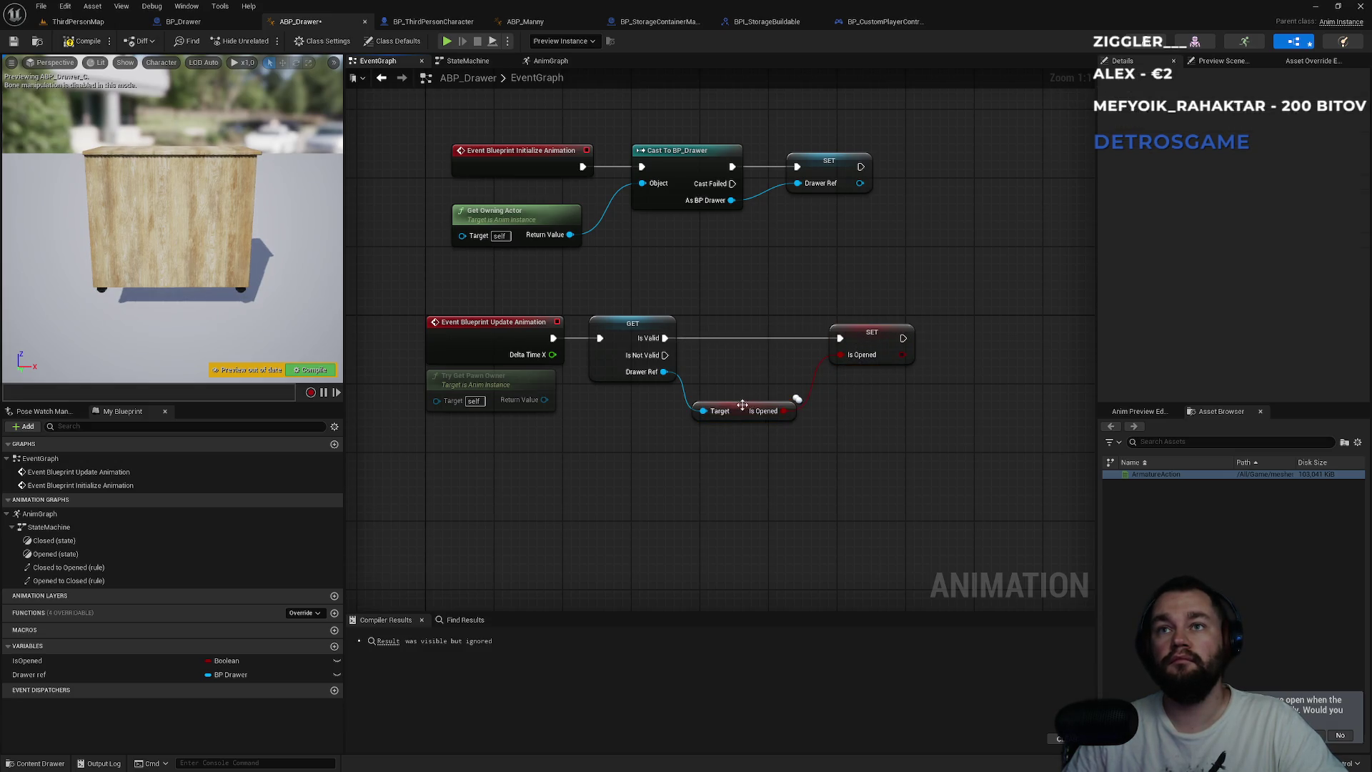
pyautogui.moveTo(742, 405); pyautogui.dragTo(751, 388)
pyautogui.click(389, 260)
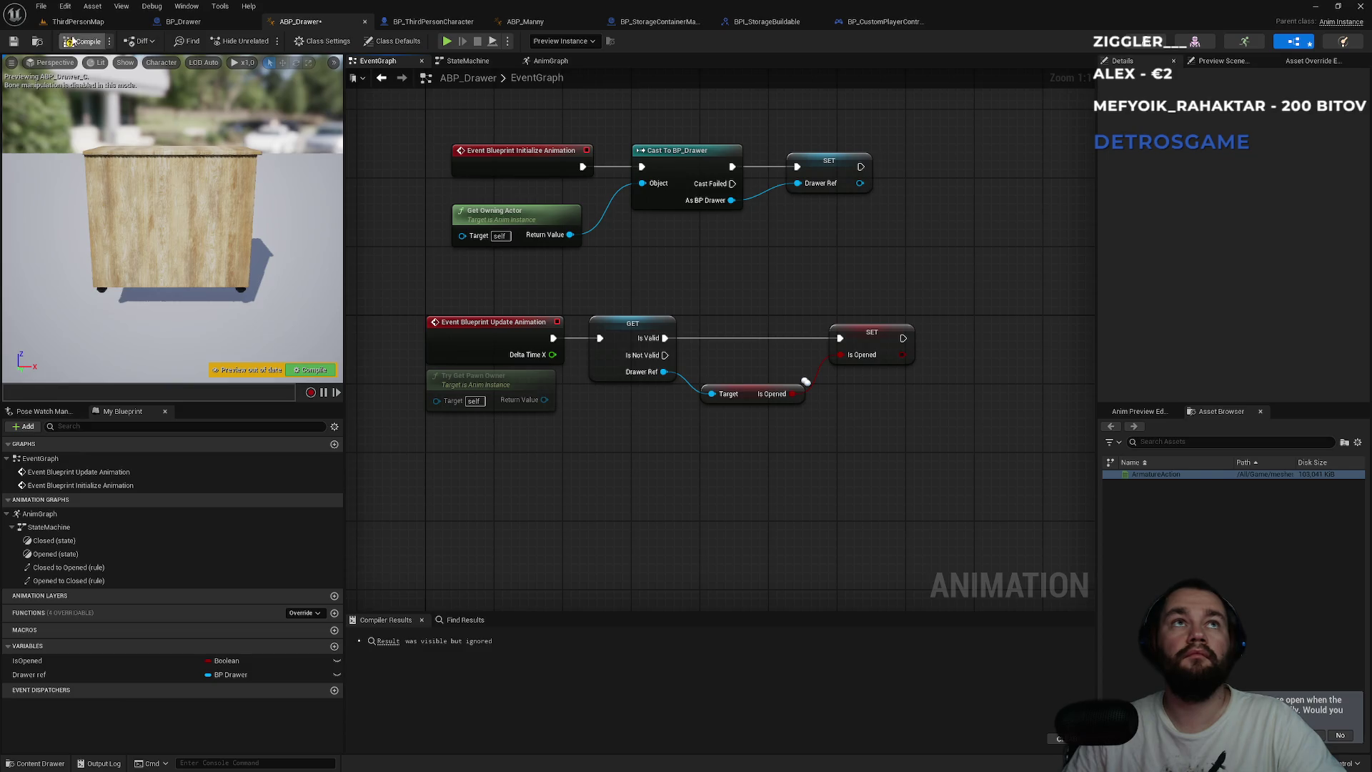
pyautogui.click(72, 41)
pyautogui.click(77, 22)
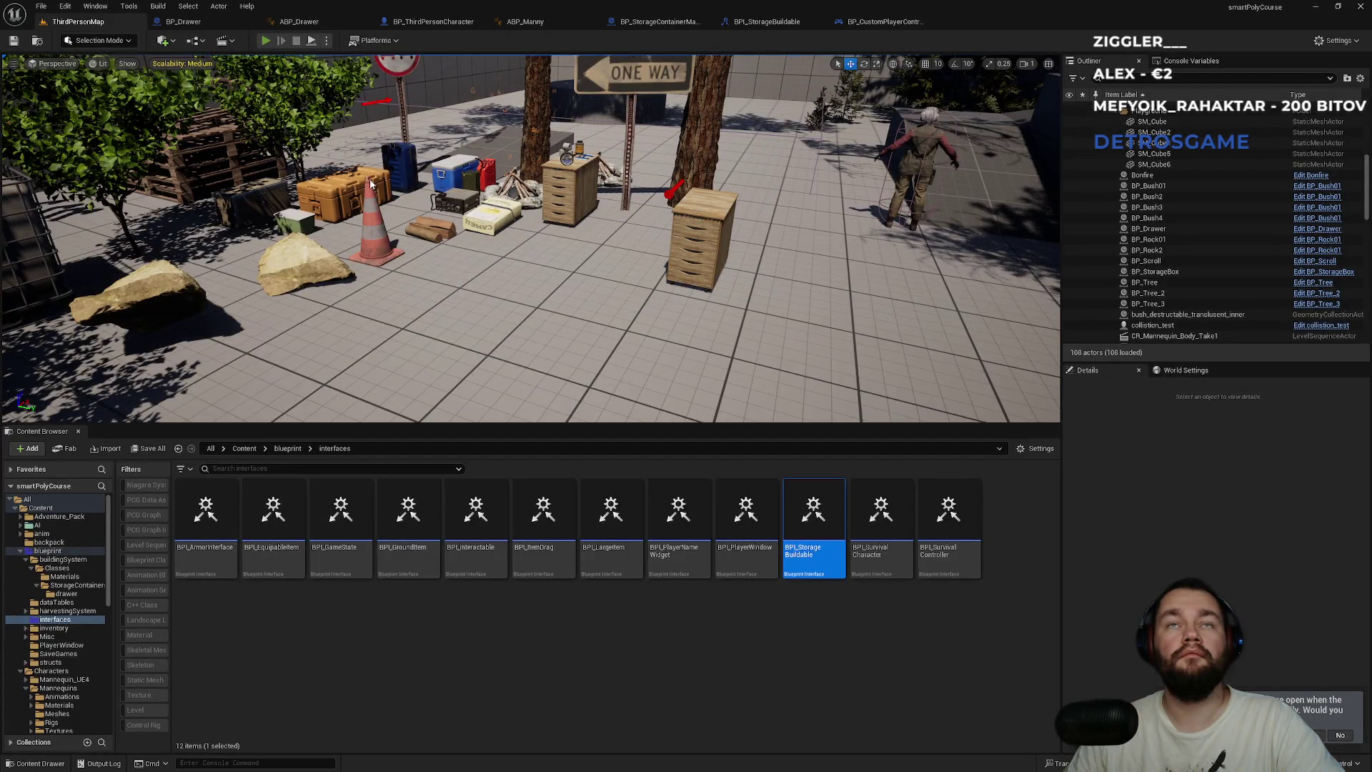
pyautogui.hotkey('alt', 'p')
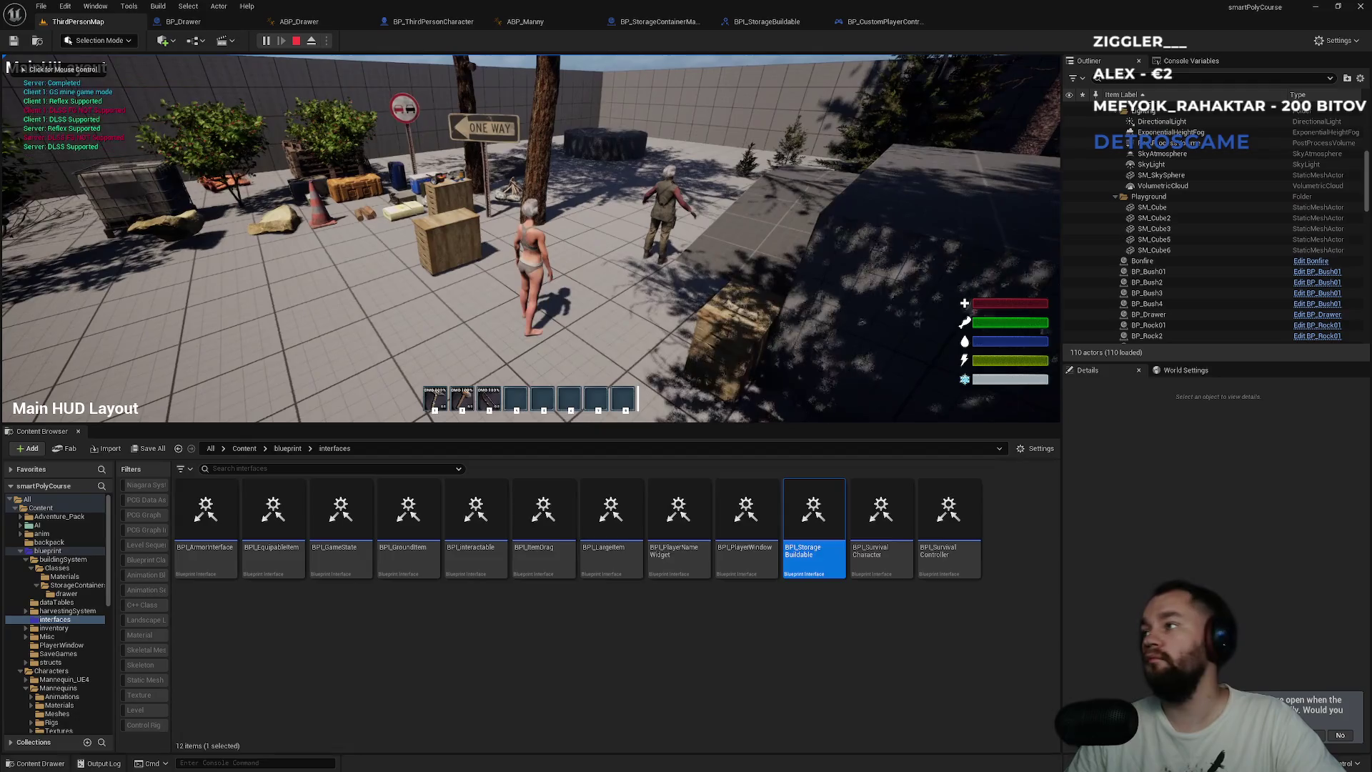
pyautogui.press('super')
pyautogui.press('super')
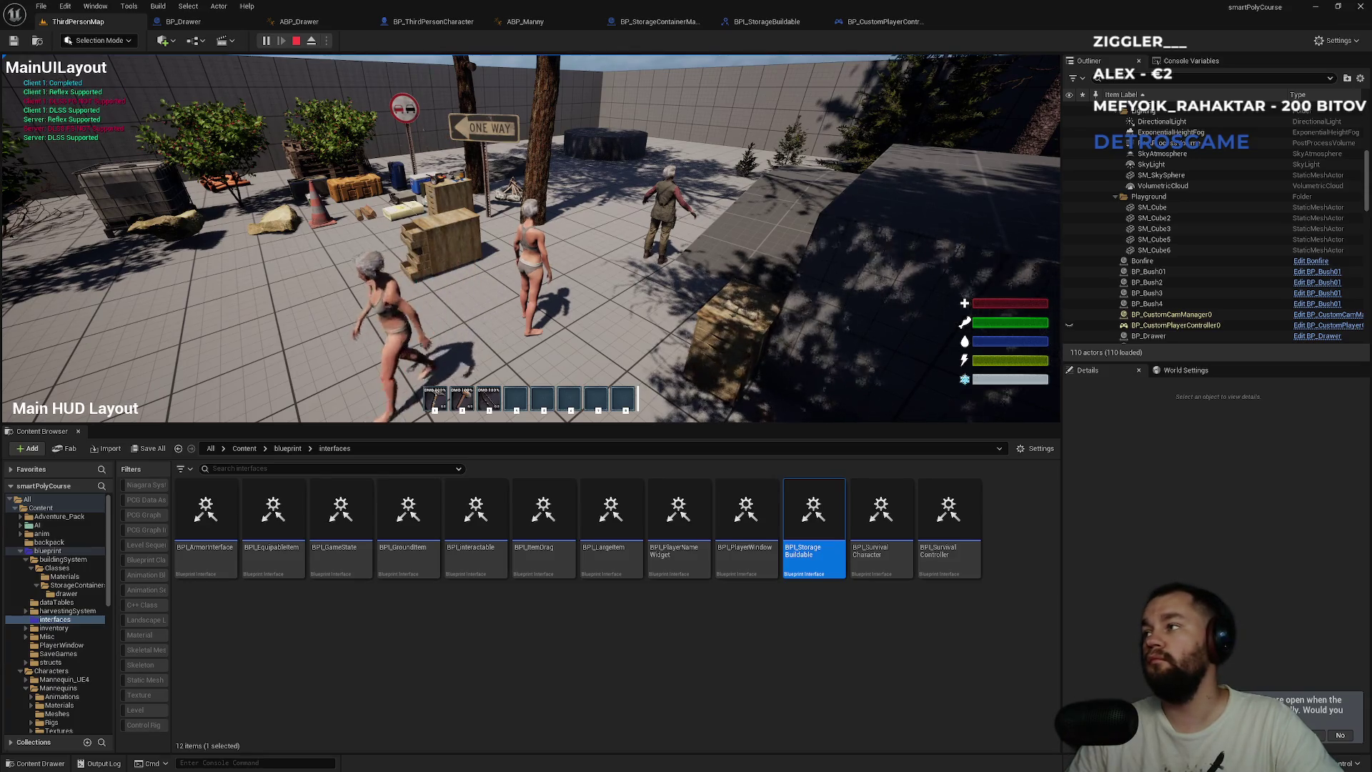
pyautogui.press('Escape')
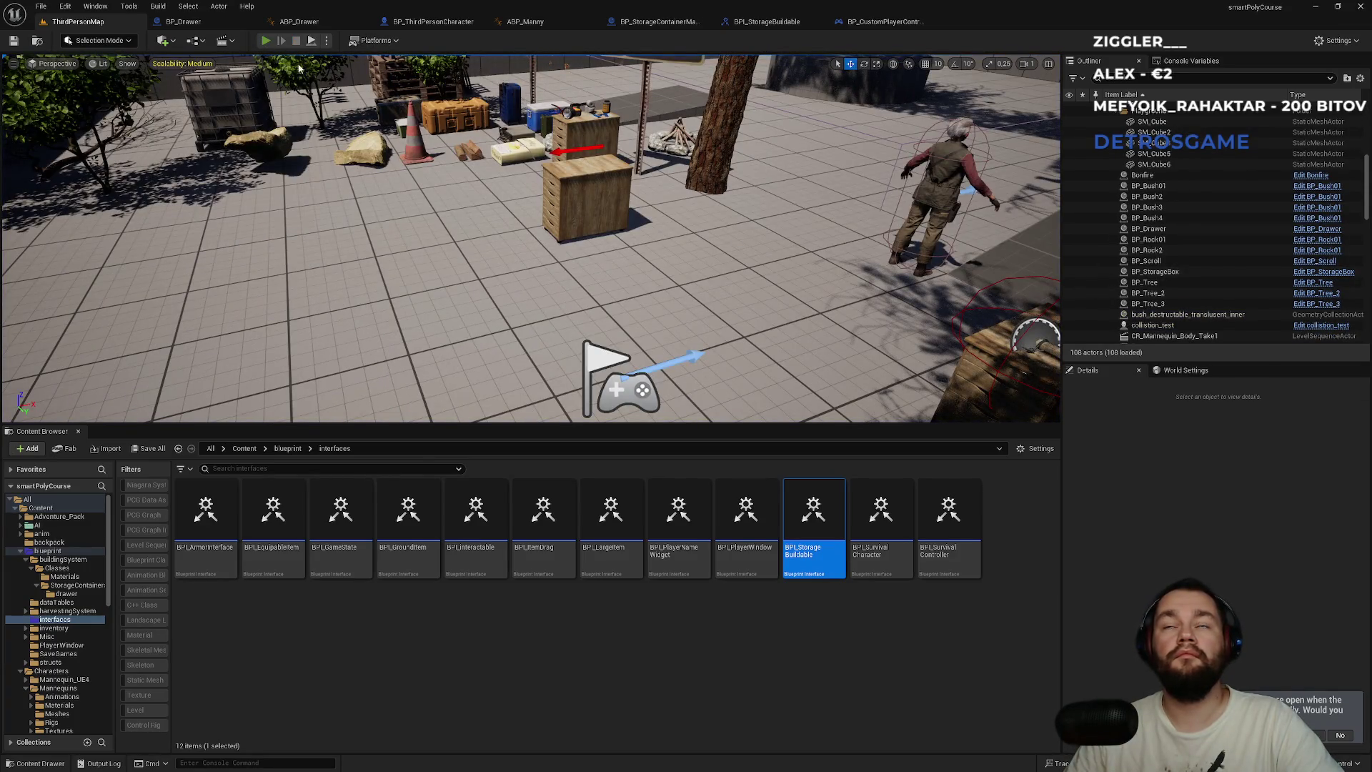
pyautogui.hotkey('alt', 'p')
pyautogui.press('super')
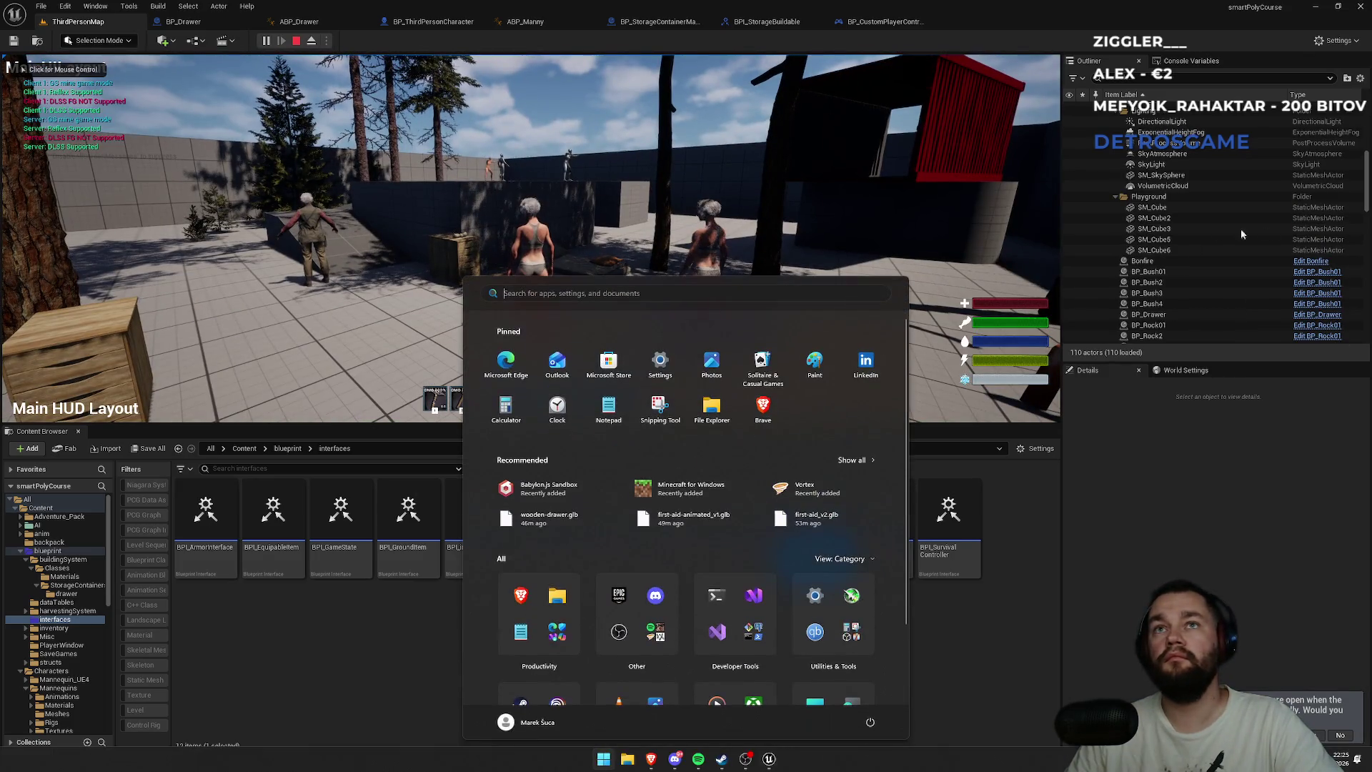
pyautogui.press('super')
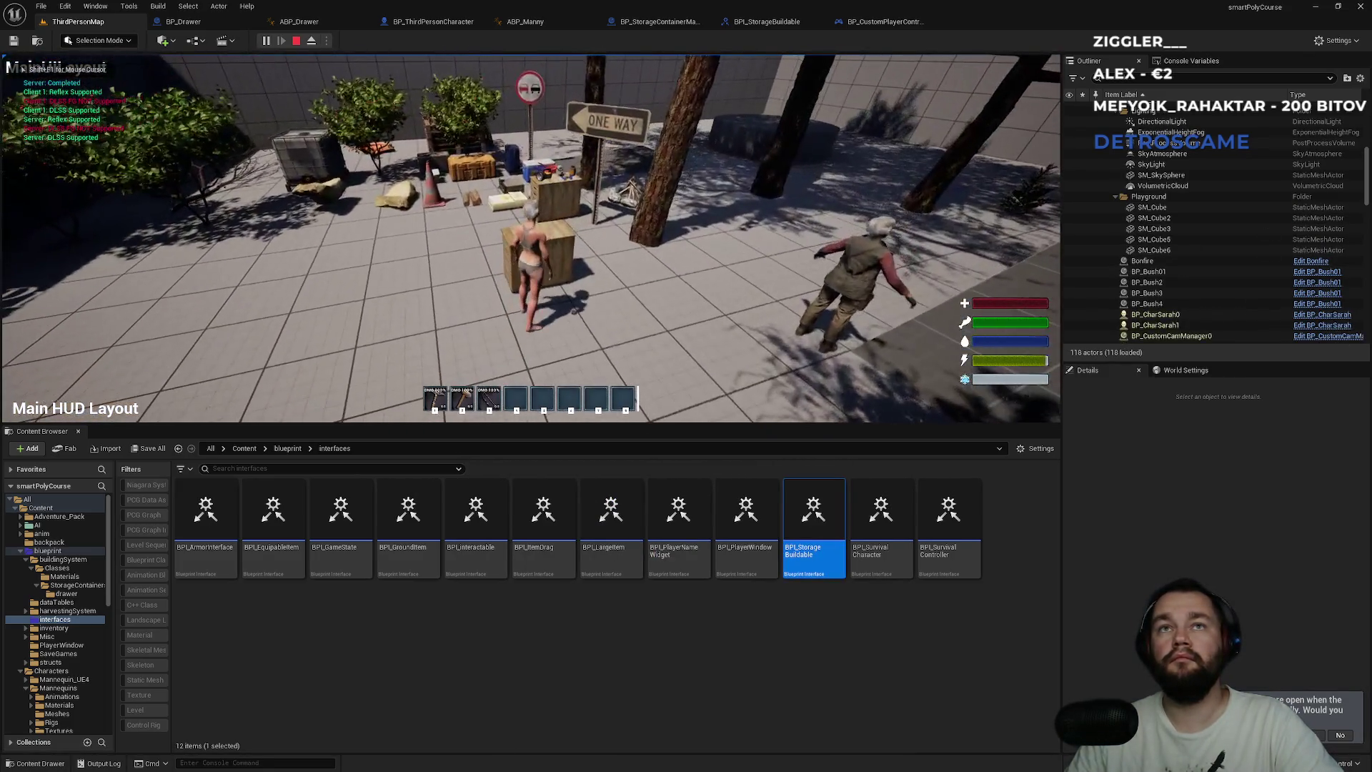
pyautogui.press('Escape')
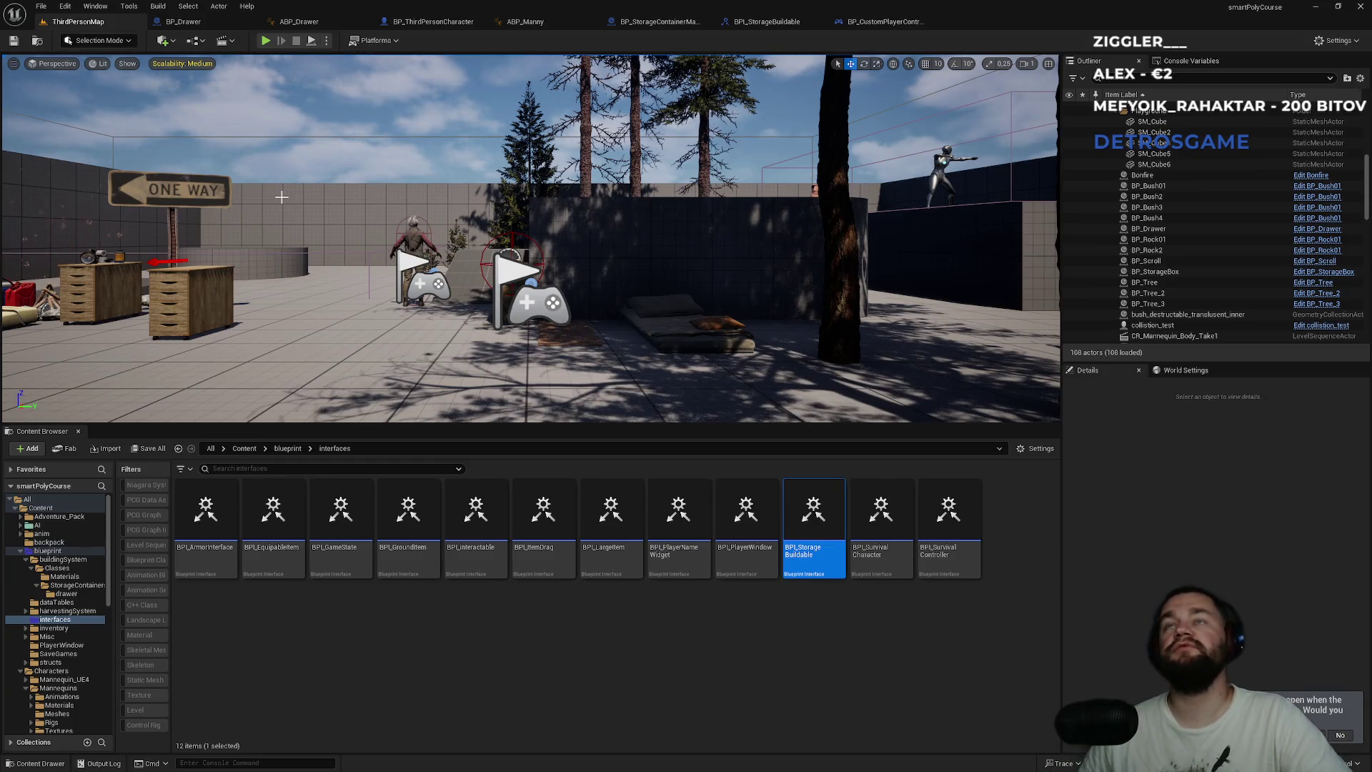
# - Glance at BPI_StorageBuildable, then scroll through BP_StorageContainerMaster's event graph
pyautogui.click(791, 22)
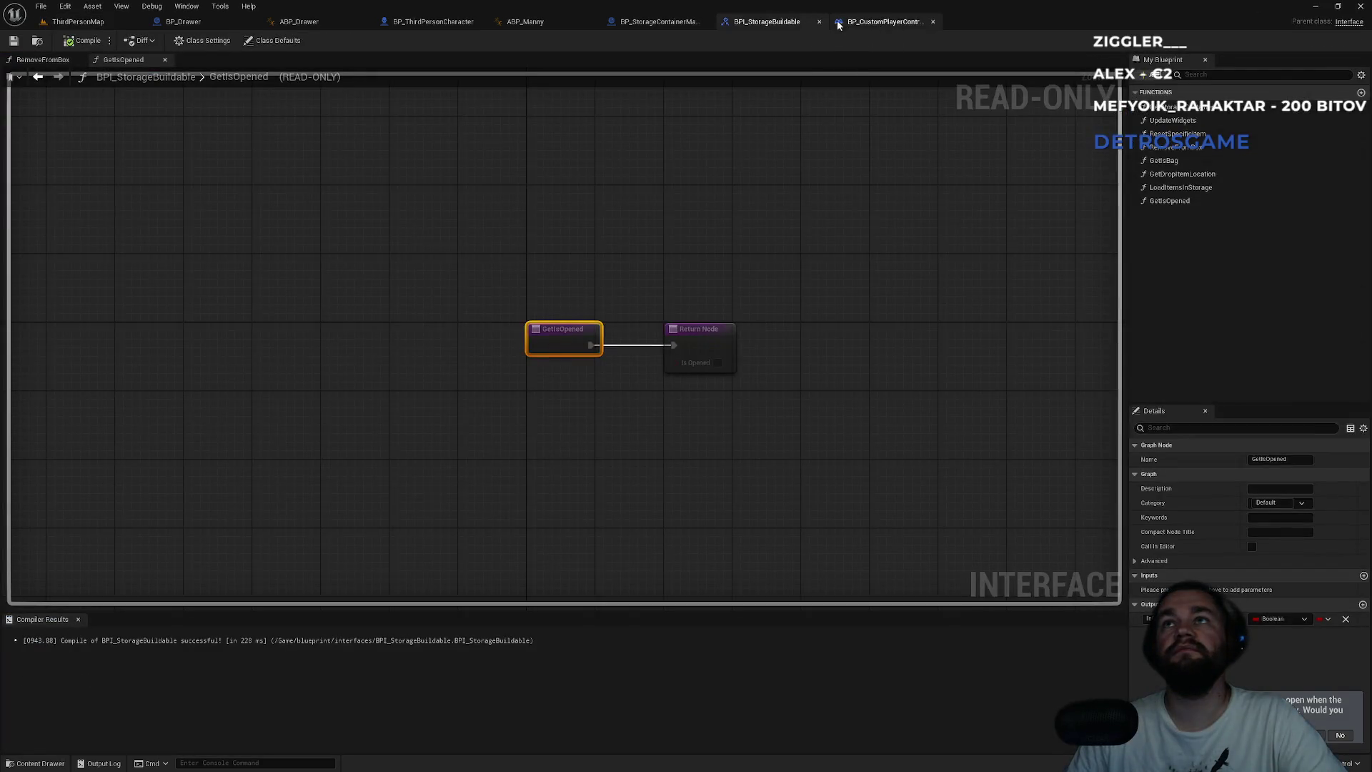
pyautogui.click(657, 22)
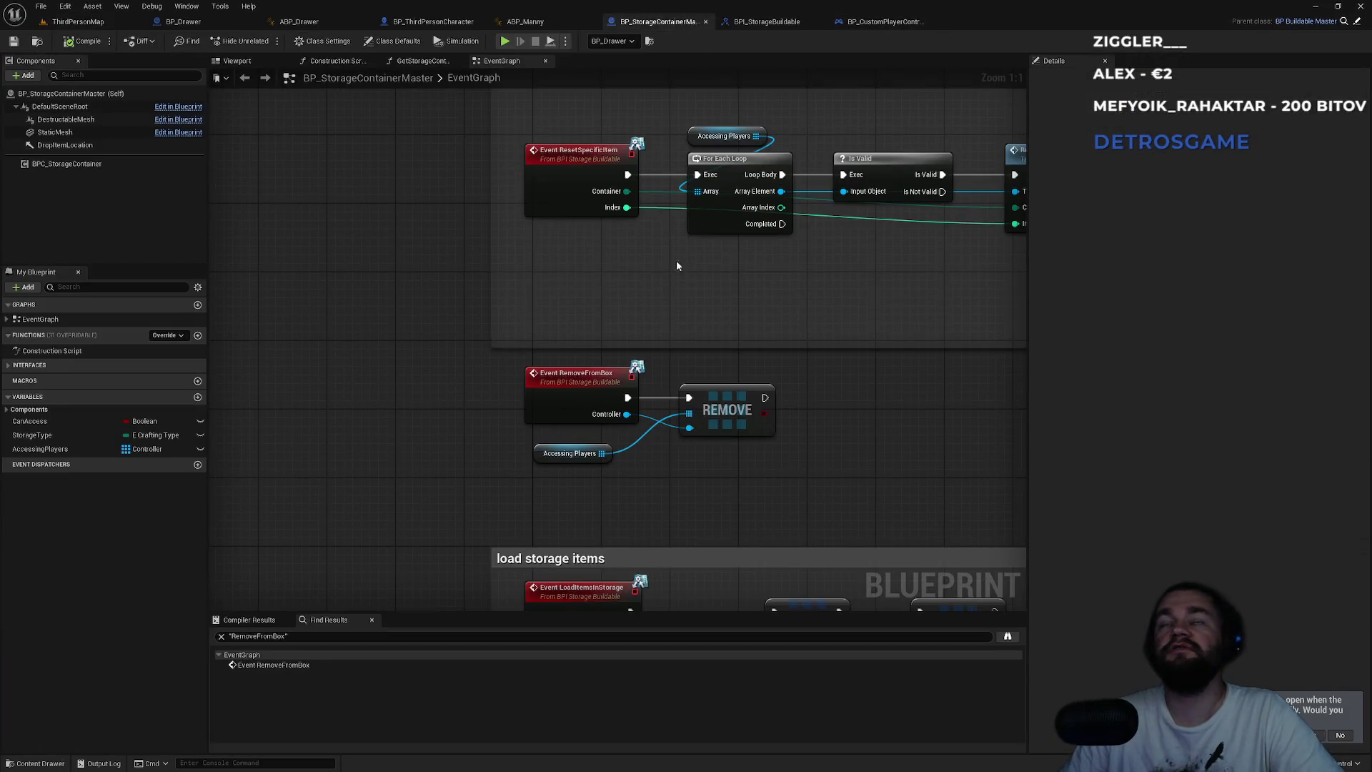
pyautogui.scroll(-3, 557, 310)
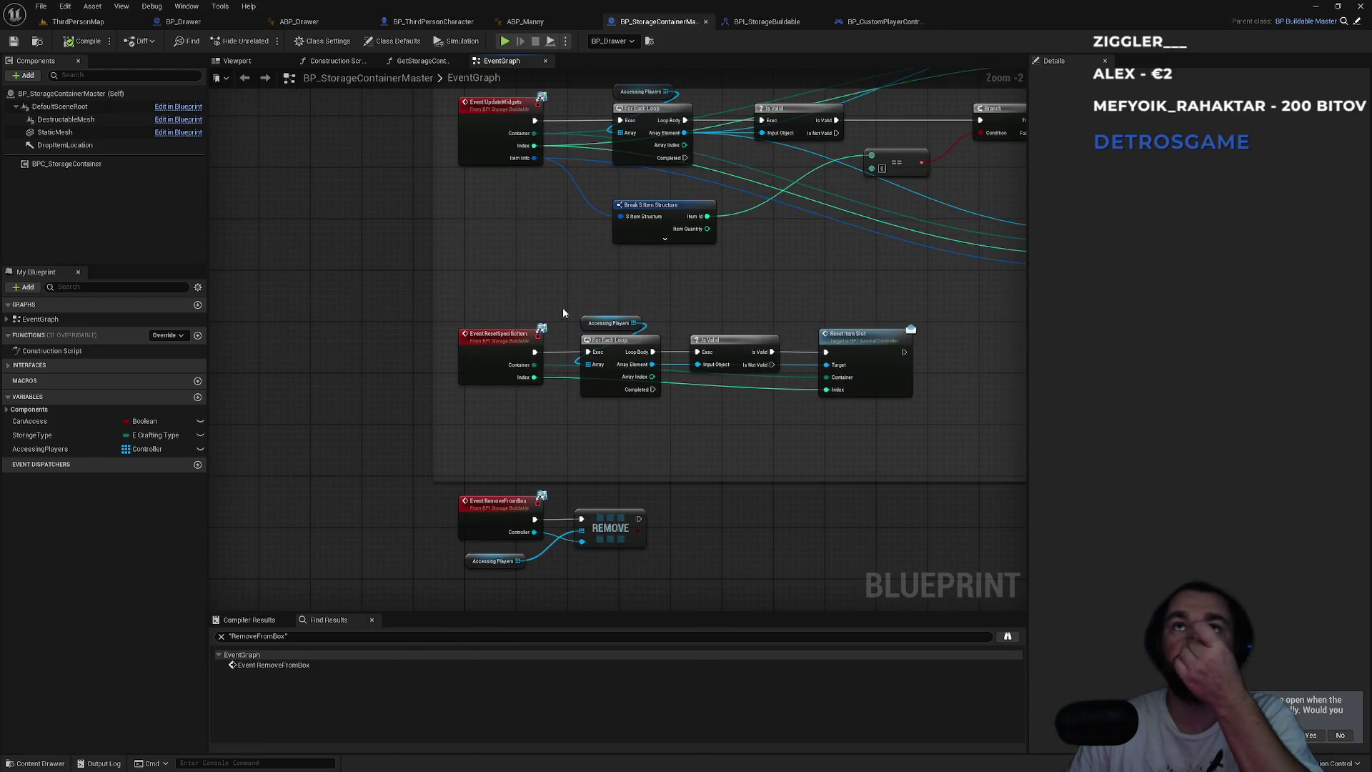
# - Locate the Remove from Box call in the player controller graph and open its RemoveFromBox interface function
pyautogui.click(883, 22)
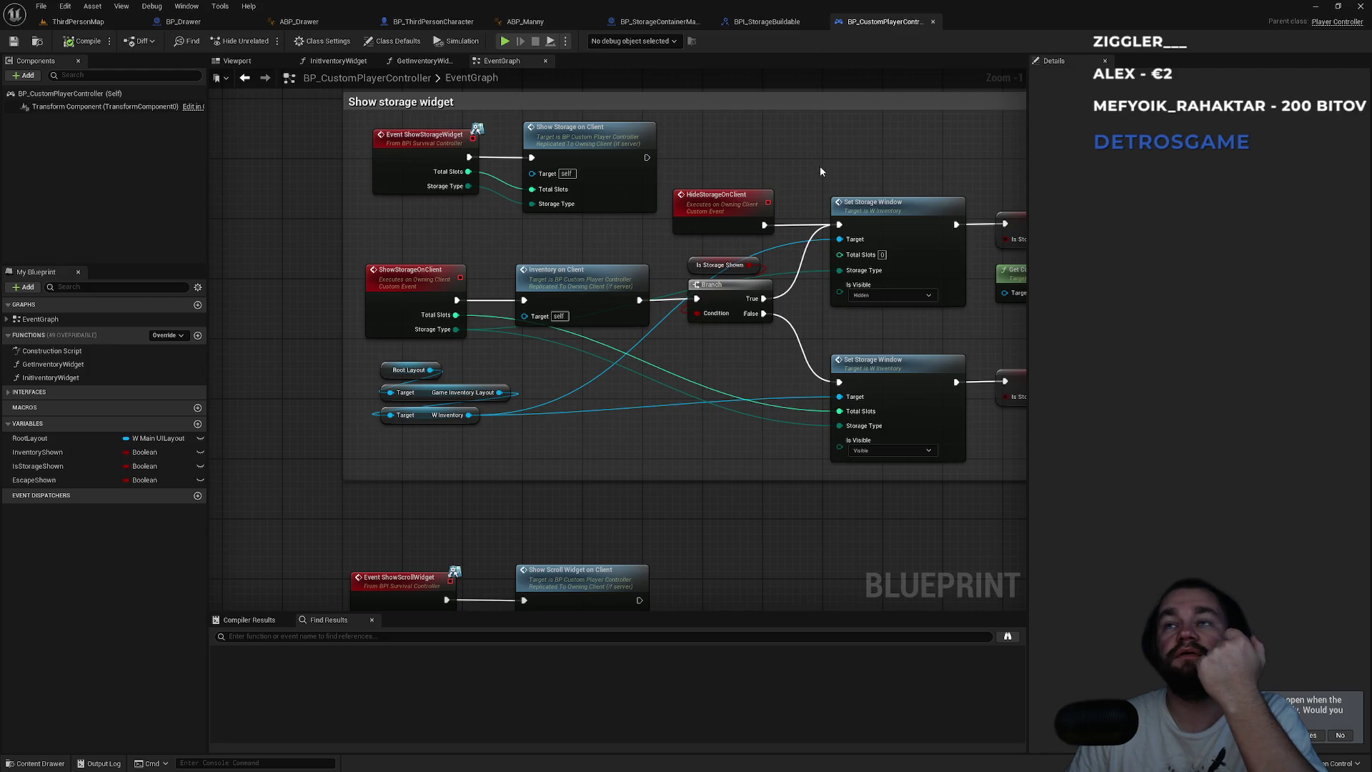
pyautogui.scroll(-2, 490, 258)
pyautogui.scroll(2, 777, 207)
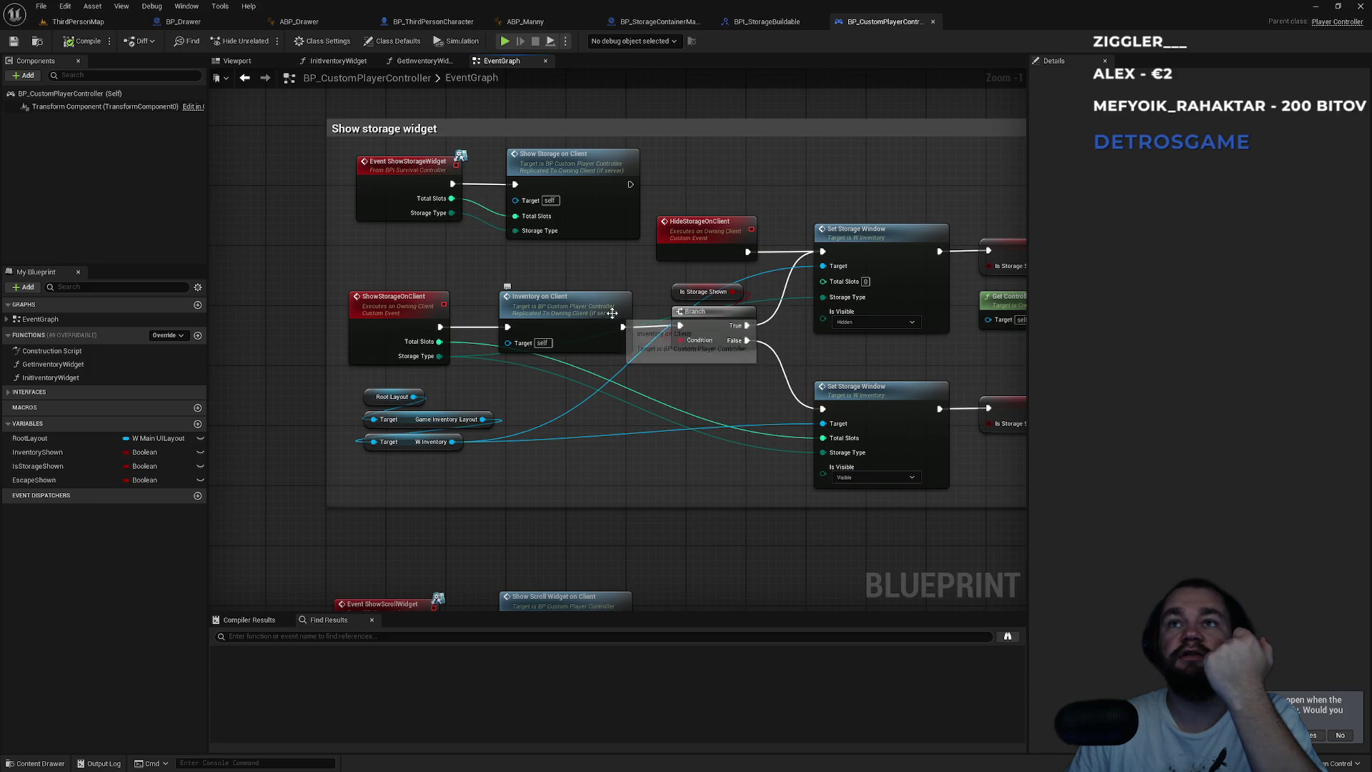
pyautogui.moveTo(666, 290); pyautogui.dragTo(479, 301)
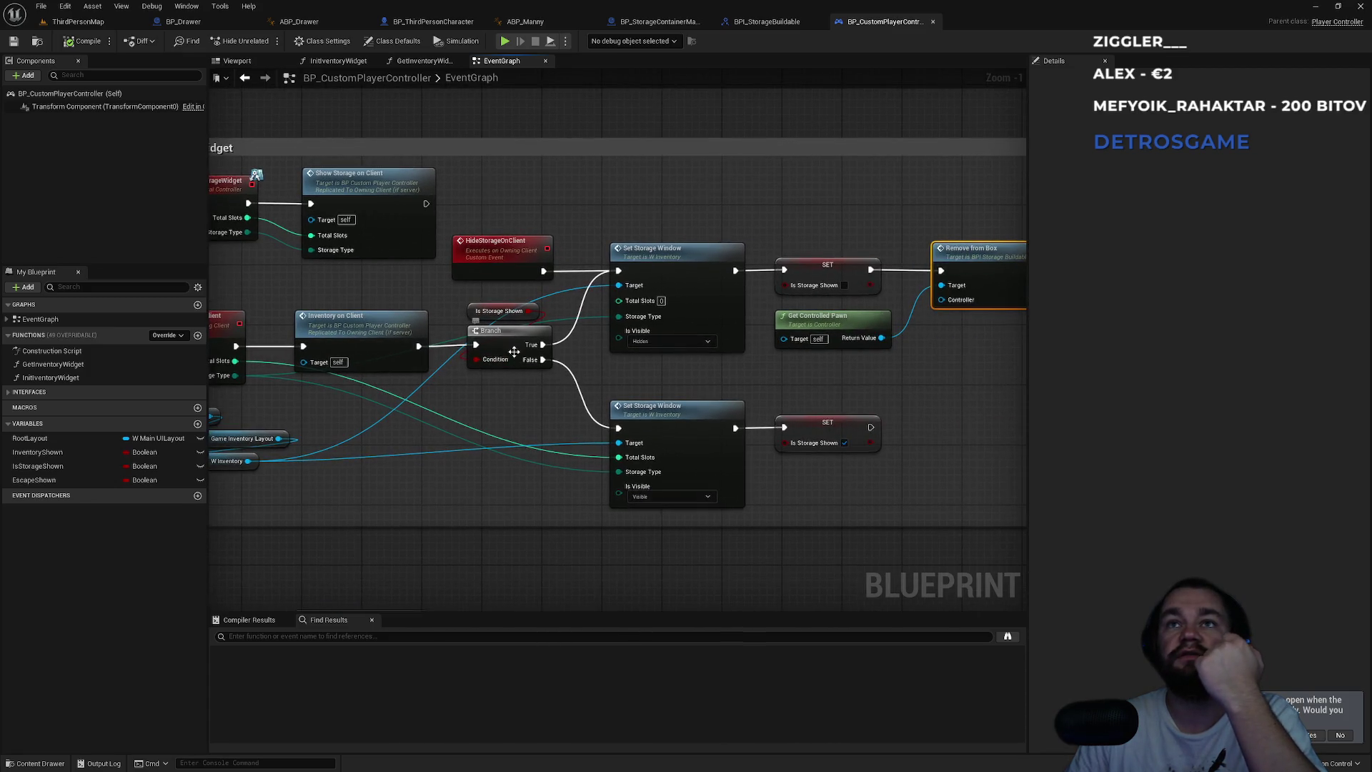
pyautogui.moveTo(514, 351); pyautogui.dragTo(415, 380)
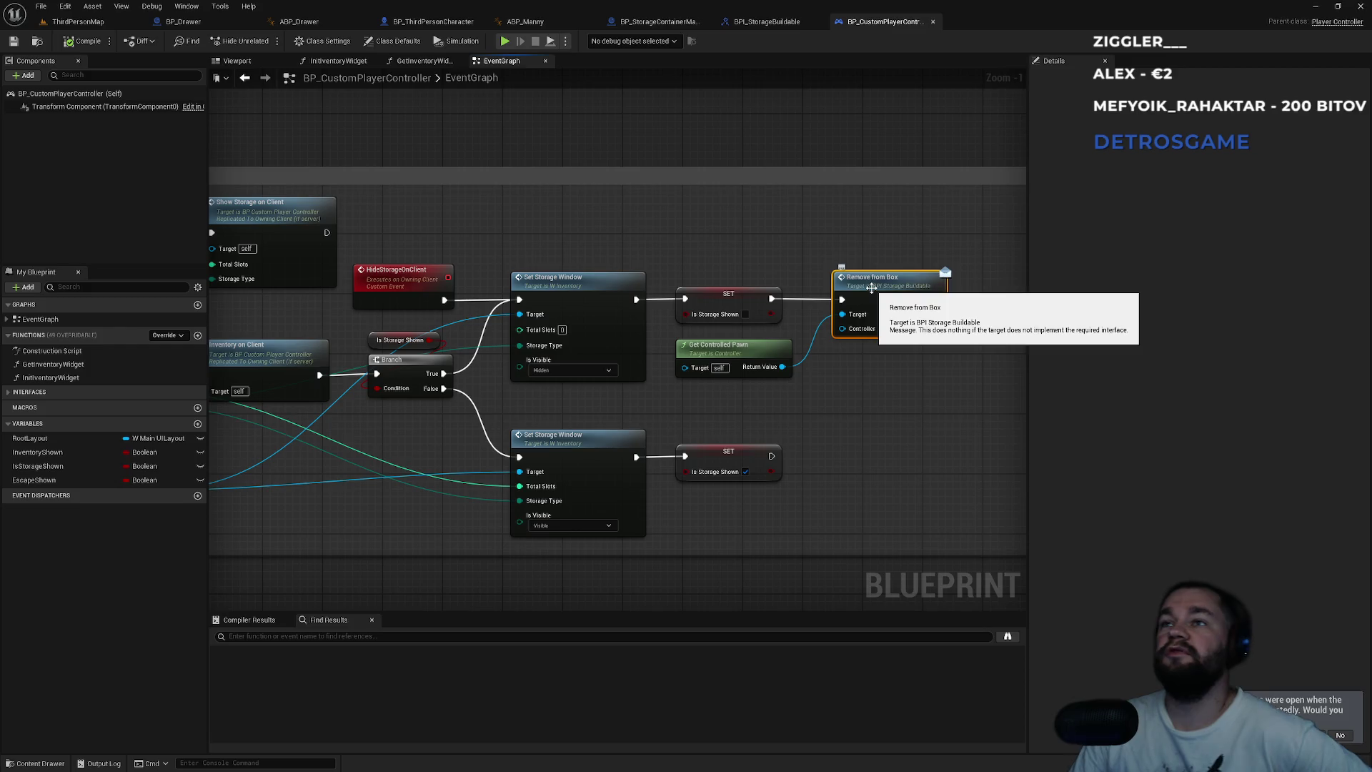
pyautogui.moveTo(632, 219)
pyautogui.mouseDown()
pyautogui.moveTo(925, 202)
pyautogui.moveTo(763, 205)
pyautogui.moveTo(625, 251)
pyautogui.moveTo(606, 319)
pyautogui.moveTo(624, 319)
pyautogui.mouseUp()
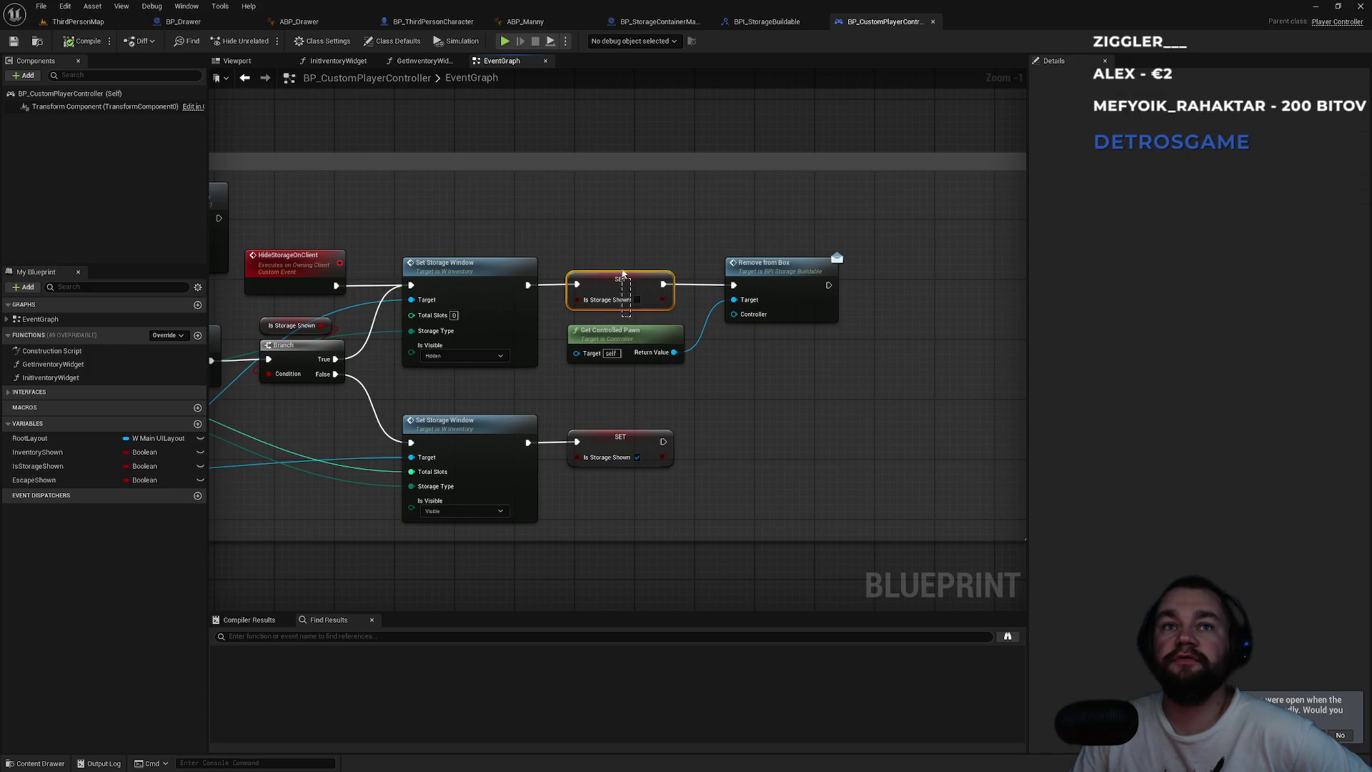
pyautogui.click(620, 234)
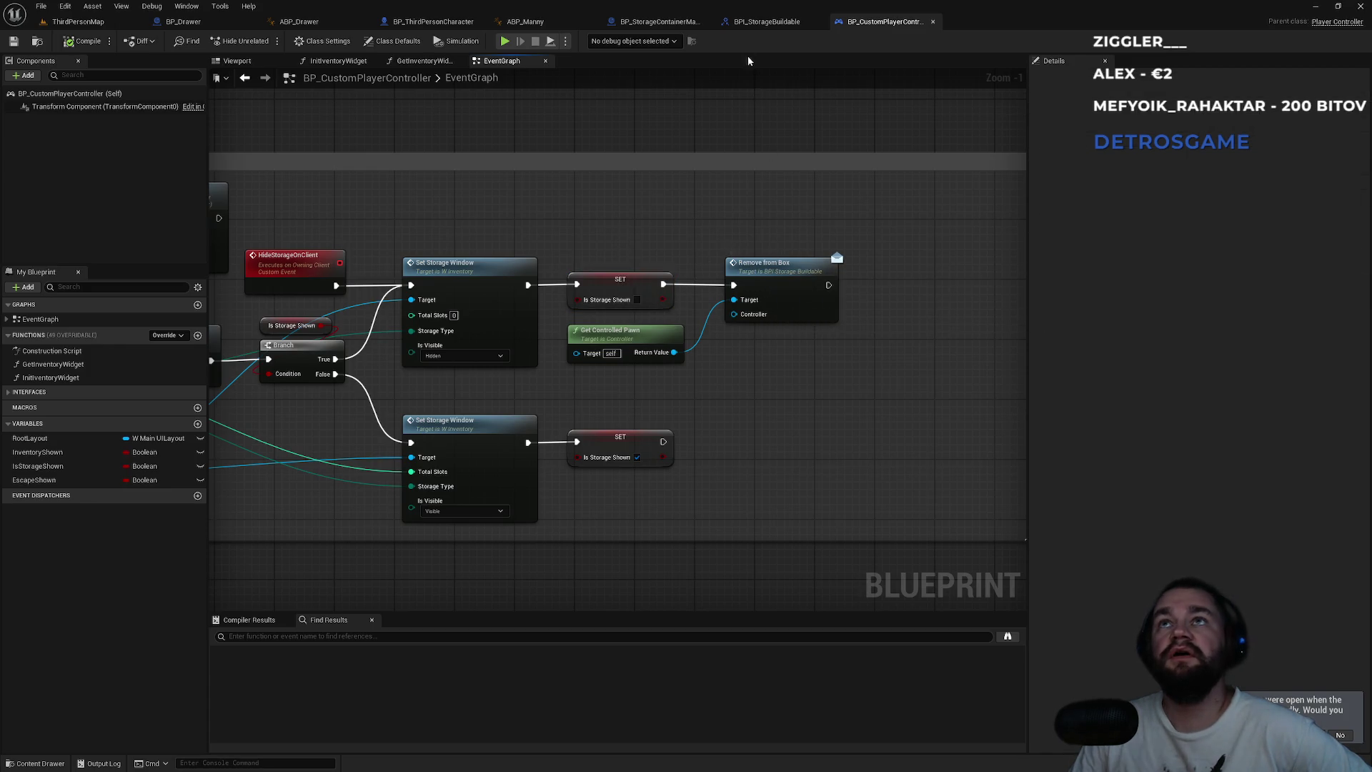
pyautogui.doubleClick(769, 272)
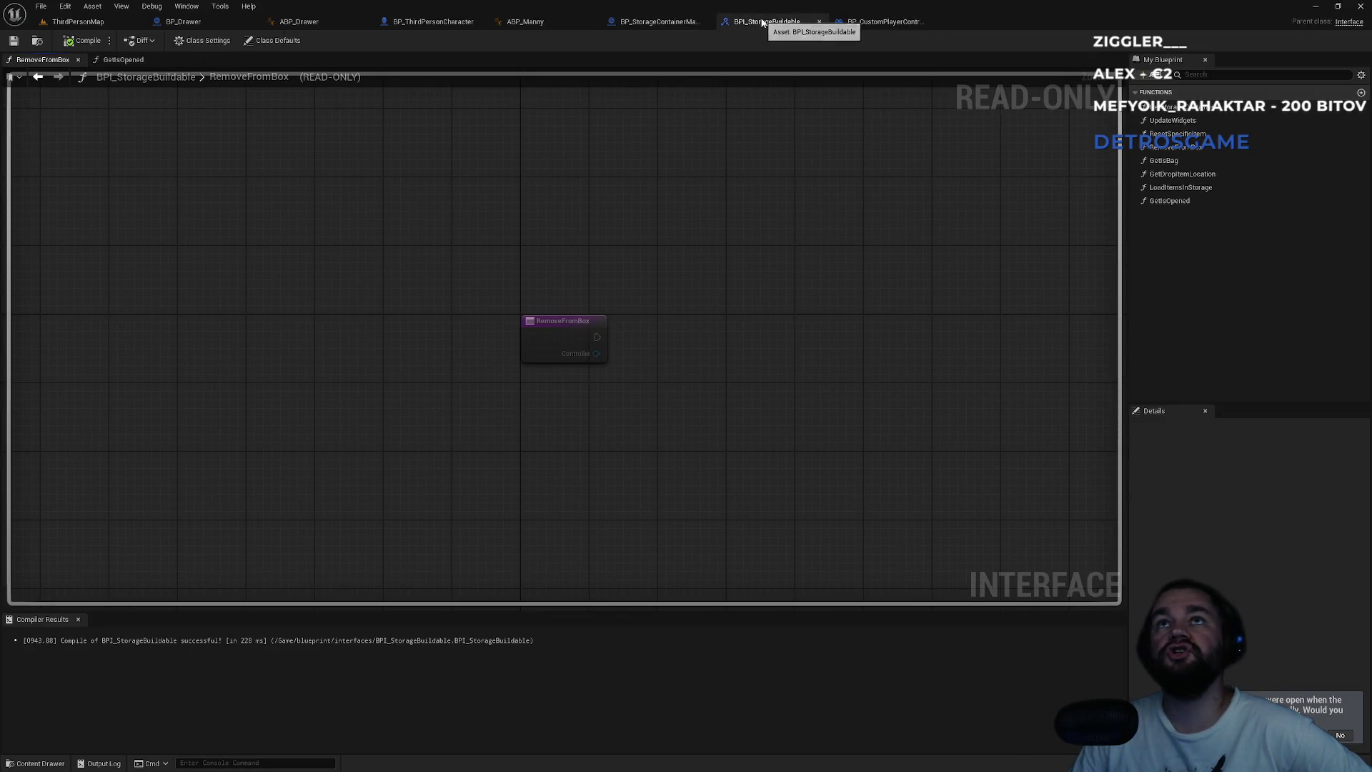
# - Close BPI_StorageBuildable, pan the player controller's storage widget nodes, then view BP_Drawer's GetIsOpened
pyautogui.click(819, 21)
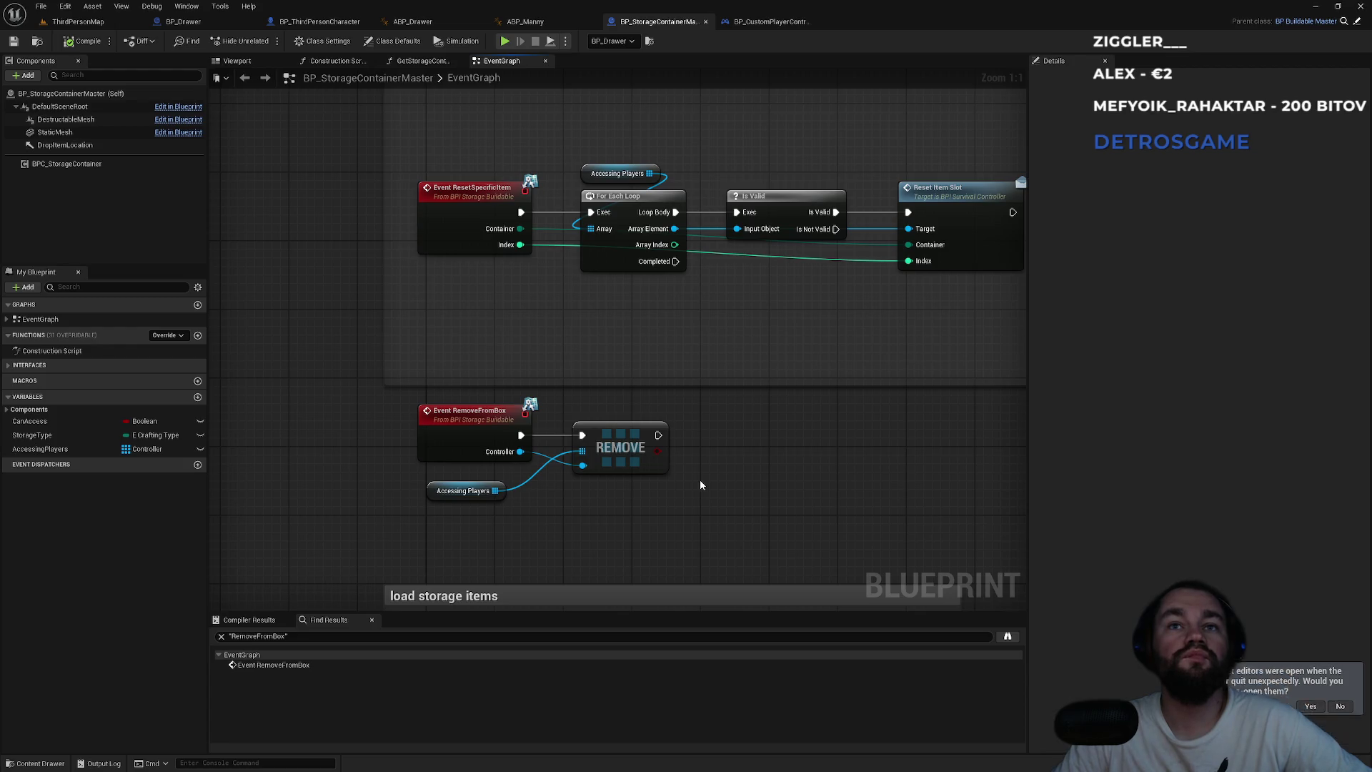
pyautogui.click(759, 24)
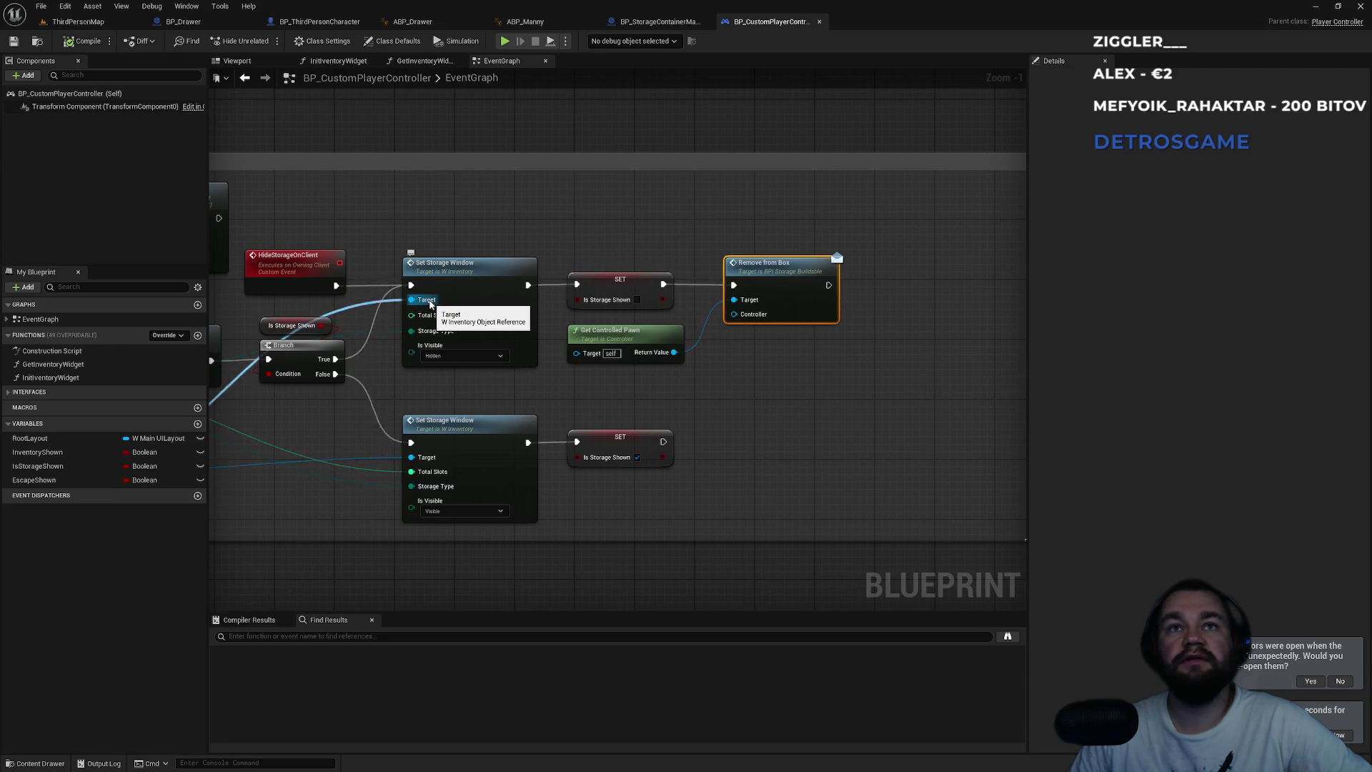
pyautogui.moveTo(429, 306)
pyautogui.mouseDown()
pyautogui.moveTo(686, 196)
pyautogui.moveTo(731, 210)
pyautogui.mouseUp()
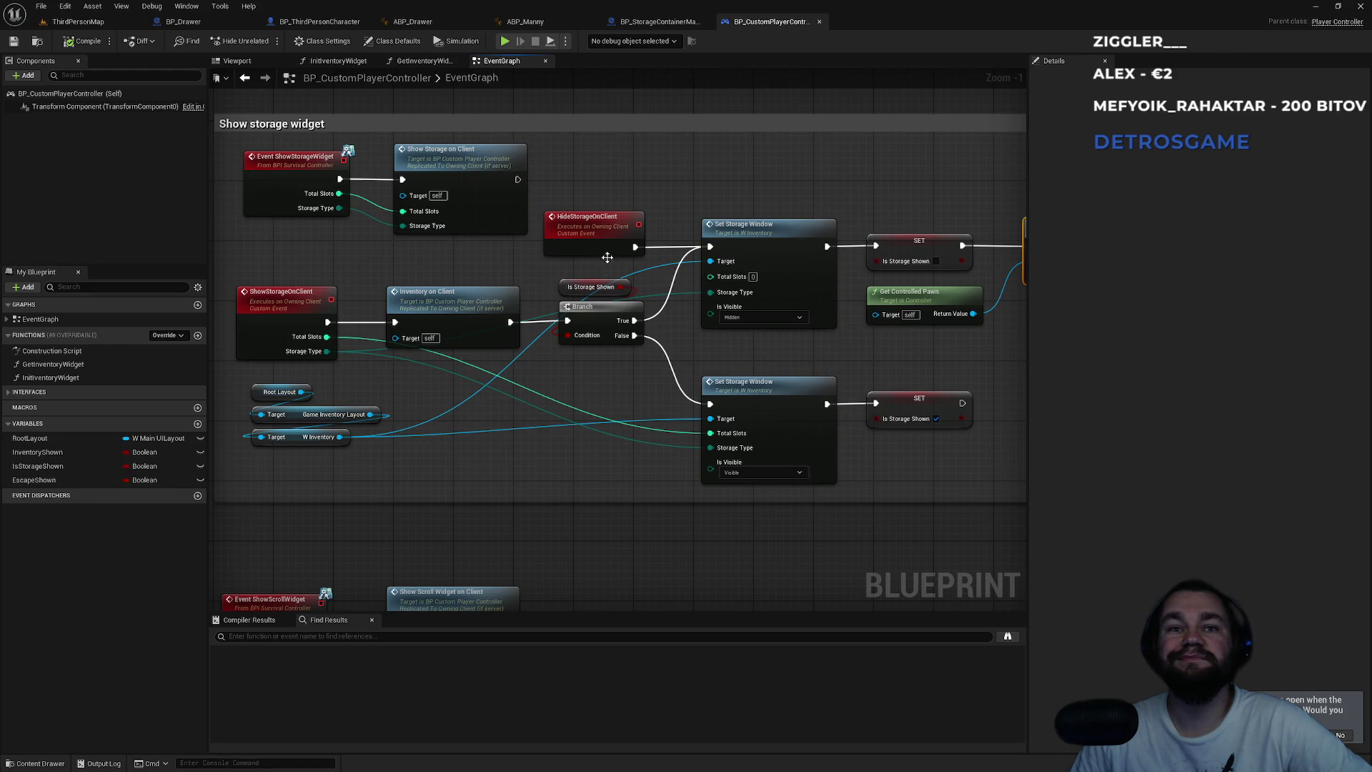
pyautogui.moveTo(528, 424)
pyautogui.mouseDown()
pyautogui.moveTo(615, 387)
pyautogui.moveTo(591, 385)
pyautogui.mouseUp()
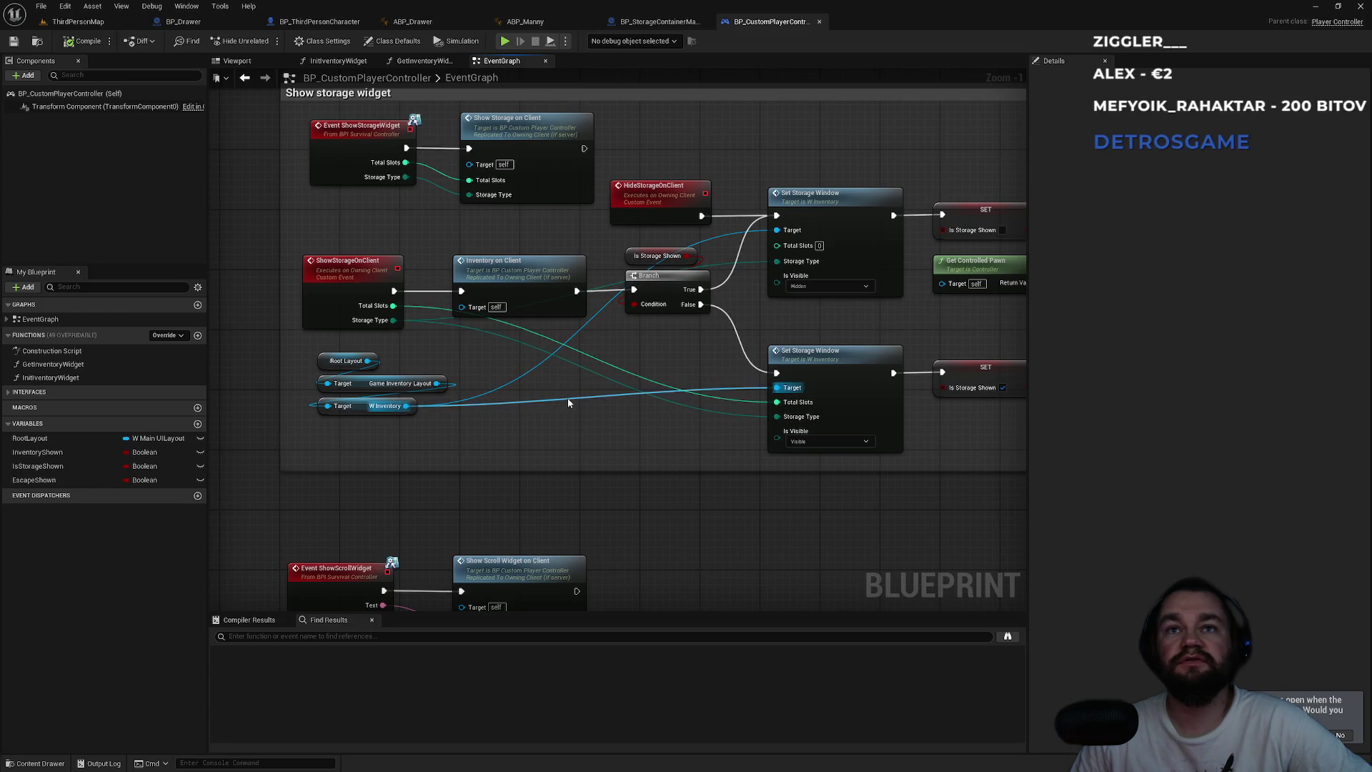
pyautogui.moveTo(640, 377); pyautogui.dragTo(356, 476)
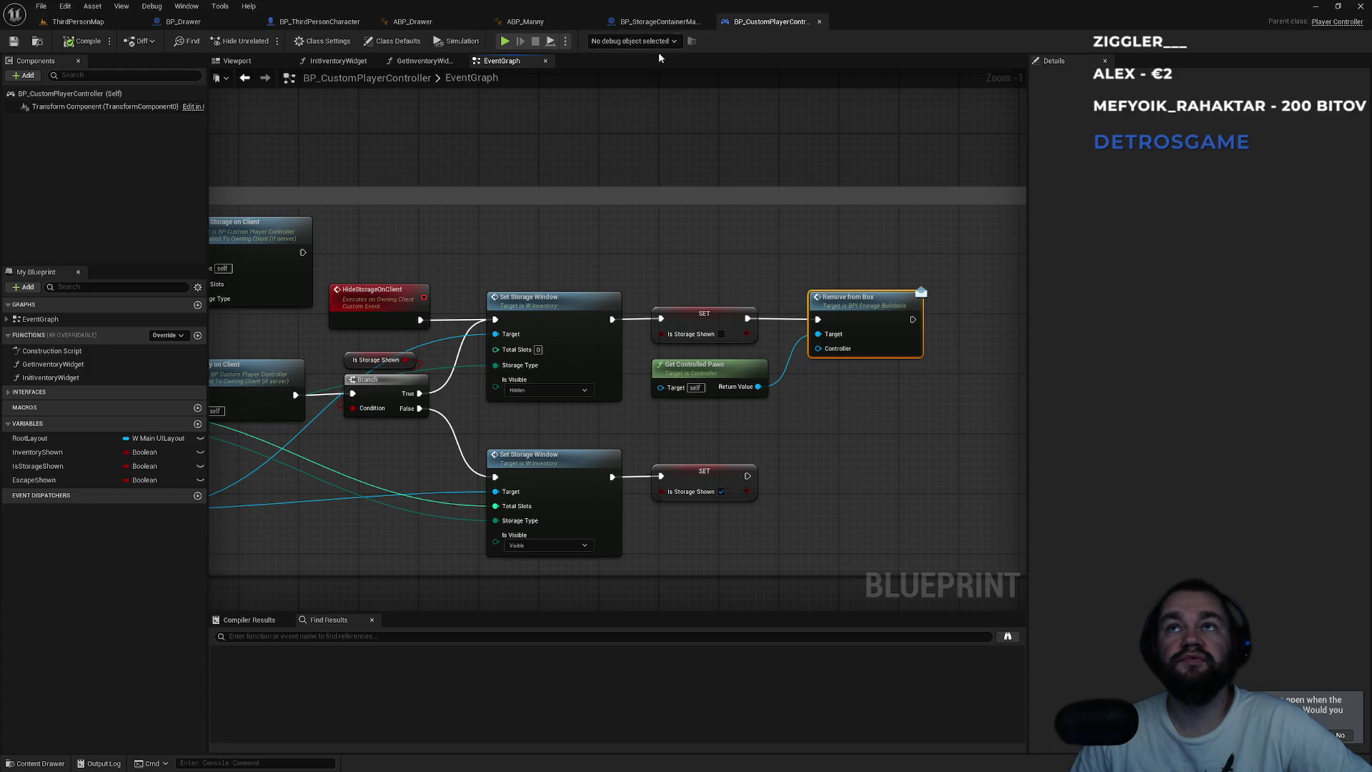
pyautogui.click(182, 22)
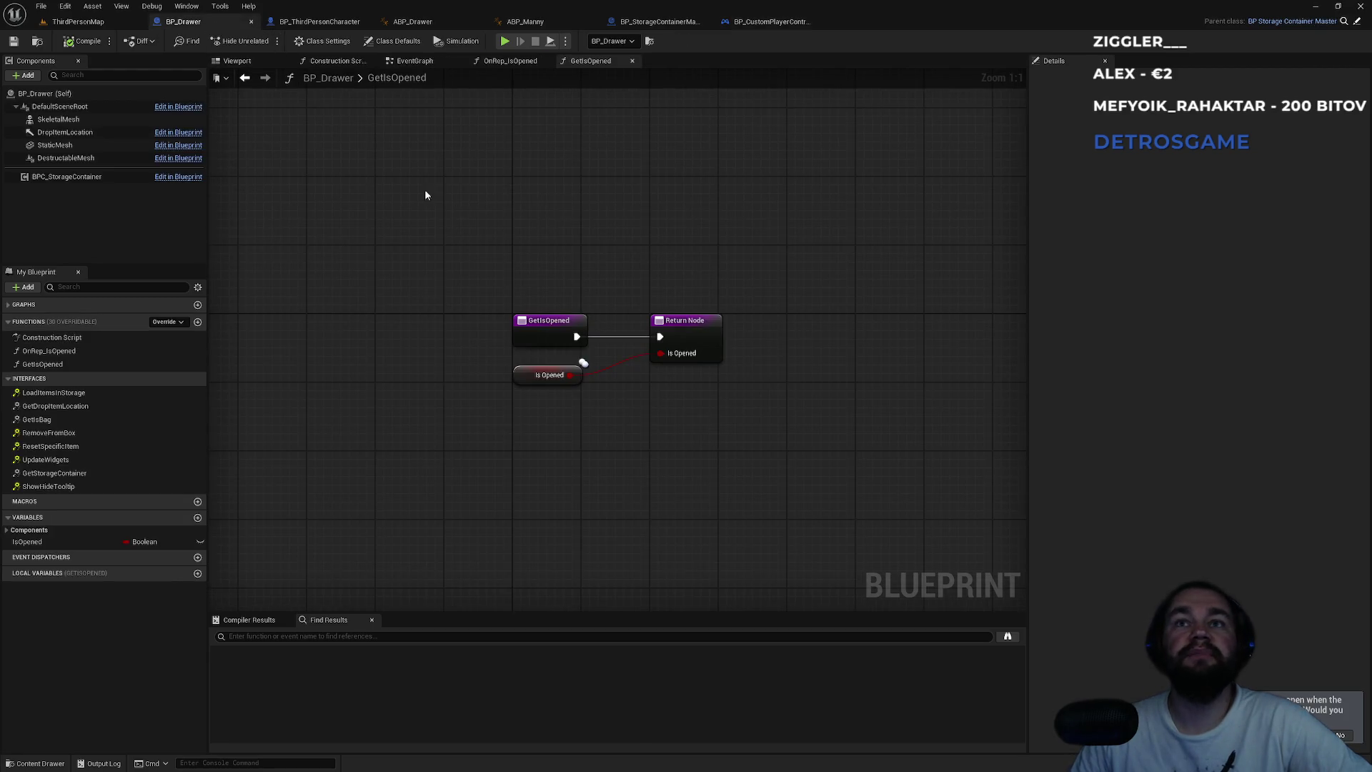
# - Review the storage container ref nodes in BP_ThirdPersonCharacter, then return to BP_StorageContainerMaster's EventGraph
pyautogui.click(320, 21)
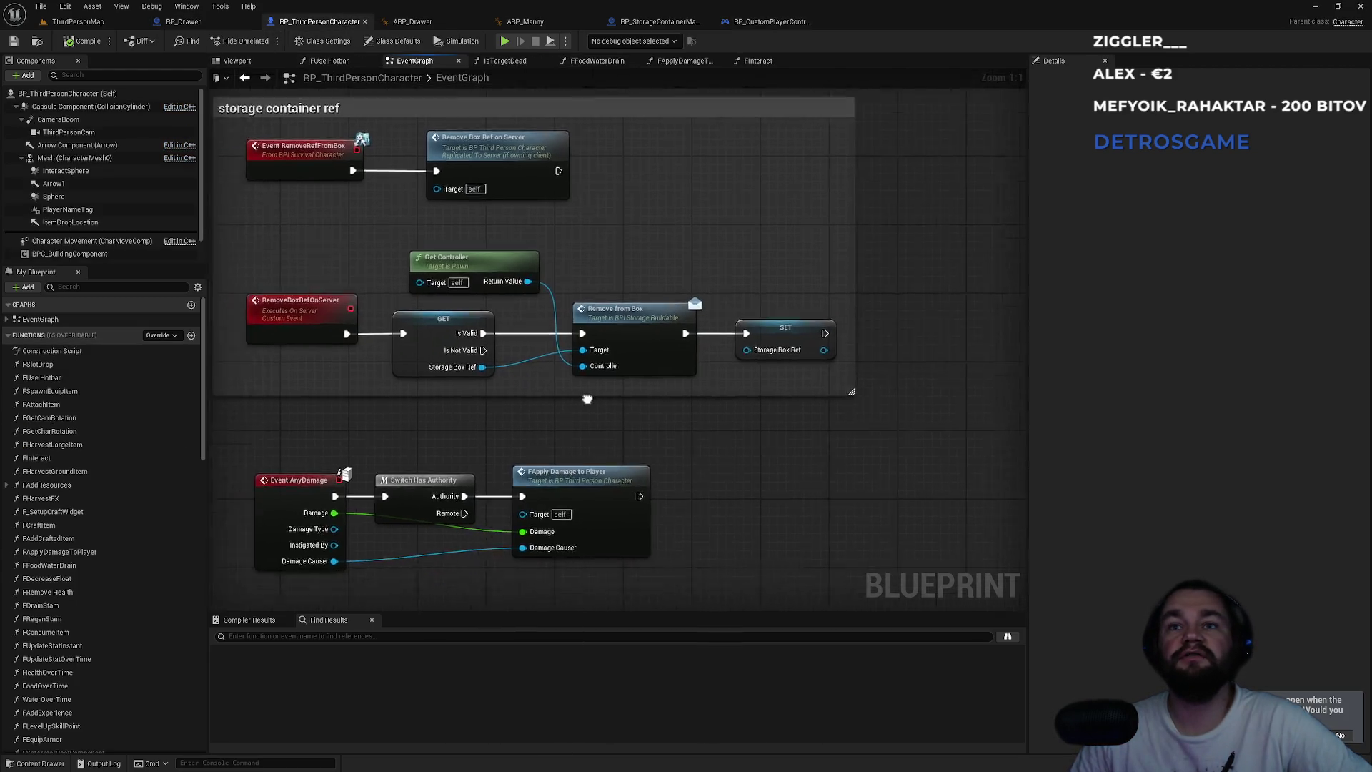
pyautogui.scroll(-4, 789, 205)
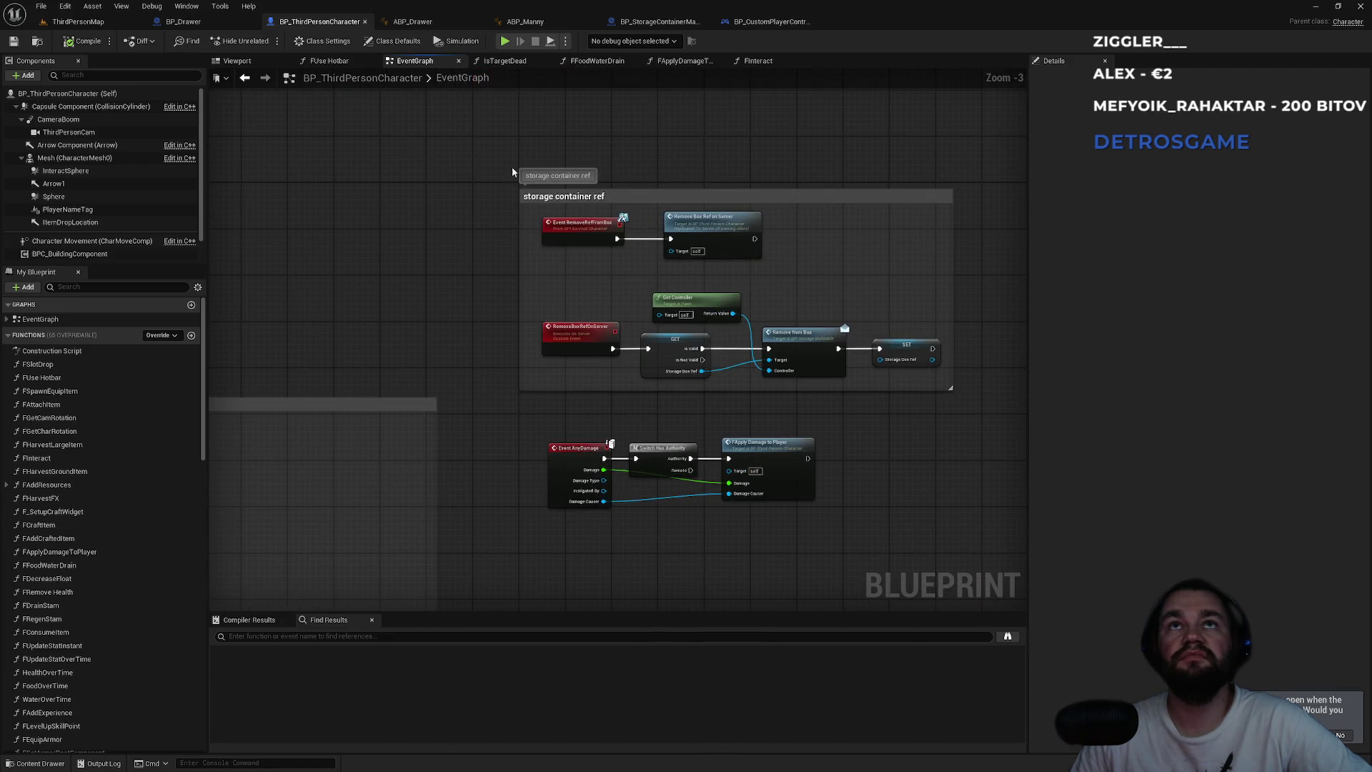
pyautogui.click(656, 22)
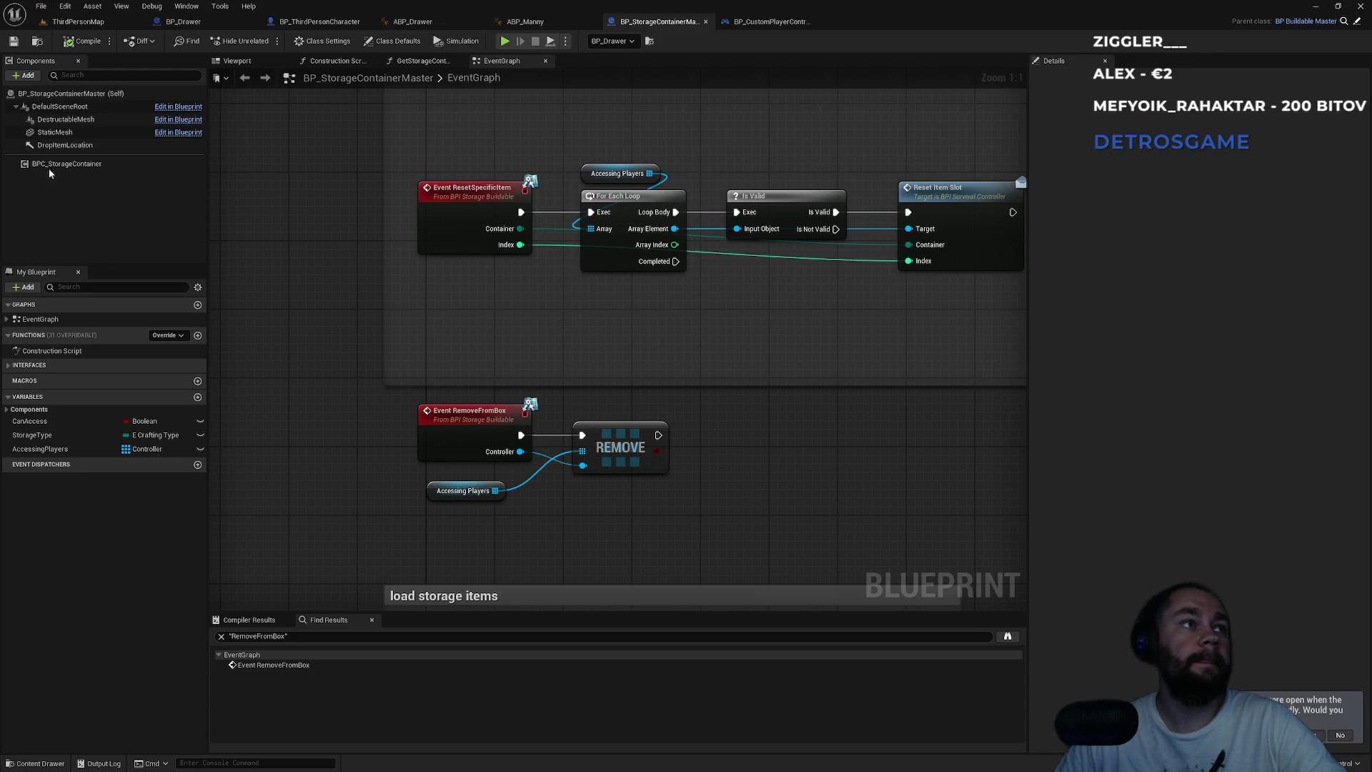
# - Browse the 'bind even' results in the graph's action menu without adding a node, then bring up the Start menu
pyautogui.rightClick(690, 477)
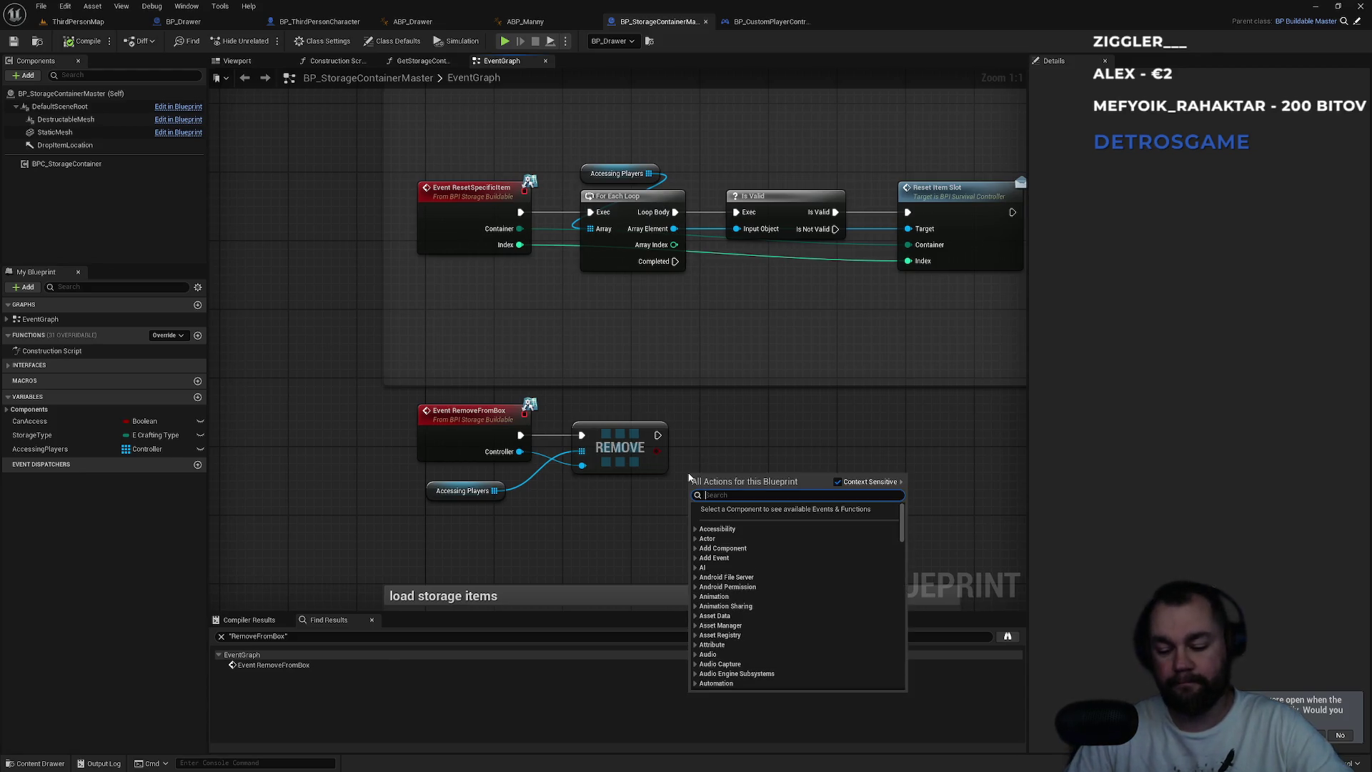
pyautogui.write('bind even')
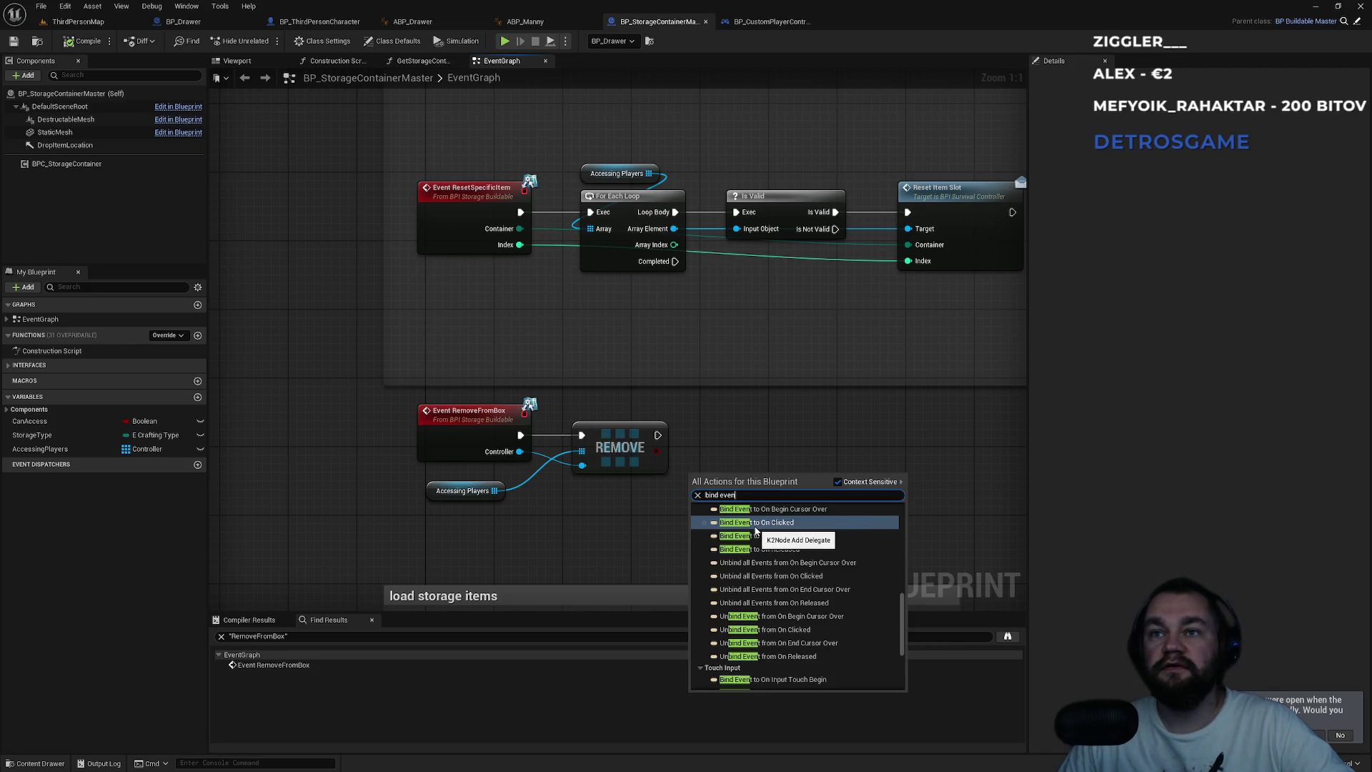
pyautogui.scroll(-3, 774, 612)
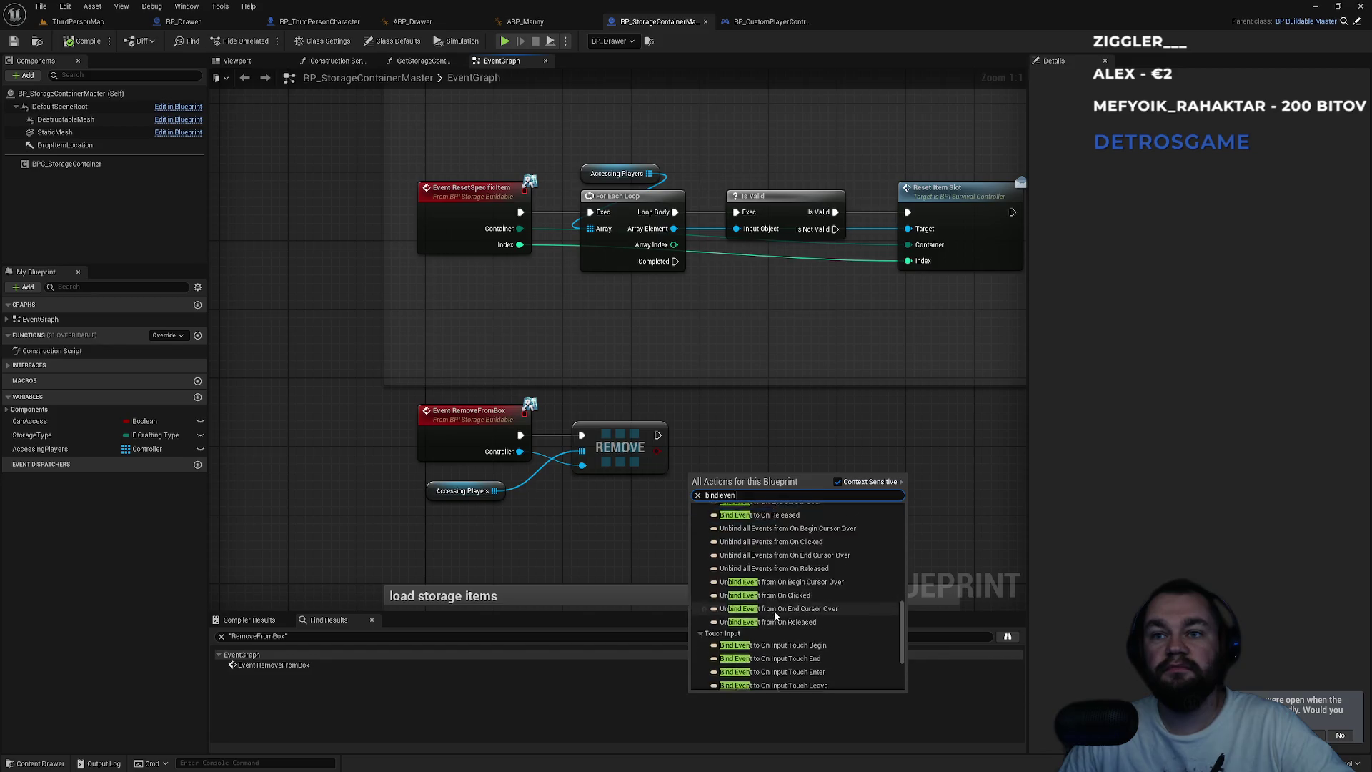
pyautogui.scroll(3, 774, 612)
pyautogui.scroll(5, 780, 609)
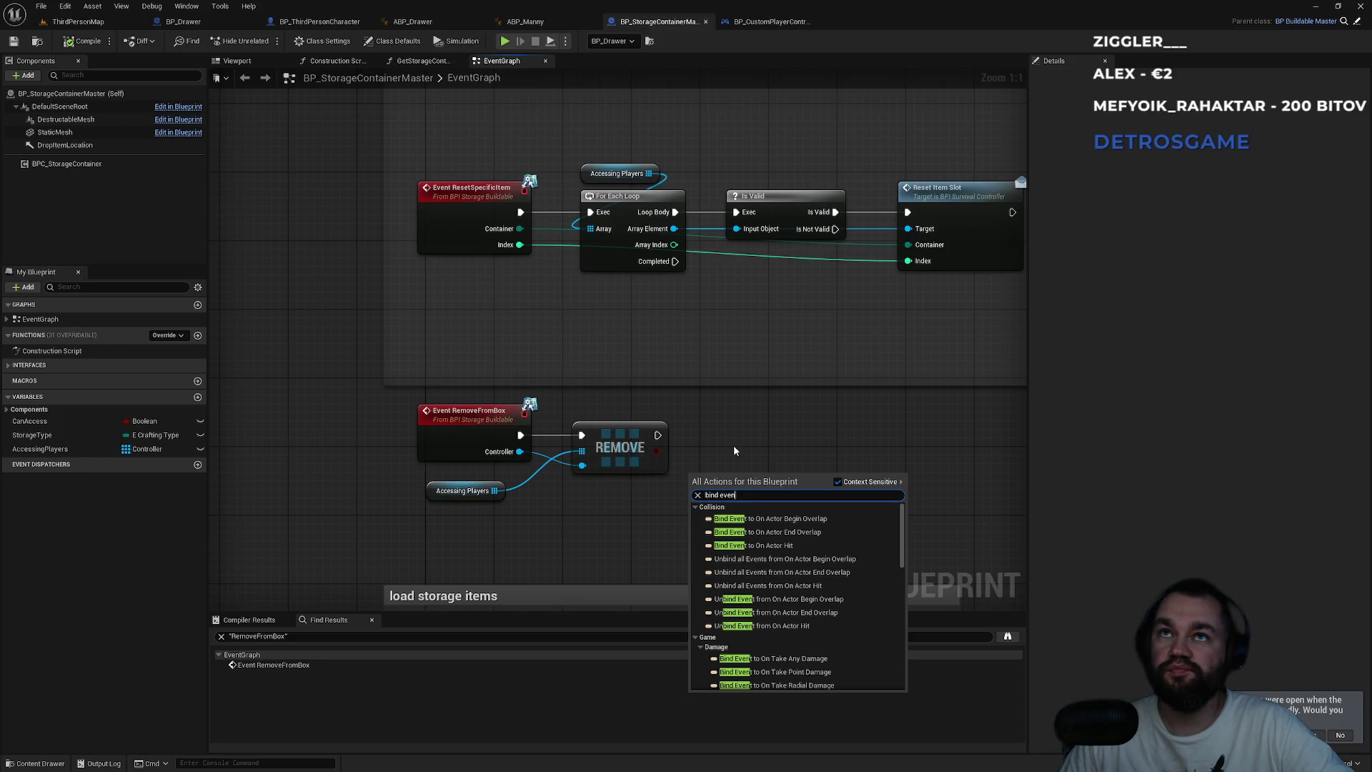
pyautogui.press('Escape')
pyautogui.press('super')
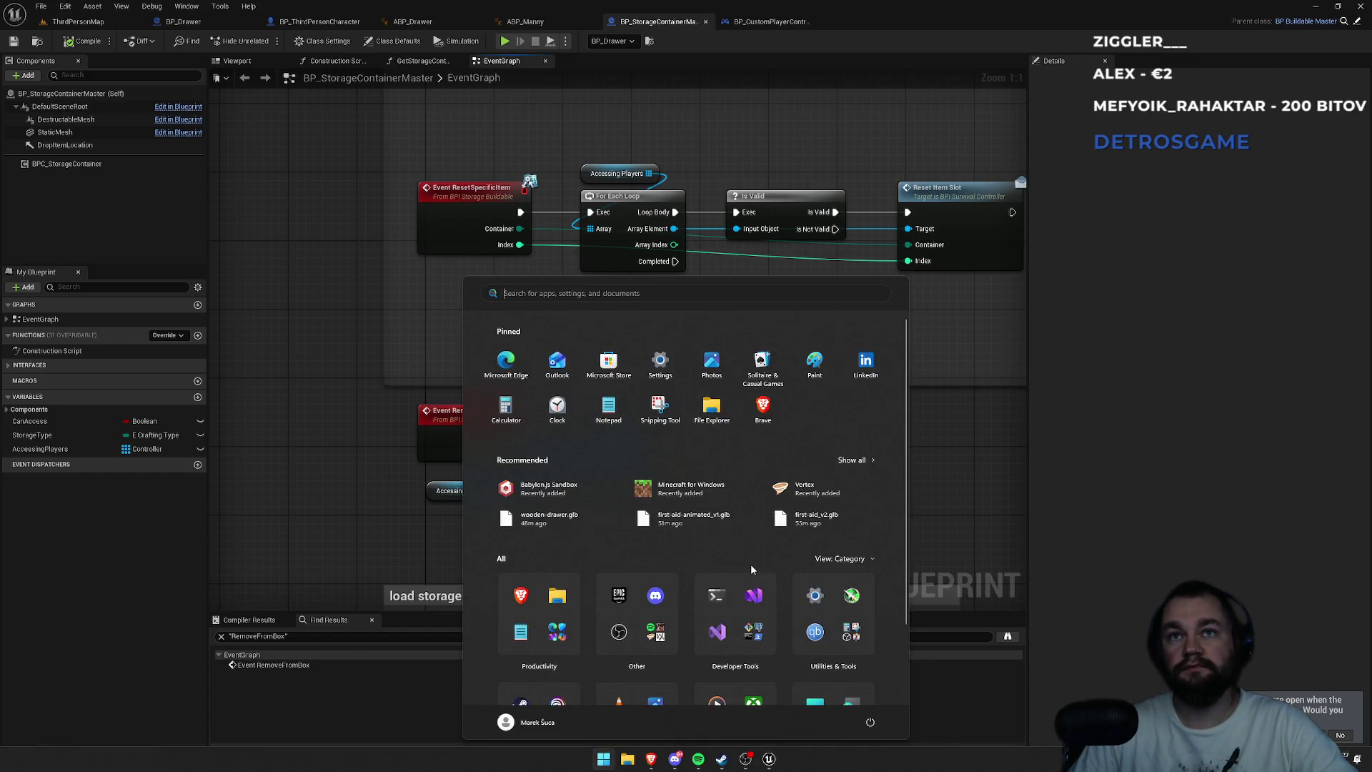
# - Launch Windows PowerShell and move its window toward the screen centre
pyautogui.write('cmd')
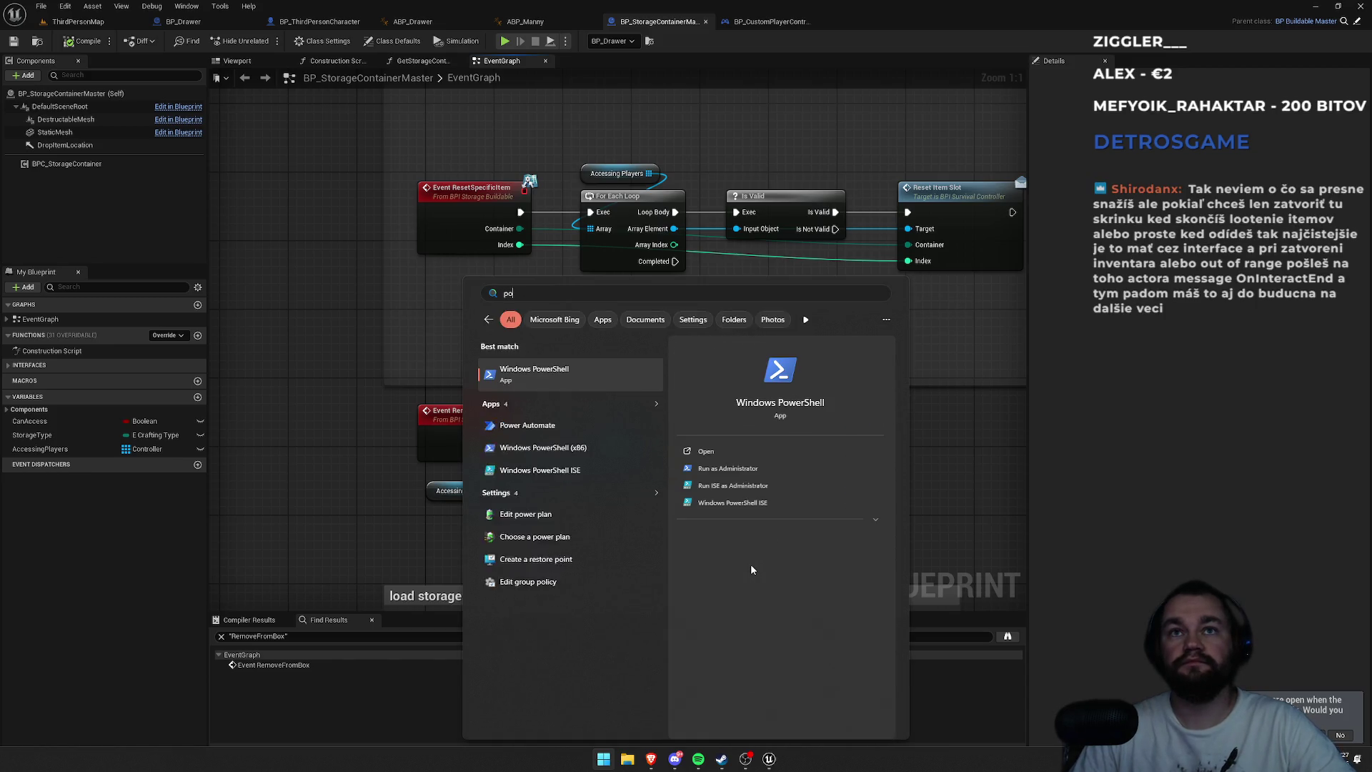
pyautogui.press('Escape')
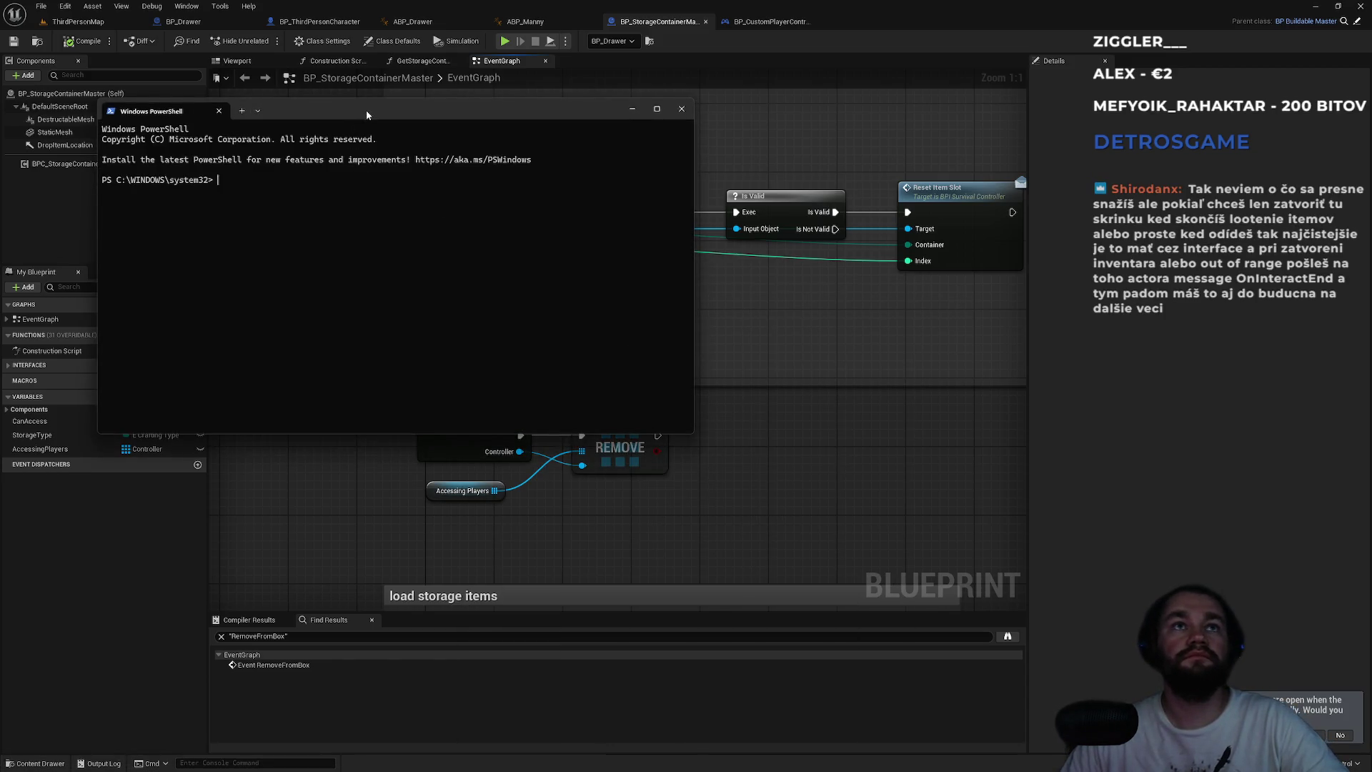
pyautogui.moveTo(366, 110); pyautogui.dragTo(596, 250)
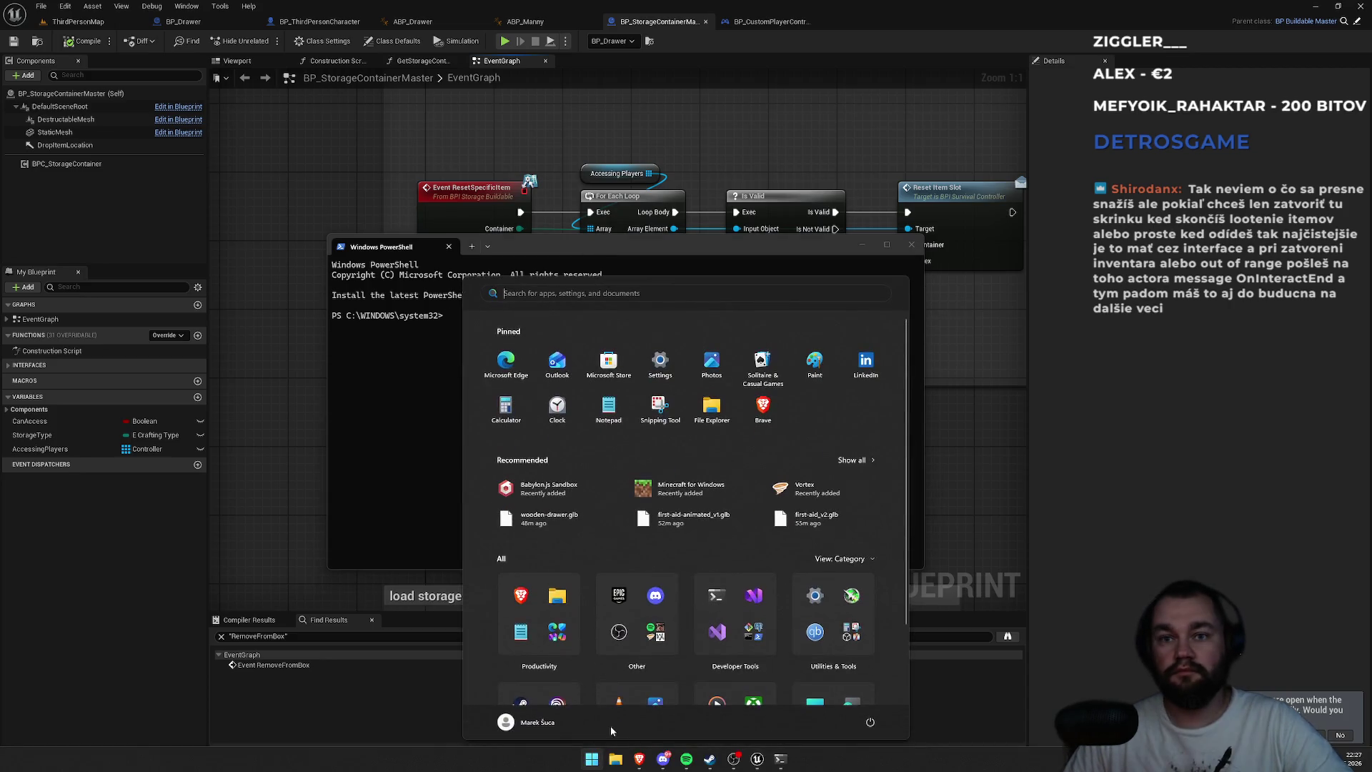
# - Open a terminal in the smartPolyCourse project folder and start Claude Code with 'claude'
pyautogui.press('super')
pyautogui.click(616, 760)
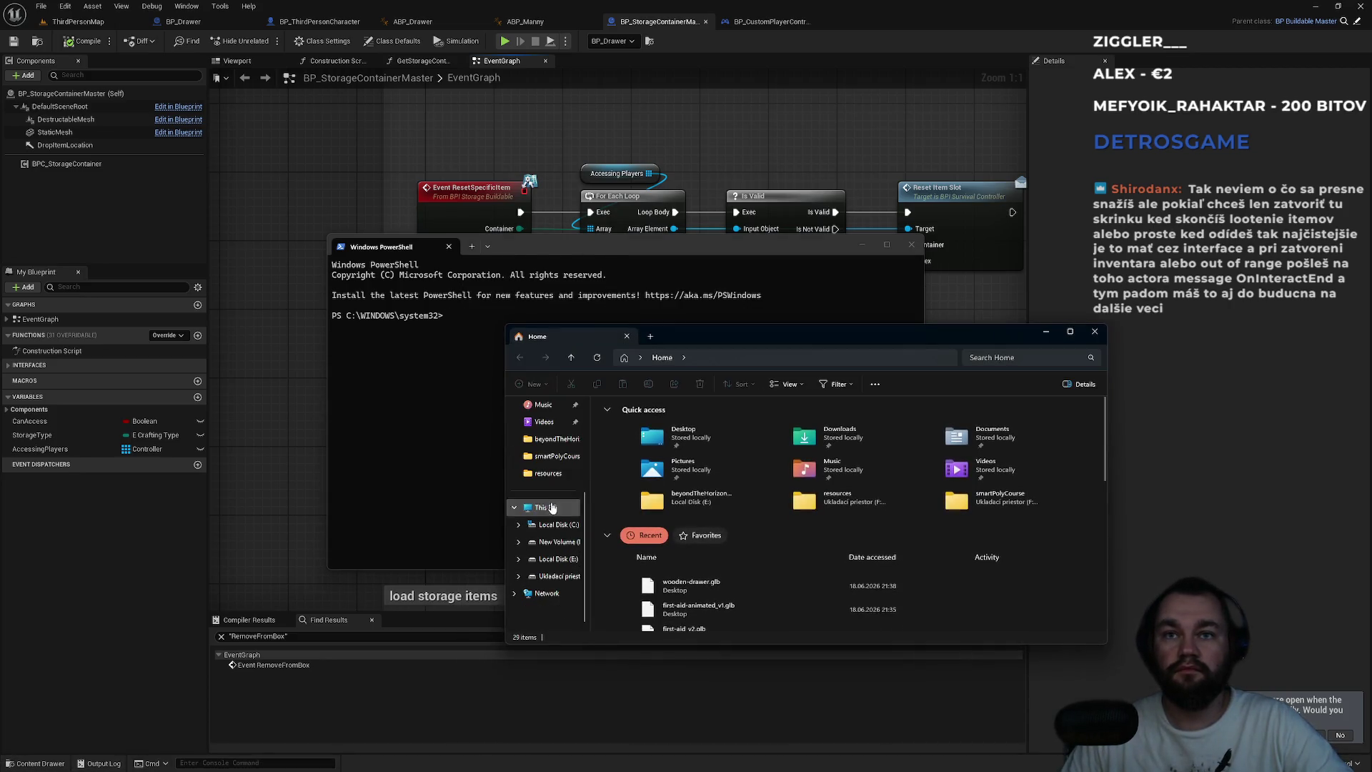
pyautogui.click(554, 457)
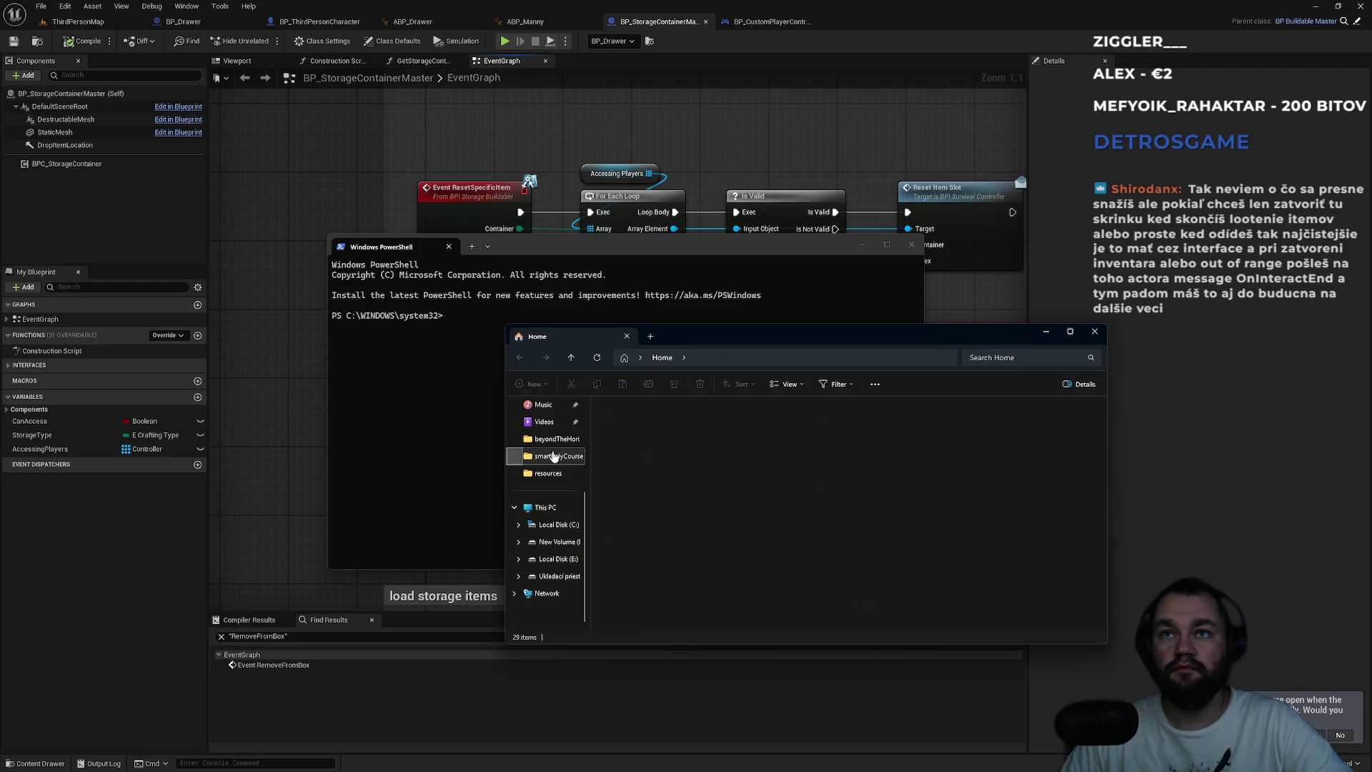
pyautogui.rightClick(1036, 608)
pyautogui.click(1072, 711)
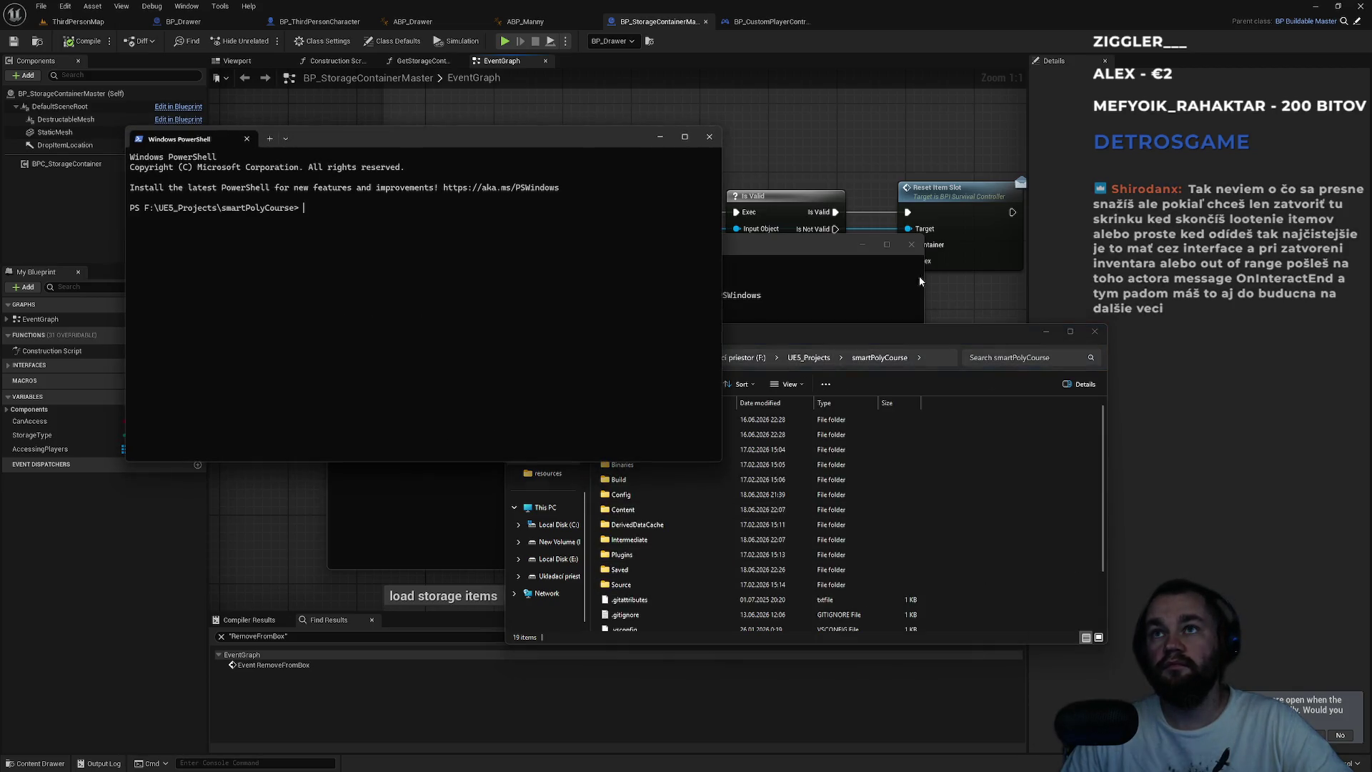
pyautogui.click(911, 244)
pyautogui.write('claude')
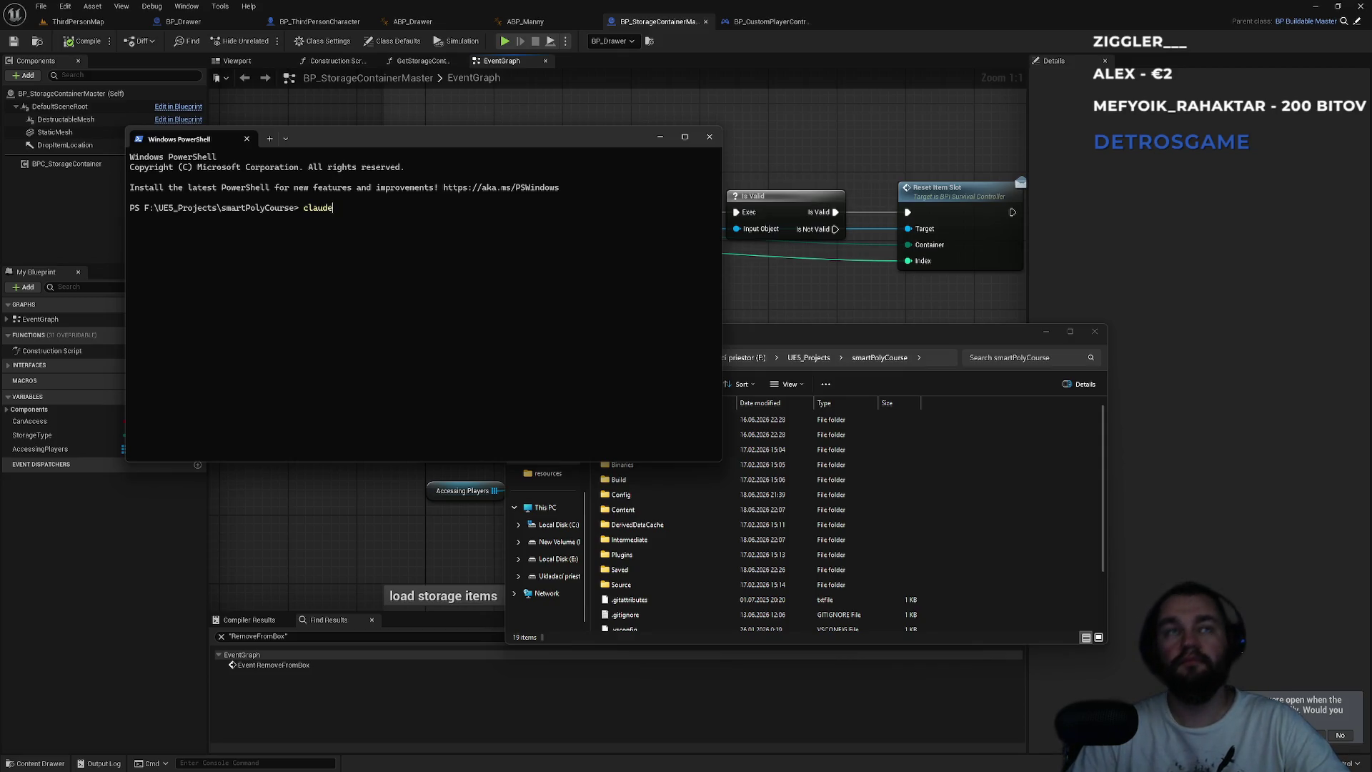
pyautogui.press('Return')
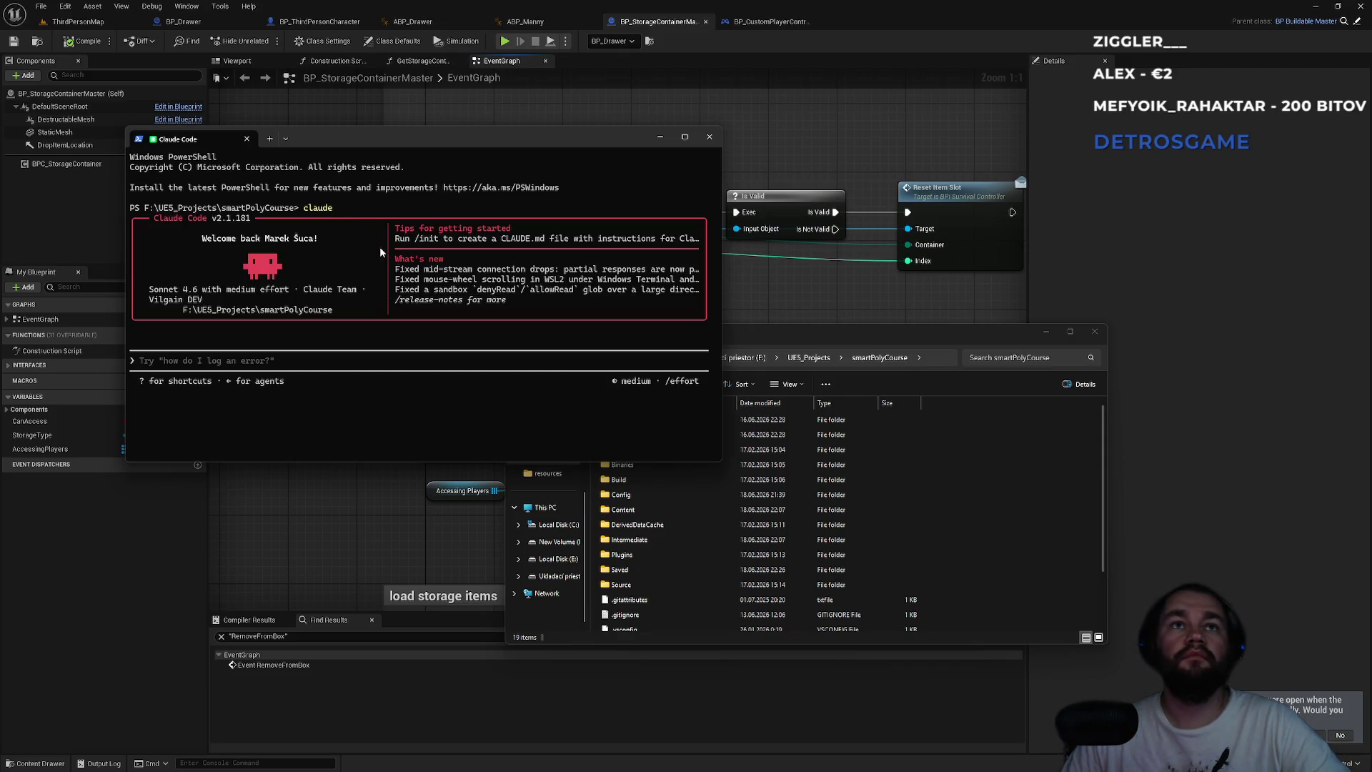
# - Ask Claude Code how to create a UE5 event and bind to it from another blueprint
pyautogui.moveTo(382, 137)
pyautogui.mouseDown()
pyautogui.moveTo(541, 184)
pyautogui.moveTo(556, 211)
pyautogui.mouseUp()
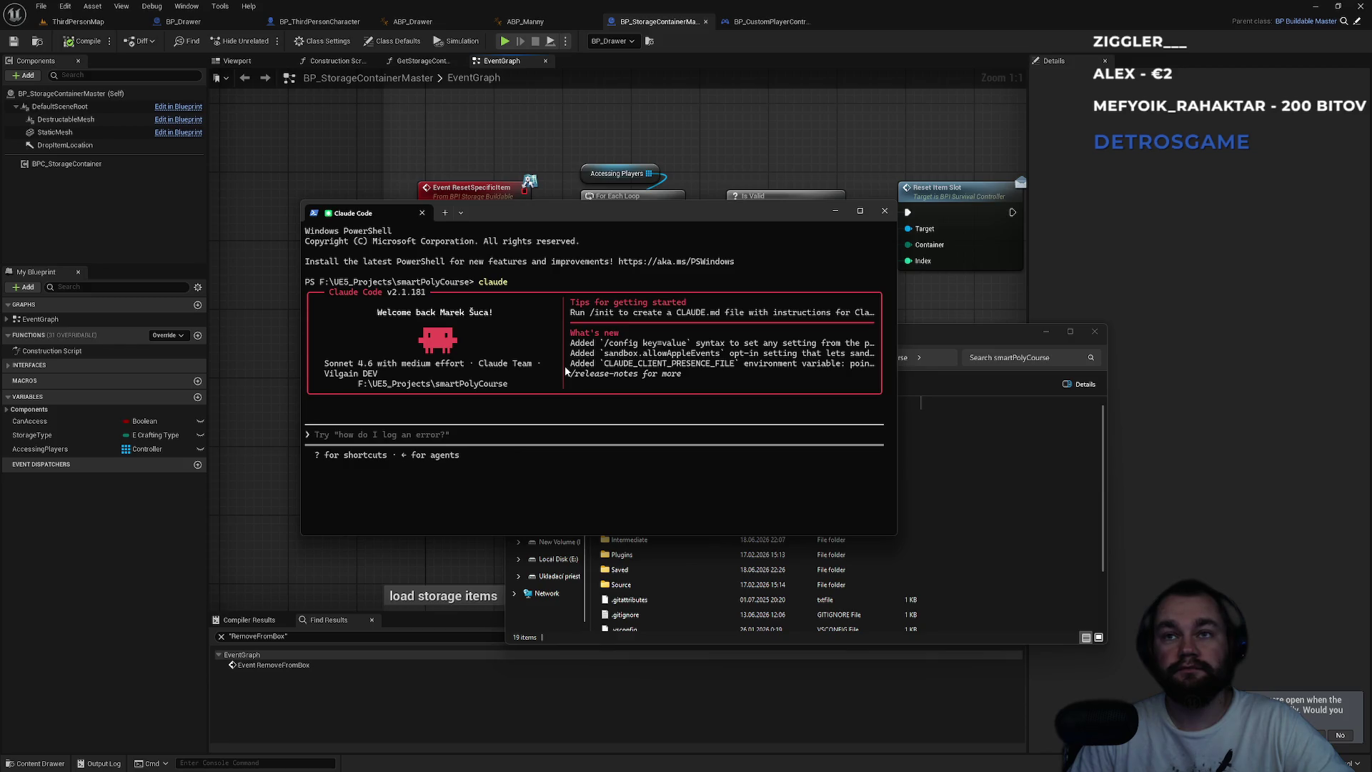
pyautogui.write('how to i')
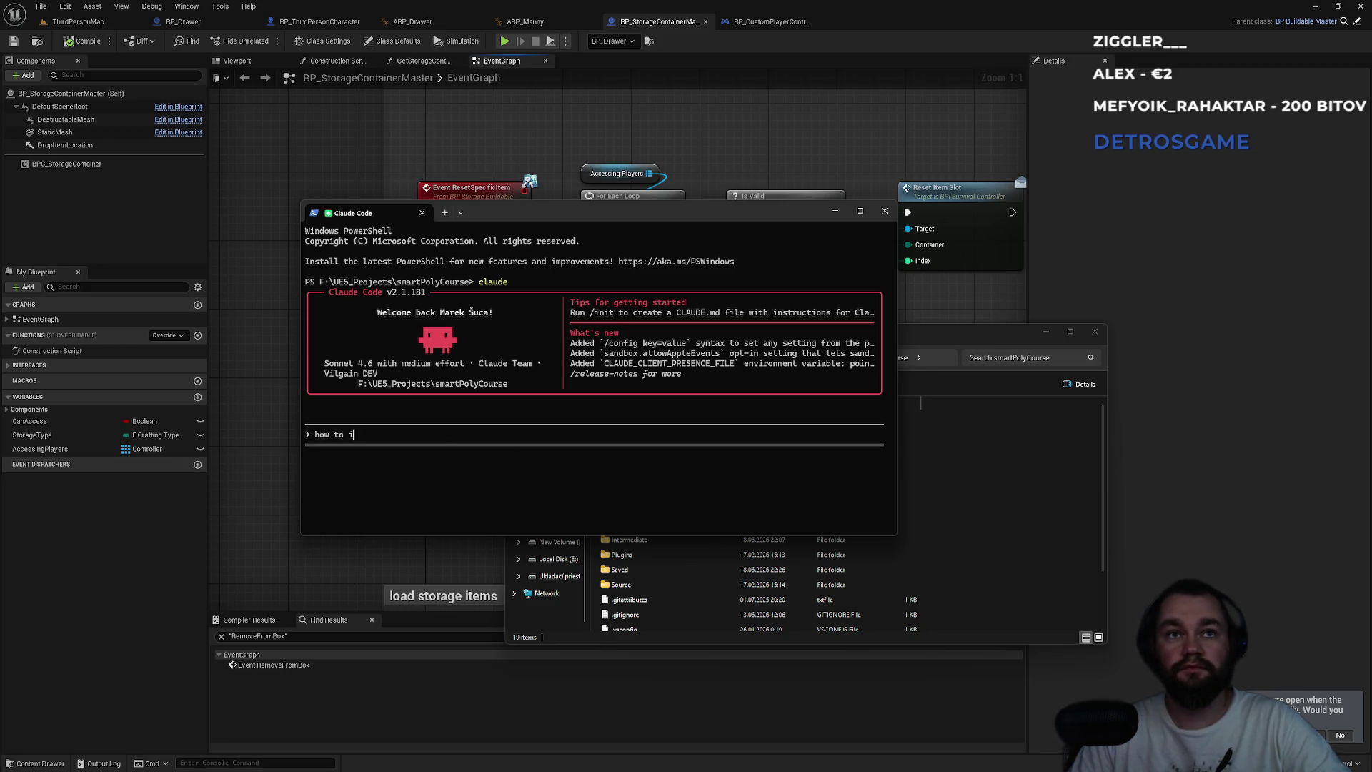
pyautogui.write('n ue5 i')
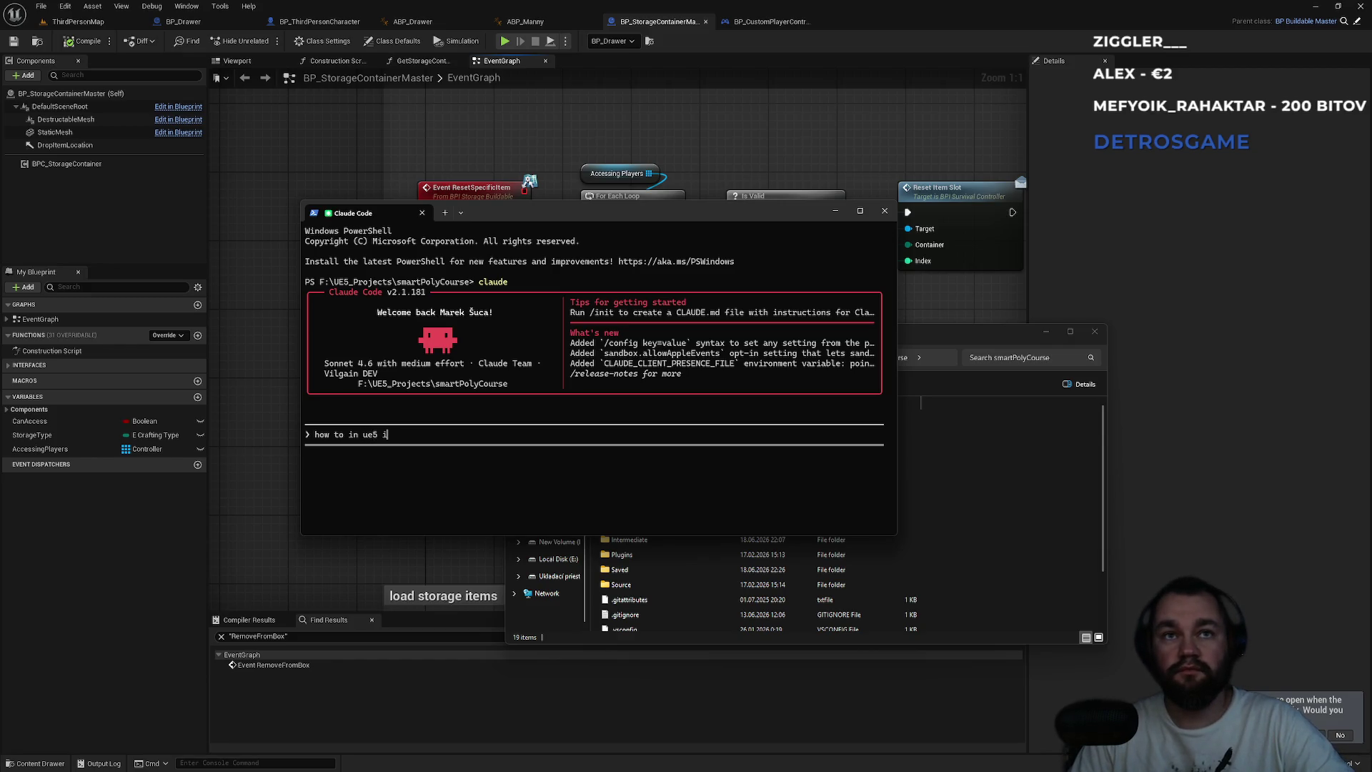
pyautogui.press('BackSpace')
pyautogui.write('cr')
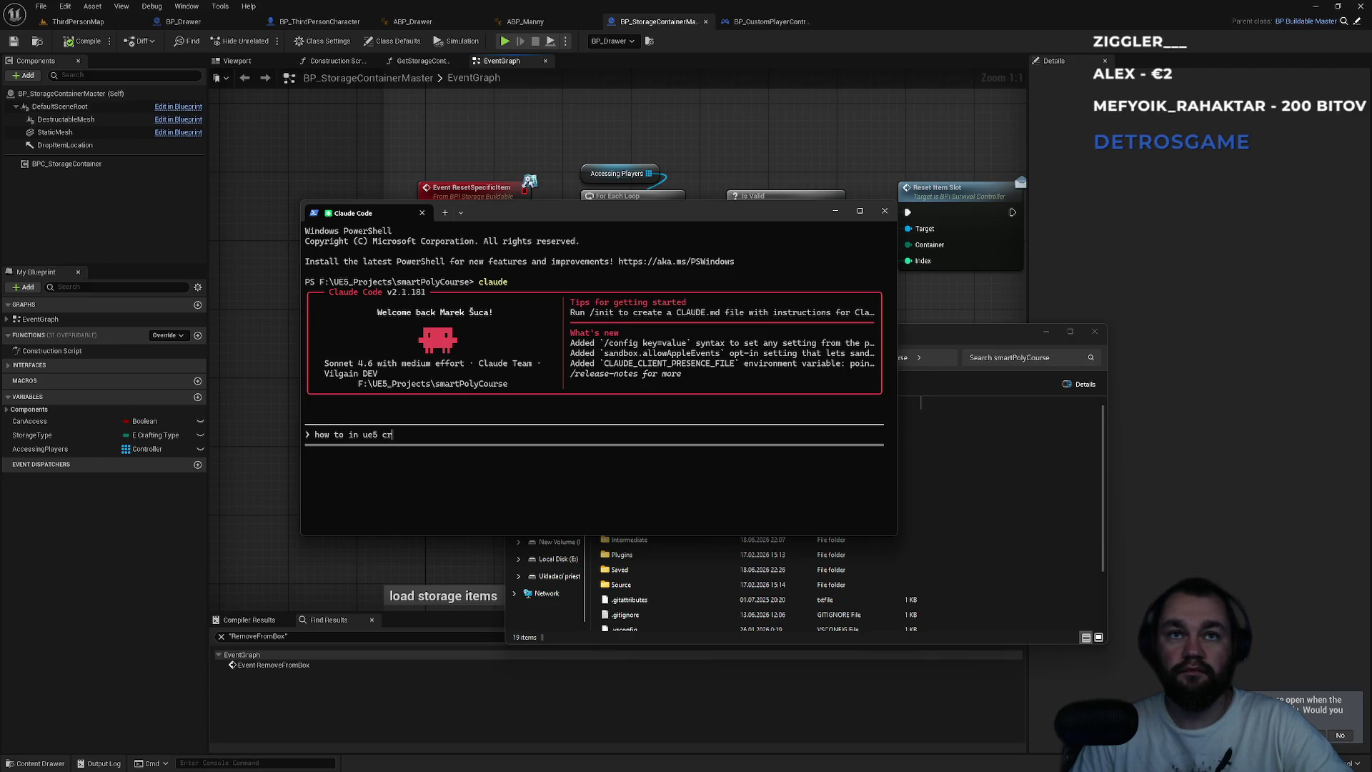
pyautogui.write('eate even')
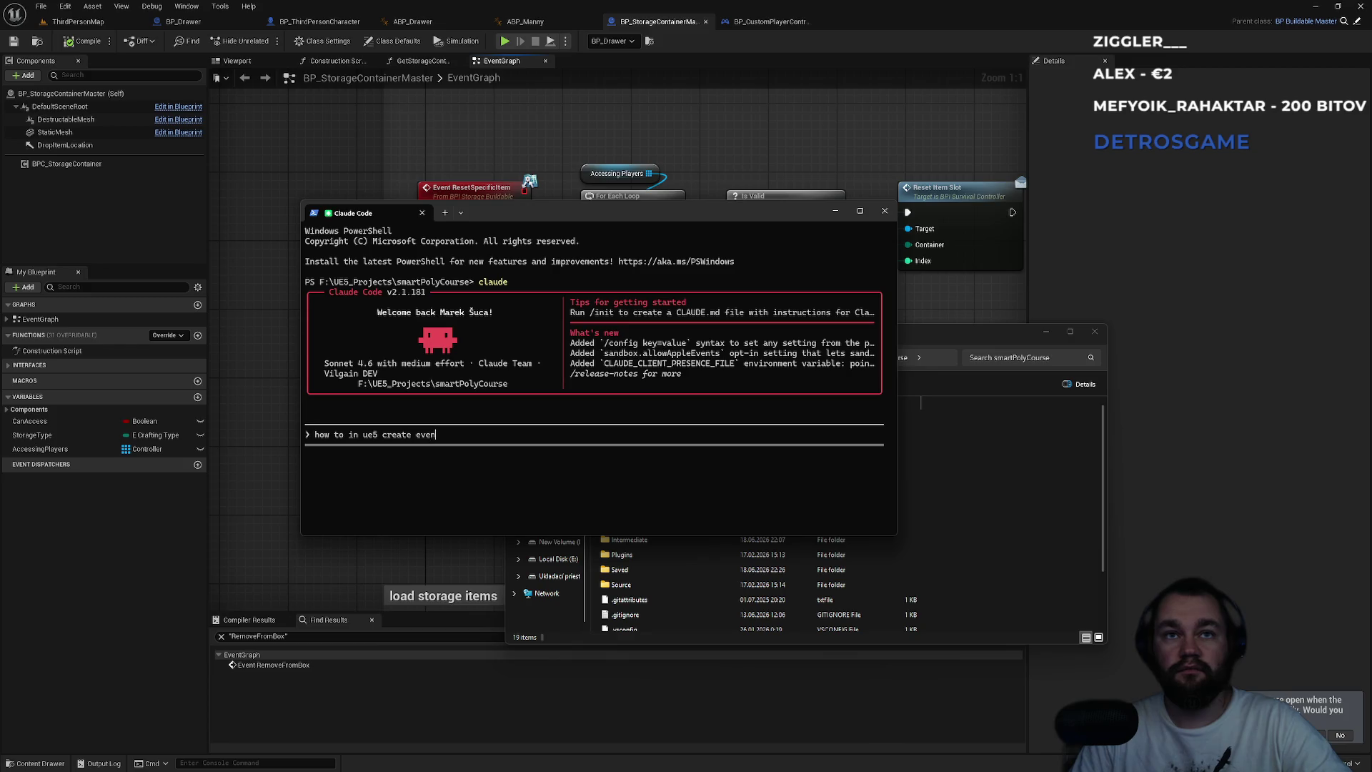
pyautogui.write('t and in an')
pyautogui.write('other')
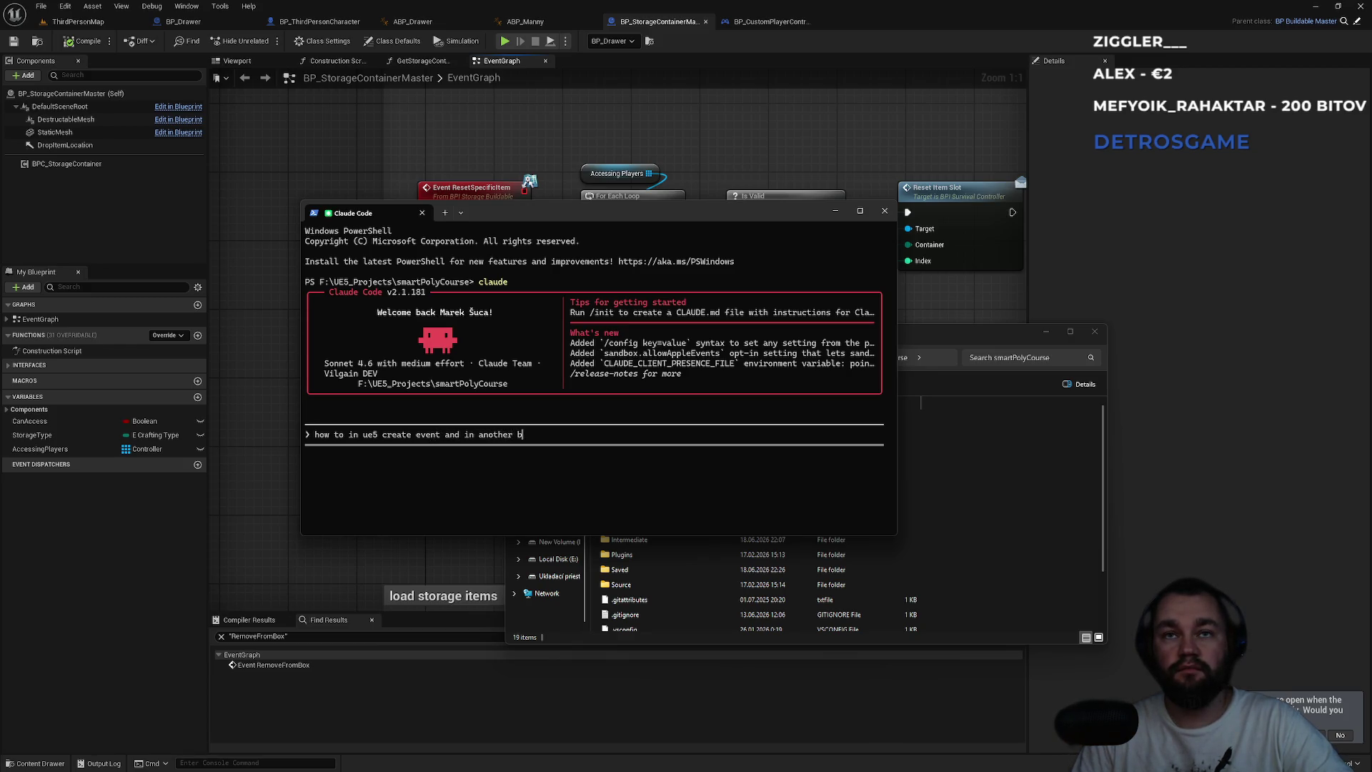
pyautogui.write('bind it when ')
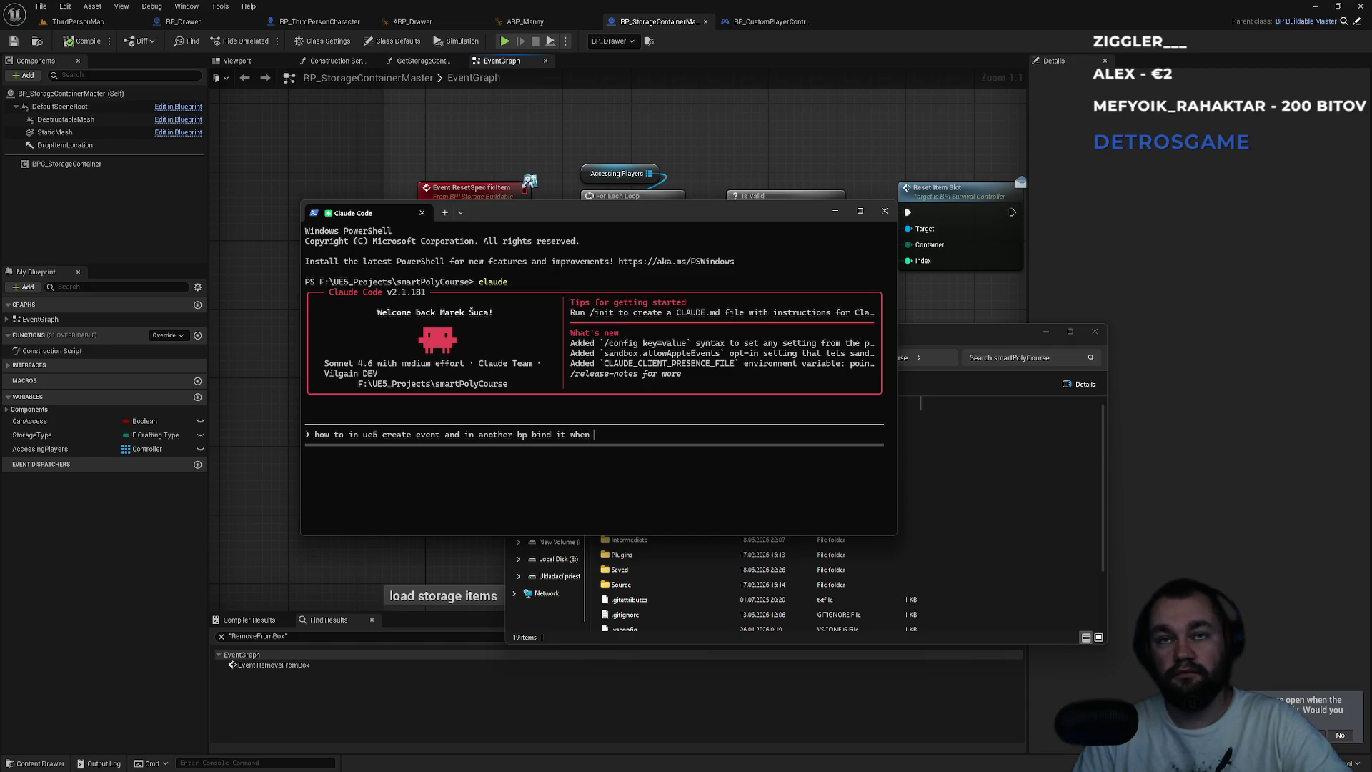
pyautogui.write('its trigged and hook')
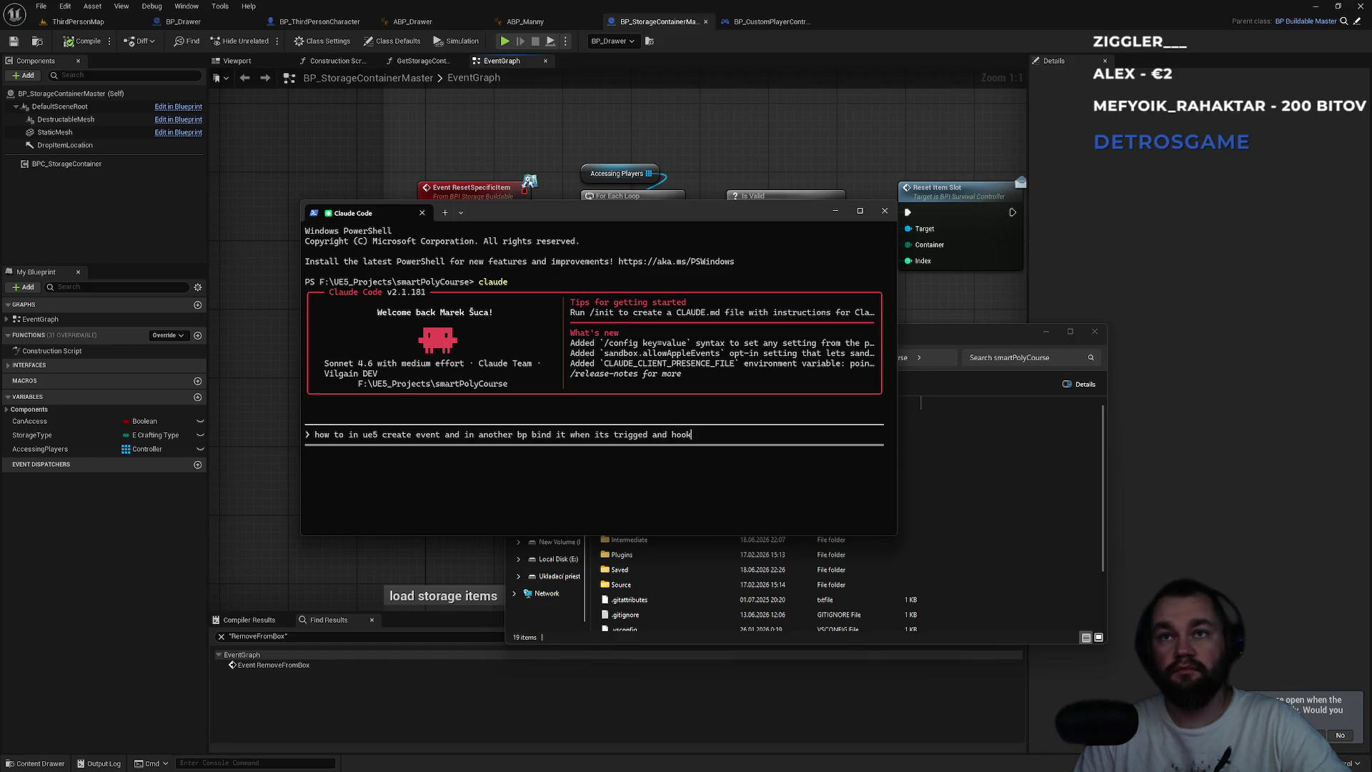
pyautogui.write(' that event')
pyautogui.press('Return')
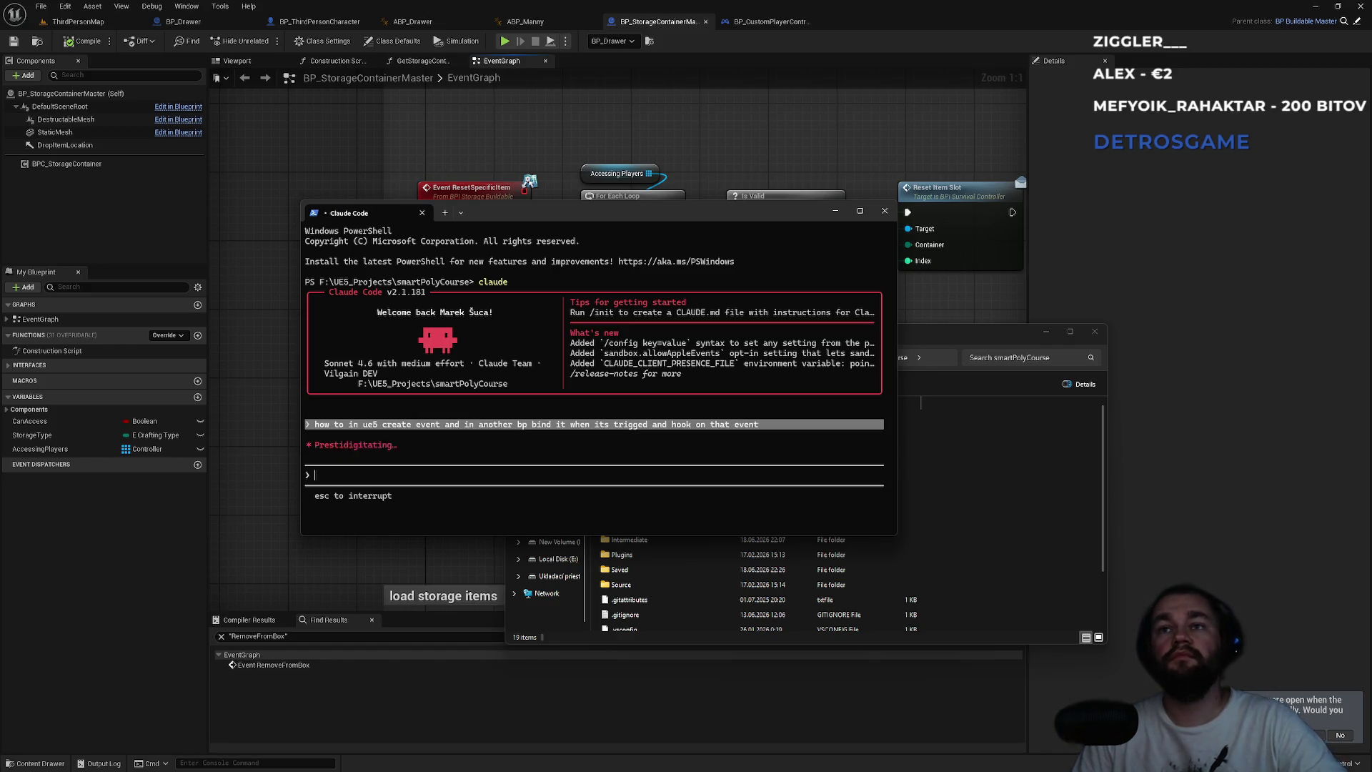
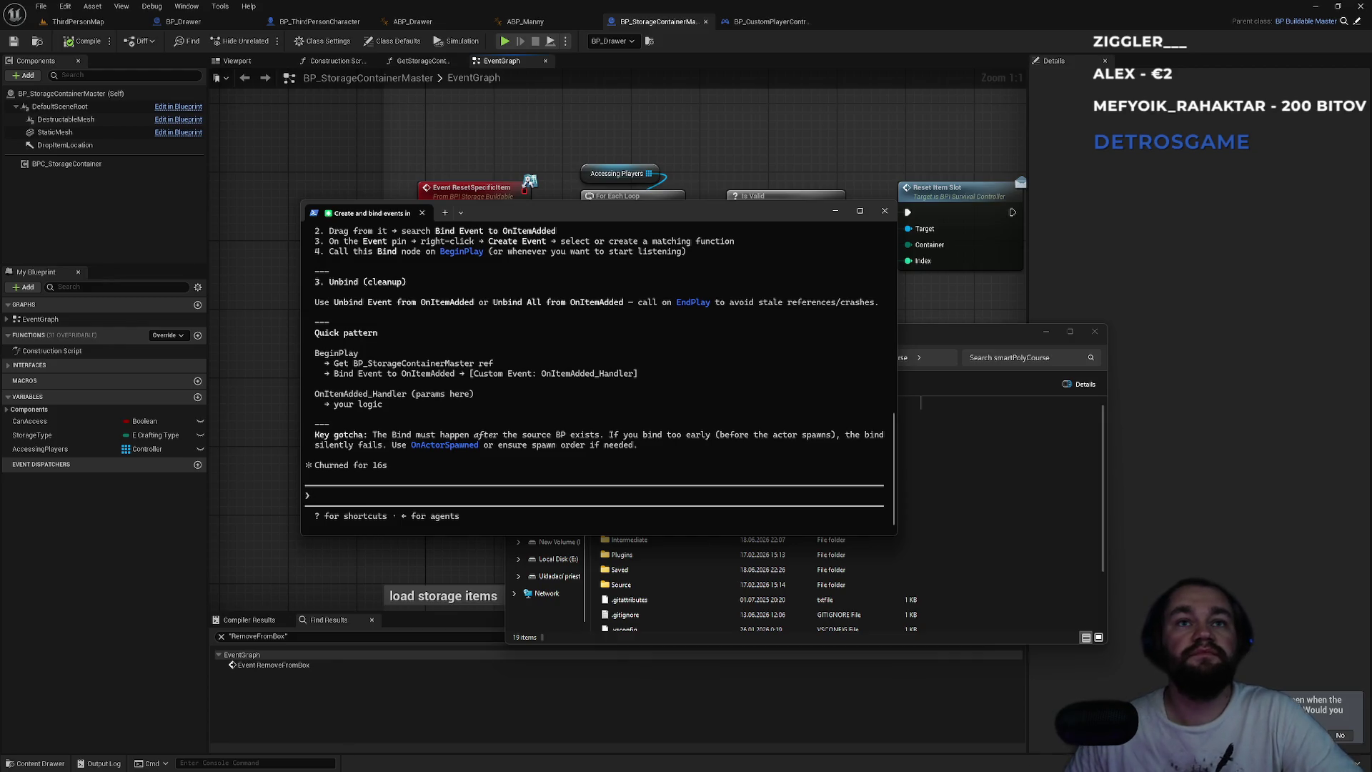
# - Scroll the terminal chat up to the 'UE5 Blueprint Event Dispatchers' heading, then return to the Unreal editor
pyautogui.scroll(3, 441, 386)
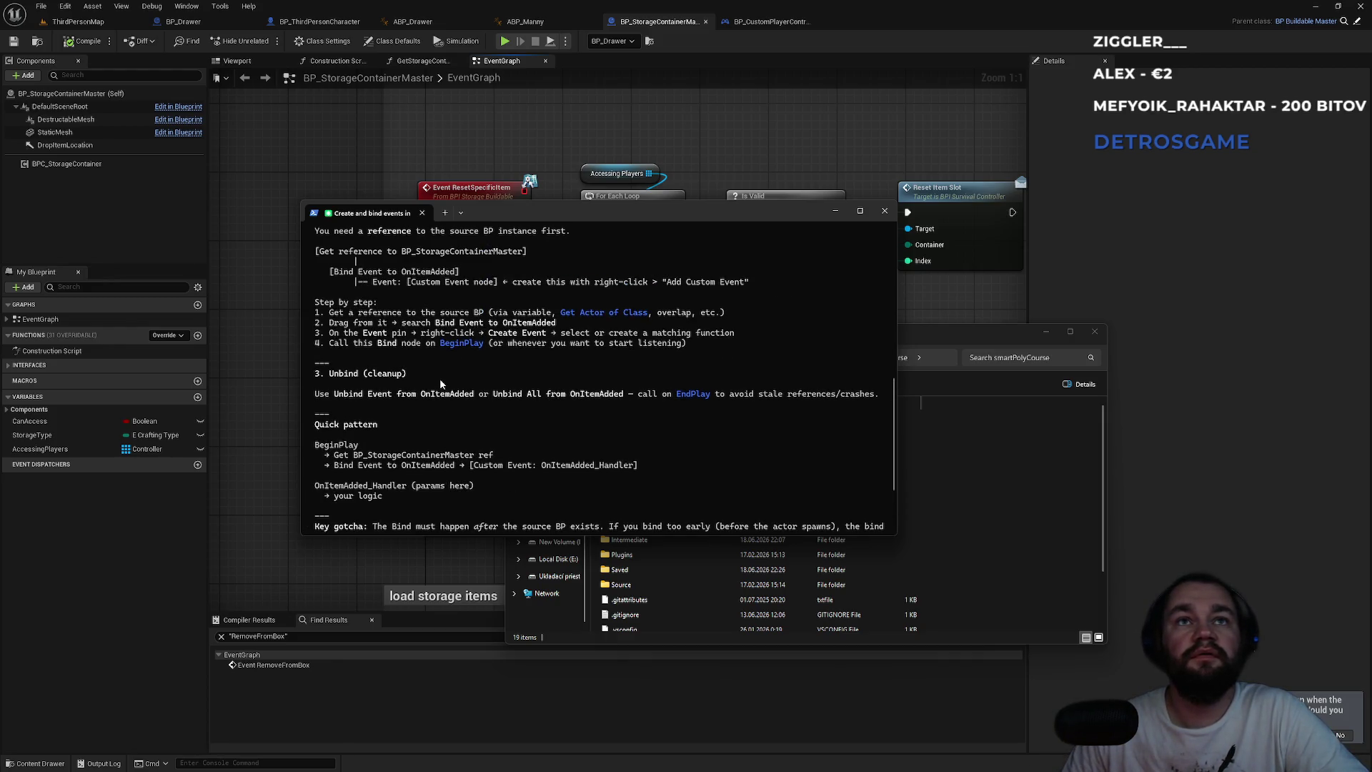
pyautogui.scroll(2, 355, 323)
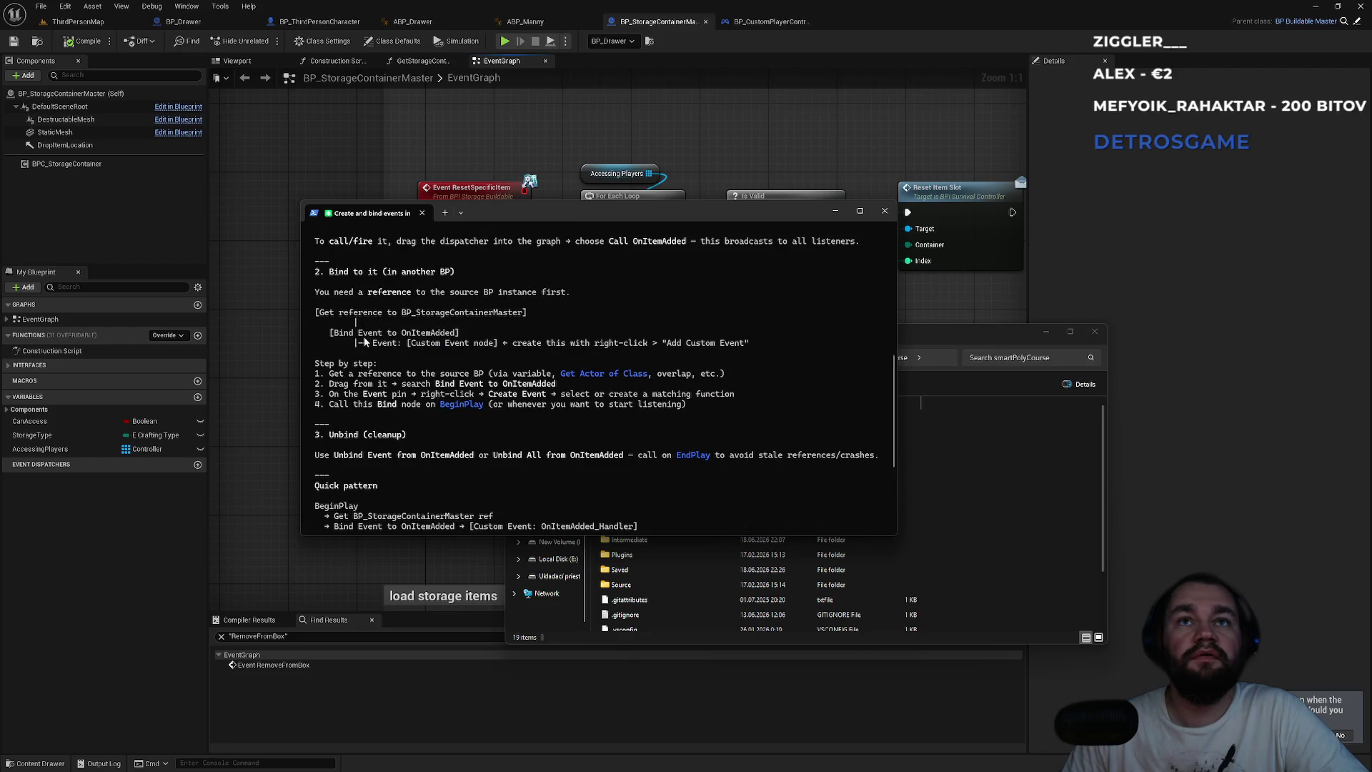
pyautogui.scroll(4, 373, 332)
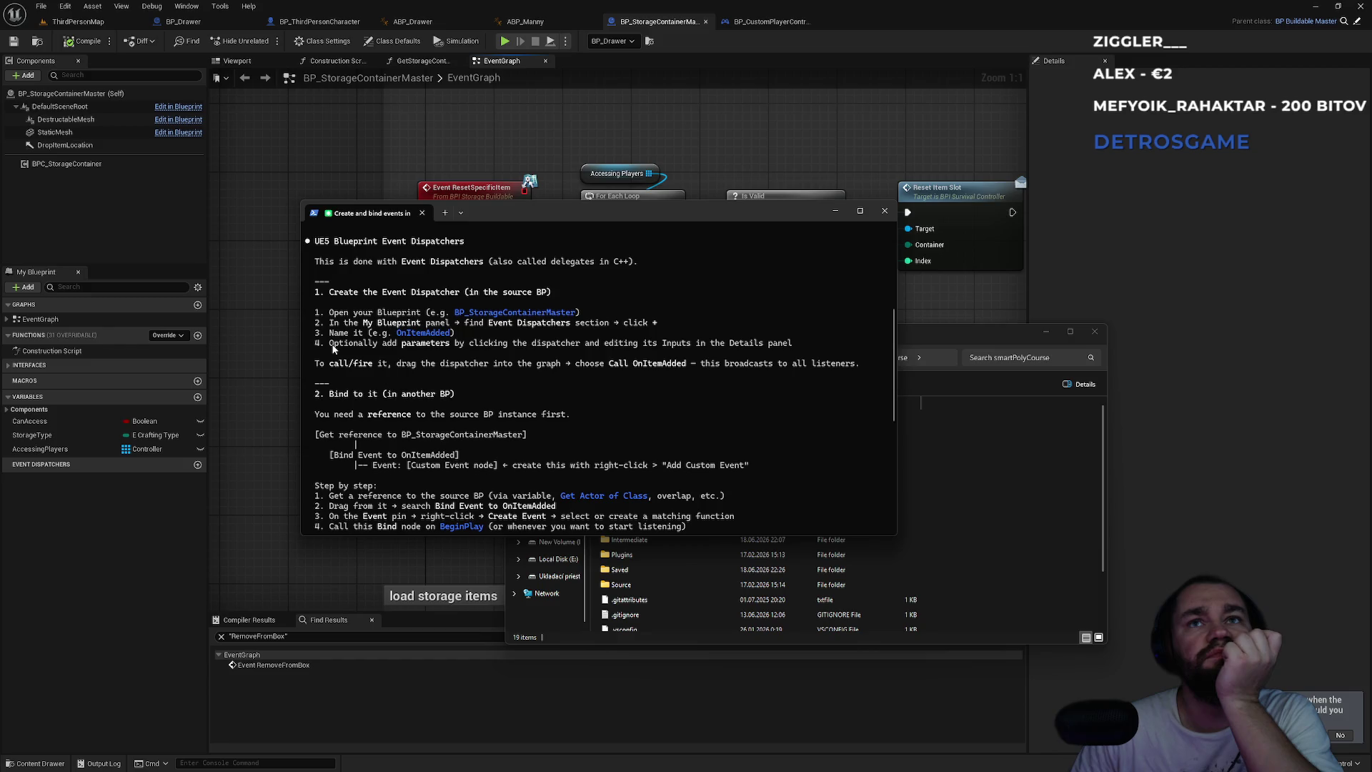
pyautogui.click(280, 365)
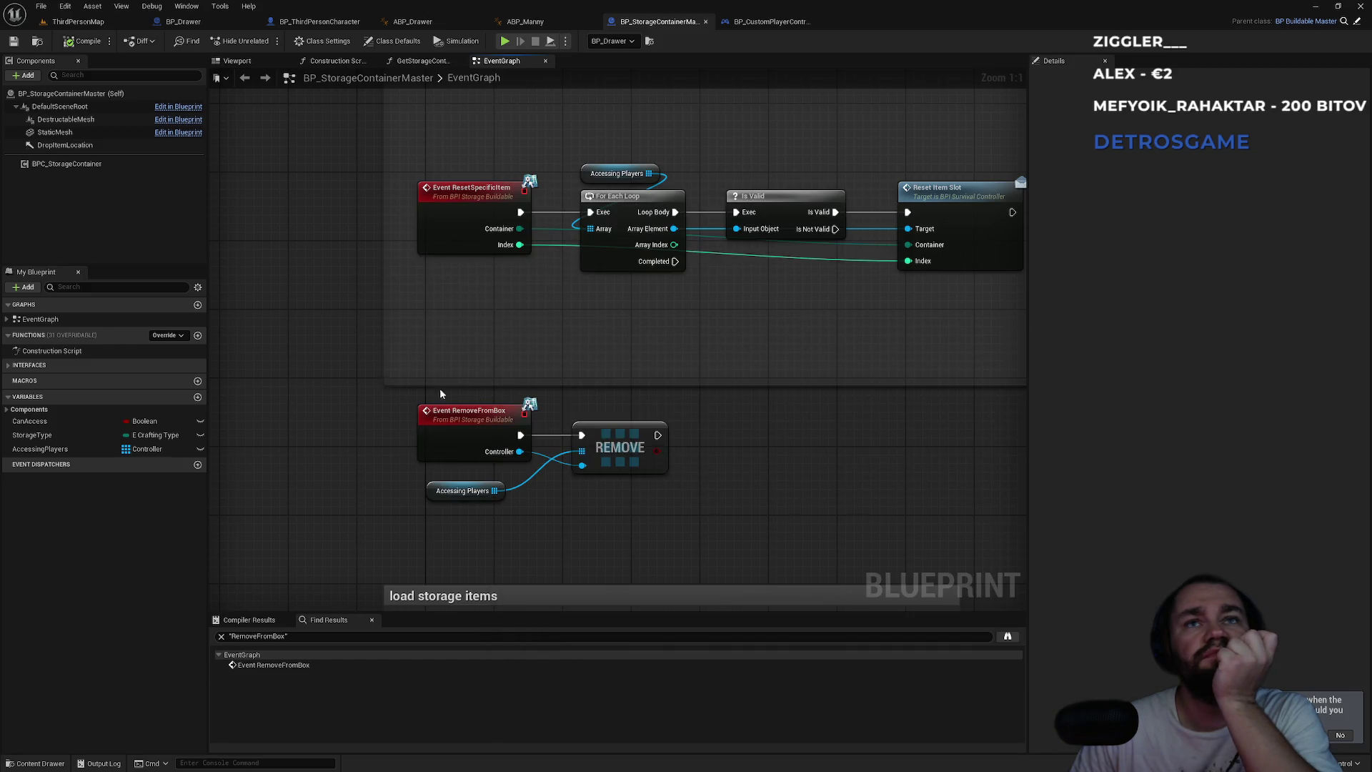
# - Add a trial Create Event node under the REMOVE node, then delete it
pyautogui.rightClick(678, 490)
pyautogui.write('create event ')
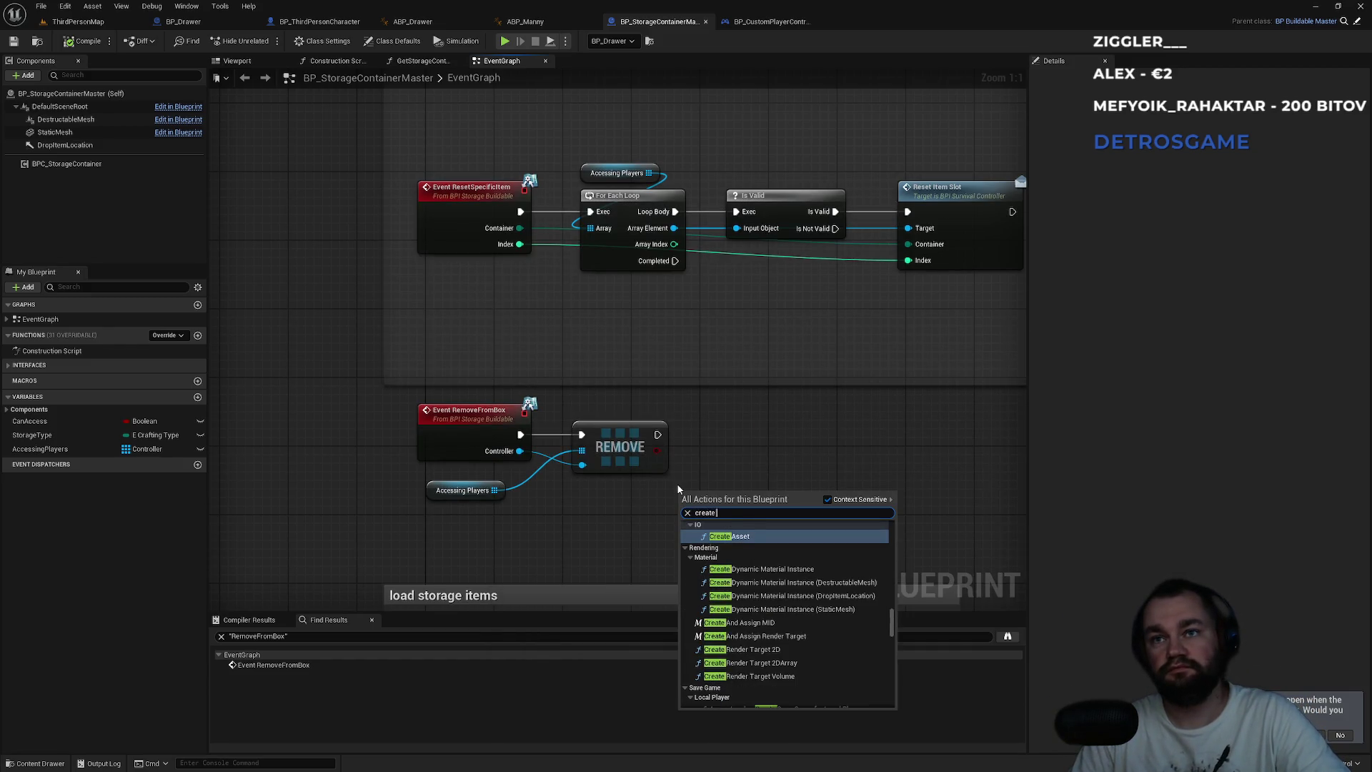
pyautogui.write('dis')
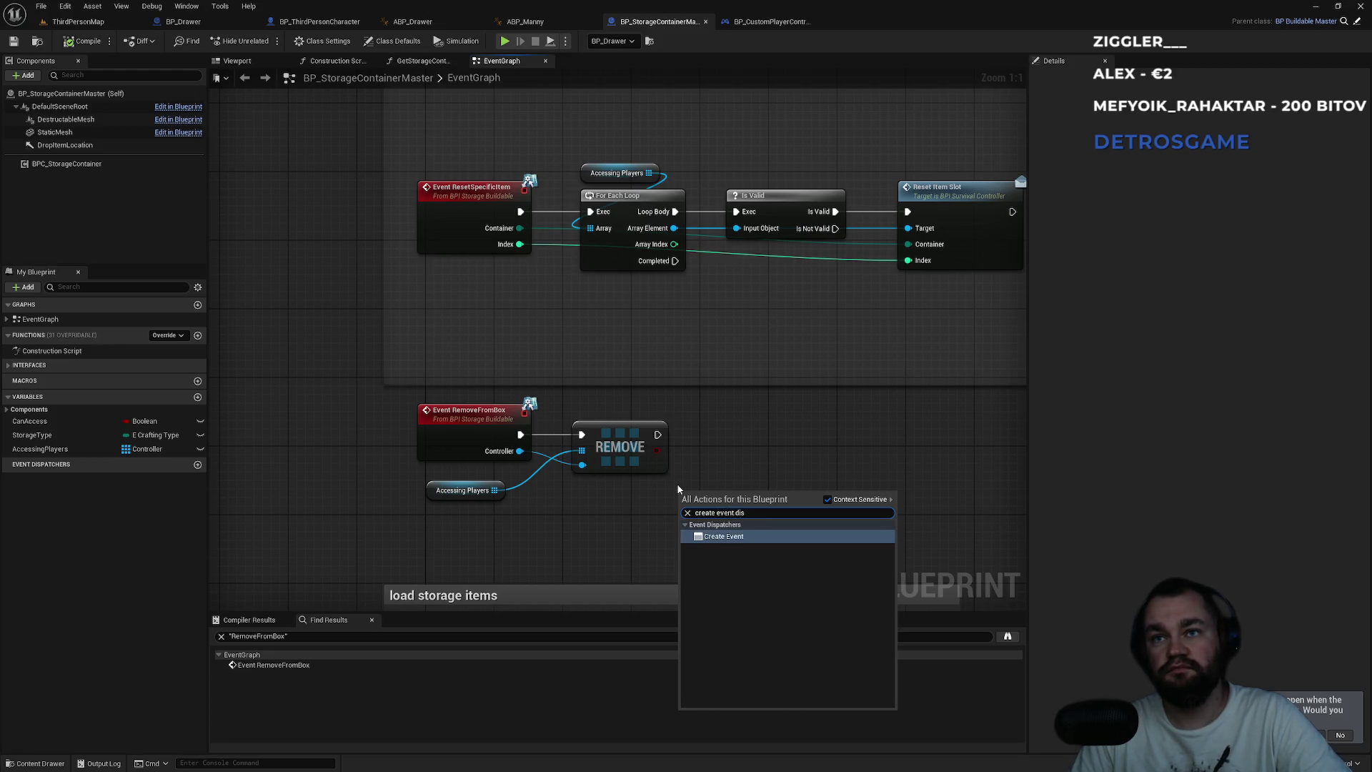
pyautogui.press('Return')
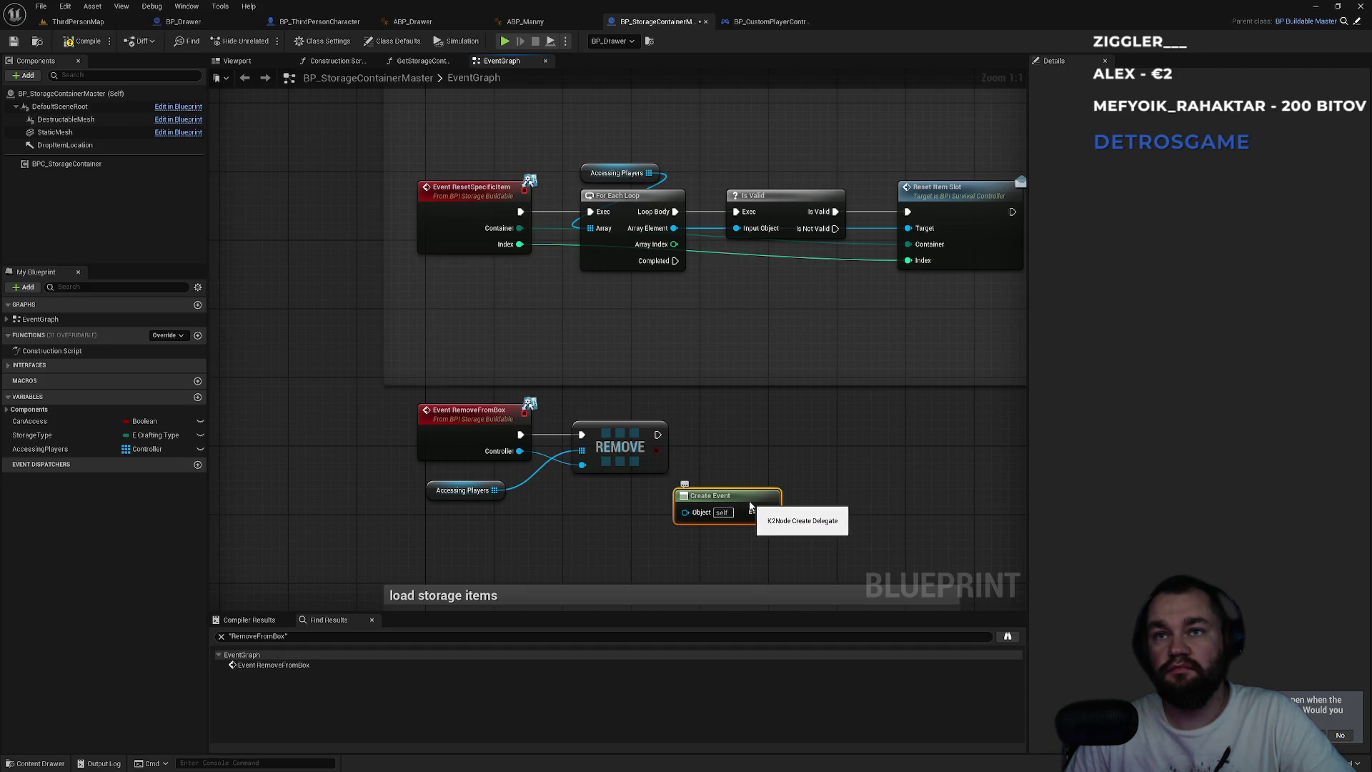
pyautogui.moveTo(744, 510); pyautogui.dragTo(658, 526)
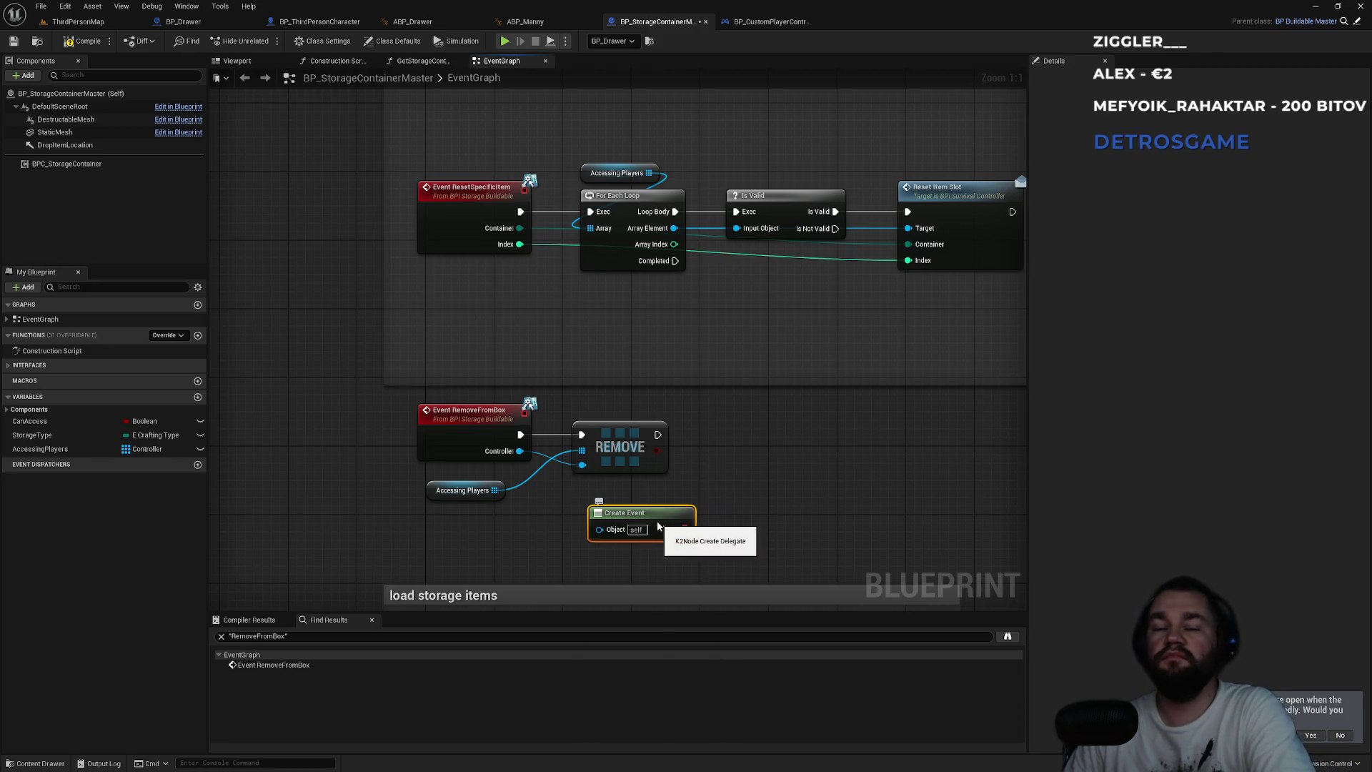
pyautogui.press('Delete')
# - Dismiss the graph's action list and switch back to the event-binding terminal chat
pyautogui.rightClick(659, 512)
pyautogui.click(688, 493)
pyautogui.hotkey('alt', 'Tab')
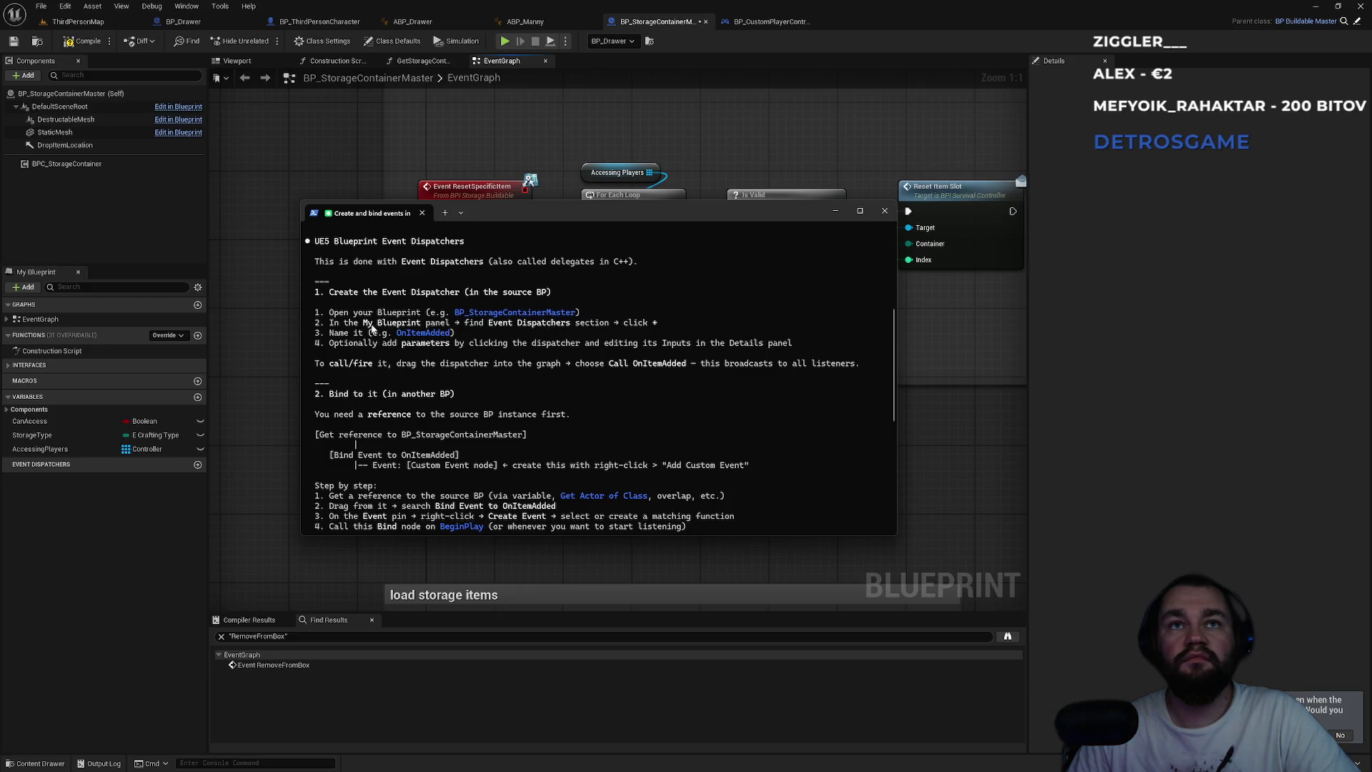
# - Highlight the steps for creating, adding and naming an Event Dispatcher, then switch back to Unreal
pyautogui.moveTo(358, 293); pyautogui.dragTo(541, 297)
pyautogui.scroll(1, 514, 323)
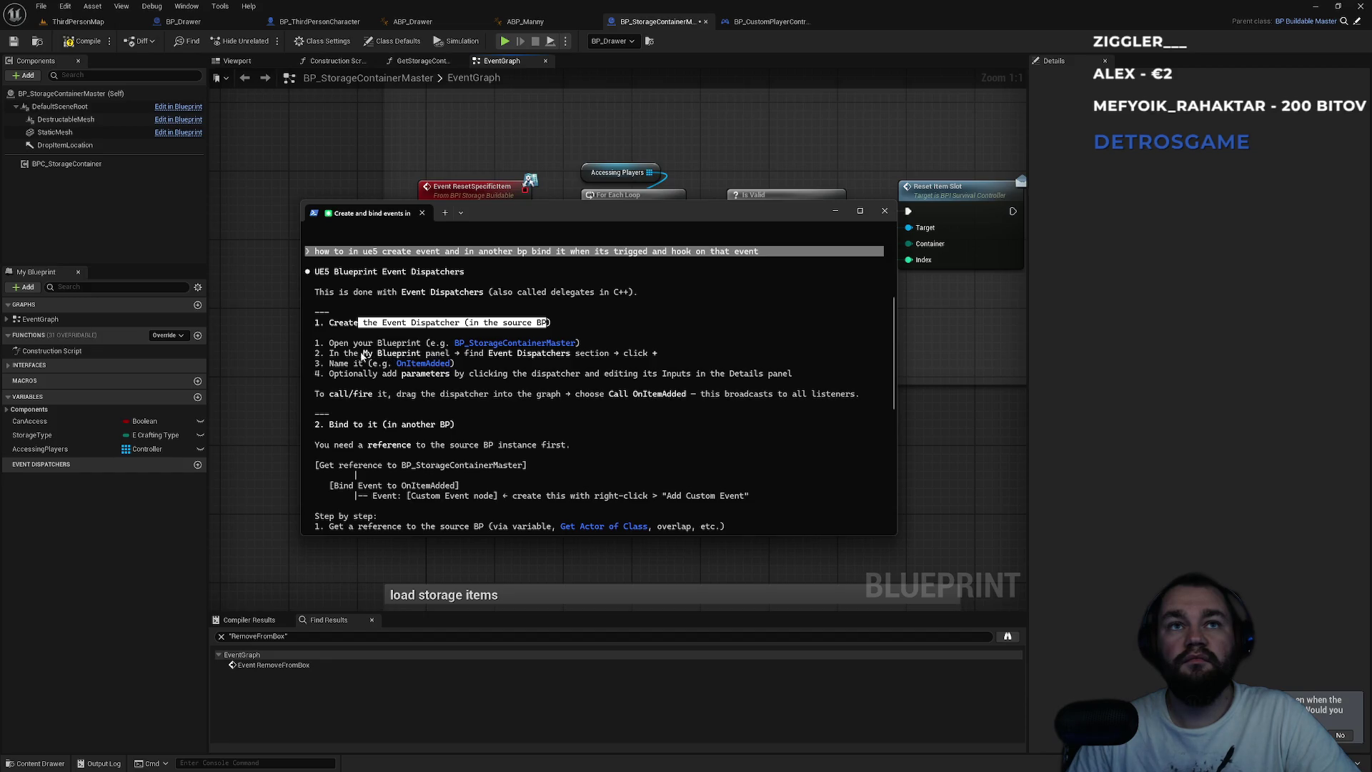
pyautogui.moveTo(362, 355)
pyautogui.mouseDown()
pyautogui.moveTo(641, 358)
pyautogui.moveTo(491, 366)
pyautogui.mouseUp()
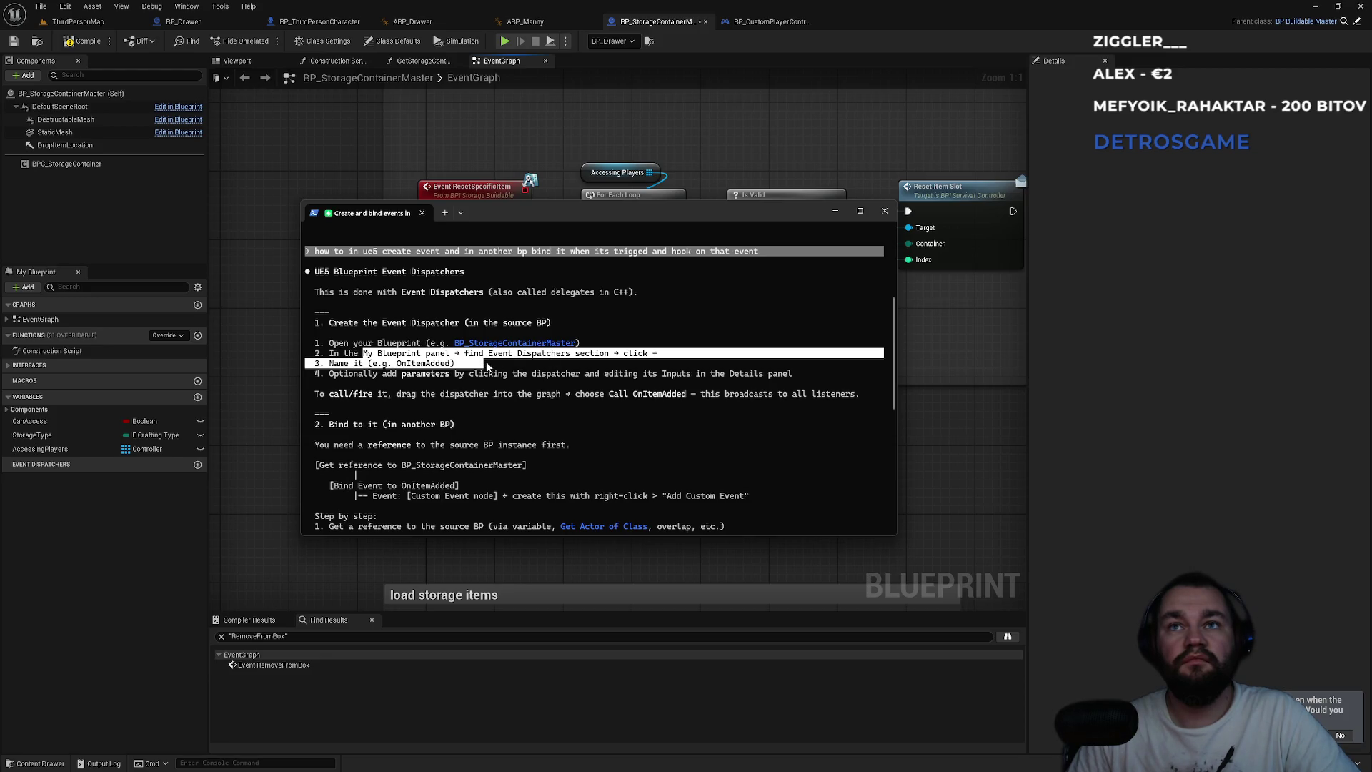
pyautogui.click(522, 368)
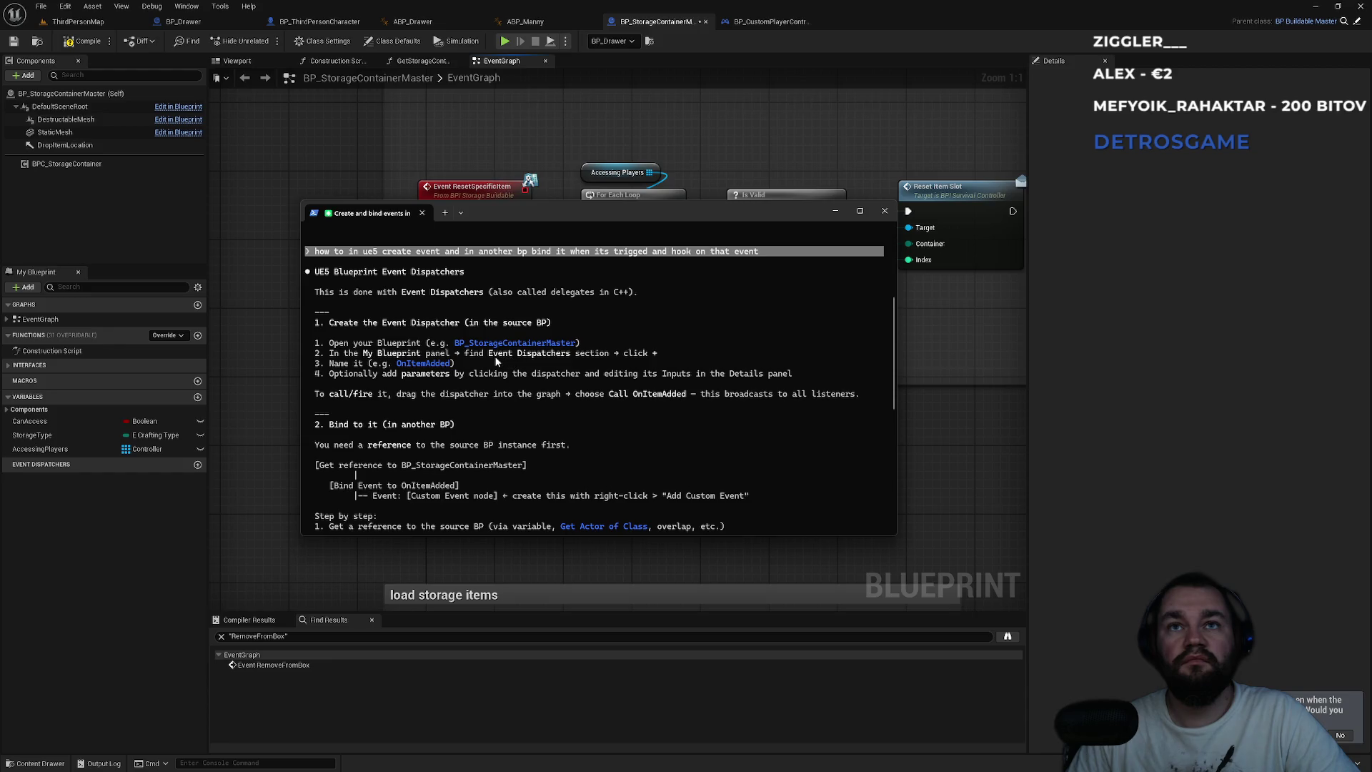
pyautogui.hotkey('alt', 'Tab')
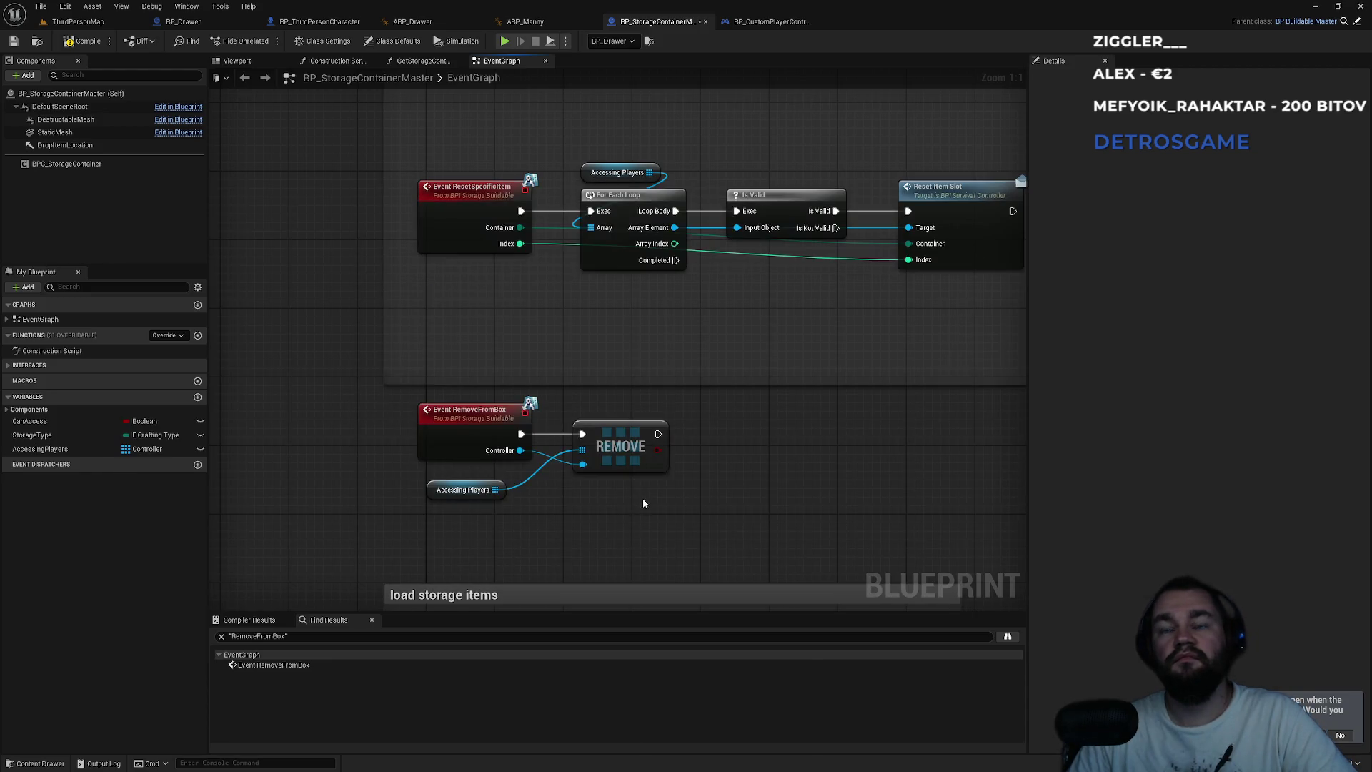
pyautogui.rightClick(643, 500)
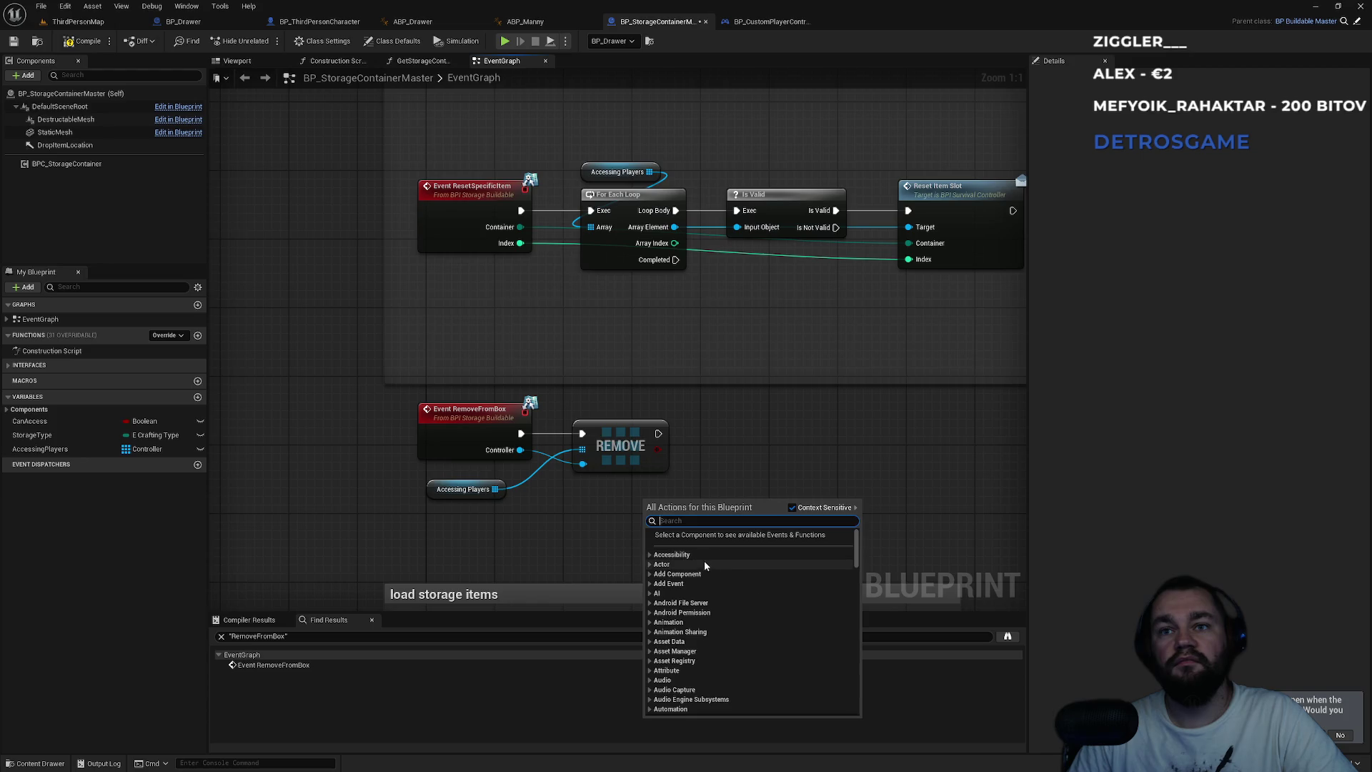
pyautogui.scroll(-4, 705, 560)
pyautogui.scroll(-10, 701, 573)
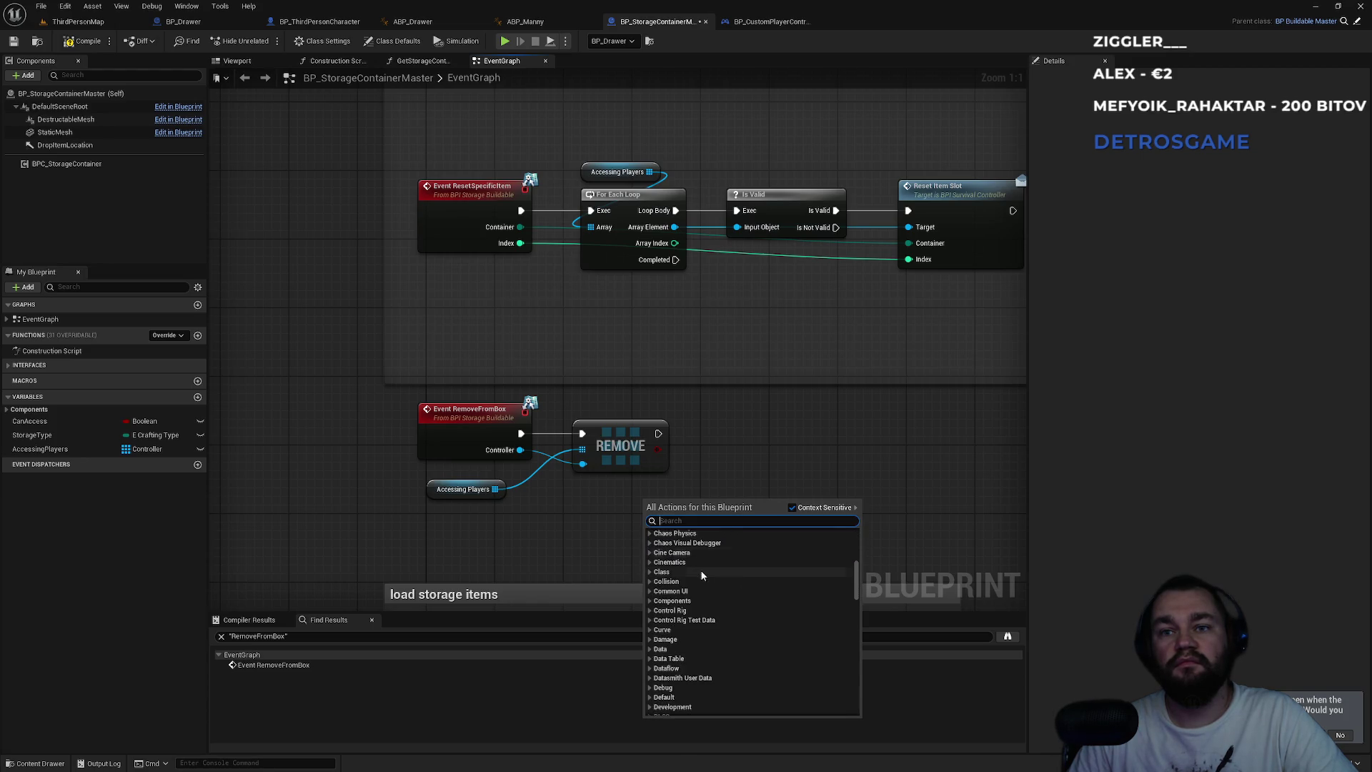
pyautogui.scroll(-4, 701, 575)
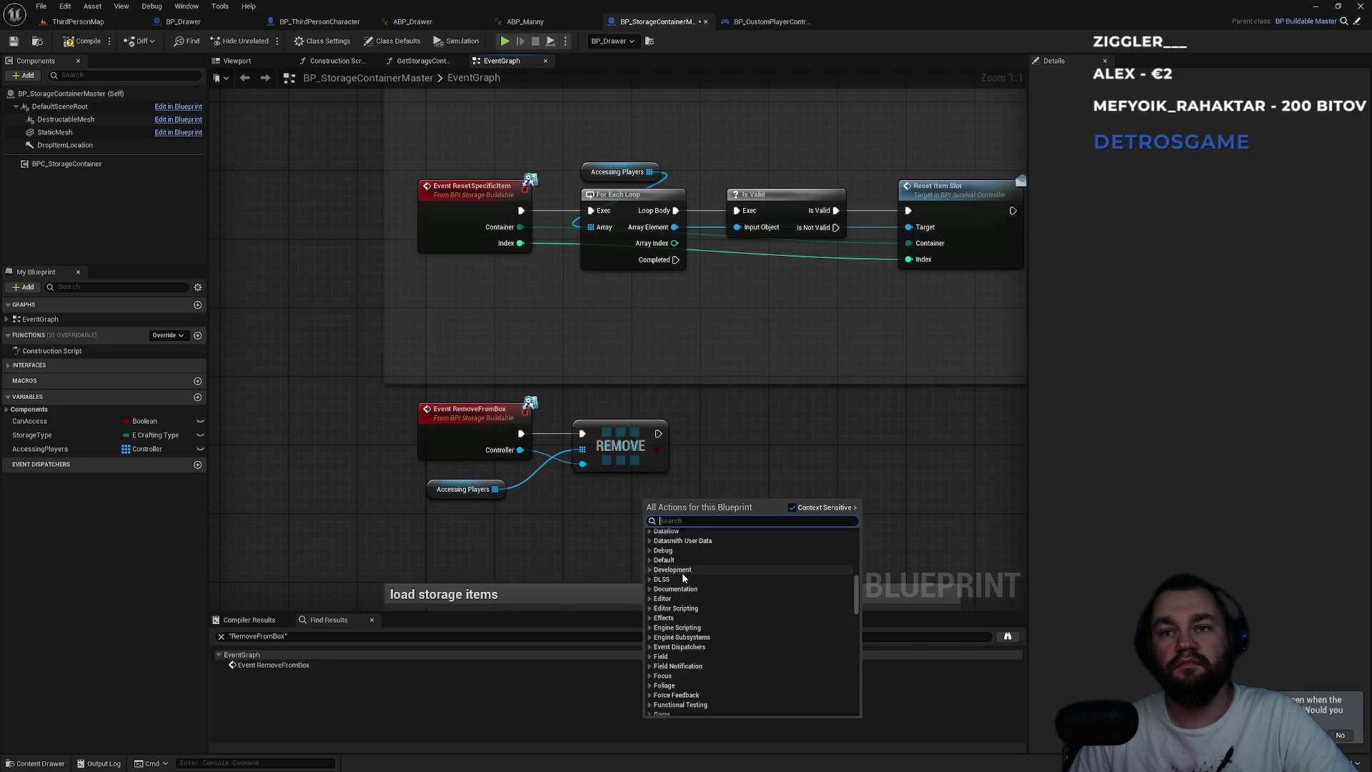
pyautogui.scroll(-1, 679, 588)
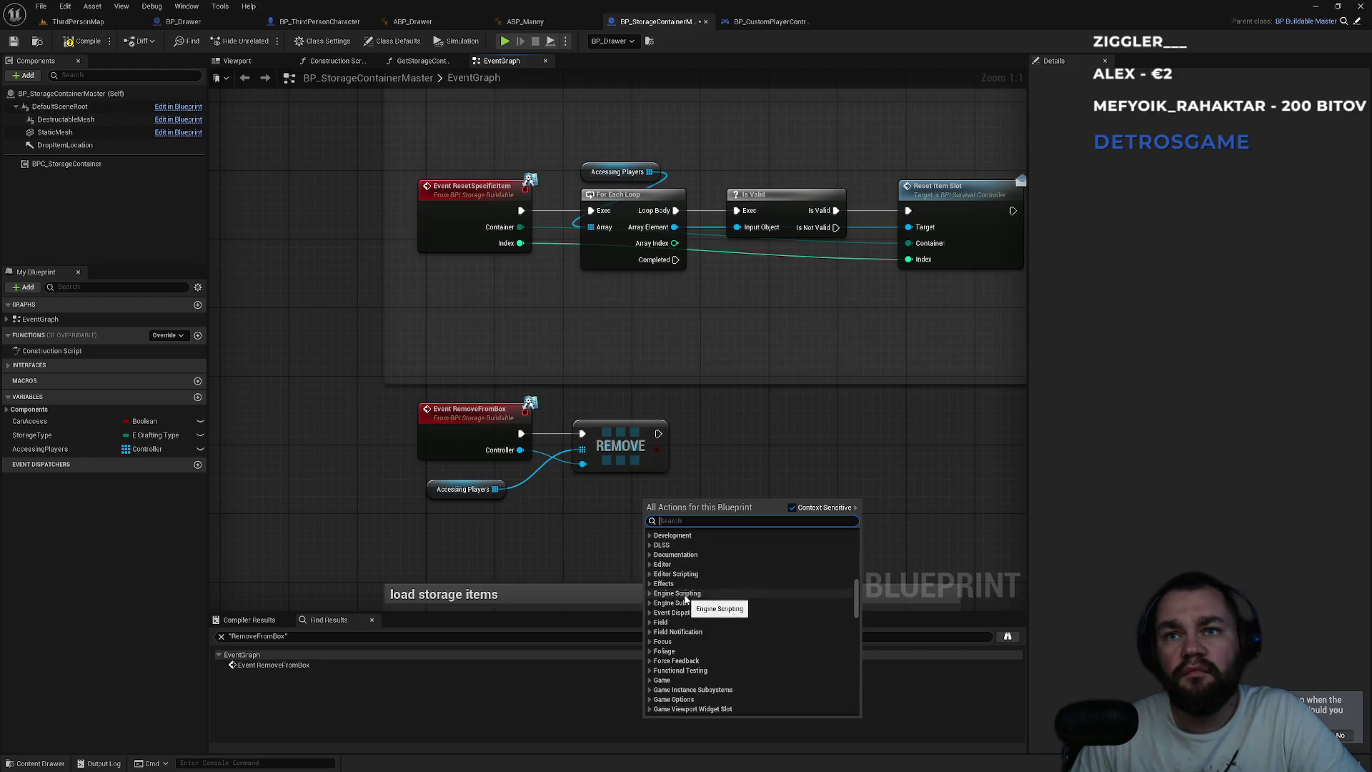
pyautogui.click(664, 613)
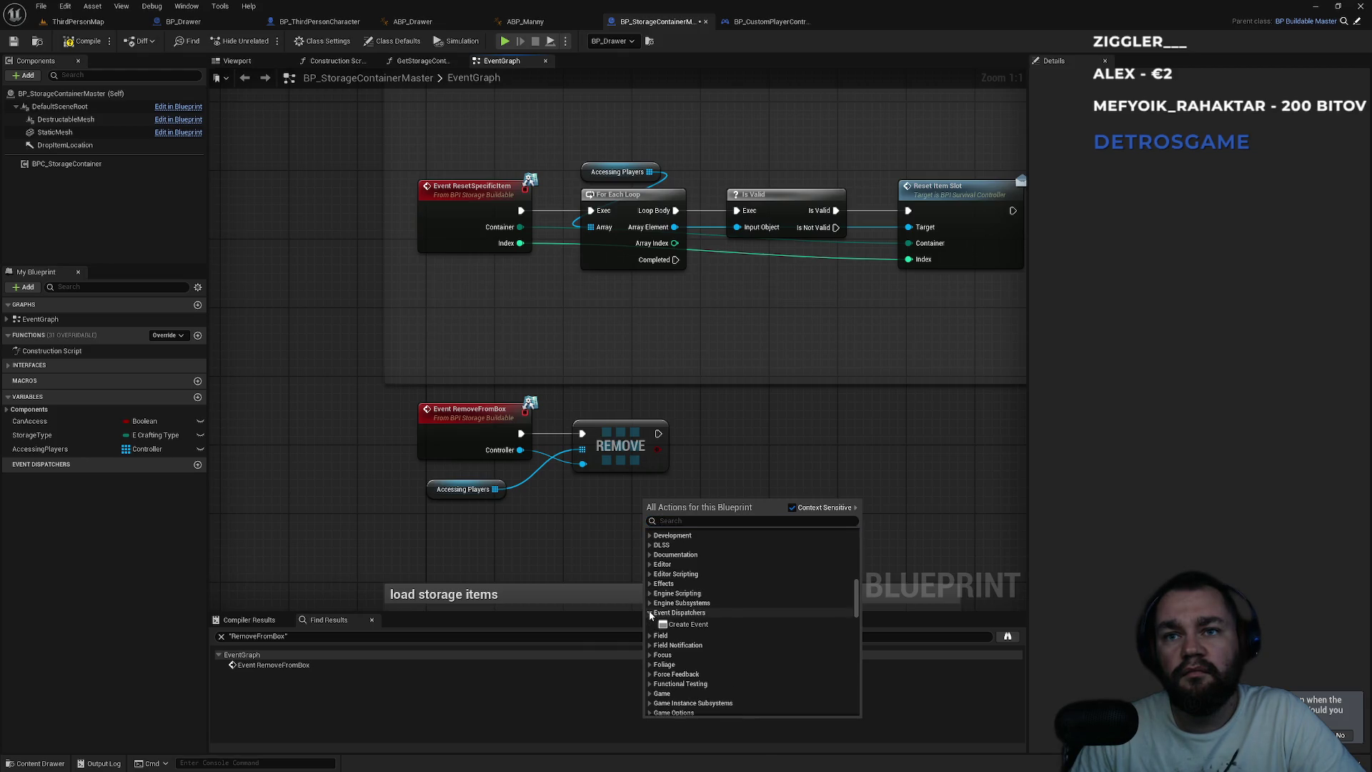
pyautogui.click(688, 623)
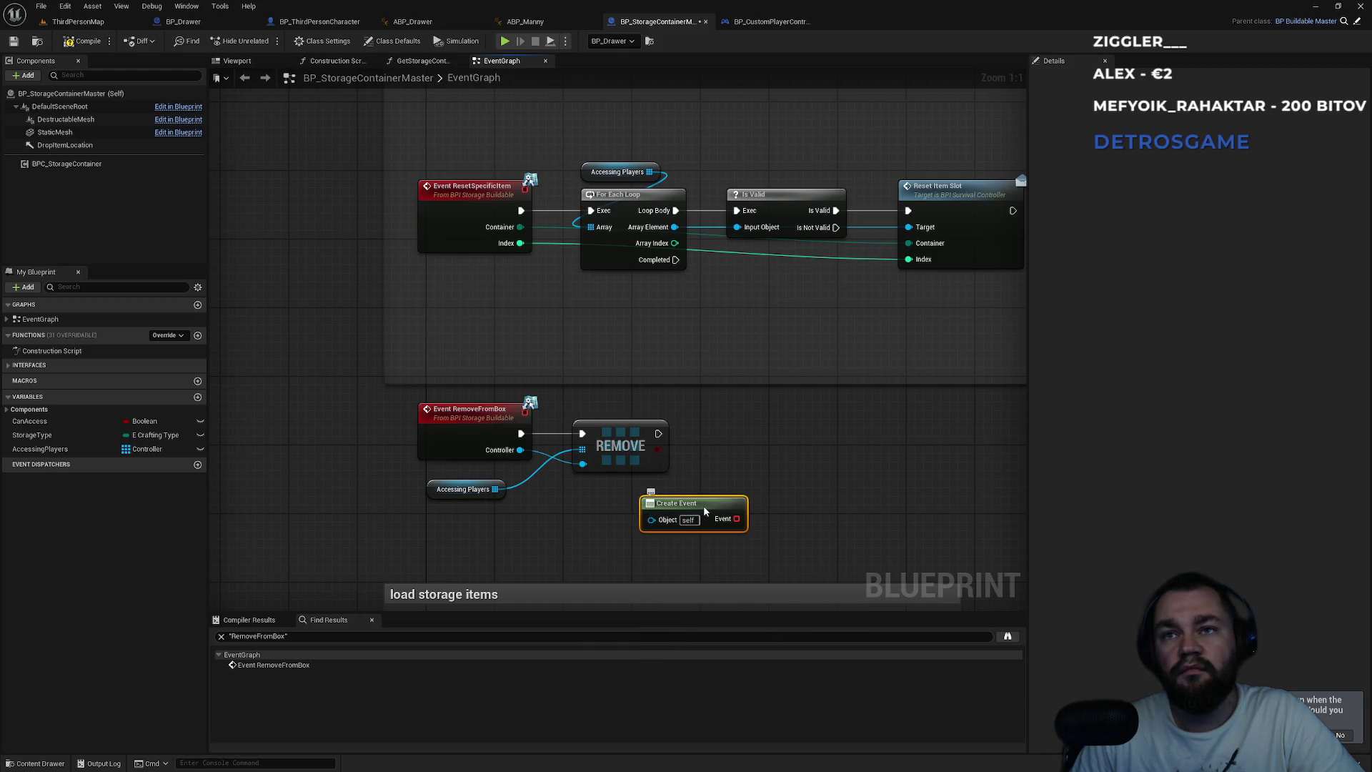
pyautogui.moveTo(704, 504)
pyautogui.mouseDown()
pyautogui.moveTo(649, 505)
pyautogui.moveTo(724, 510)
pyautogui.mouseUp()
pyautogui.moveTo(647, 513); pyautogui.dragTo(638, 513)
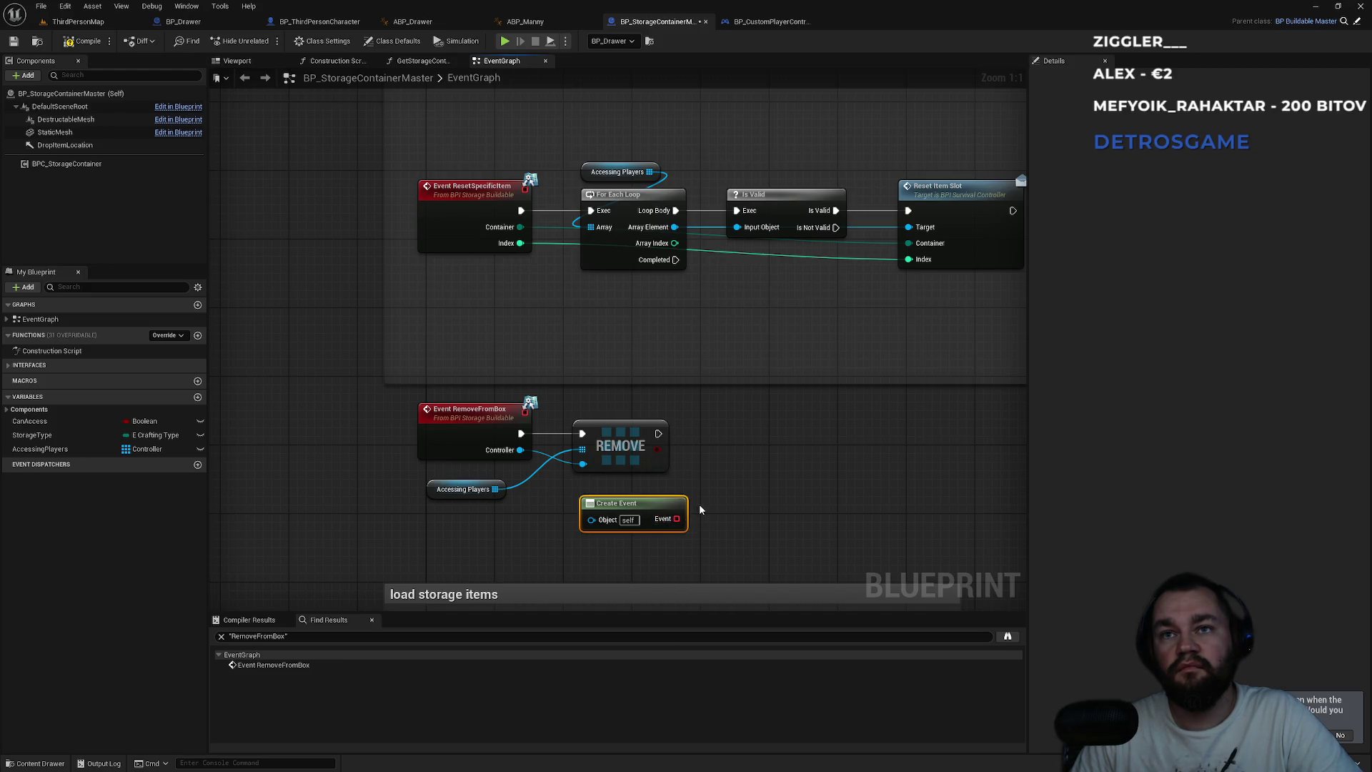
pyautogui.moveTo(676, 519); pyautogui.dragTo(725, 420)
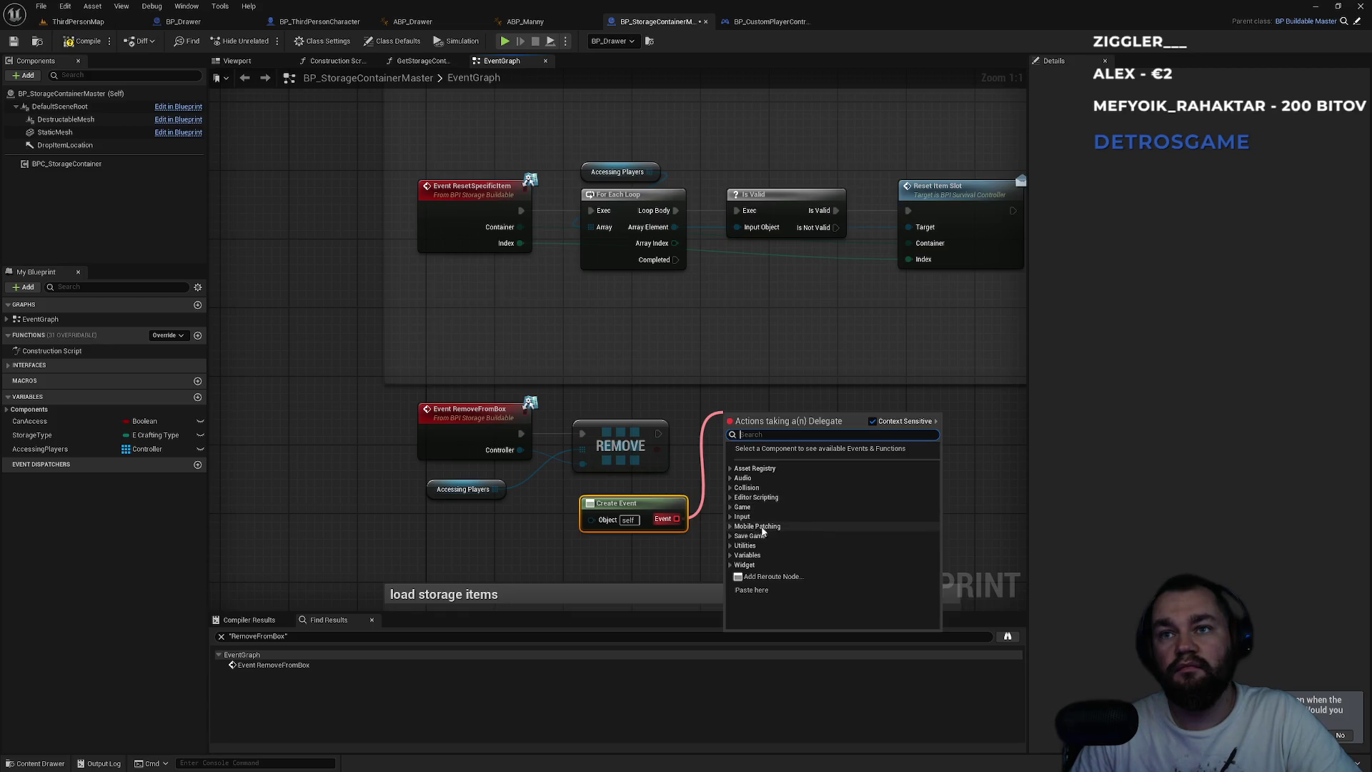
pyautogui.write('eve')
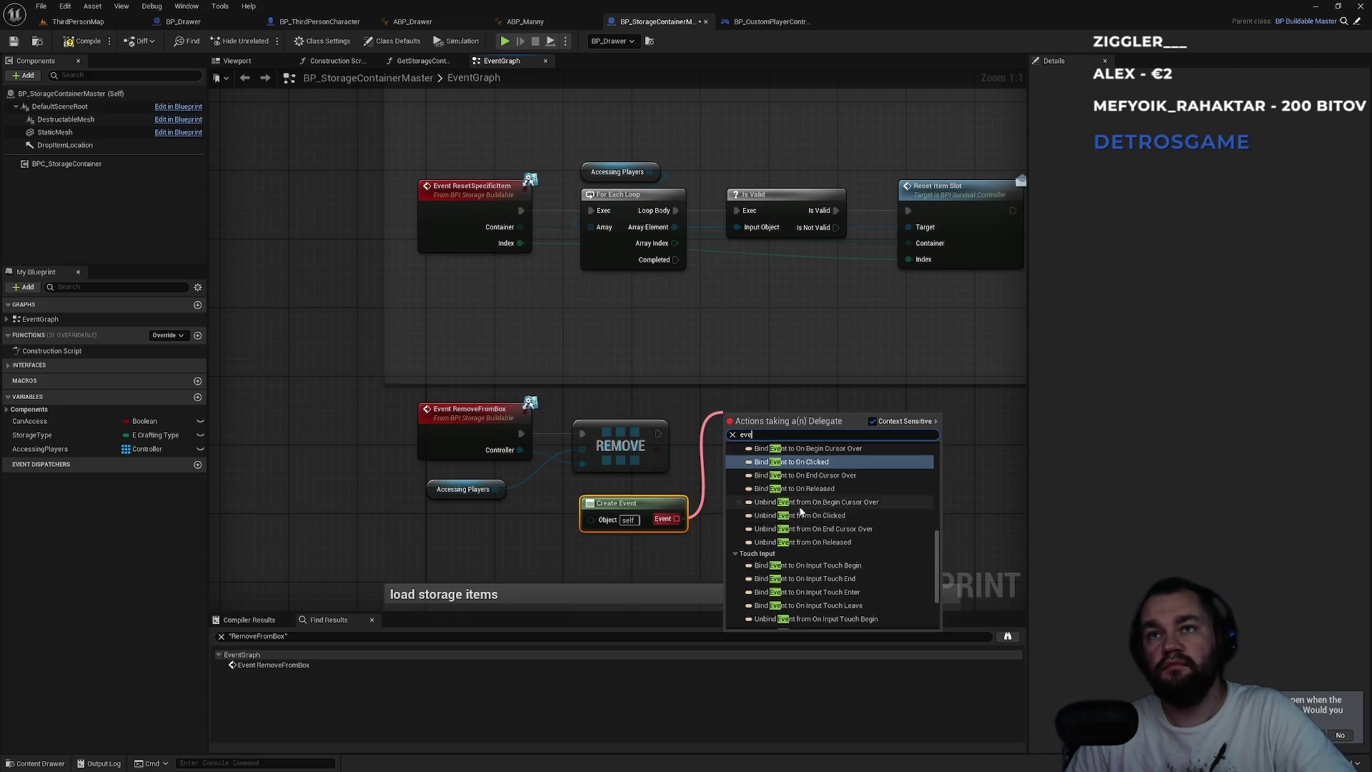
pyautogui.write('ve')
pyautogui.scroll(-10, 821, 505)
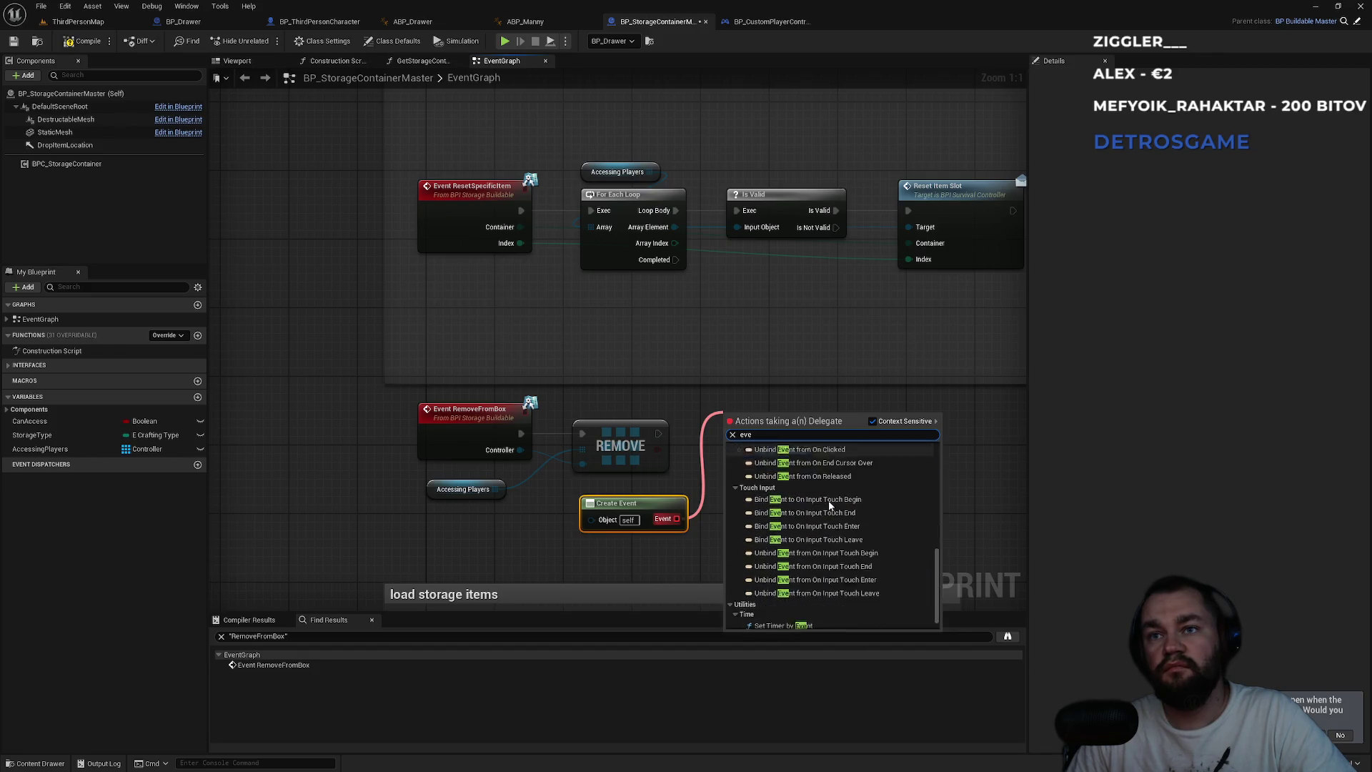
pyautogui.scroll(-2, 830, 508)
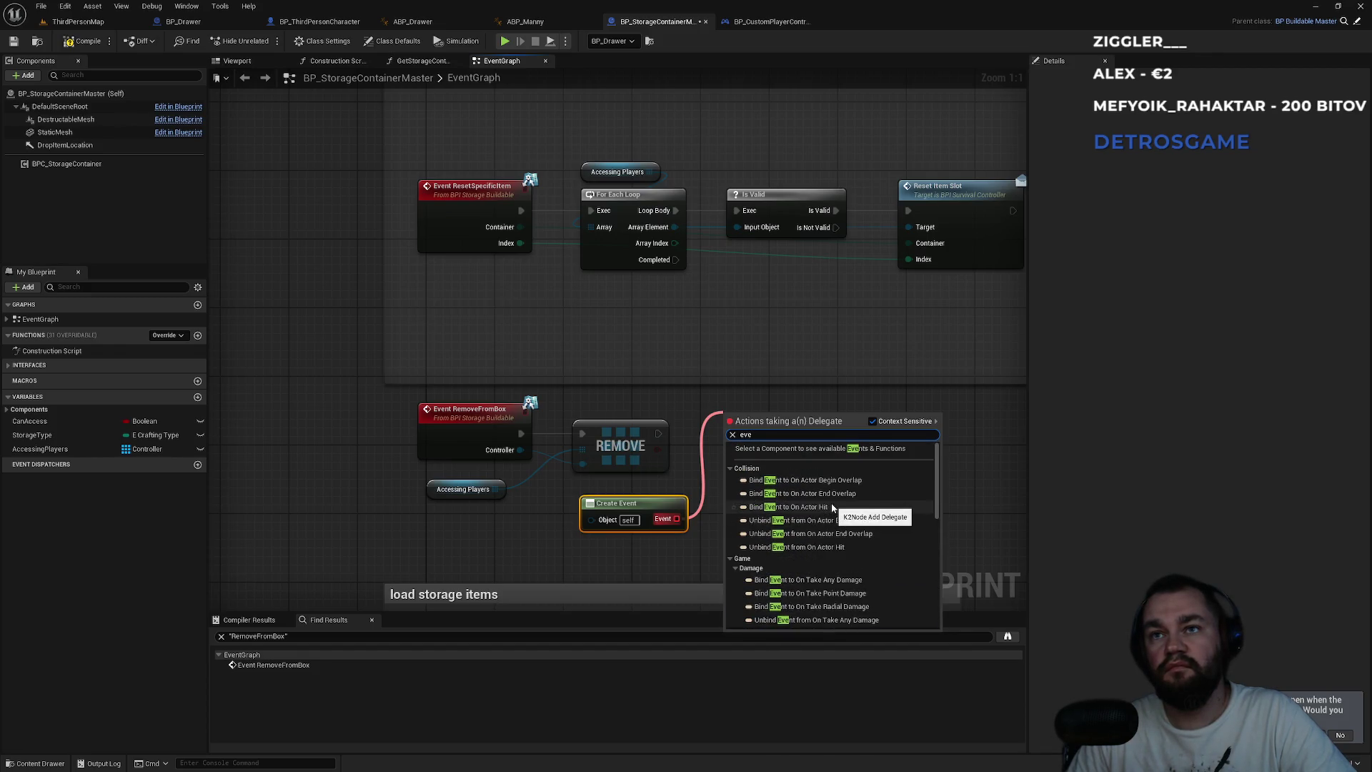
pyautogui.click(999, 501)
pyautogui.click(618, 526)
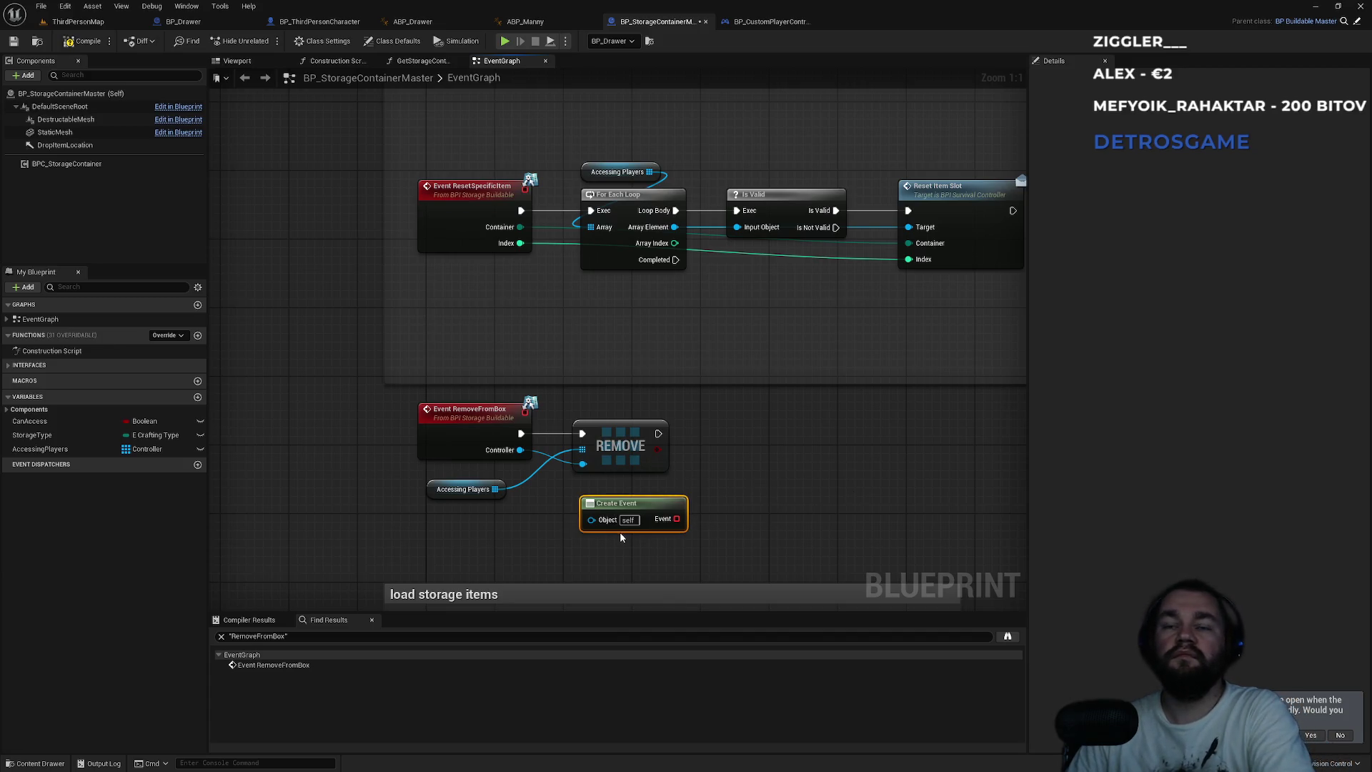
pyautogui.press('Delete')
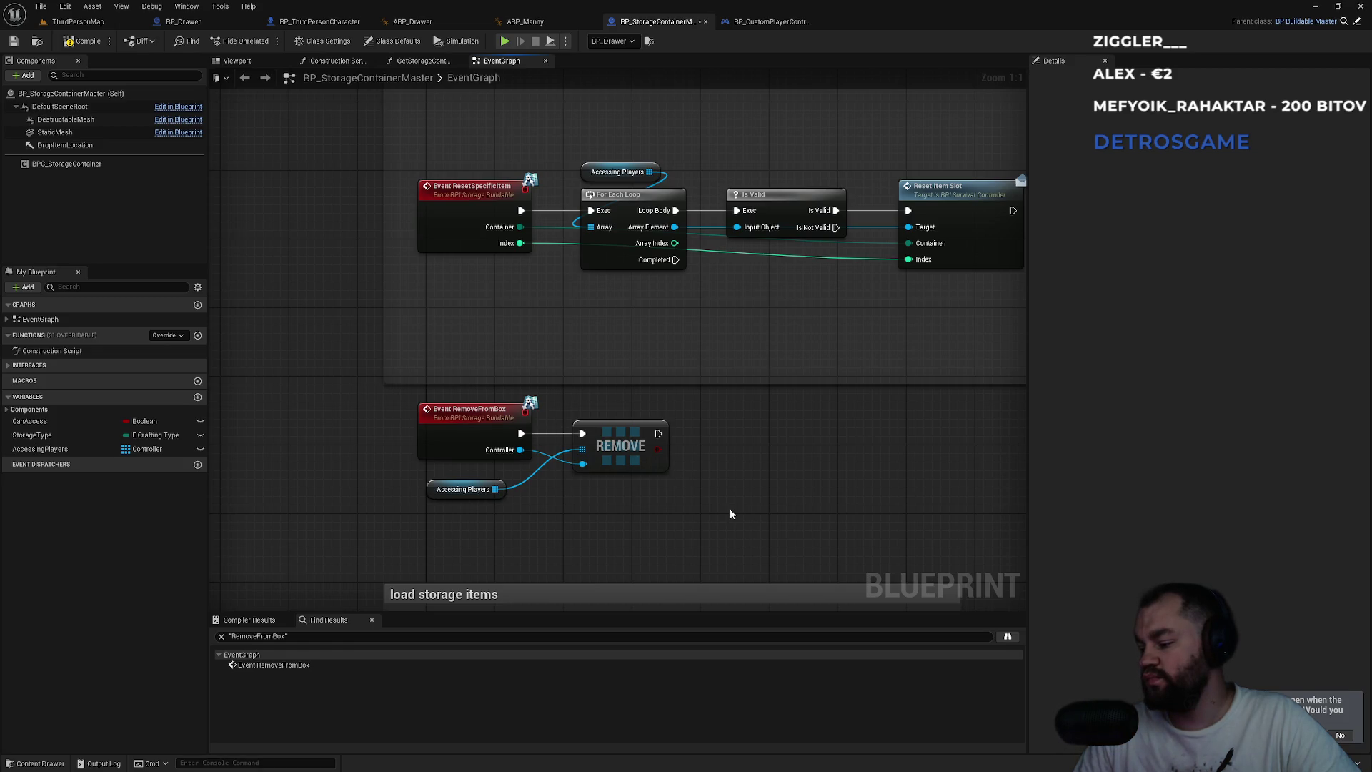
pyautogui.rightClick(697, 510)
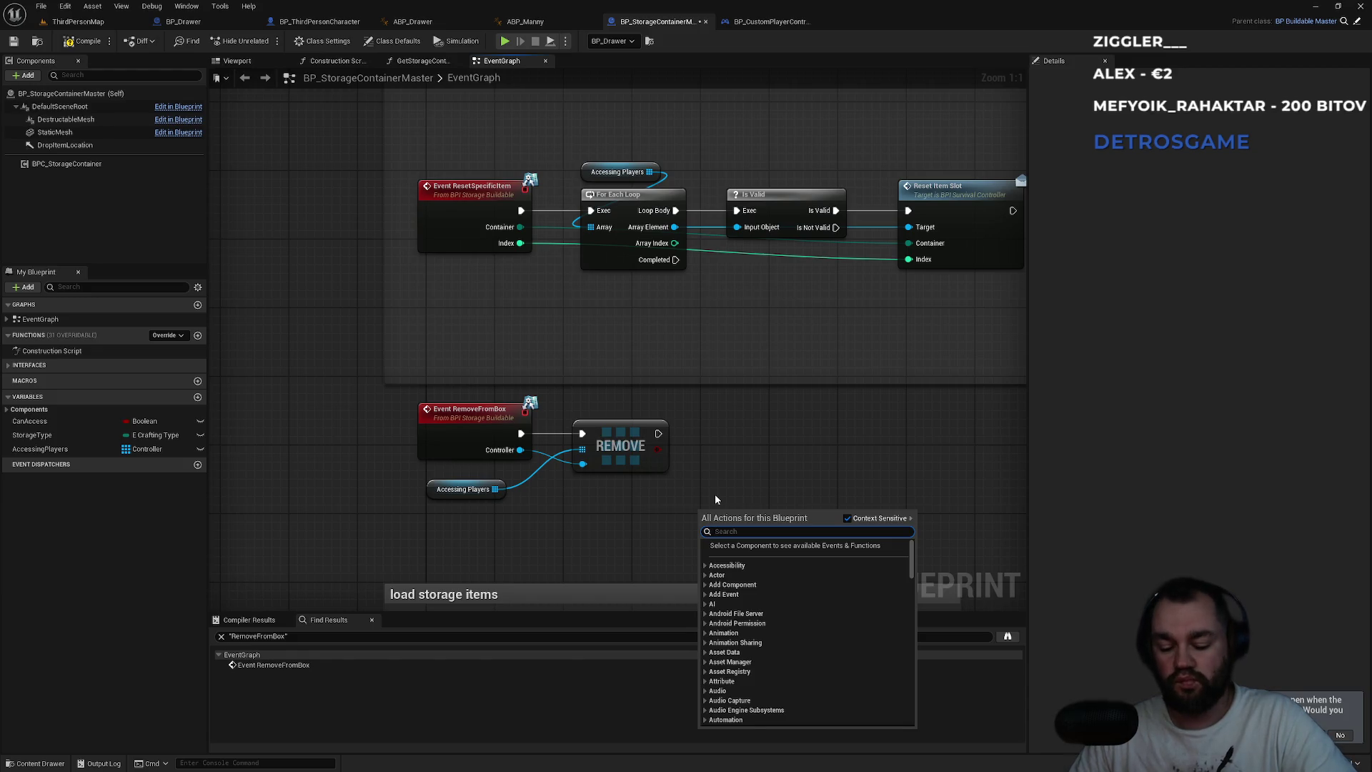
# - Browse the action search for 'event dis' and 'bind even' results, closing it without adding anything
pyautogui.write('even')
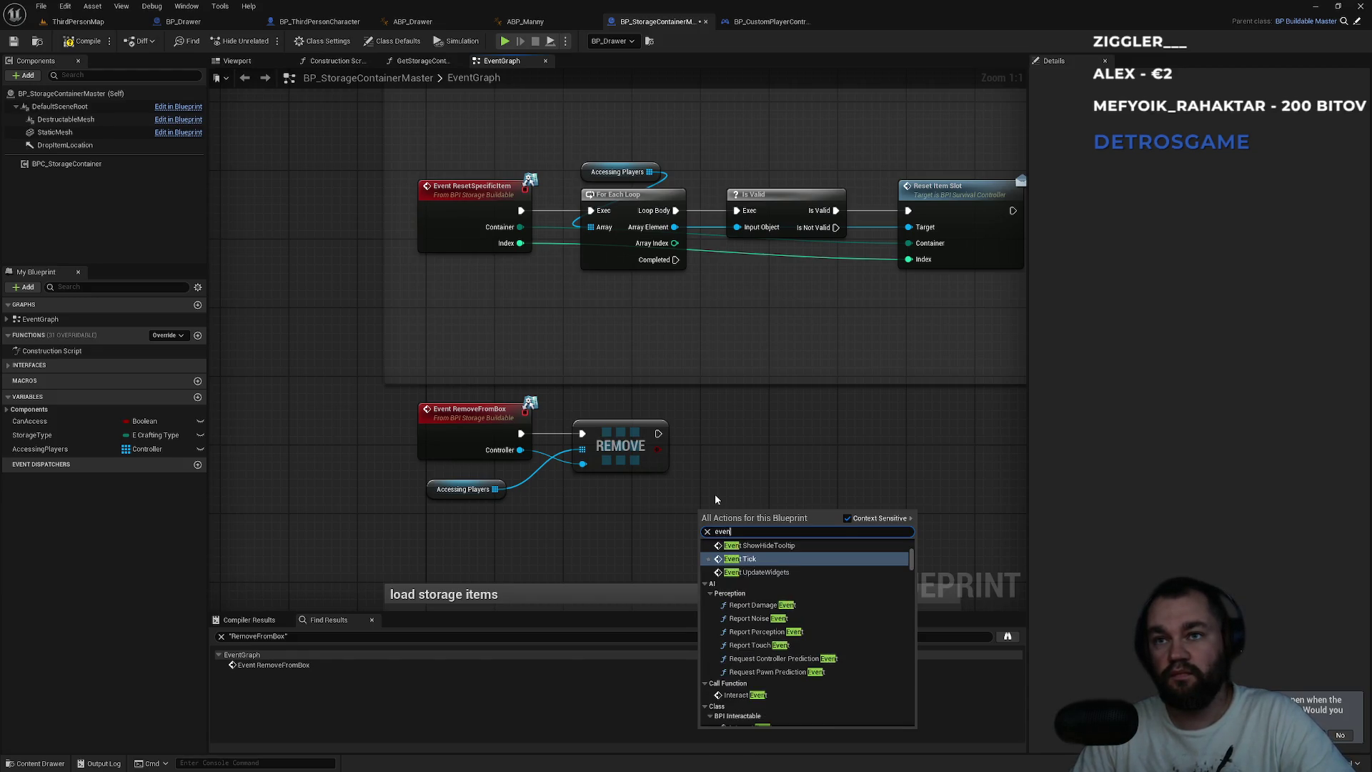
pyautogui.write('t dis')
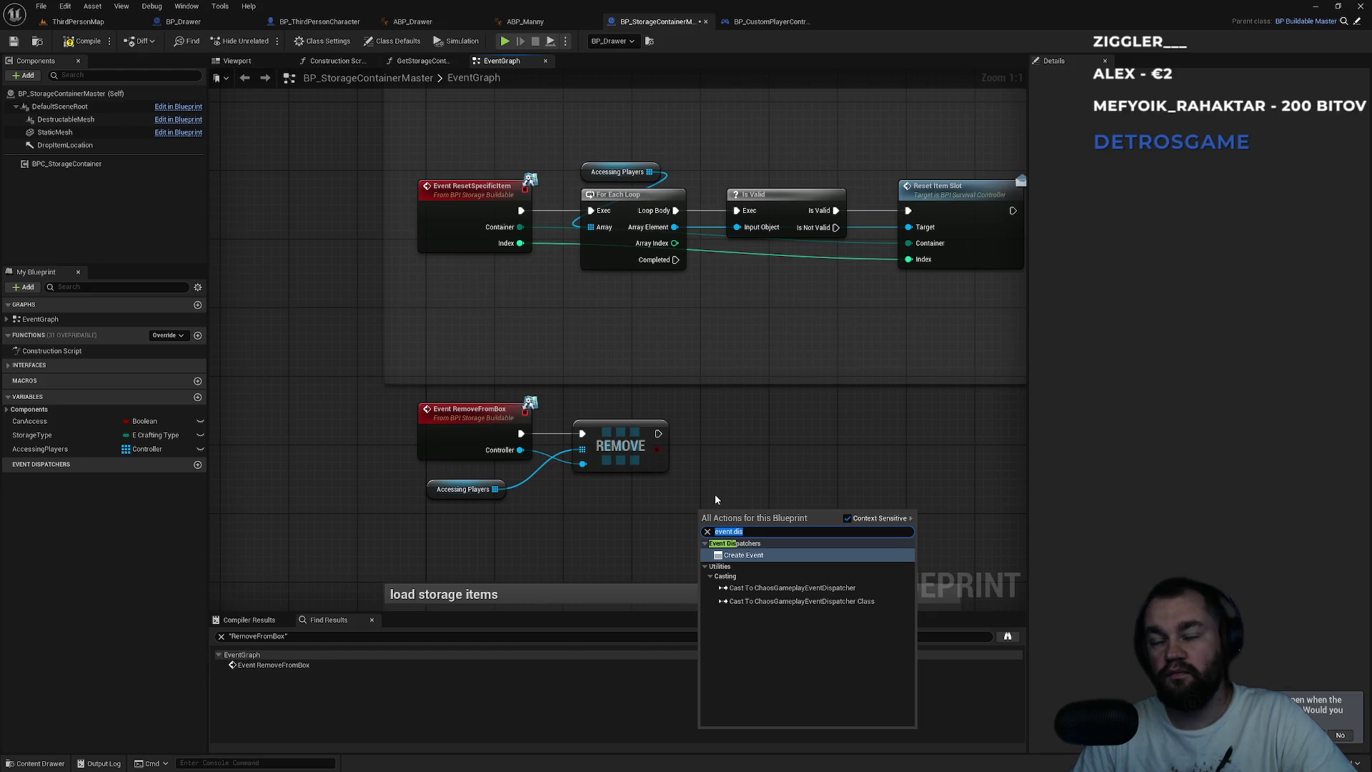
pyautogui.press('BackSpace')
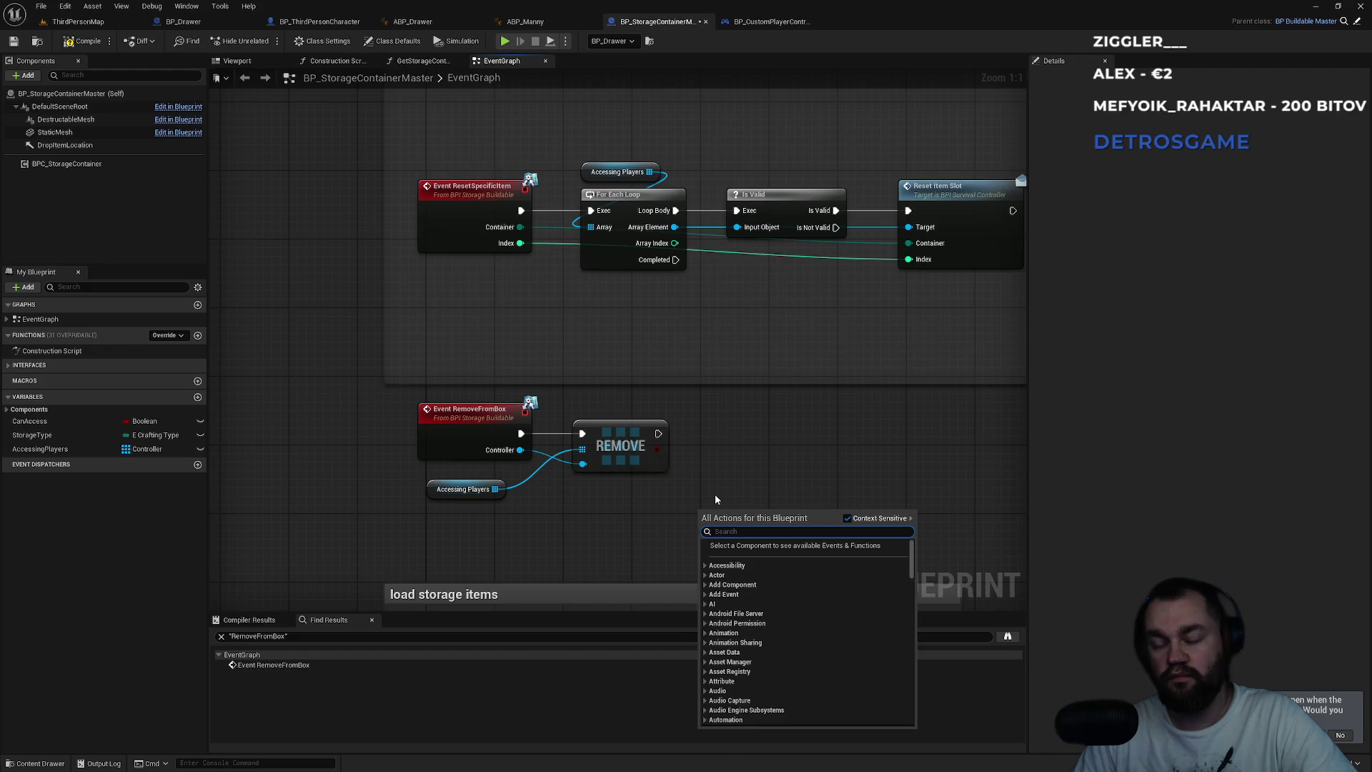
pyautogui.write('bind even')
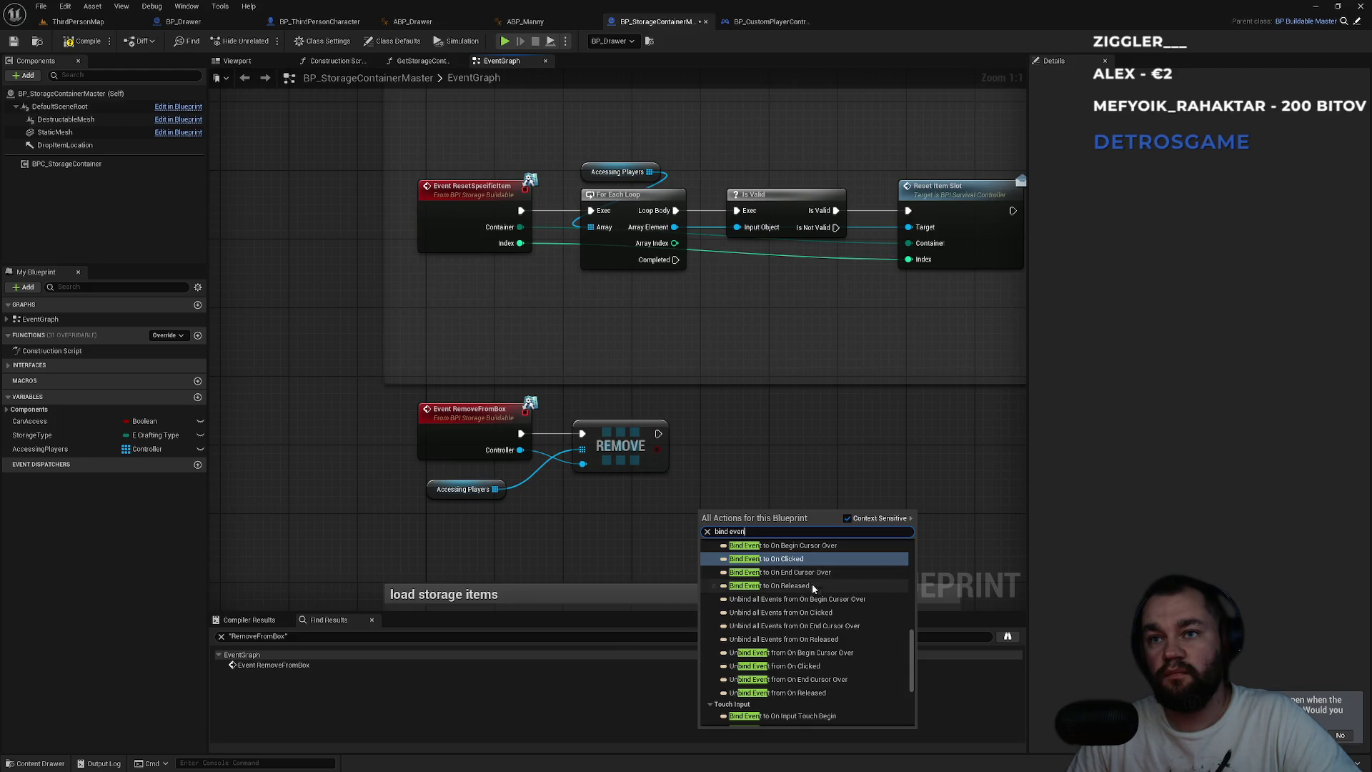
pyautogui.scroll(-4, 837, 608)
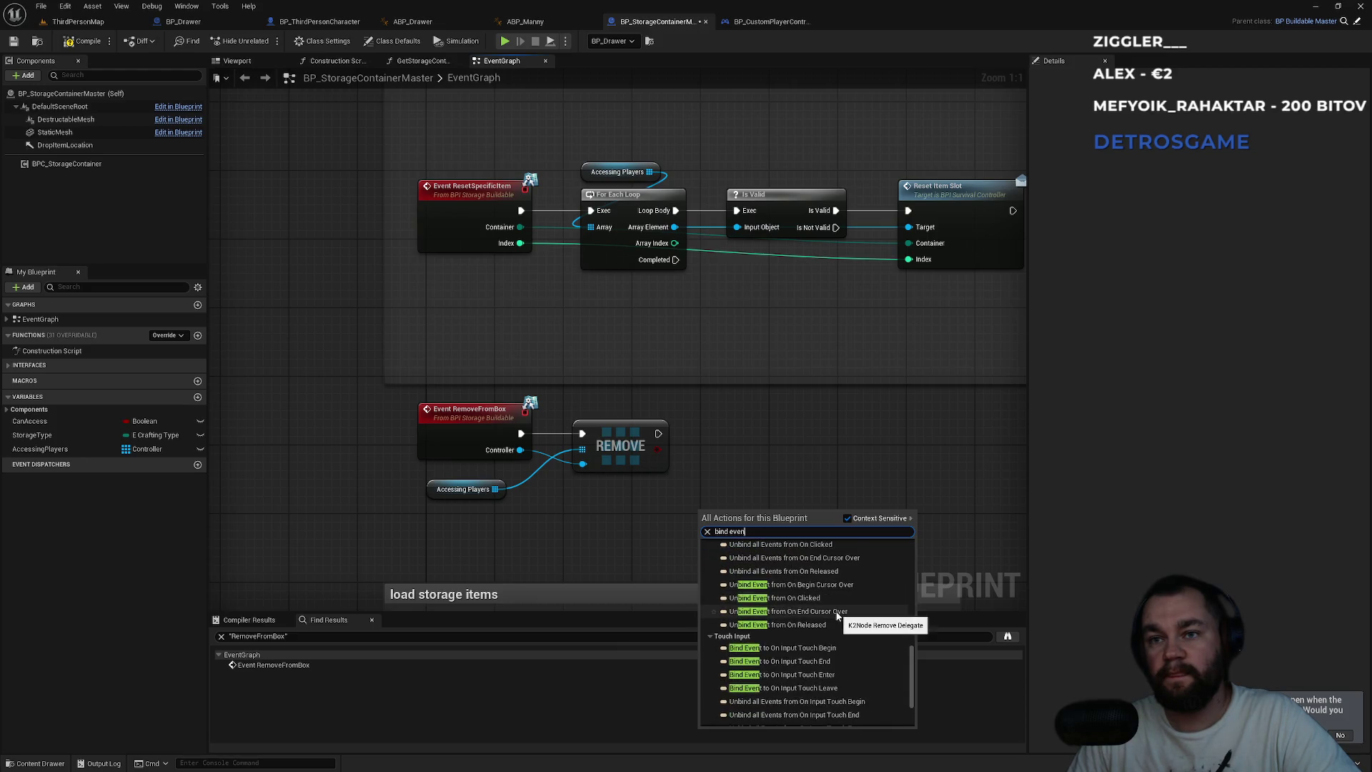
pyautogui.scroll(-1, 837, 616)
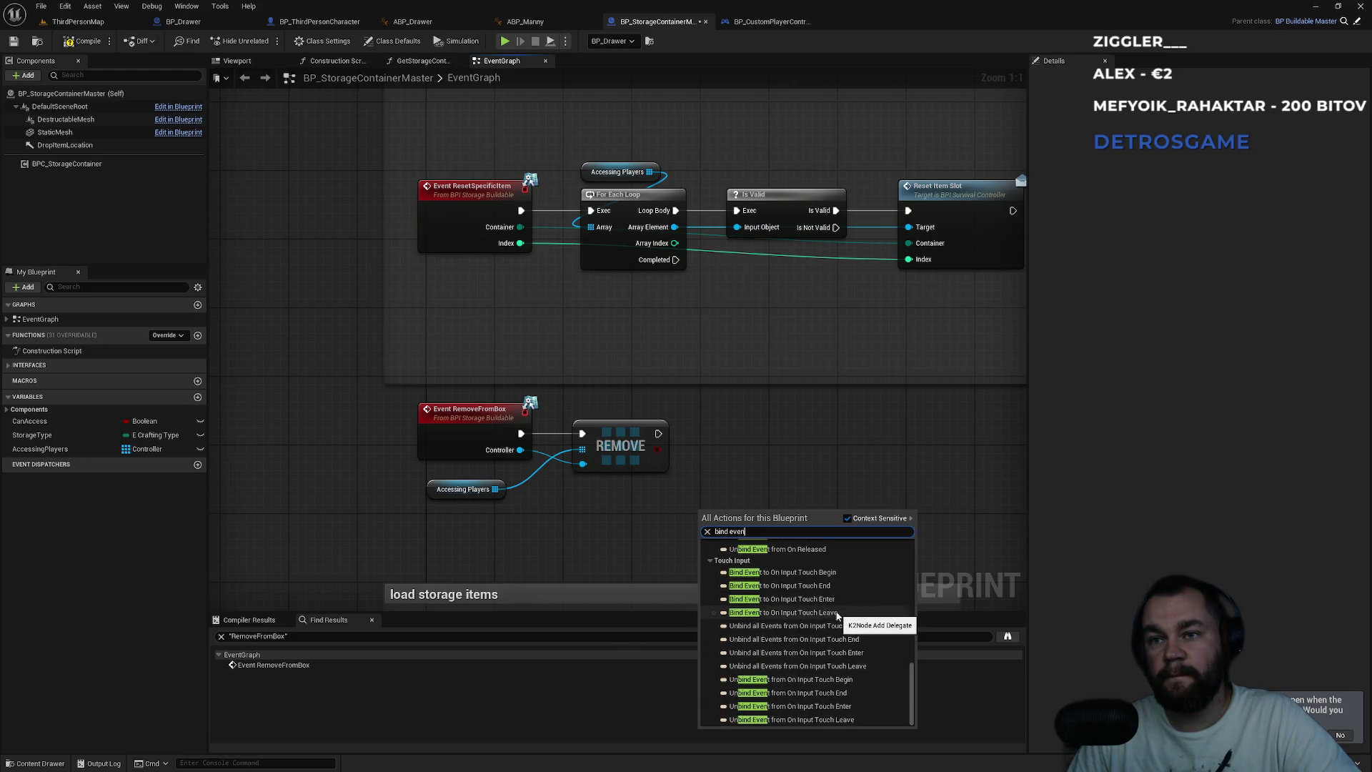
pyautogui.scroll(10, 841, 608)
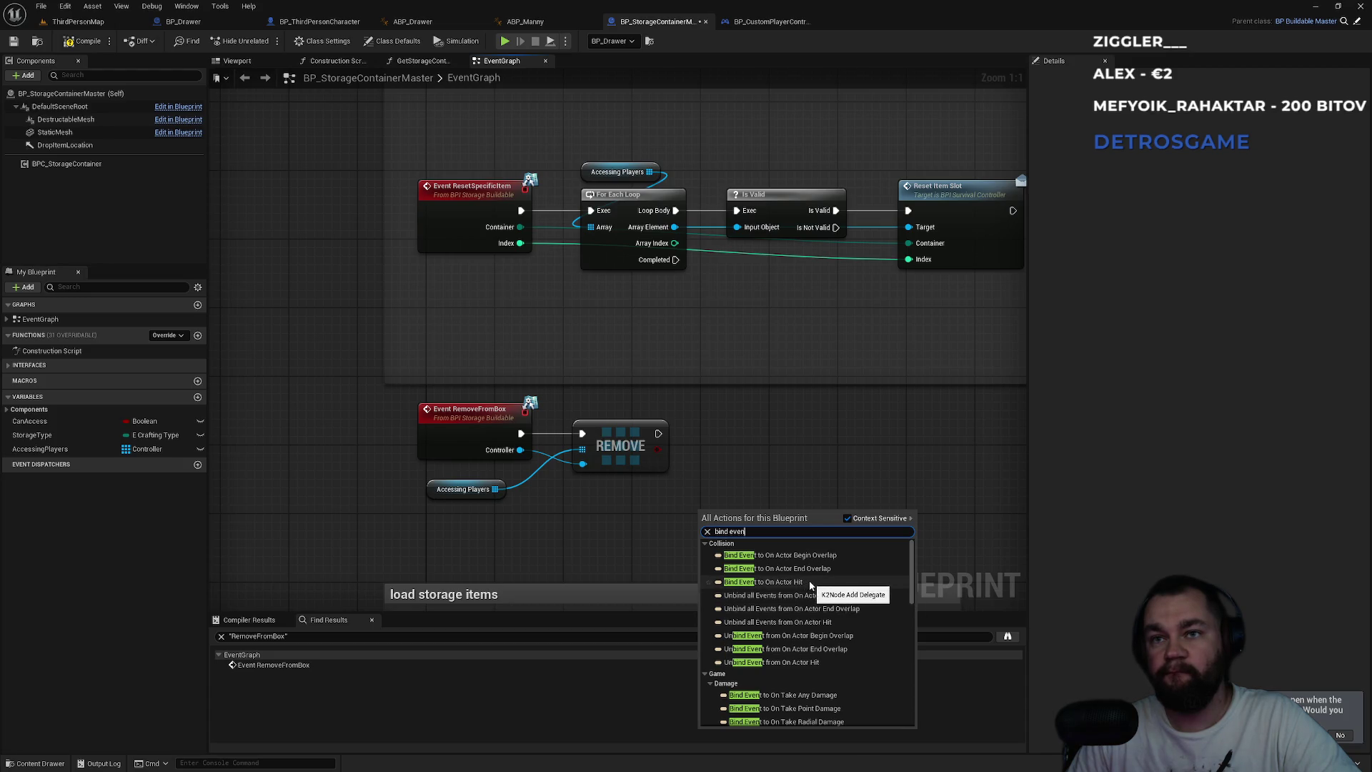
pyautogui.click(750, 475)
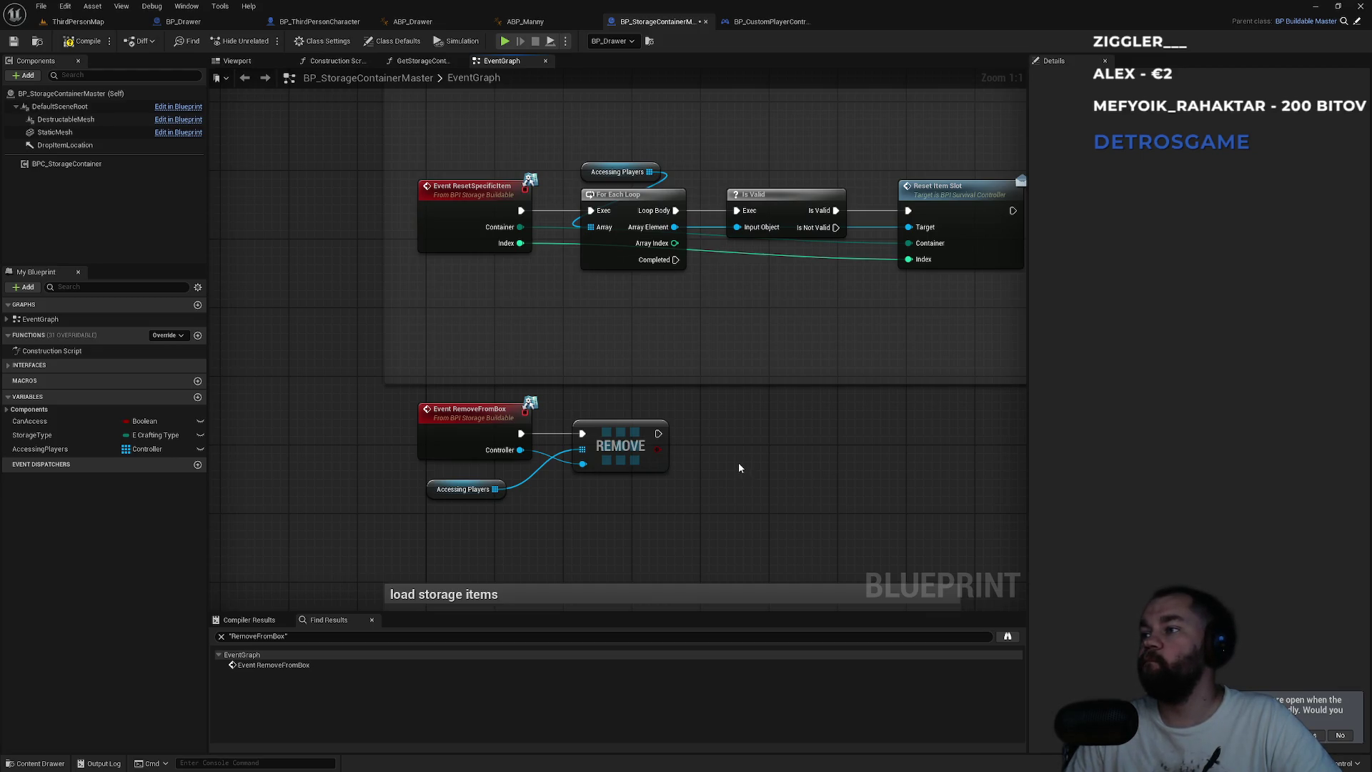
pyautogui.press('super')
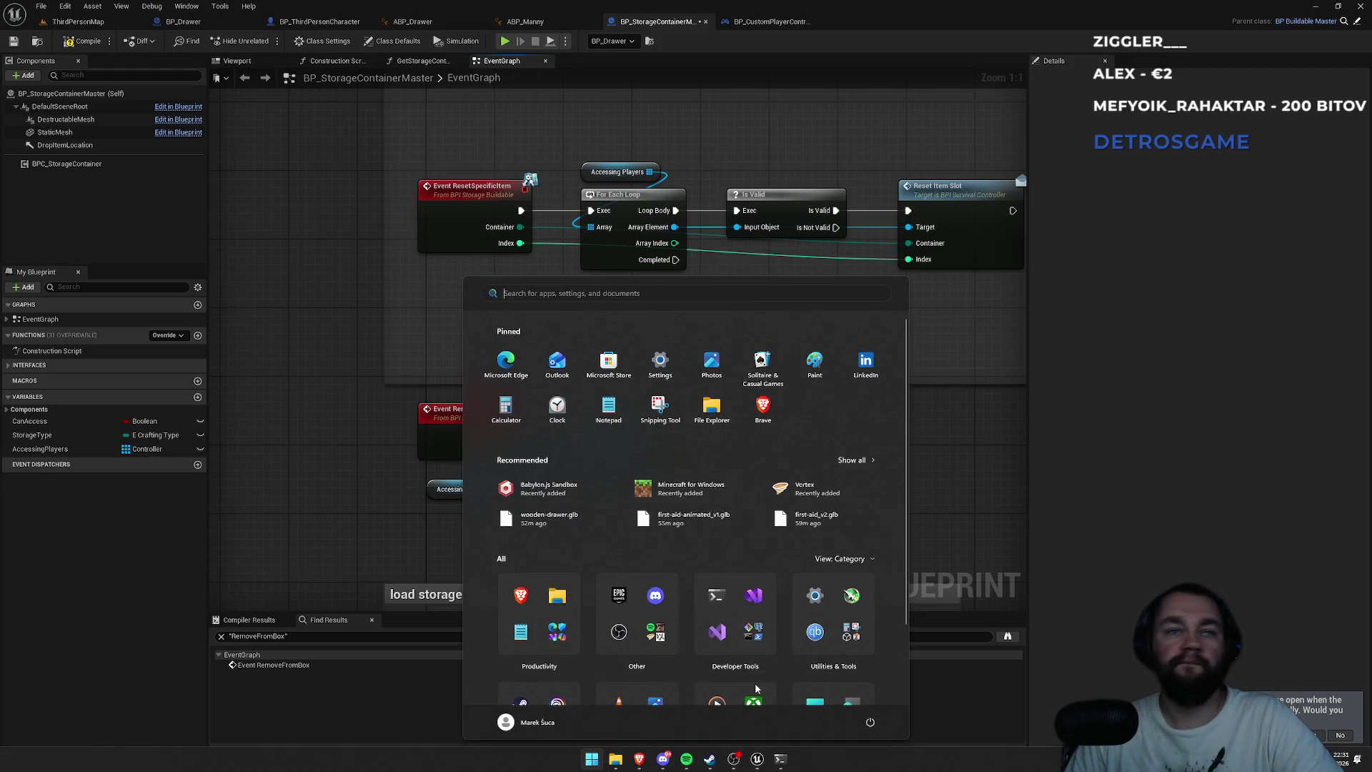
# - Bring the Windows Terminal Event Dispatchers guide forward over the storage container graph
pyautogui.click(780, 759)
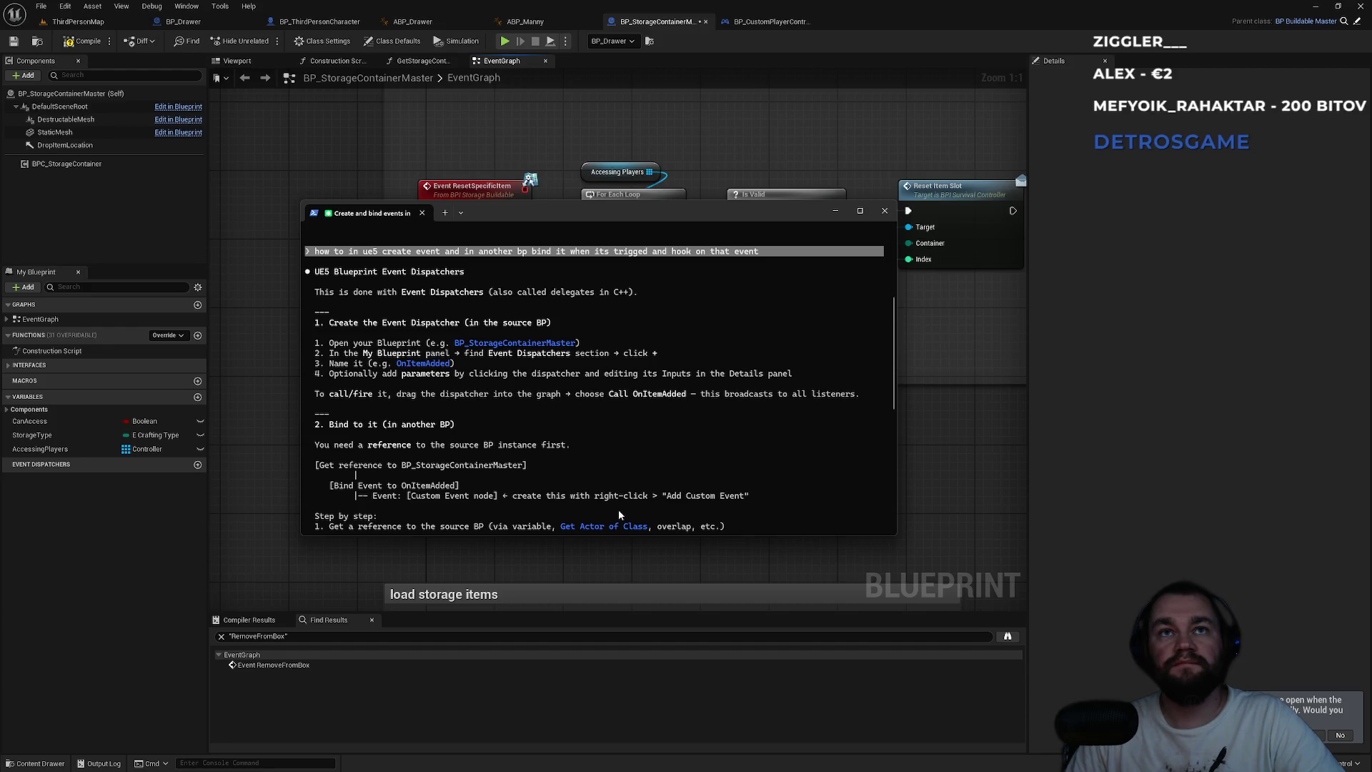
# - Highlight the line about C++ delegates in the guide, then close the terminal window
pyautogui.press('super')
pyautogui.press('super')
pyautogui.moveTo(500, 291); pyautogui.dragTo(628, 295)
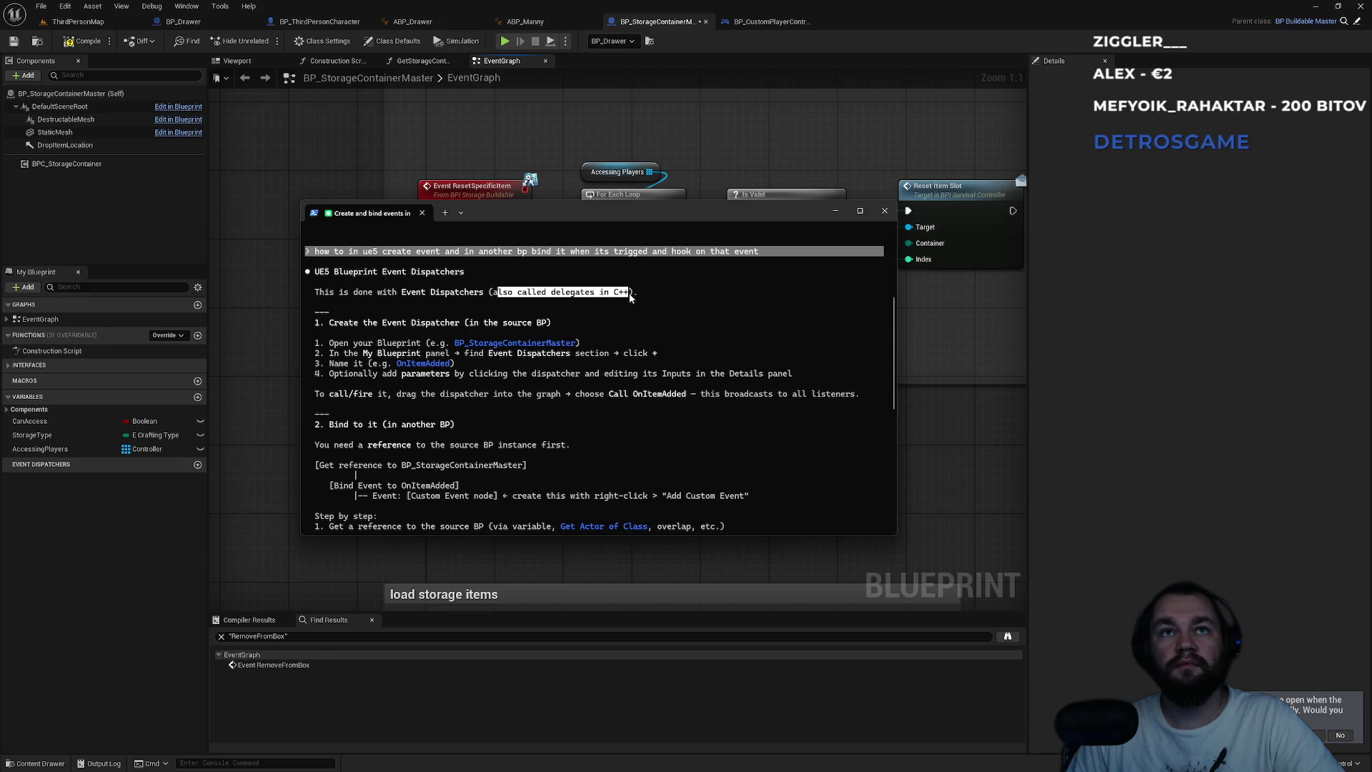
pyautogui.click(610, 303)
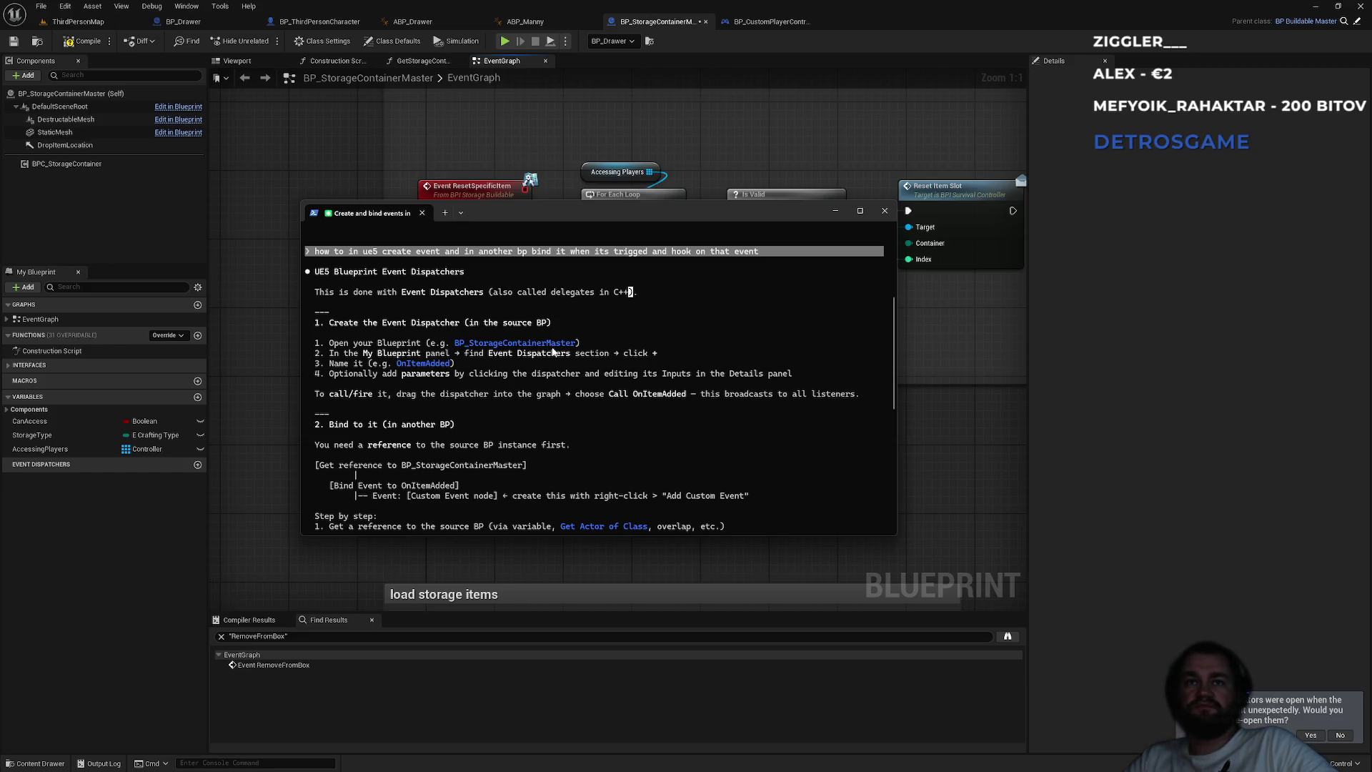
pyautogui.press('super')
pyautogui.press('super')
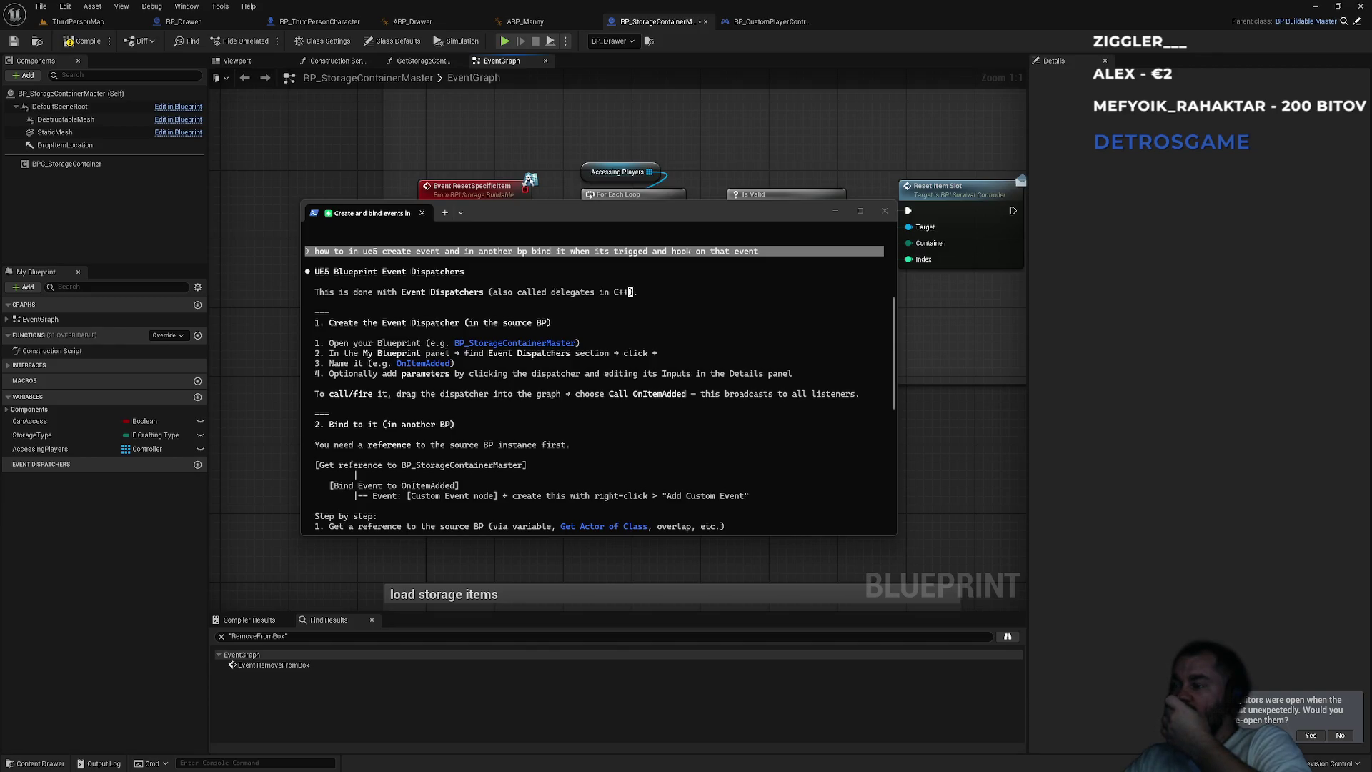
pyautogui.click(710, 561)
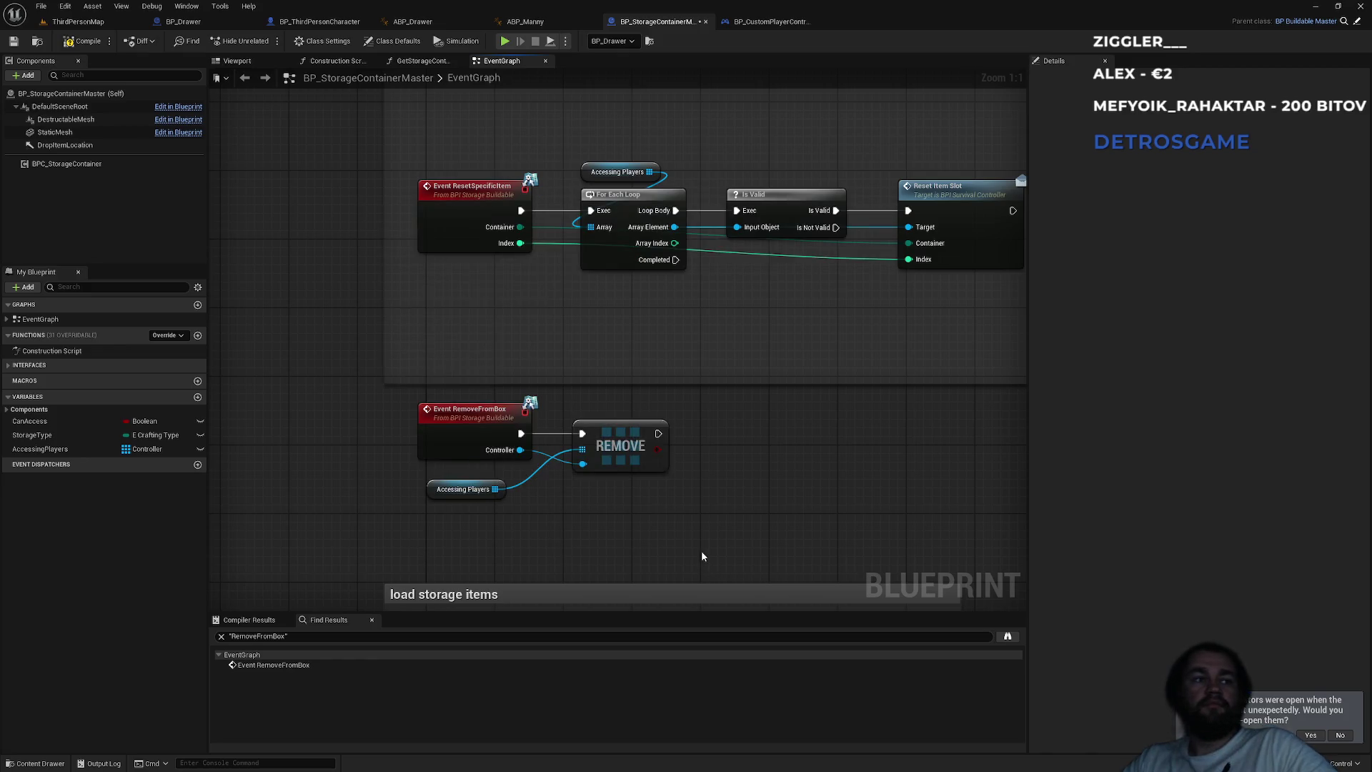
# - Add a Create Event node from the Event Dispatcher actions below Accessing Players, then delete it
pyautogui.rightClick(709, 548)
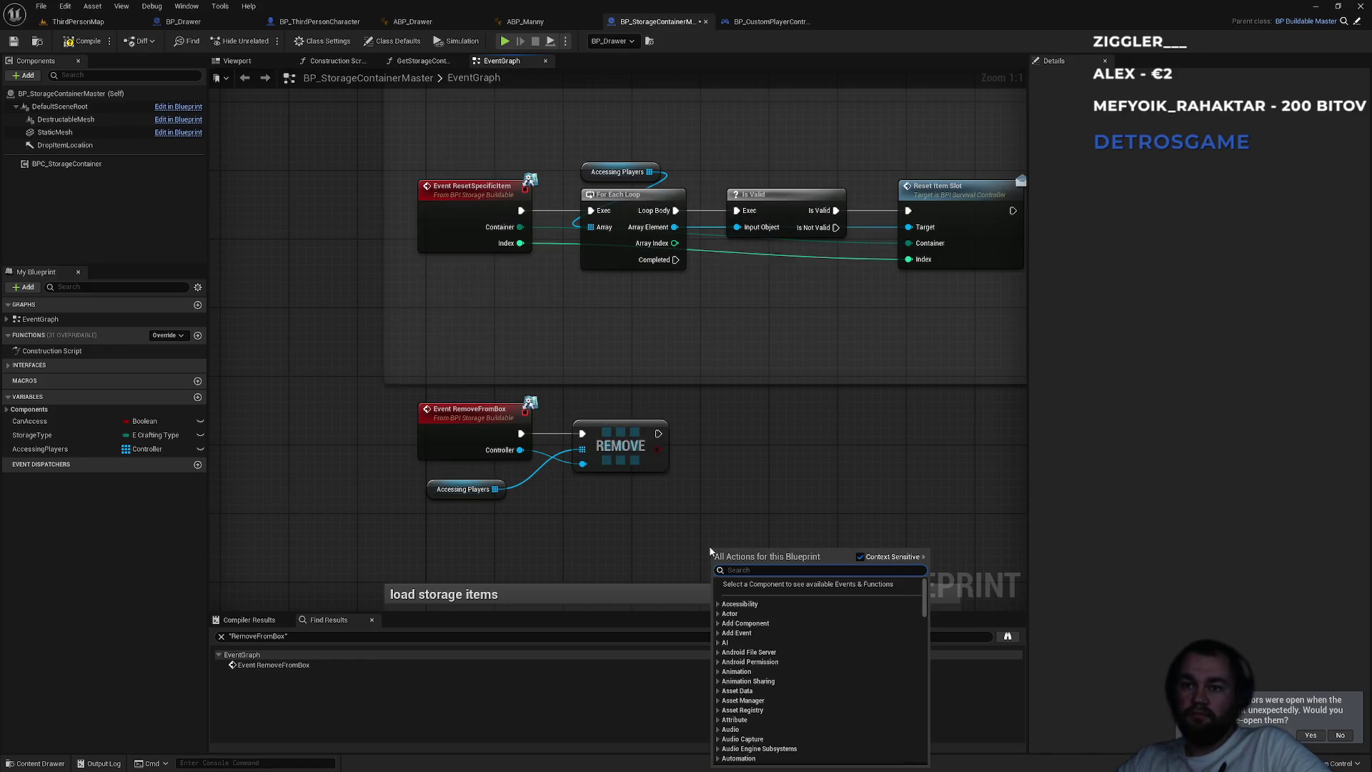
pyautogui.scroll(-5, 792, 612)
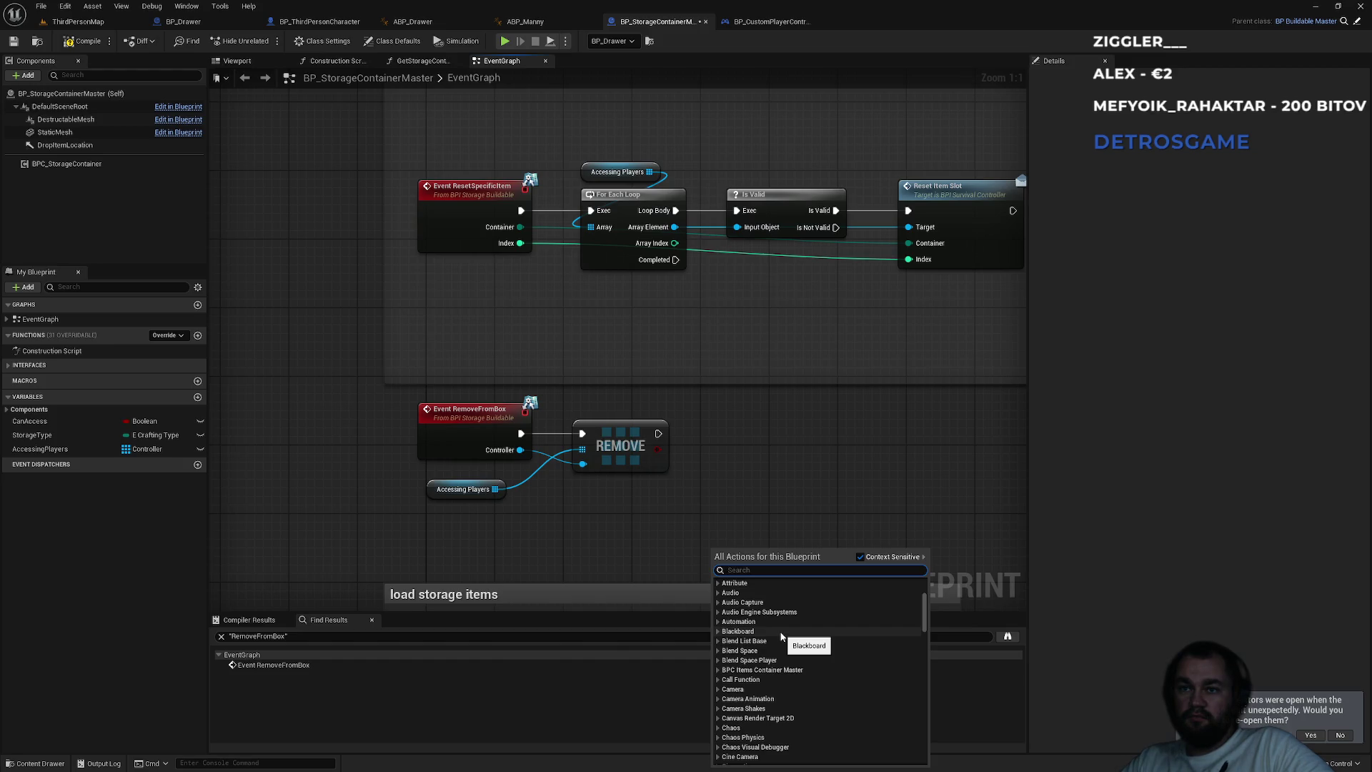
pyautogui.scroll(-4, 781, 635)
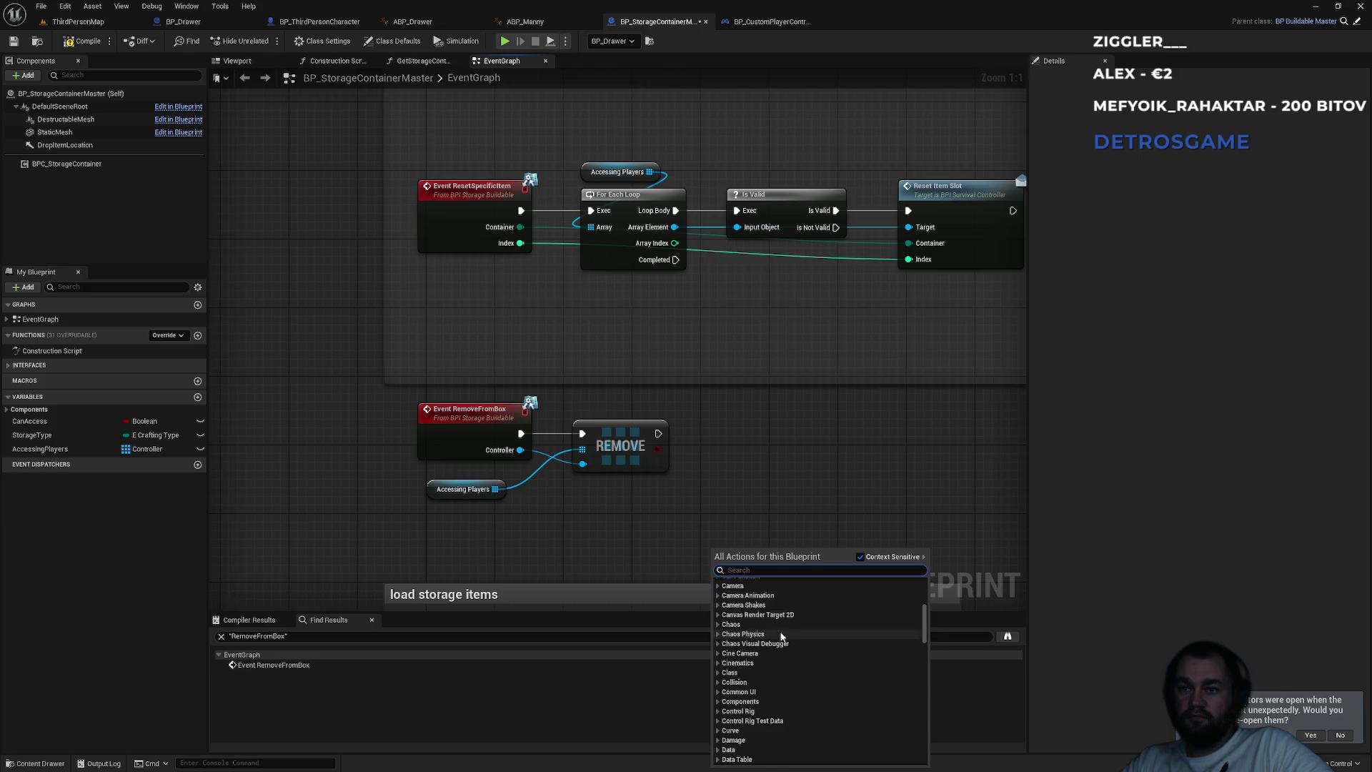
pyautogui.scroll(-1, 781, 635)
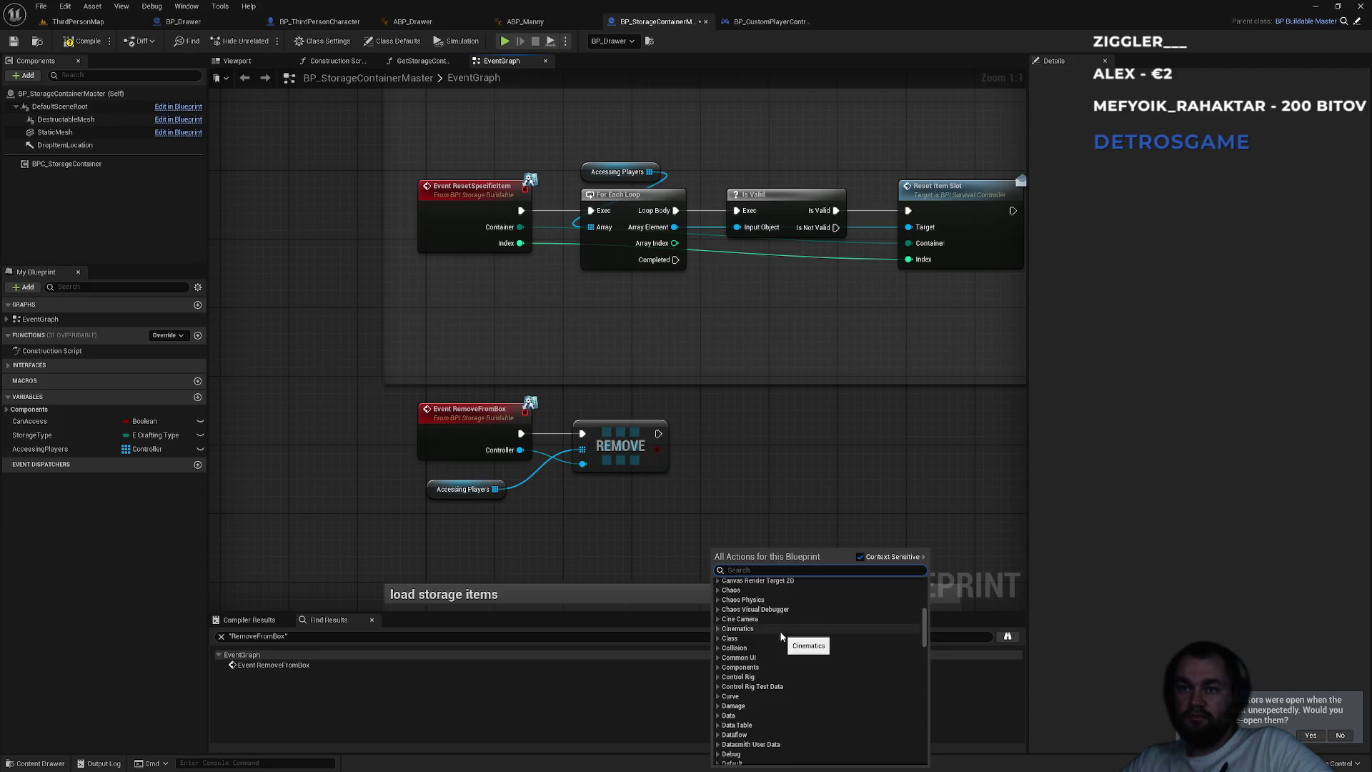
pyautogui.scroll(-4, 781, 635)
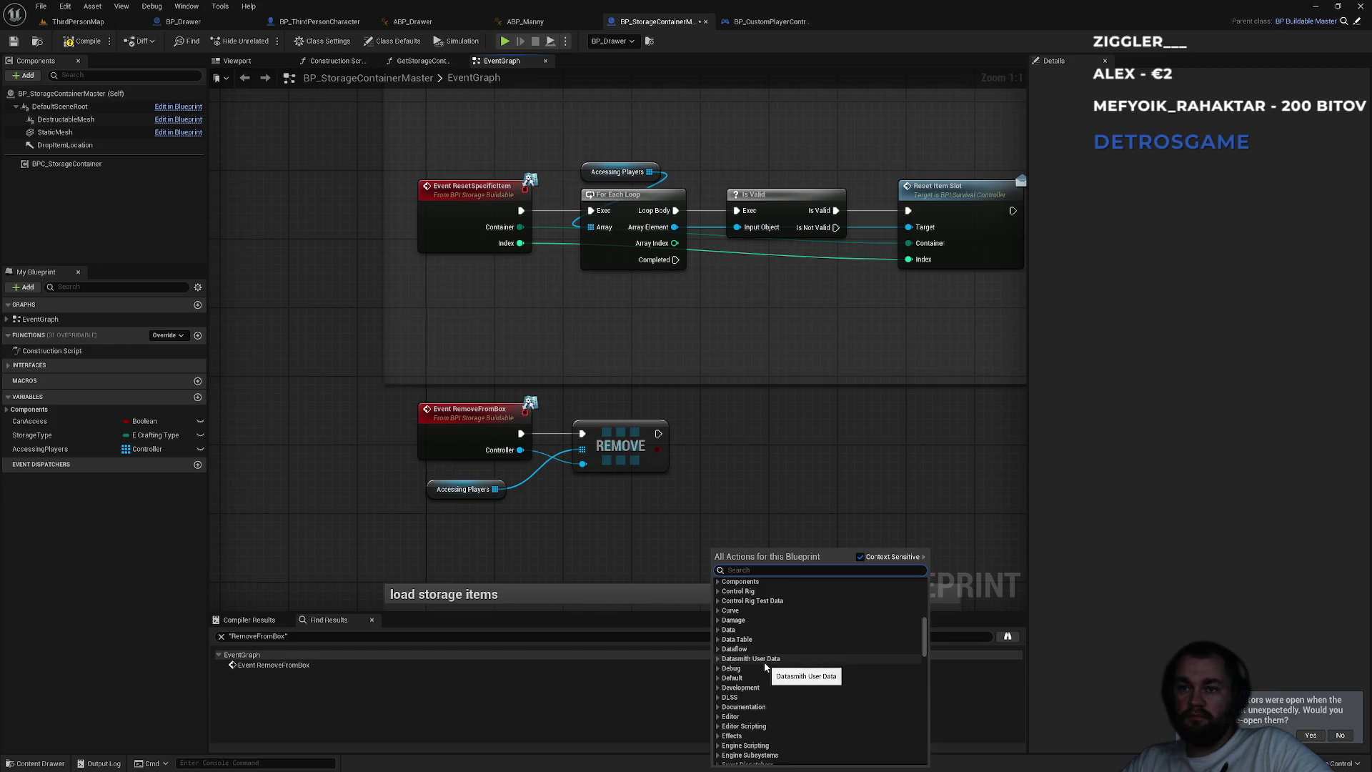
pyautogui.scroll(-2, 765, 666)
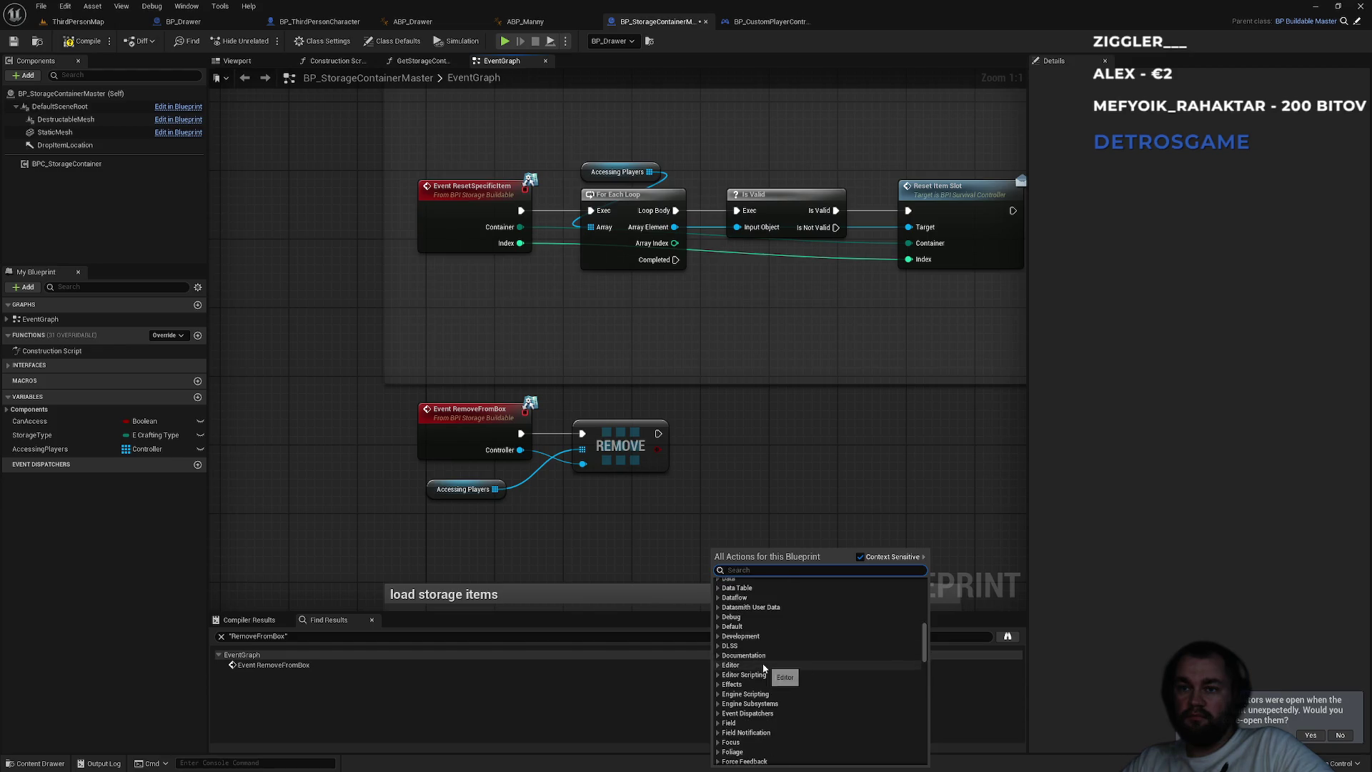
pyautogui.click(717, 713)
pyautogui.click(739, 726)
pyautogui.moveTo(748, 561)
pyautogui.mouseDown()
pyautogui.moveTo(602, 527)
pyautogui.moveTo(535, 409)
pyautogui.moveTo(575, 436)
pyautogui.moveTo(563, 529)
pyautogui.mouseUp()
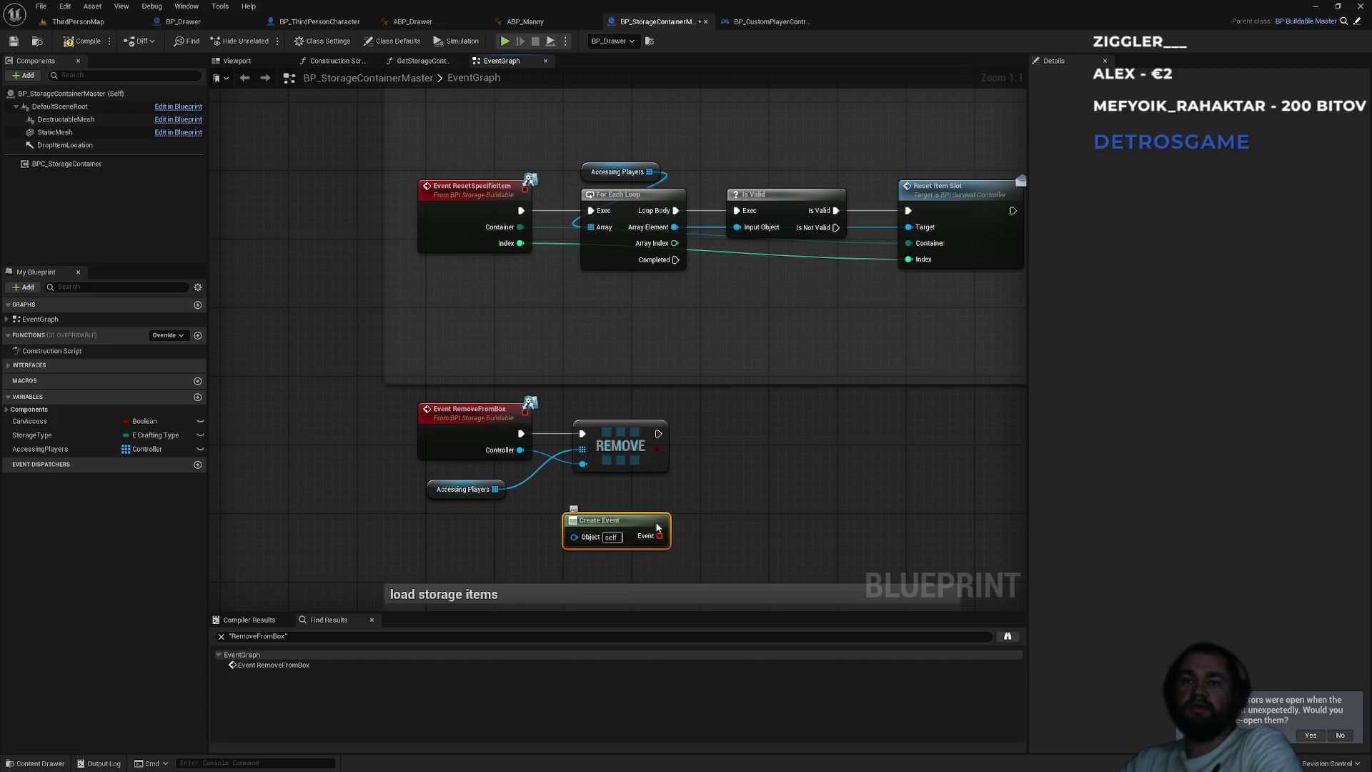
pyautogui.press('Delete')
# - Add a CustomEvent with a close-clicked delegate setter, delete both, and compile the Blueprint
pyautogui.rightClick(703, 500)
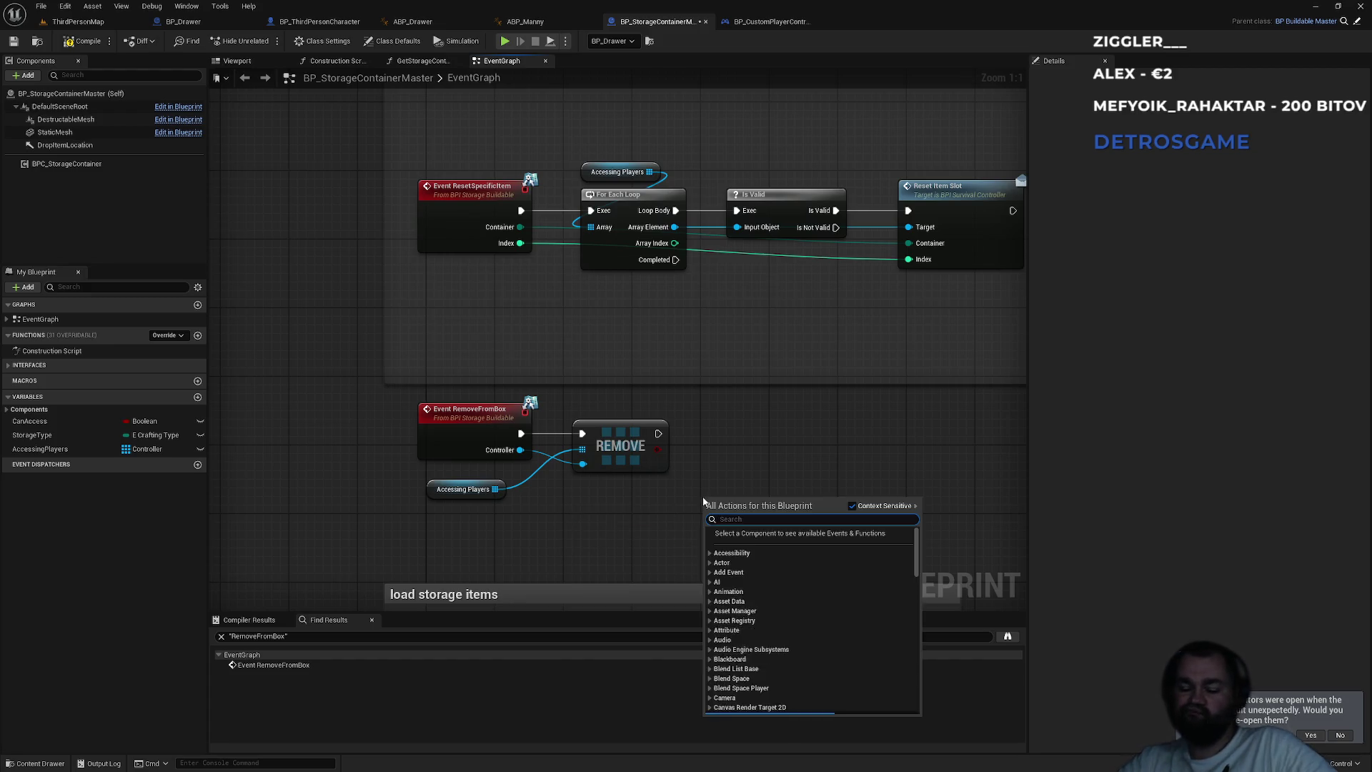
pyautogui.write('custom')
pyautogui.press('Return')
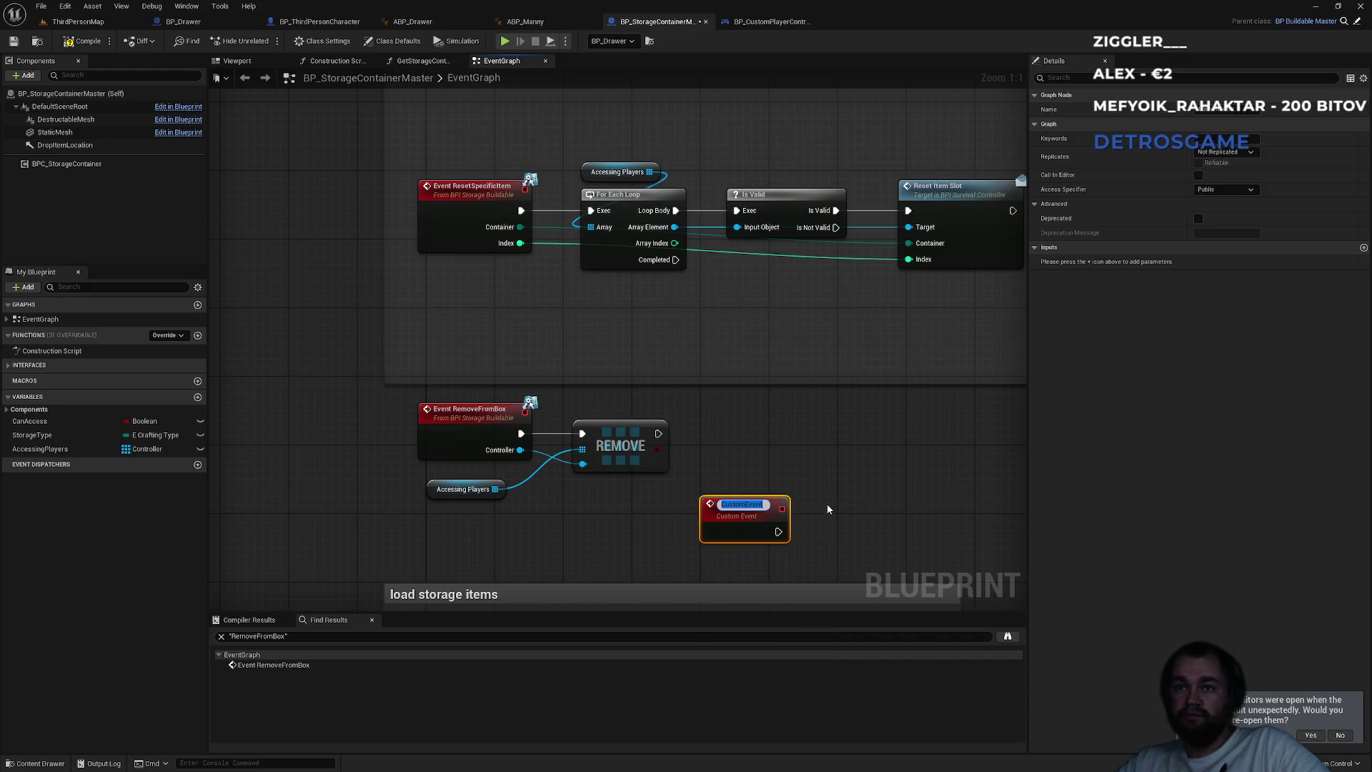
pyautogui.moveTo(778, 509); pyautogui.dragTo(830, 541)
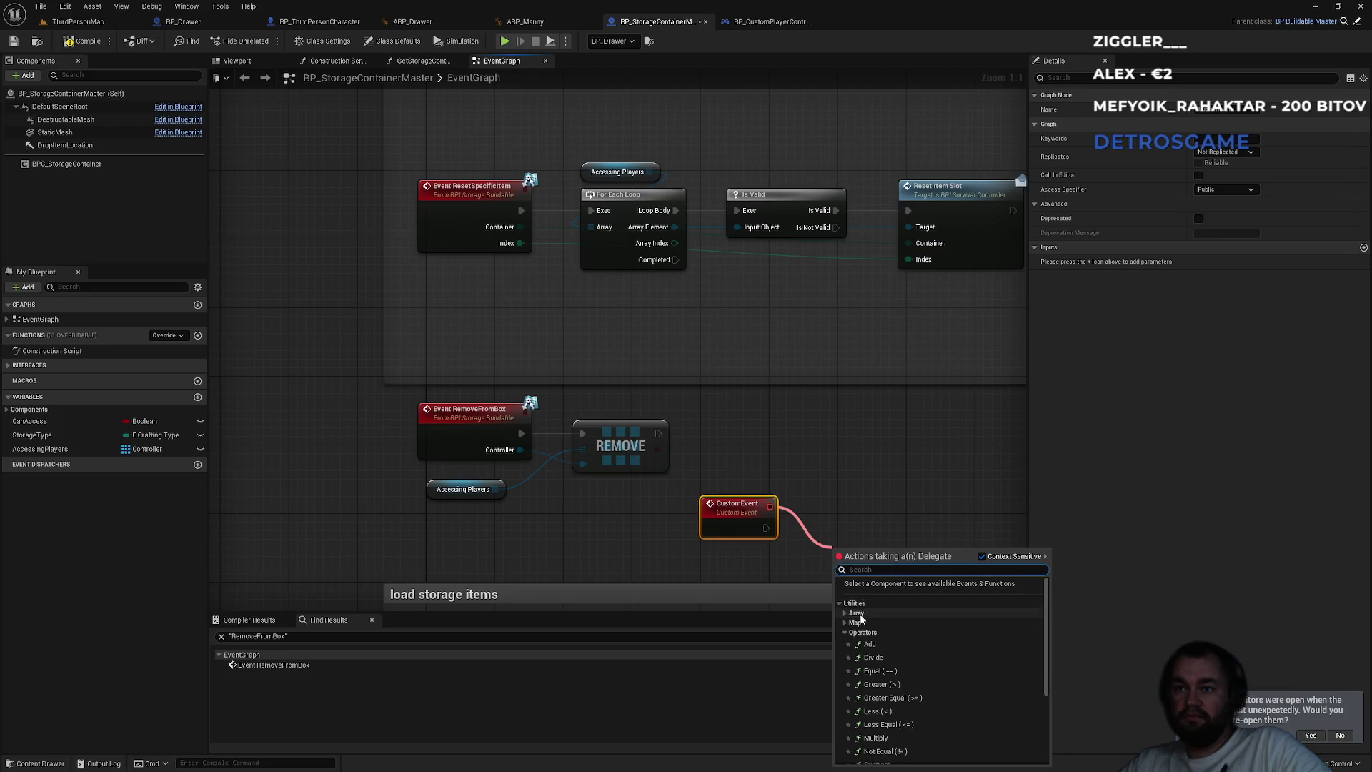
pyautogui.scroll(-3, 886, 629)
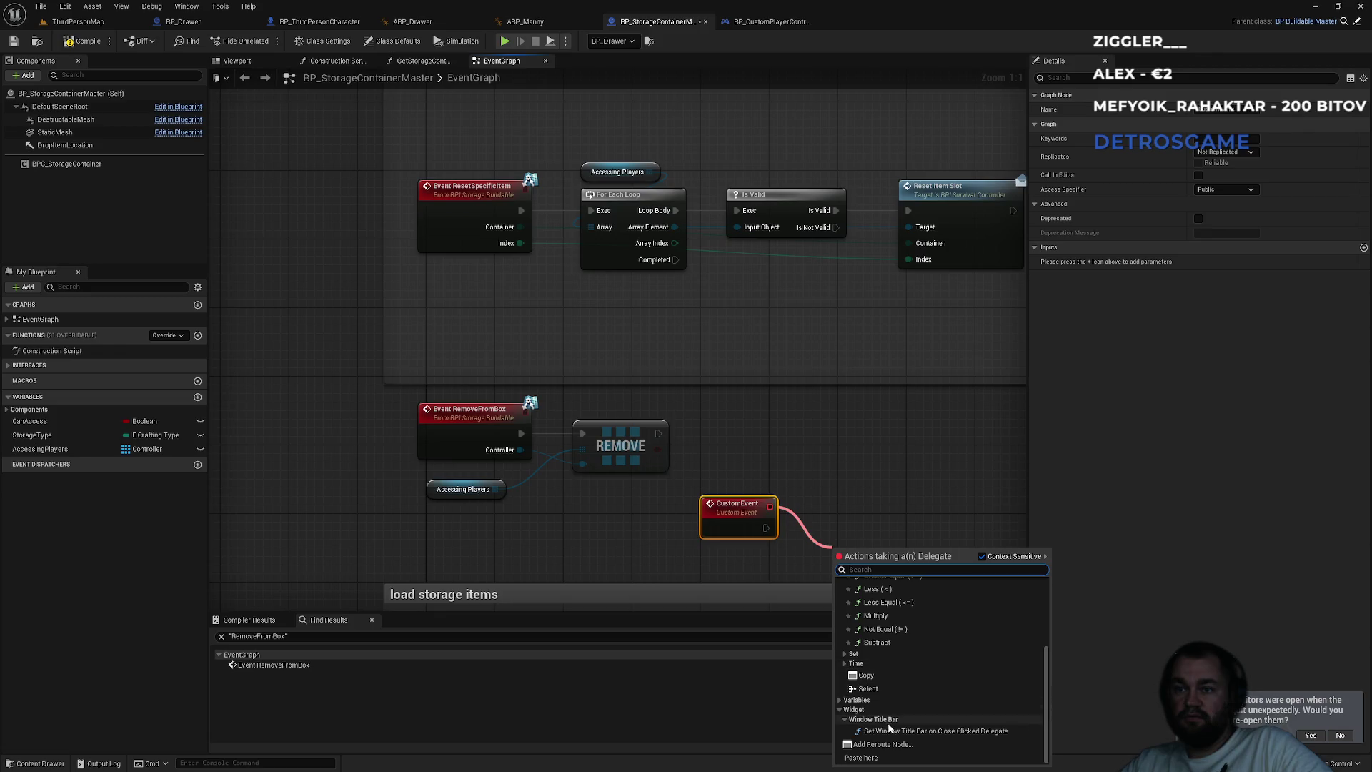
pyautogui.click(949, 731)
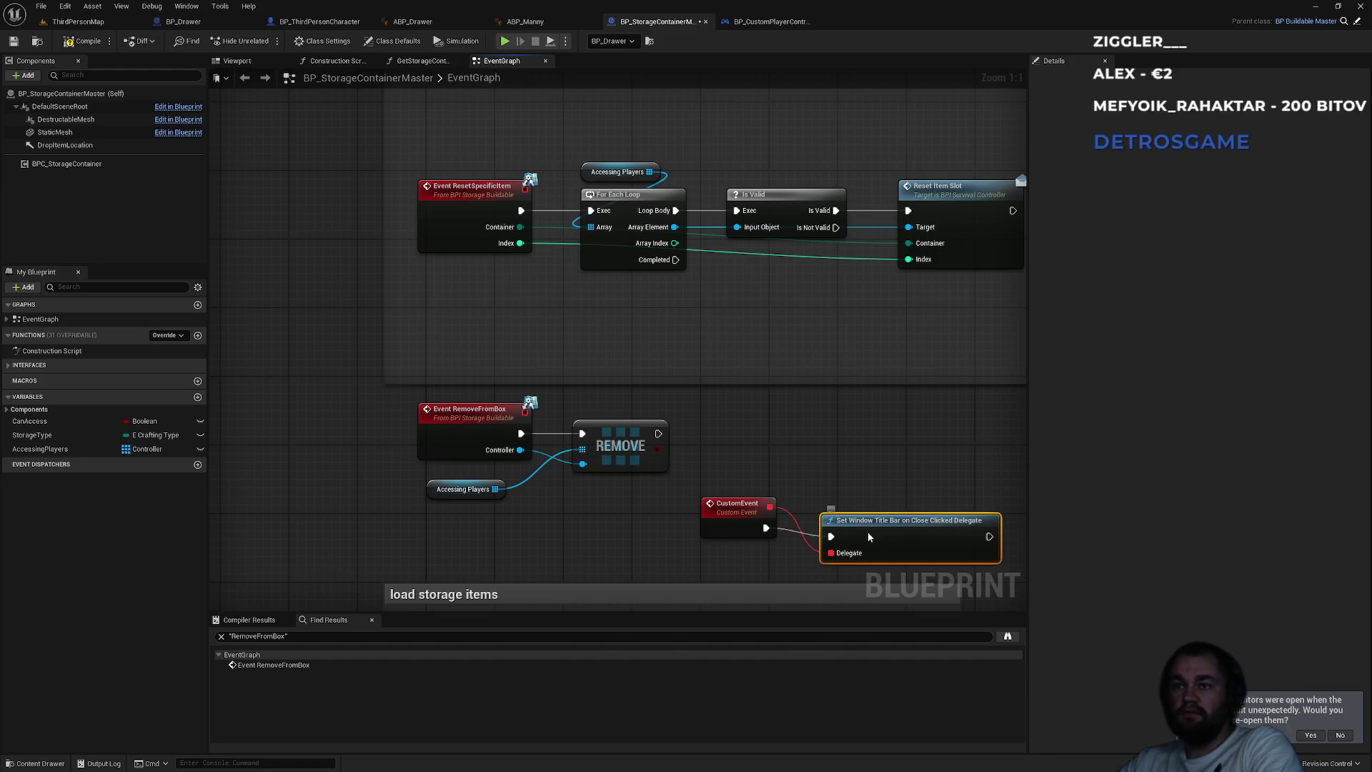
pyautogui.press('Delete')
pyautogui.click(733, 518)
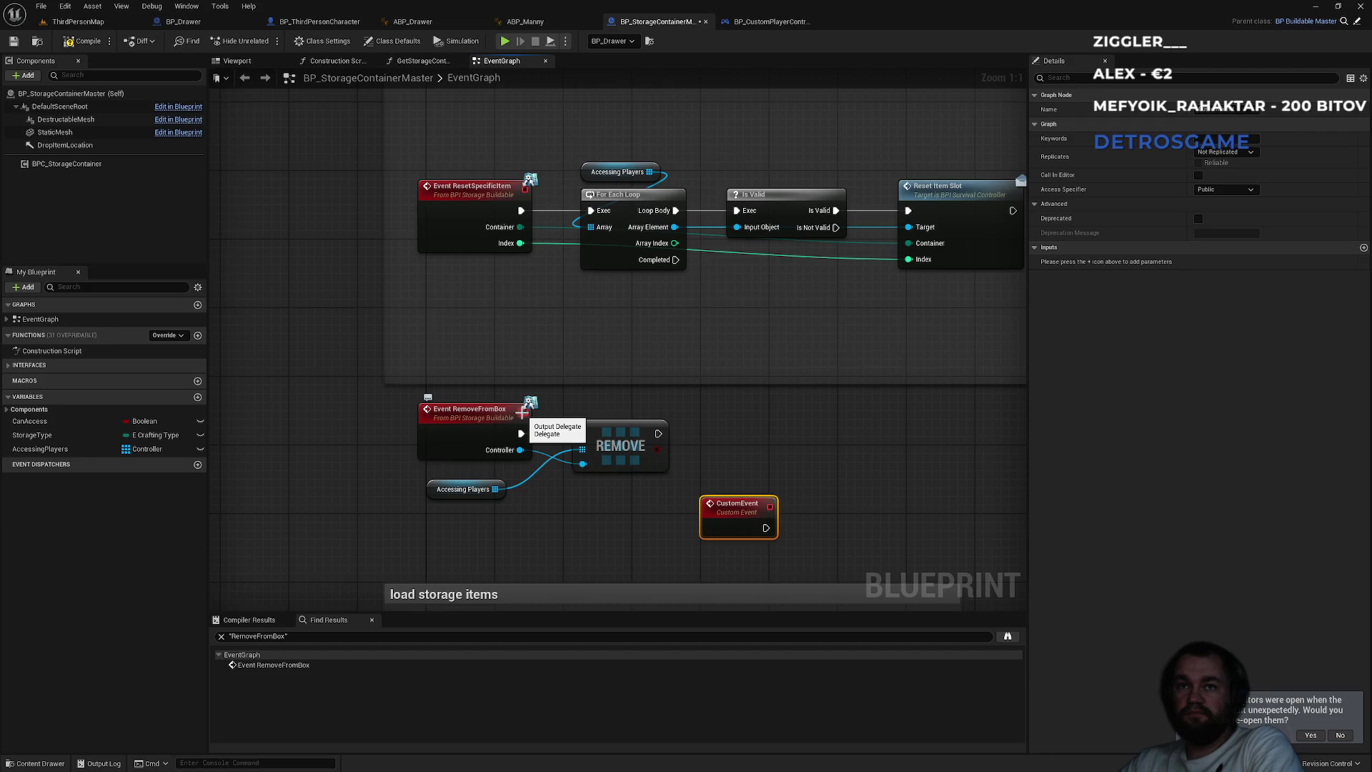
pyautogui.press('Delete')
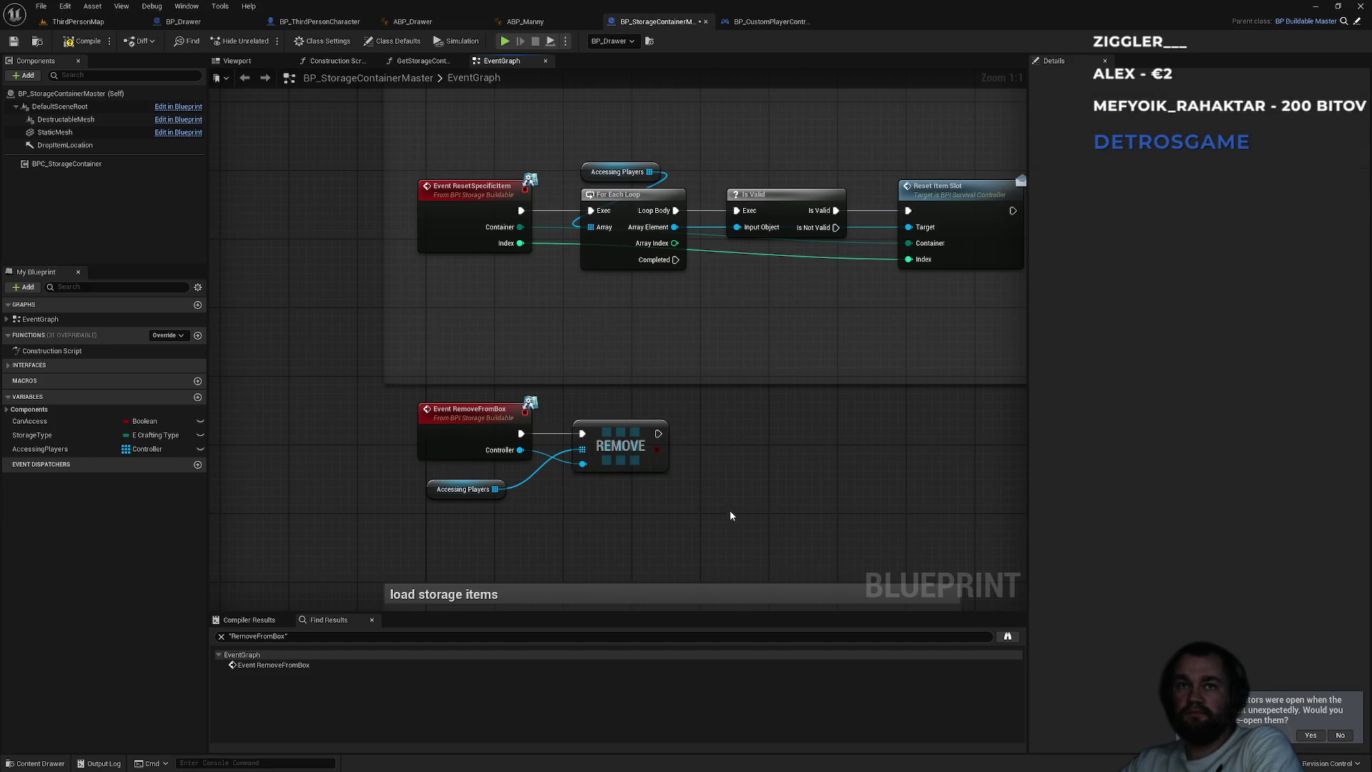
pyautogui.click(80, 44)
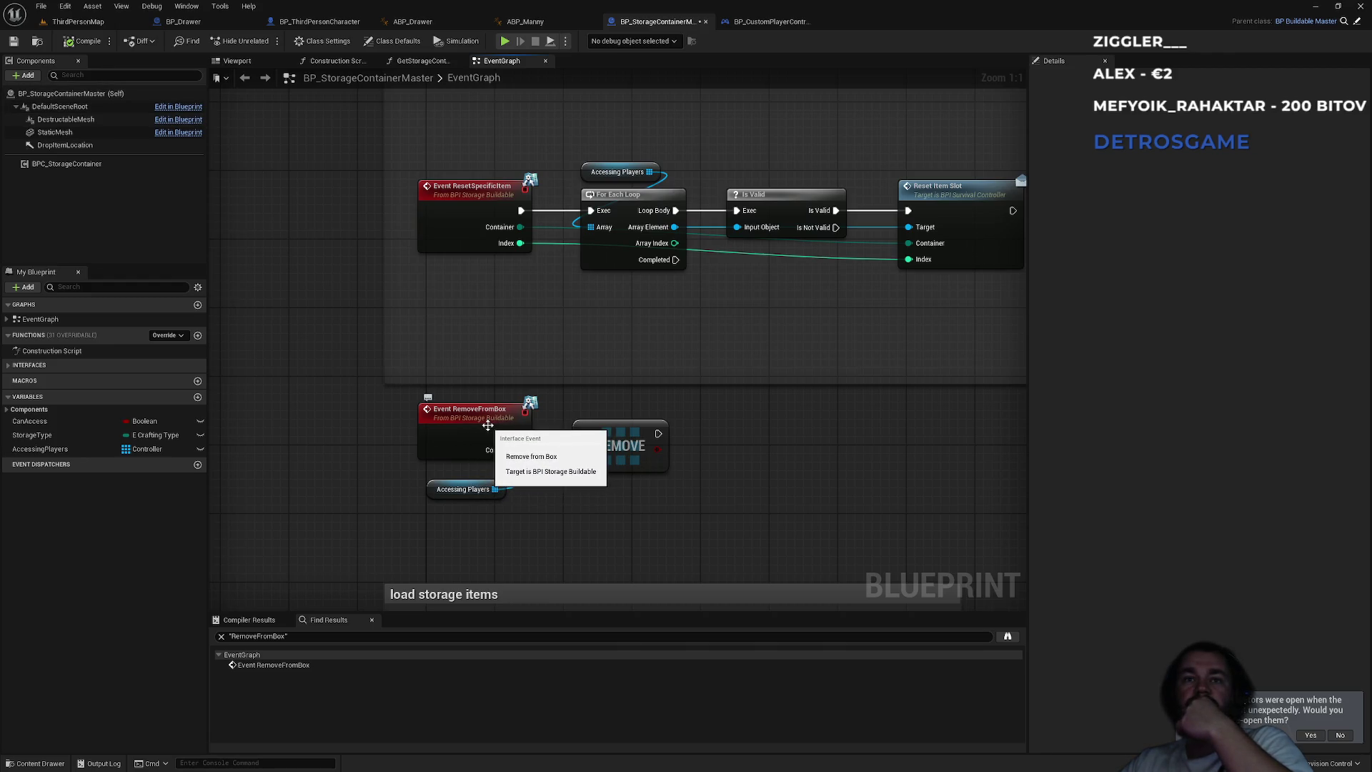
pyautogui.click(319, 24)
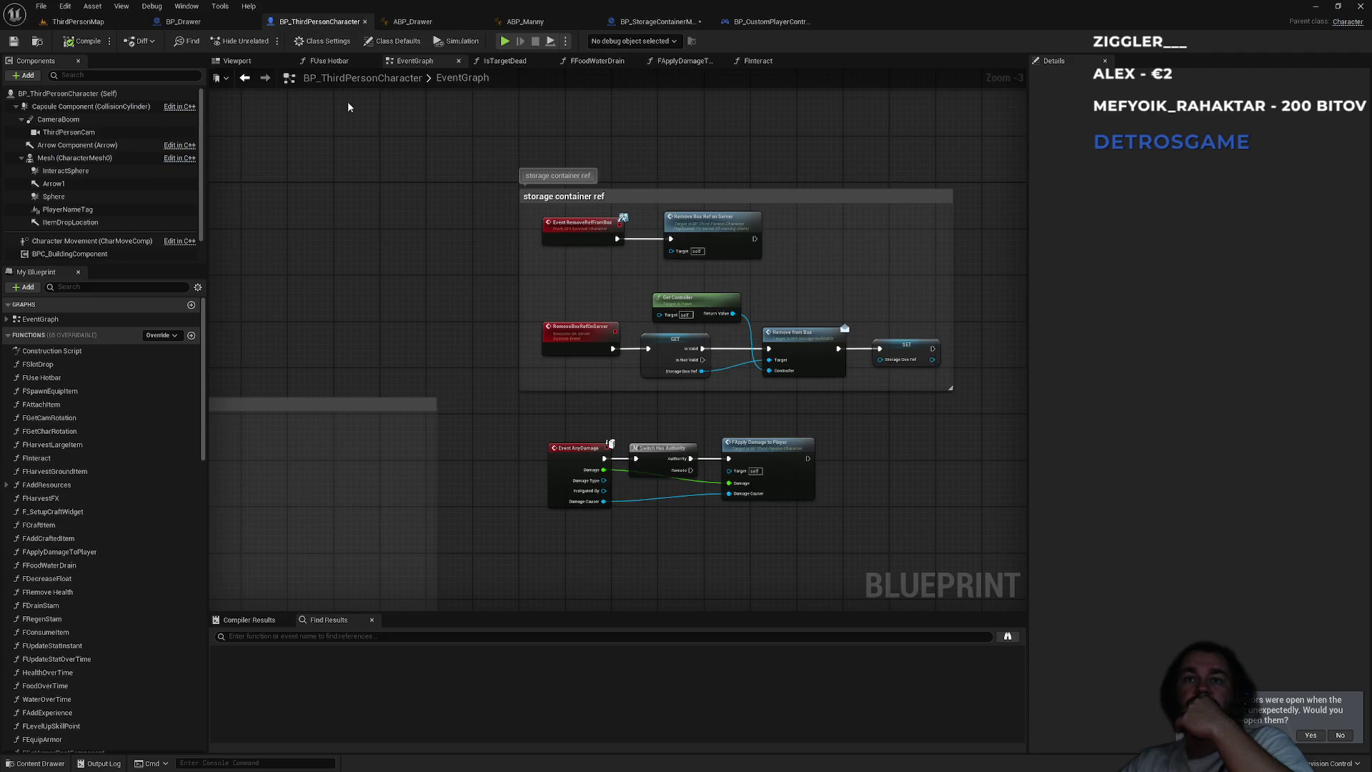
# - Switch from BP_ThirdPersonCharacter back to the BP_StorageContainerMaster tab
pyautogui.click(659, 22)
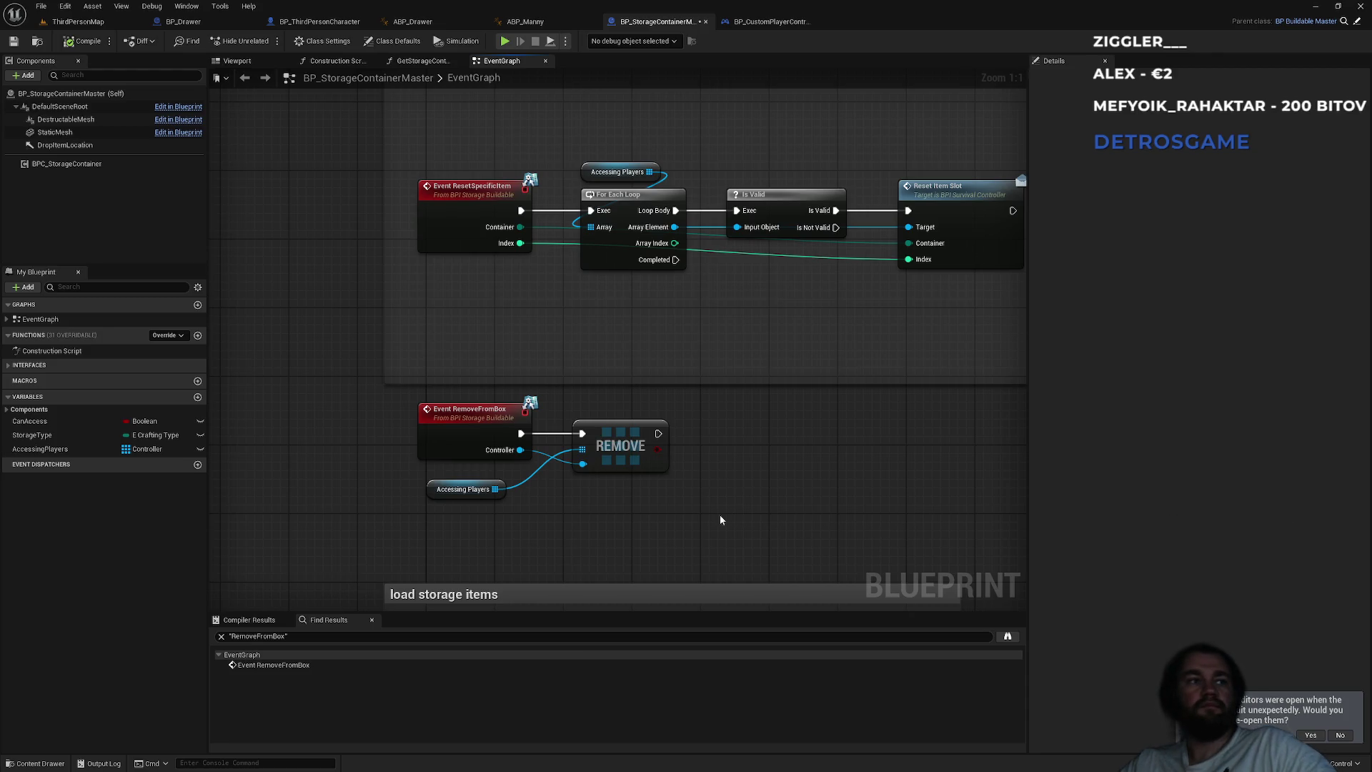
# - Place a Create Event node and a Bind Event to On Actor Hit node from its Event pin, then select both
pyautogui.rightClick(624, 523)
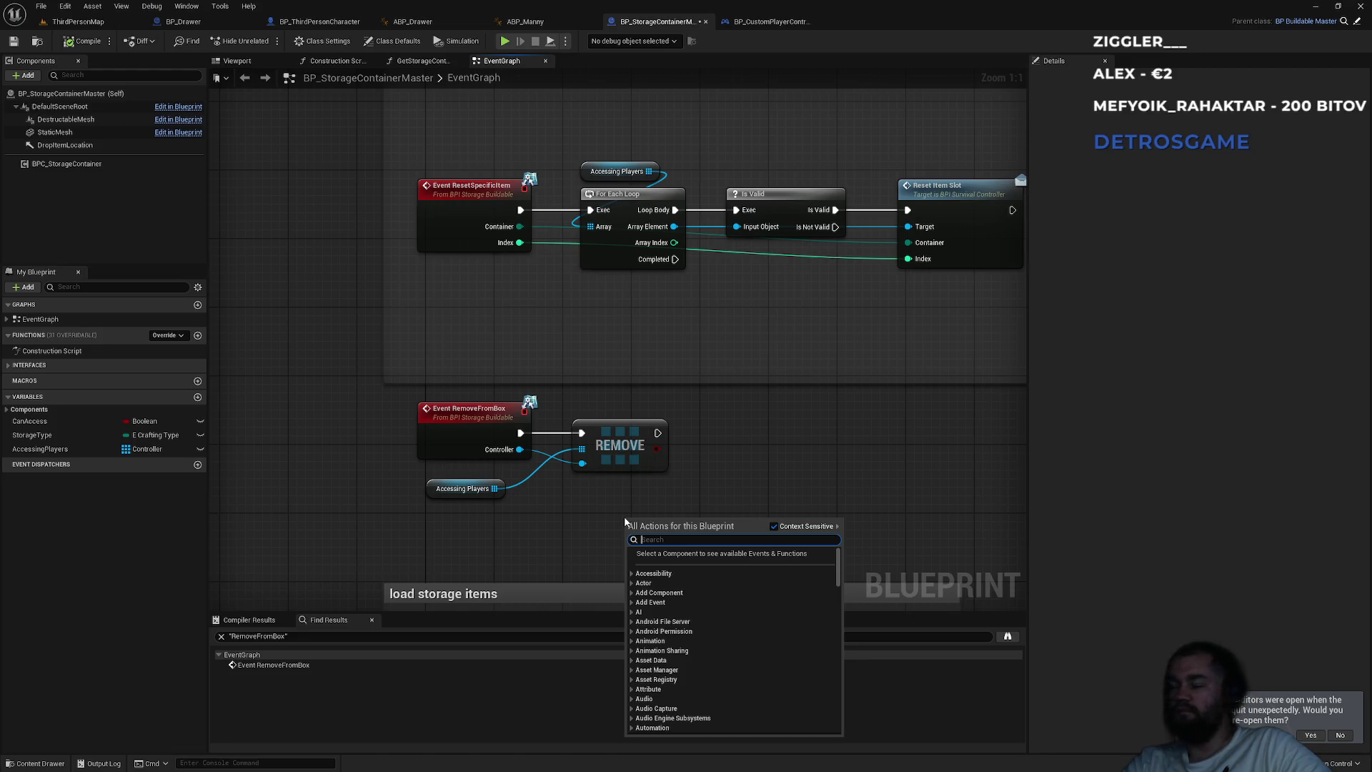
pyautogui.write('create event')
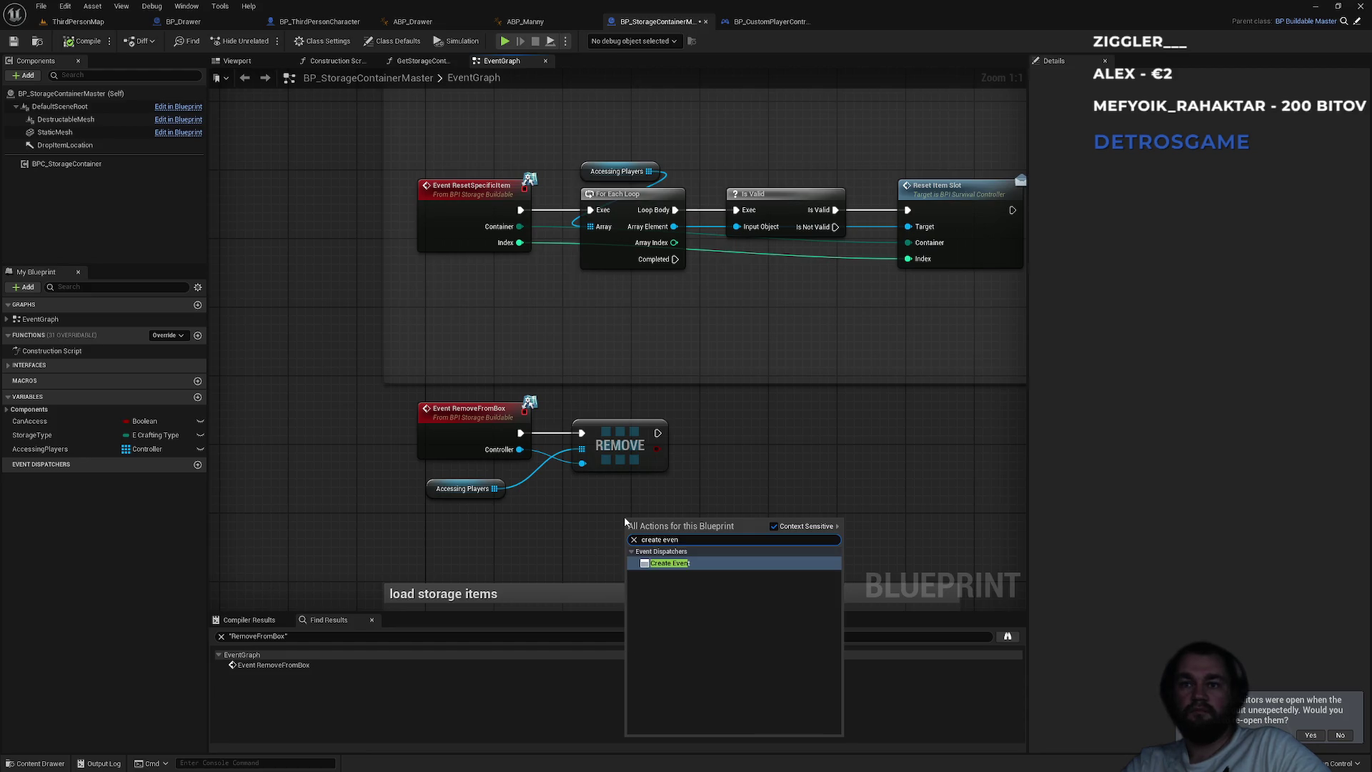
pyautogui.press('Return')
pyautogui.moveTo(719, 536); pyautogui.dragTo(779, 477)
pyautogui.write('bind event')
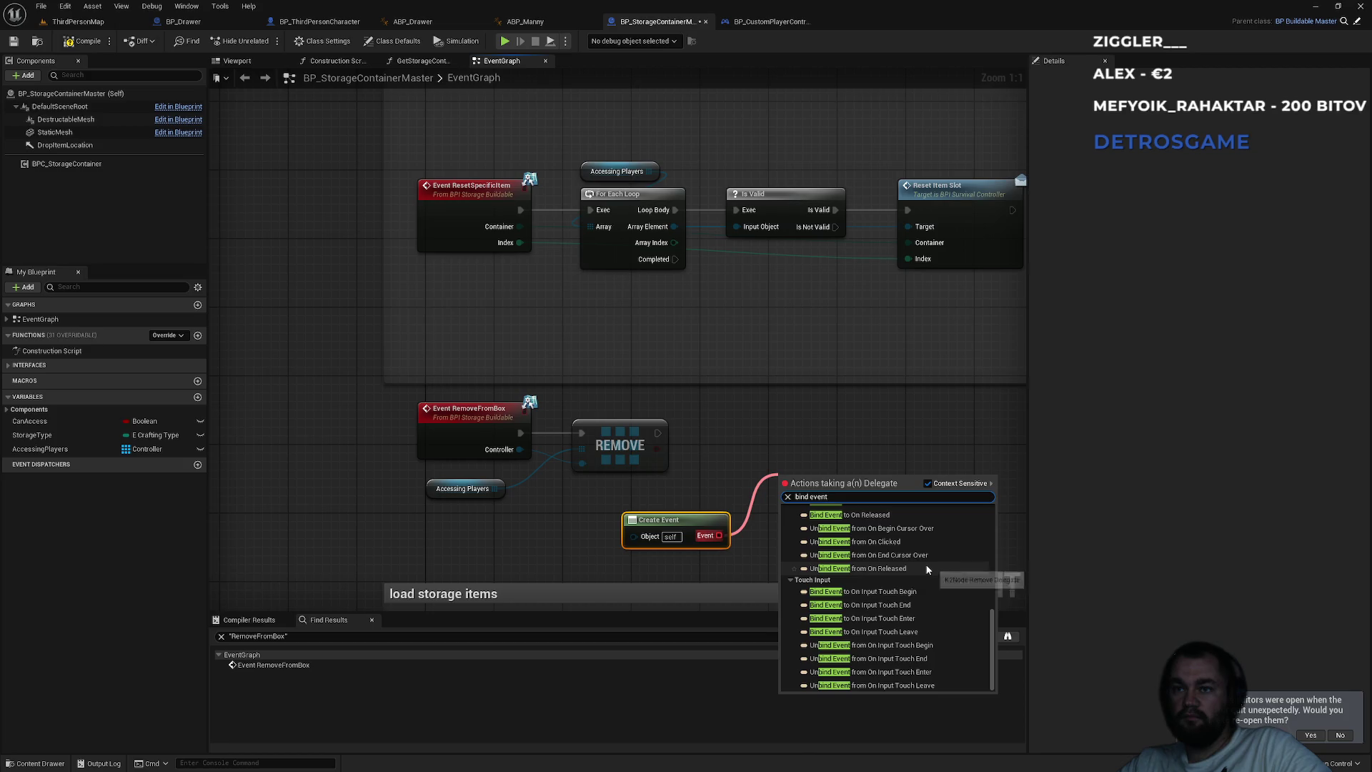
pyautogui.scroll(10, 926, 565)
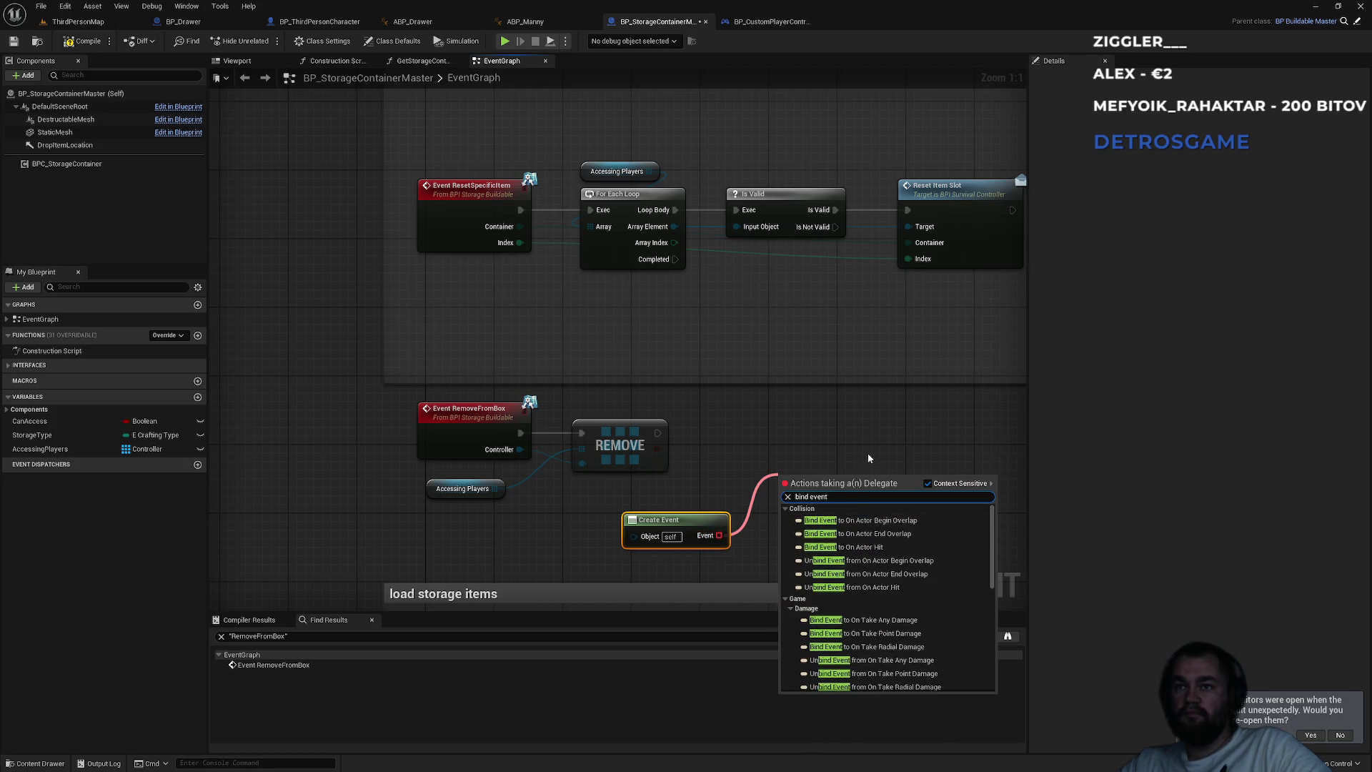
pyautogui.click(865, 546)
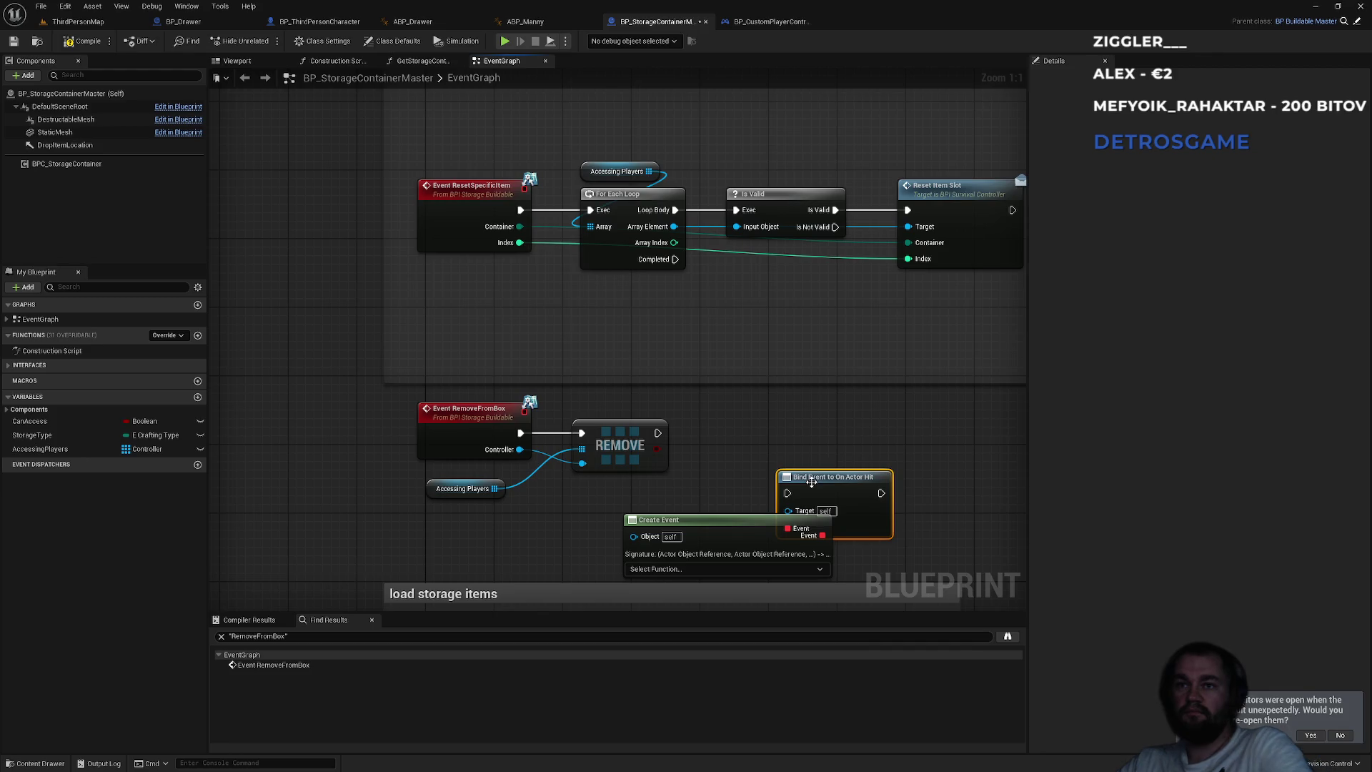
pyautogui.moveTo(811, 484); pyautogui.dragTo(884, 447)
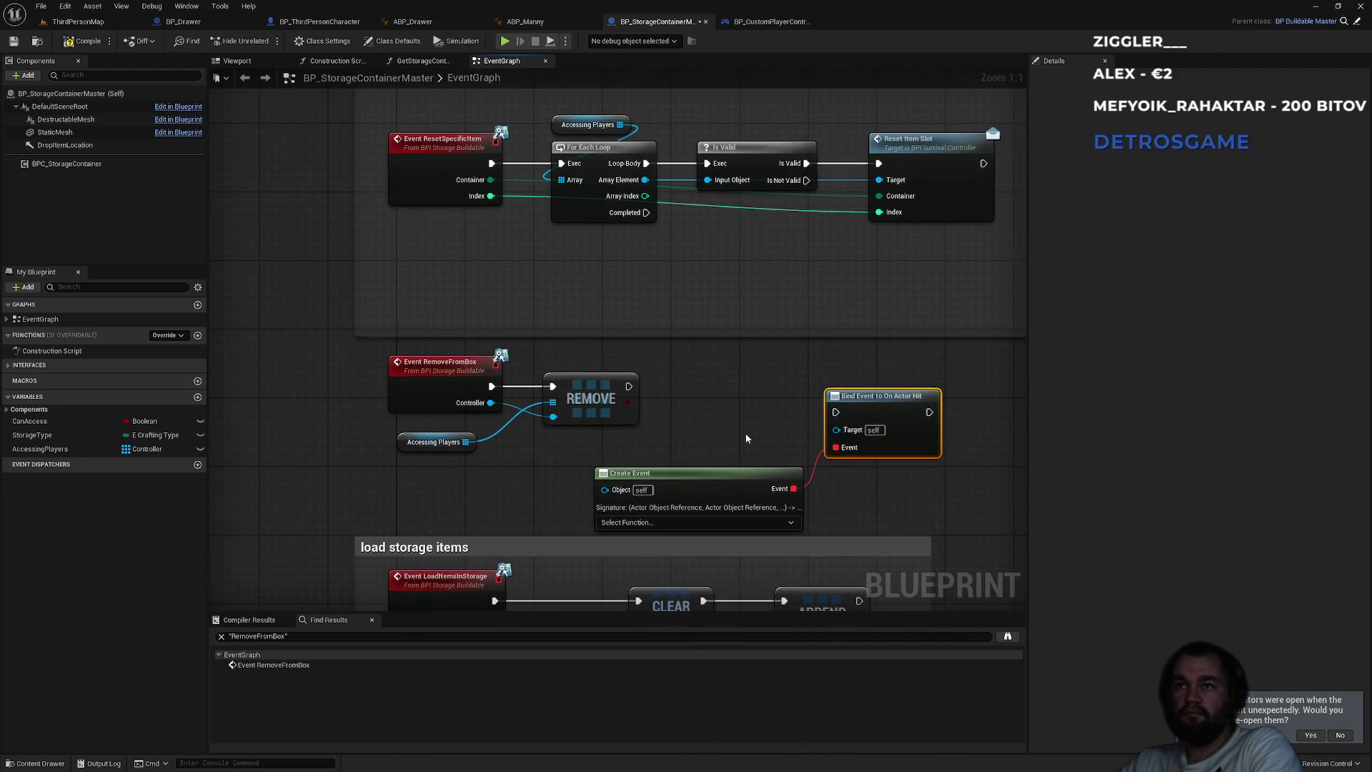
pyautogui.click(696, 522)
pyautogui.press('Escape')
pyautogui.moveTo(694, 405)
pyautogui.mouseDown()
pyautogui.moveTo(813, 465)
pyautogui.moveTo(867, 476)
pyautogui.mouseUp()
# - Delete the Create Event and Bind Event nodes, then pan to the Event UpdateWidgets section
pyautogui.press('Delete')
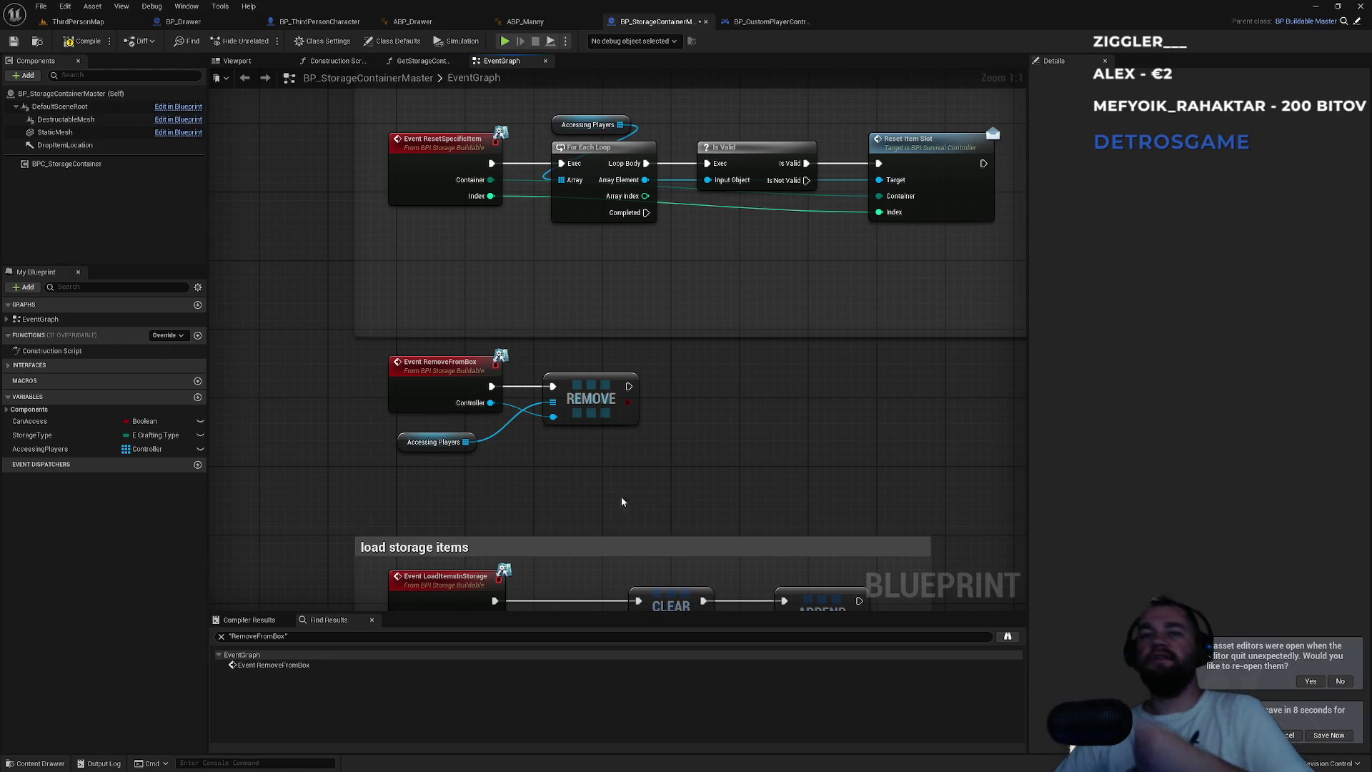
pyautogui.moveTo(591, 345)
pyautogui.mouseDown()
pyautogui.moveTo(860, 496)
pyautogui.moveTo(486, 510)
pyautogui.moveTo(536, 545)
pyautogui.mouseUp()
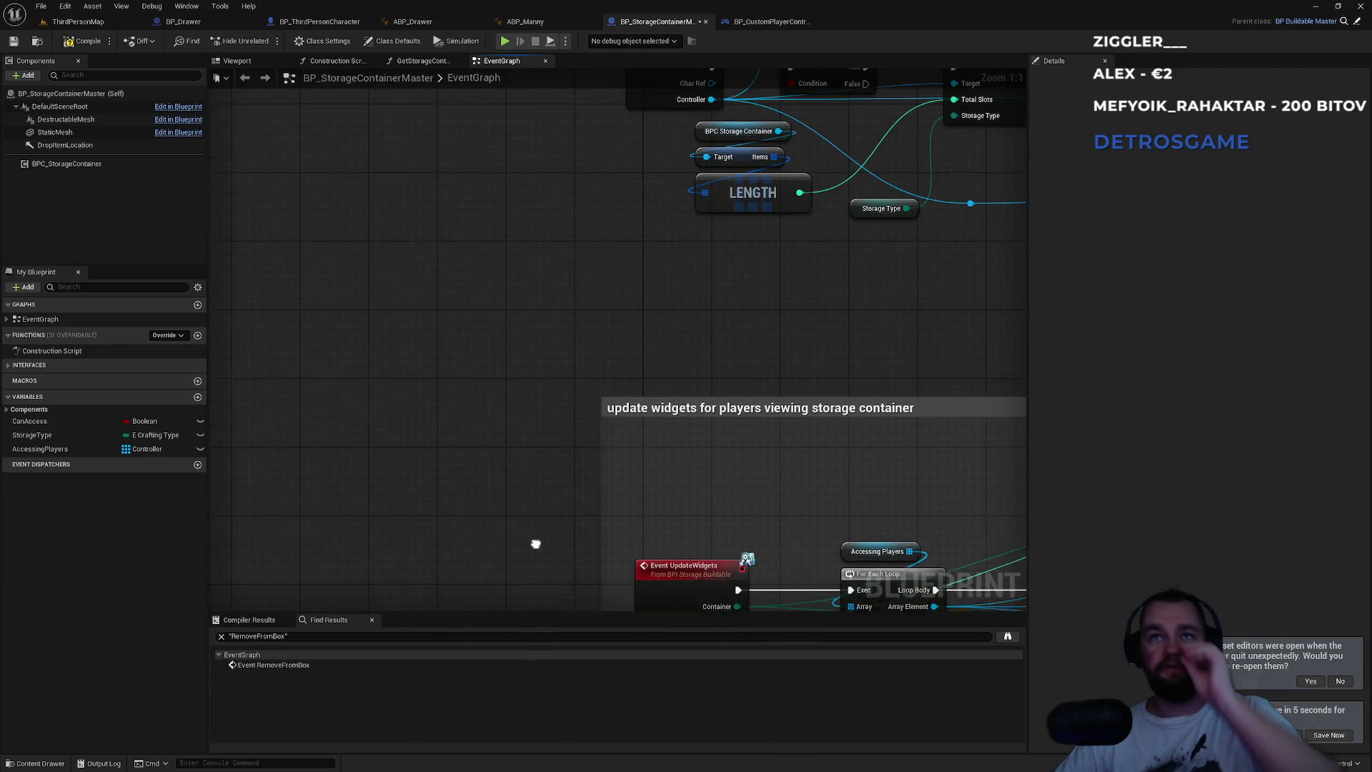
pyautogui.moveTo(604, 503); pyautogui.dragTo(569, 361)
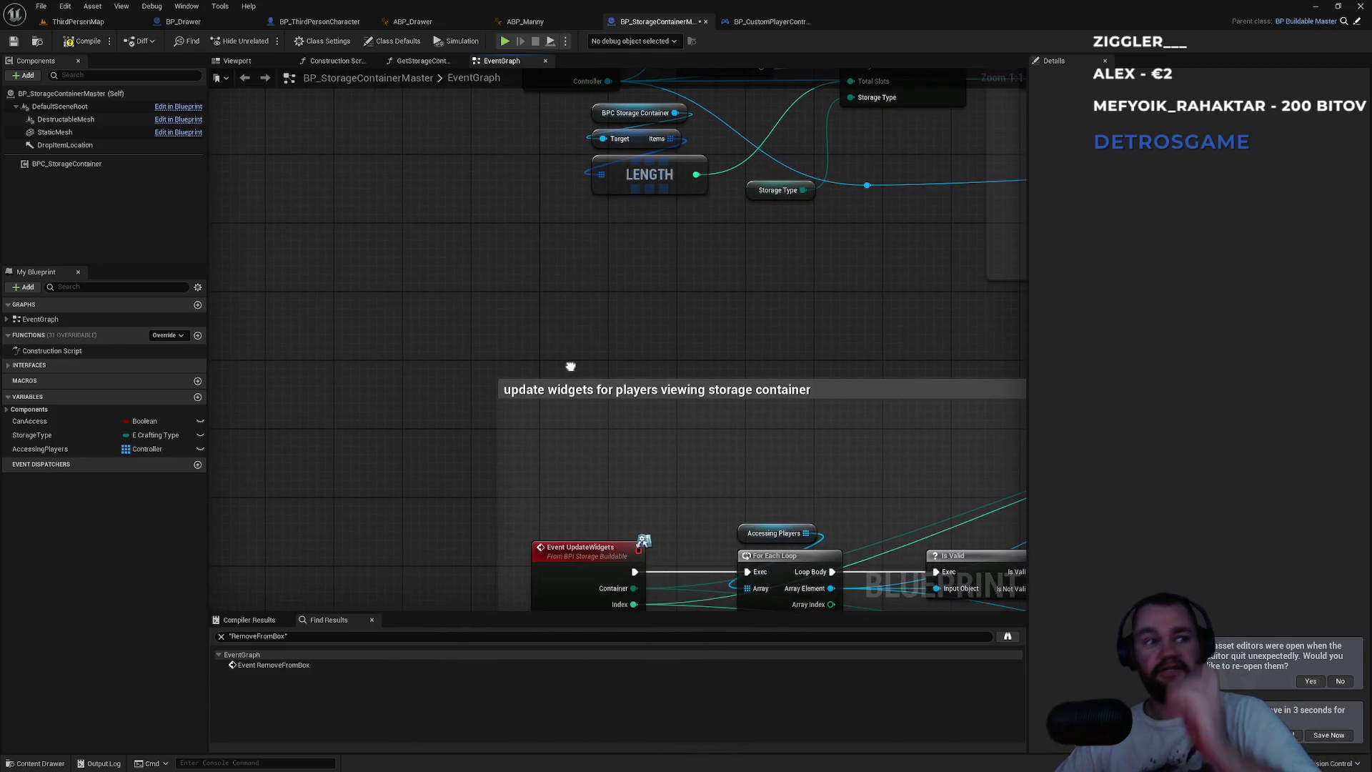
pyautogui.rightClick(564, 293)
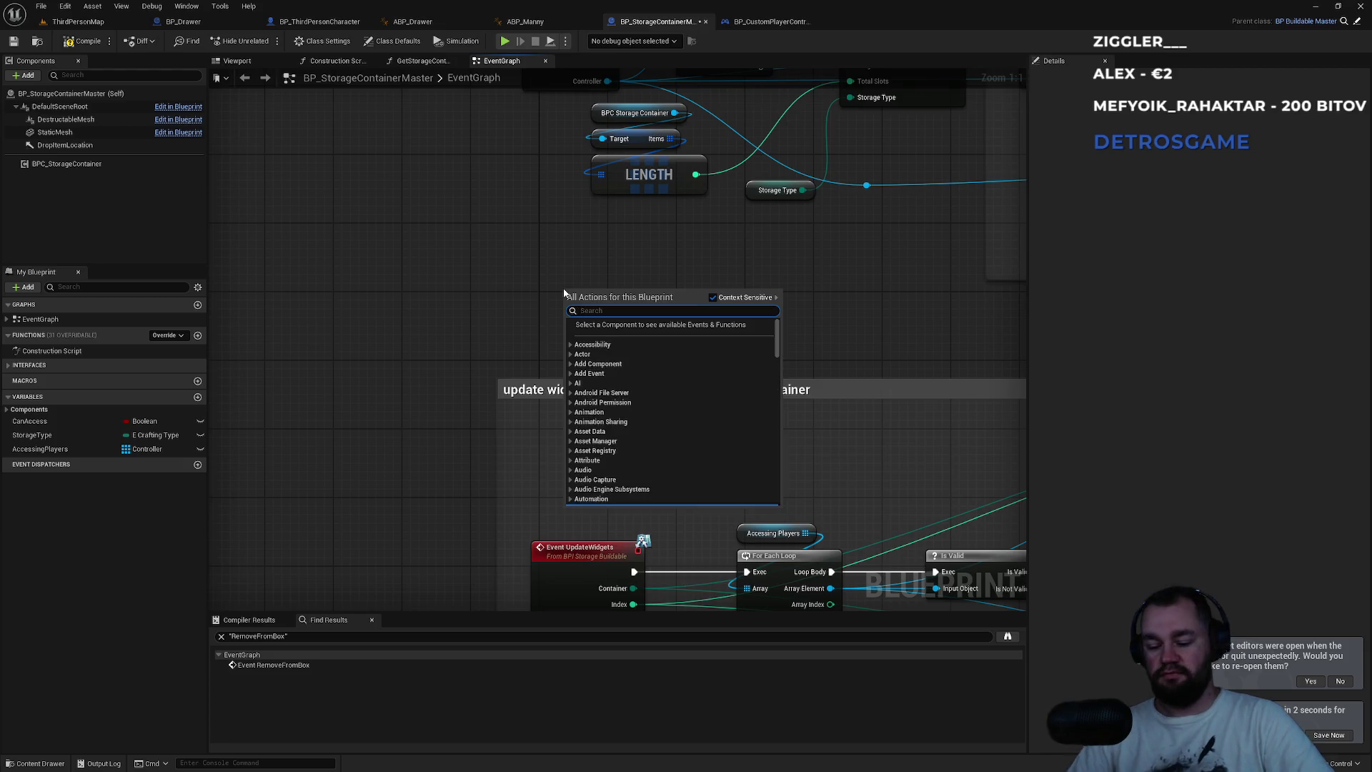
pyautogui.write('call event')
pyautogui.press('Return')
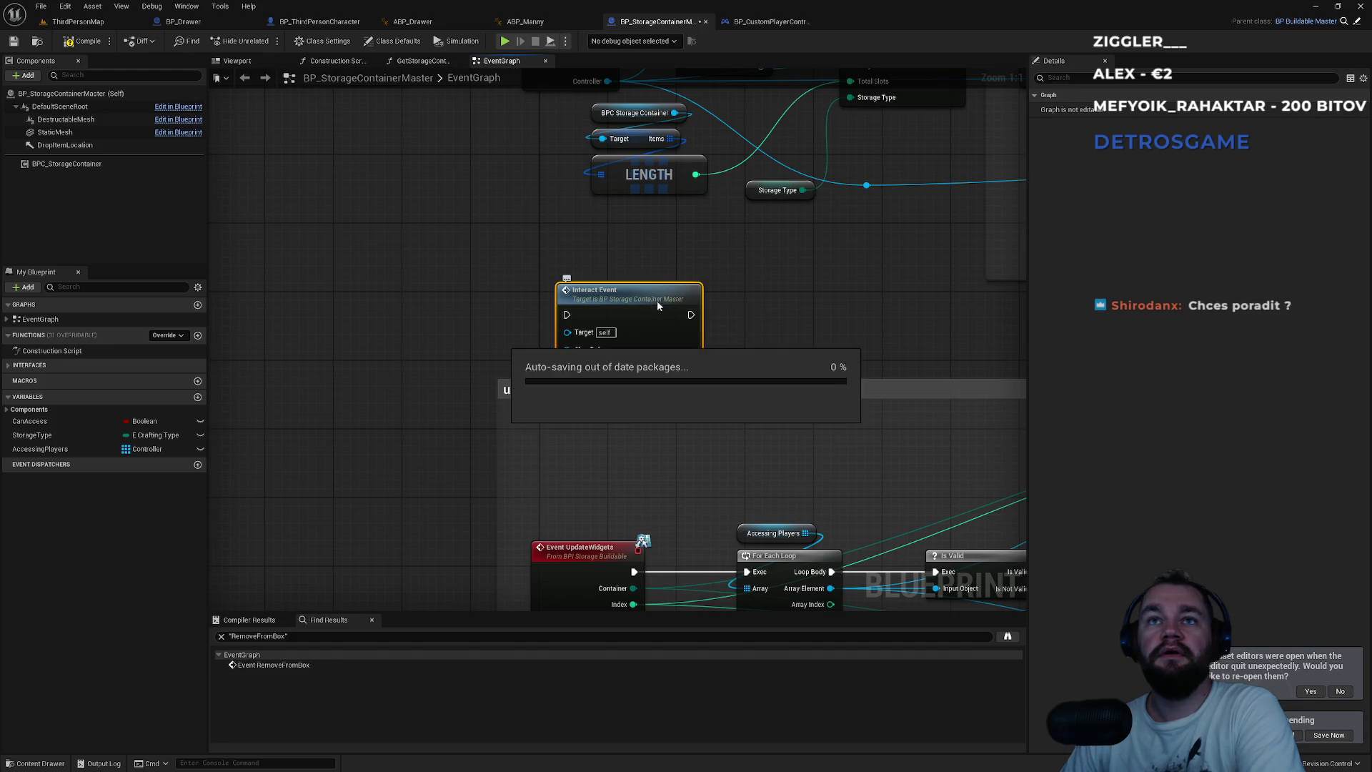
pyautogui.press('Delete')
pyautogui.moveTo(670, 311); pyautogui.dragTo(516, 177)
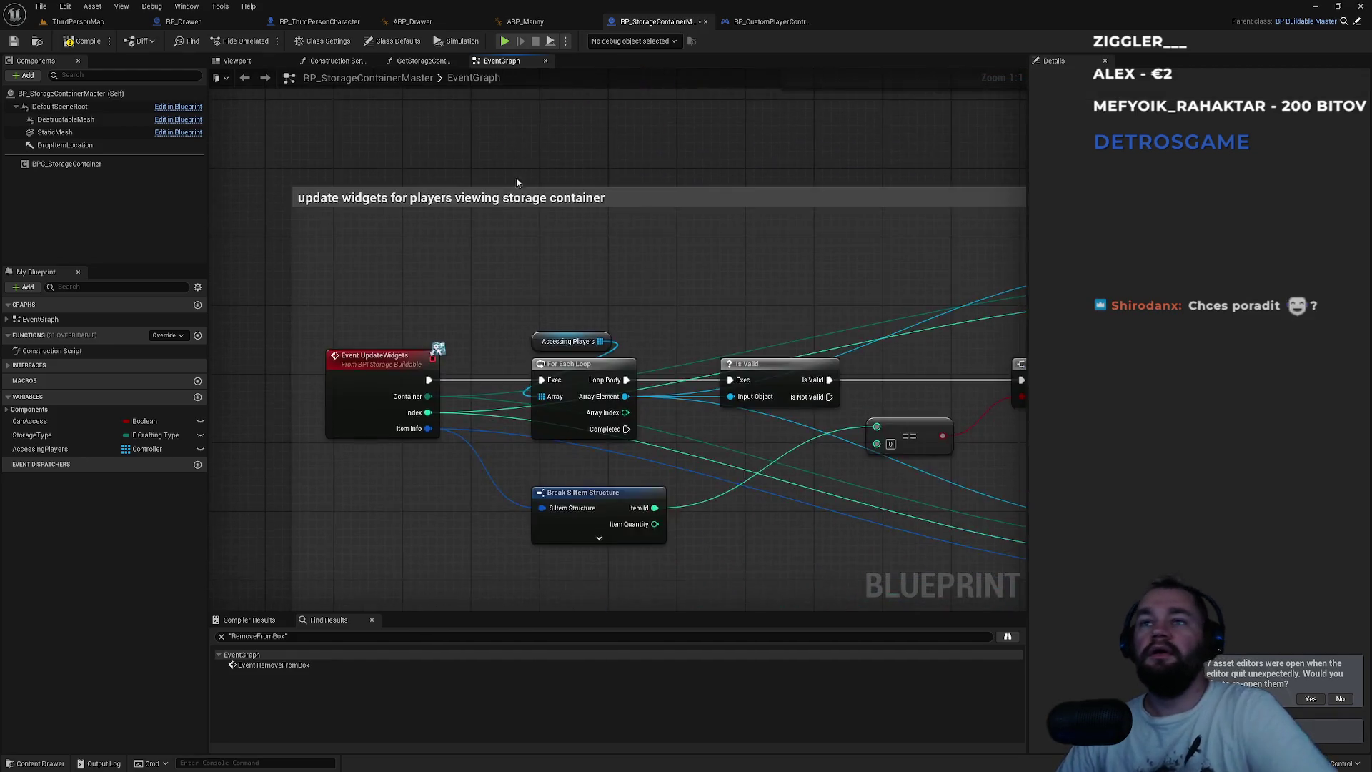
pyautogui.scroll(-3, 516, 177)
pyautogui.scroll(3, 602, 310)
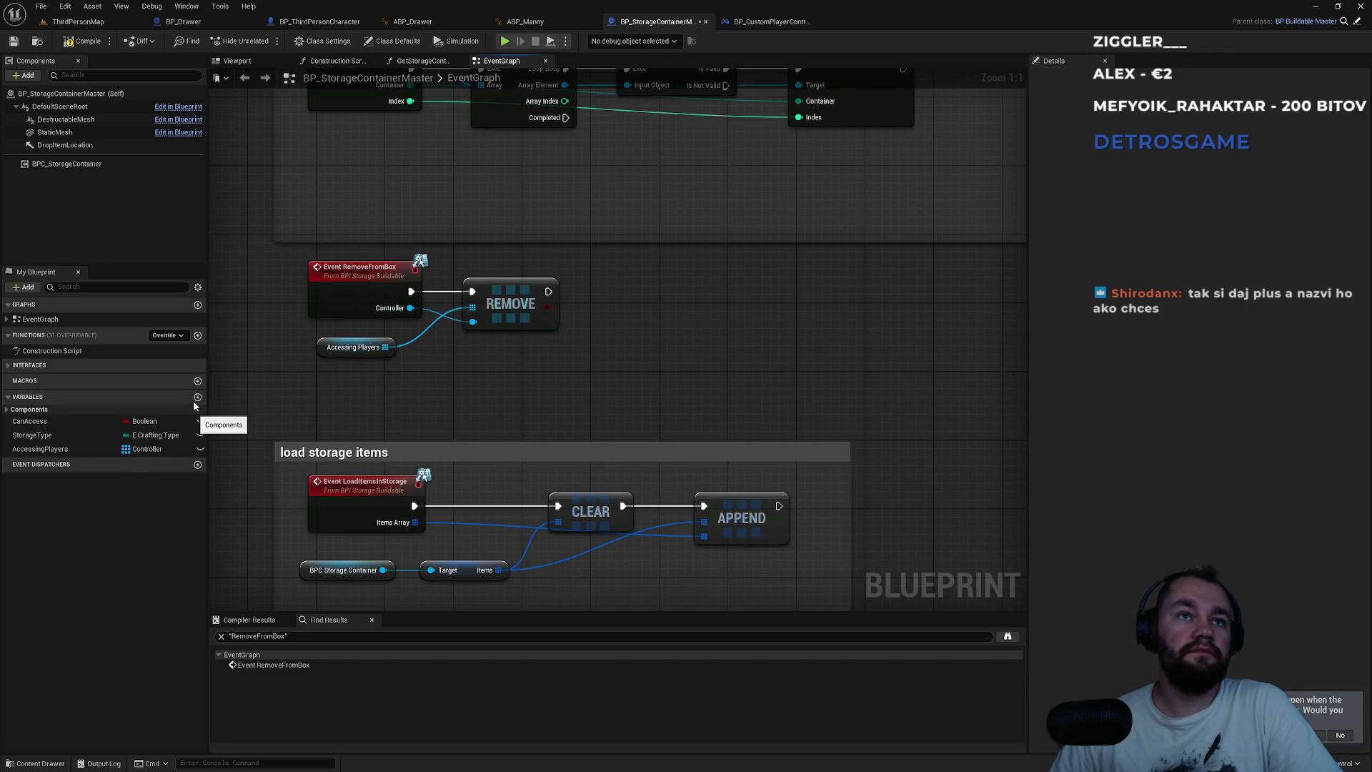
pyautogui.click(198, 396)
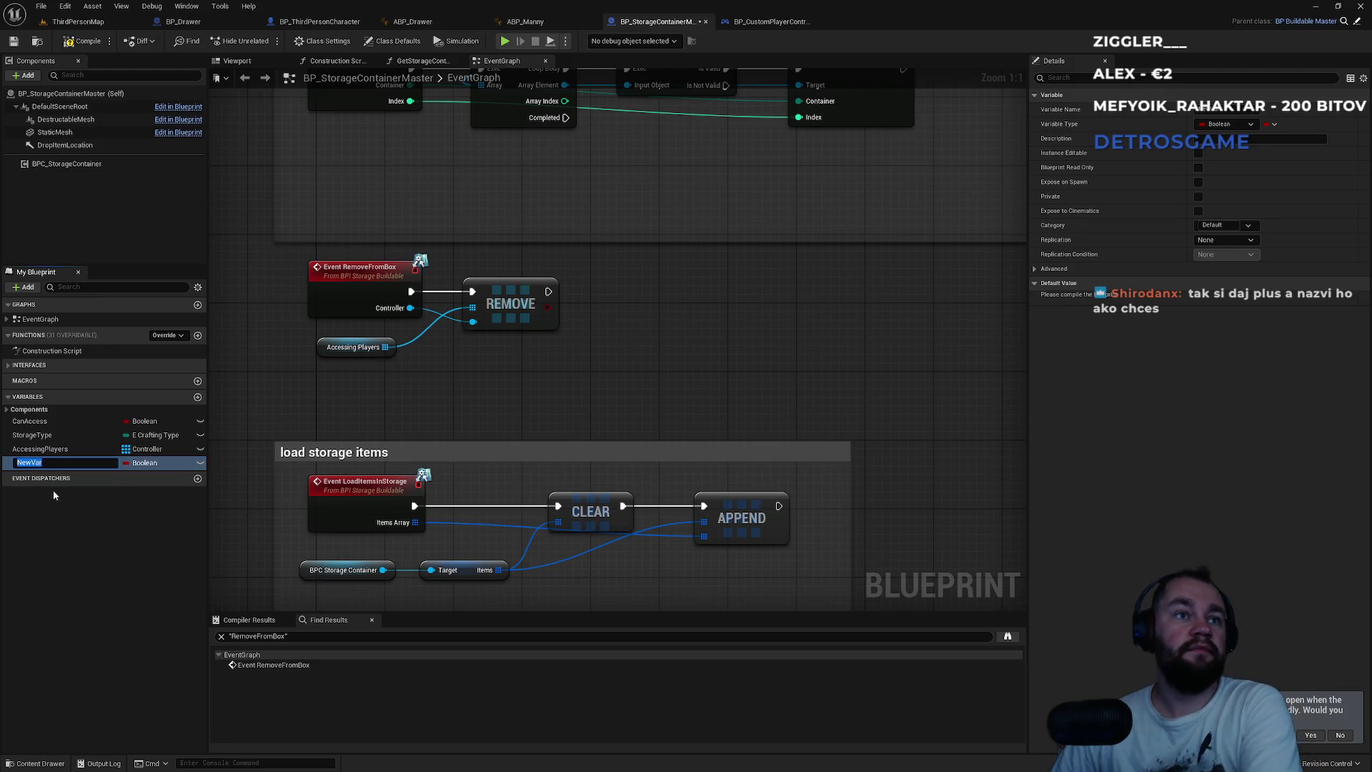
# - Undo the stray NewVar variable and add an event dispatcher named OnStorageClosed
pyautogui.hotkey('ctrl', 'z')
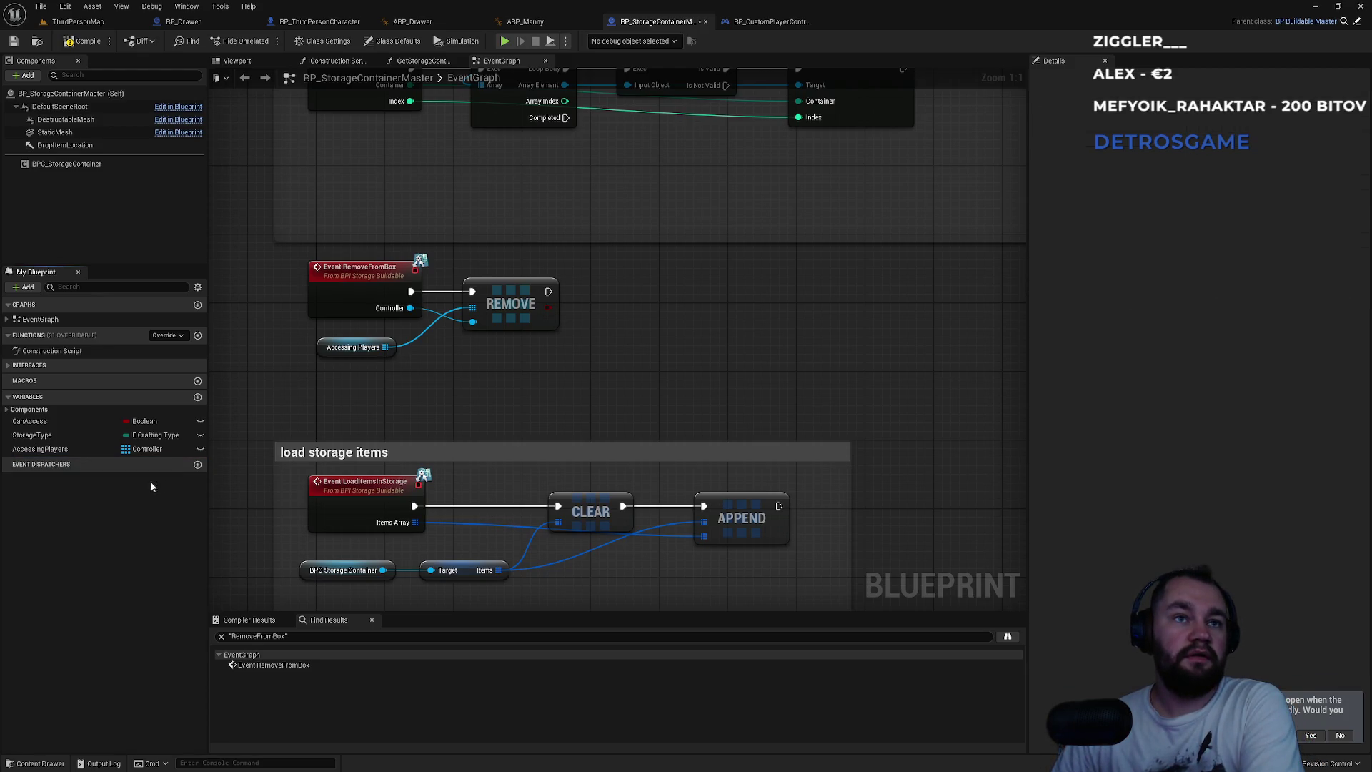
pyautogui.click(198, 465)
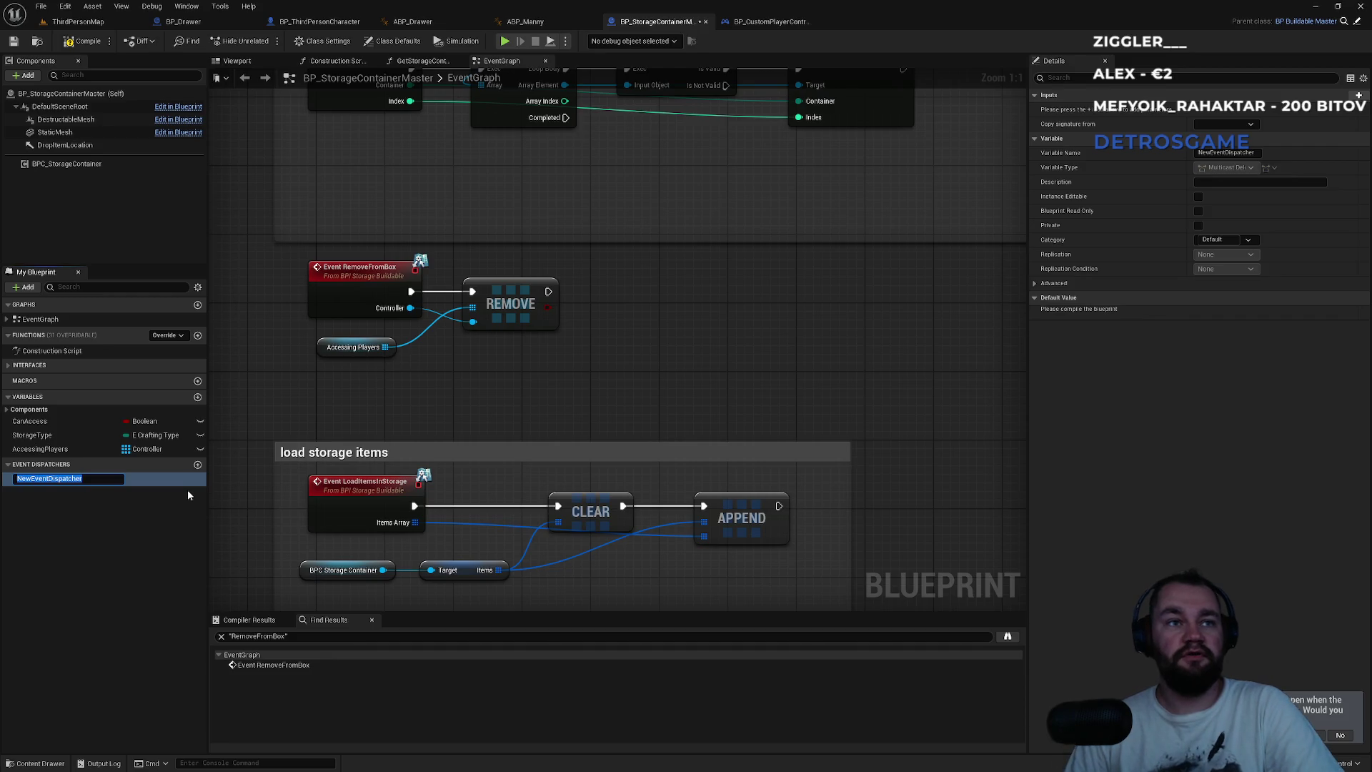
pyautogui.write('OnS')
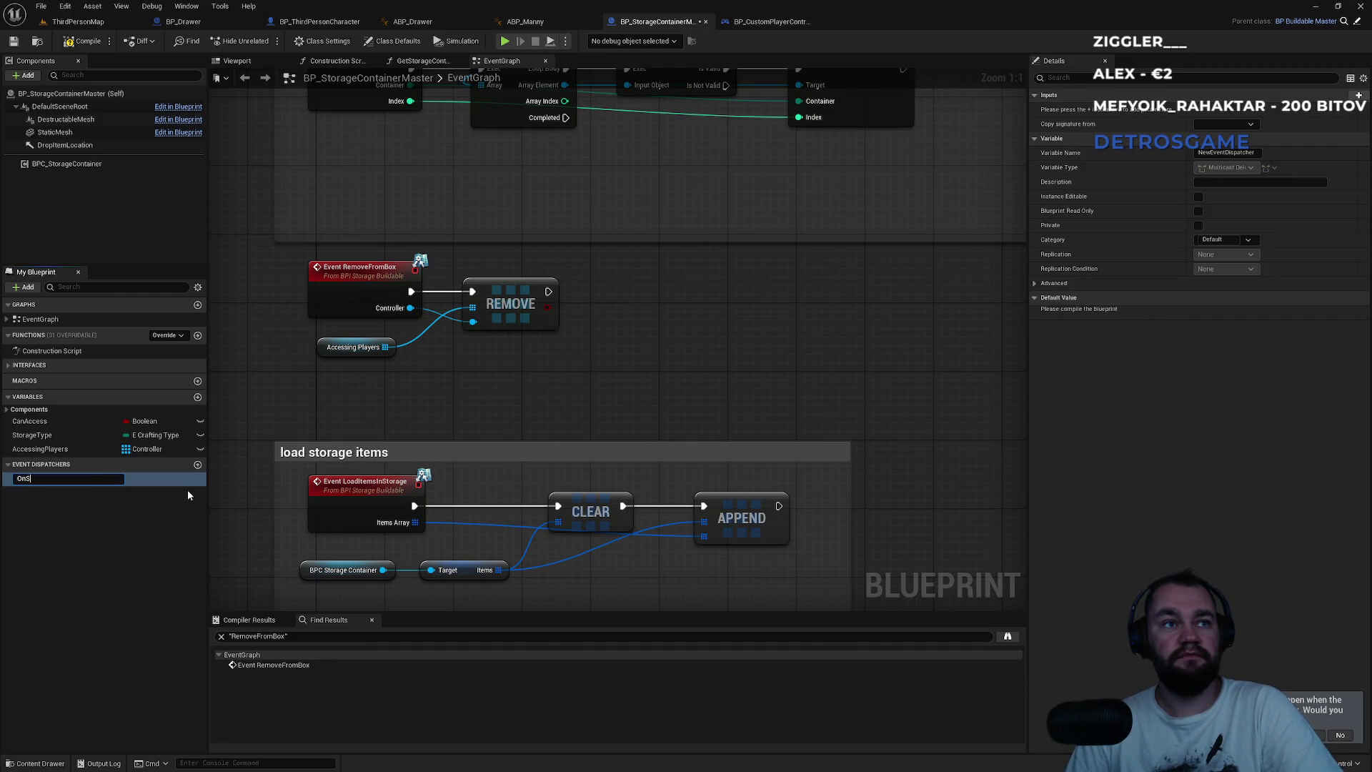
pyautogui.write('torageClosed')
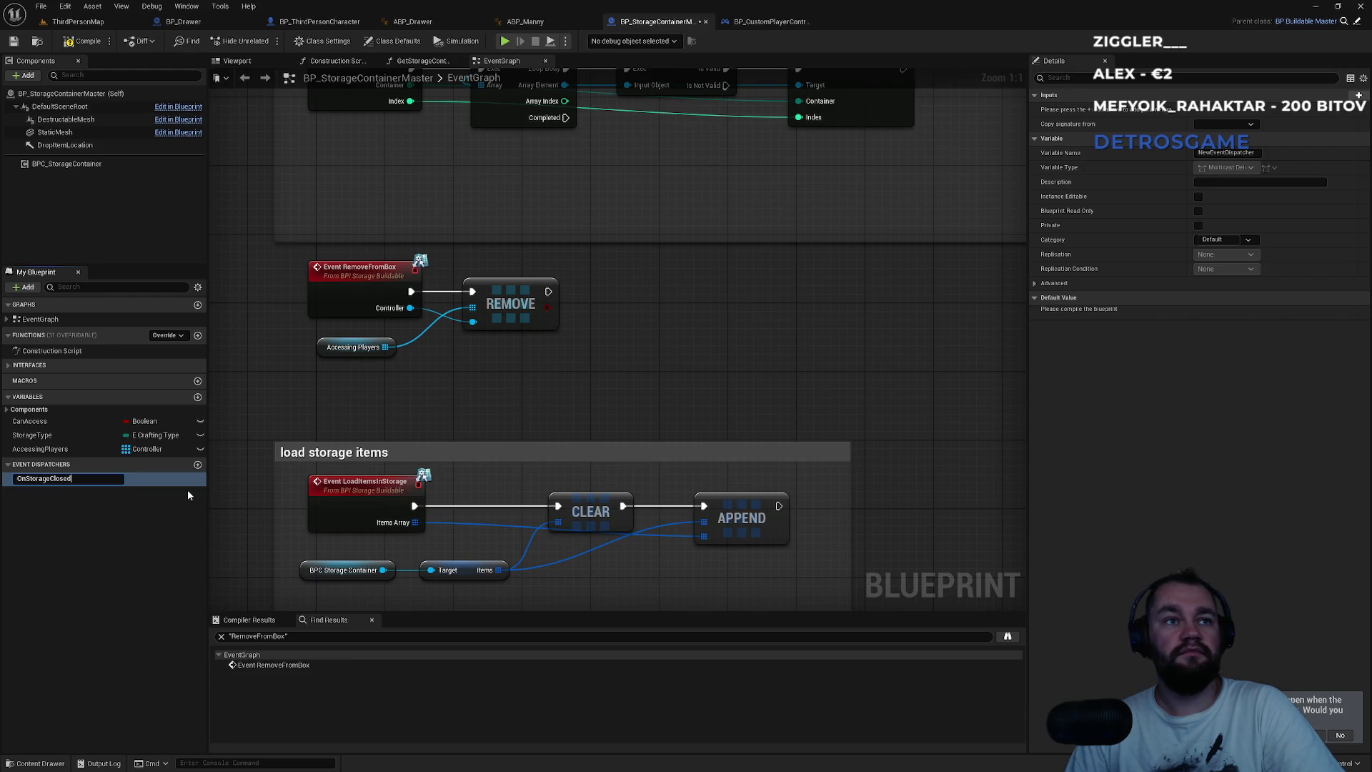
pyautogui.press('Return')
# - Inspect the OnStorageClosed dispatcher graph and its entry node, then go back to the EventGraph
pyautogui.doubleClick(67, 477)
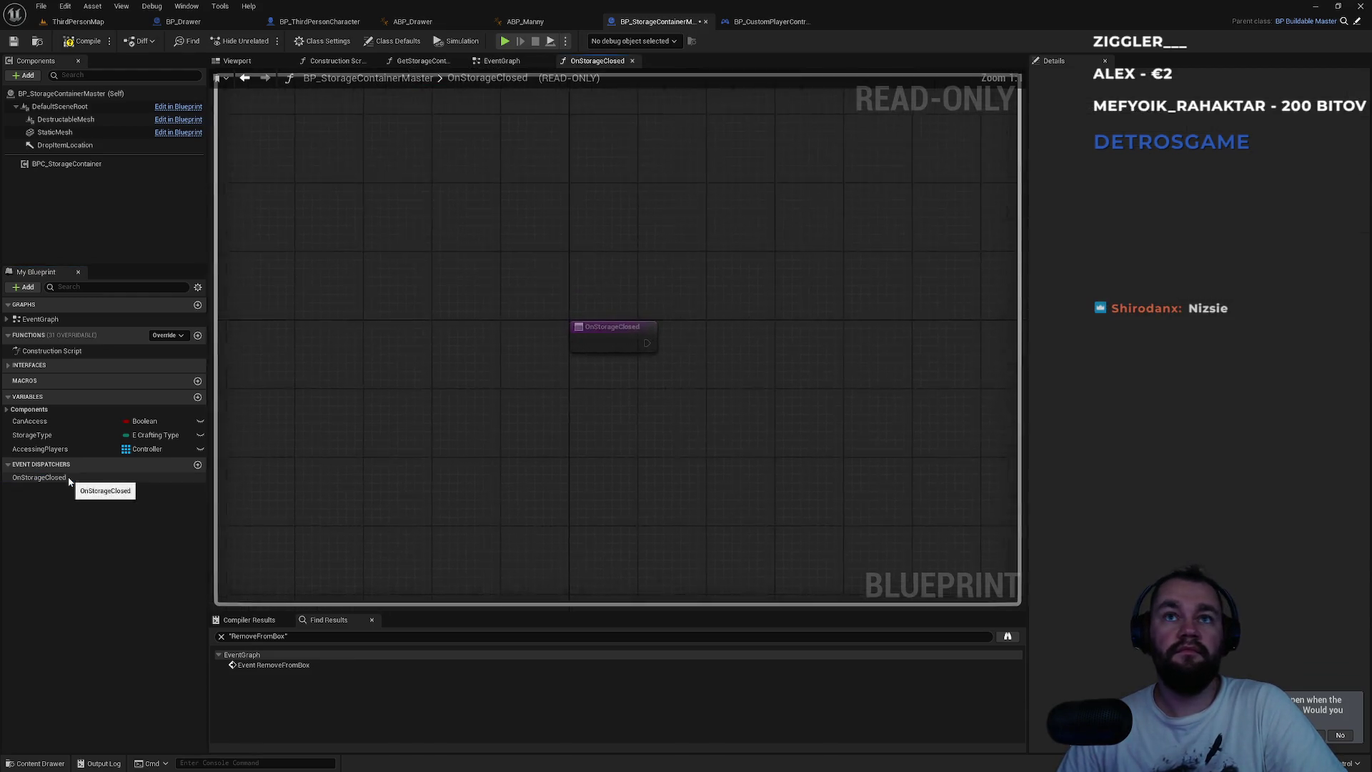
pyautogui.click(633, 337)
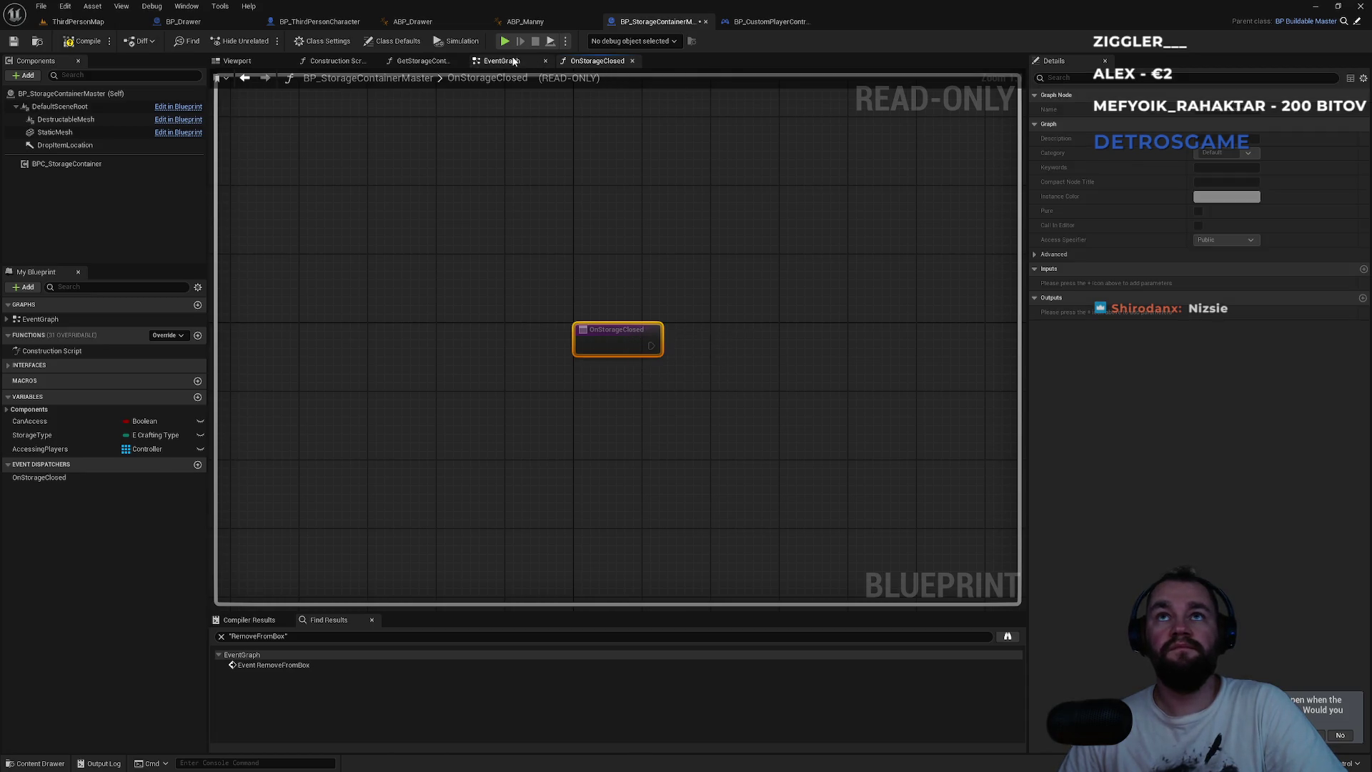
pyautogui.doubleClick(521, 77)
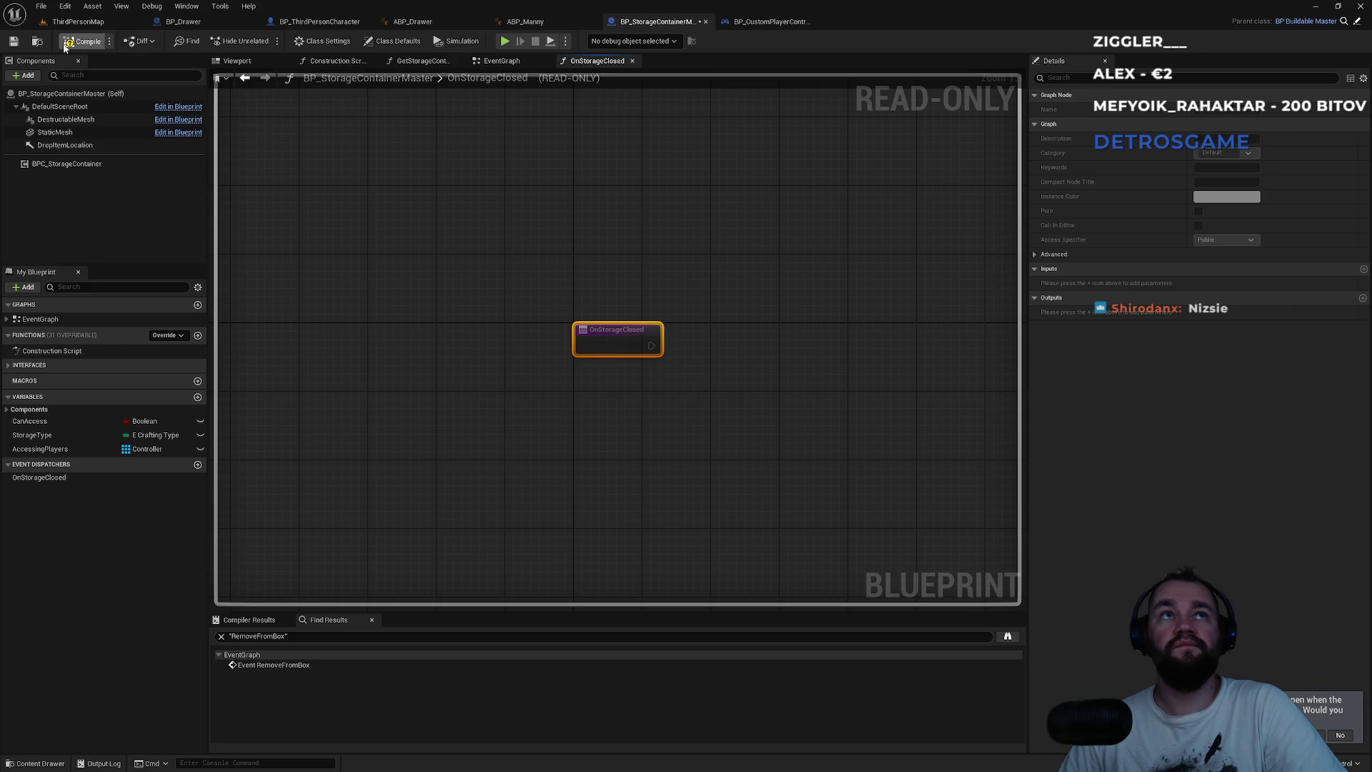
pyautogui.click(500, 61)
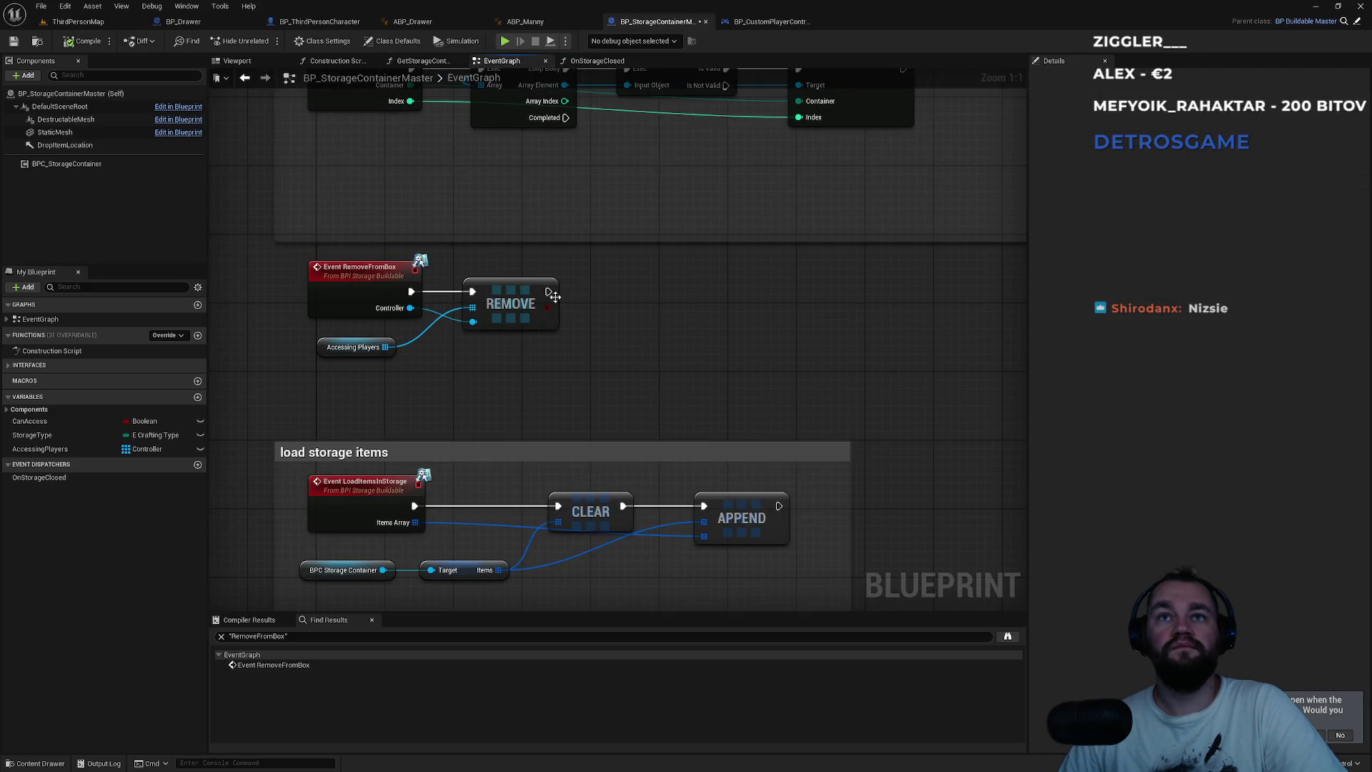
# - Add a Call On Storage Closed node after REMOVE's exec output and nudge it into place
pyautogui.moveTo(553, 300); pyautogui.dragTo(627, 290)
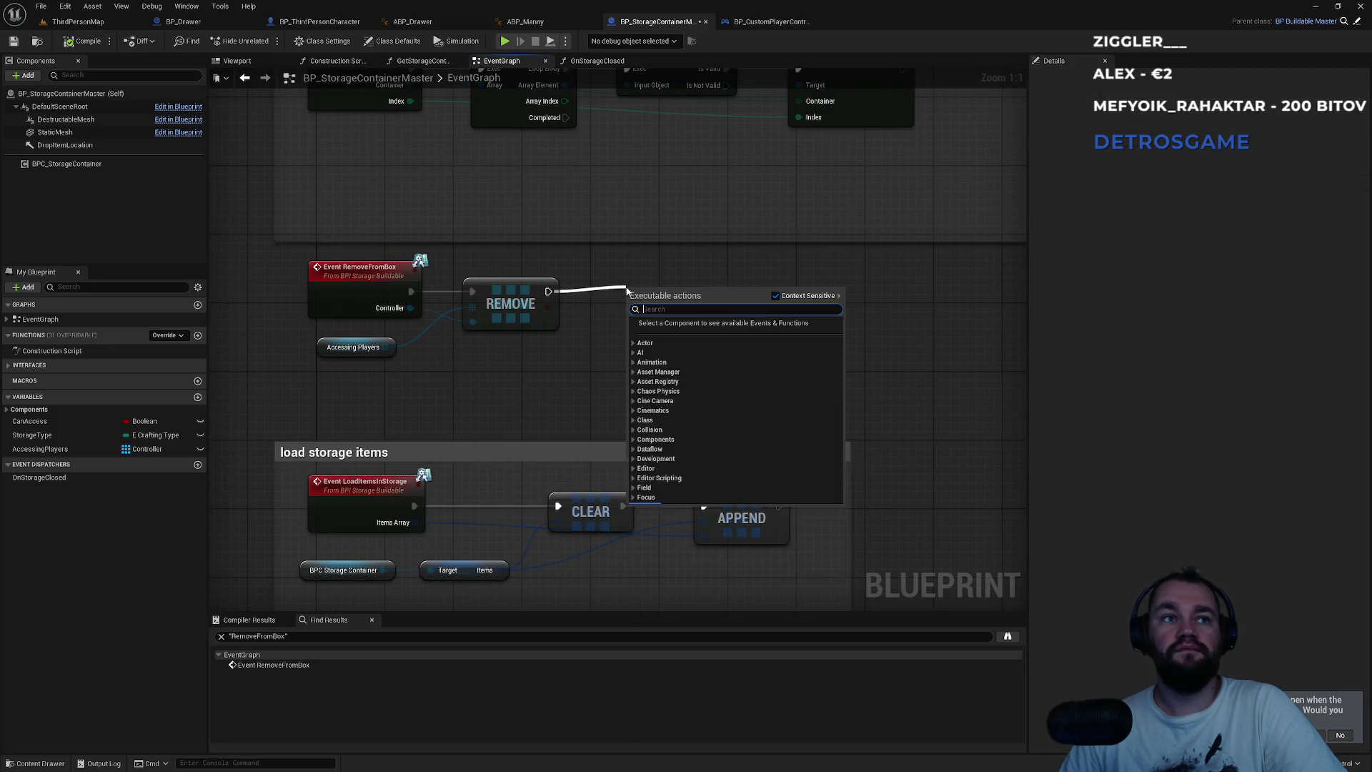
pyautogui.write('on storage close')
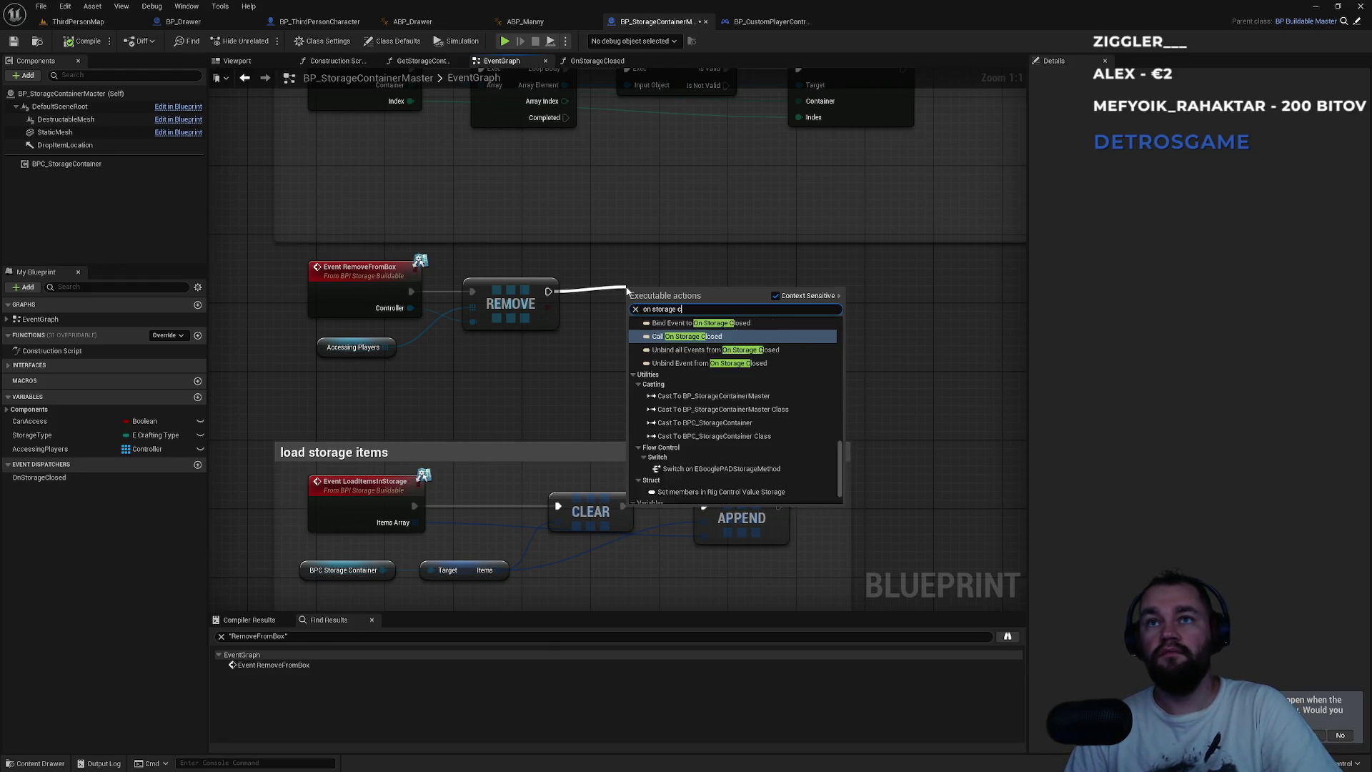
pyautogui.press('Down')
pyautogui.press('Down')
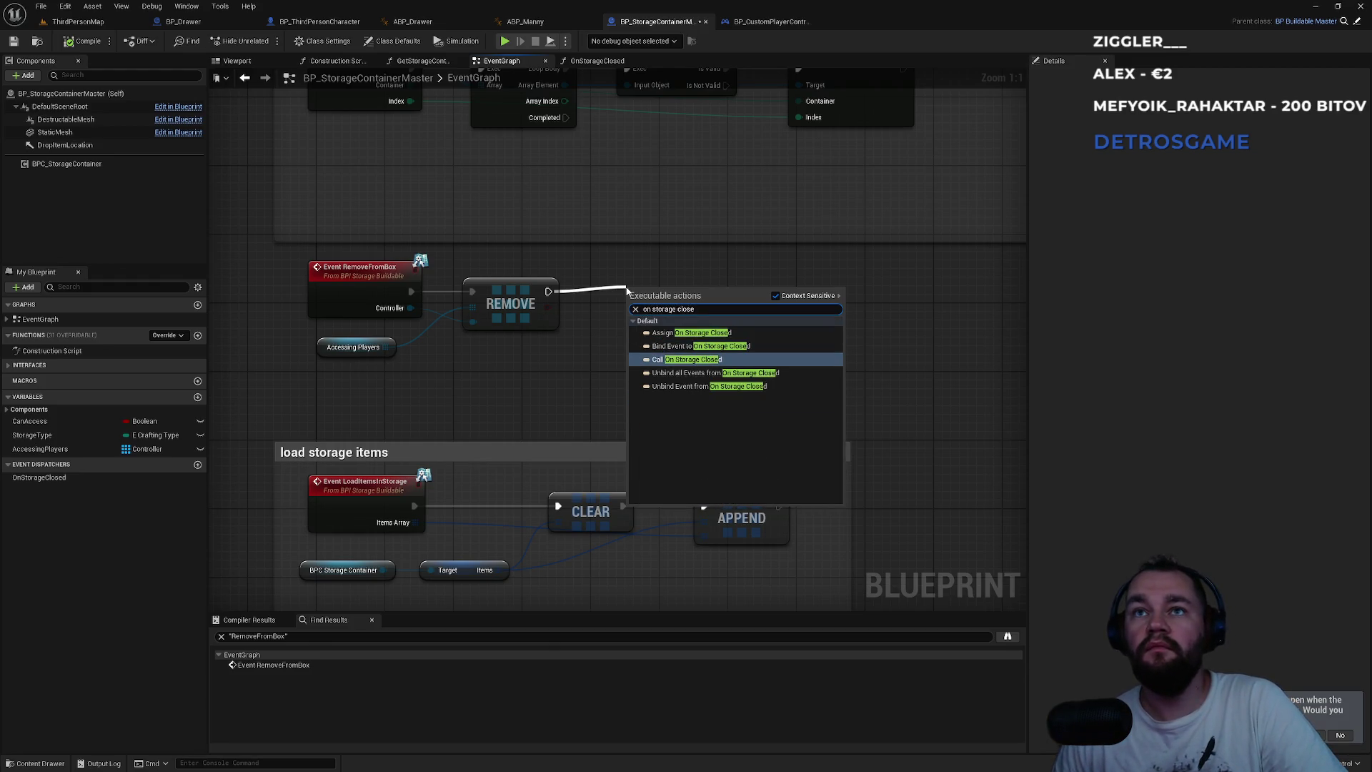
pyautogui.press('Return')
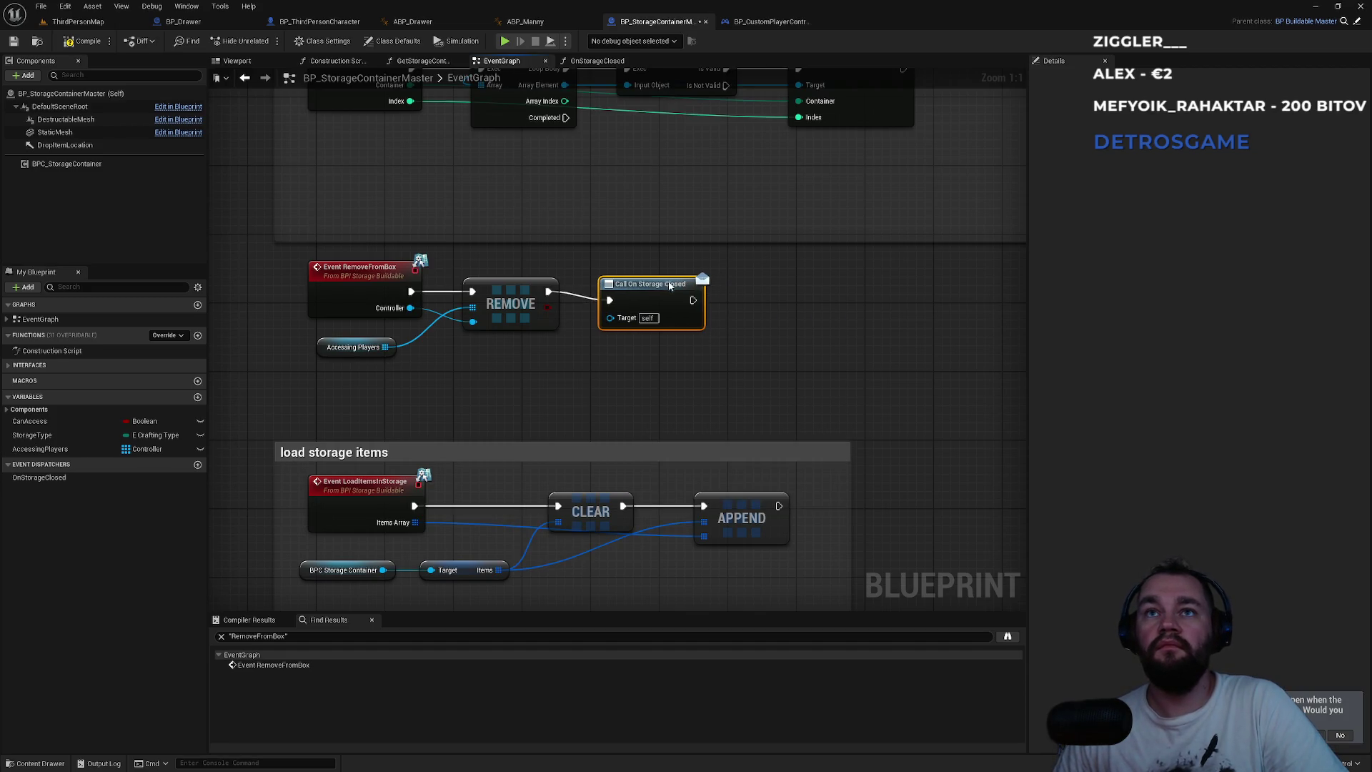
pyautogui.click(728, 324)
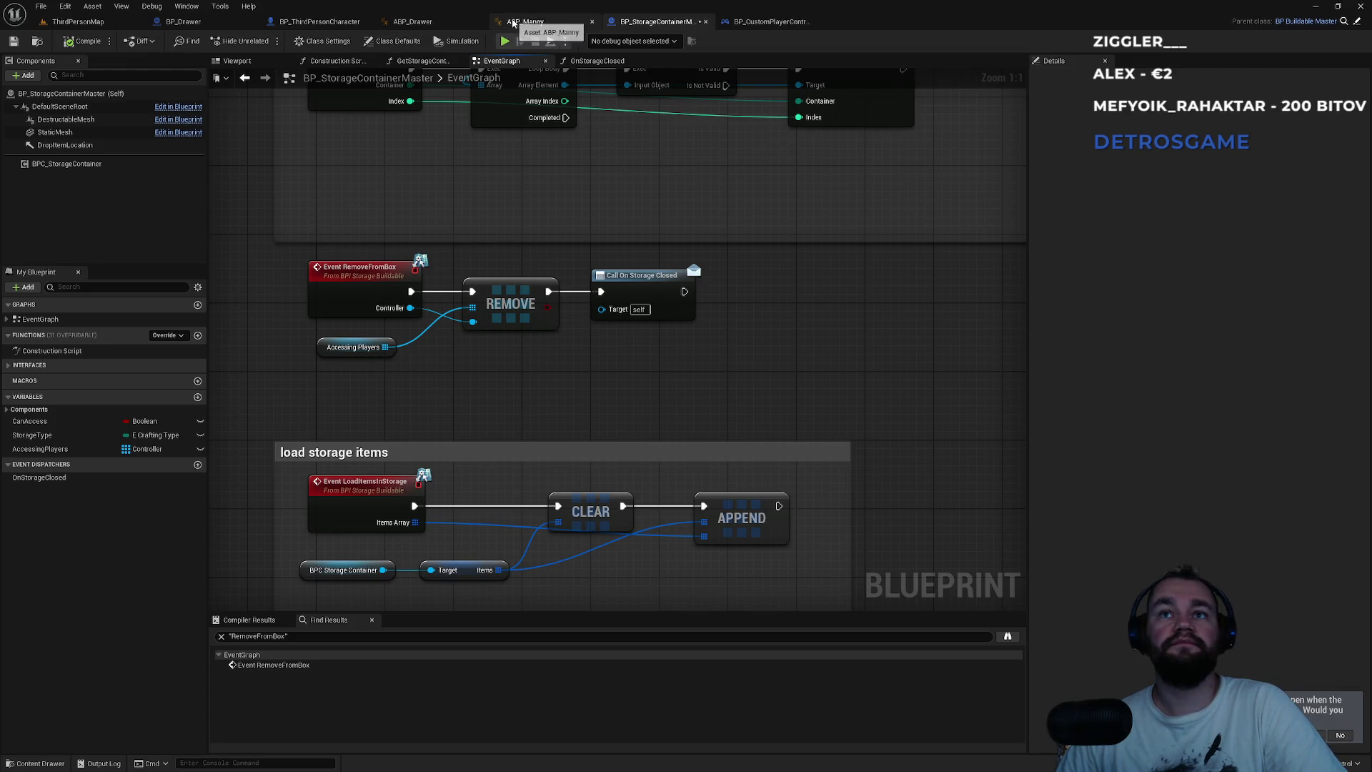
pyautogui.moveTo(646, 290); pyautogui.dragTo(658, 290)
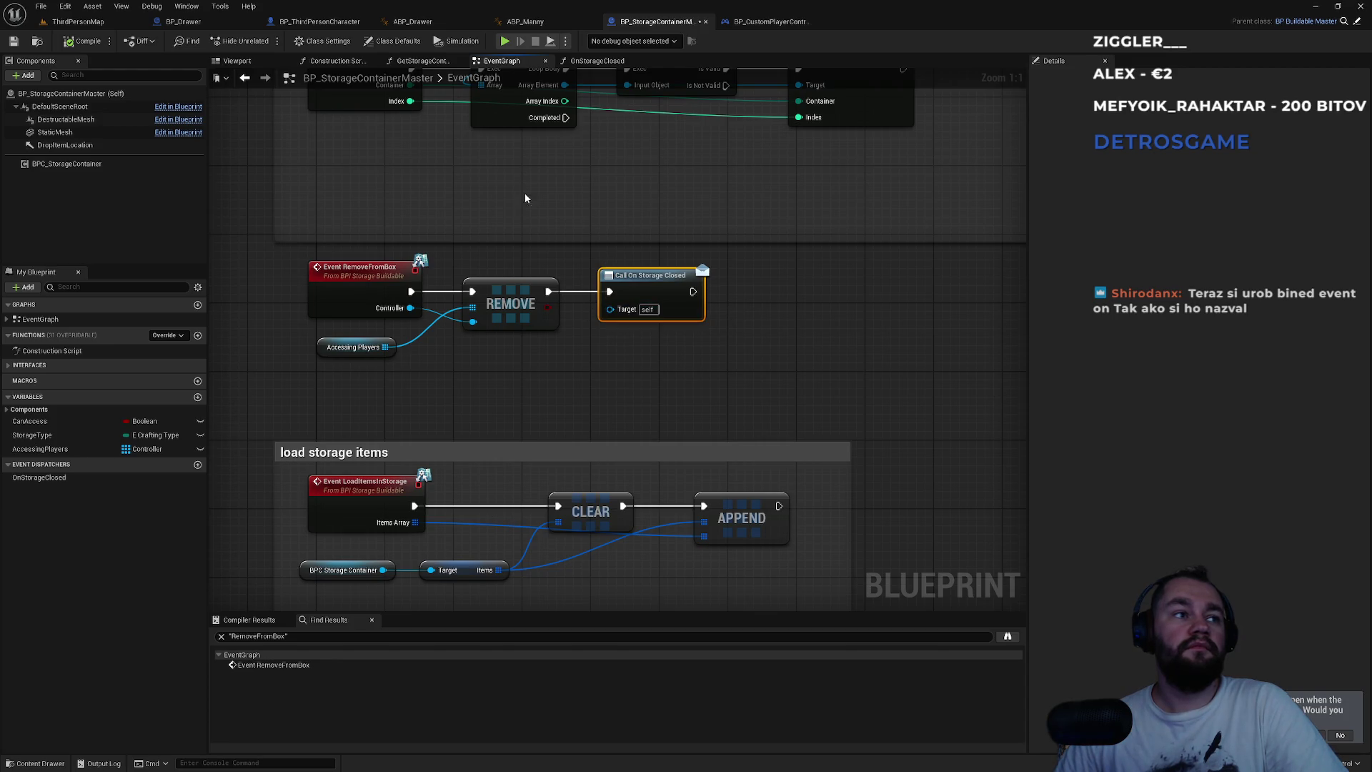
pyautogui.click(189, 24)
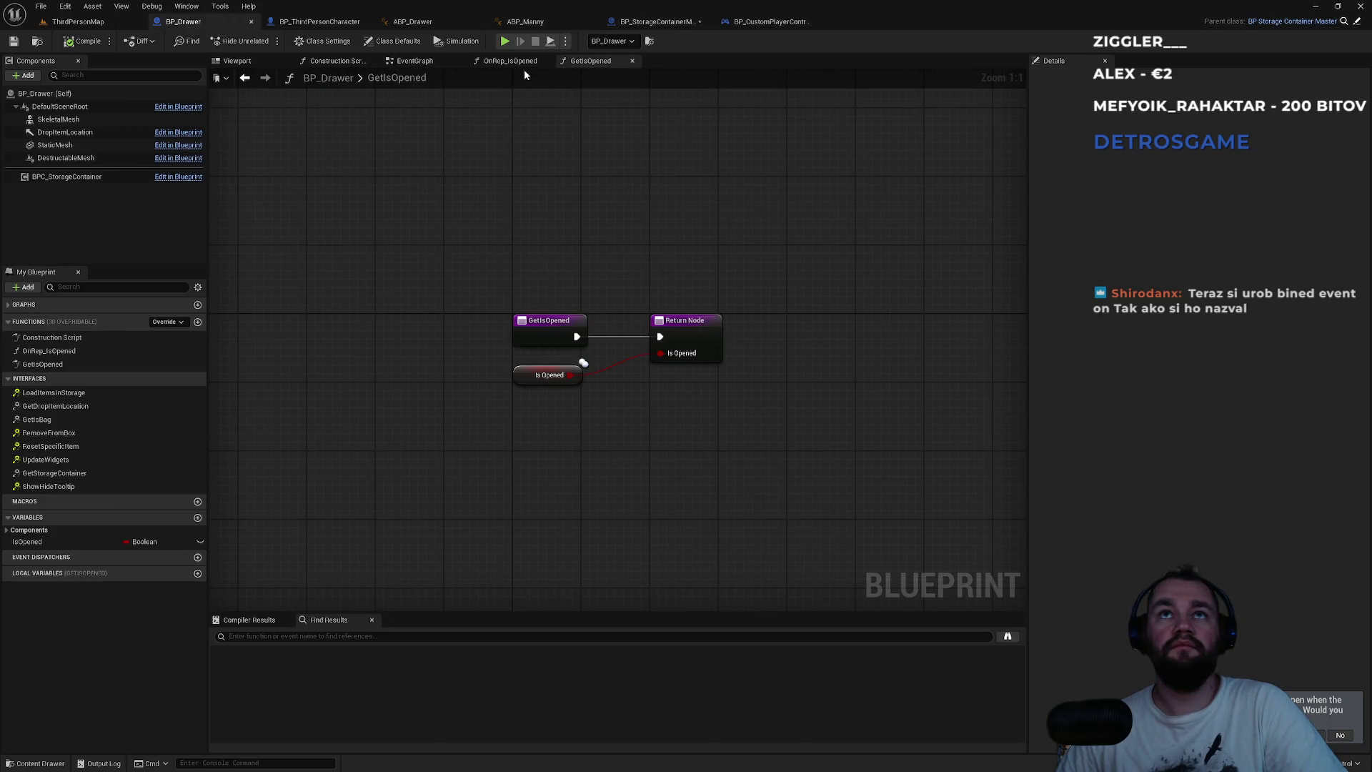
# - Add a Bind Event to On Storage Closed node in BP_Drawer's event graph
pyautogui.click(511, 61)
pyautogui.click(413, 60)
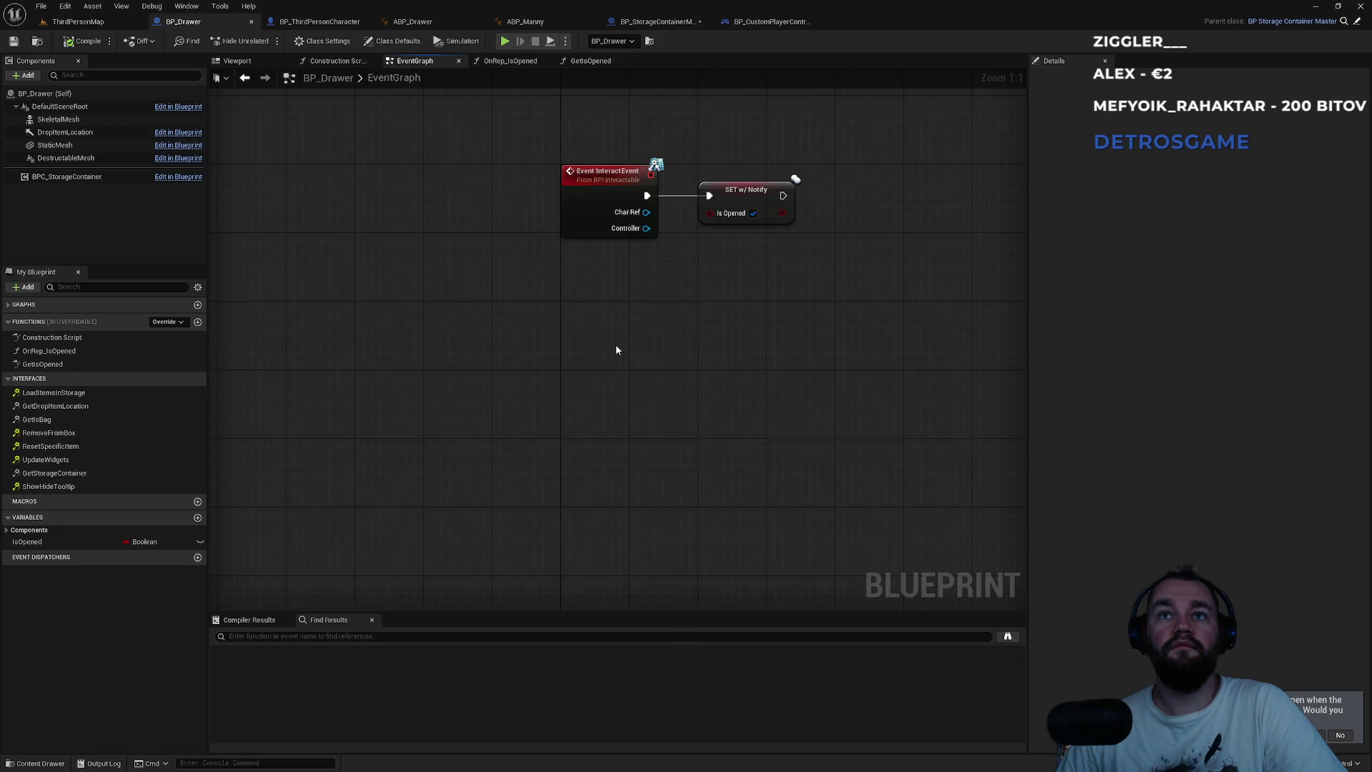
pyautogui.rightClick(611, 342)
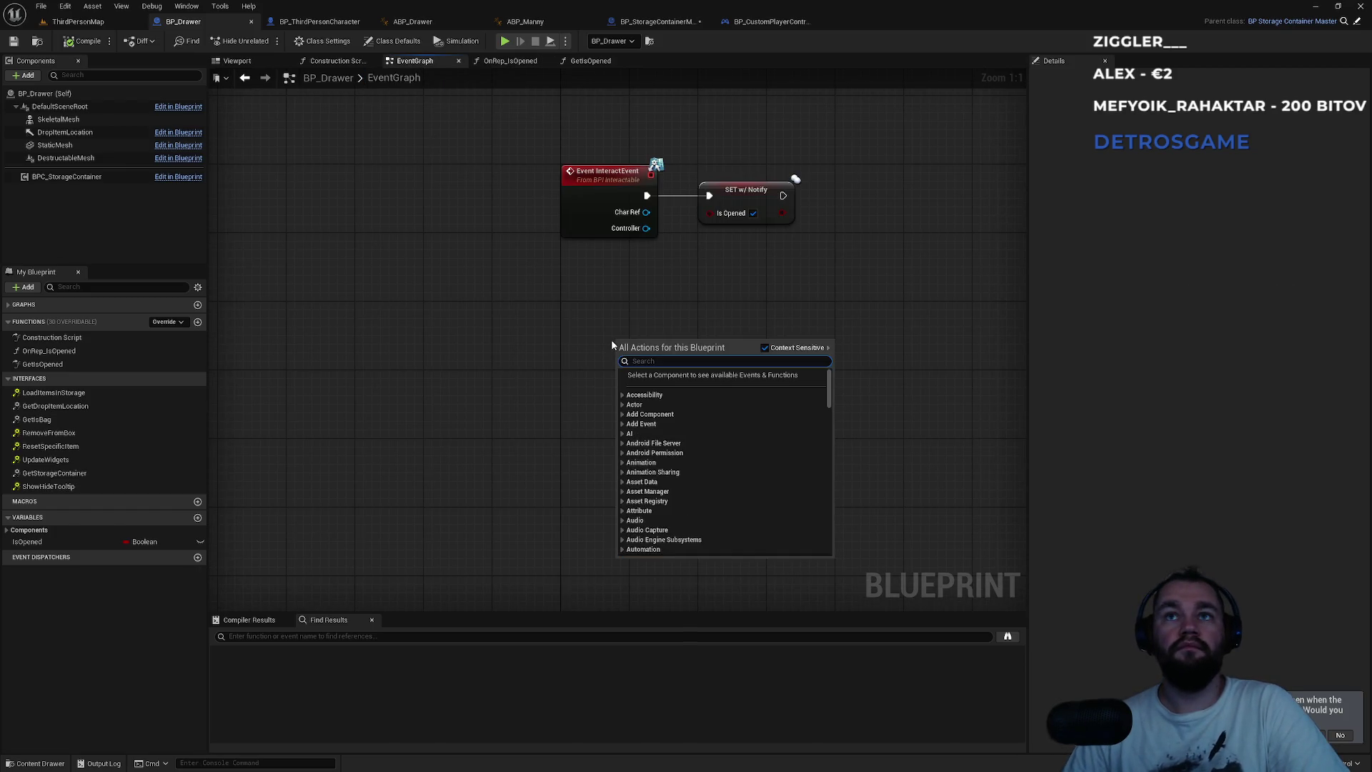
pyautogui.write('on')
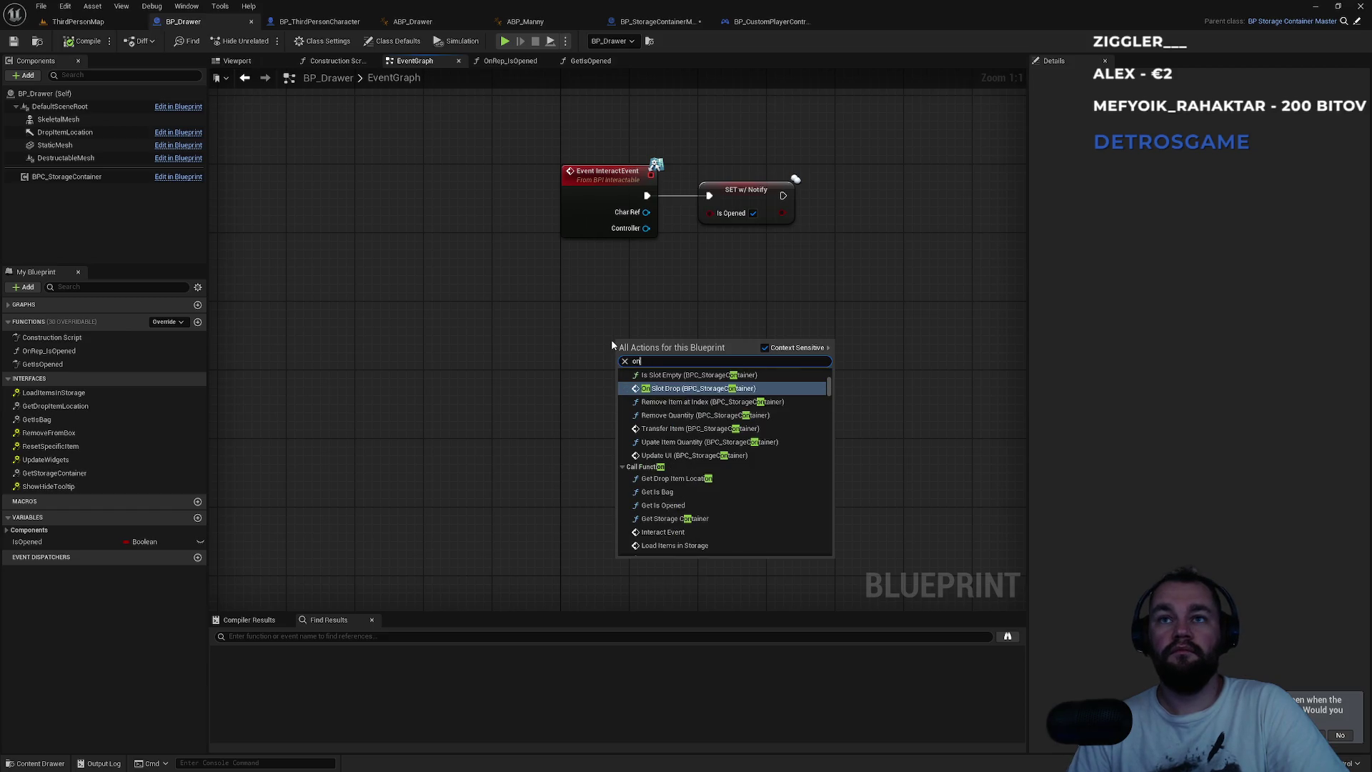
pyautogui.press('BackSpace')
pyautogui.press('BackSpace')
pyautogui.write('bind on st')
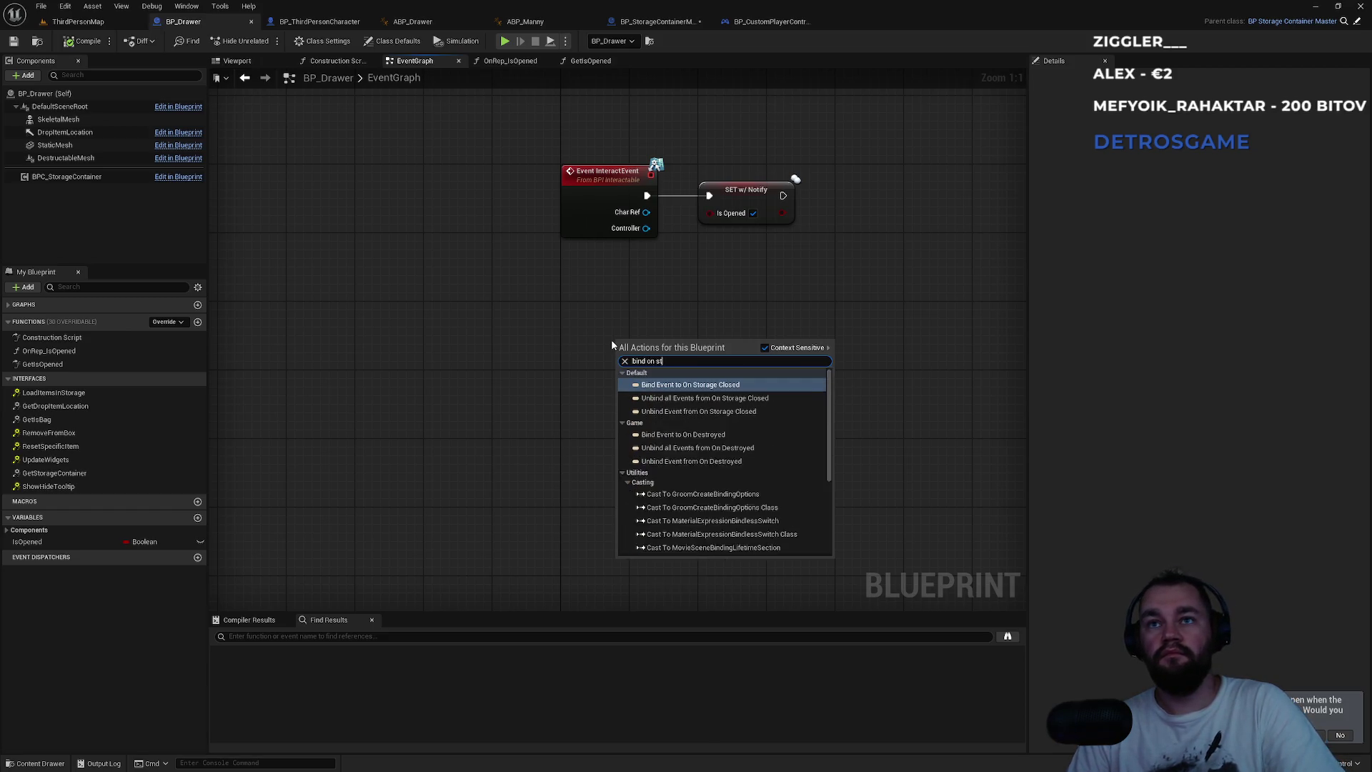
pyautogui.write('orage')
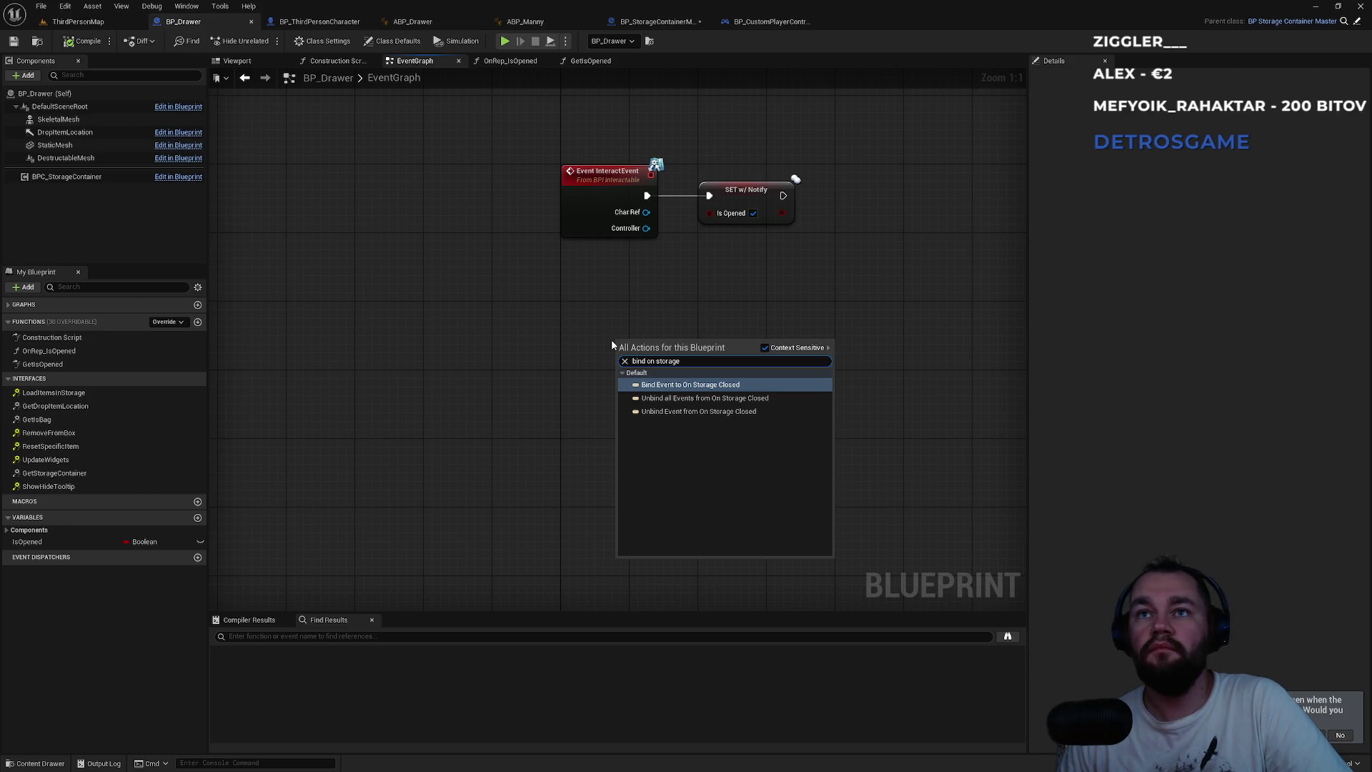
pyautogui.press('Return')
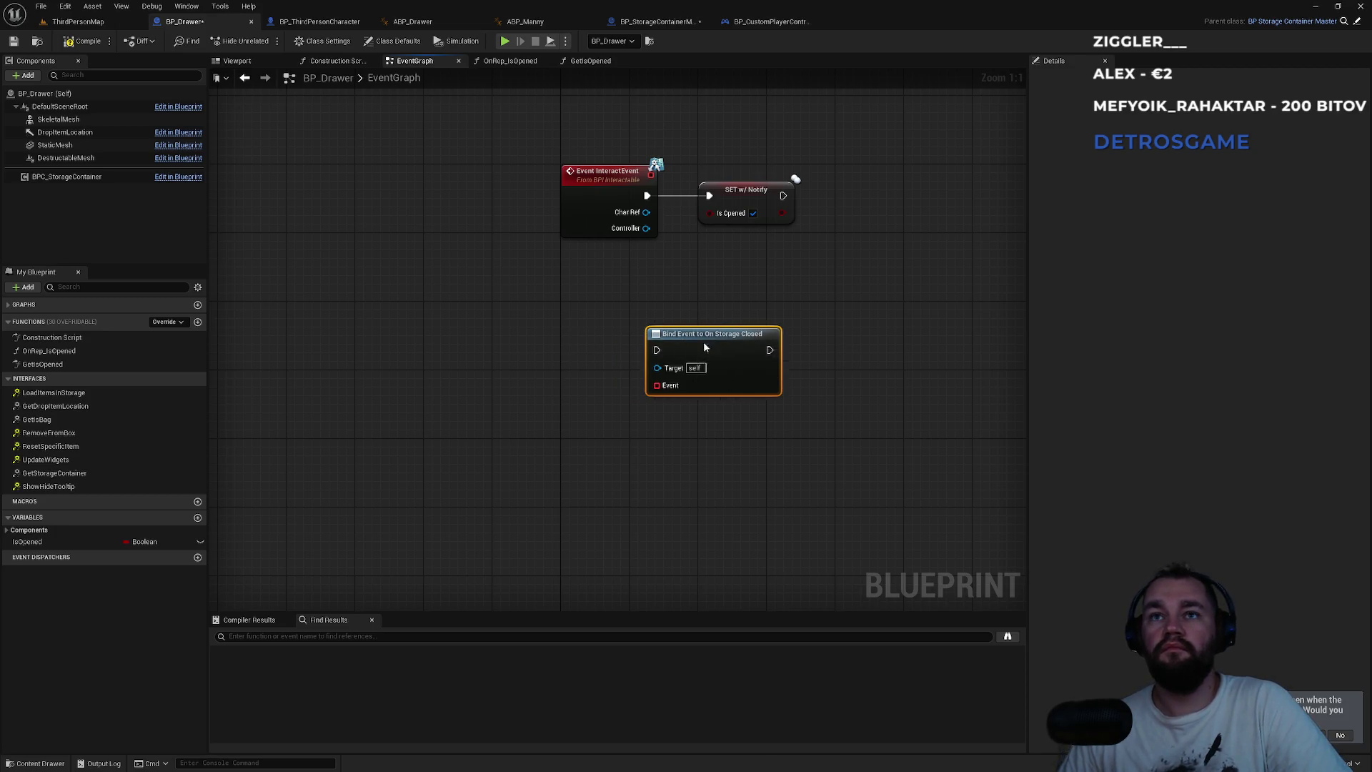
pyautogui.moveTo(678, 345)
pyautogui.mouseDown()
pyautogui.moveTo(737, 328)
pyautogui.moveTo(763, 353)
pyautogui.mouseUp()
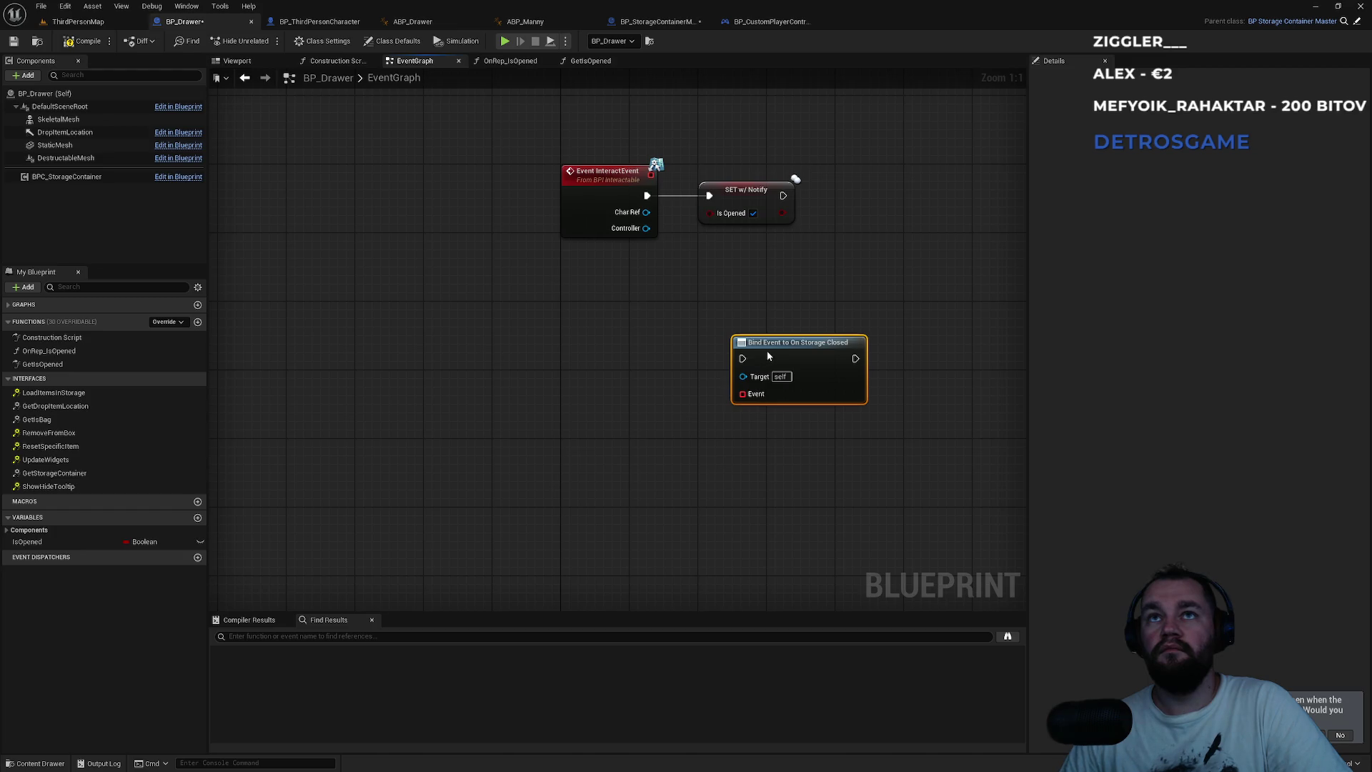
# - Add an Event BeginPlay node to the drawer's event graph
pyautogui.rightClick(562, 375)
pyautogui.write('eve')
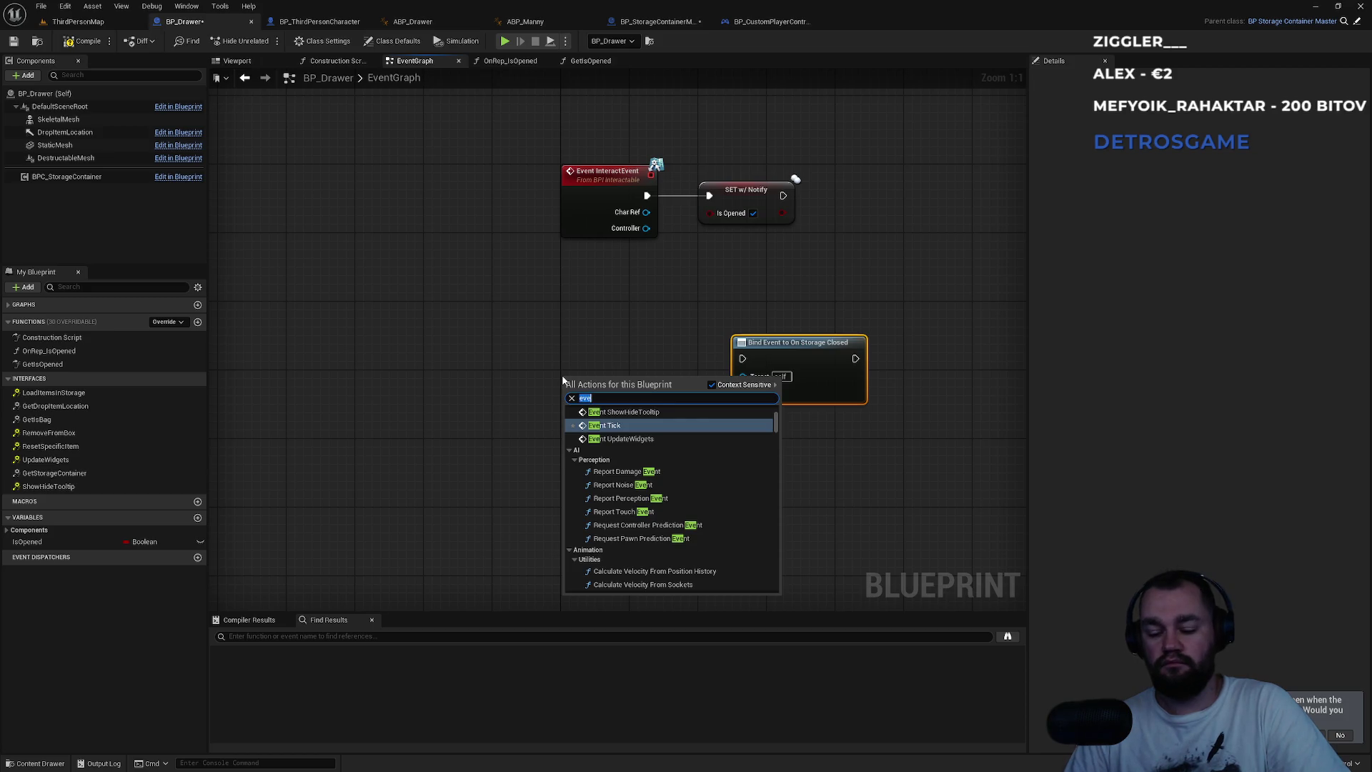
pyautogui.press('Escape')
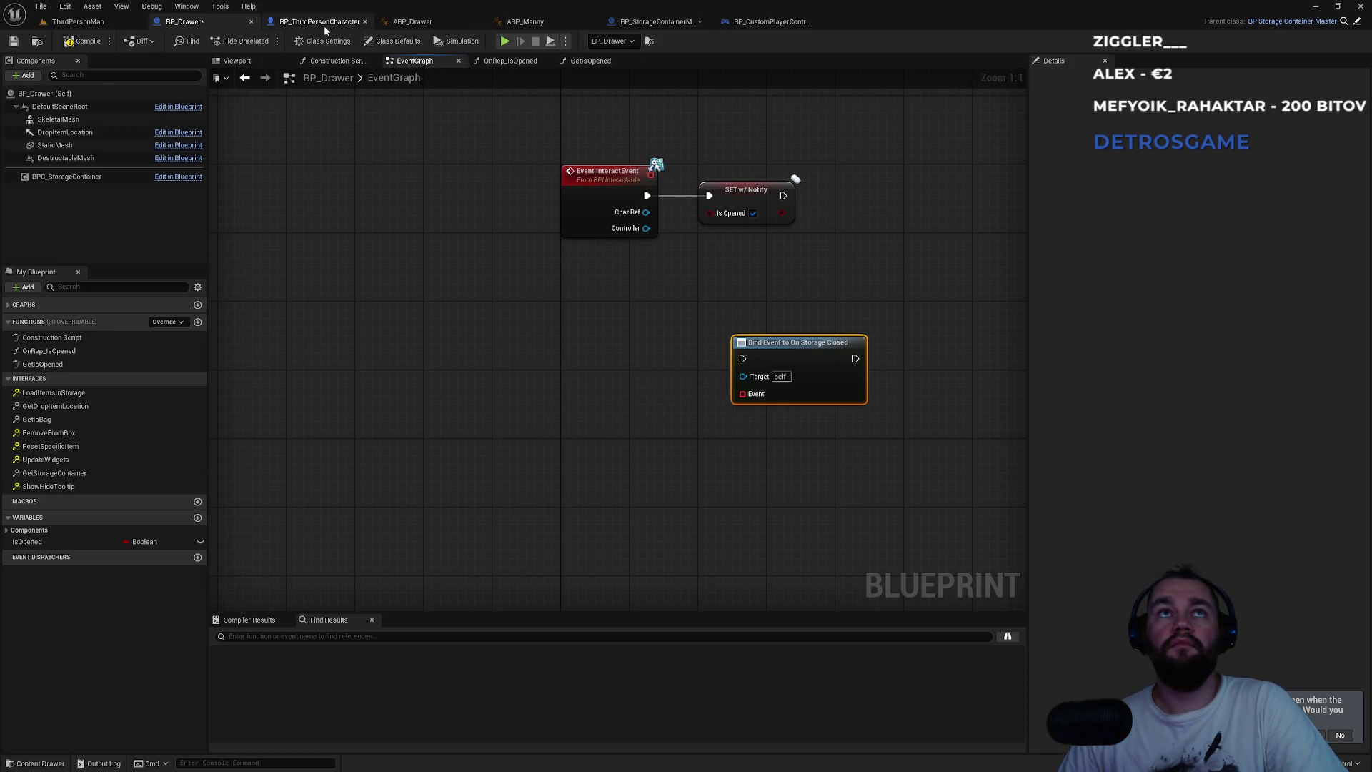
pyautogui.click(324, 23)
pyautogui.click(184, 22)
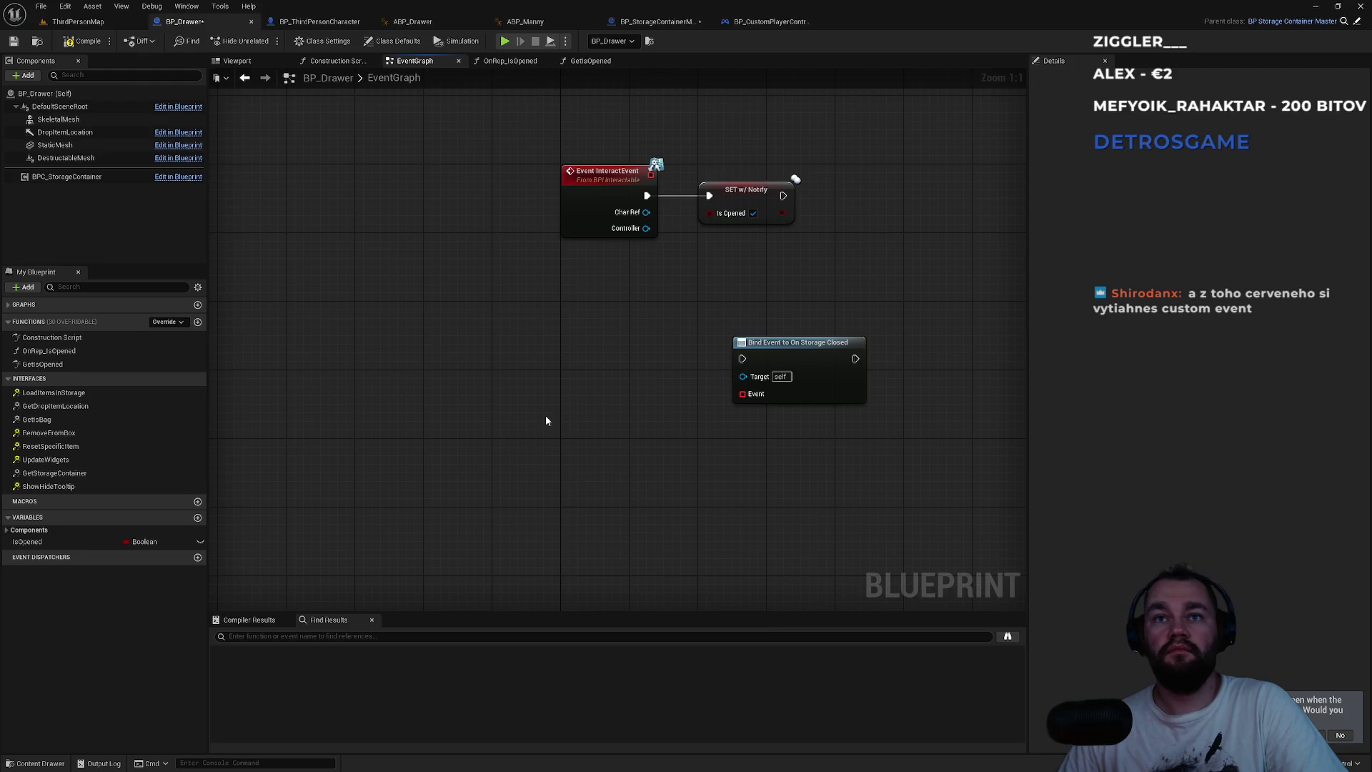
pyautogui.rightClick(546, 421)
pyautogui.write('custom event')
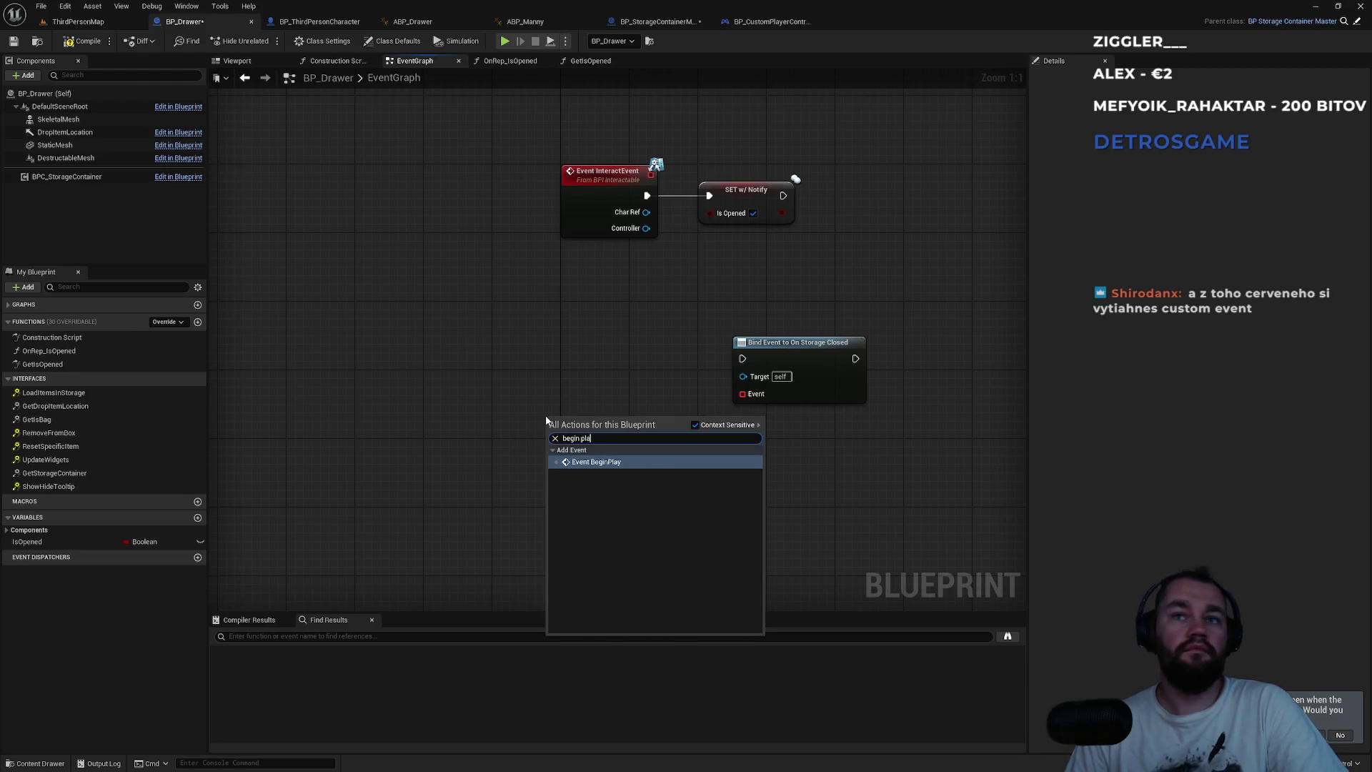
pyautogui.press('Escape')
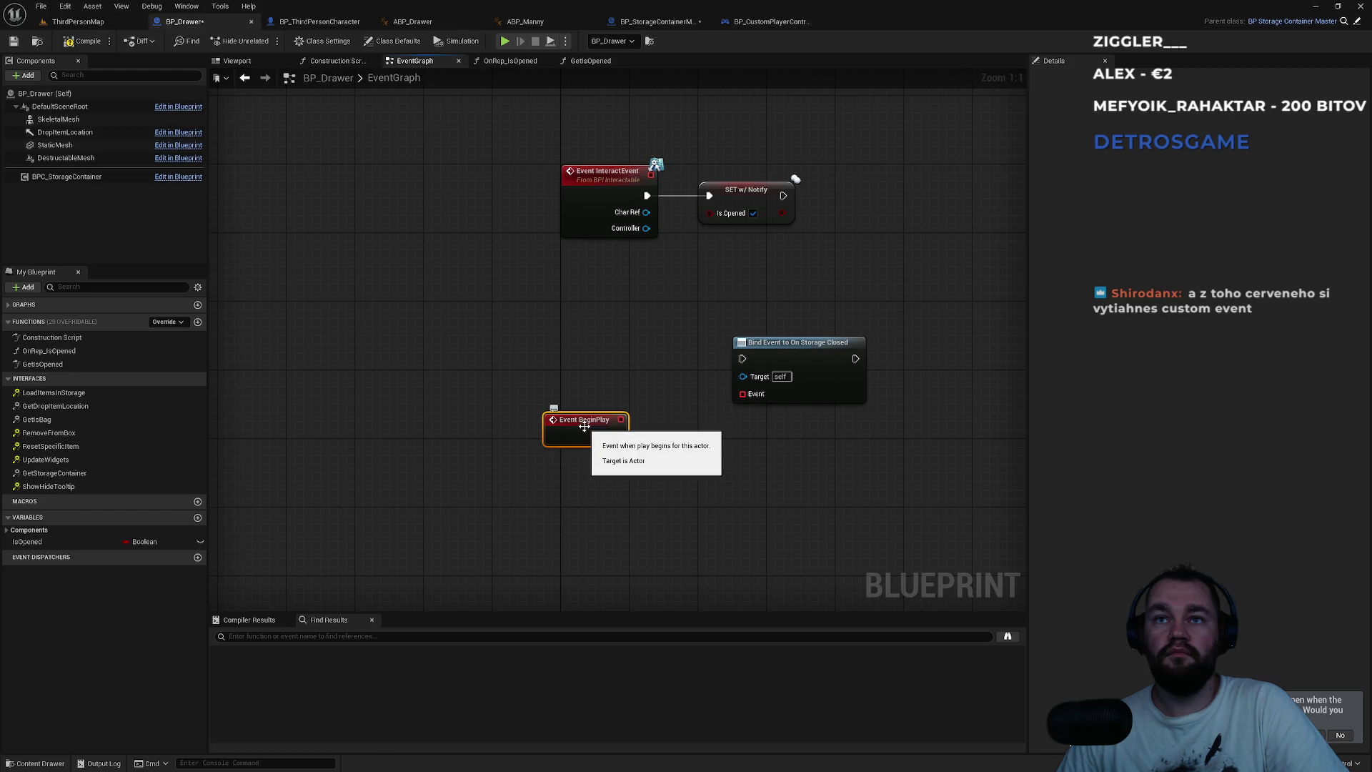
# - Add a Parent: BeginPlay call and wire BeginPlay through to the bind node
pyautogui.rightClick(584, 428)
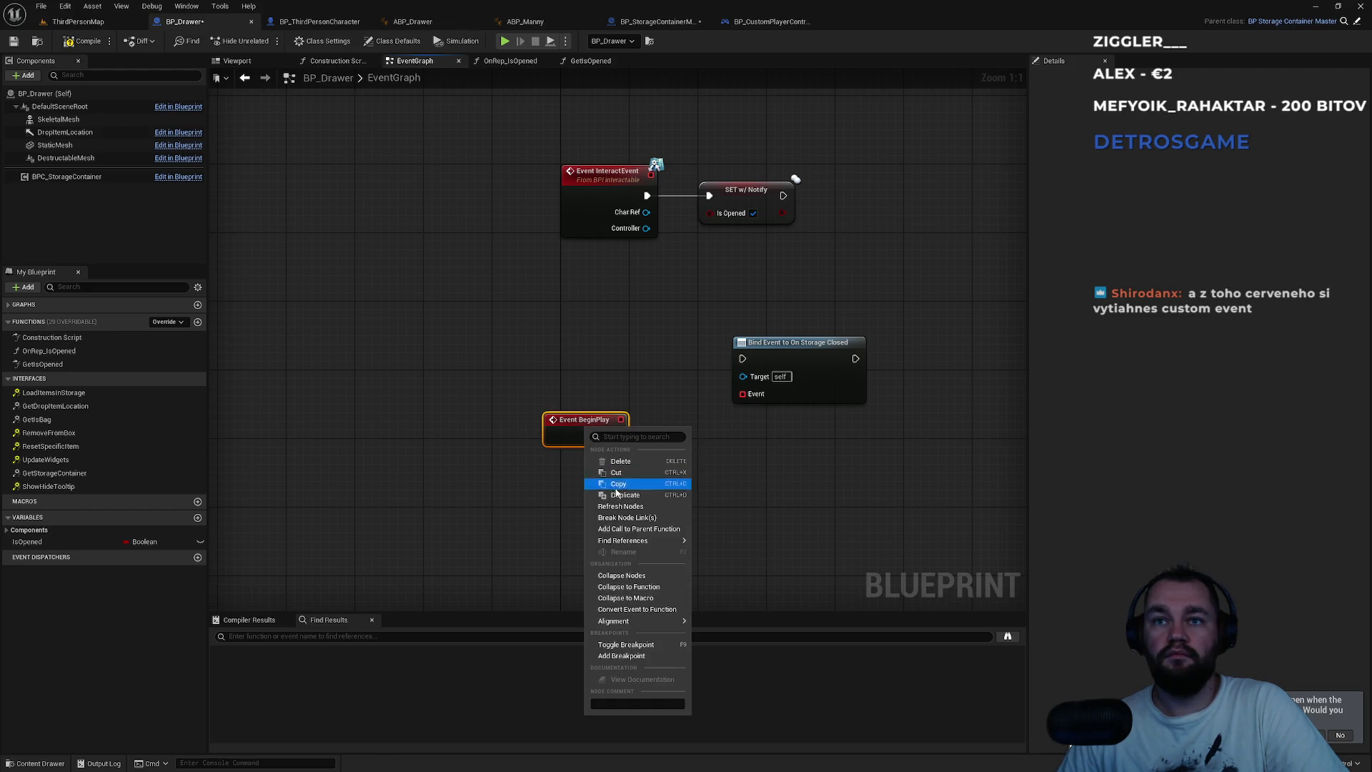
pyautogui.moveTo(659, 621)
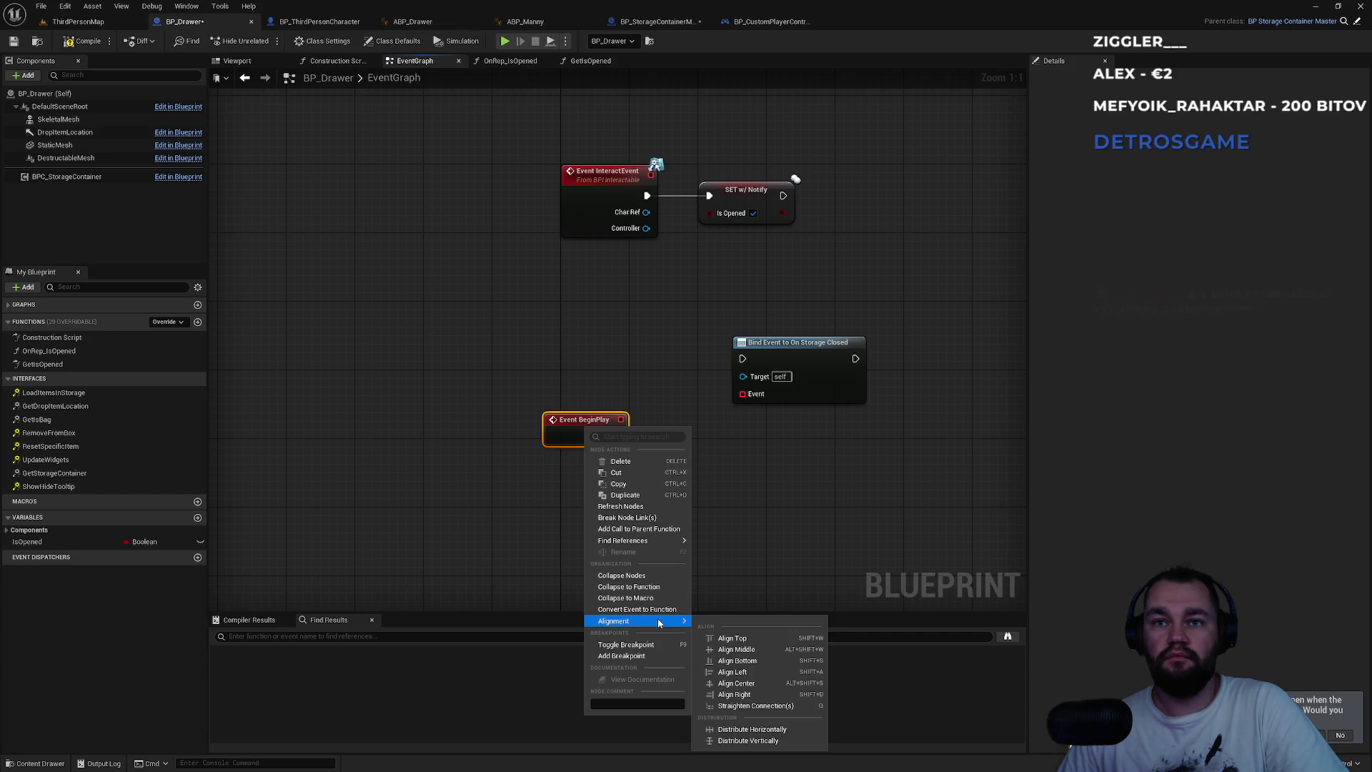
pyautogui.moveTo(640, 543)
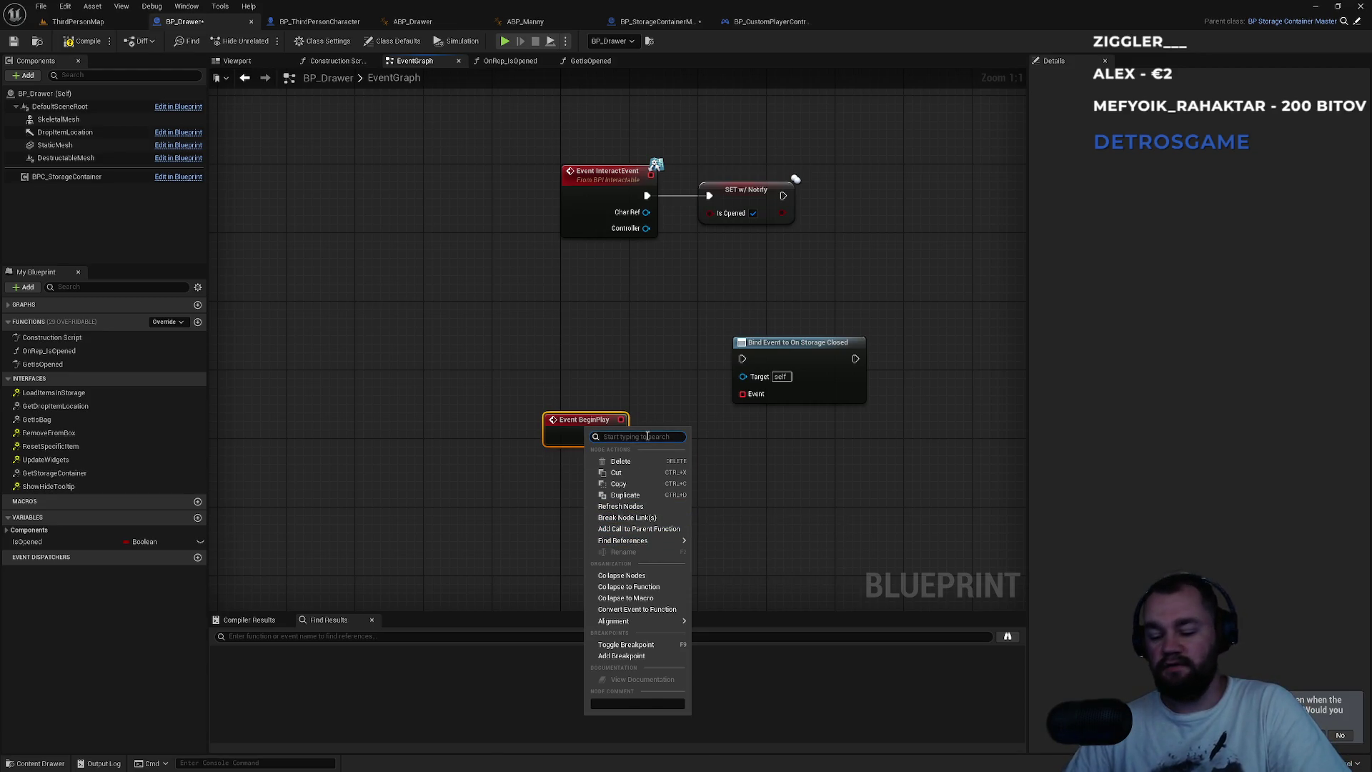
pyautogui.write('par')
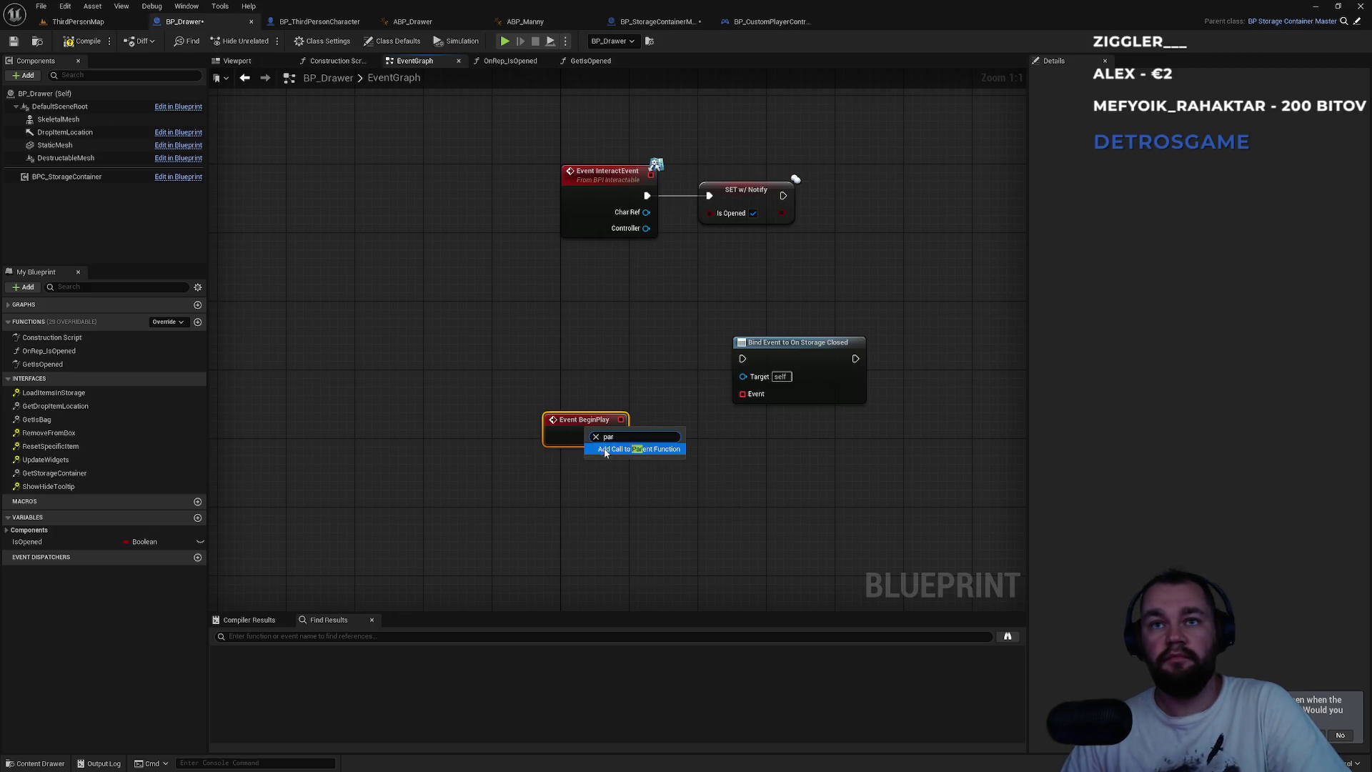
pyautogui.press('Return')
pyautogui.moveTo(619, 436)
pyautogui.mouseDown()
pyautogui.moveTo(569, 458)
pyautogui.moveTo(660, 461)
pyautogui.moveTo(634, 373)
pyautogui.moveTo(743, 358)
pyautogui.moveTo(773, 376)
pyautogui.moveTo(726, 432)
pyautogui.moveTo(618, 478)
pyautogui.mouseUp()
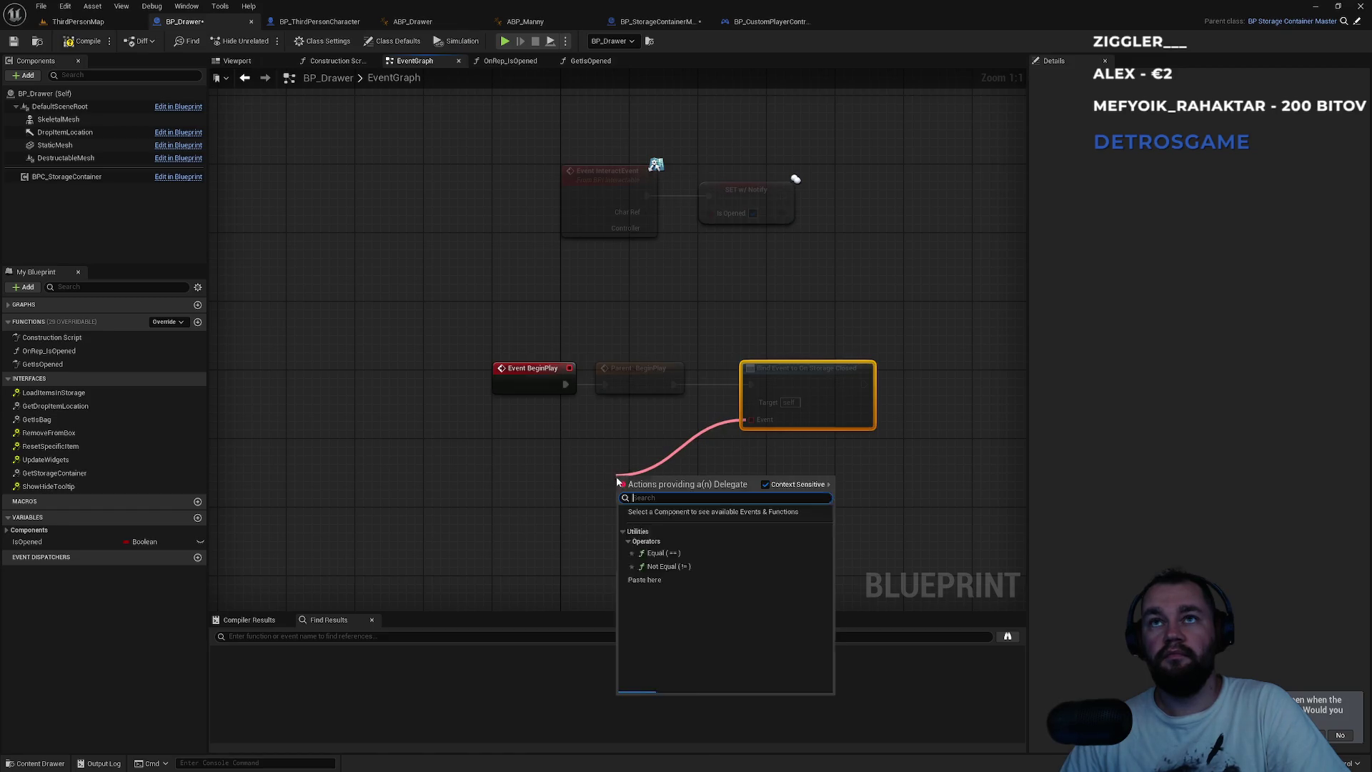
# - Create a StorageClosed custom event on the bind node's Event pin
pyautogui.write('custom')
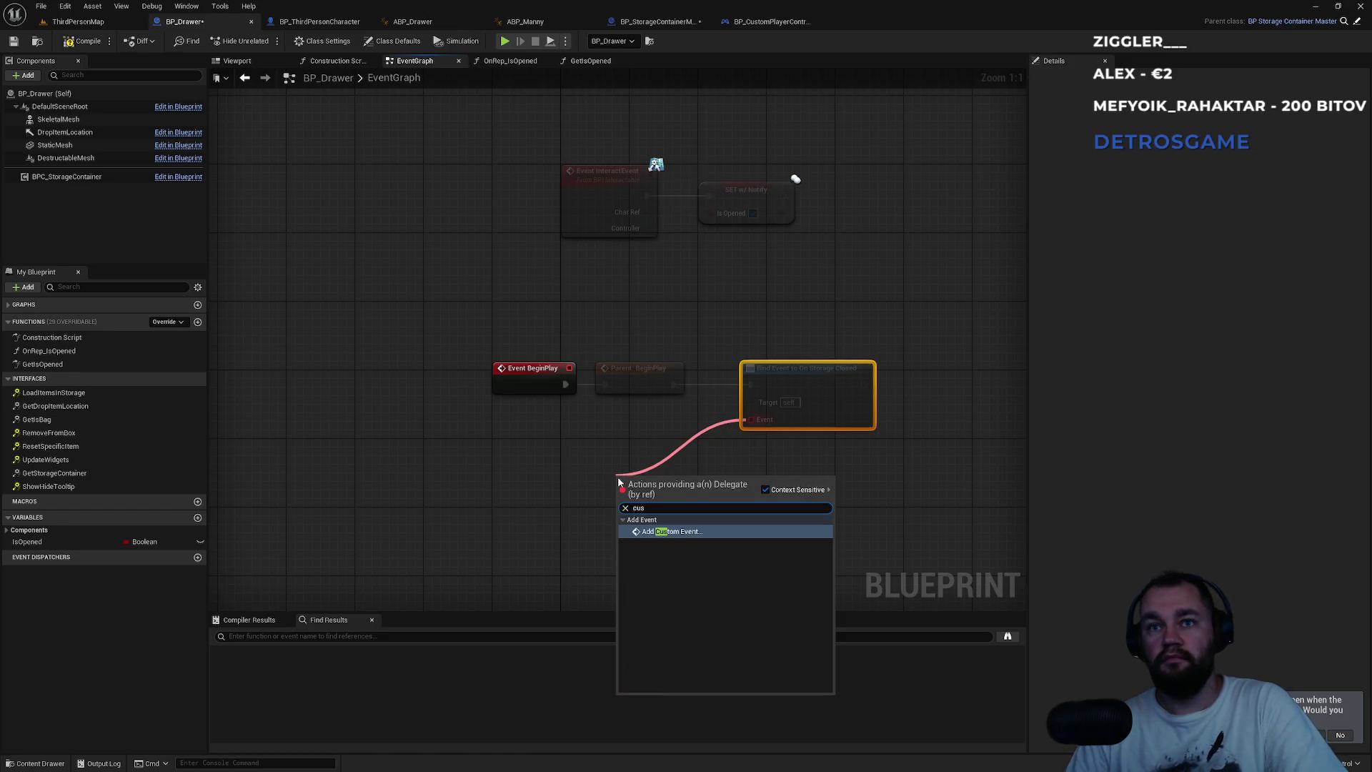
pyautogui.press('Return')
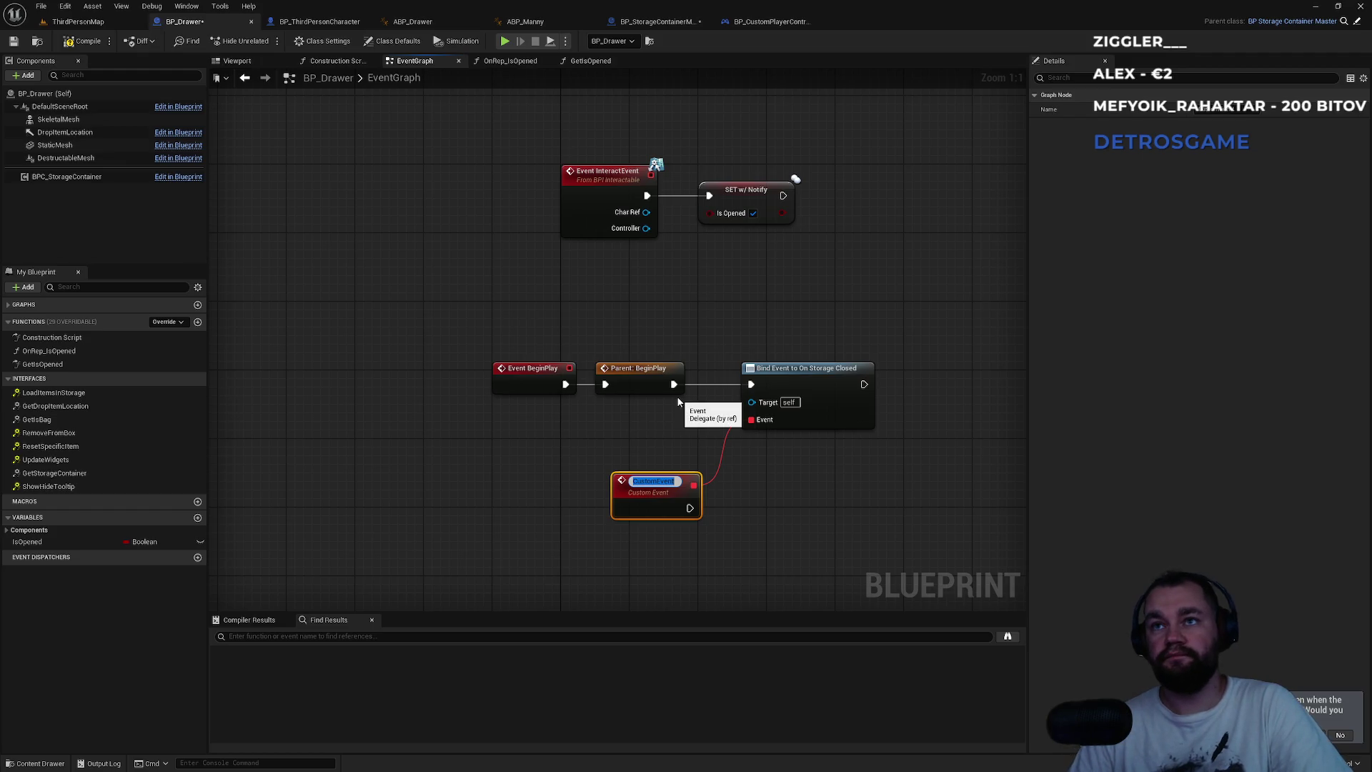
pyautogui.write('StorageClosed')
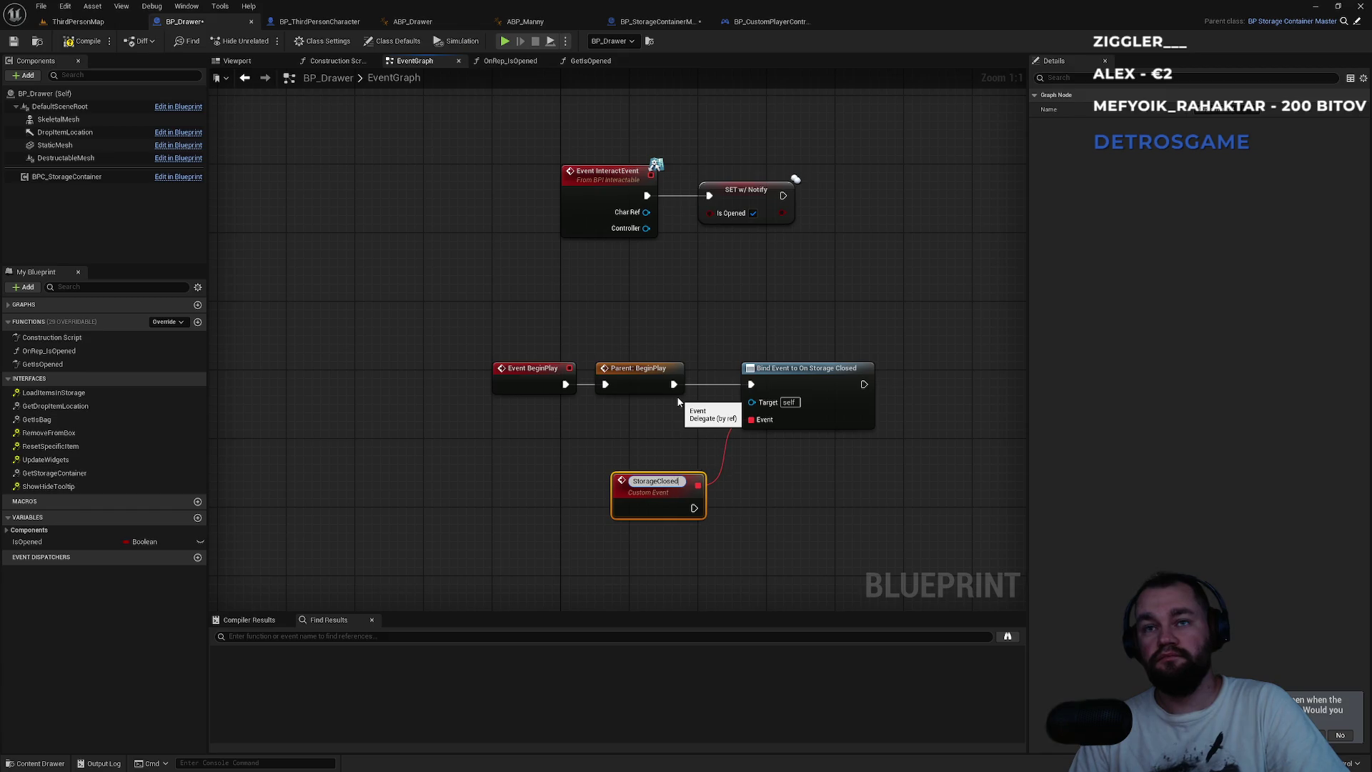
pyautogui.press('Return')
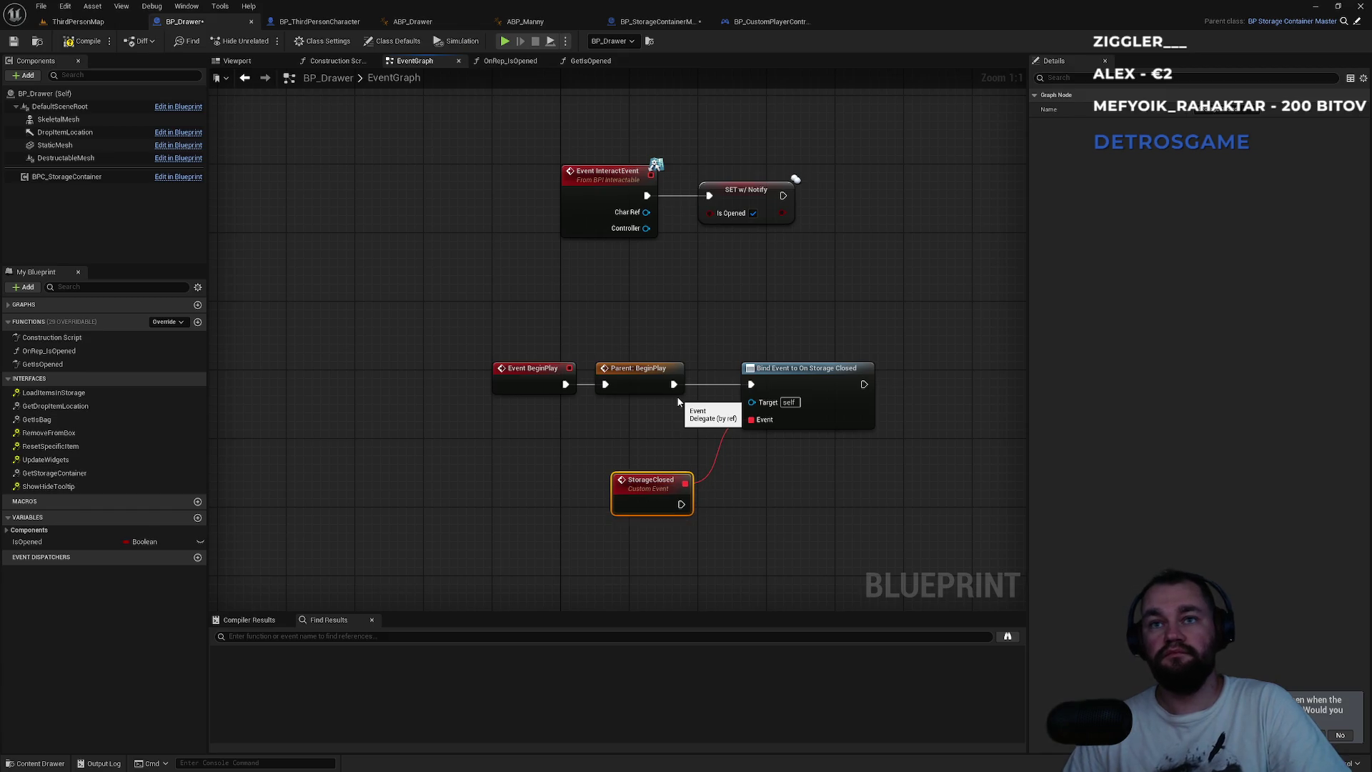
pyautogui.moveTo(635, 491)
pyautogui.mouseDown()
pyautogui.moveTo(626, 475)
pyautogui.moveTo(718, 512)
pyautogui.moveTo(773, 483)
pyautogui.mouseUp()
pyautogui.click(689, 324)
# - Paste a copy of the SET Is Opened node after StorageClosed, set it false, and tidy the layout
pyautogui.click(737, 194)
pyautogui.hotkey('ctrl', 'c')
pyautogui.hotkey('ctrl', 'v')
pyautogui.click(762, 531)
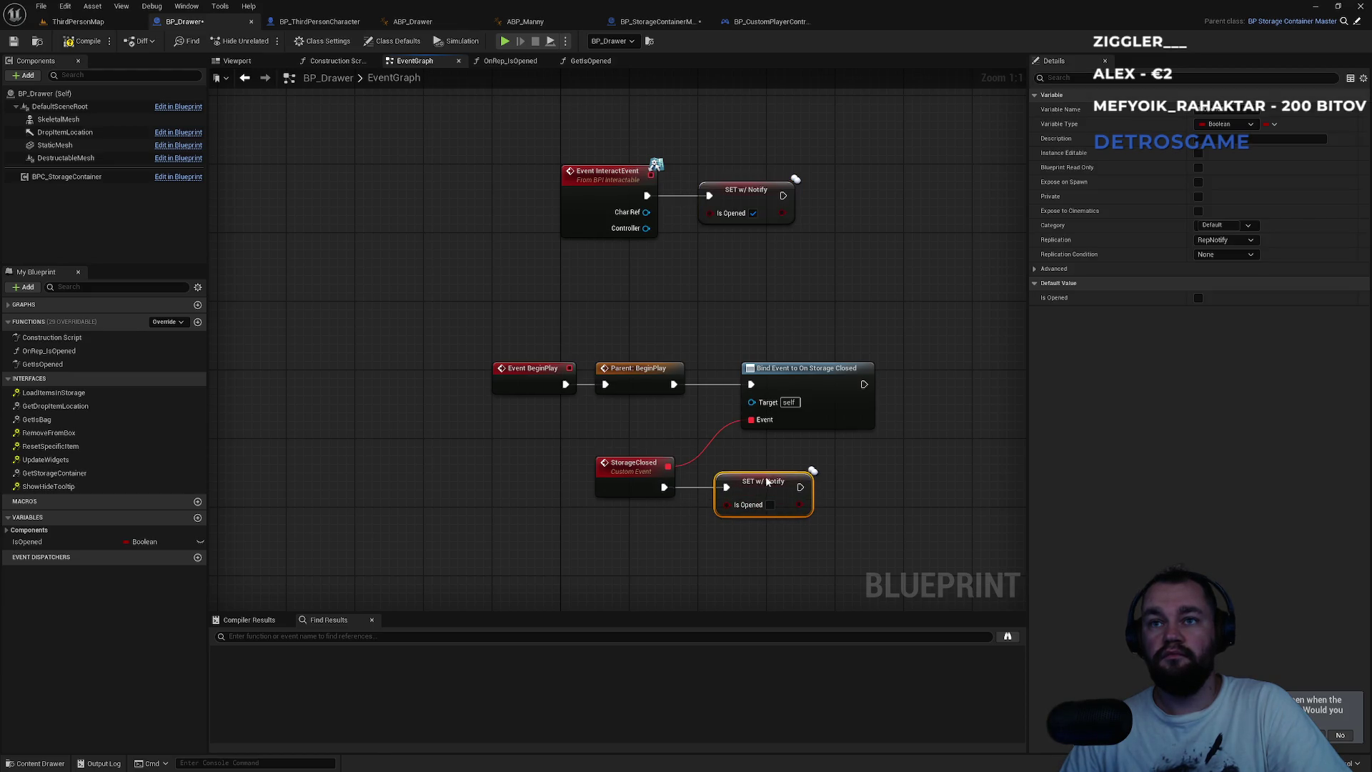
pyautogui.moveTo(791, 370); pyautogui.dragTo(774, 370)
pyautogui.click(704, 354)
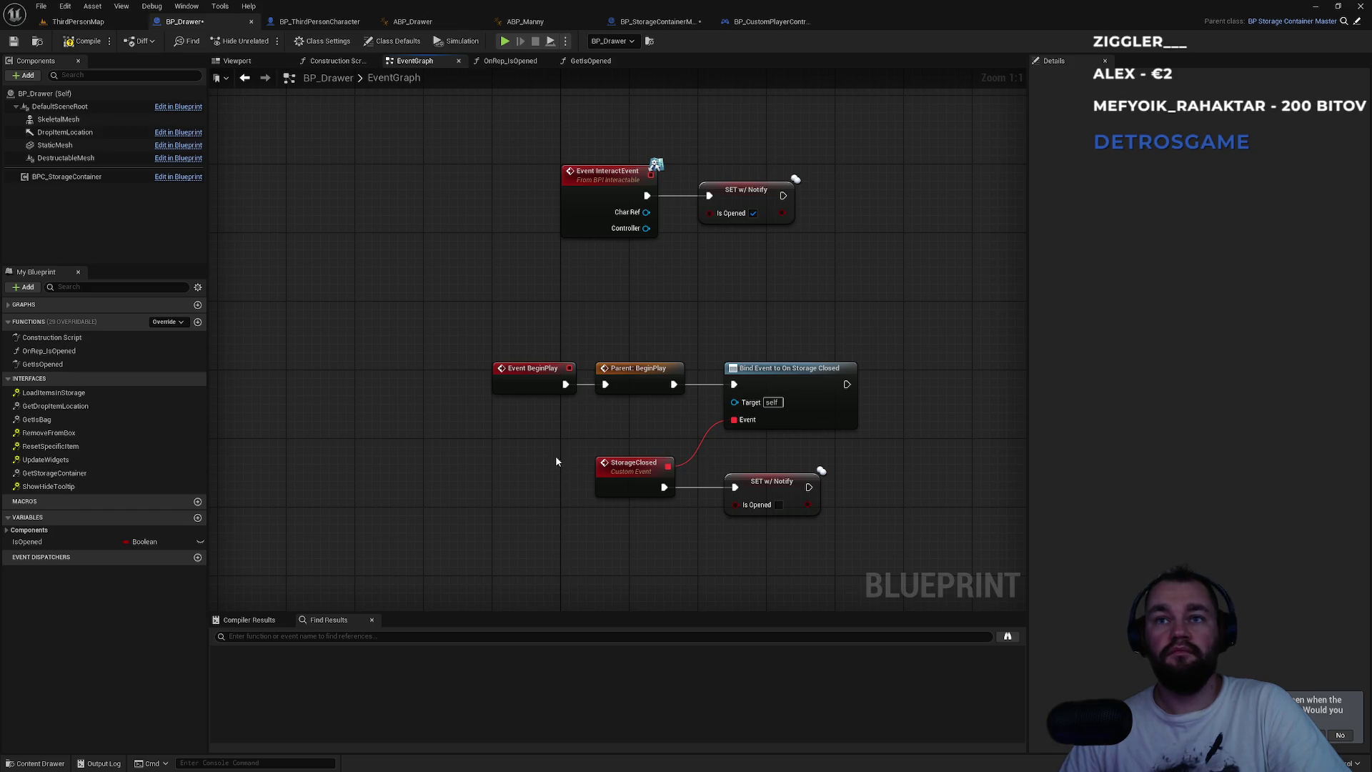
pyautogui.moveTo(555, 461); pyautogui.dragTo(778, 500)
pyautogui.moveTo(634, 464); pyautogui.dragTo(642, 490)
pyautogui.click(543, 428)
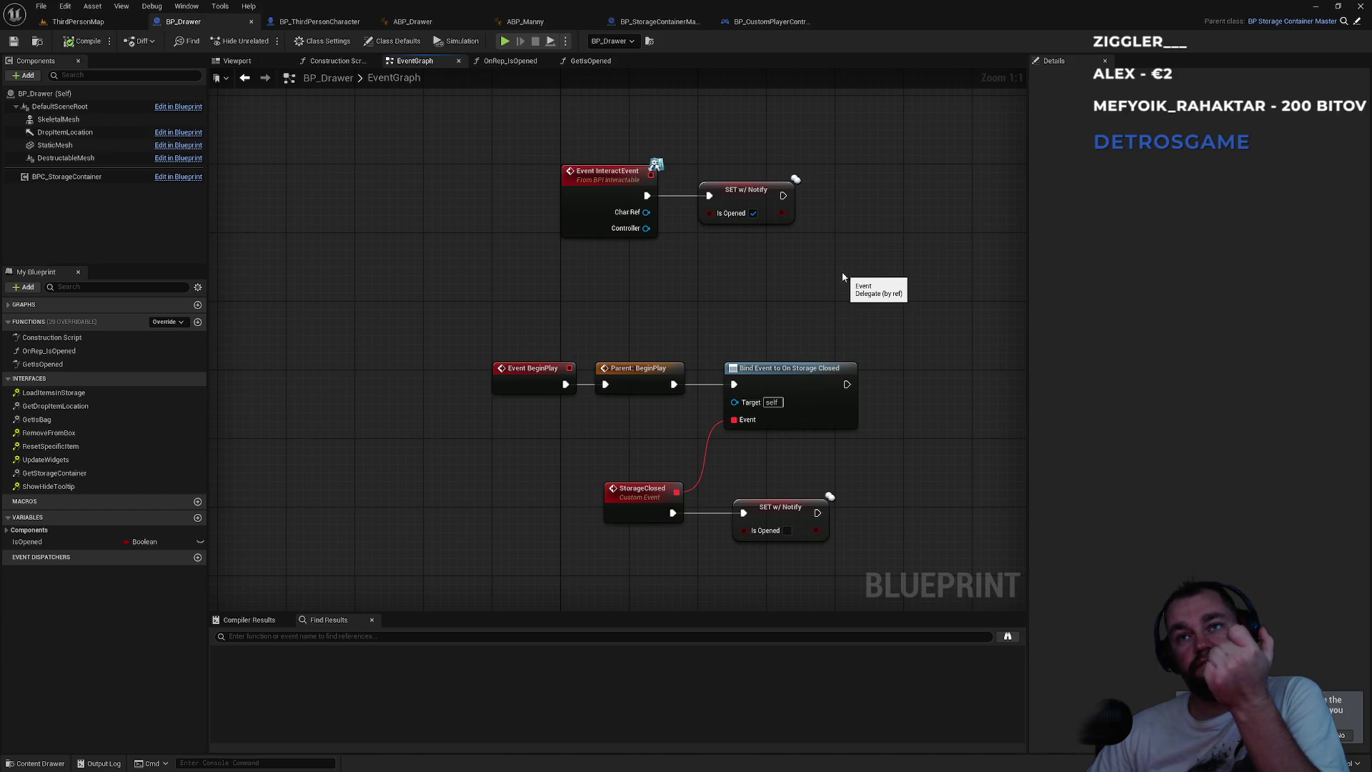
# - Review the character, drawer, ABP_Manny, storage container and player controller blueprints, then return to ThirdPersonMap
pyautogui.click(348, 23)
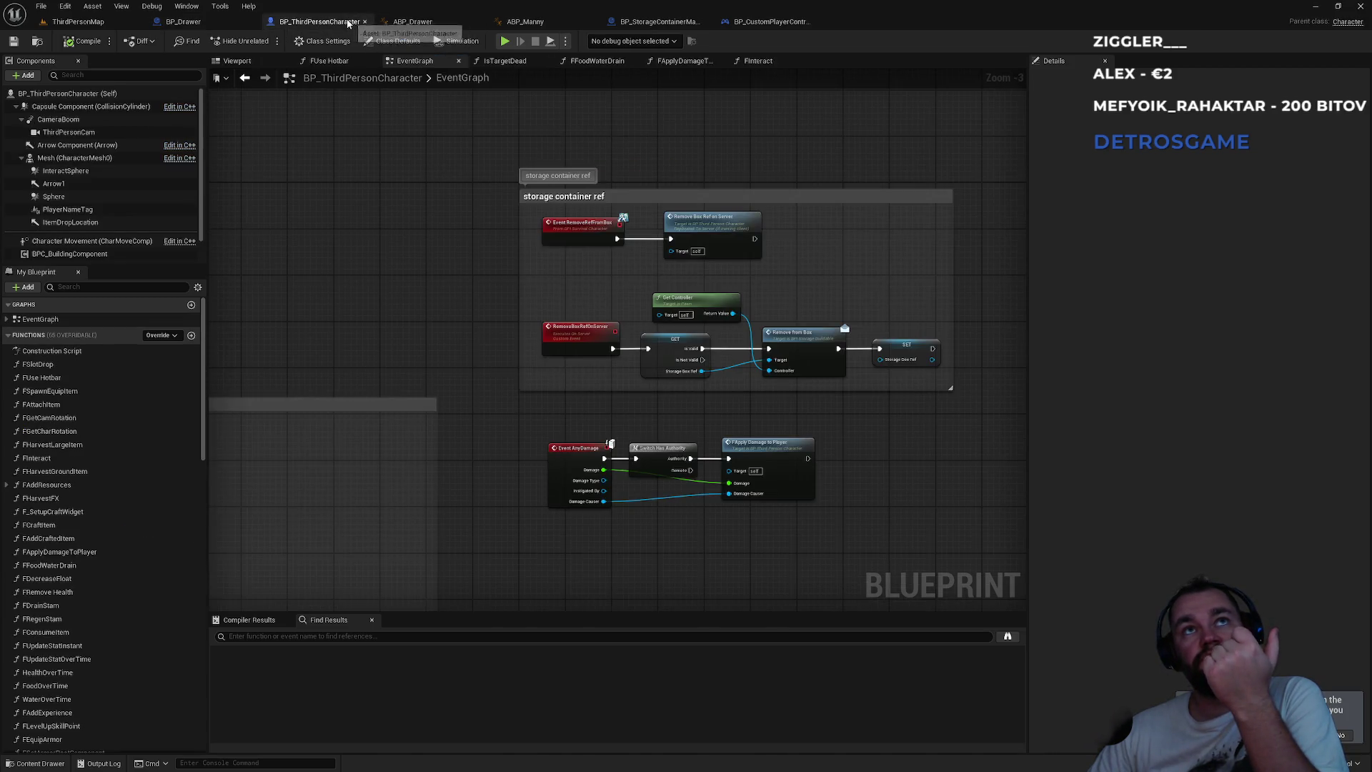
pyautogui.click(412, 22)
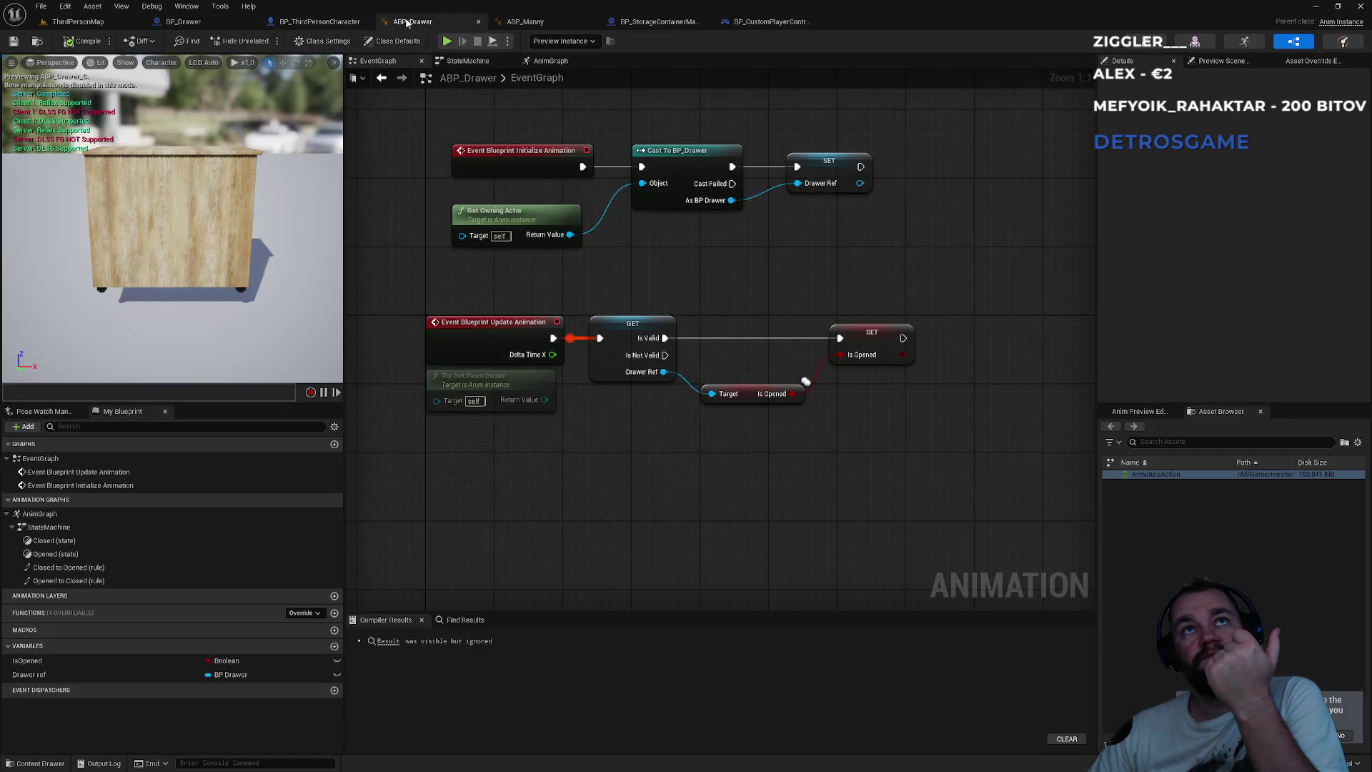
pyautogui.click(527, 22)
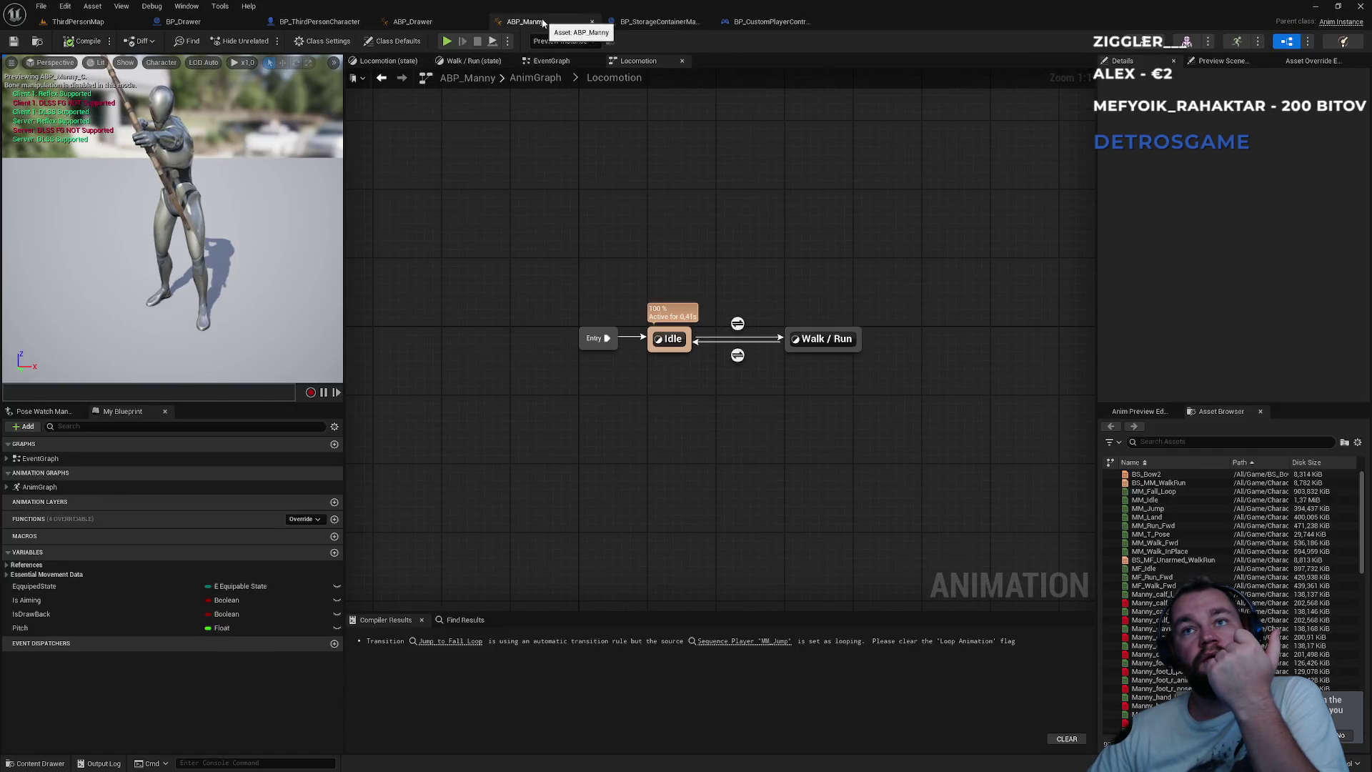
pyautogui.click(648, 23)
pyautogui.click(770, 21)
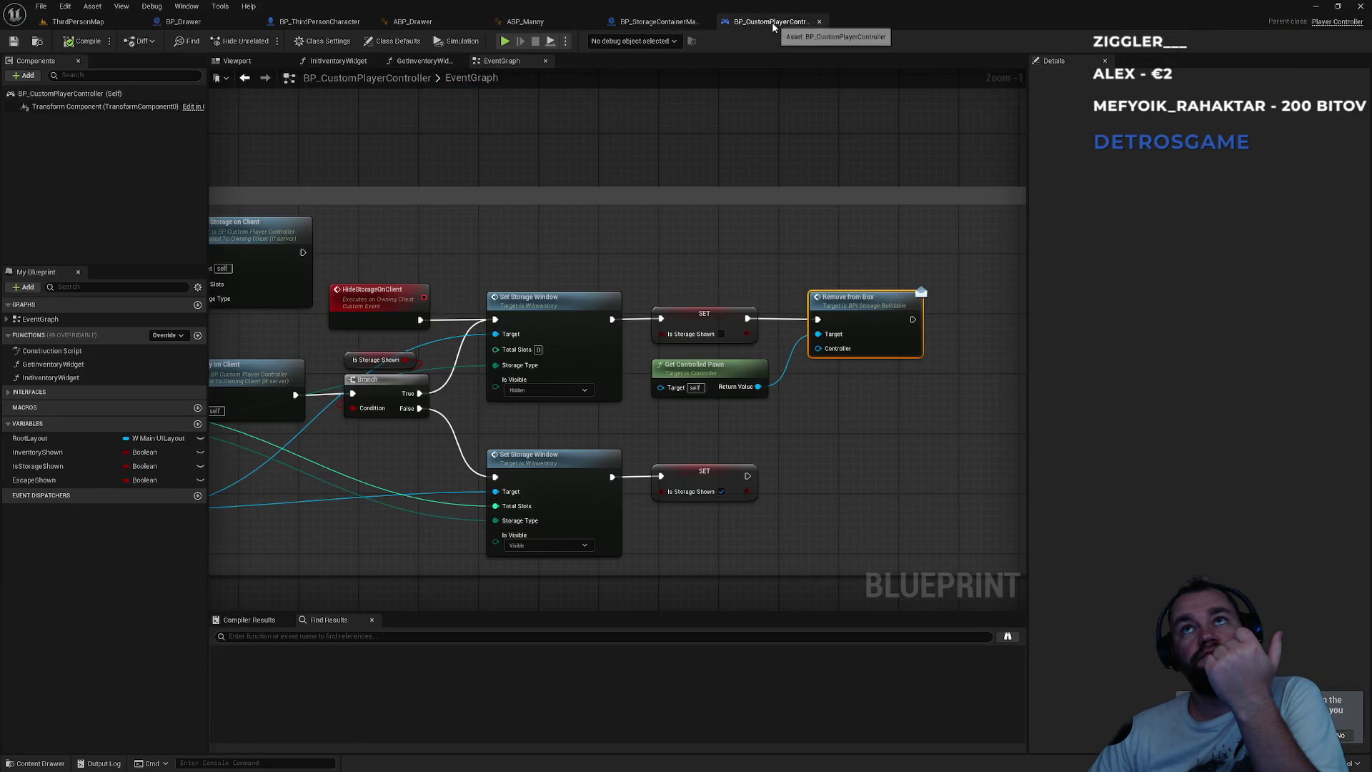
pyautogui.click(636, 24)
pyautogui.click(525, 21)
pyautogui.click(412, 21)
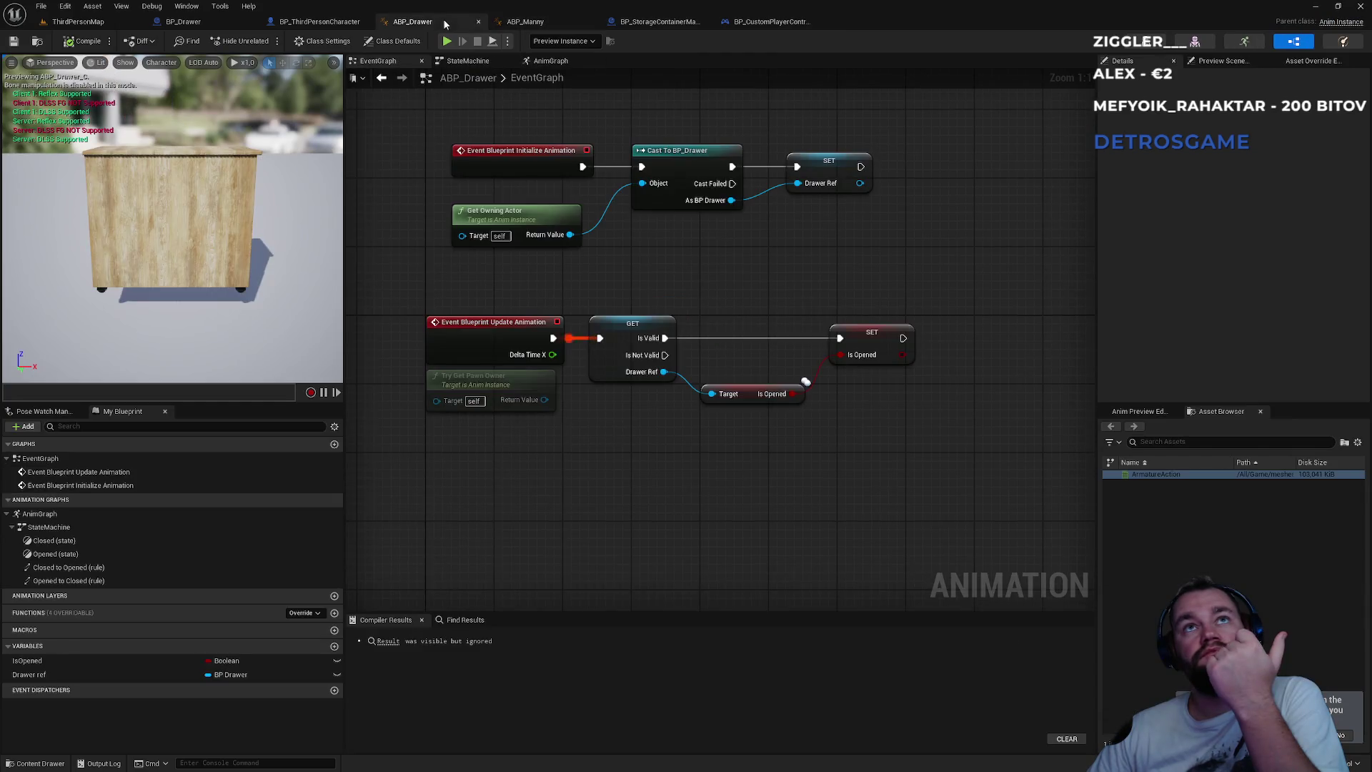
pyautogui.click(321, 23)
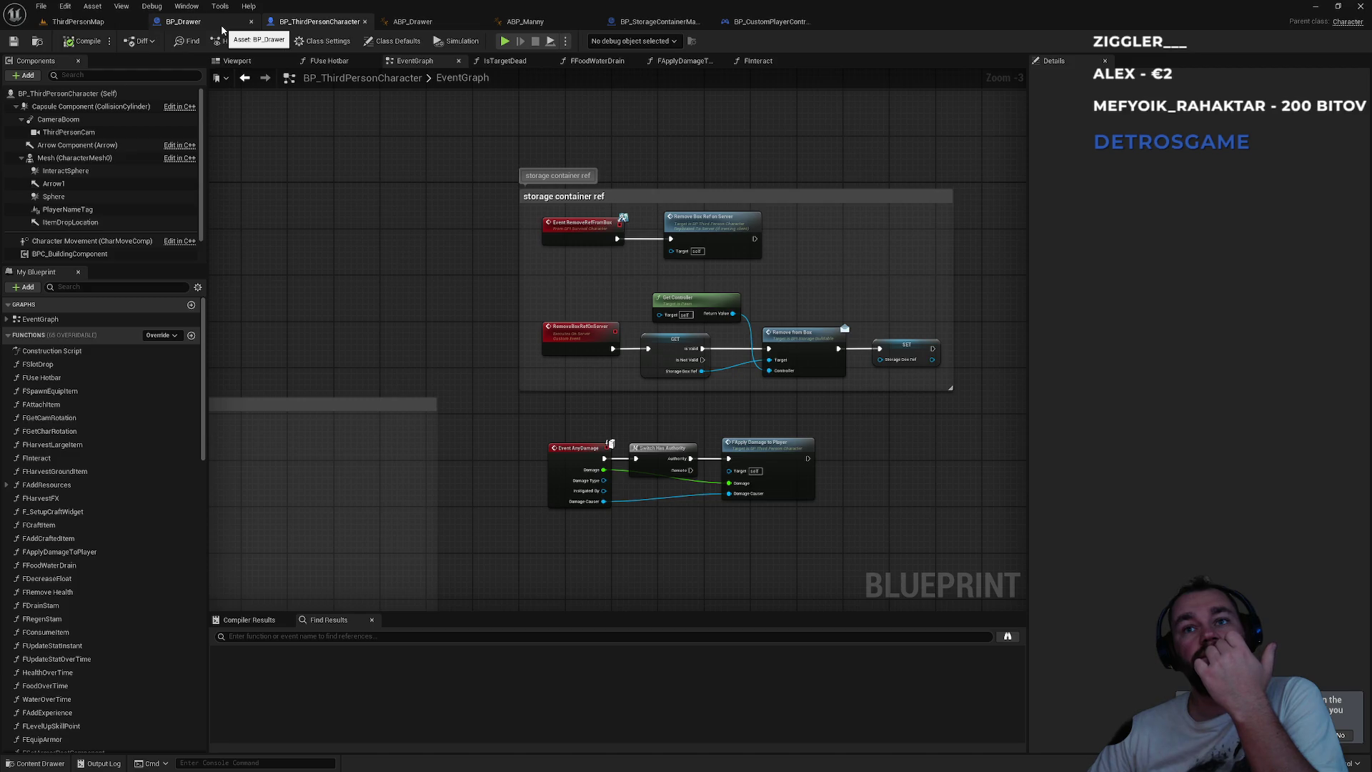
pyautogui.click(653, 21)
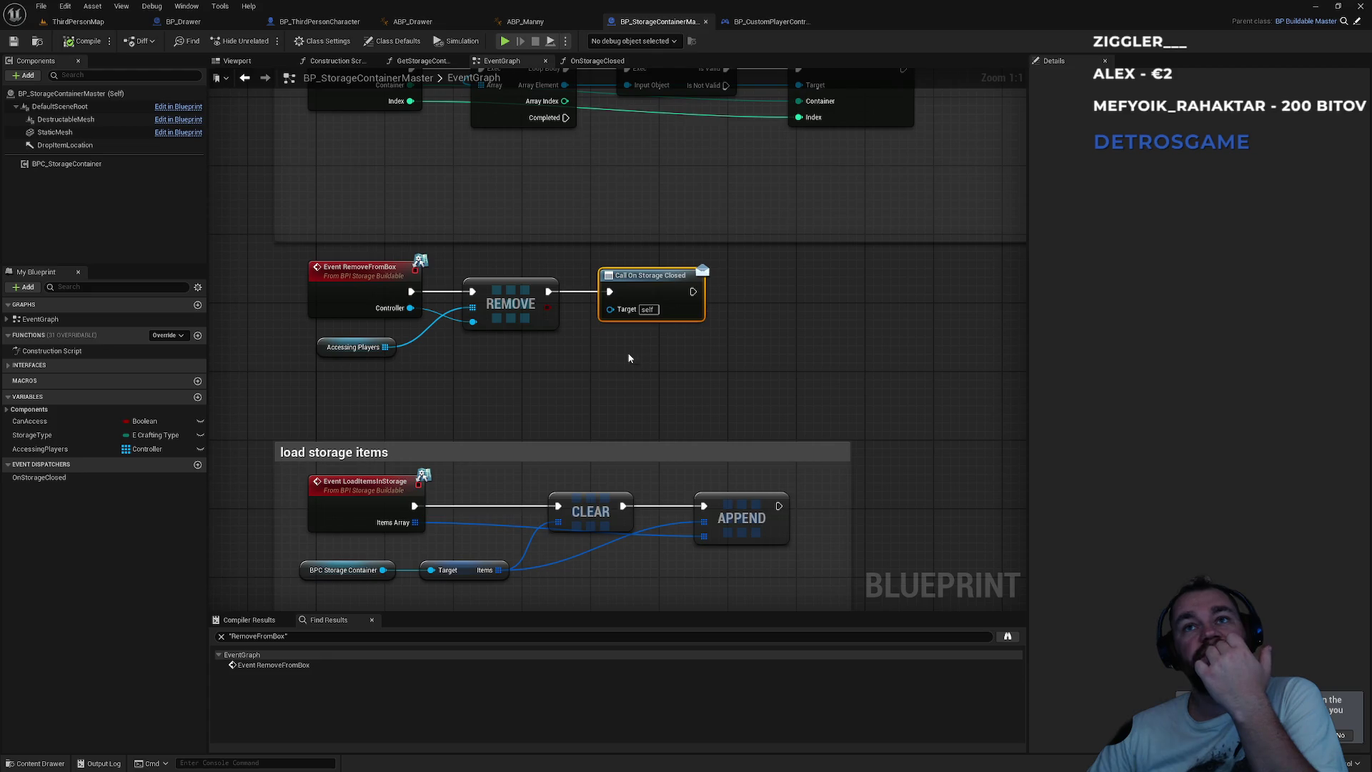
pyautogui.click(183, 21)
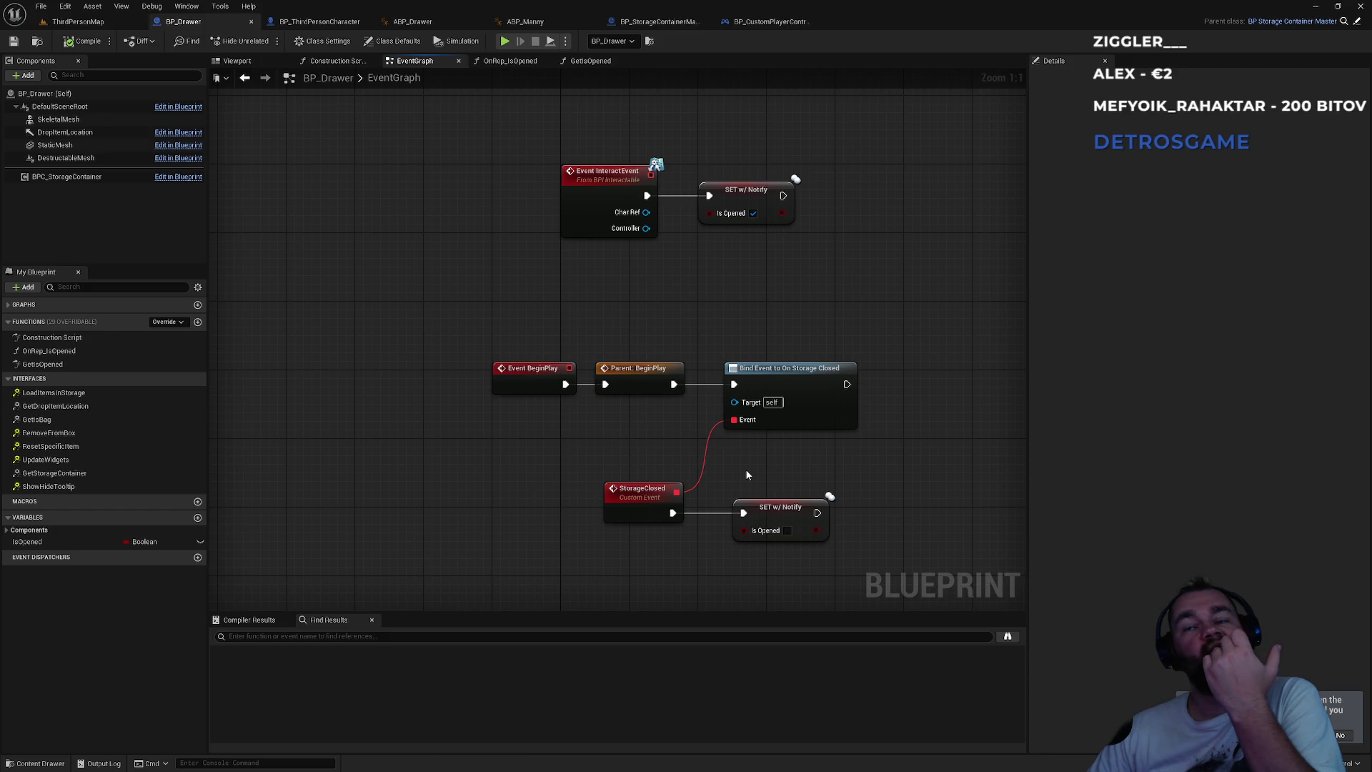
pyautogui.click(104, 22)
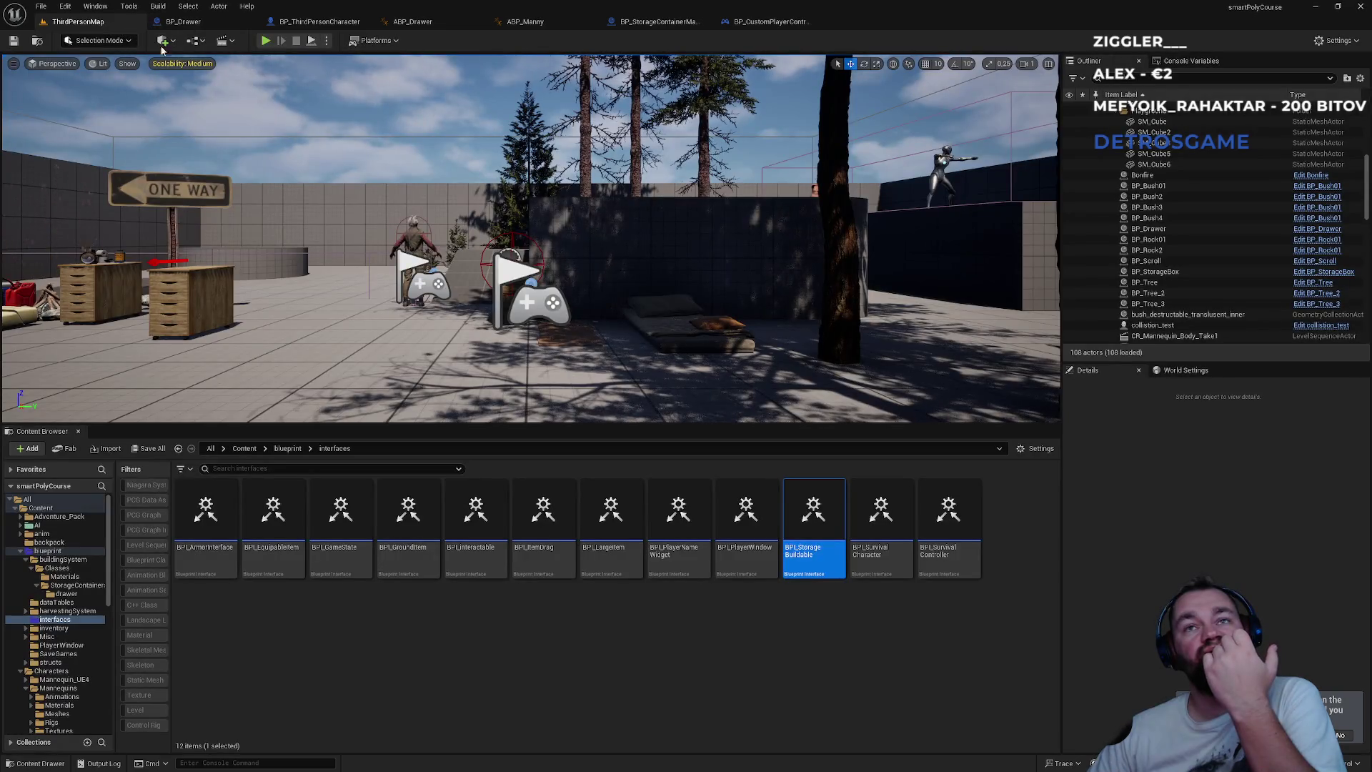
pyautogui.click(654, 21)
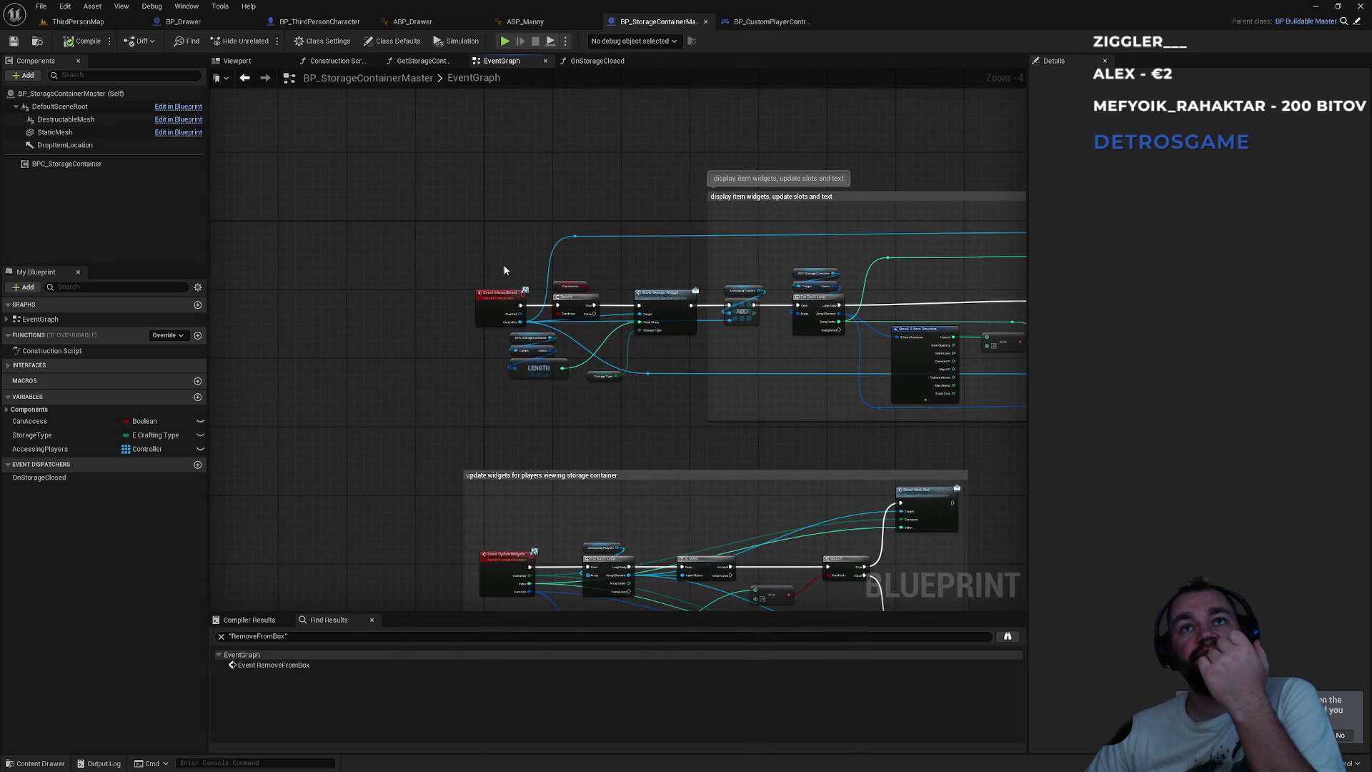
pyautogui.scroll(4, 449, 343)
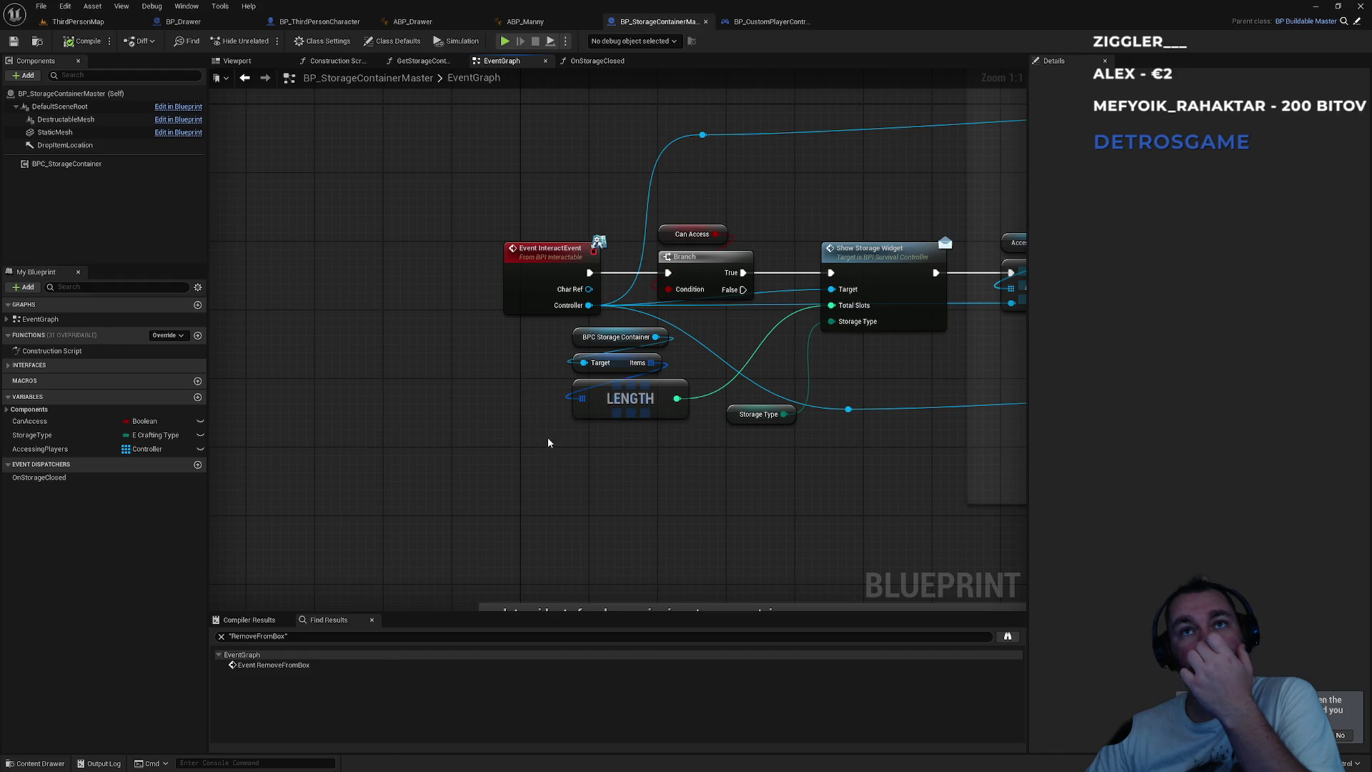
pyautogui.scroll(-4, 548, 437)
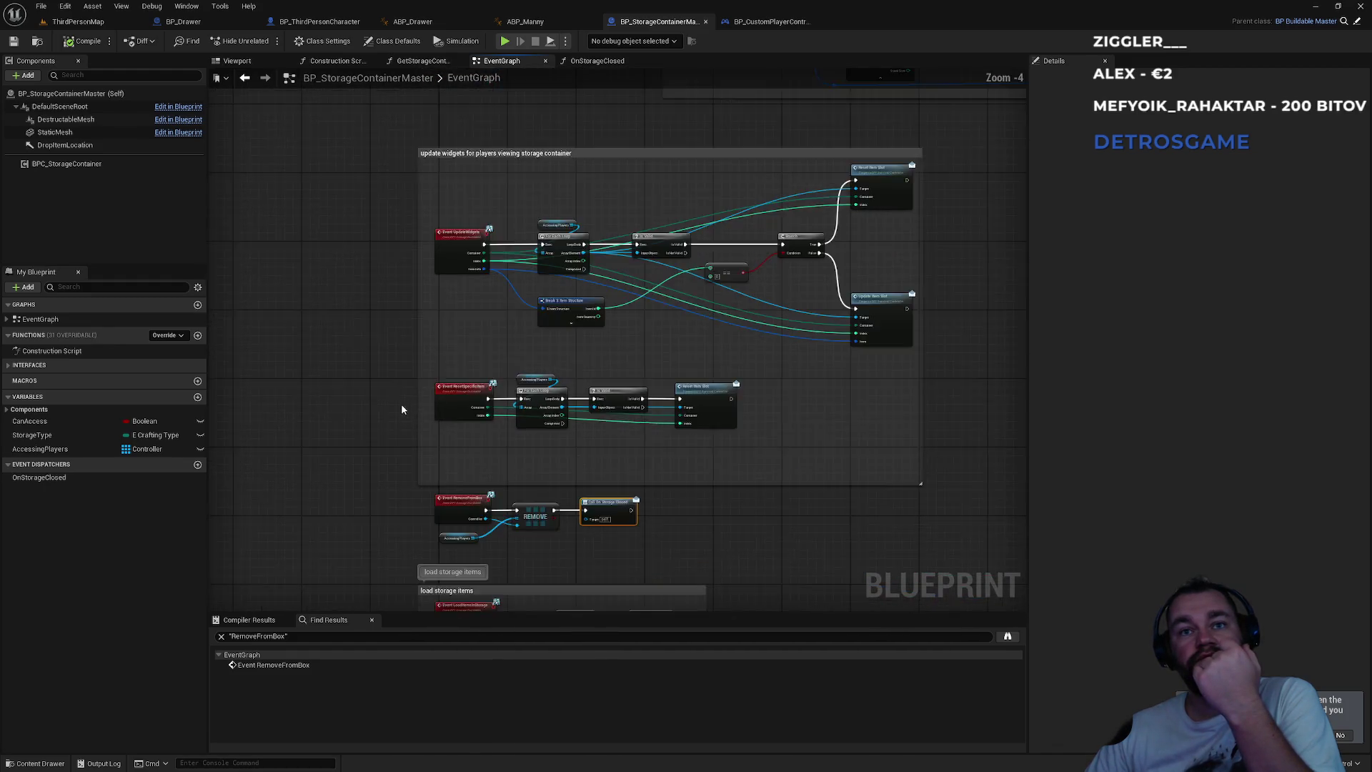
pyautogui.moveTo(401, 409); pyautogui.dragTo(428, 213)
pyautogui.click(78, 21)
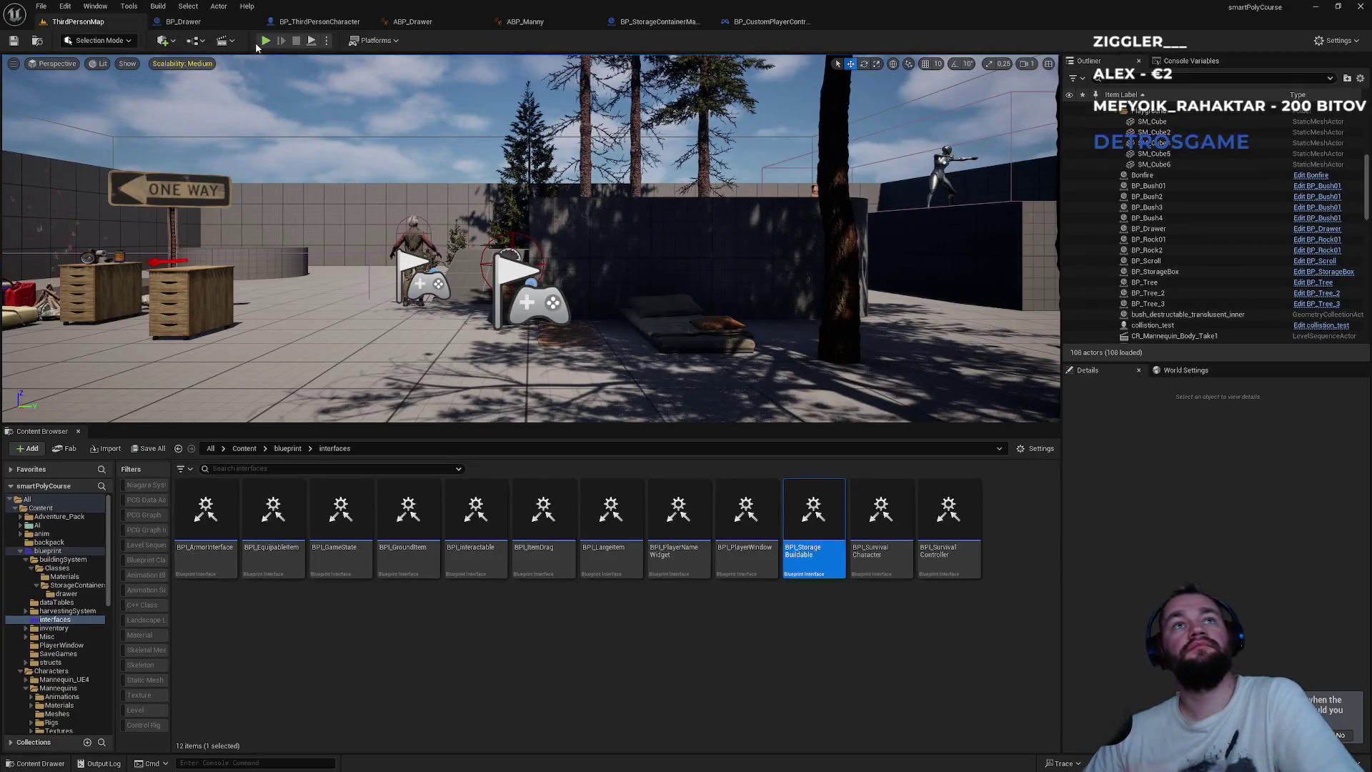
pyautogui.hotkey('alt', 'p')
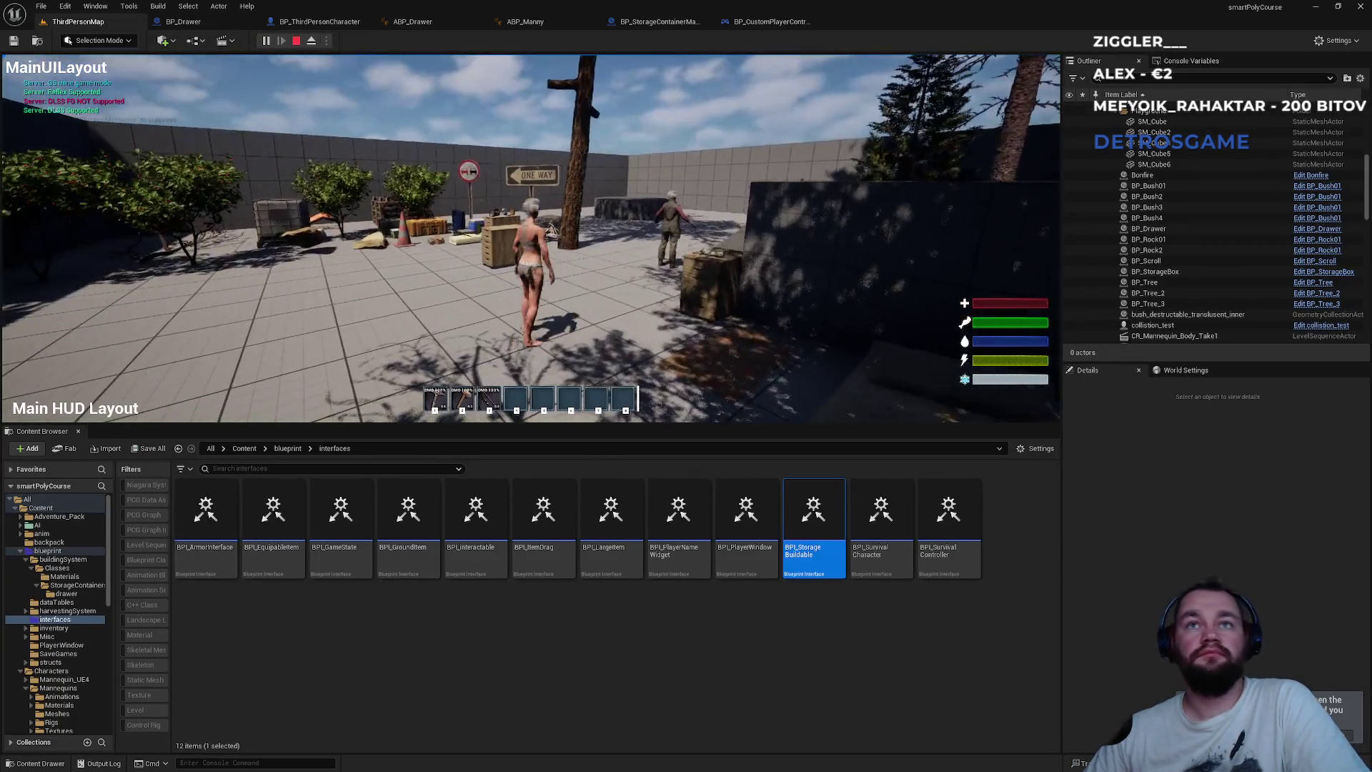
pyautogui.press('super')
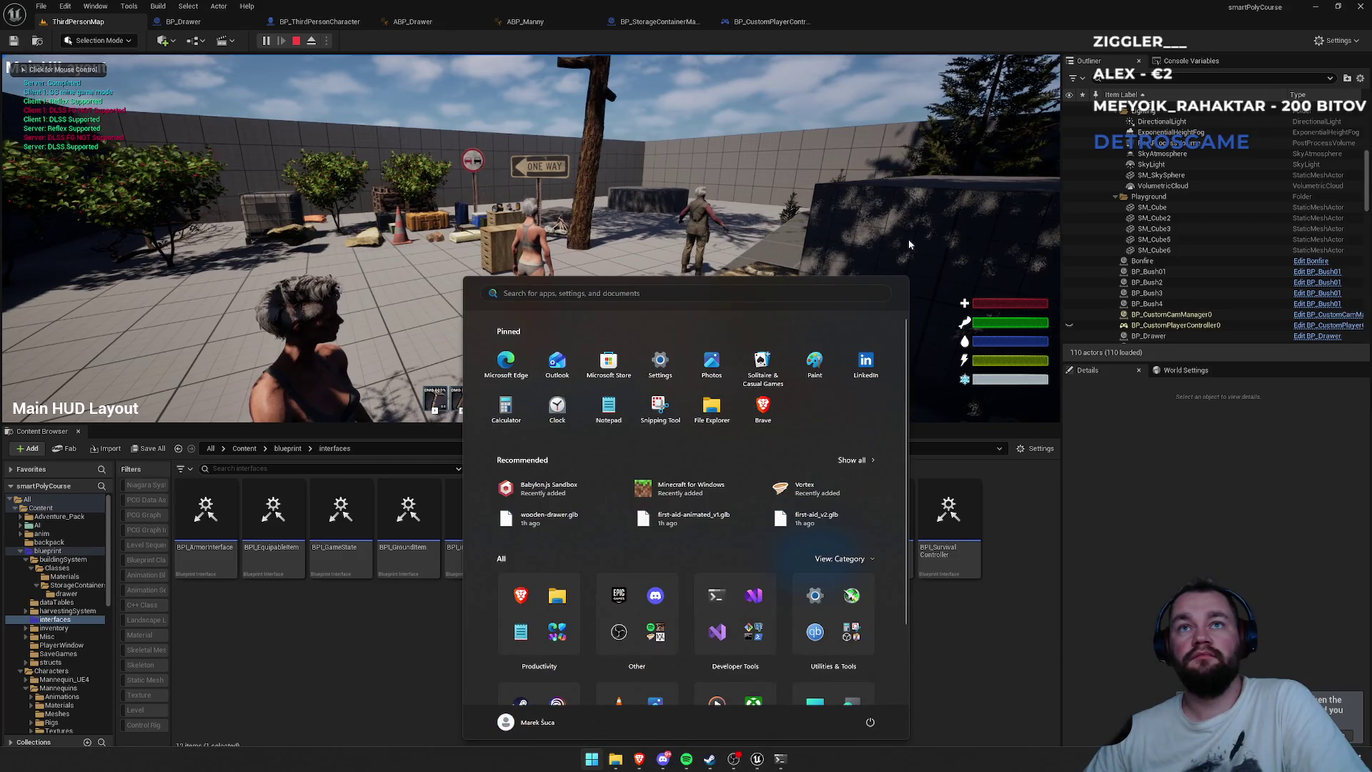
pyautogui.click(529, 236)
pyautogui.press('w')
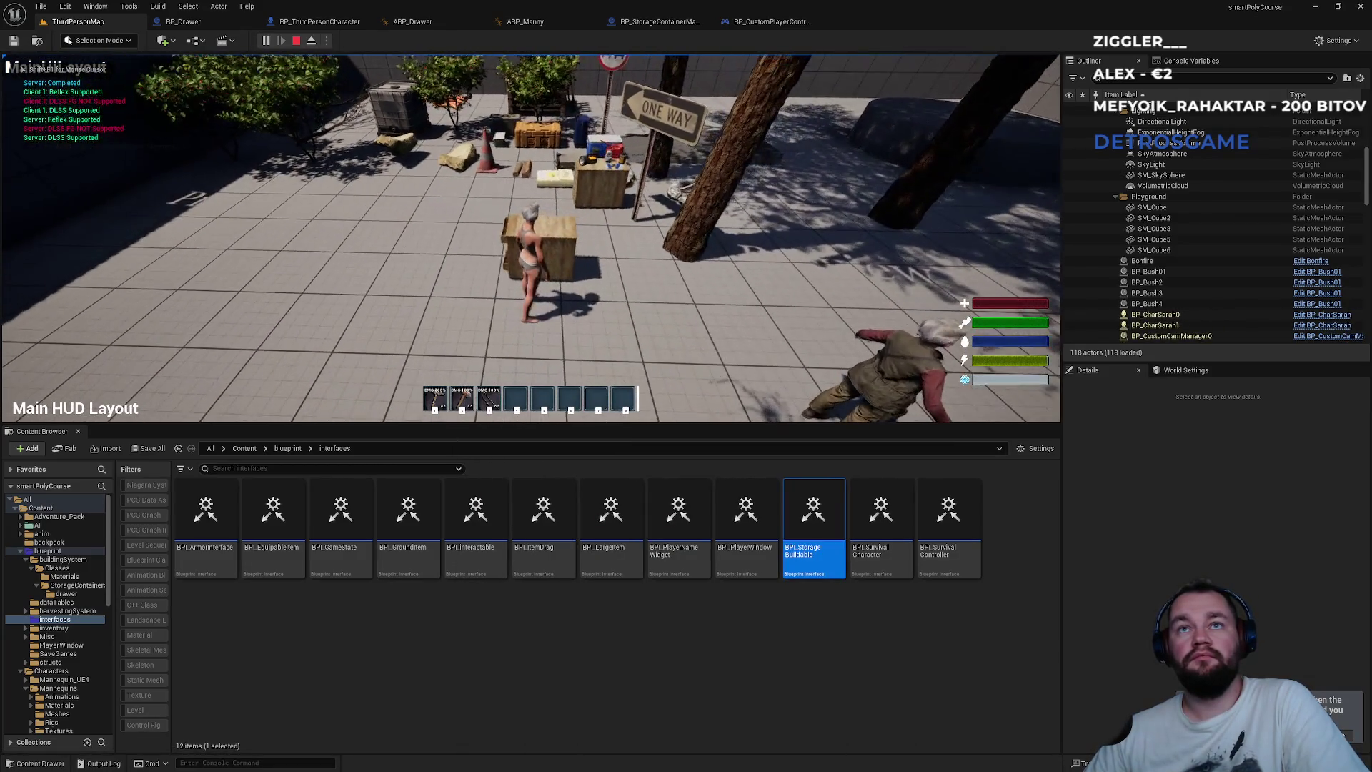
pyautogui.press('Escape')
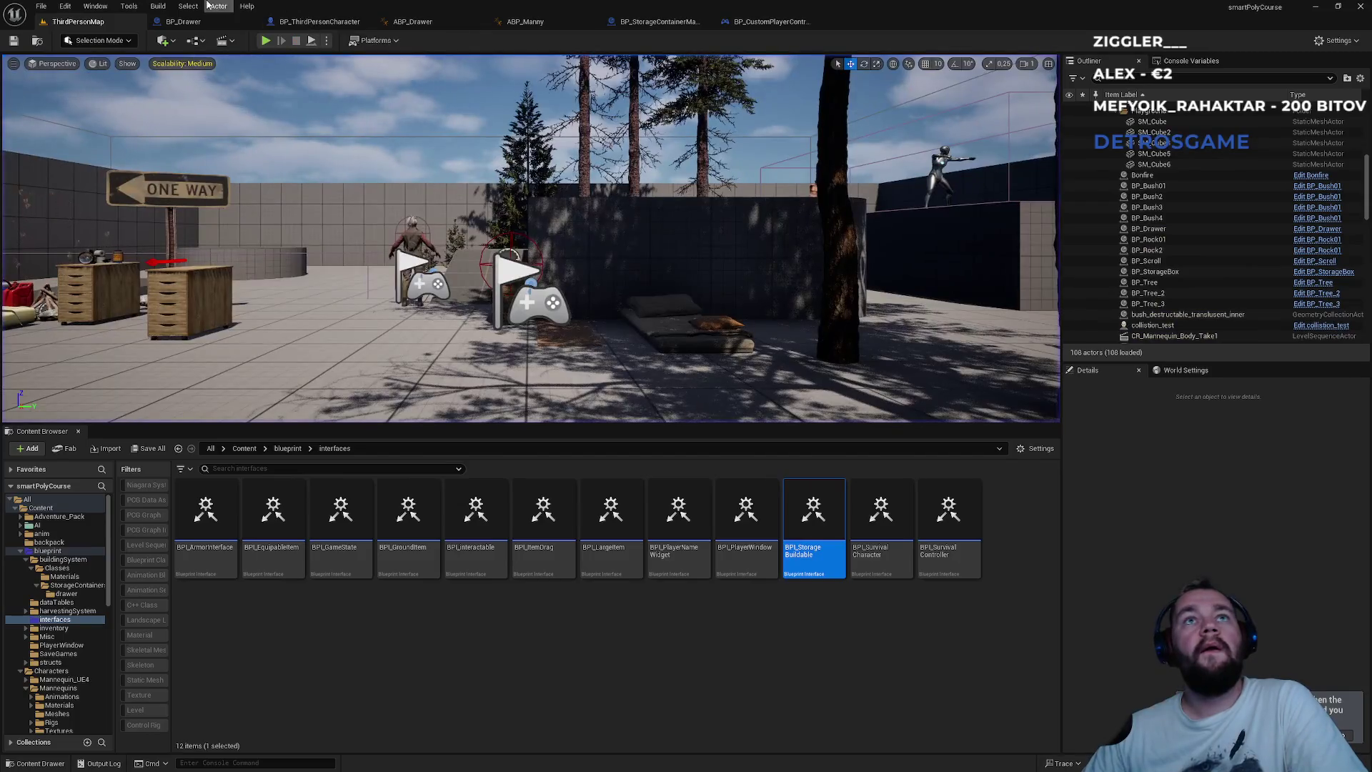
# - Pan and zoom around BP_CustomPlayerController's event graph, then bring up BP_Drawer's graph
pyautogui.click(772, 23)
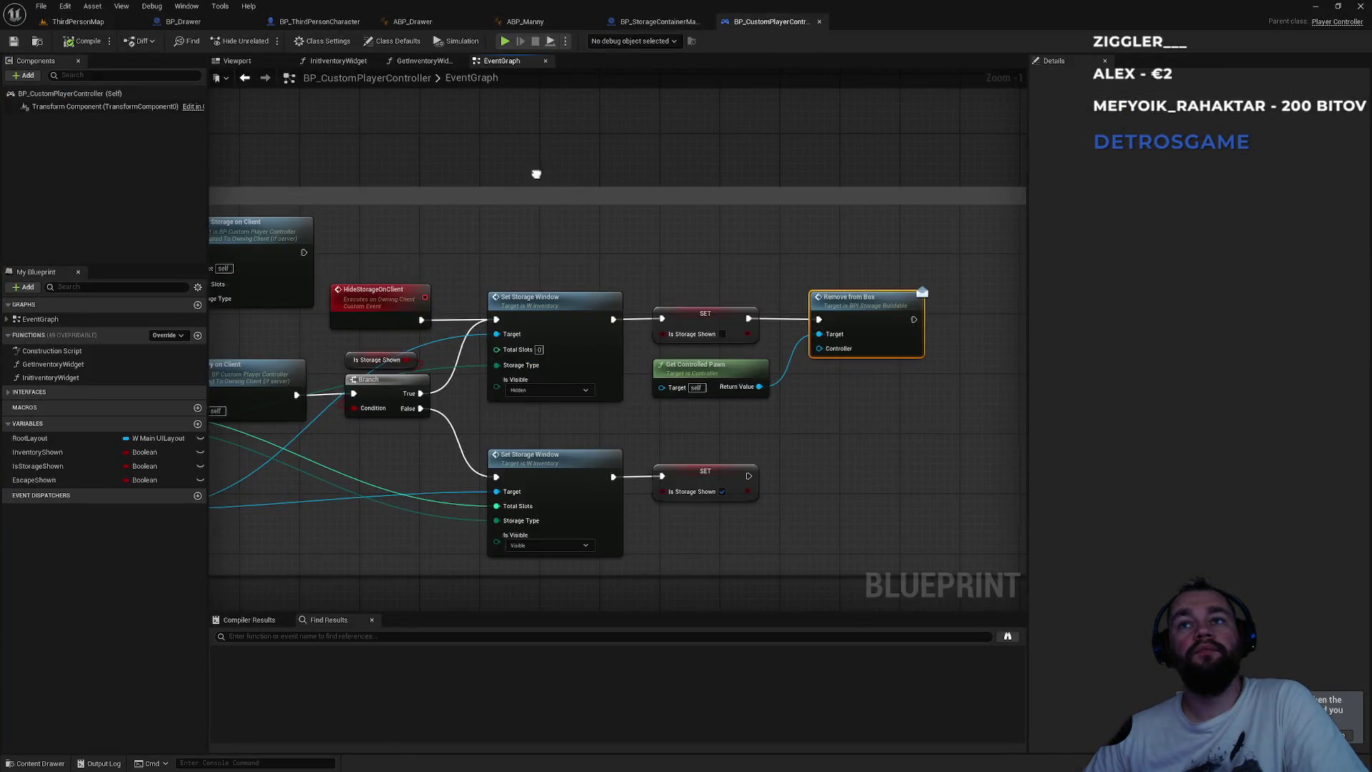
pyautogui.scroll(1, 816, 132)
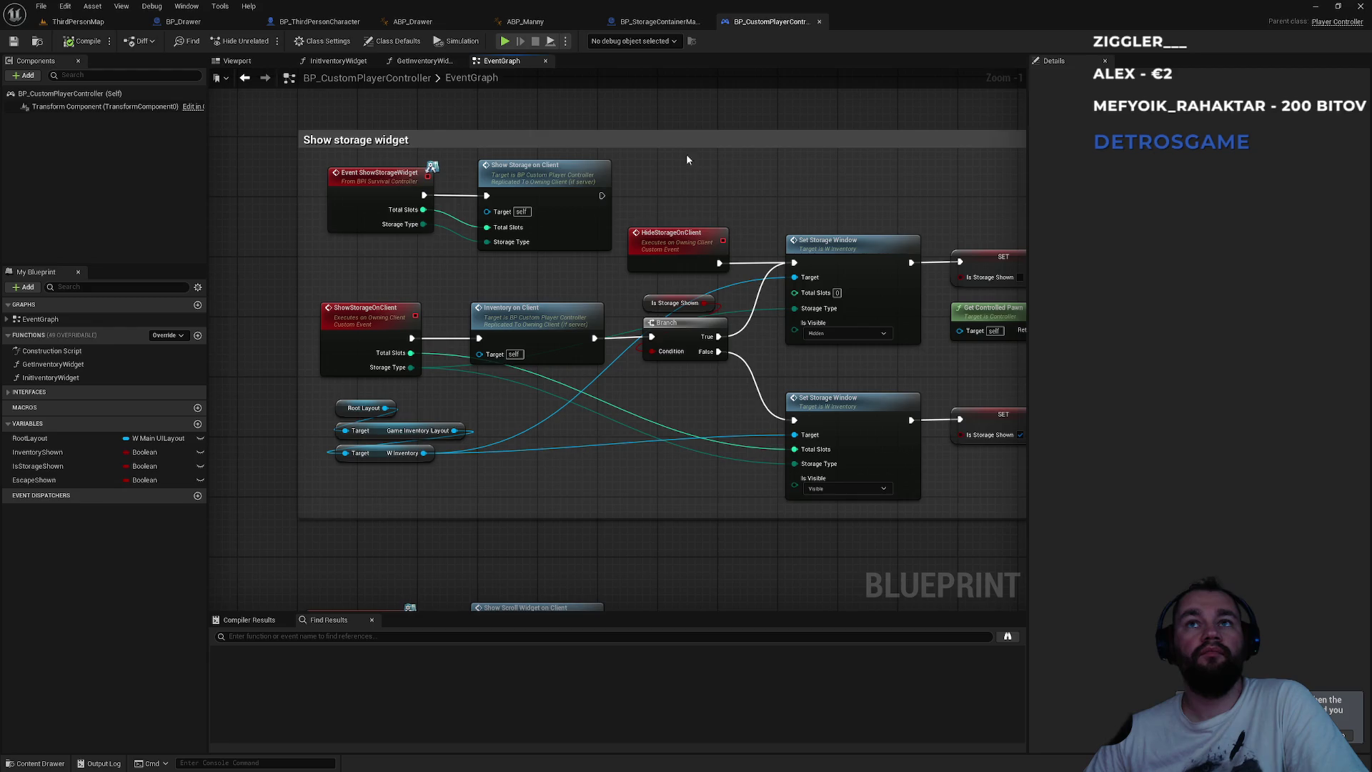
pyautogui.scroll(-2, 674, 165)
pyautogui.moveTo(629, 438); pyautogui.dragTo(699, 242)
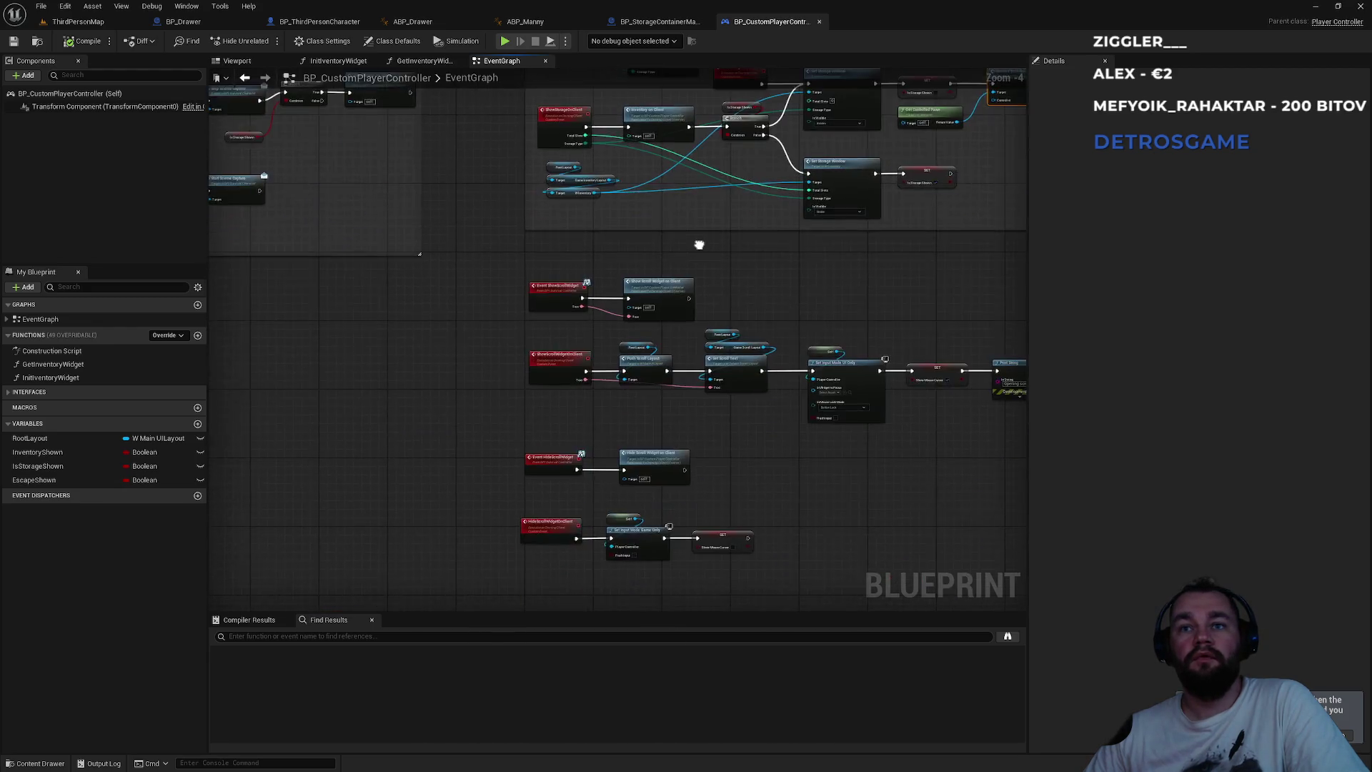
pyautogui.scroll(-1, 698, 233)
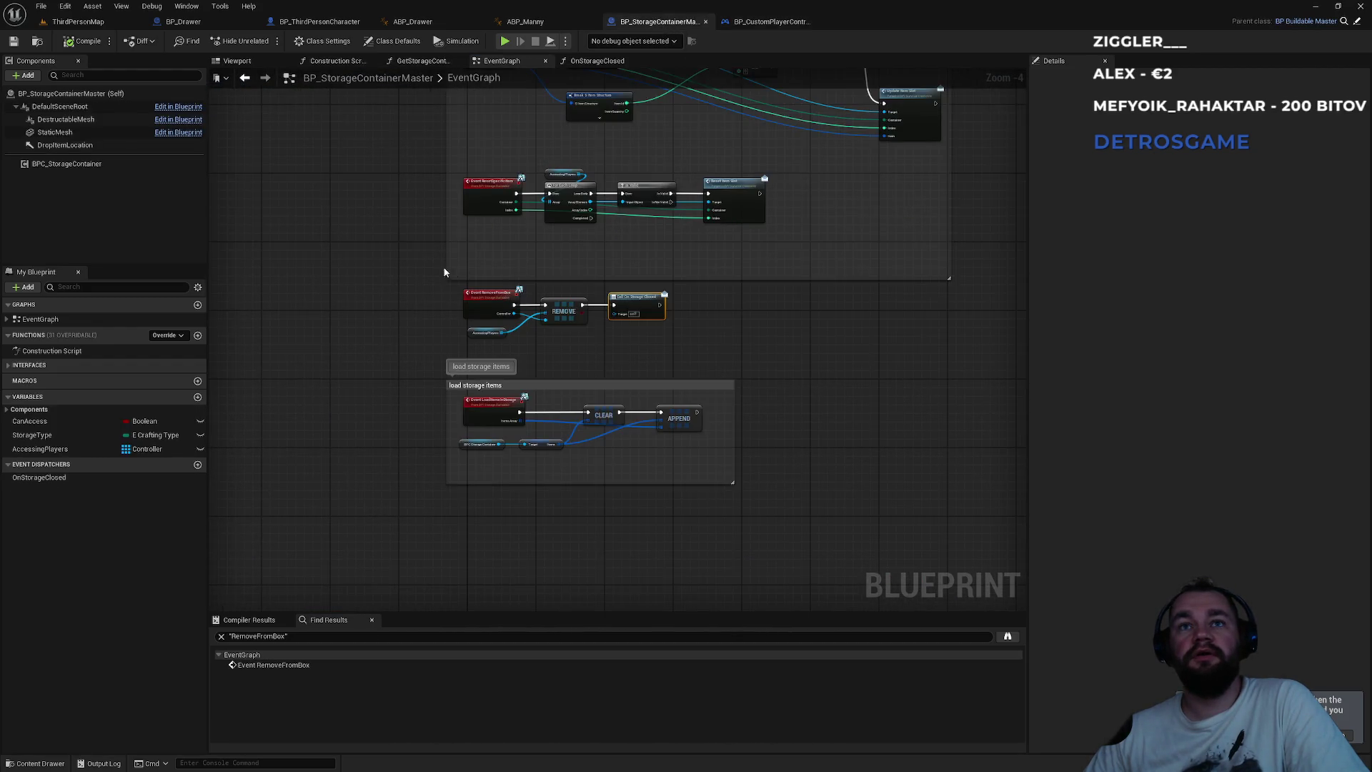
pyautogui.scroll(5, 444, 272)
pyautogui.scroll(5, 474, 429)
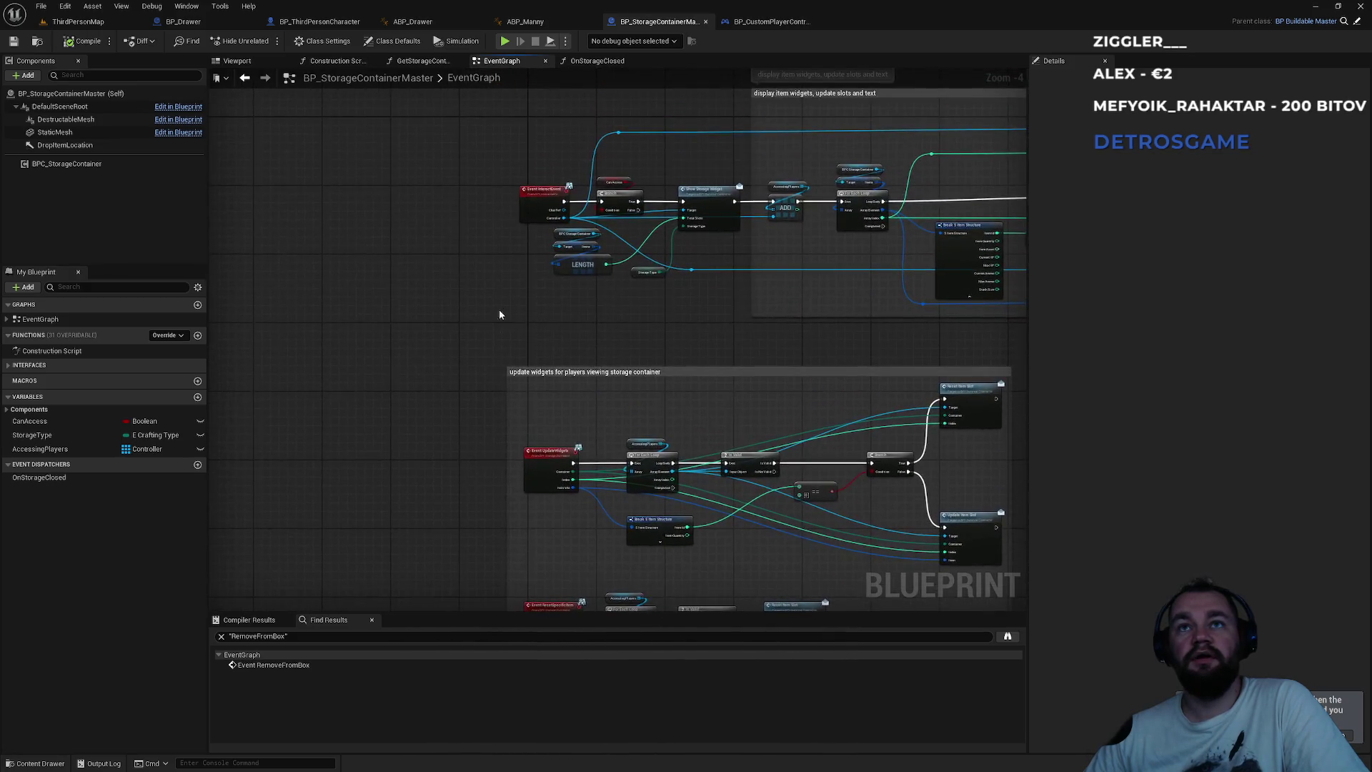
pyautogui.scroll(5, 518, 318)
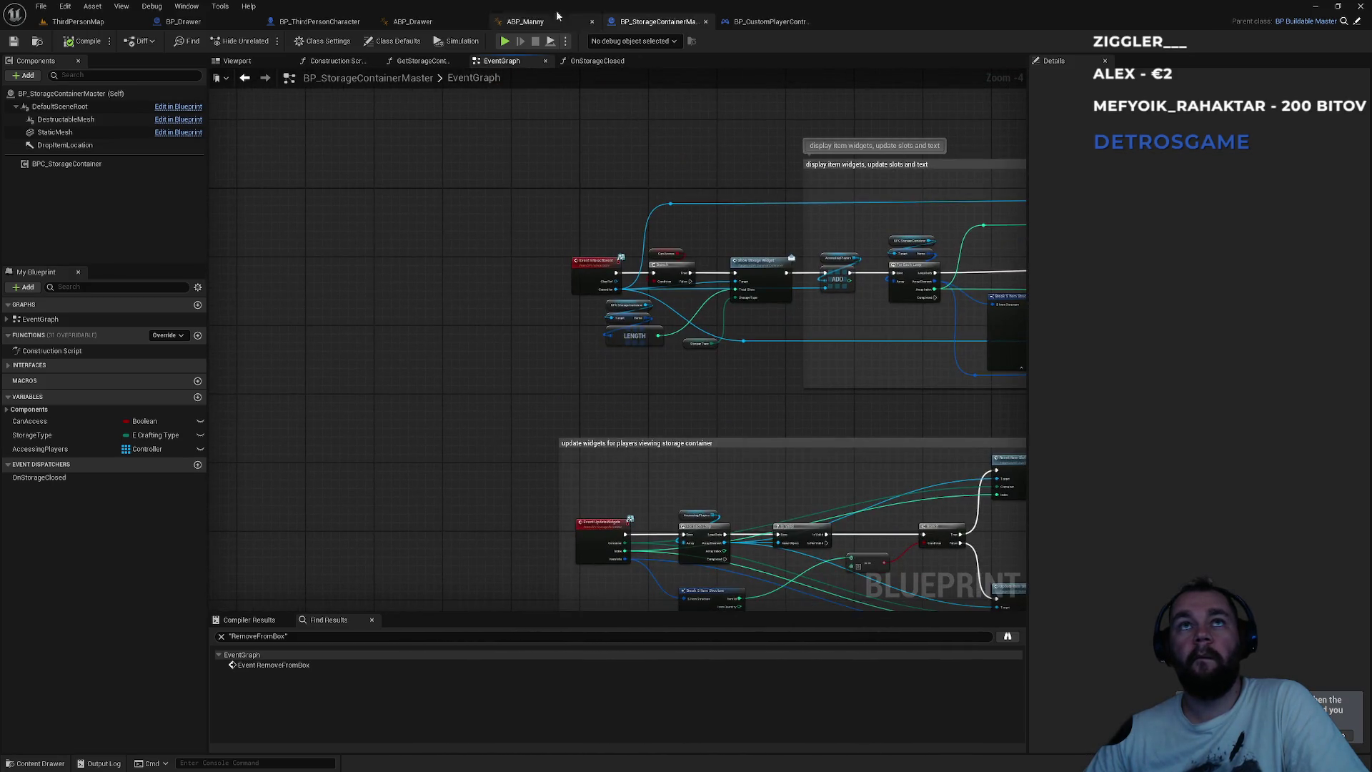
pyautogui.click(193, 22)
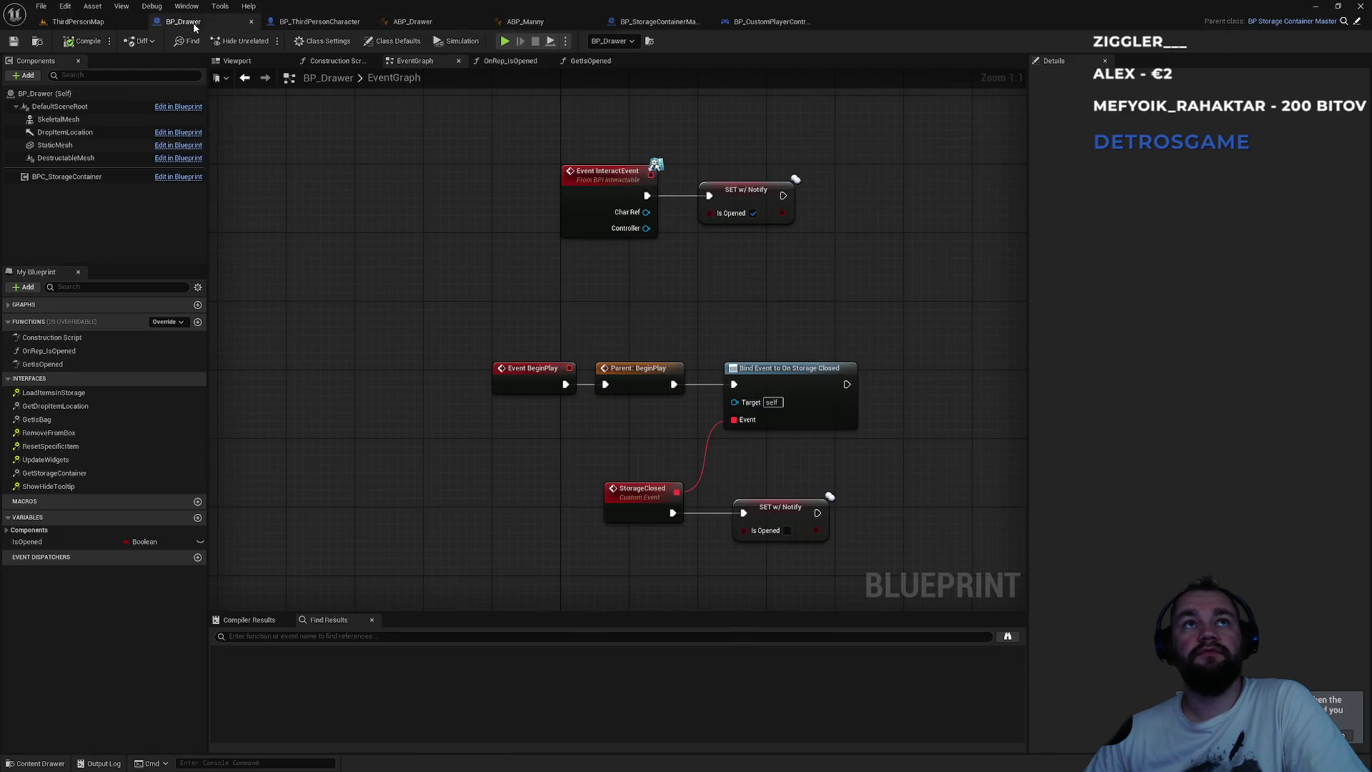
# - Add a Parent: InteractEvent call passing Char Ref and Controller, then play ThirdPersonMap
pyautogui.moveTo(644, 316); pyautogui.dragTo(761, 317)
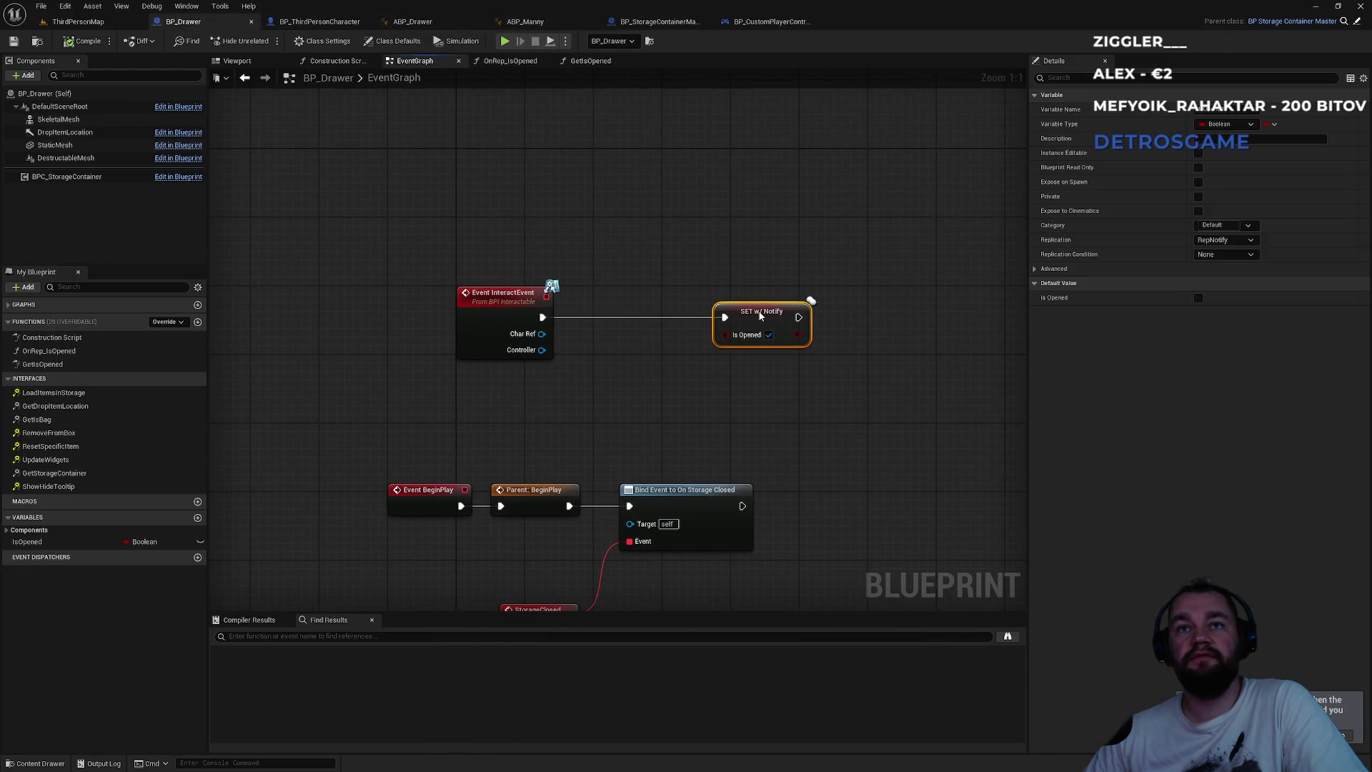
pyautogui.click(581, 382)
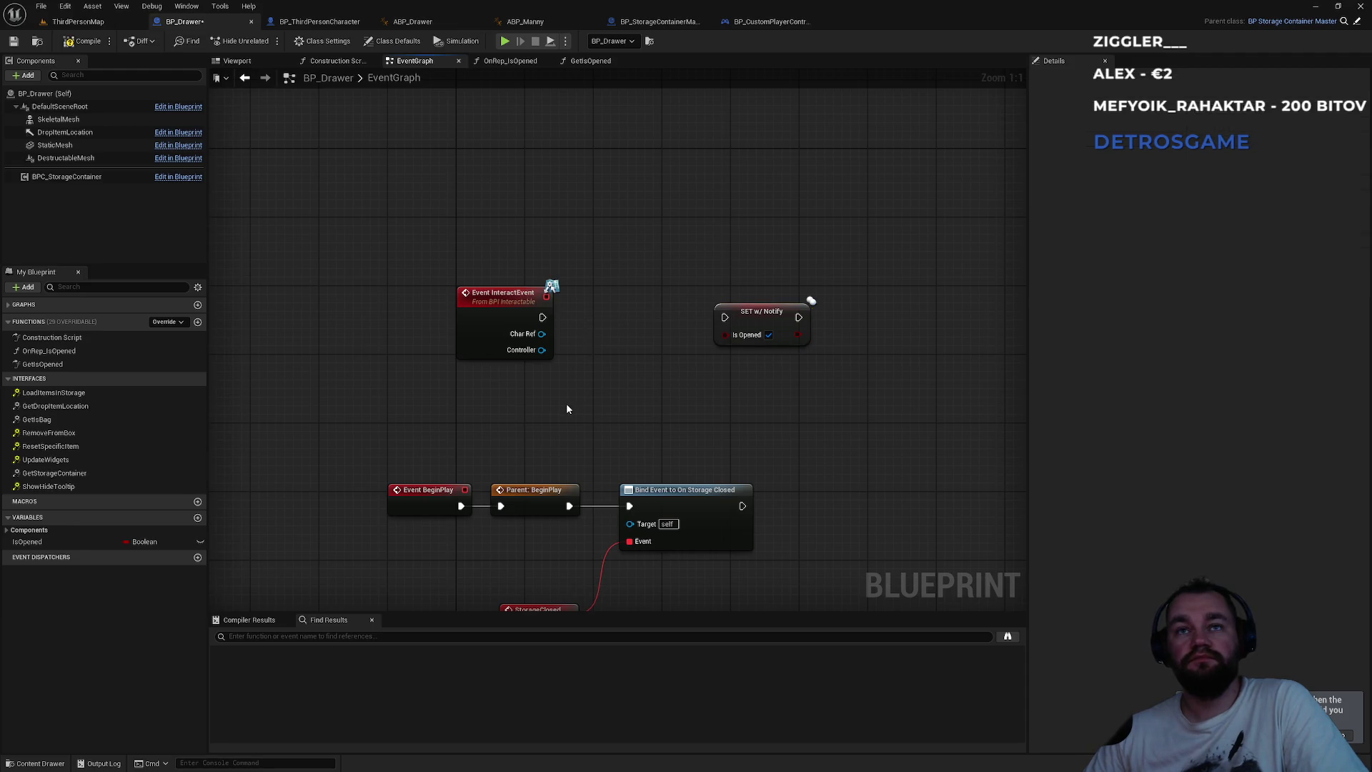
pyautogui.rightClick(512, 298)
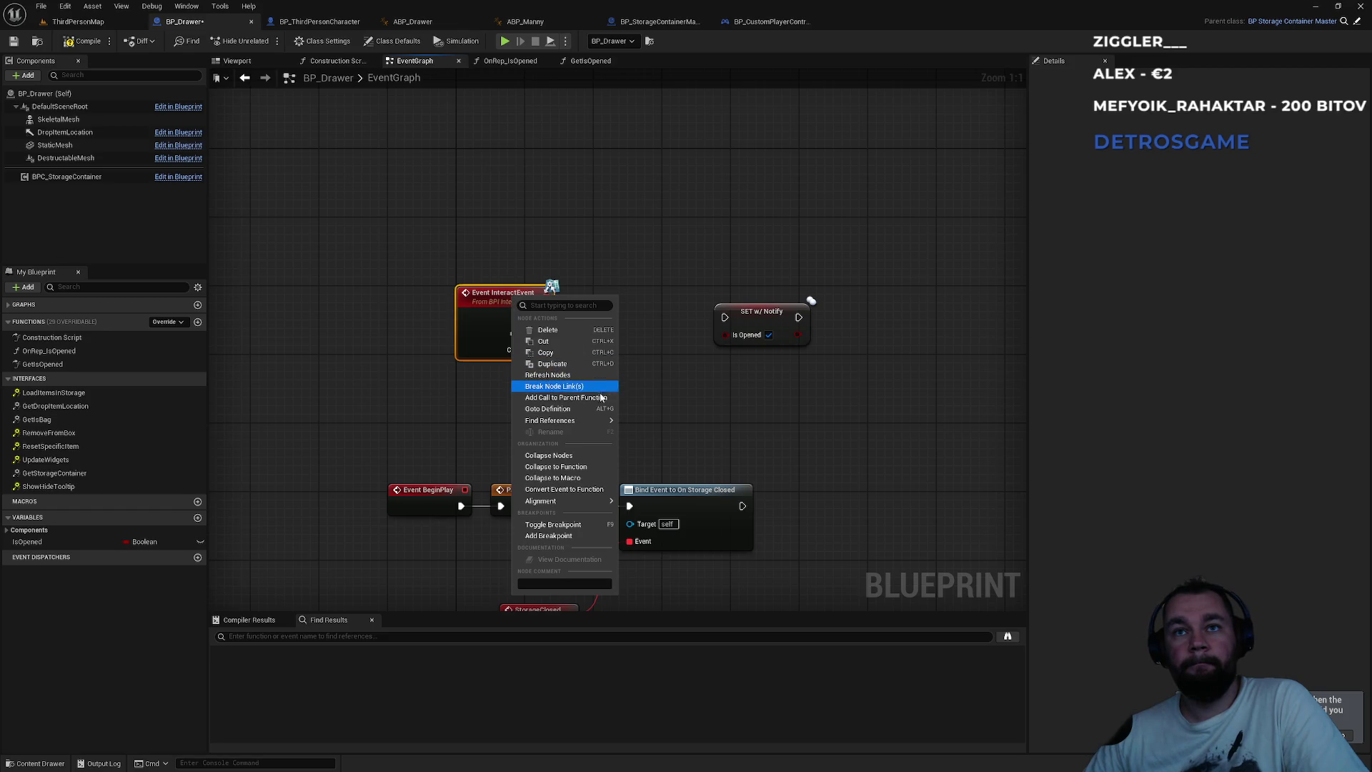
pyautogui.click(586, 398)
pyautogui.moveTo(474, 413)
pyautogui.mouseDown()
pyautogui.moveTo(593, 351)
pyautogui.moveTo(541, 334)
pyautogui.mouseUp()
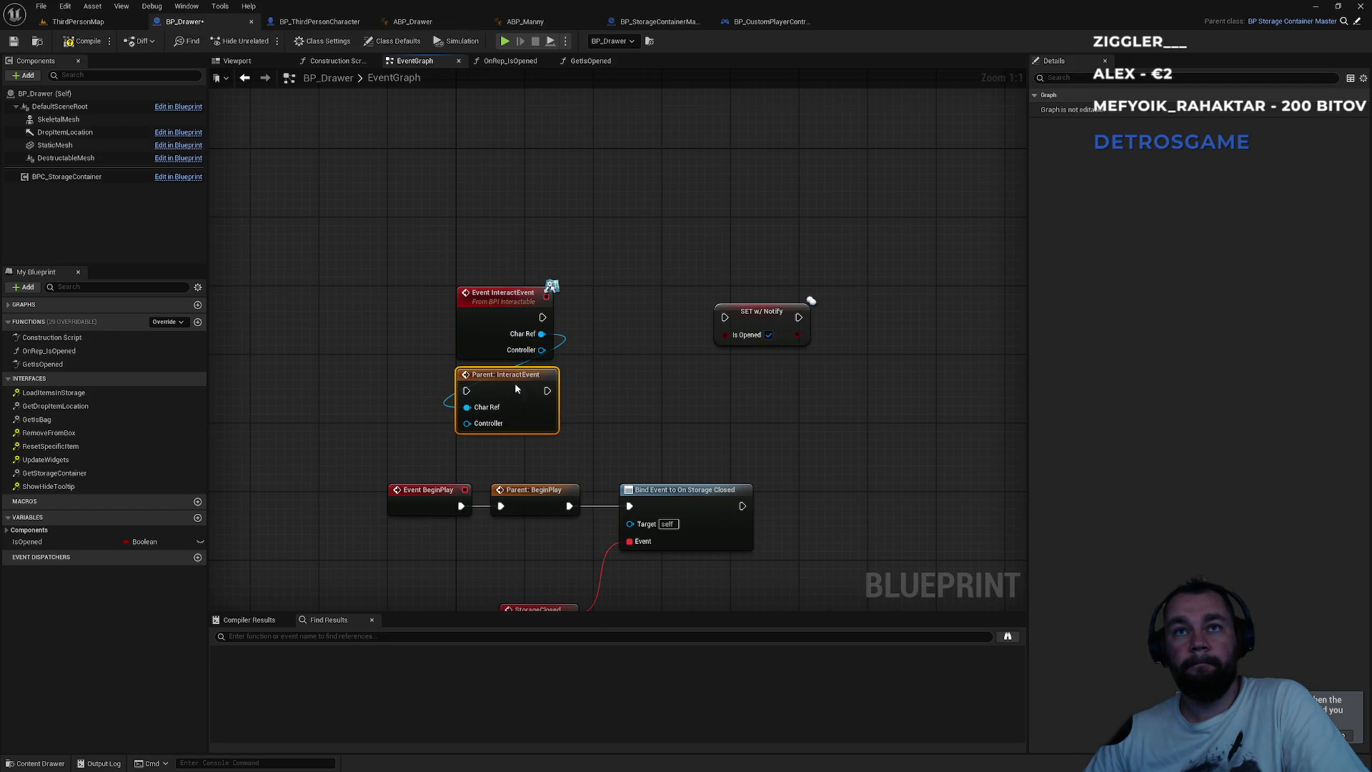
pyautogui.moveTo(476, 429)
pyautogui.mouseDown()
pyautogui.moveTo(542, 351)
pyautogui.moveTo(466, 390)
pyautogui.moveTo(633, 355)
pyautogui.moveTo(631, 295)
pyautogui.moveTo(704, 321)
pyautogui.mouseUp()
pyautogui.click(75, 21)
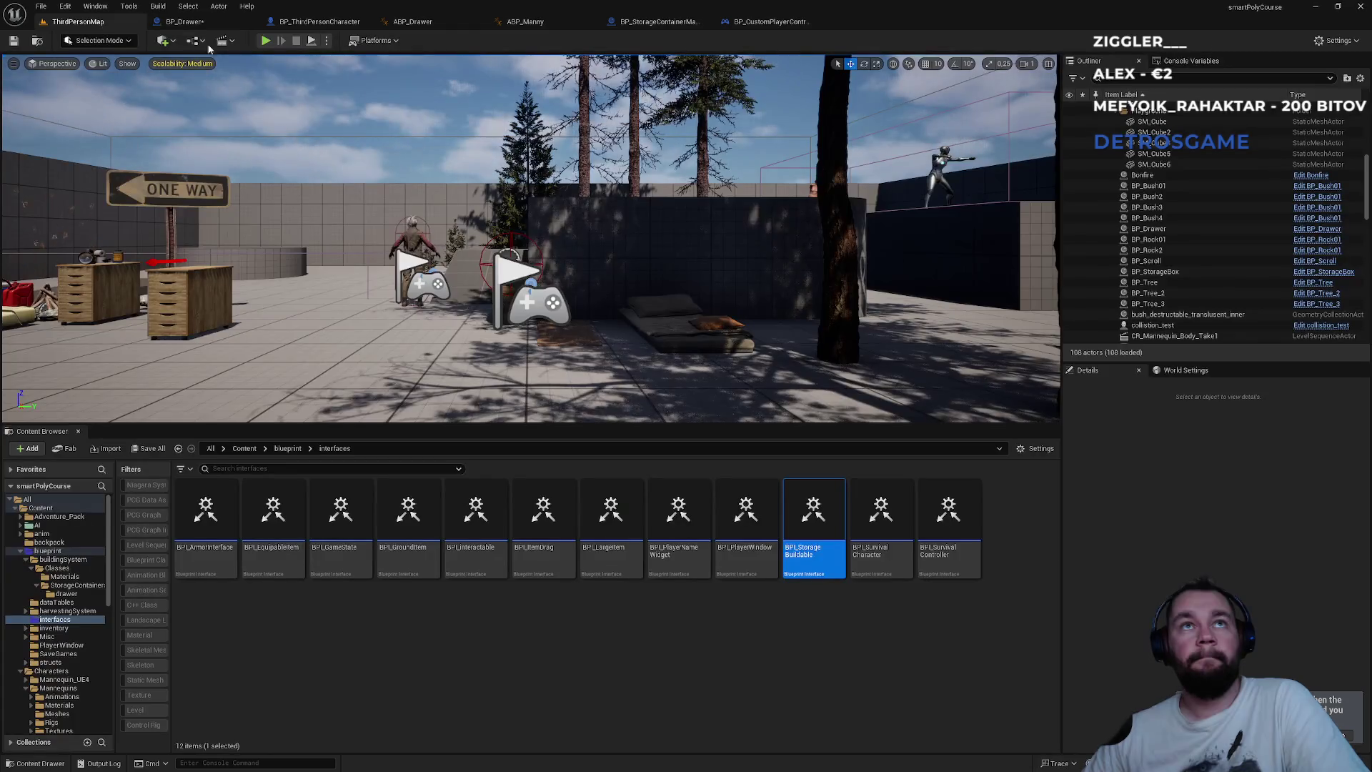
pyautogui.click(265, 45)
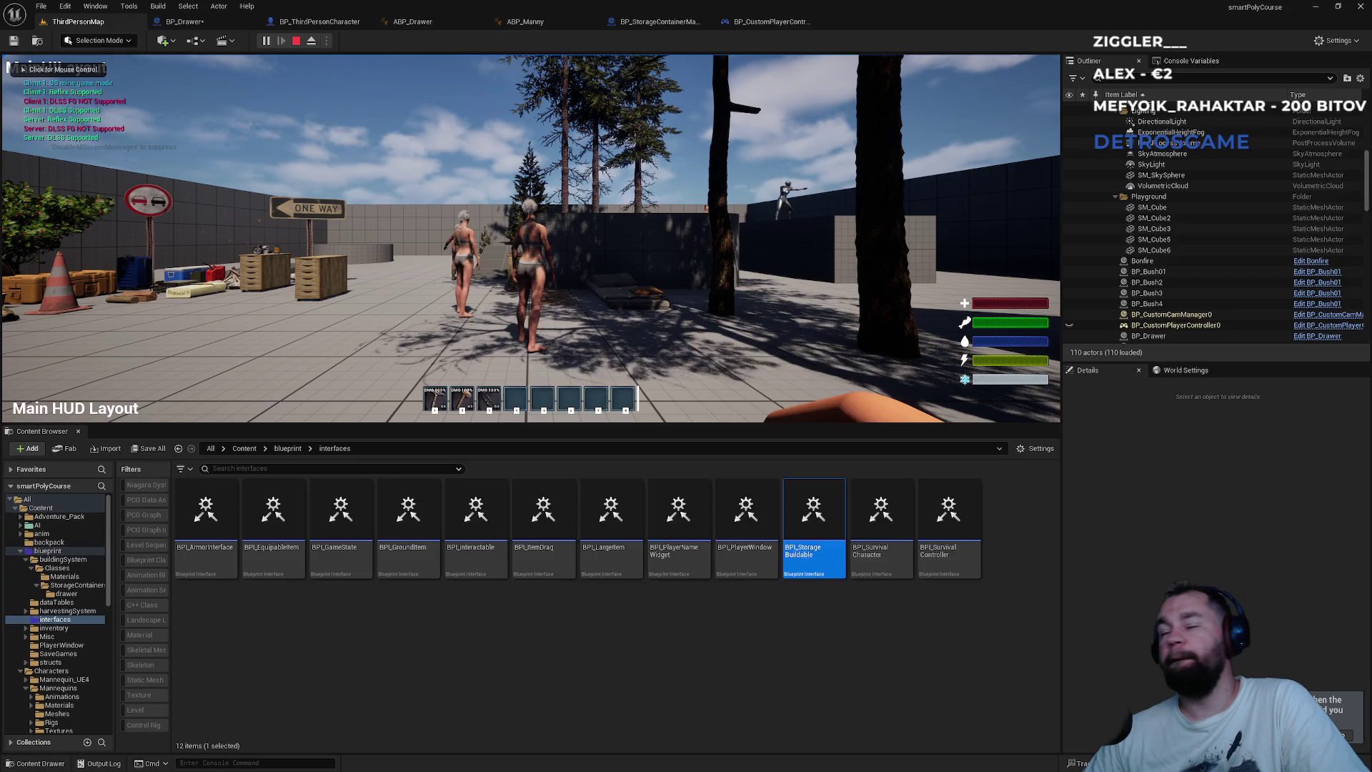
# - Open and close the storage box and inventory windows three times with I
pyautogui.press('super')
pyautogui.click(728, 223)
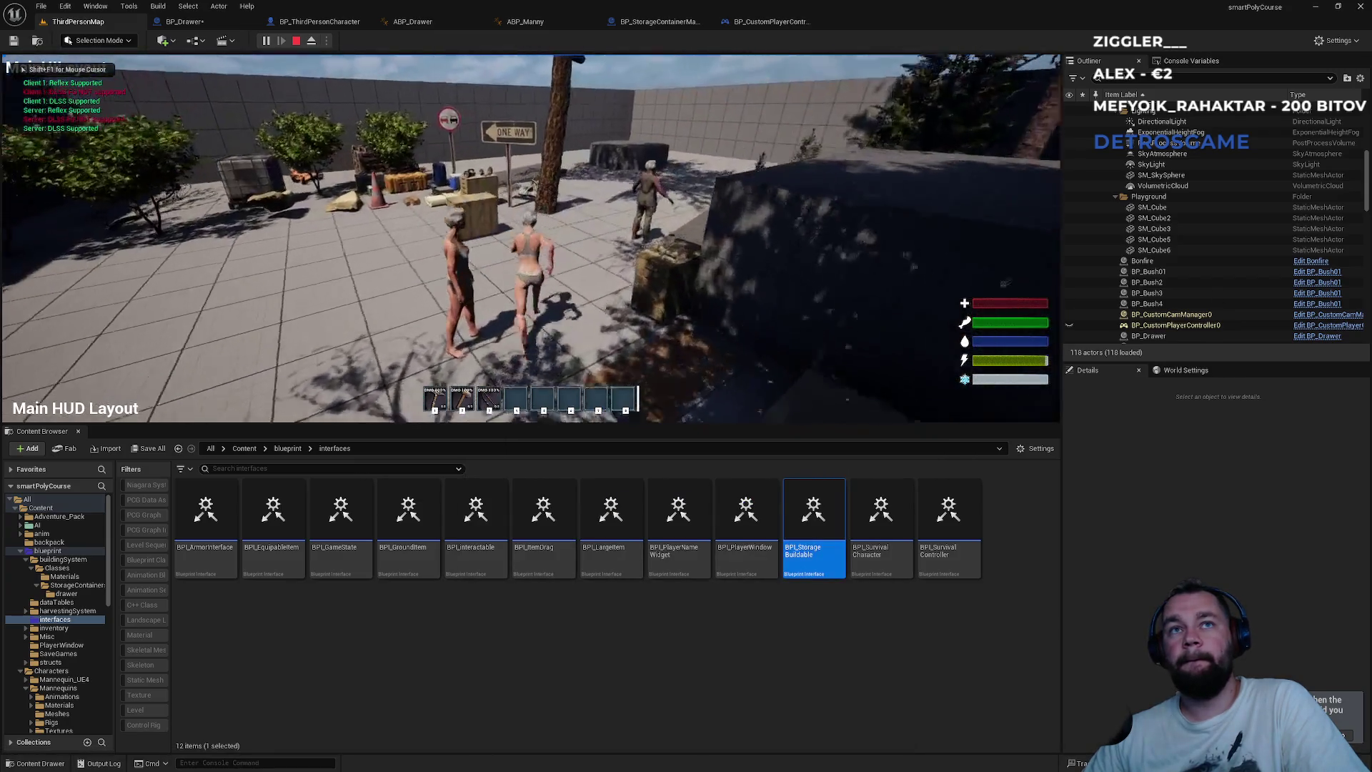
pyautogui.press('i')
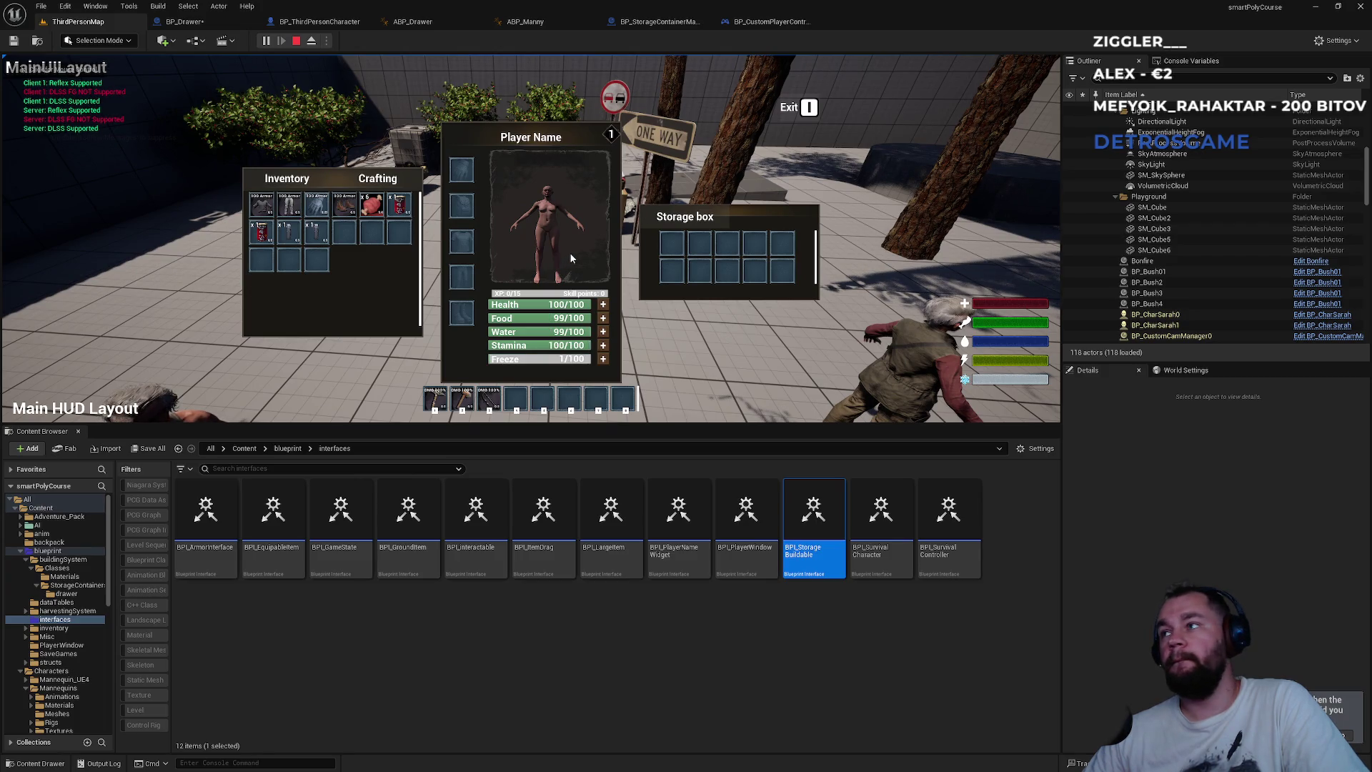
pyautogui.click(790, 109)
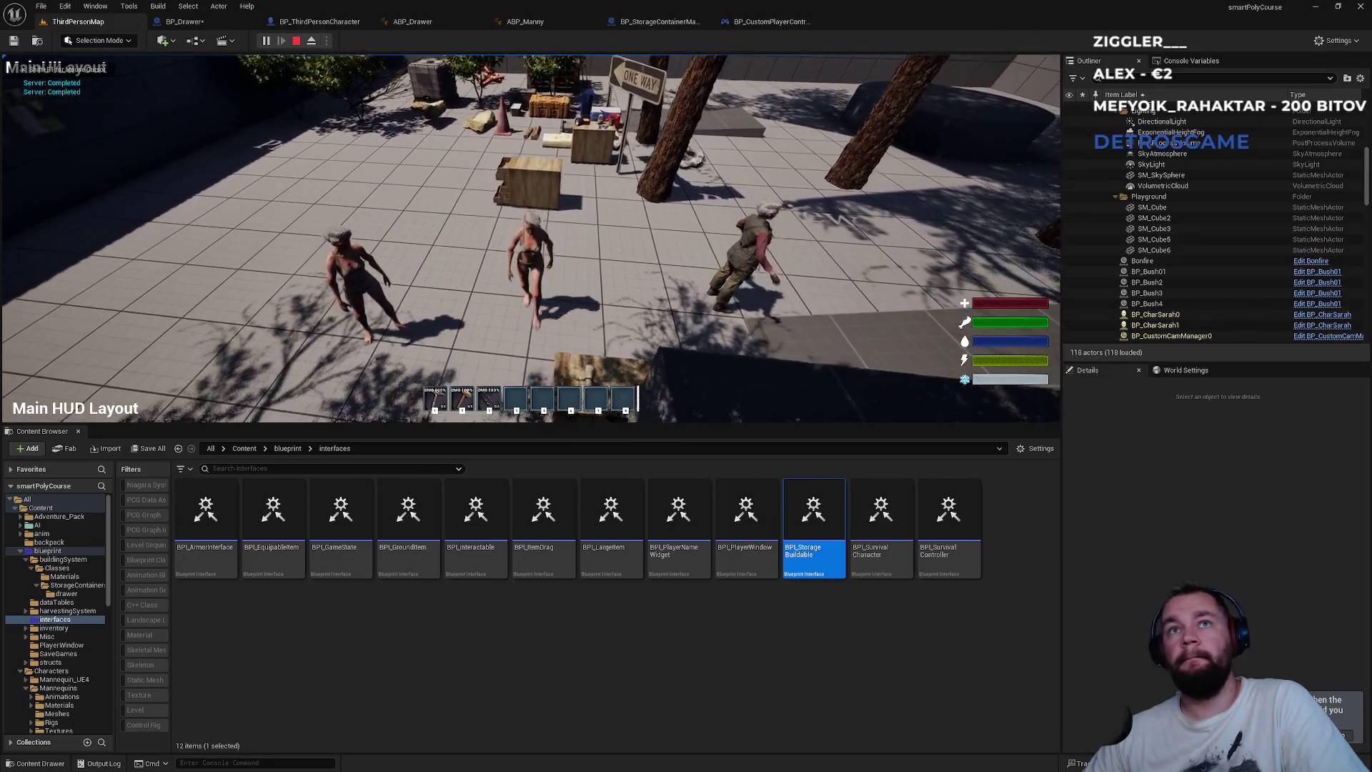
pyautogui.press('i')
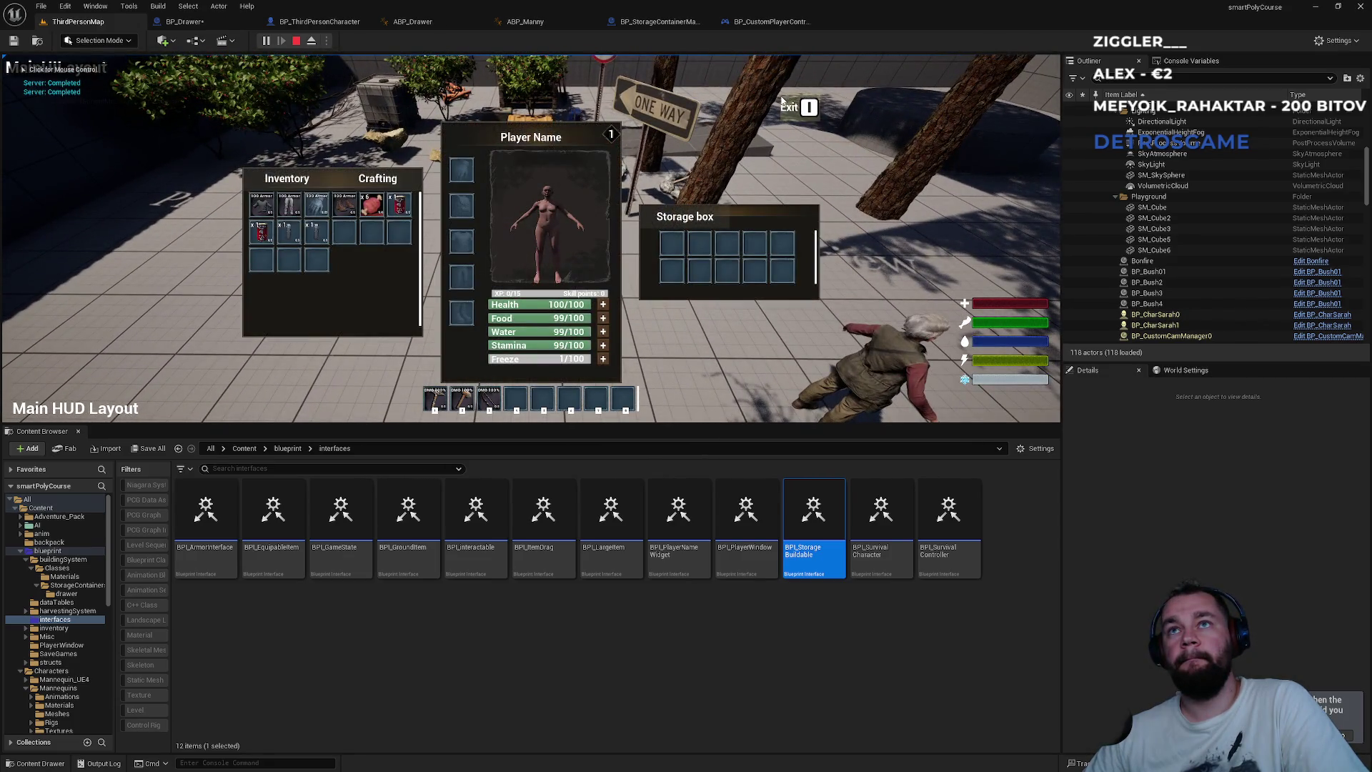
pyautogui.click(794, 108)
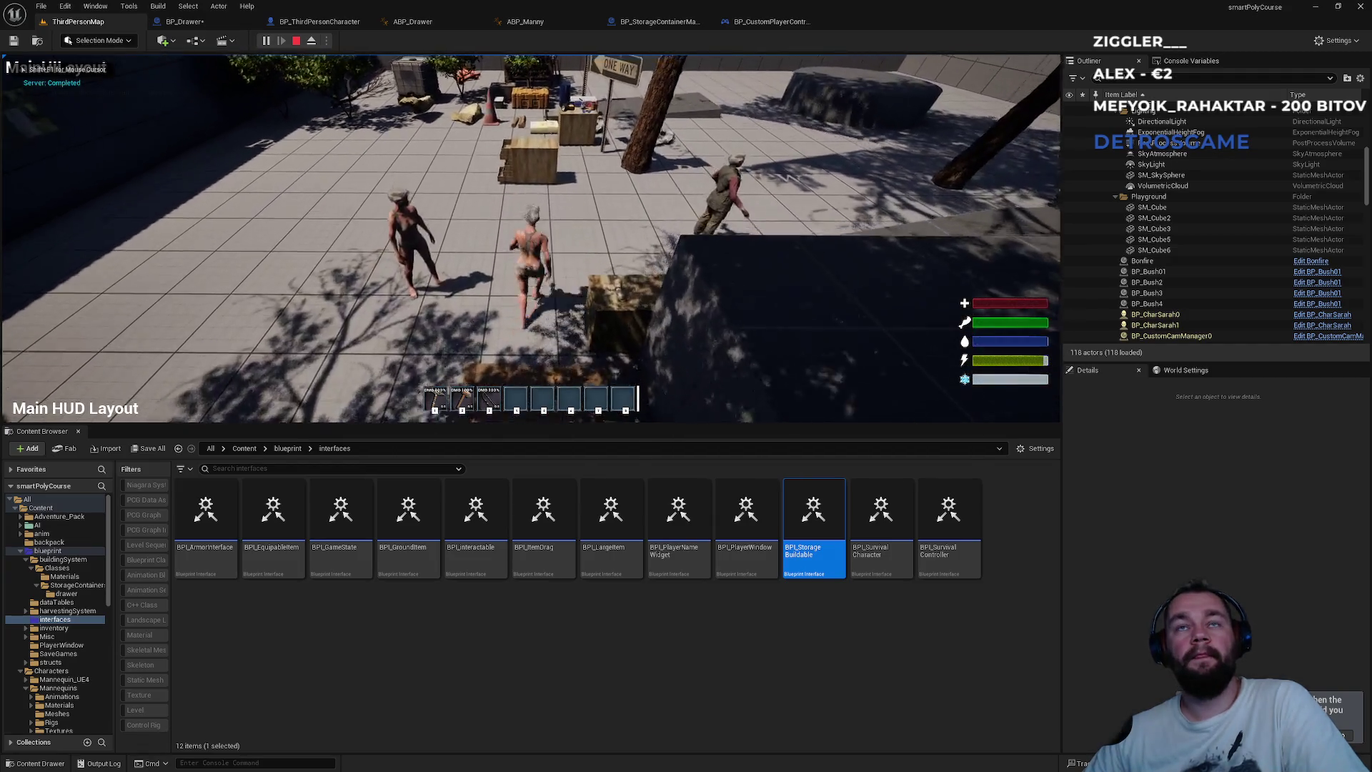
pyautogui.press('i')
pyautogui.click(806, 108)
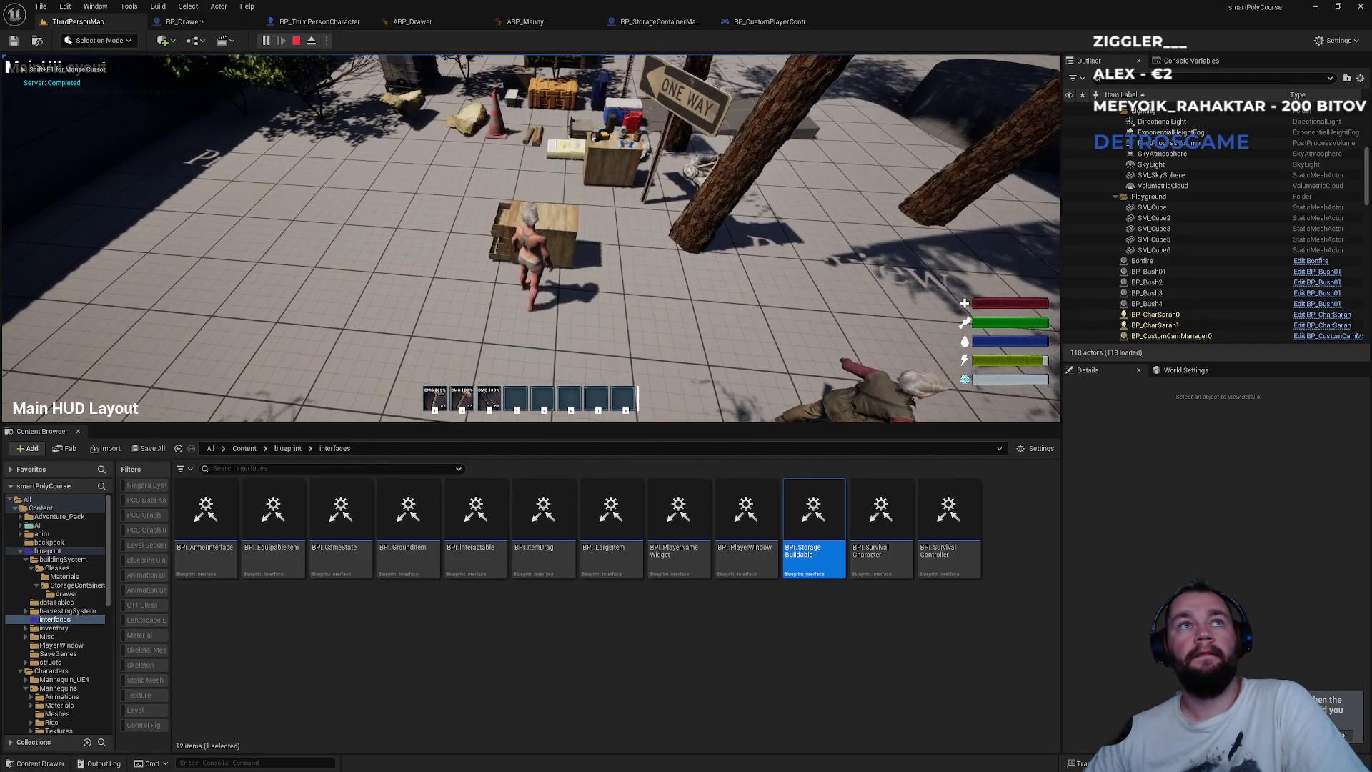
# - Walk up to the box, open and close the storage panels with E, then stop play
pyautogui.press('e')
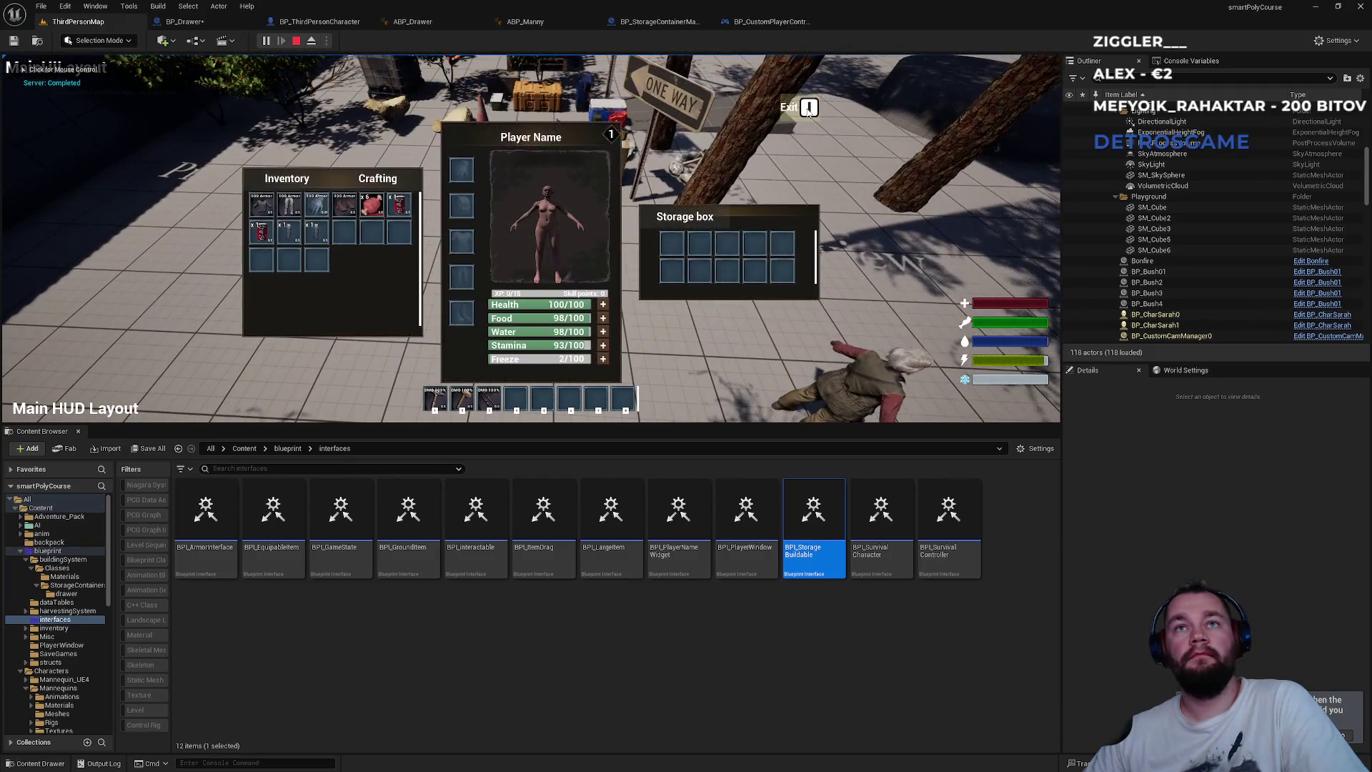
pyautogui.click(808, 107)
pyautogui.press('w')
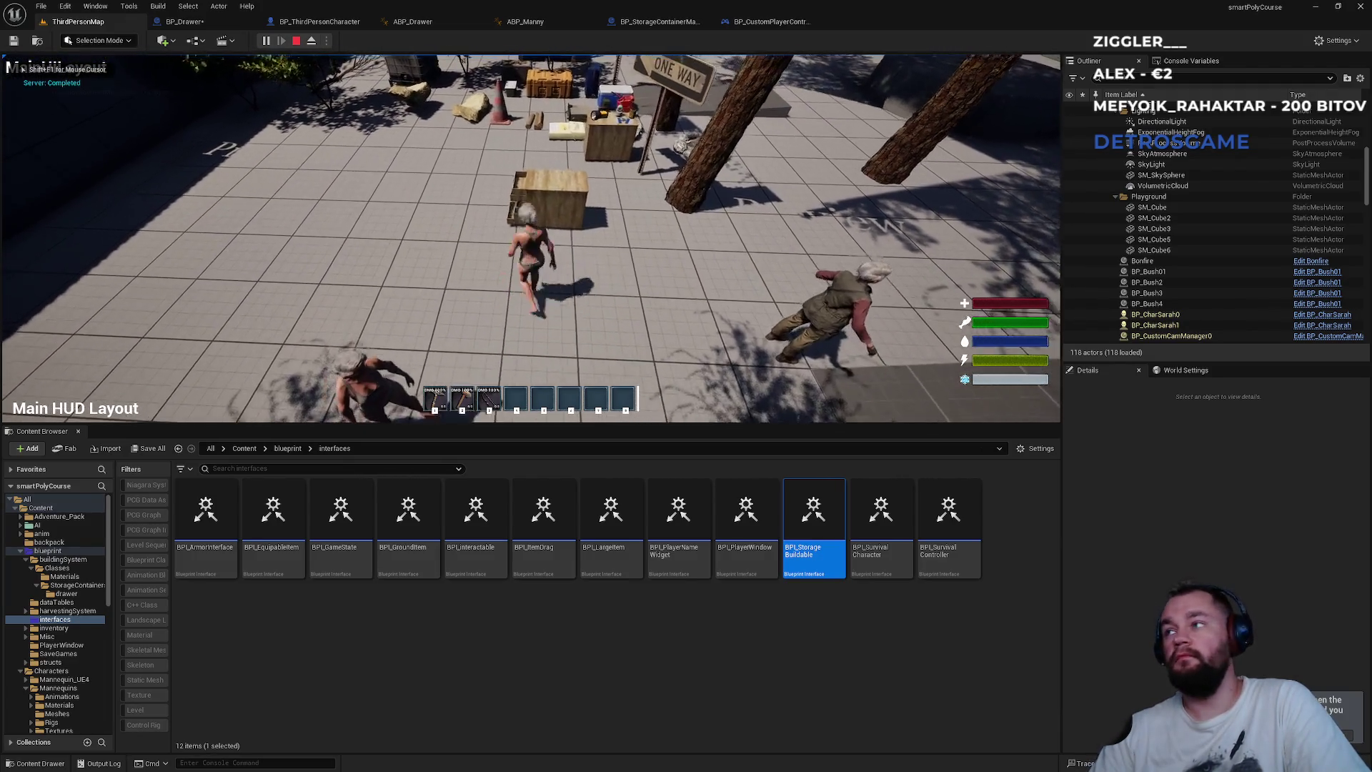
pyautogui.press('e')
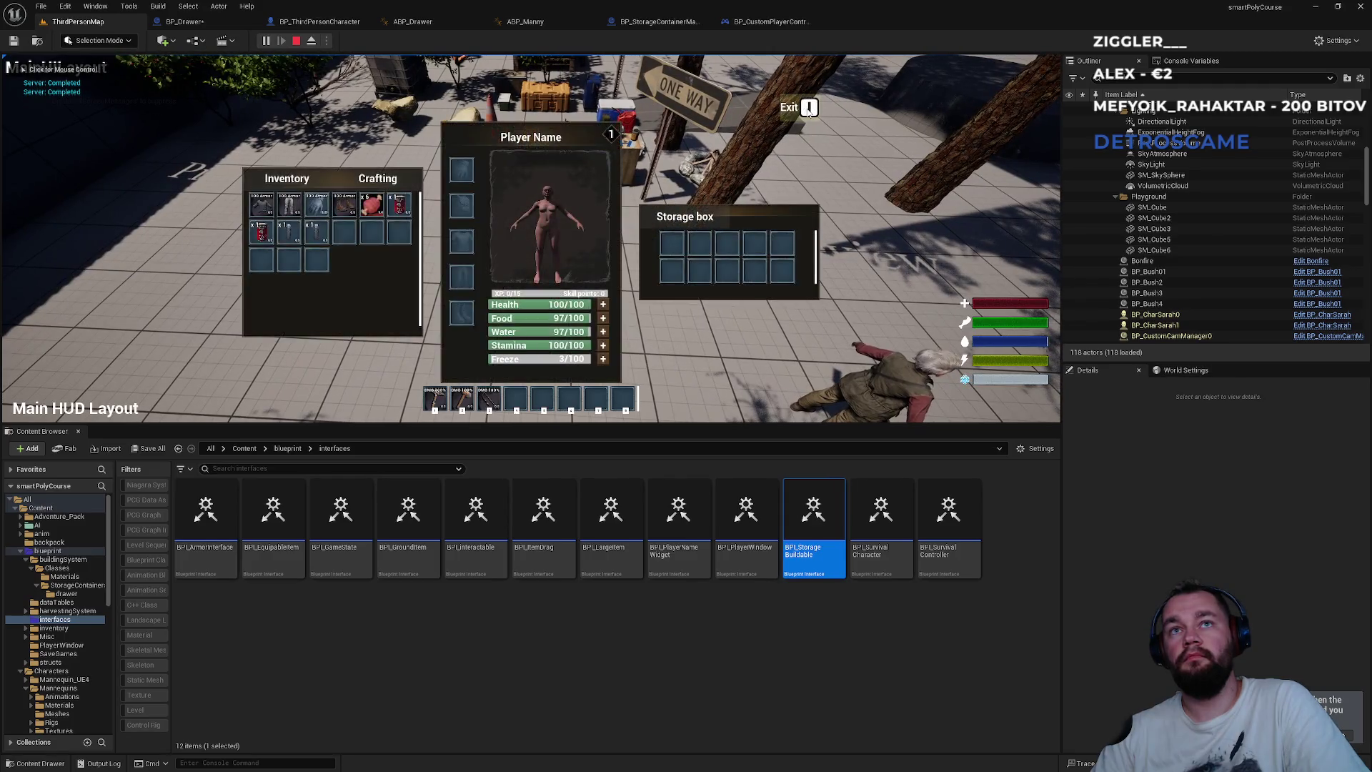
pyautogui.click(806, 109)
pyautogui.press('Escape')
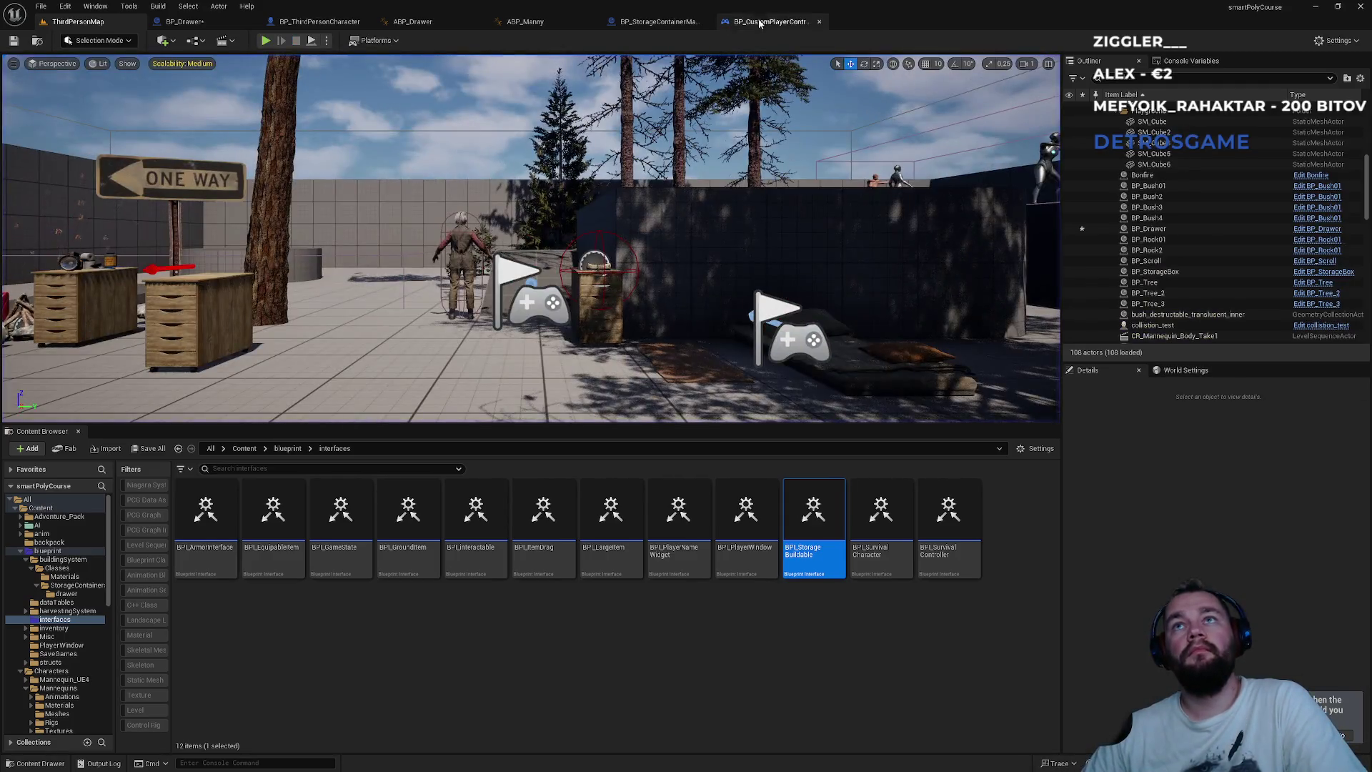
# - Cycle through the open blueprint tabs to BP_Drawer and locate the SET IsOpened node
pyautogui.click(768, 22)
pyautogui.click(647, 23)
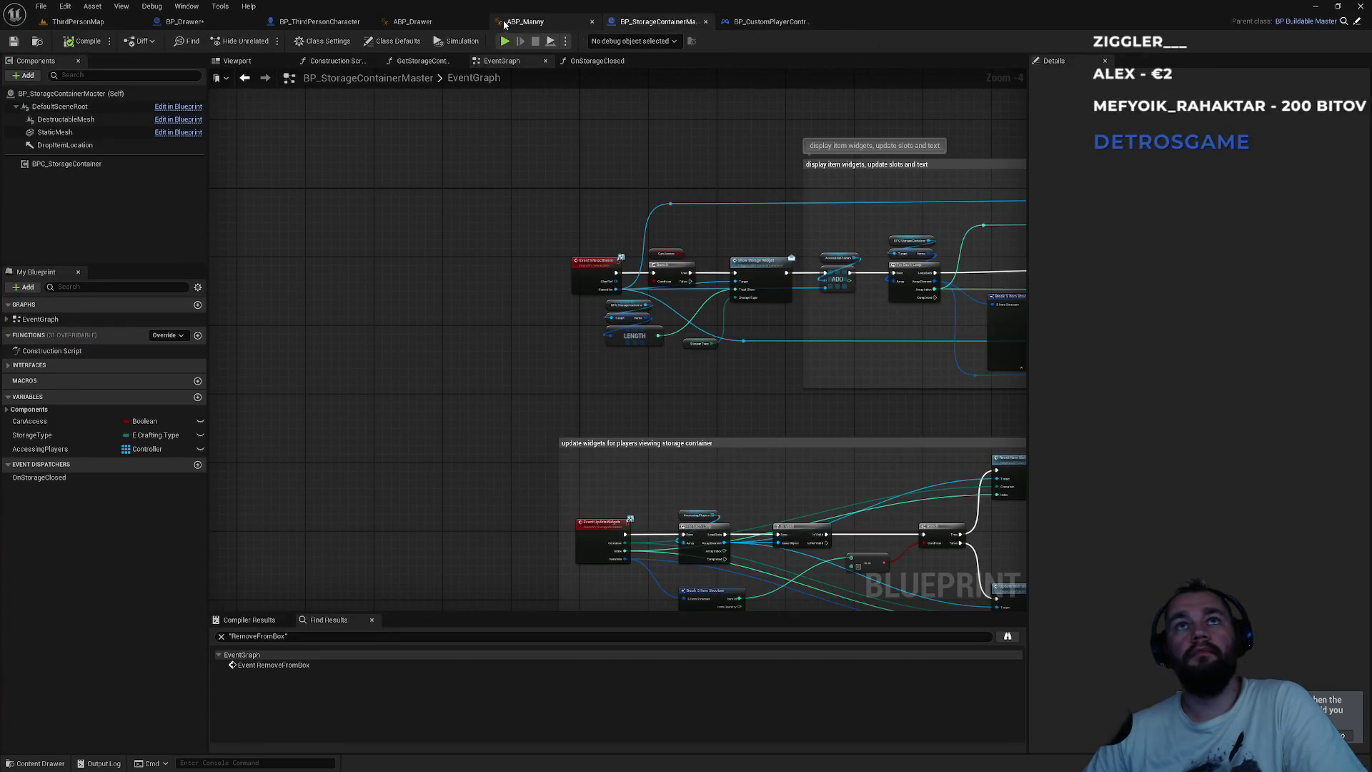
pyautogui.click(522, 22)
pyautogui.click(320, 21)
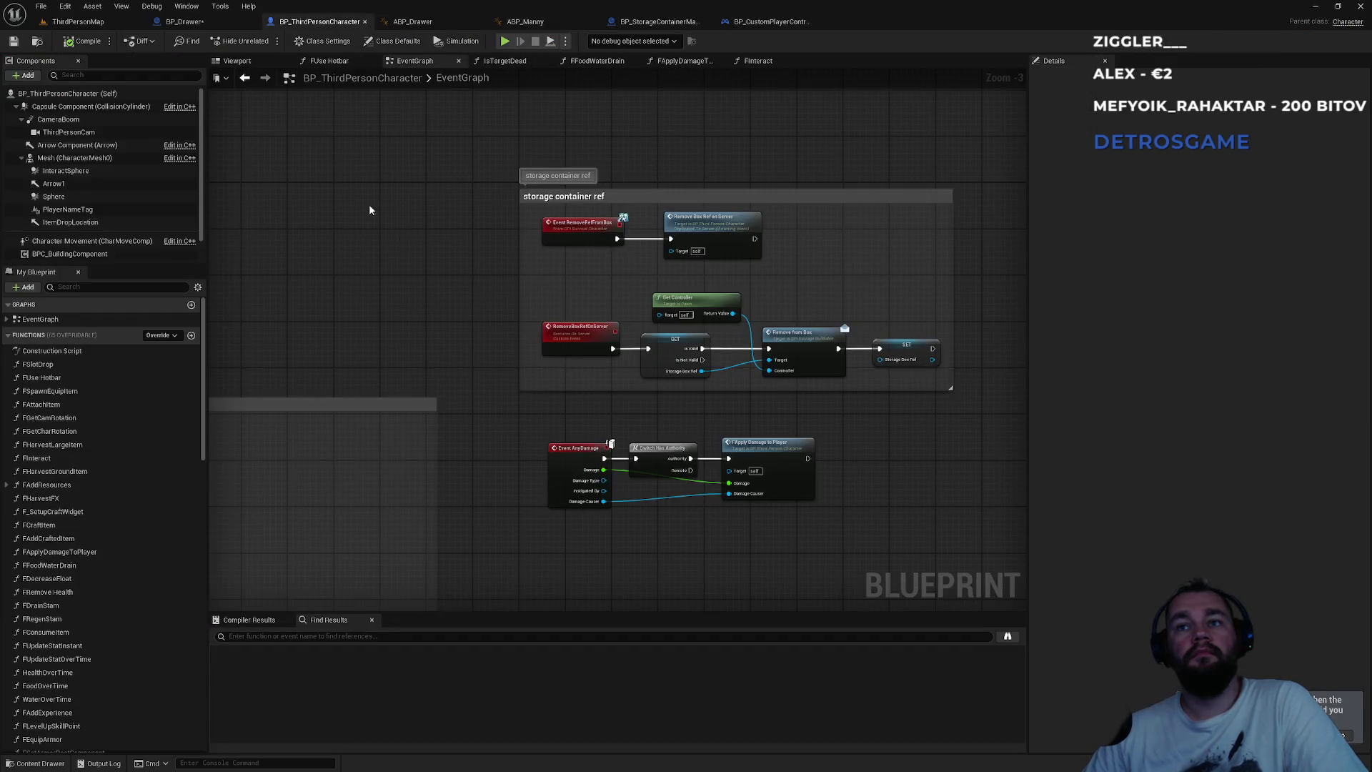
pyautogui.click(184, 21)
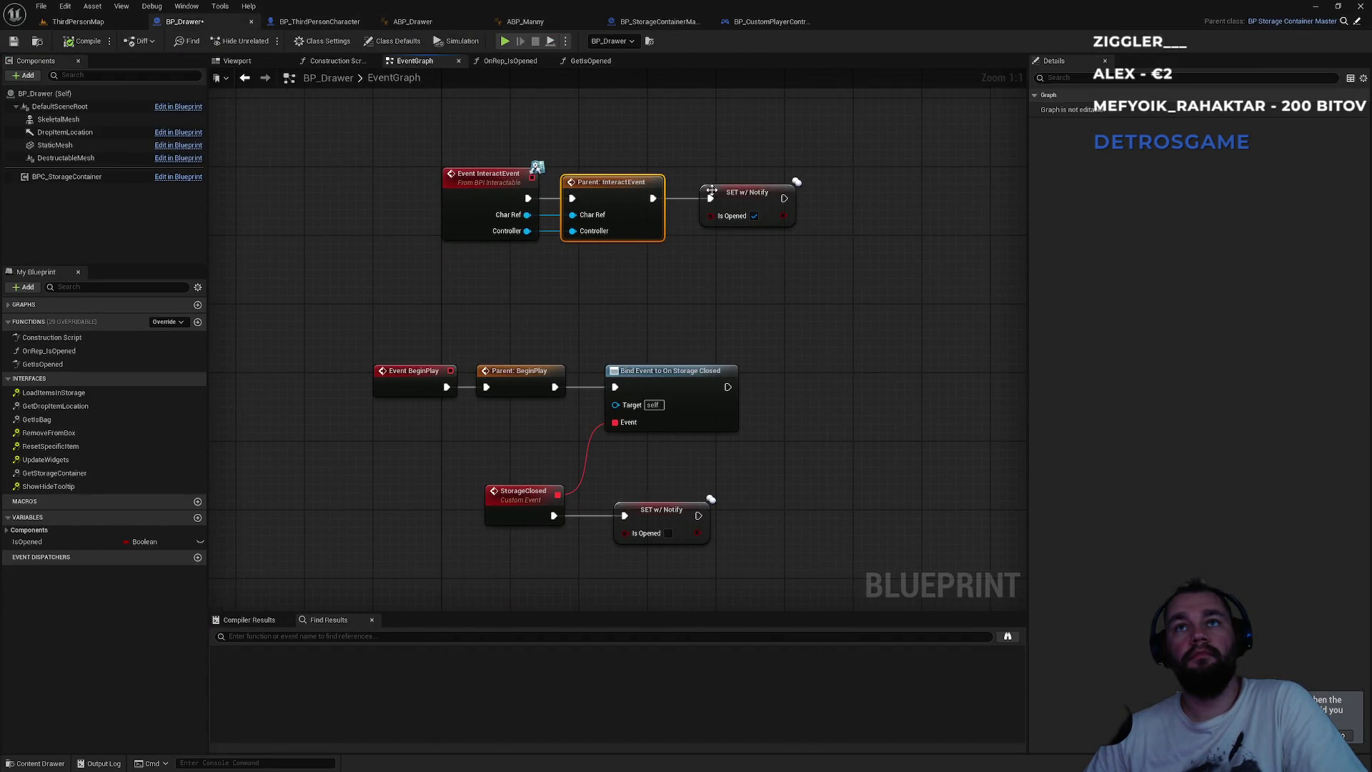
pyautogui.click(717, 192)
pyautogui.click(676, 188)
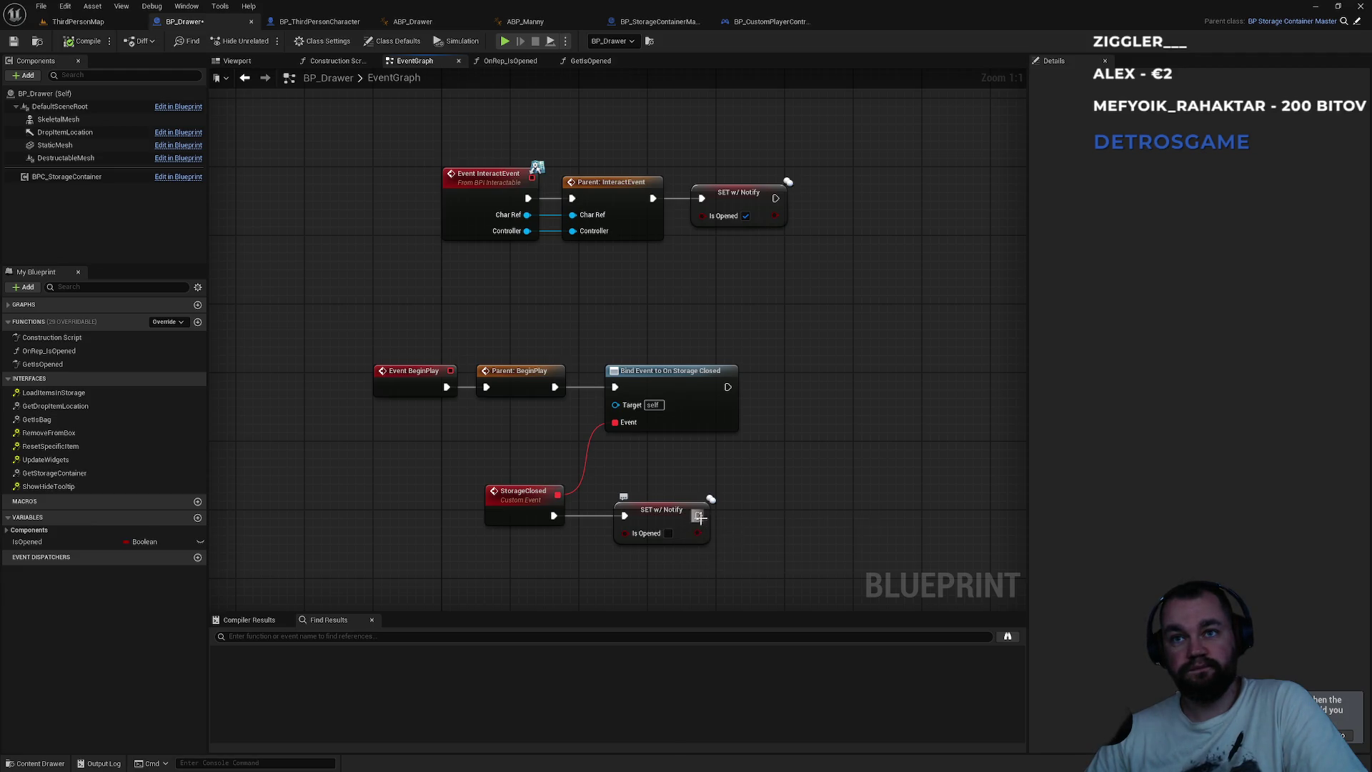
# - Add a Print String after SET IsOpened with the message 'Has been called'
pyautogui.moveTo(741, 511); pyautogui.dragTo(742, 511)
pyautogui.write('print s')
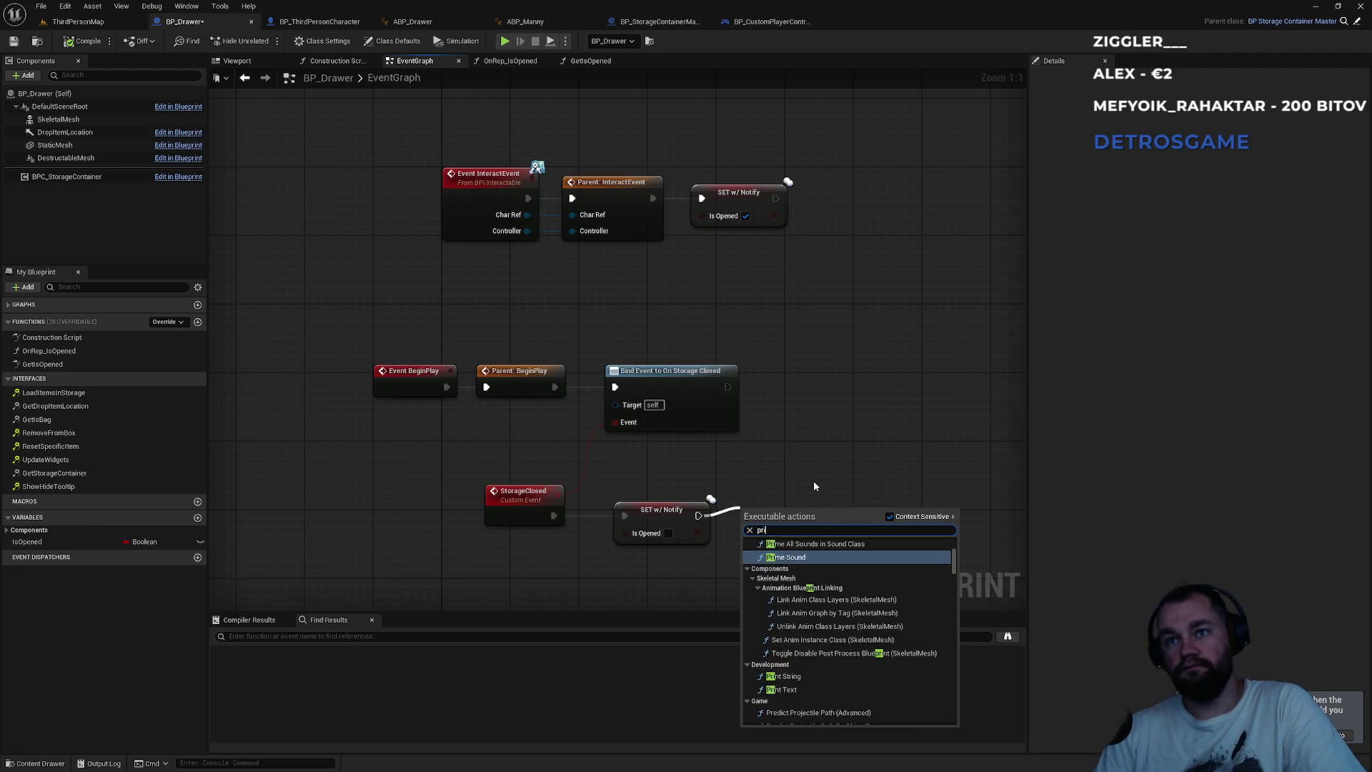
pyautogui.press('Return')
pyautogui.scroll(-1, 815, 486)
pyautogui.click(769, 517)
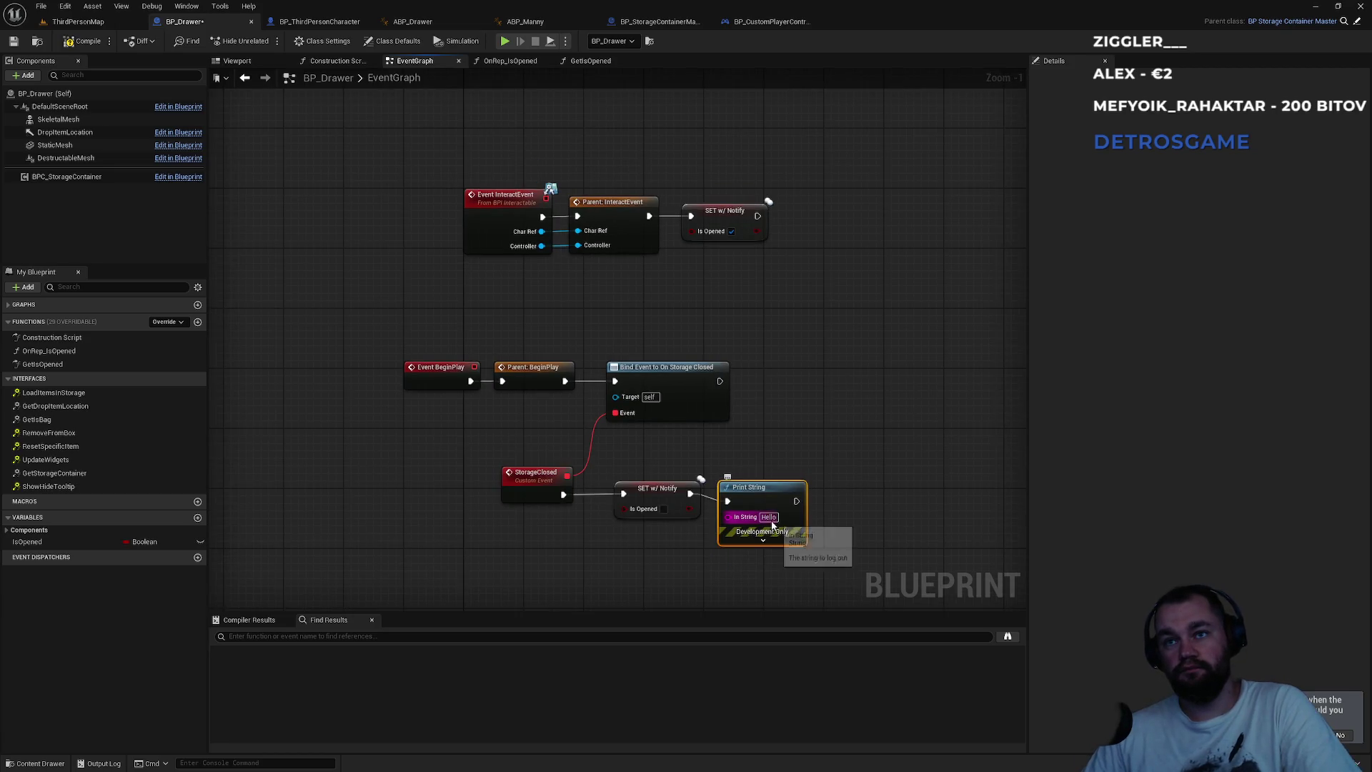
pyautogui.write('as b')
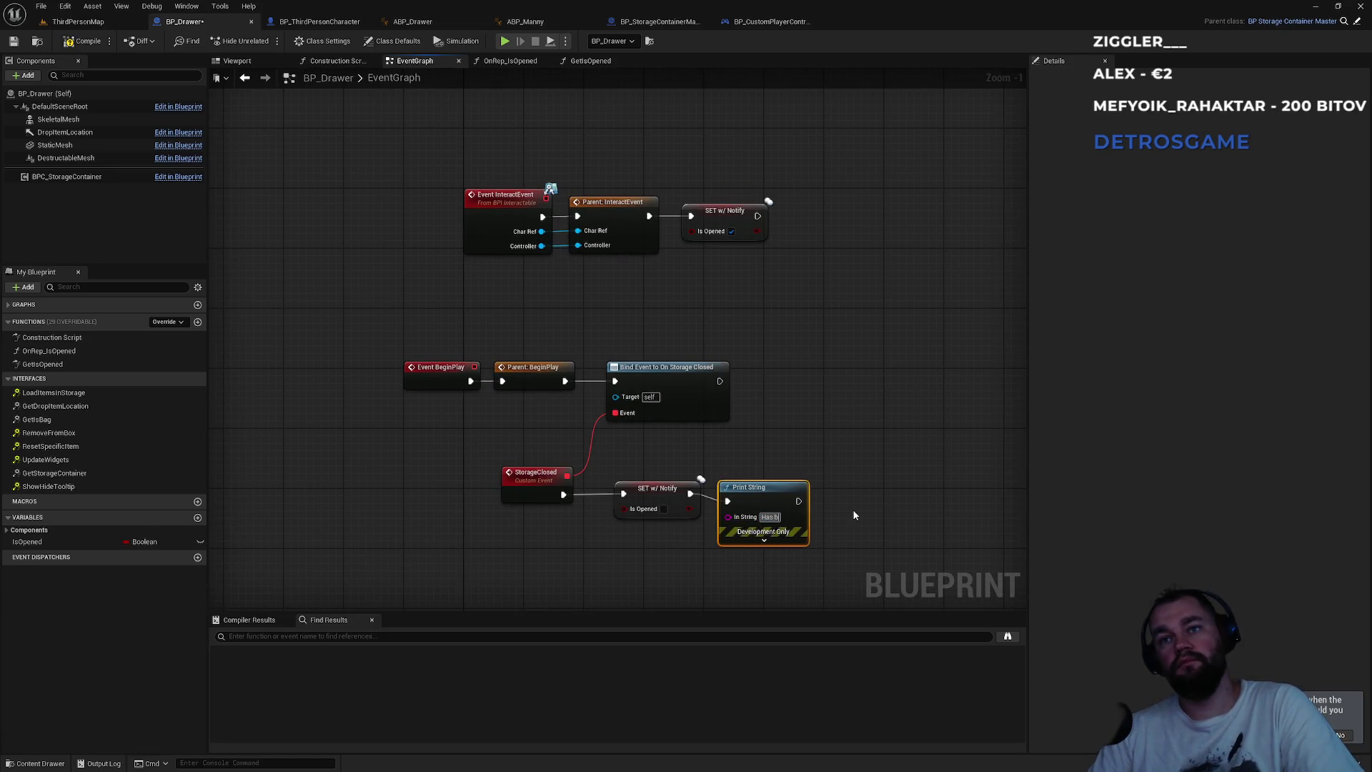
pyautogui.write('een called')
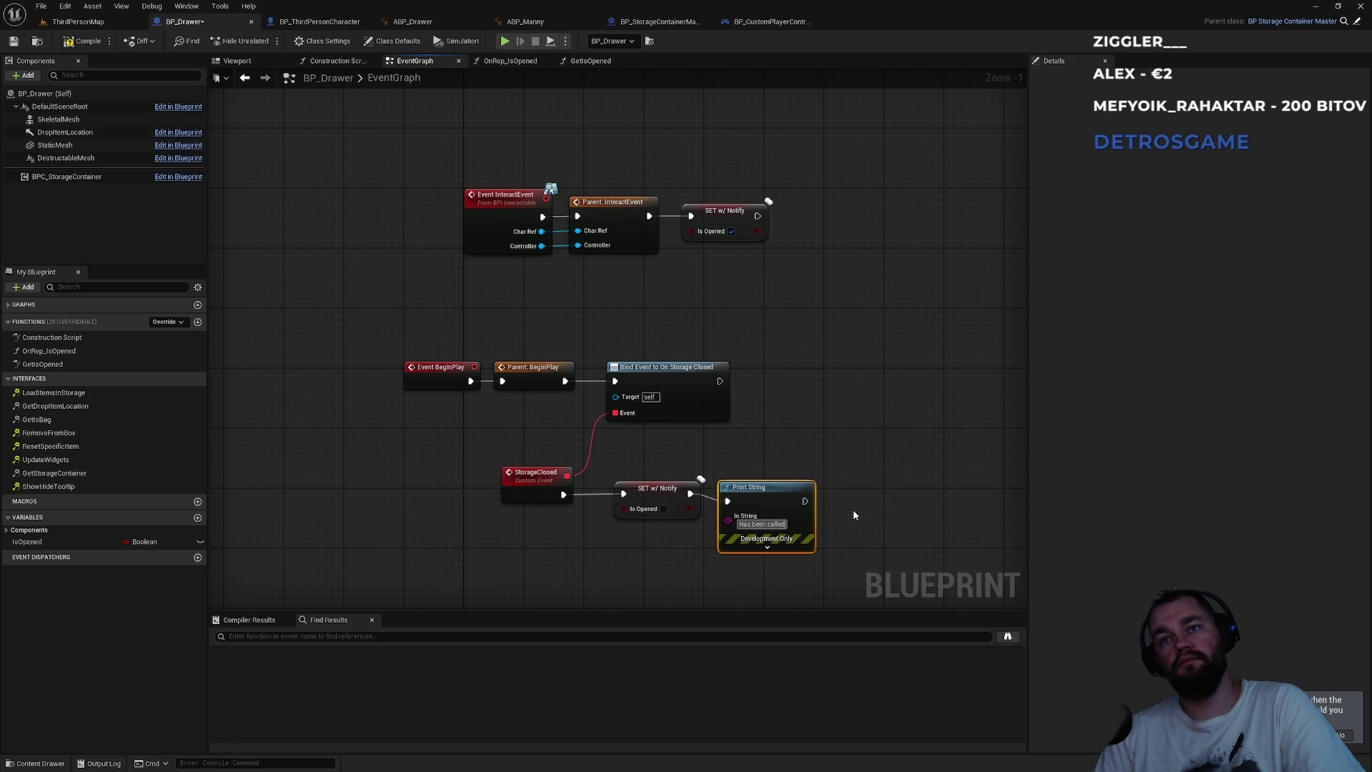
pyautogui.click(319, 177)
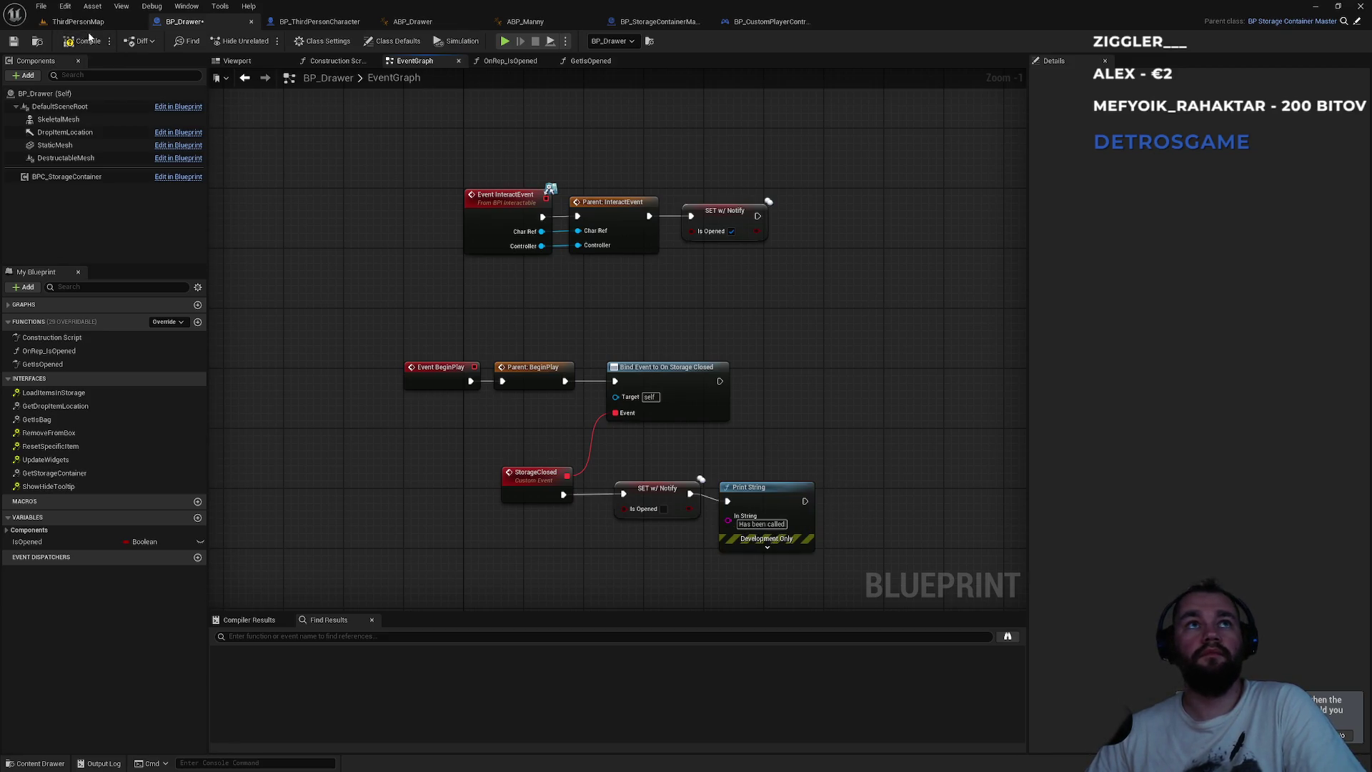
pyautogui.click(79, 21)
# - Play ThirdPersonMap, open the storage box with E to trigger the debug print, then stop
pyautogui.hotkey('alt', 'p')
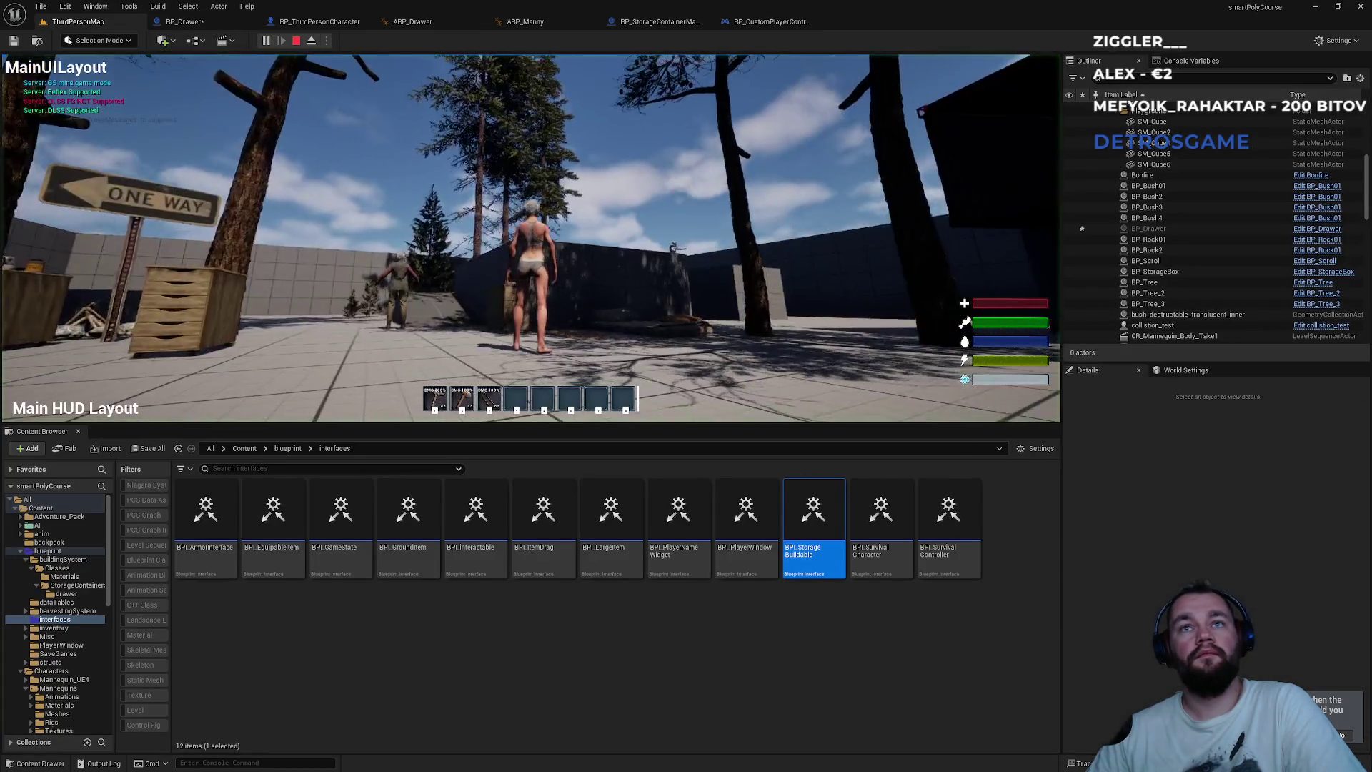
pyautogui.press('super')
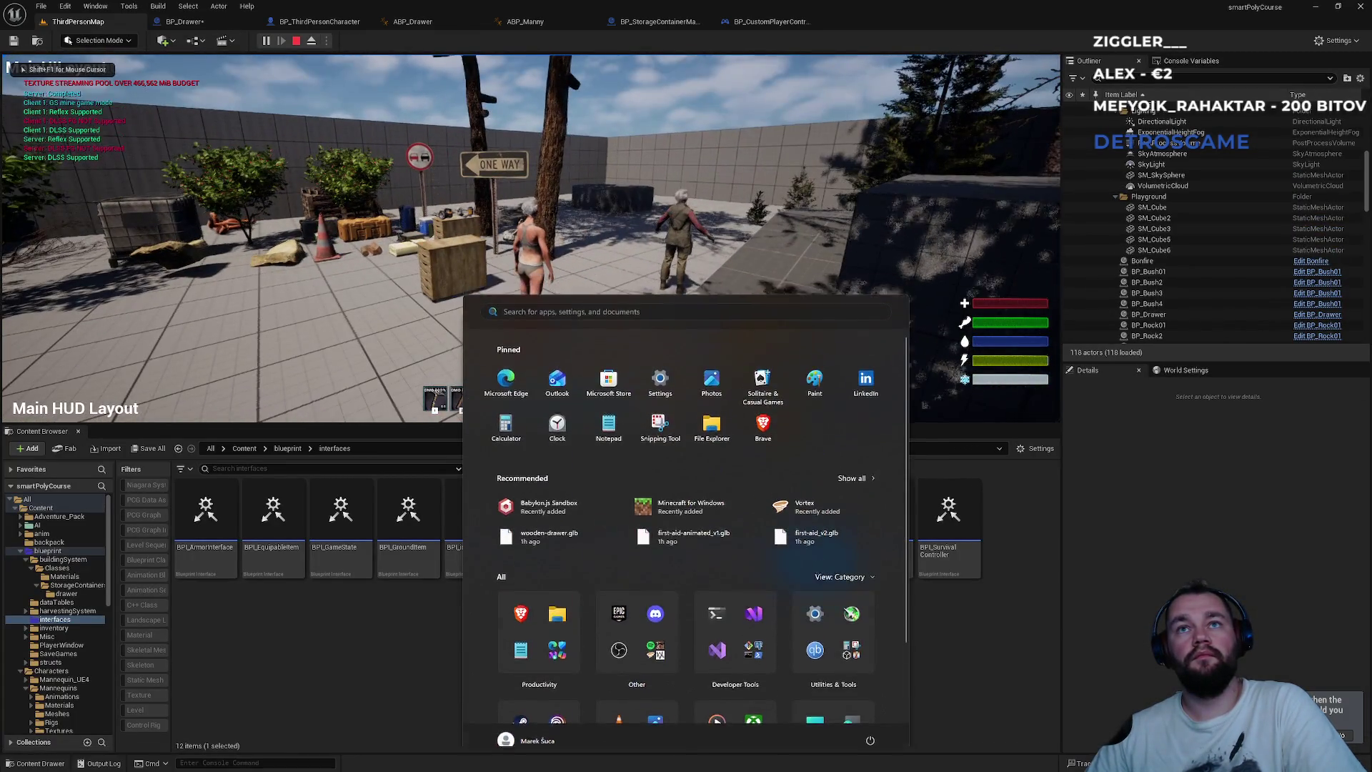
pyautogui.click(1038, 260)
pyautogui.press('e')
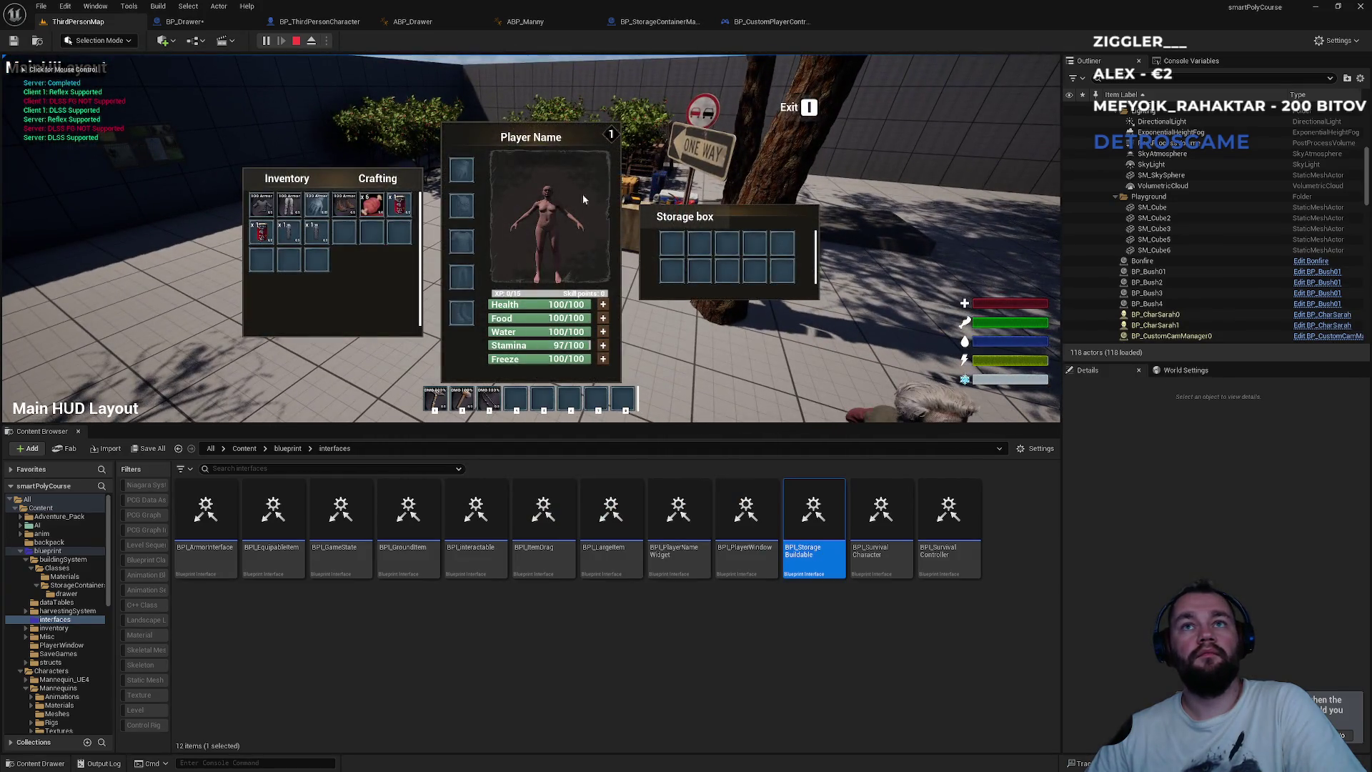
pyautogui.press('Escape')
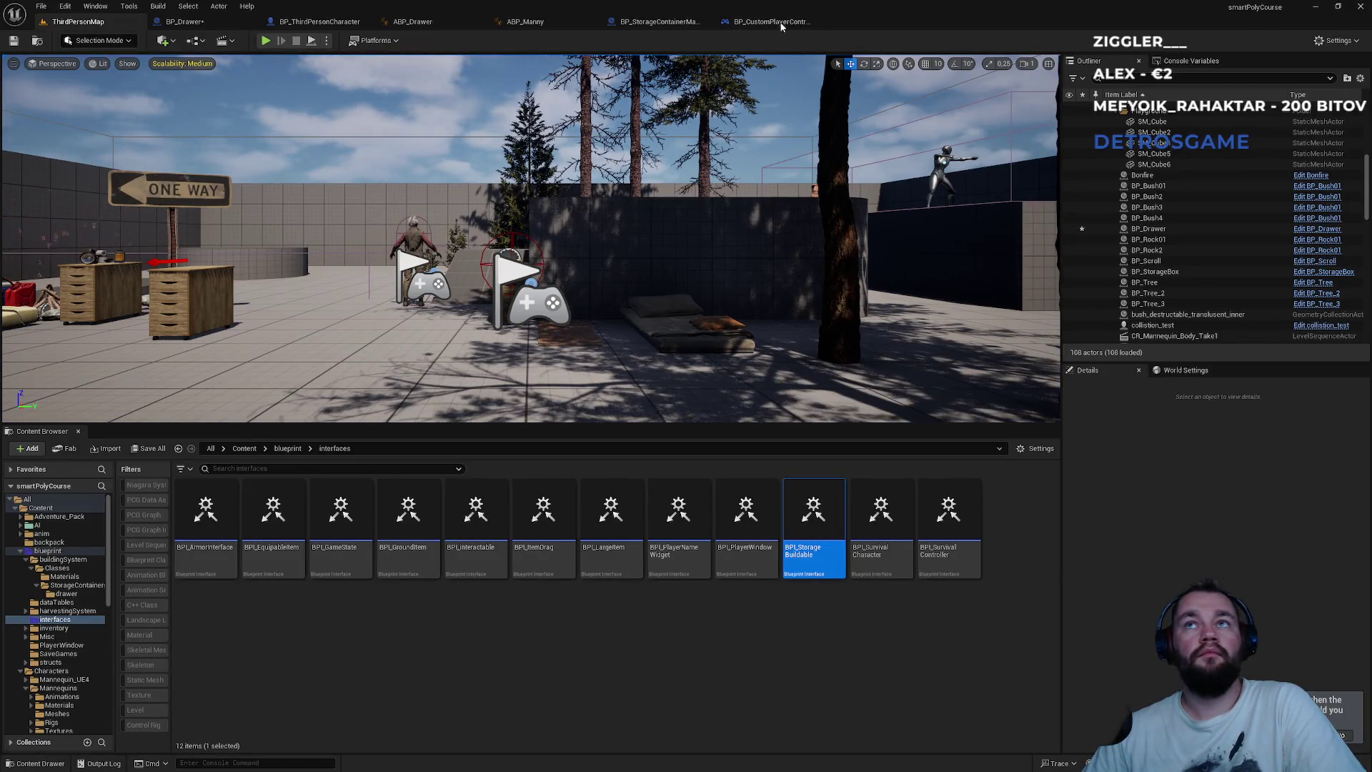
# - Look over the blueprint tabs and nudge BP_Drawer's Print String node up and right
pyautogui.click(665, 23)
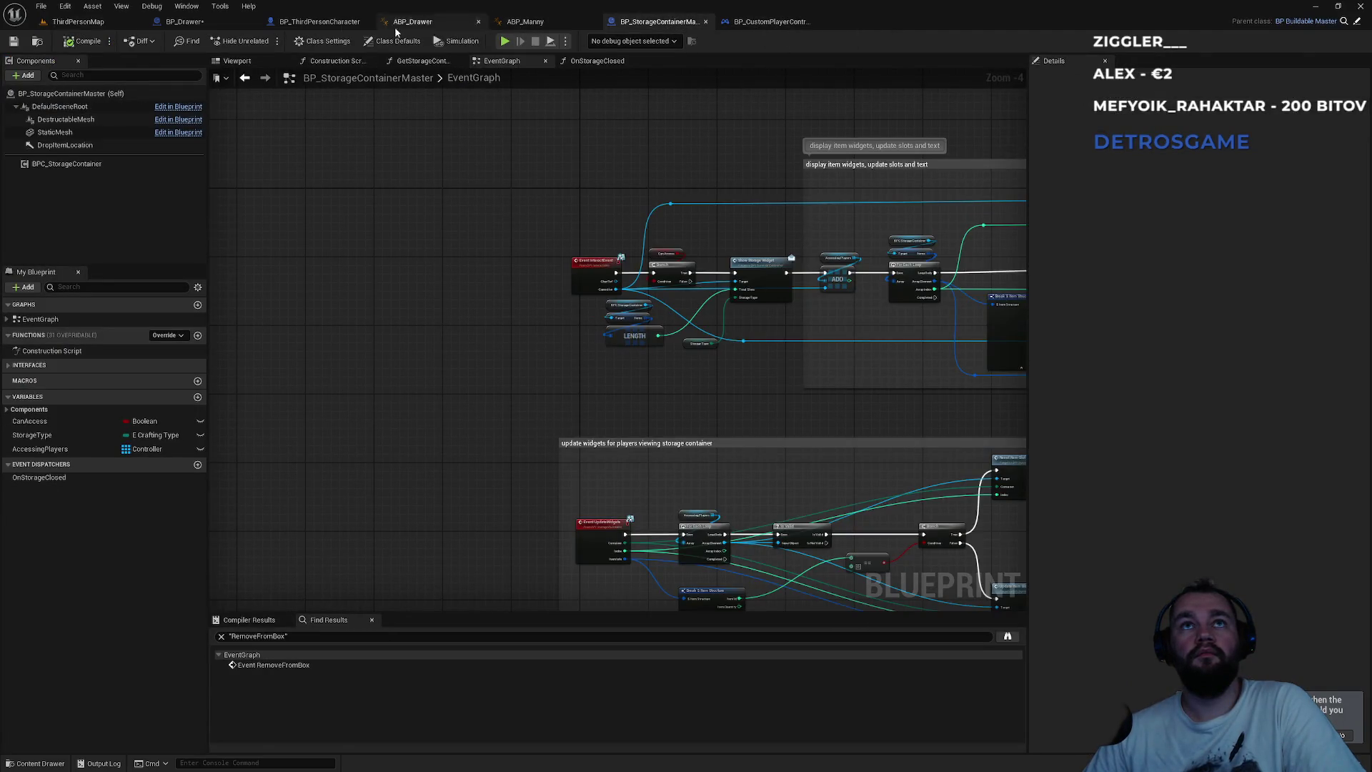
pyautogui.click(294, 22)
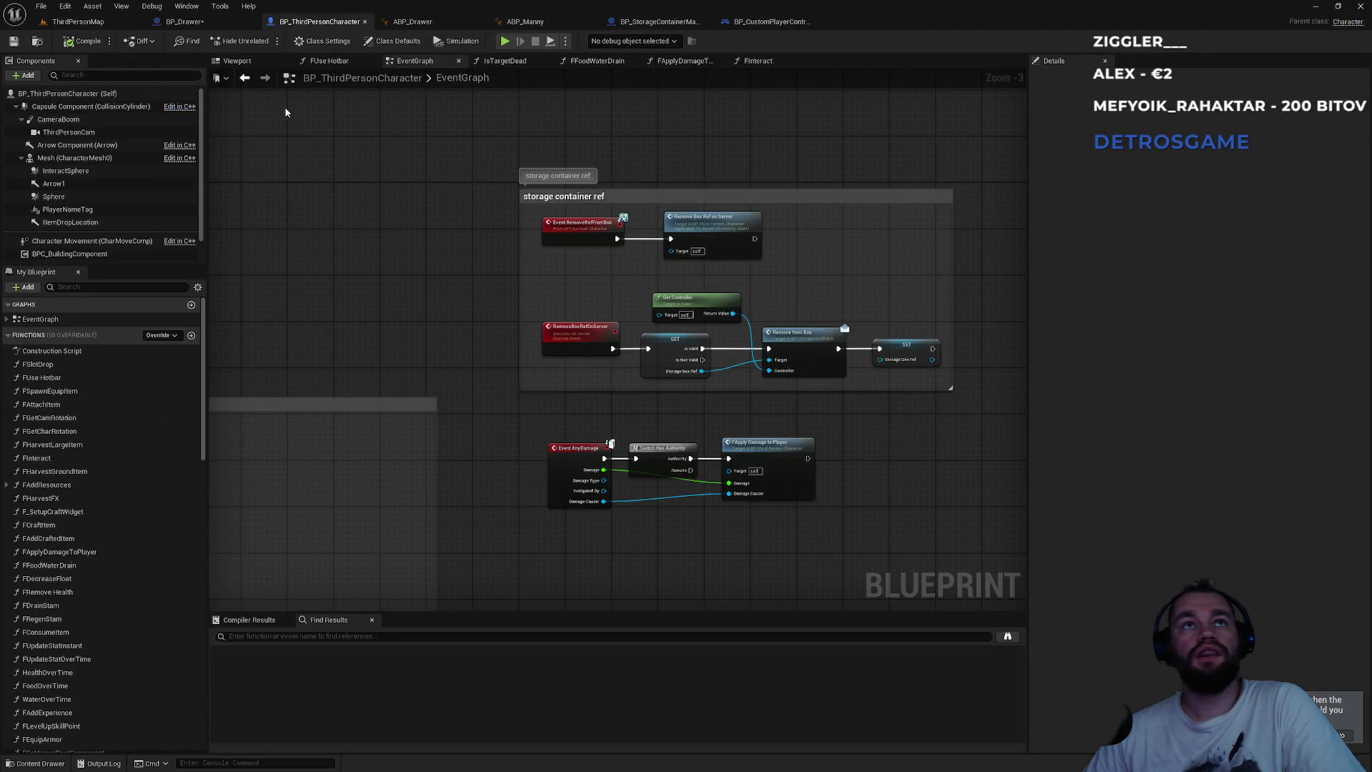
pyautogui.click(205, 23)
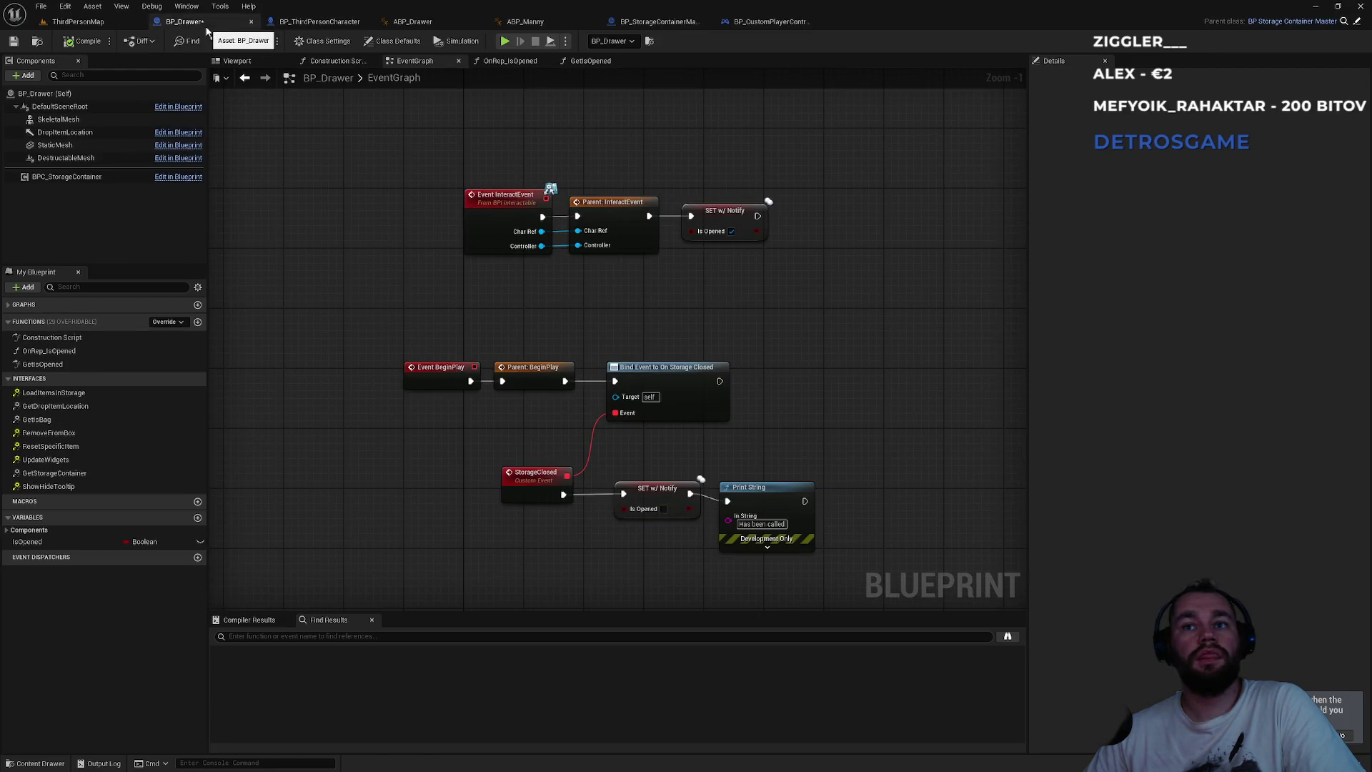
pyautogui.moveTo(759, 495); pyautogui.dragTo(766, 483)
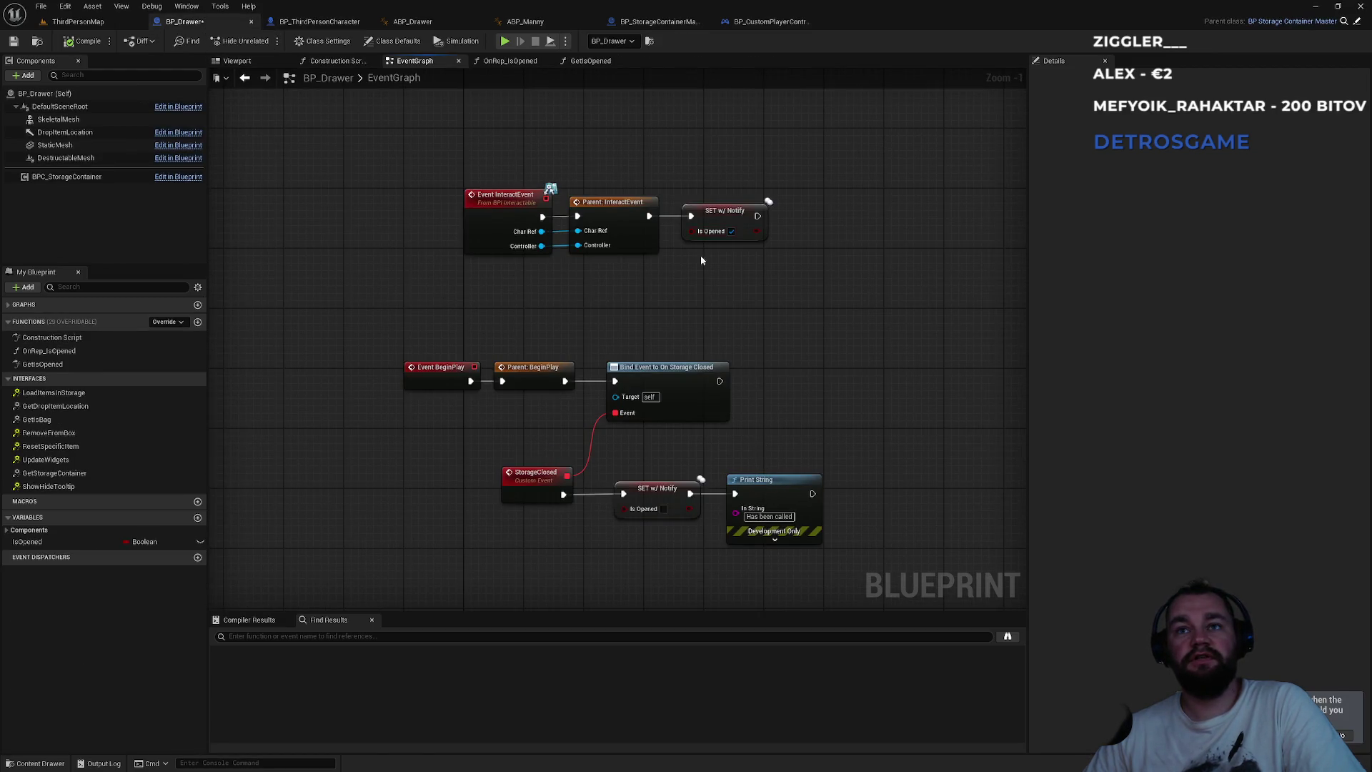
# - In BP_StorageContainerMaster, add a Print String 'Hmmm?' after Call On Storage Closed, then return to ThirdPersonMap
pyautogui.click(650, 21)
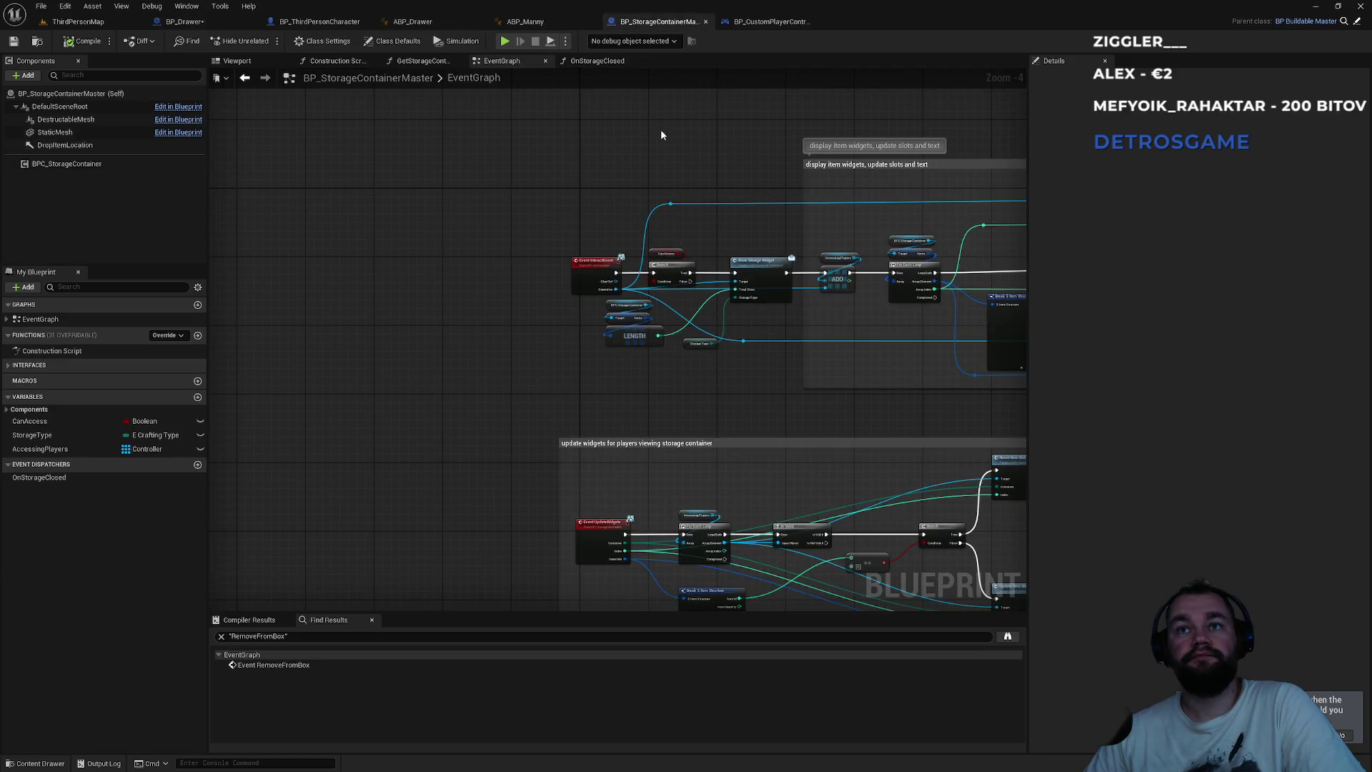
pyautogui.scroll(5, 638, 351)
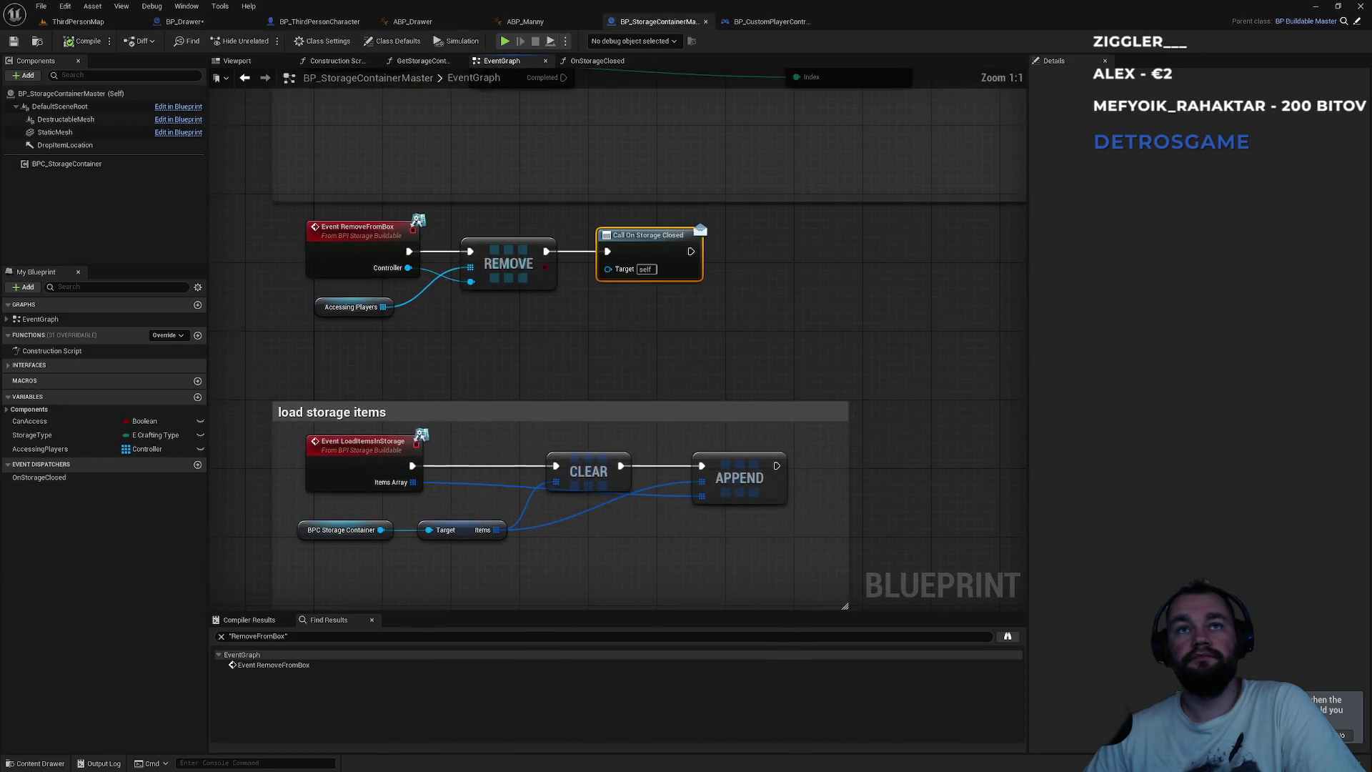
pyautogui.moveTo(642, 315); pyautogui.dragTo(711, 318)
pyautogui.write('print string')
pyautogui.press('Return')
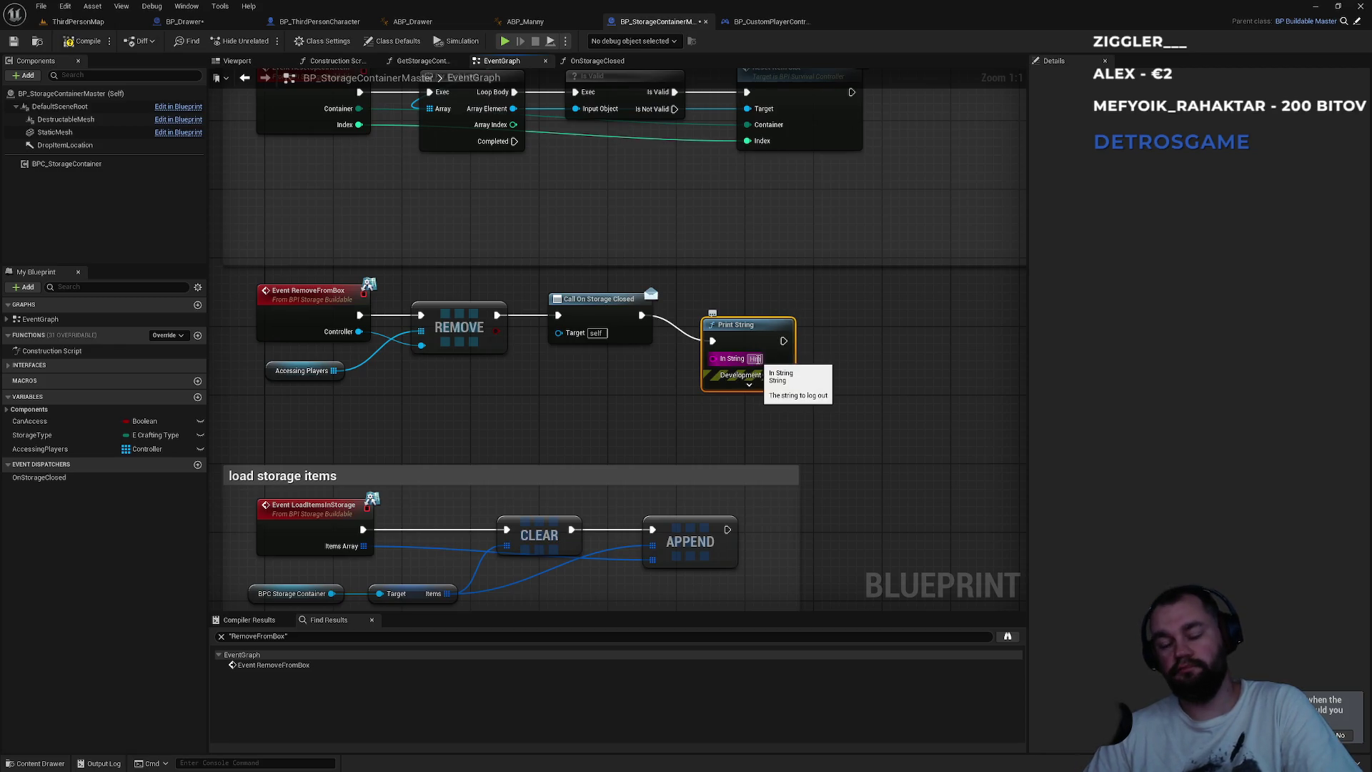
pyautogui.write('Hmmm?')
pyautogui.press('Return')
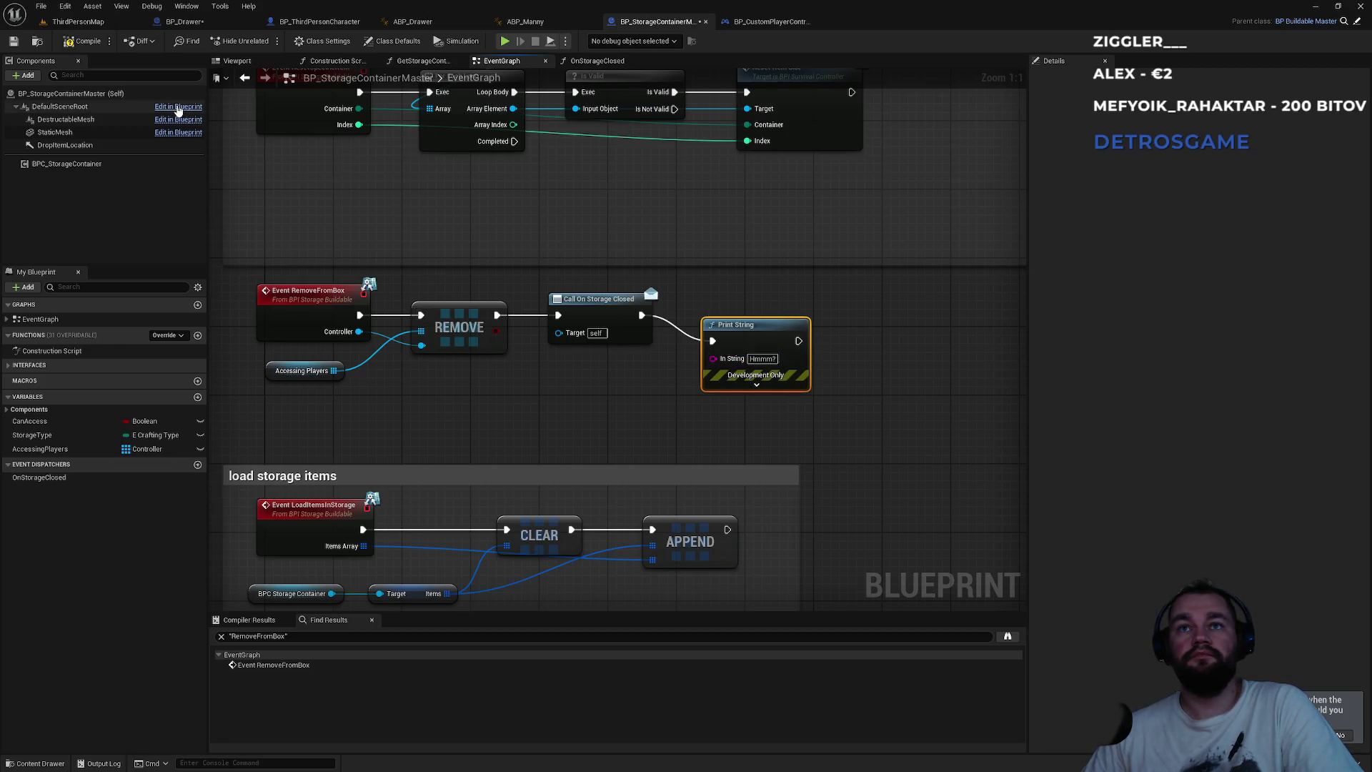
pyautogui.click(79, 21)
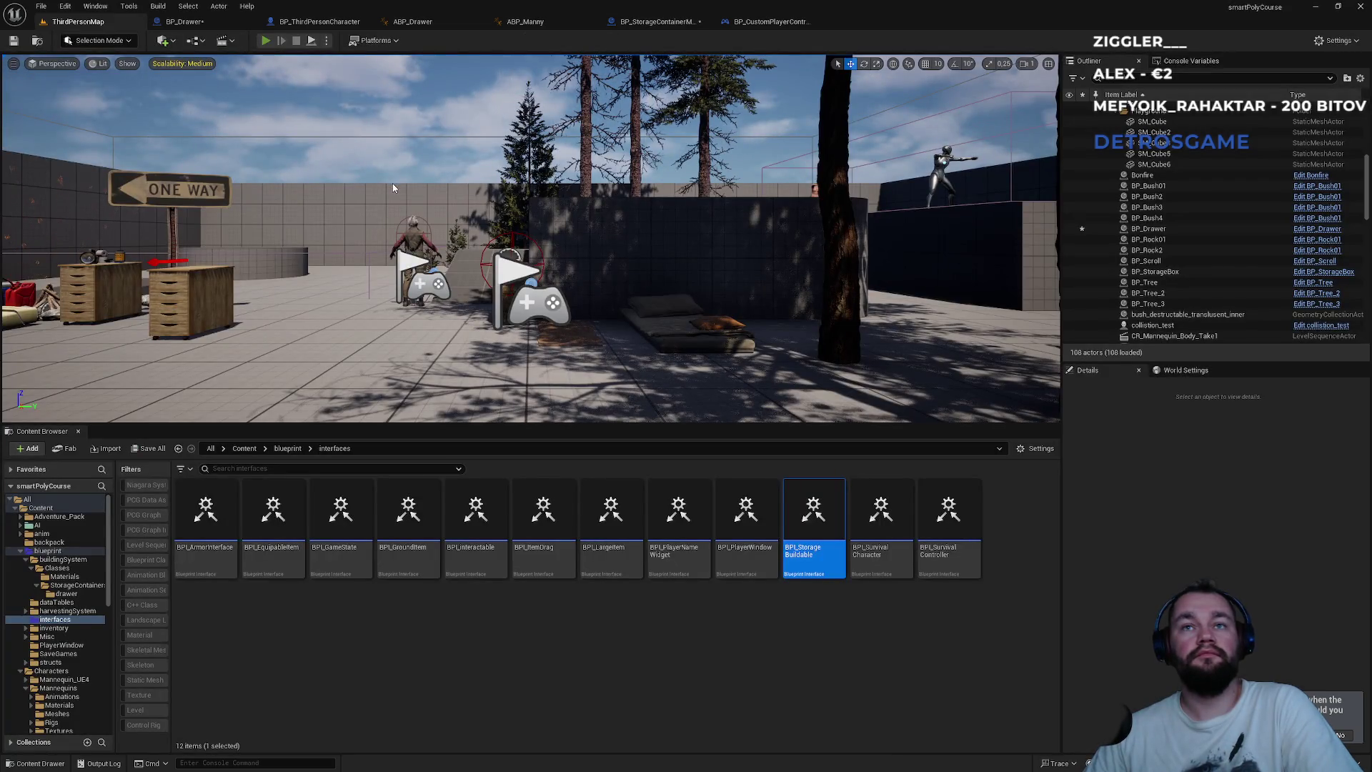
# - Play the level, open and close the storage box panels several times, then stop the session
pyautogui.hotkey('alt', 'p')
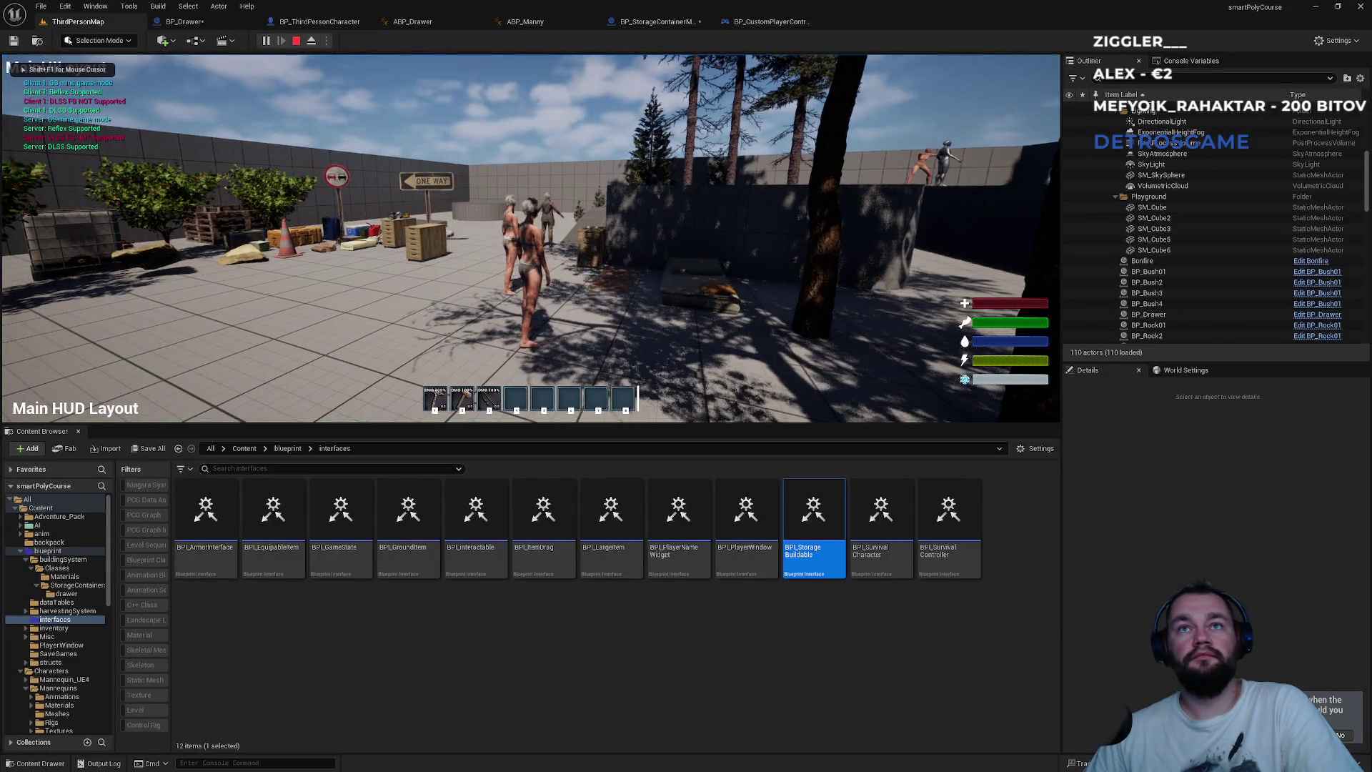
pyautogui.press('super')
pyautogui.press('super')
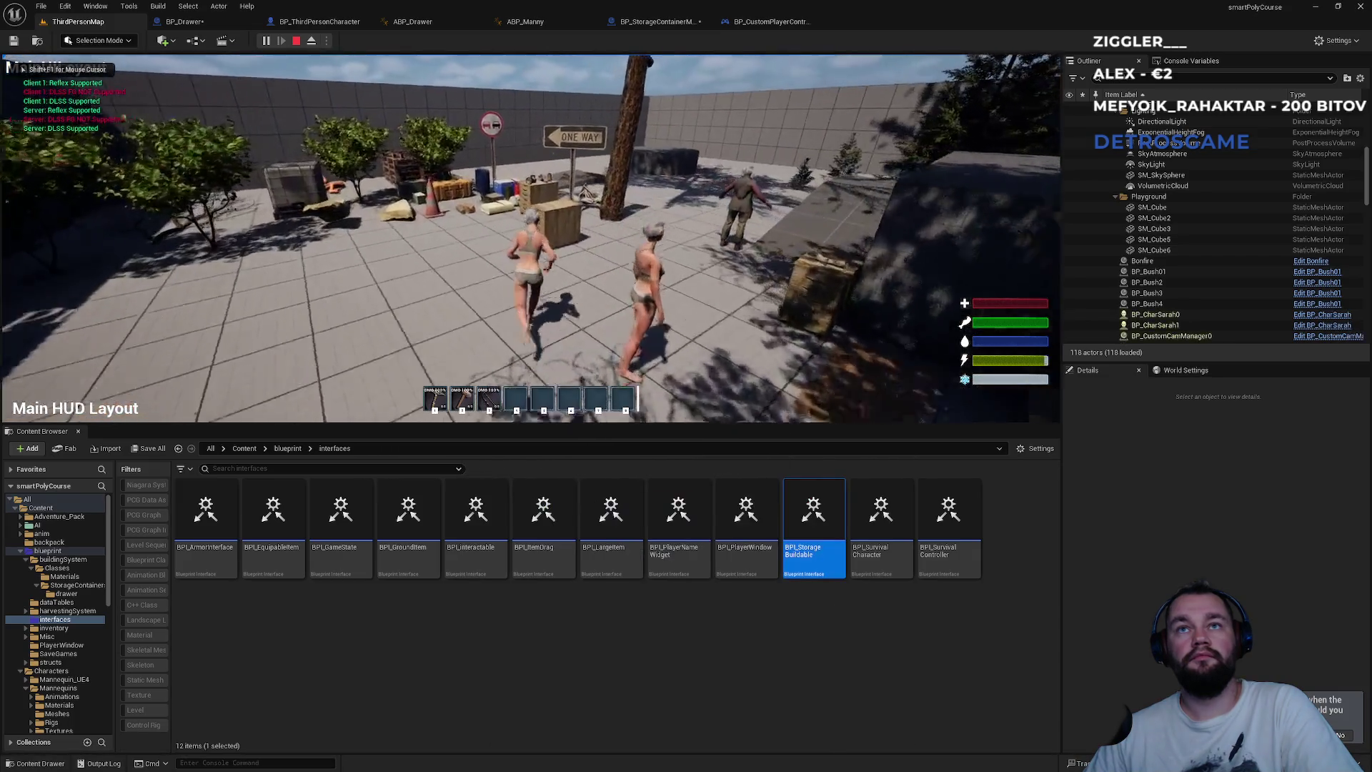
pyautogui.press('e')
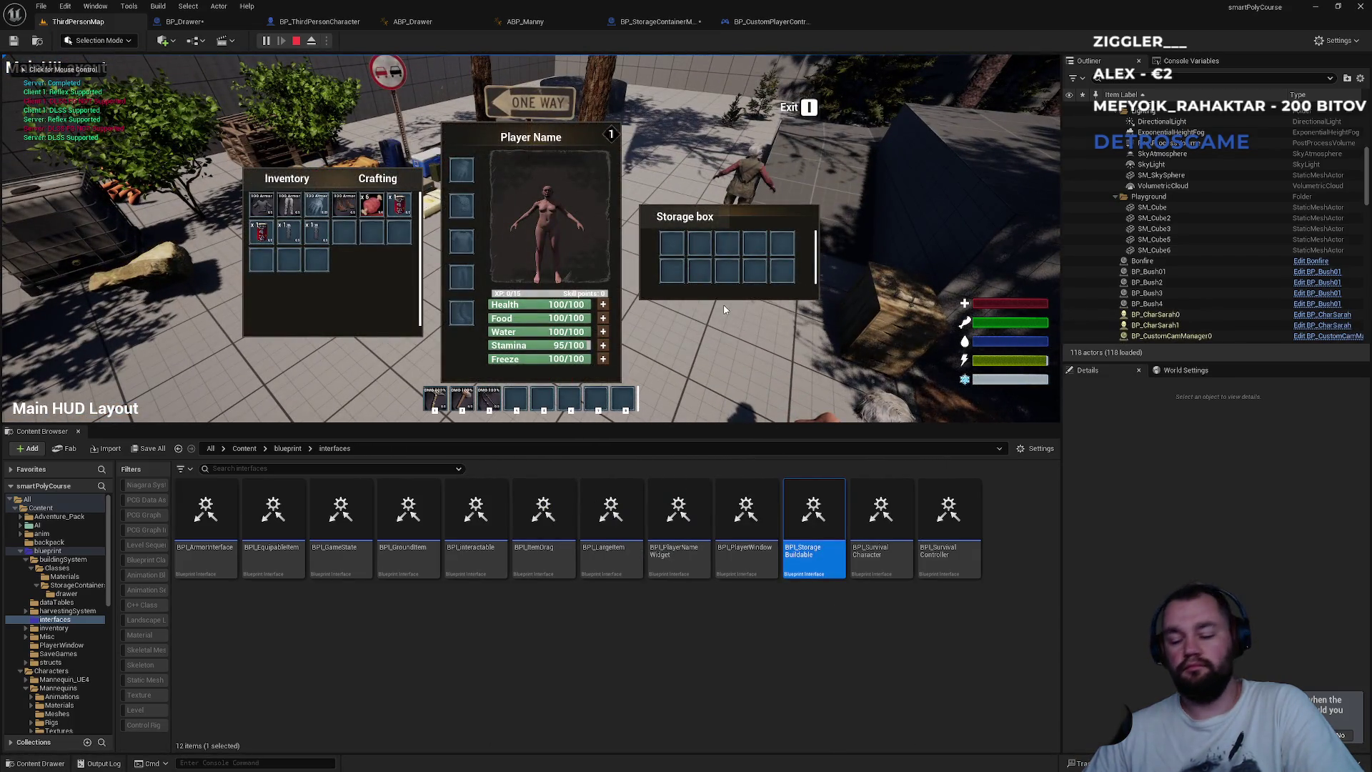
pyautogui.press('e')
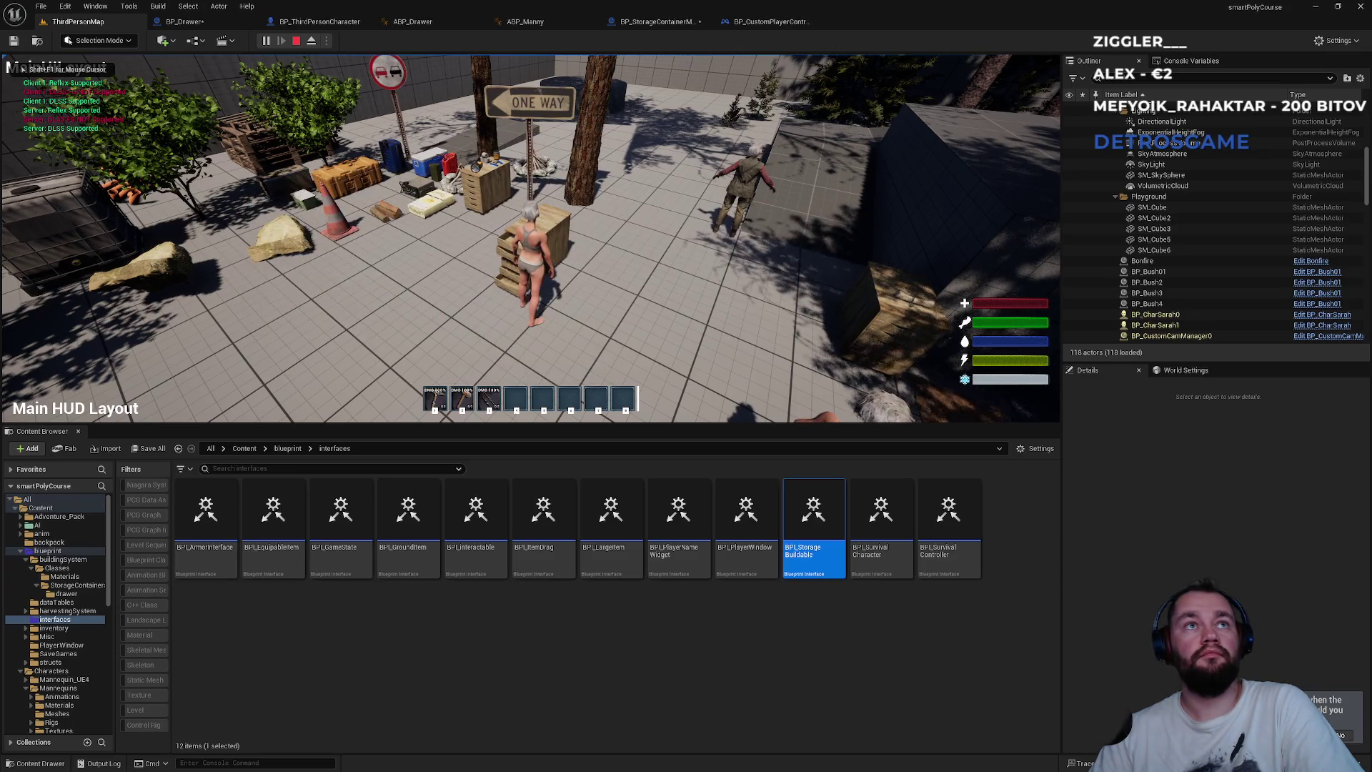
pyautogui.press('e')
pyautogui.press('e')
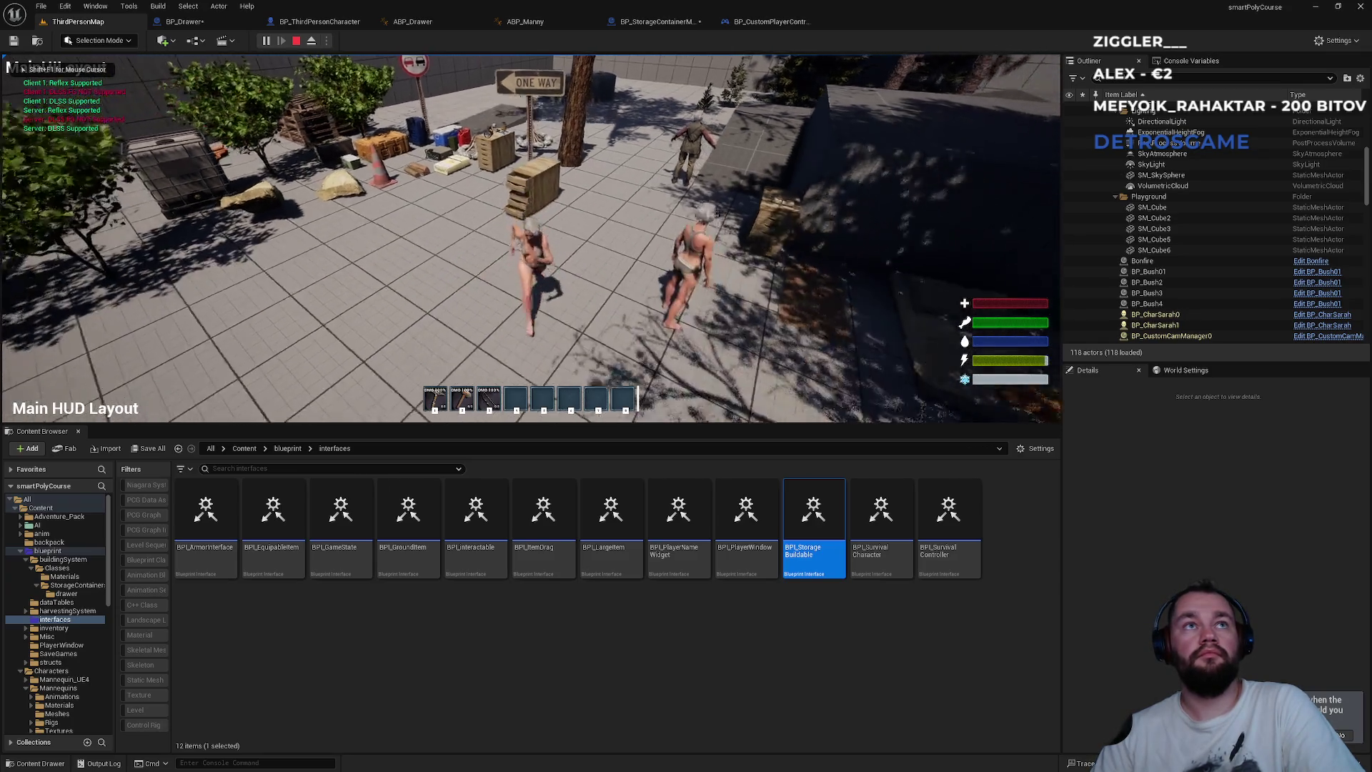
pyautogui.press('w')
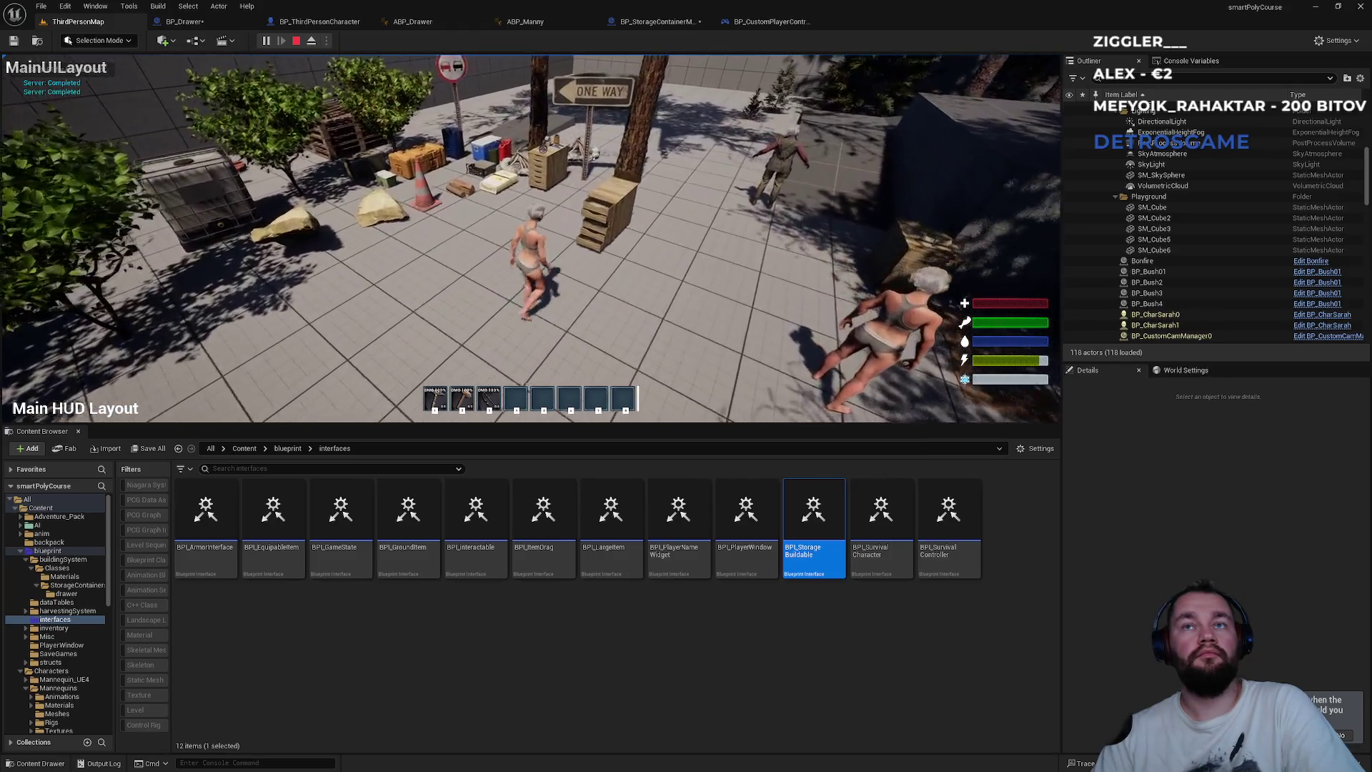
pyautogui.press('w')
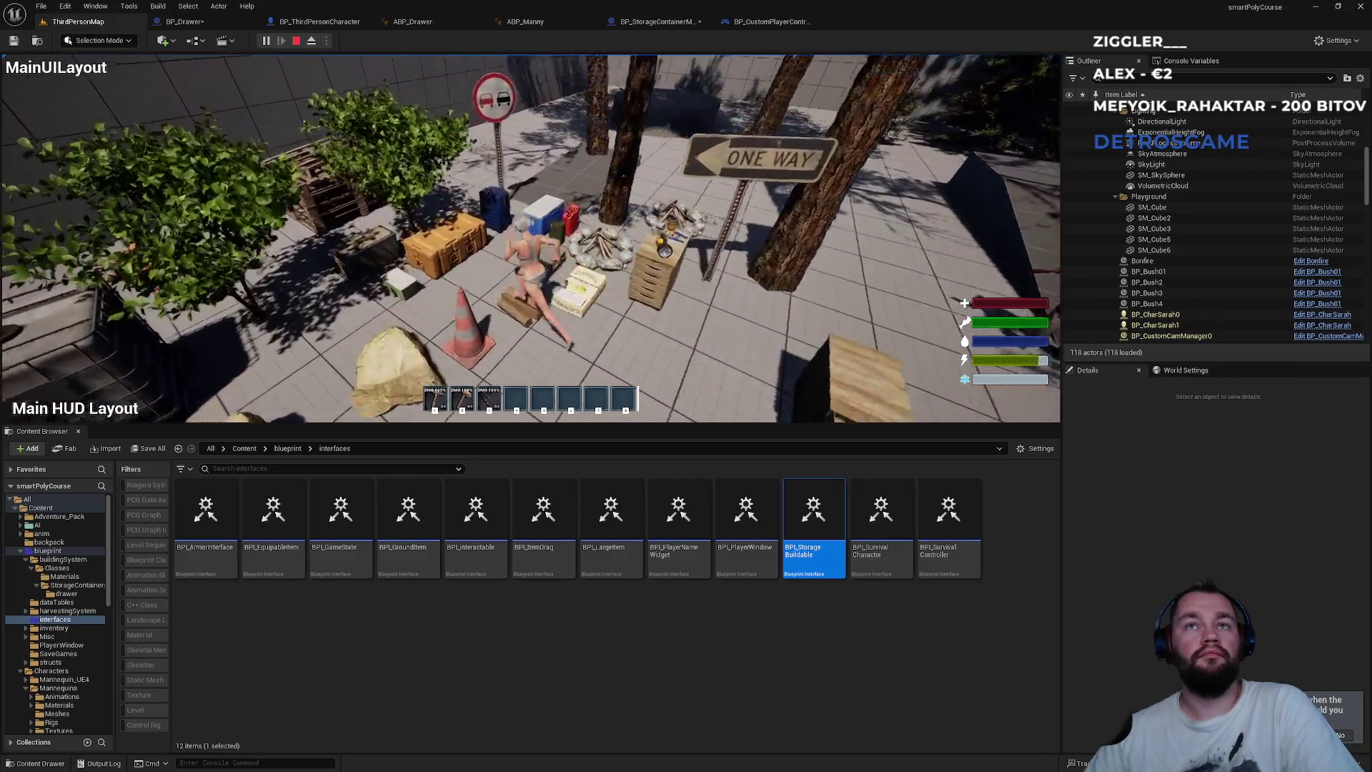
pyautogui.press('e')
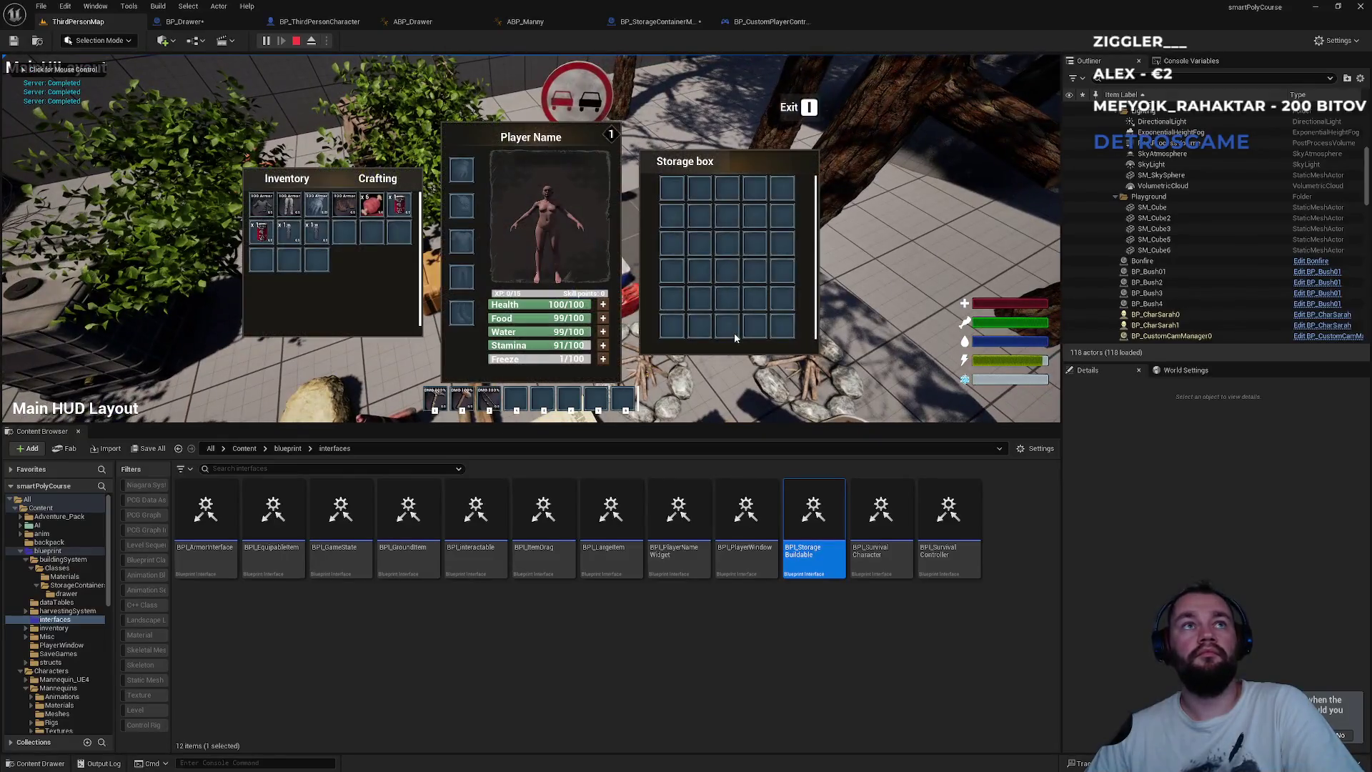
pyautogui.press('i')
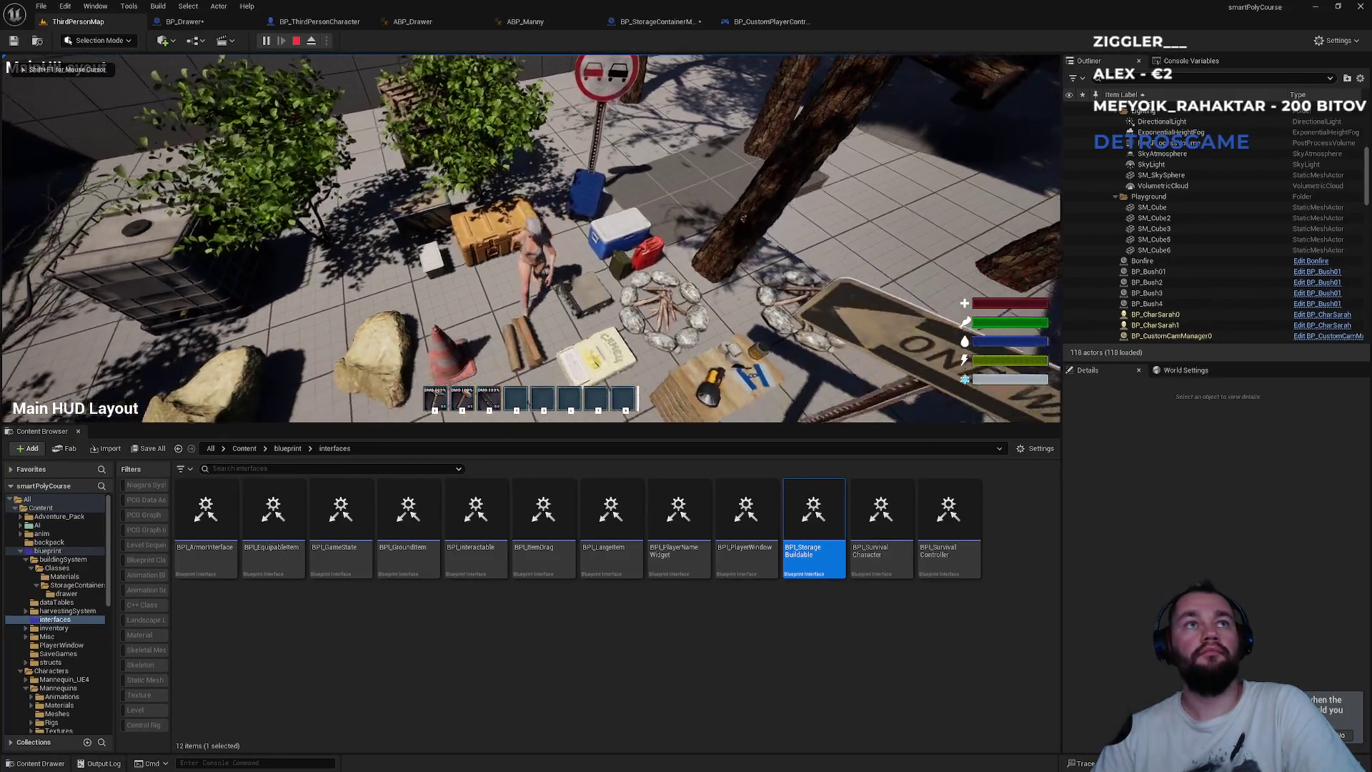
pyautogui.press('Escape')
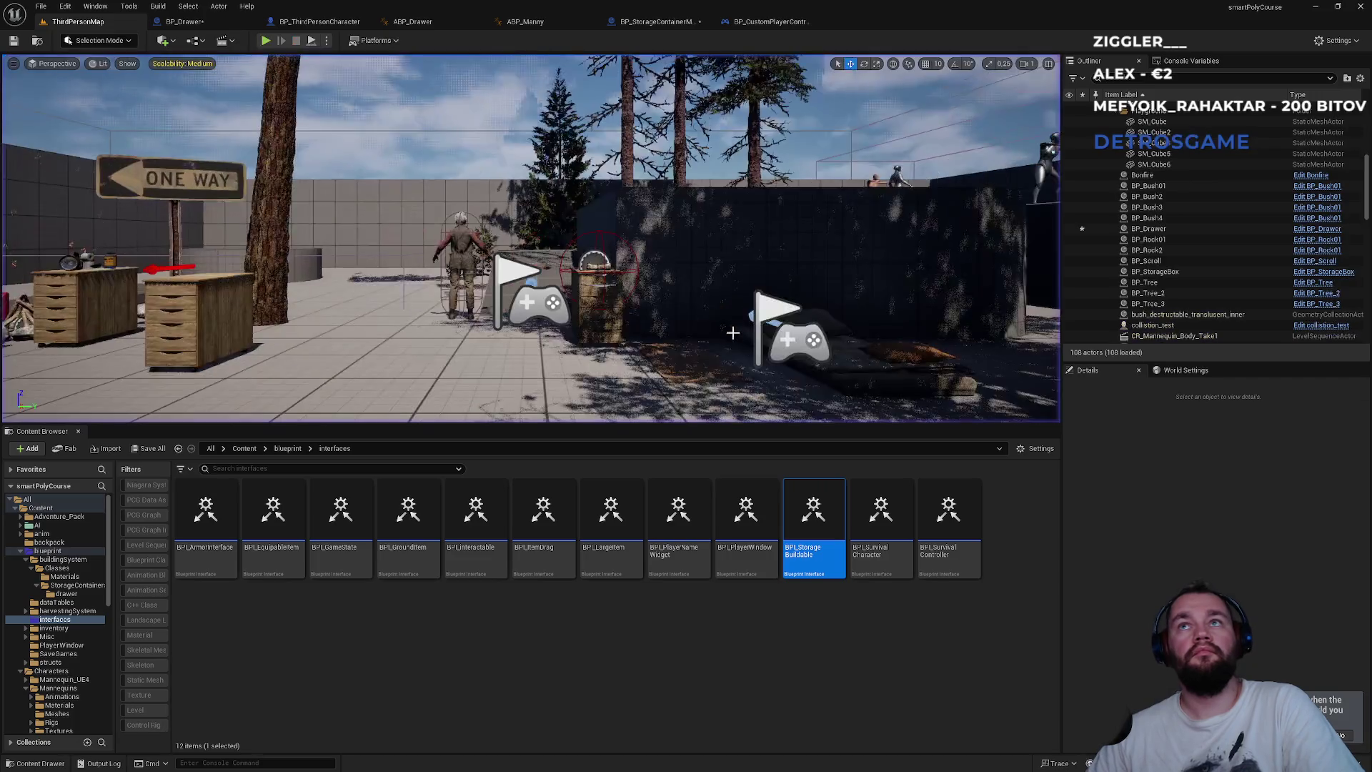
# - Check BP_CustomPlayerController, then line up Print String with Call On Storage Closed in BP_StorageContainerMaster
pyautogui.click(661, 21)
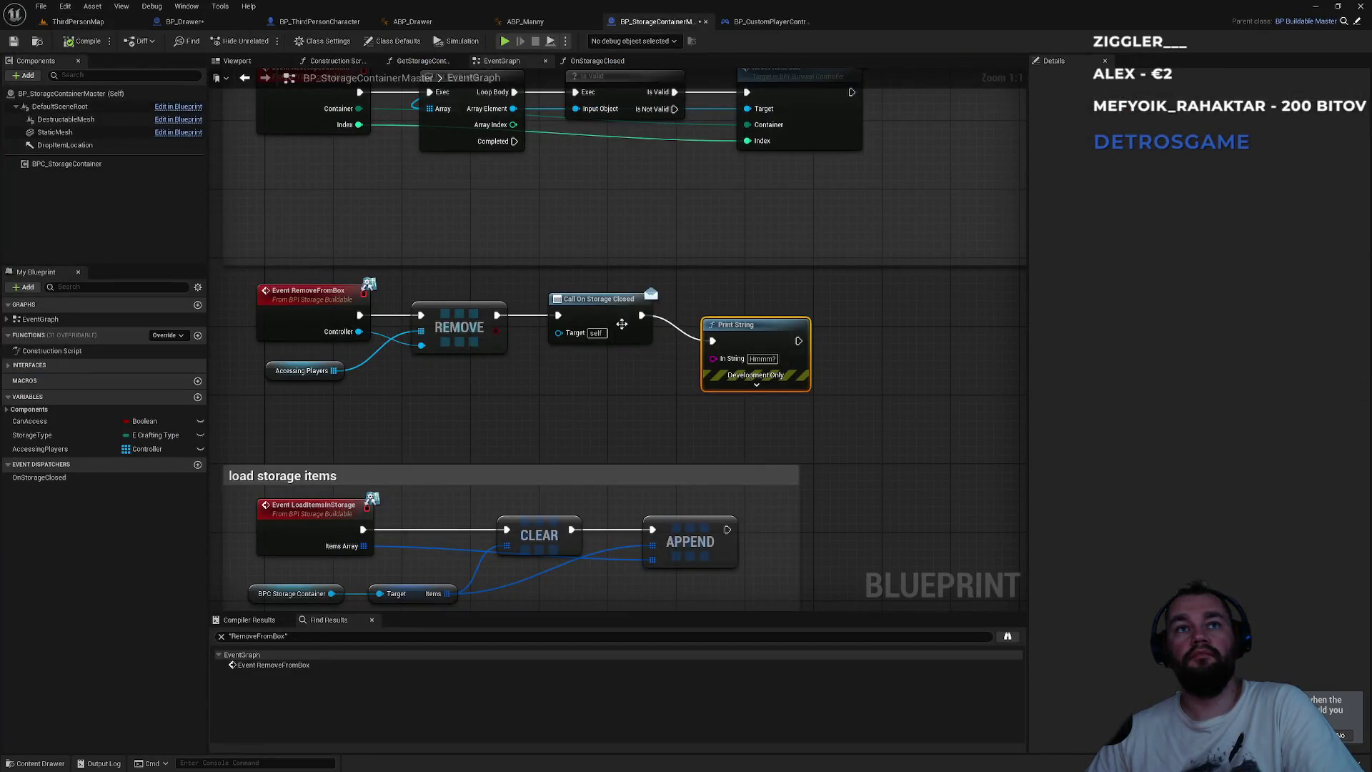
pyautogui.click(336, 293)
pyautogui.click(750, 23)
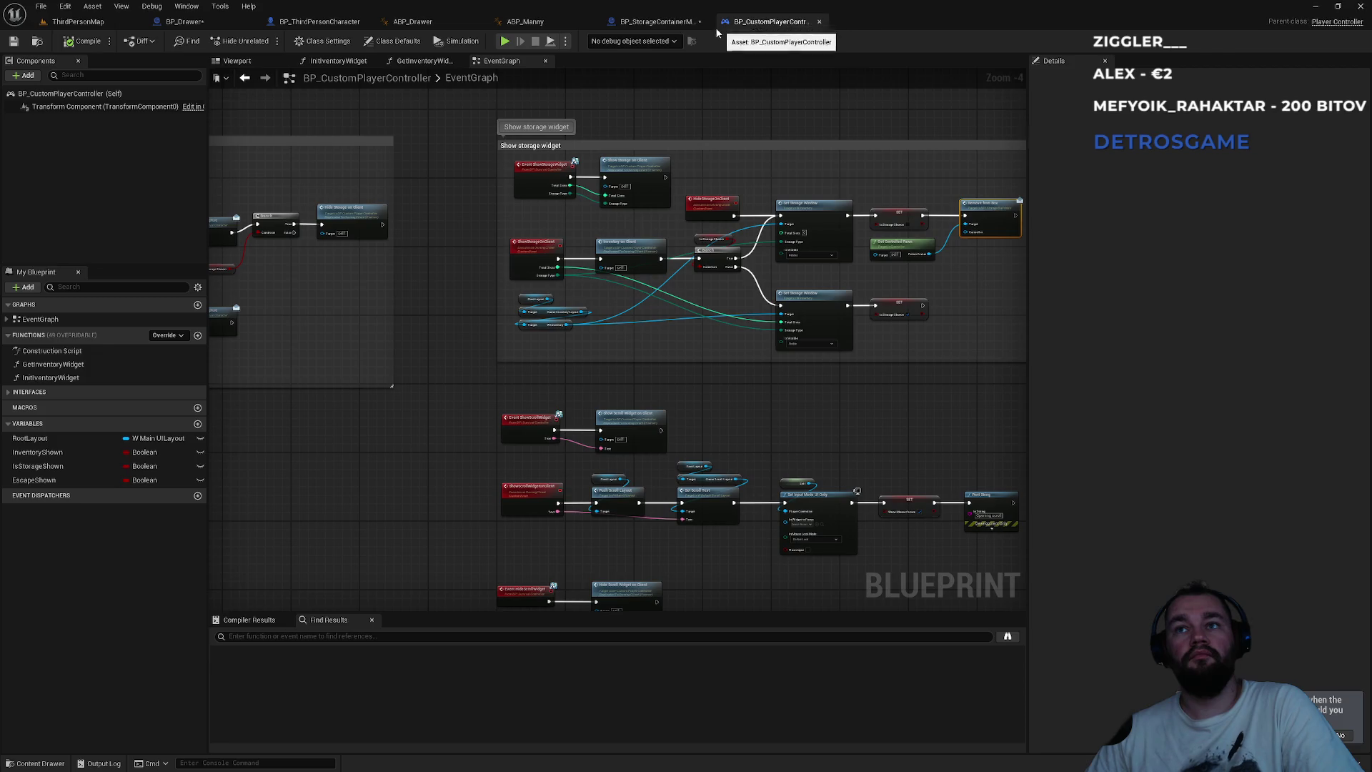
pyautogui.click(637, 23)
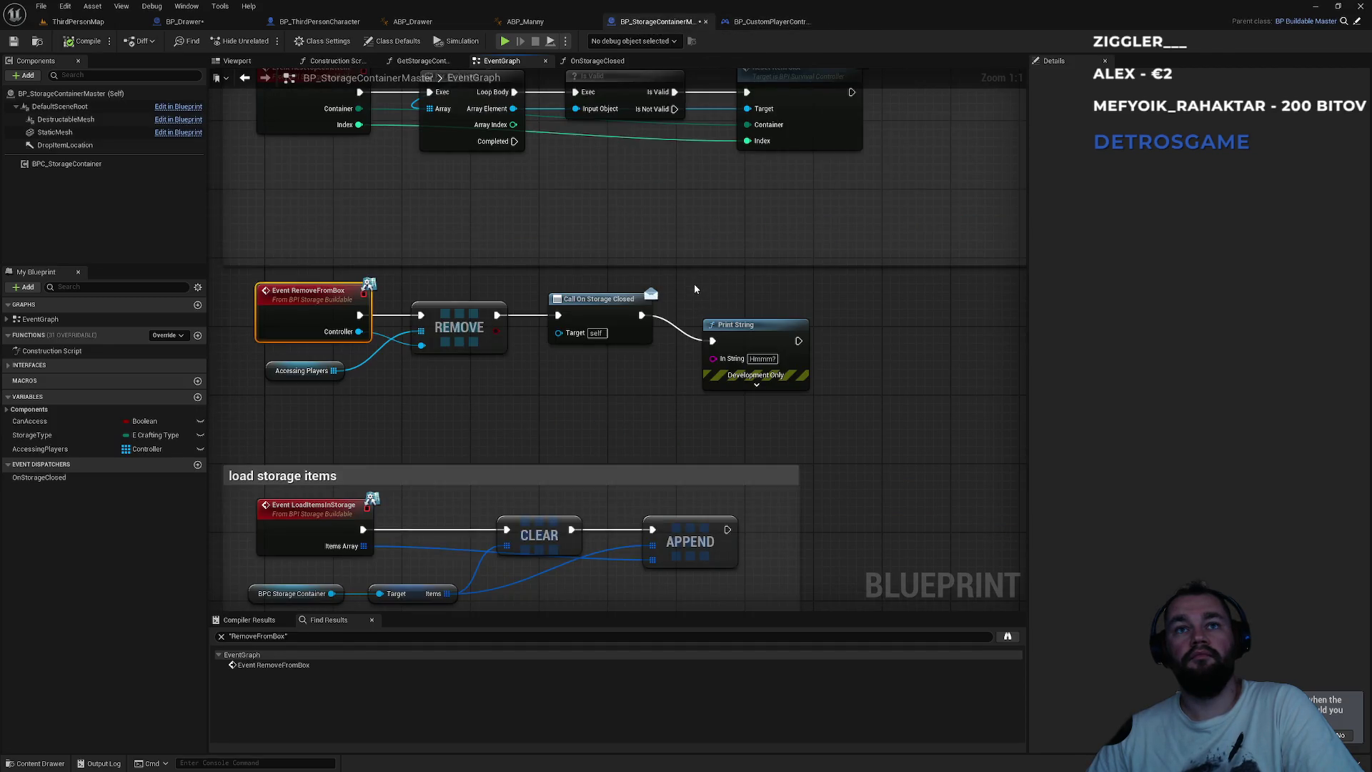
pyautogui.moveTo(723, 334); pyautogui.dragTo(722, 310)
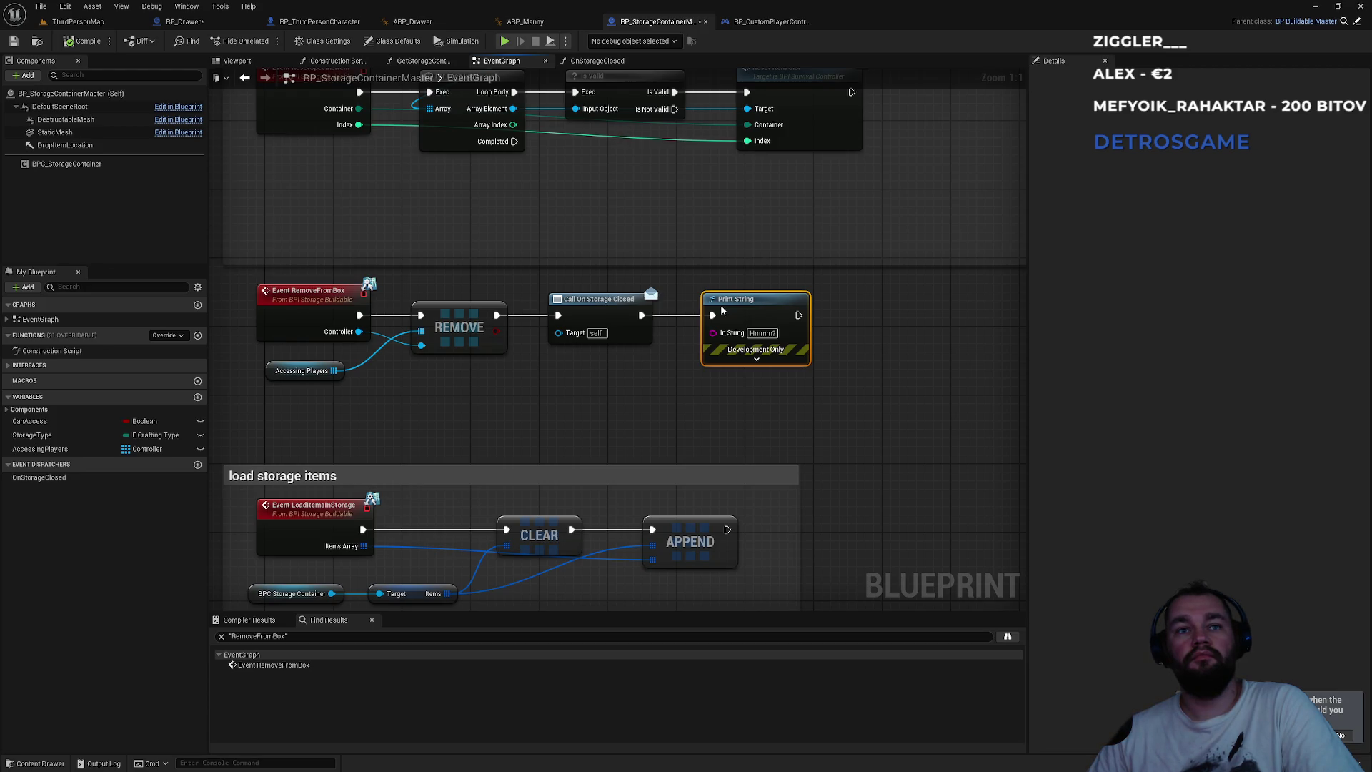
pyautogui.moveTo(473, 392); pyautogui.dragTo(474, 430)
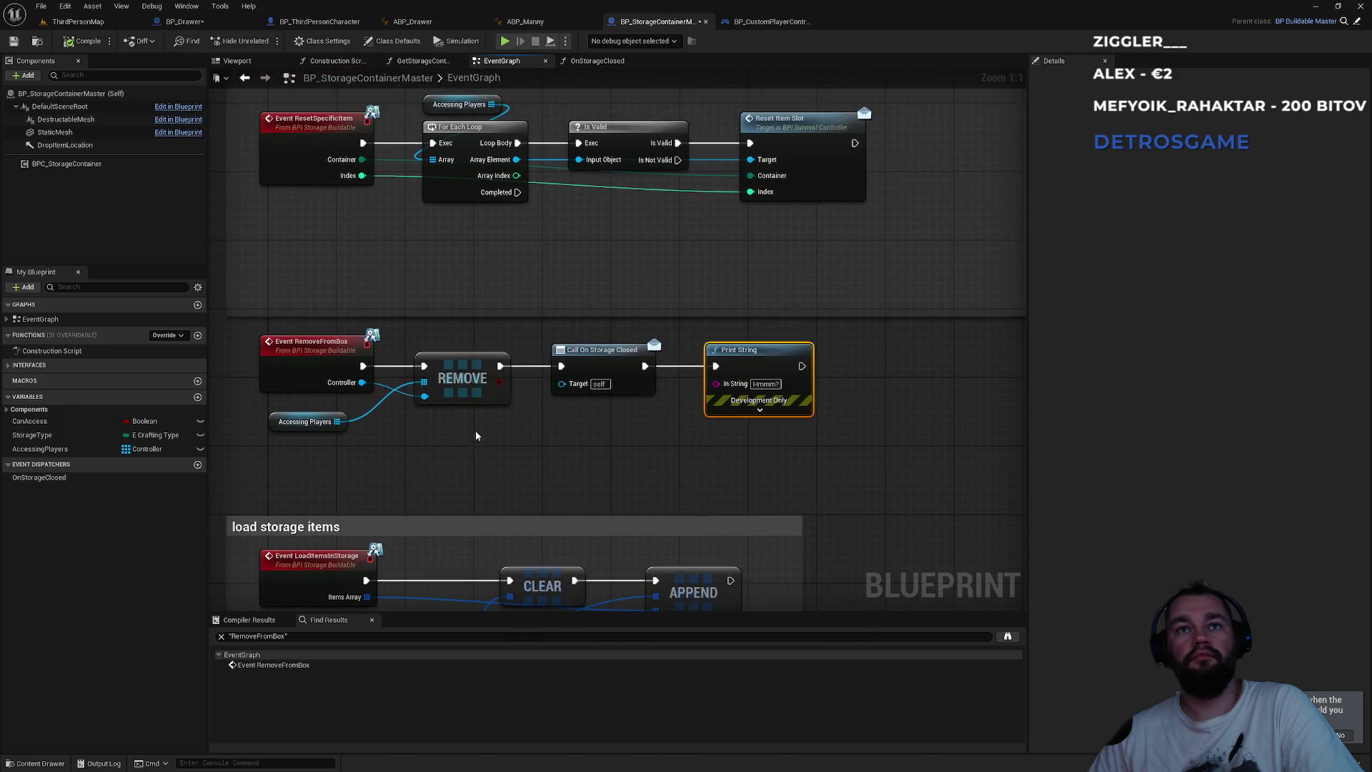
pyautogui.rightClick(292, 357)
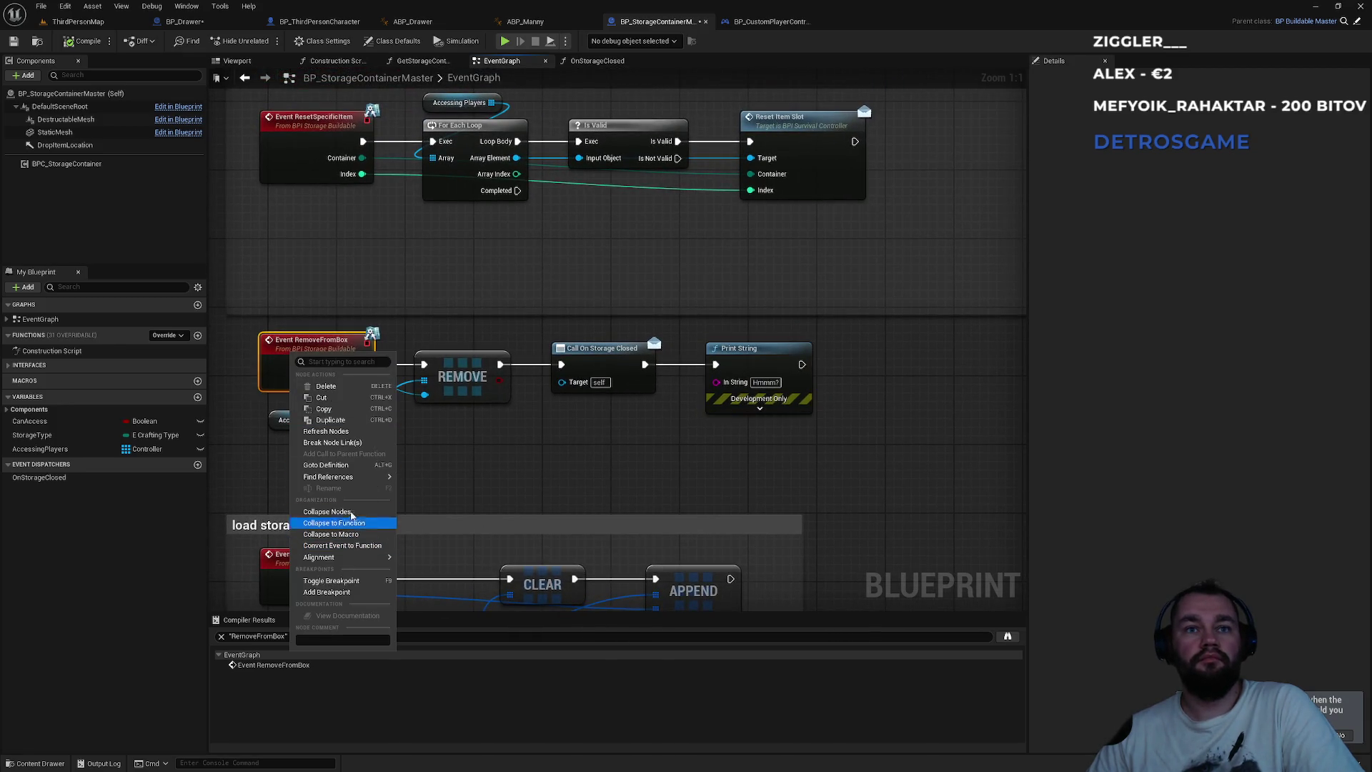
pyautogui.moveTo(321, 557)
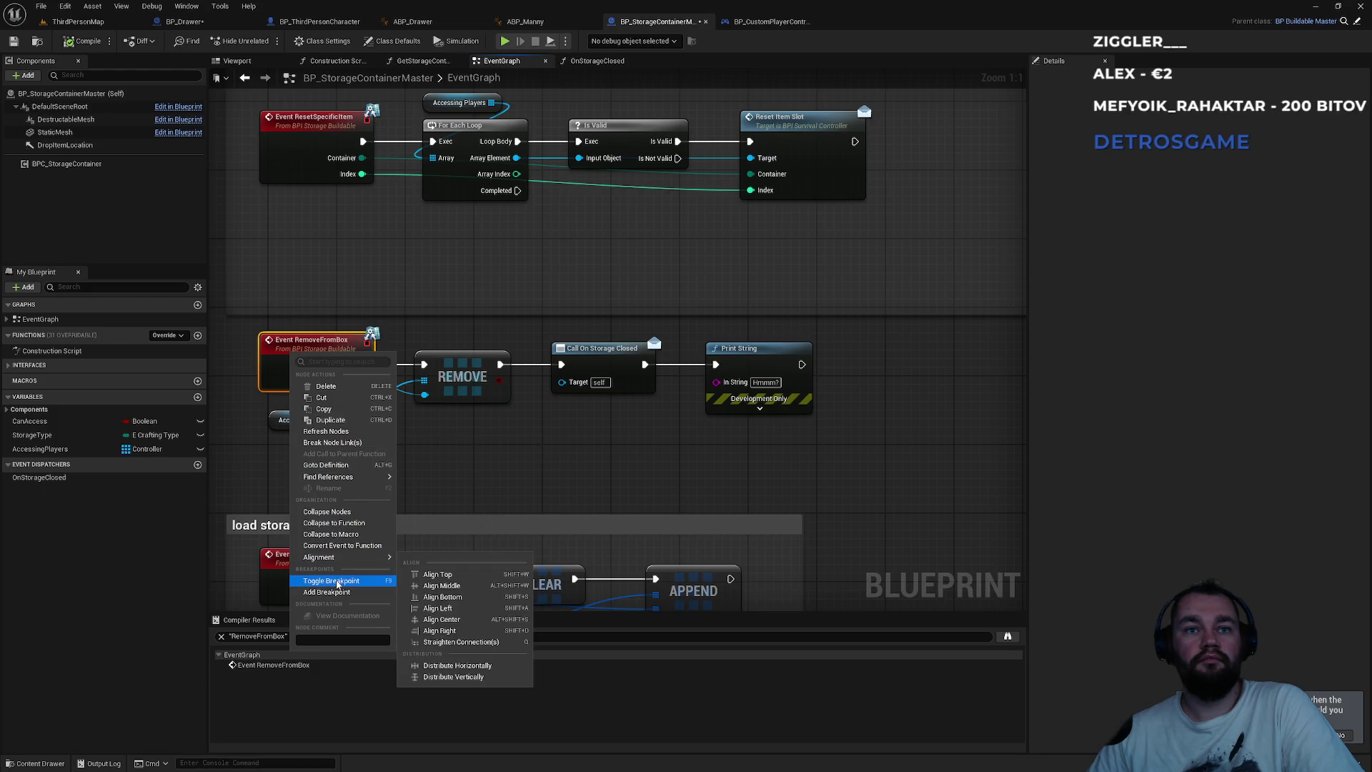
pyautogui.moveTo(343, 476)
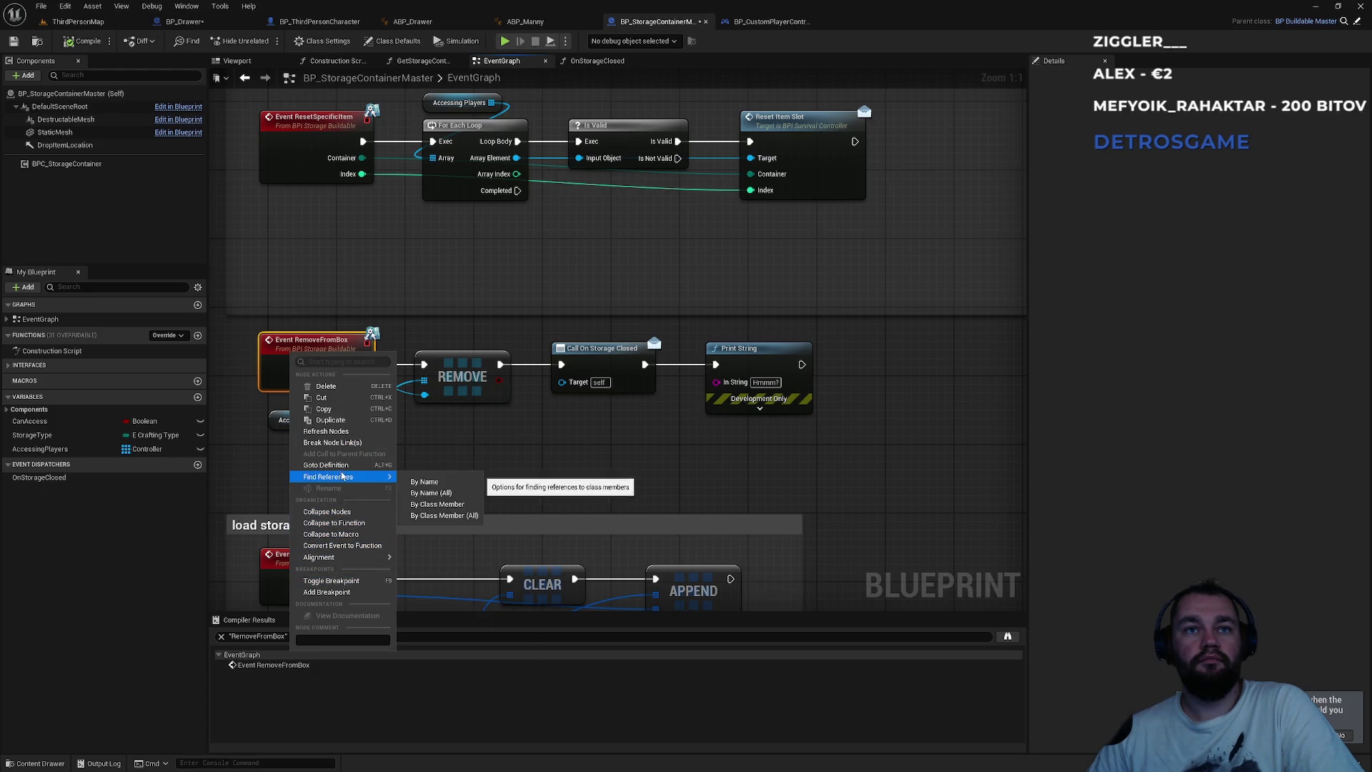
pyautogui.click(629, 442)
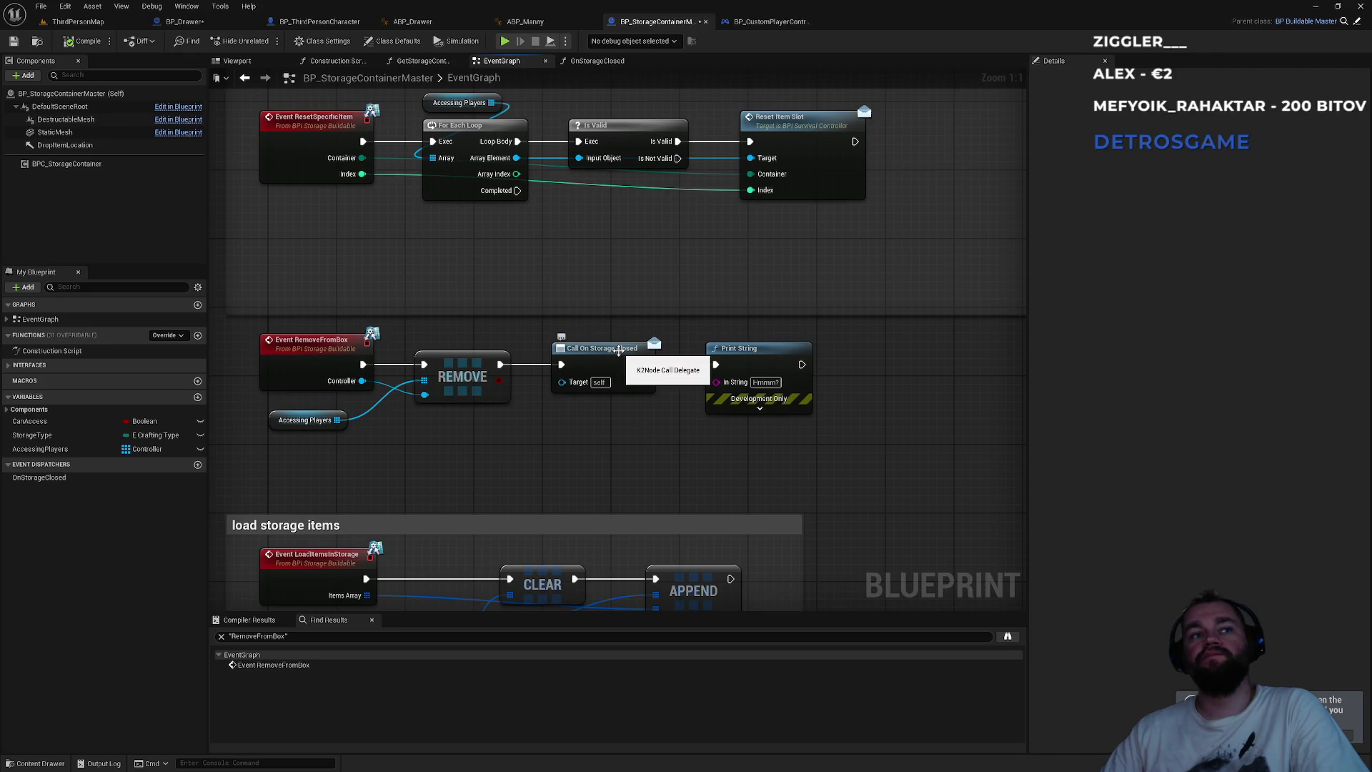
# - Wire REMOVE straight into Print String, detaching Call On Storage Closed, and compile
pyautogui.moveTo(619, 332)
pyautogui.mouseDown()
pyautogui.moveTo(640, 563)
pyautogui.moveTo(580, 386)
pyautogui.moveTo(760, 381)
pyautogui.mouseUp()
pyautogui.keyDown('alt'); pyautogui.click(580, 385); pyautogui.keyUp('alt')
pyautogui.moveTo(647, 365); pyautogui.dragTo(647, 425)
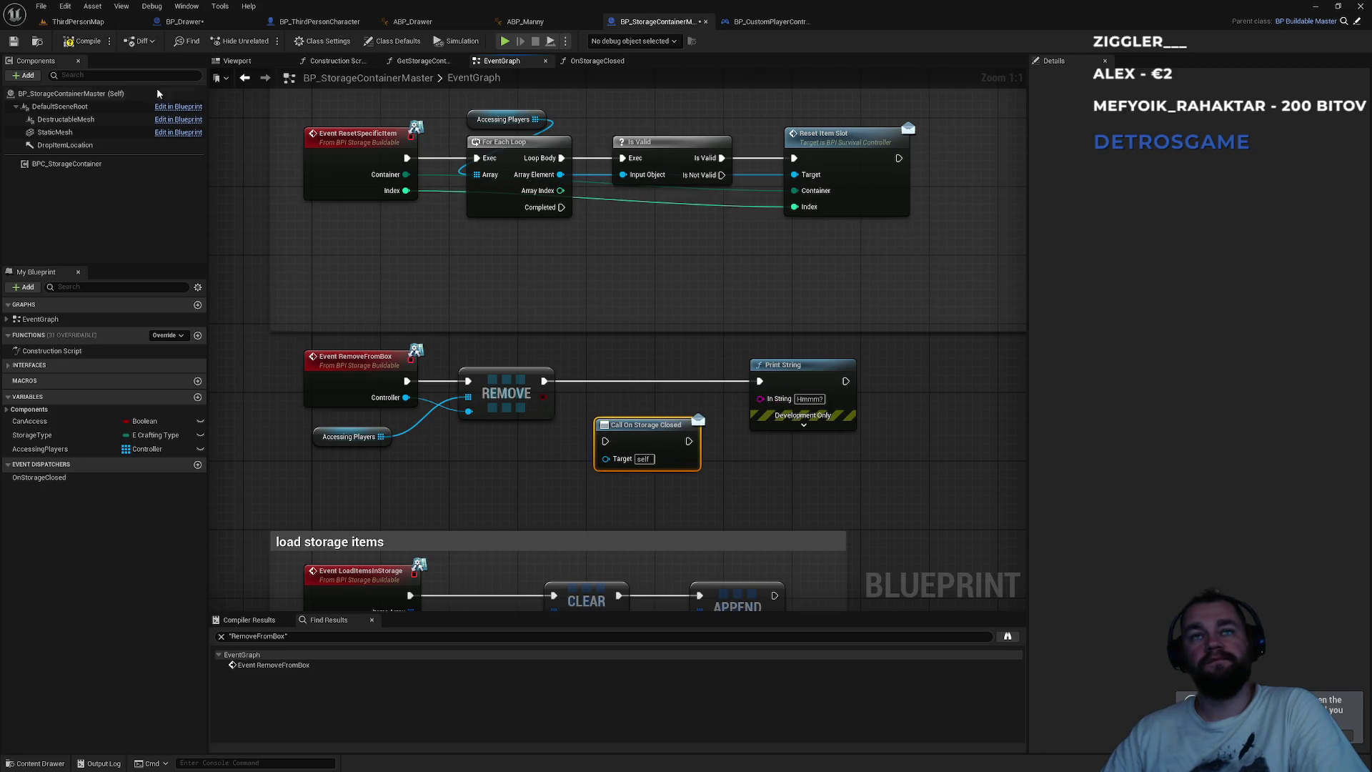
pyautogui.click(77, 45)
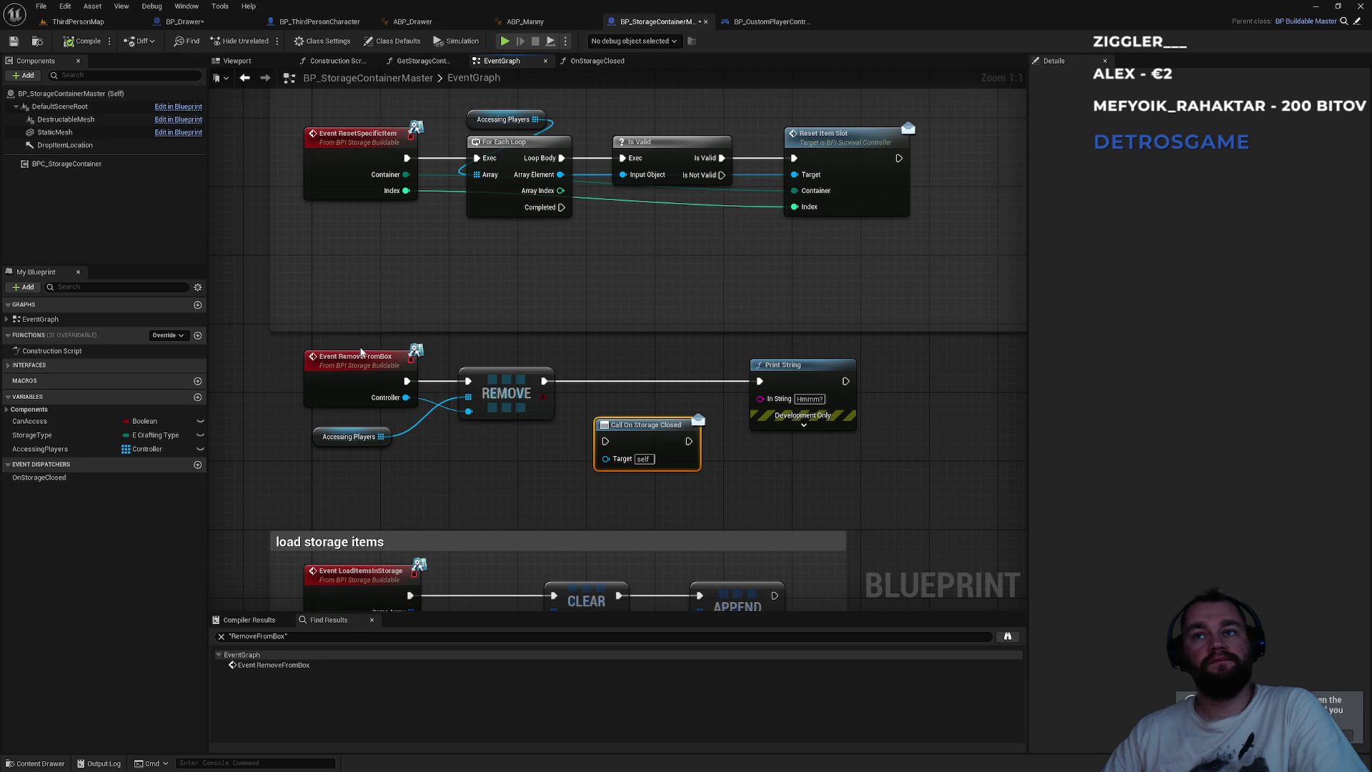
# - Start a play test of ThirdPersonMap and open and close the storage box panels twice
pyautogui.click(79, 22)
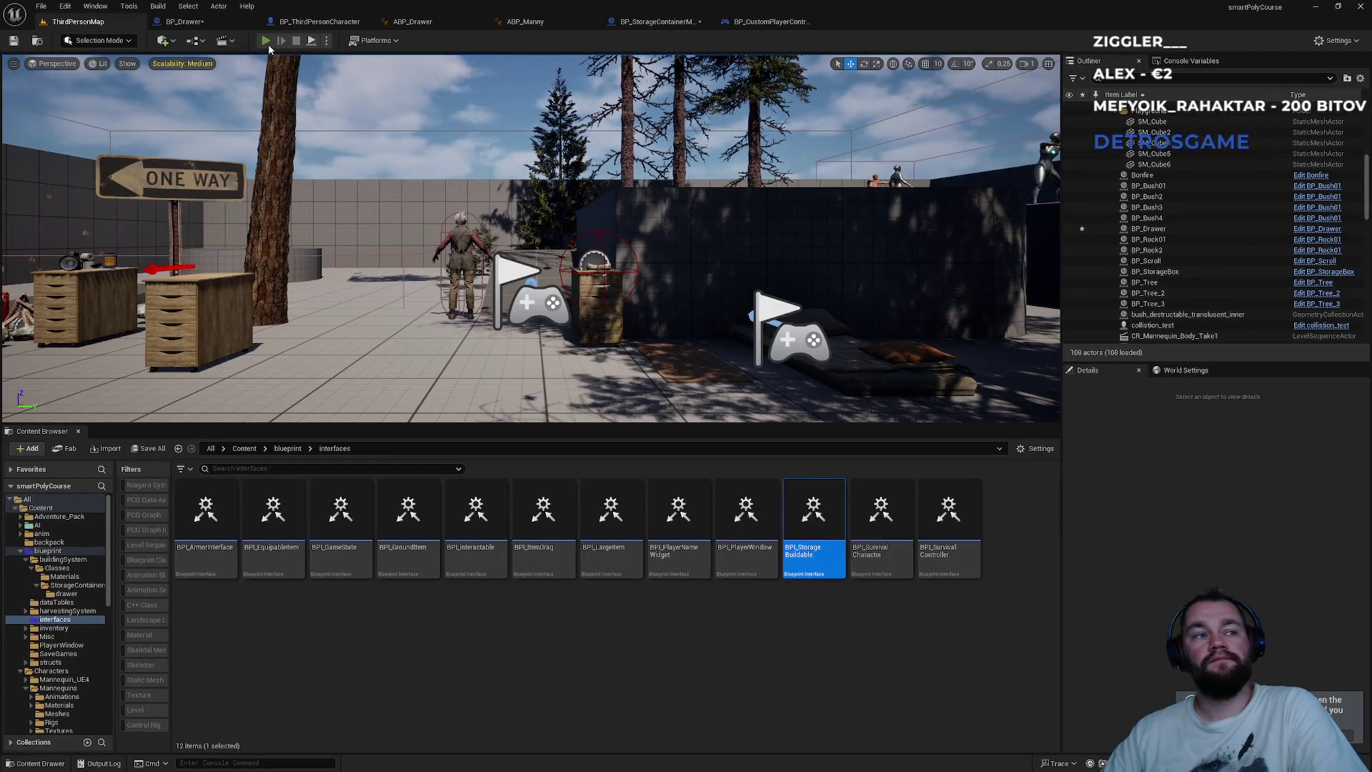
pyautogui.click(268, 45)
pyautogui.press('super')
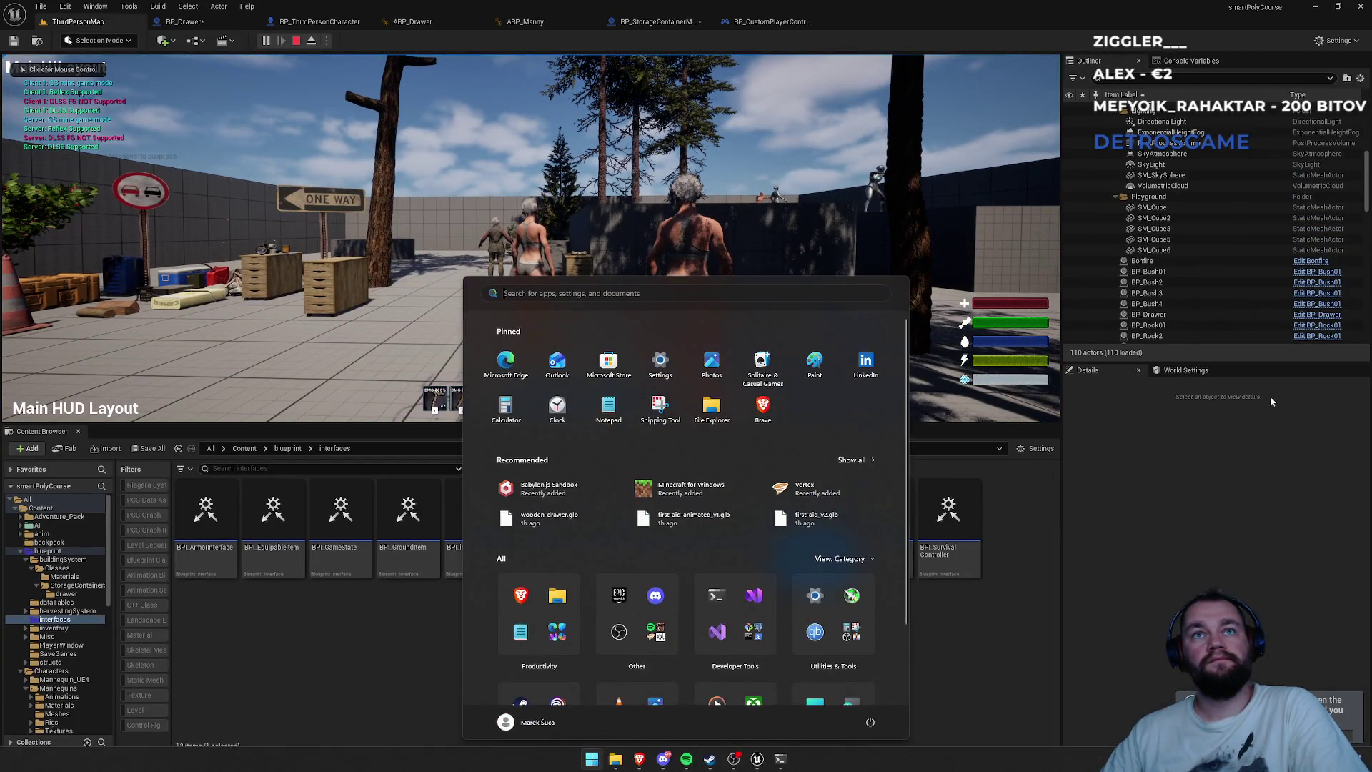
pyautogui.press('Escape')
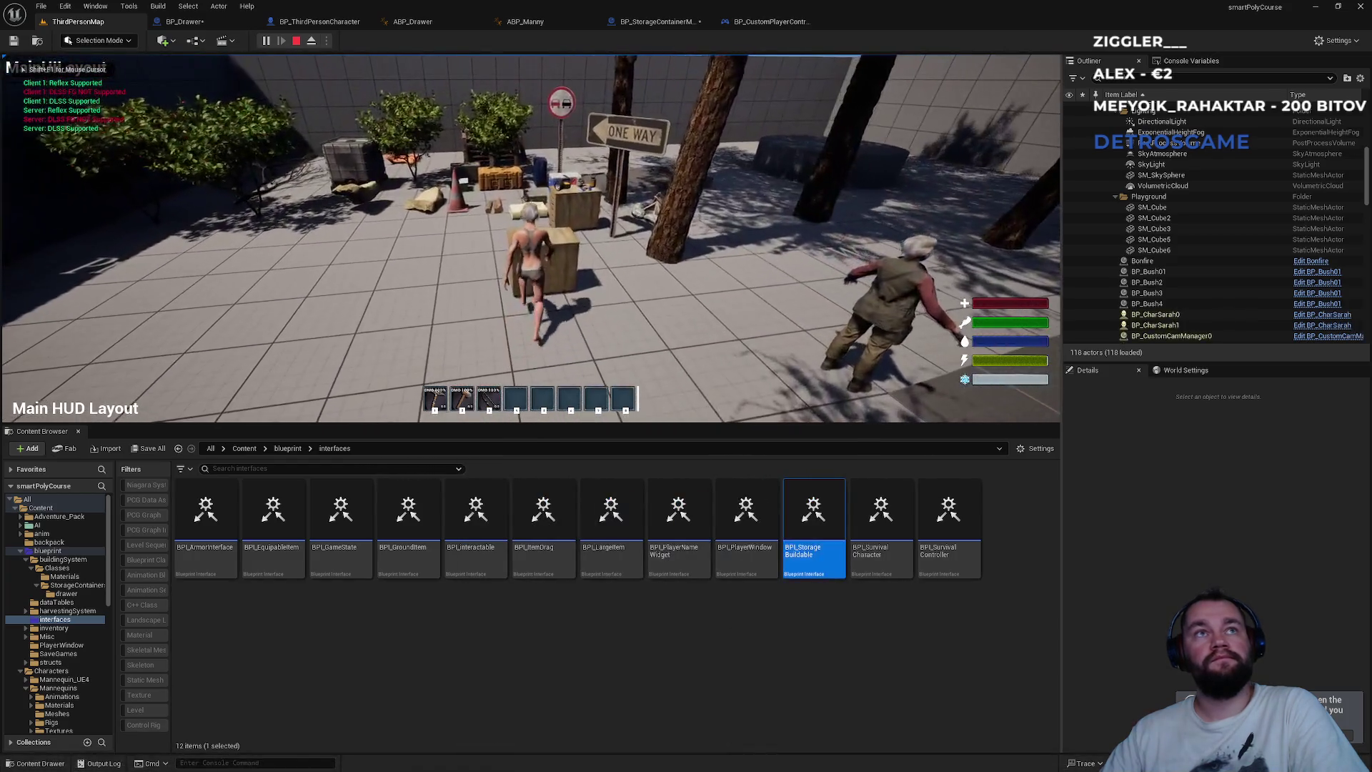
pyautogui.press('e')
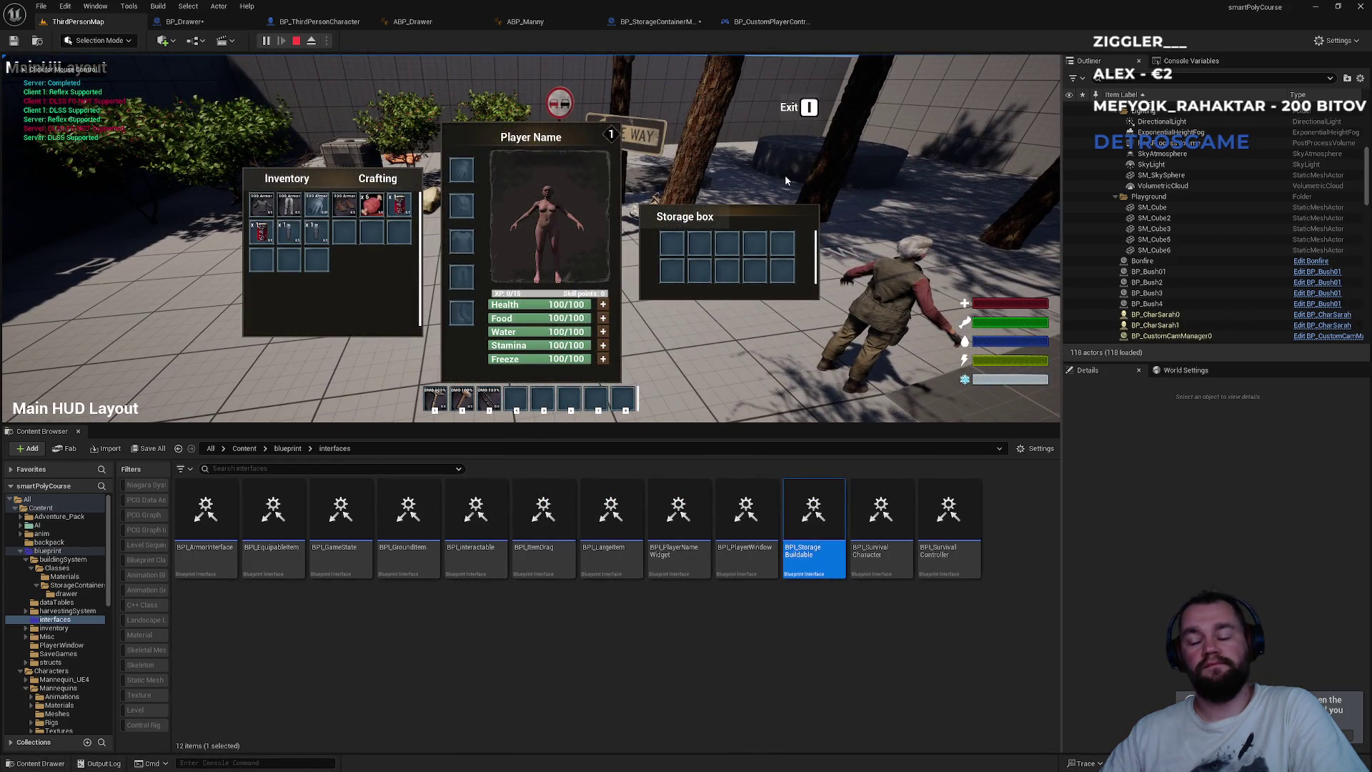
pyautogui.press('i')
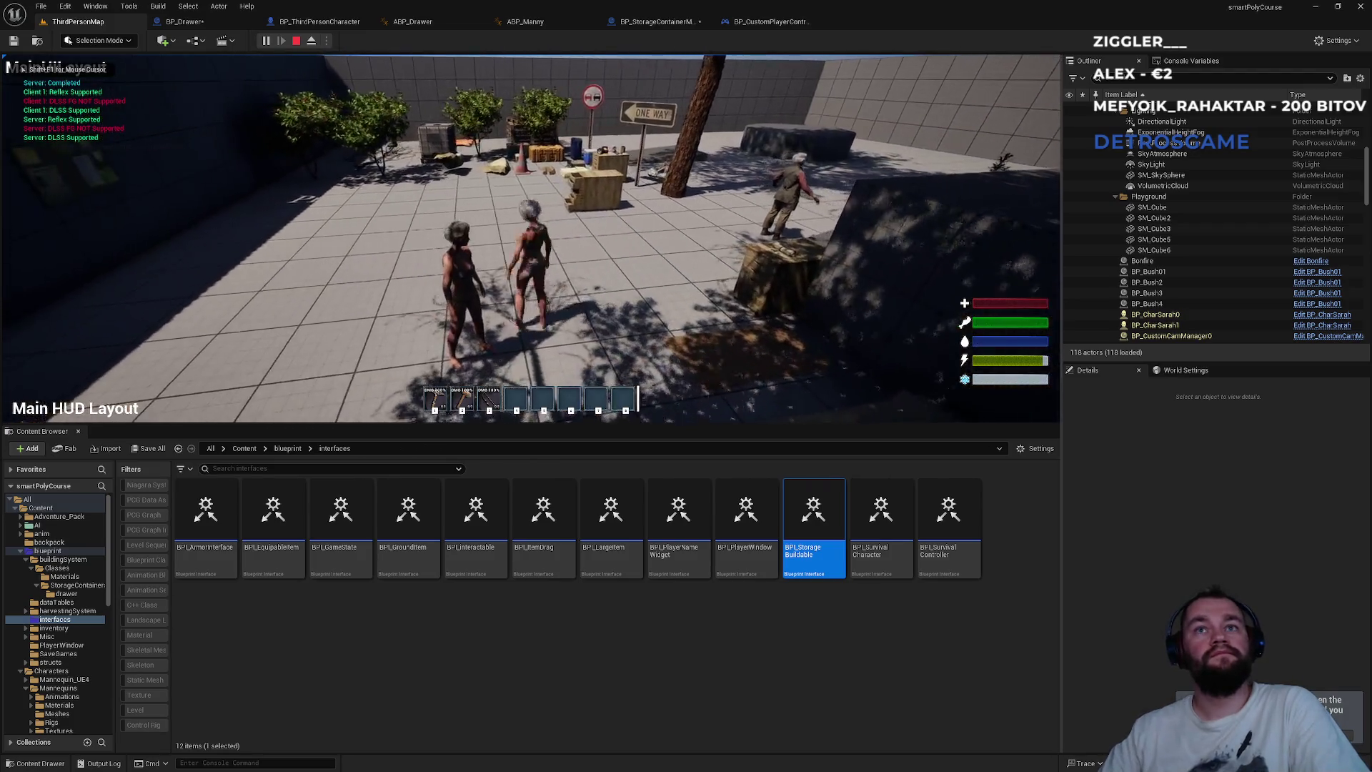
pyautogui.press('e')
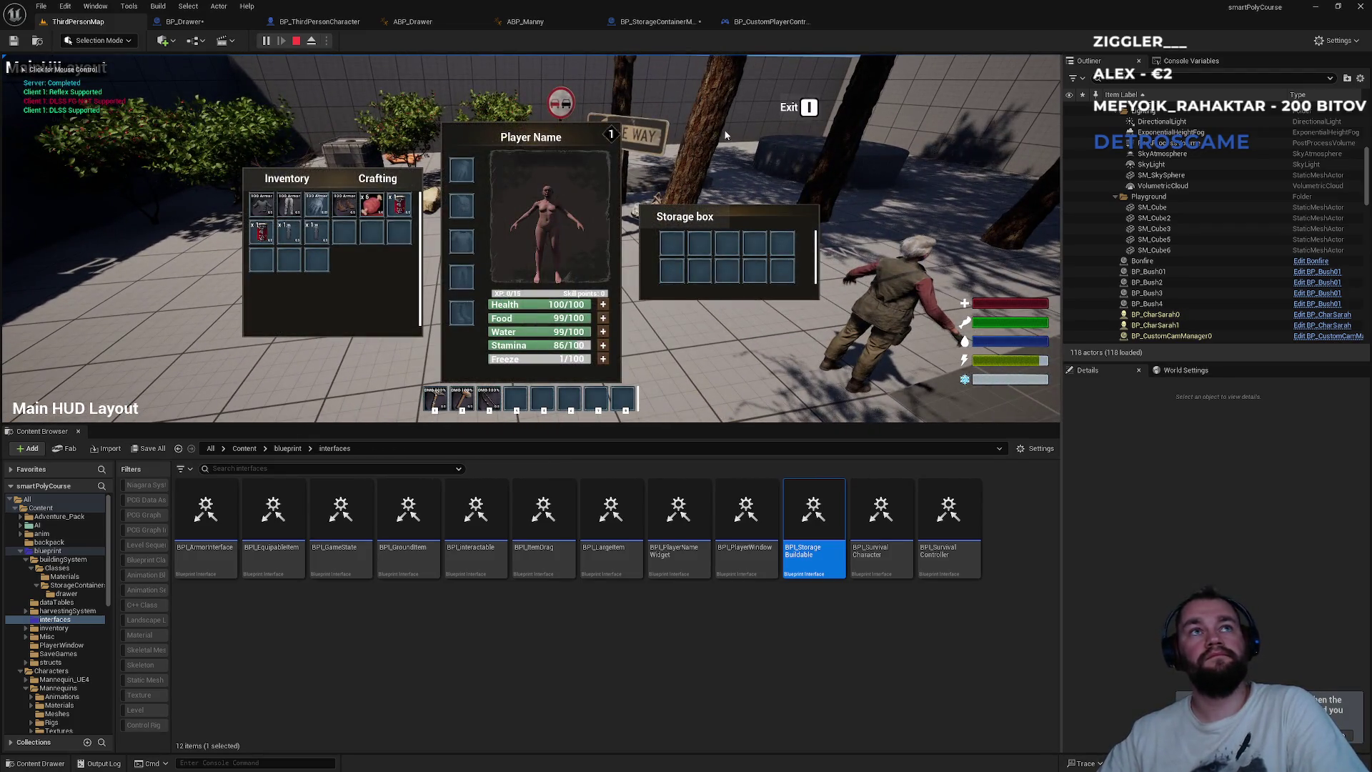
pyautogui.press('i')
# - Walk away and toggle the inventory, then stop the test and show BP_CustomPlayerController's event graph
pyautogui.press('w')
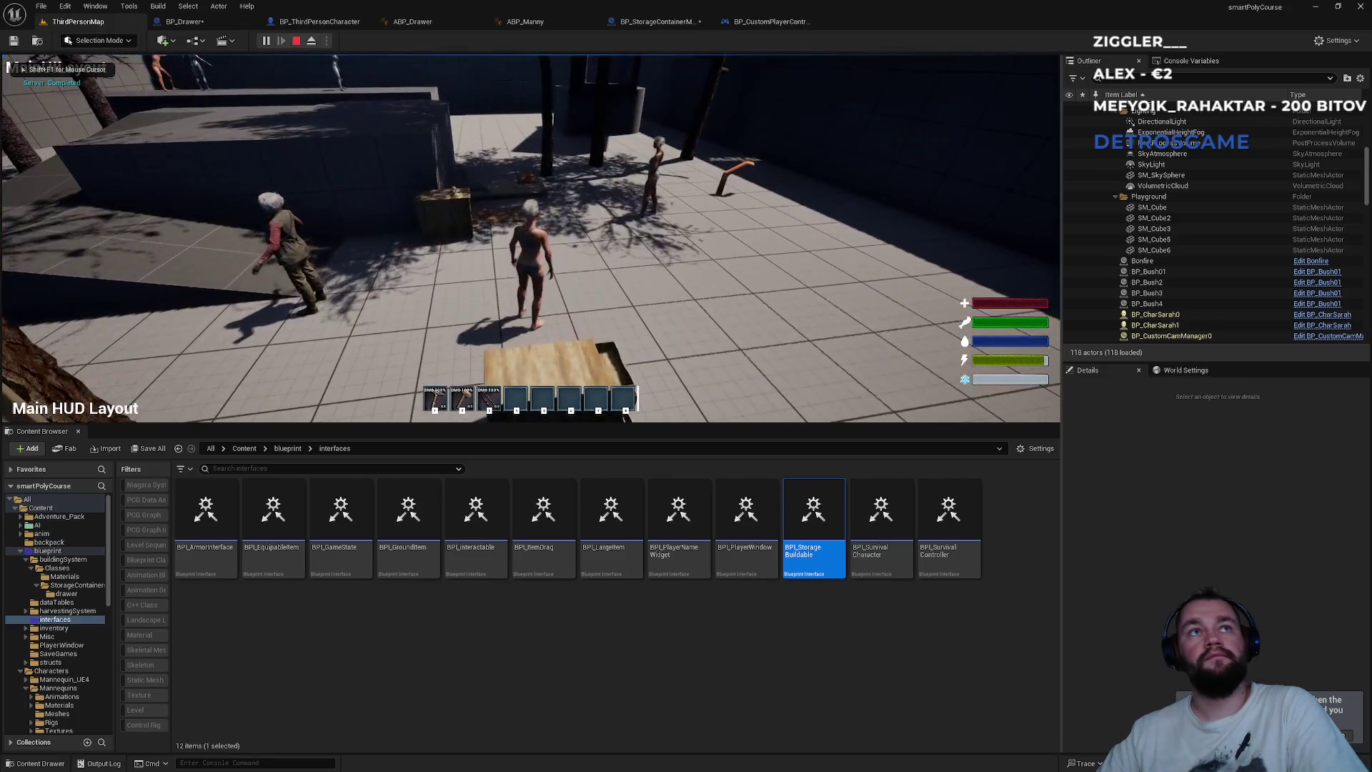
pyautogui.press('i')
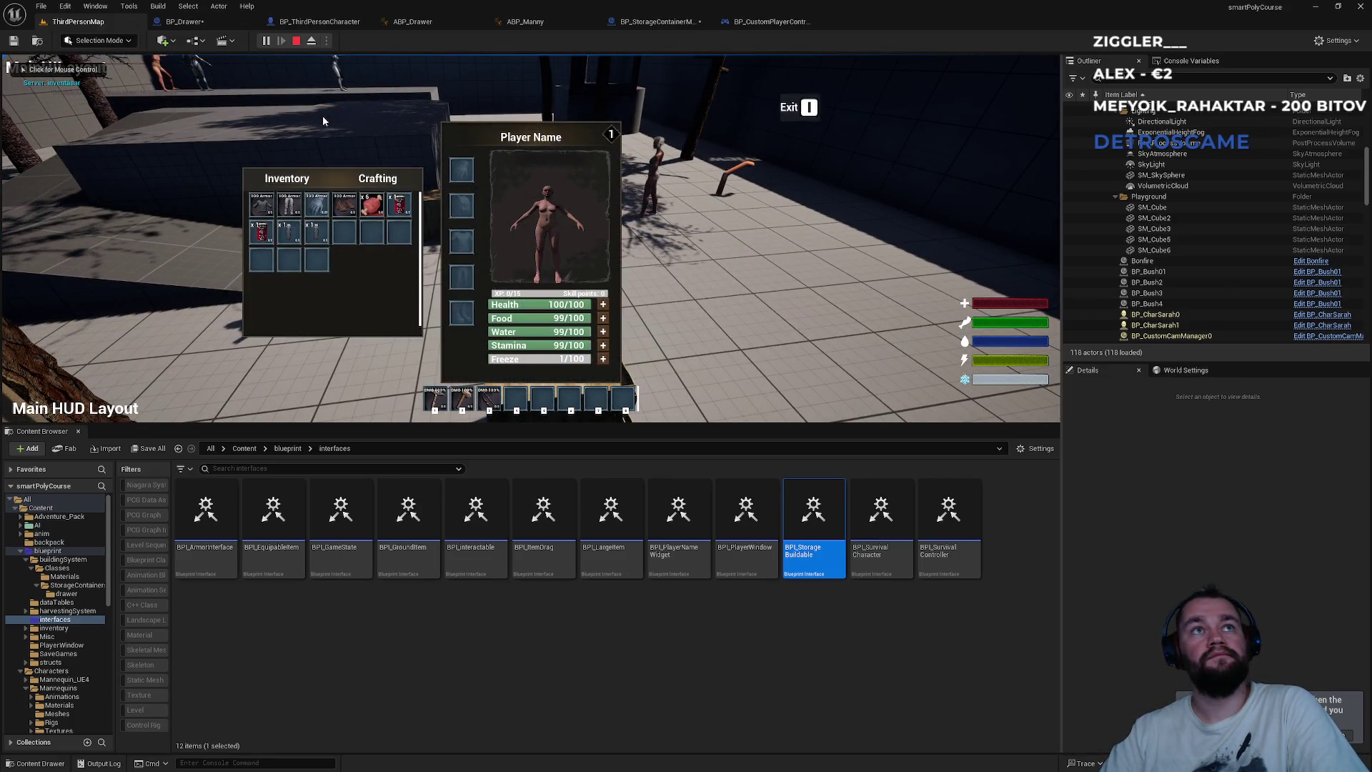
pyautogui.press('i')
pyautogui.press('i')
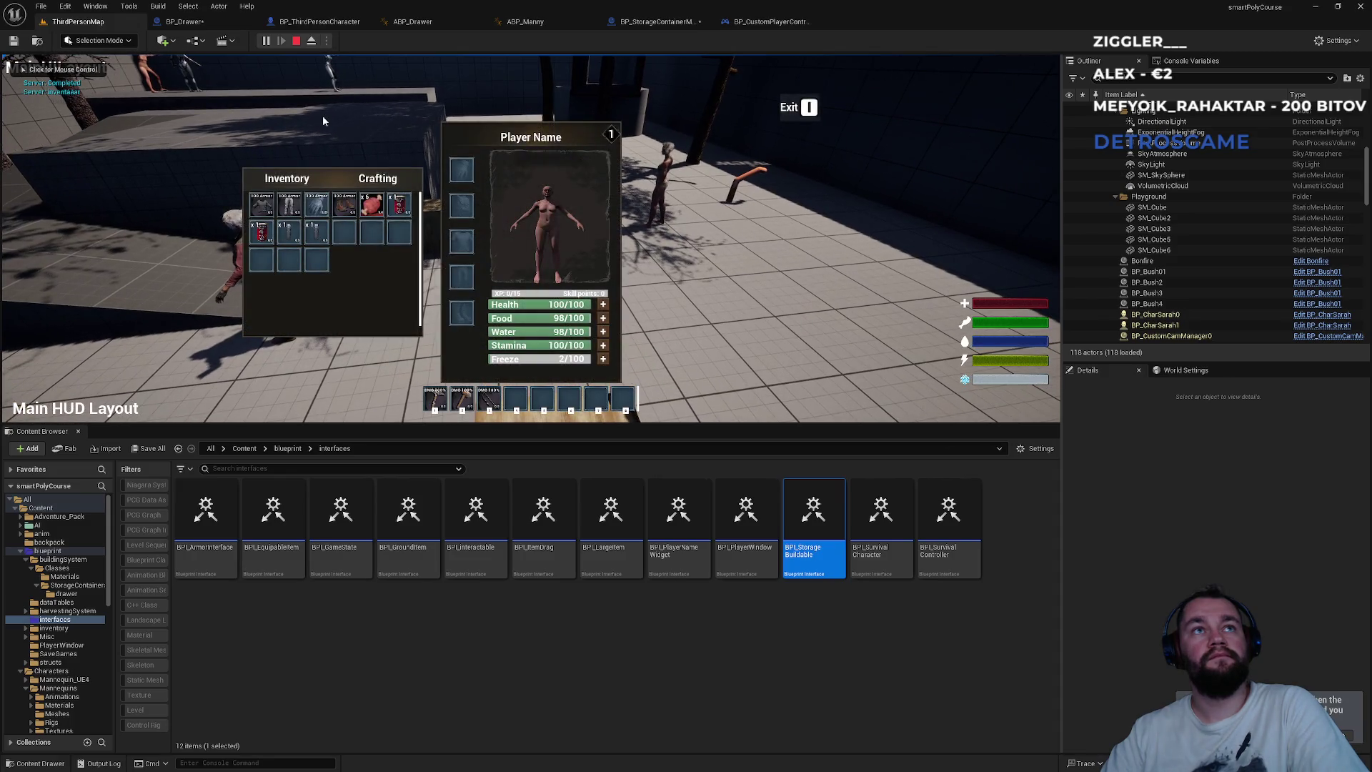
pyautogui.press('i')
pyautogui.press('Escape')
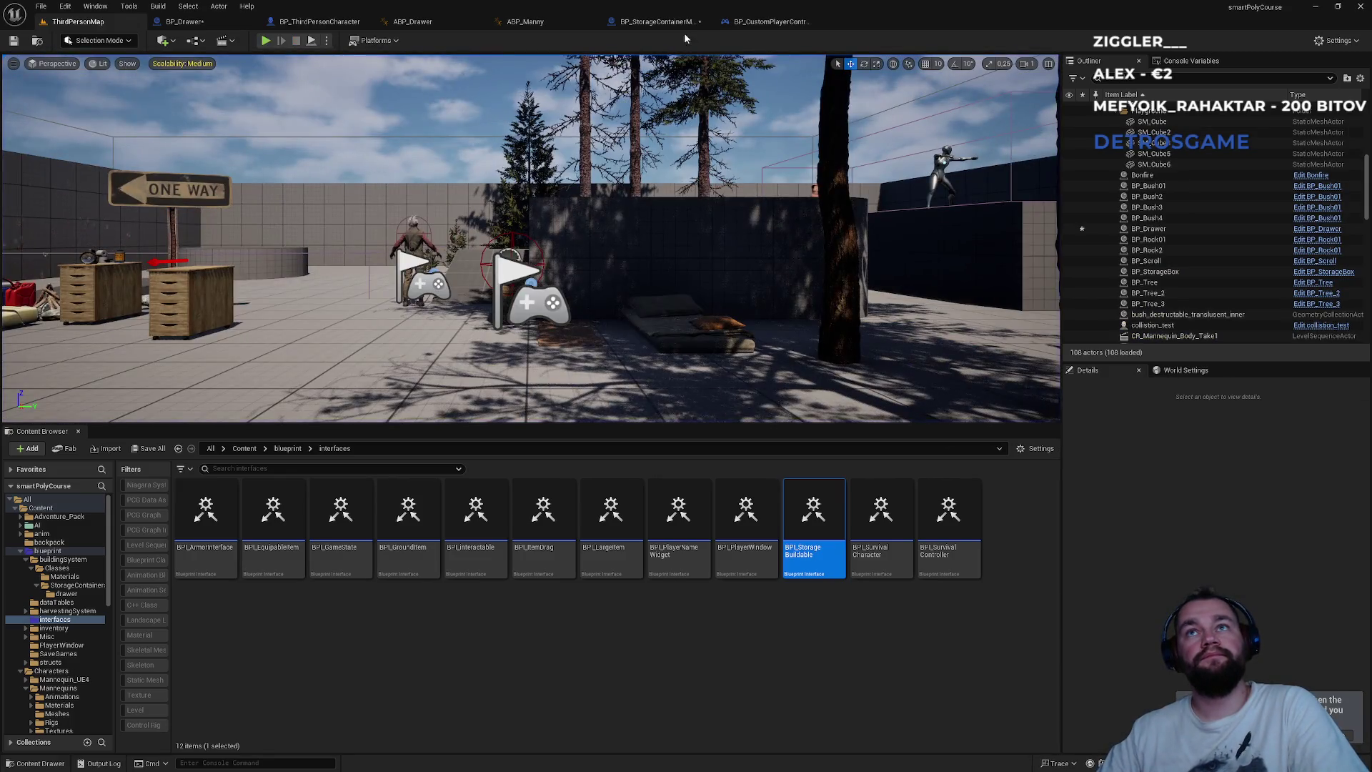
pyautogui.click(671, 24)
pyautogui.click(752, 23)
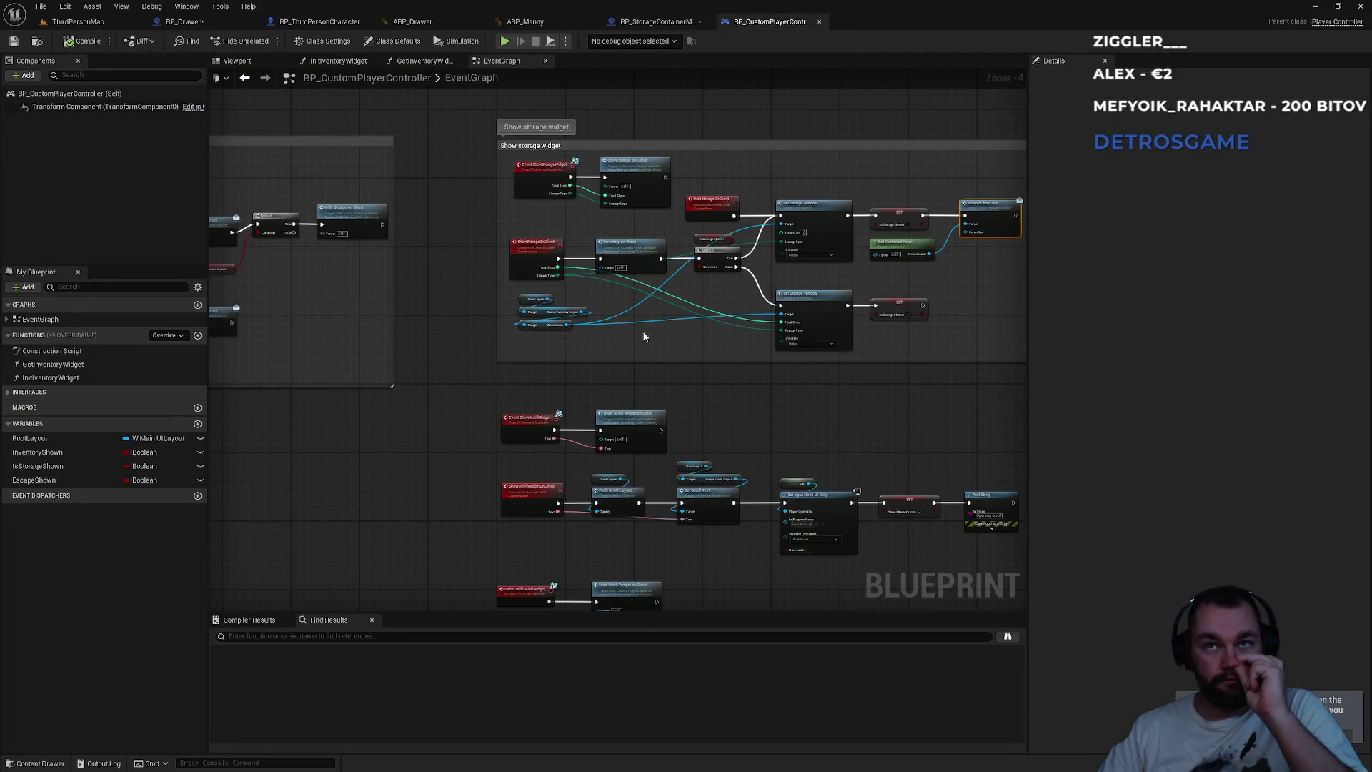
# - Wire a Print String reading 'Whaaaaaa?' after Remove from Box in the Show storage widget graph
pyautogui.scroll(2, 564, 418)
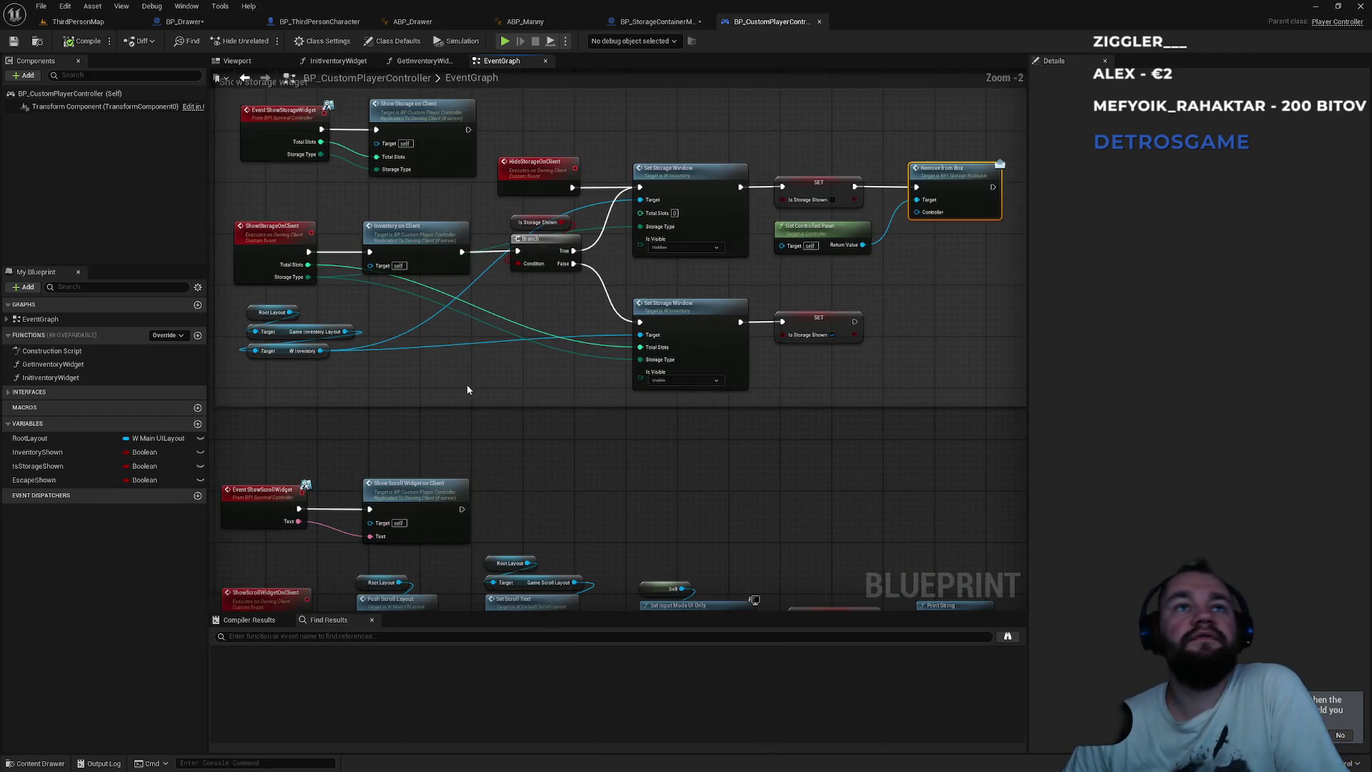
pyautogui.moveTo(467, 389); pyautogui.dragTo(667, 480)
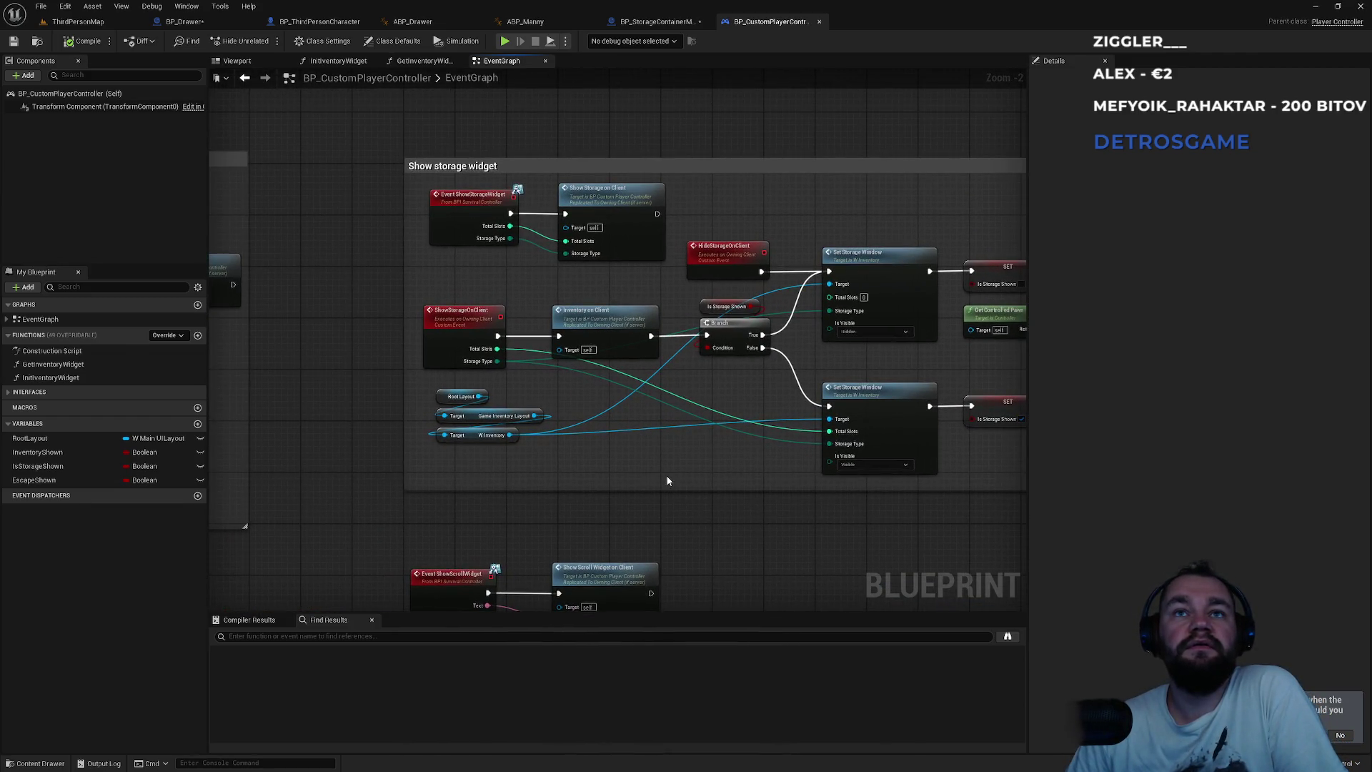
pyautogui.click(475, 324)
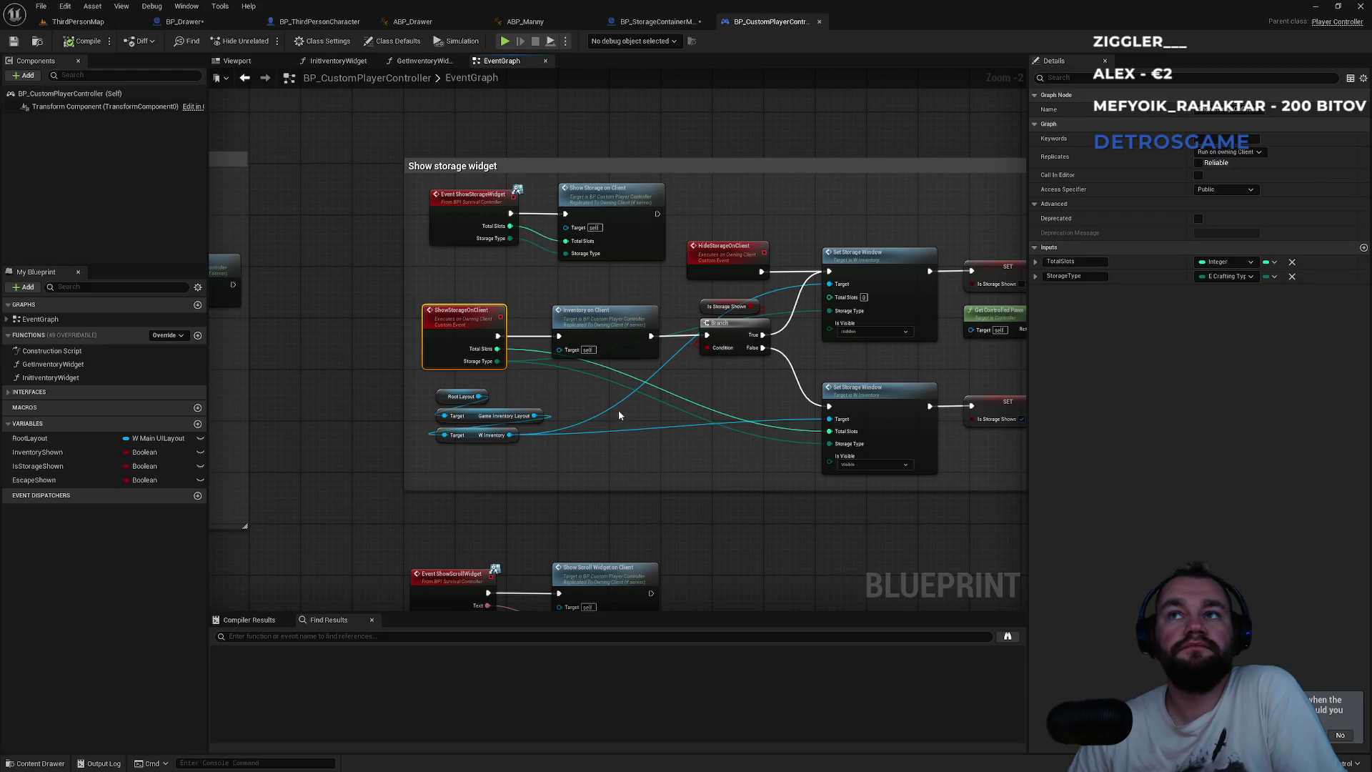
pyautogui.moveTo(671, 428); pyautogui.dragTo(481, 465)
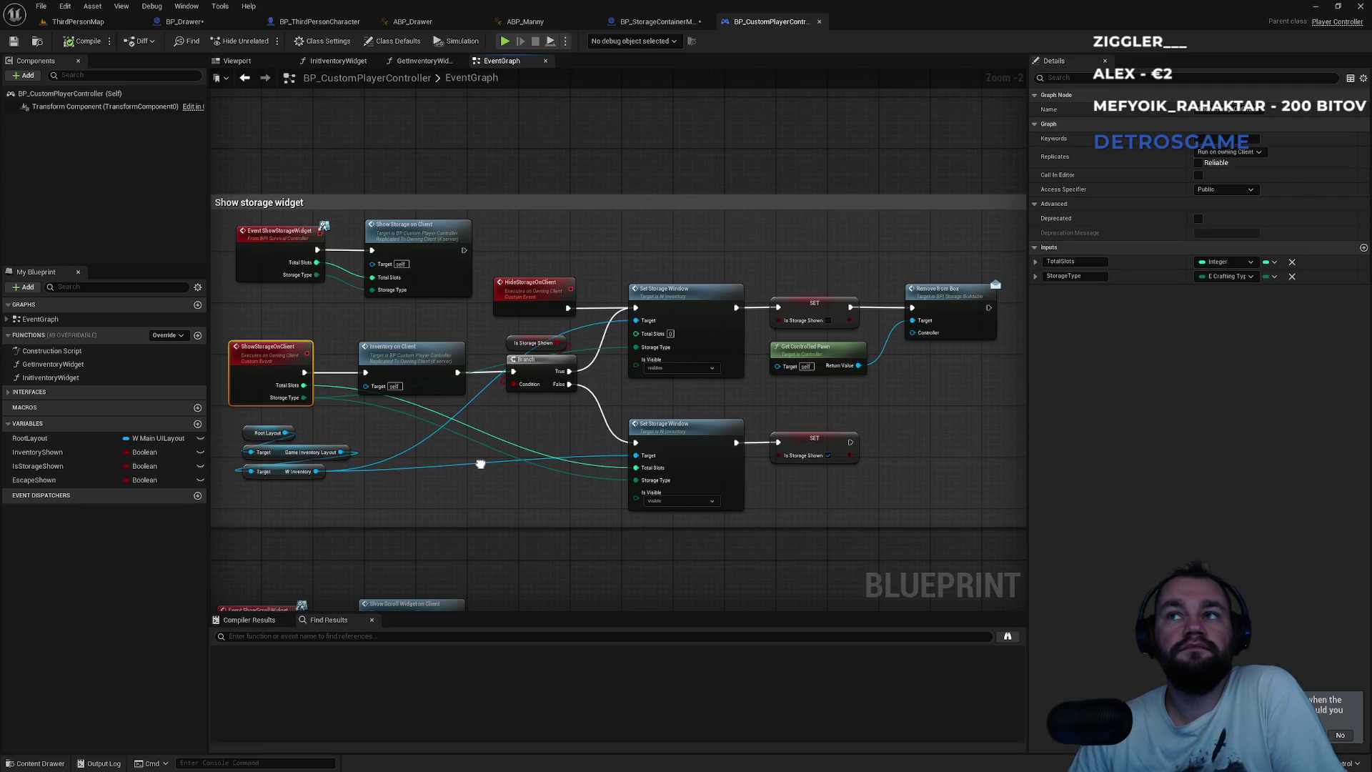
pyautogui.moveTo(480, 464); pyautogui.dragTo(296, 456)
pyautogui.moveTo(802, 303); pyautogui.dragTo(857, 299)
pyautogui.write('print string')
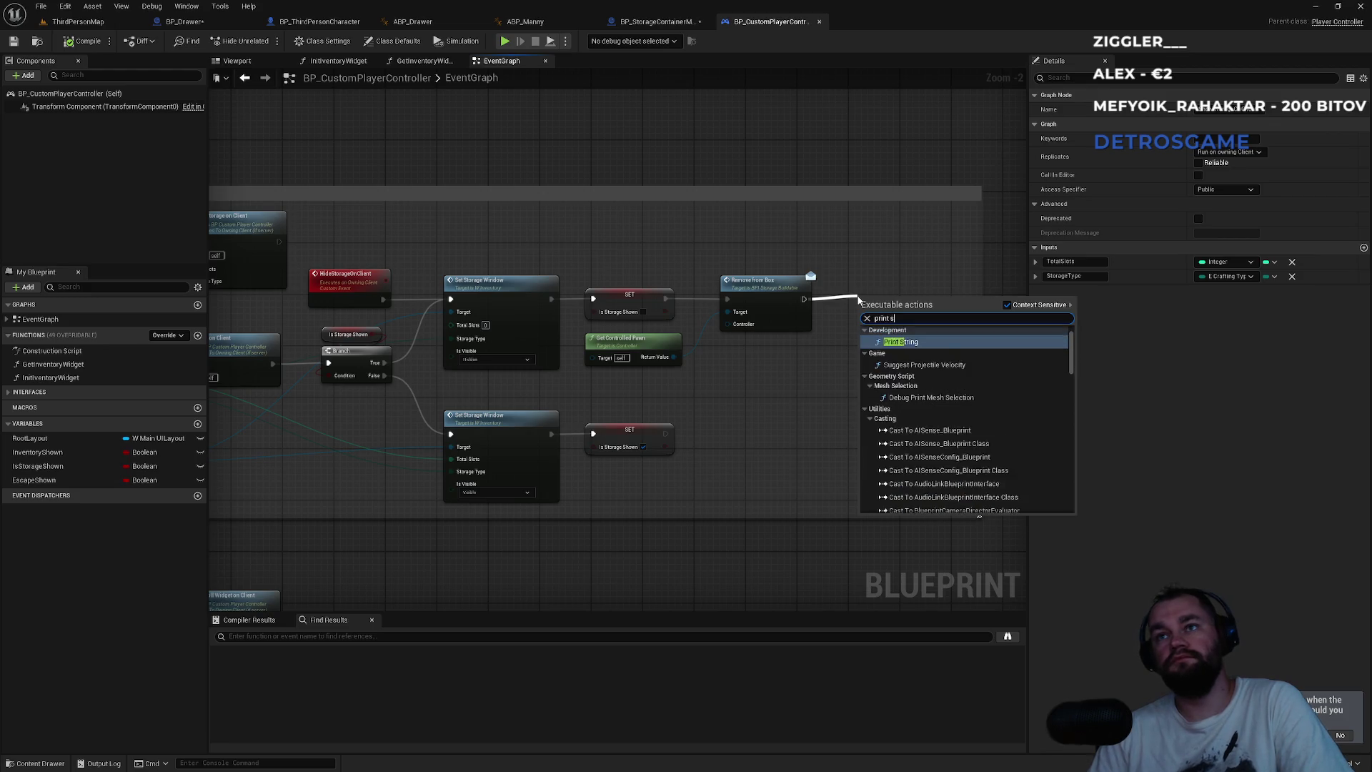
pyautogui.press('Return')
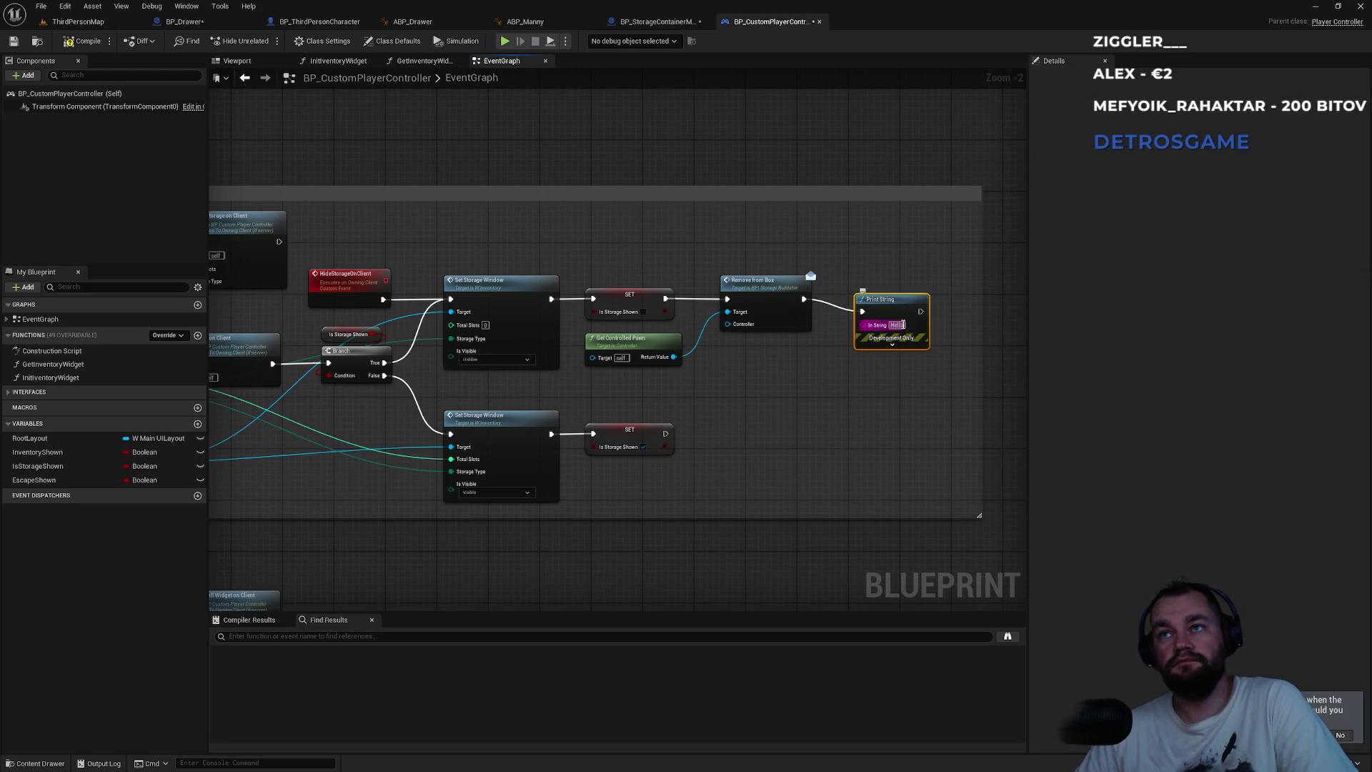
pyautogui.write('W')
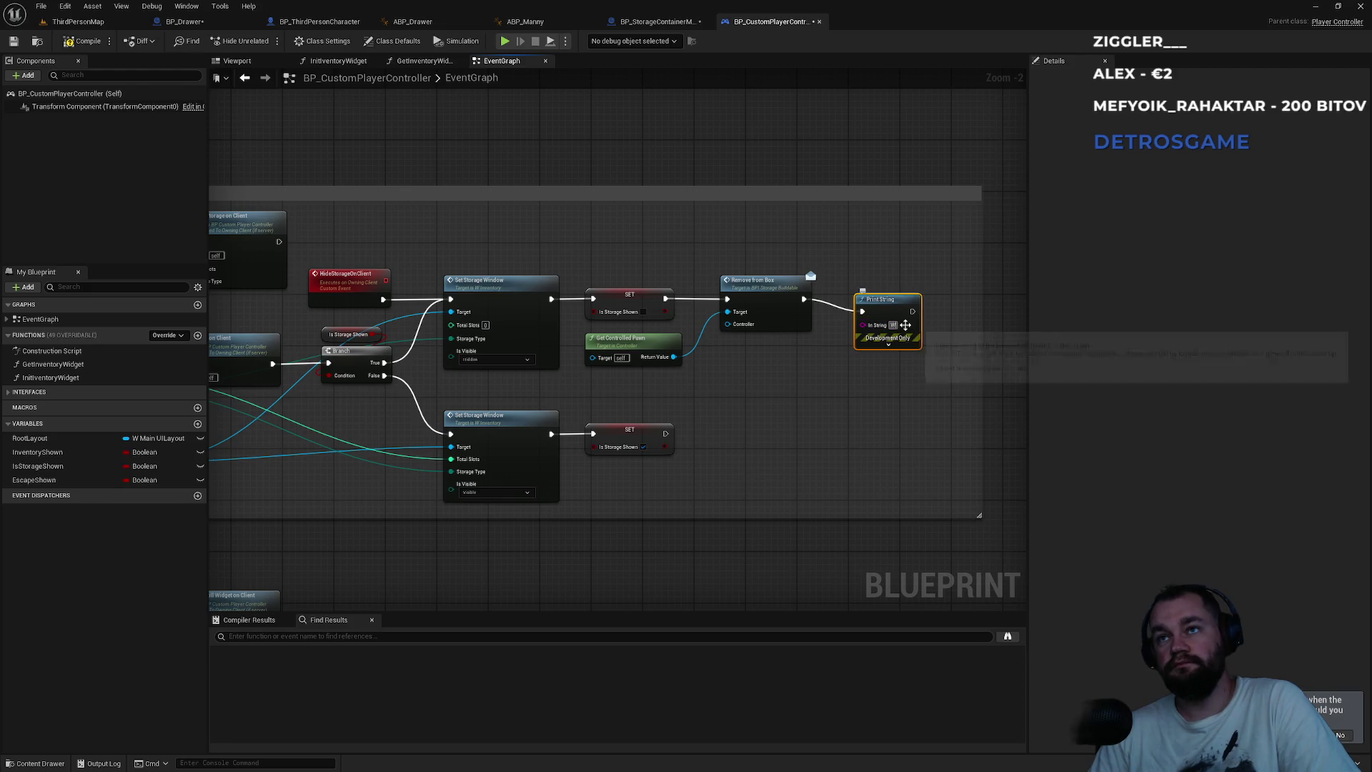
pyautogui.write('haaa')
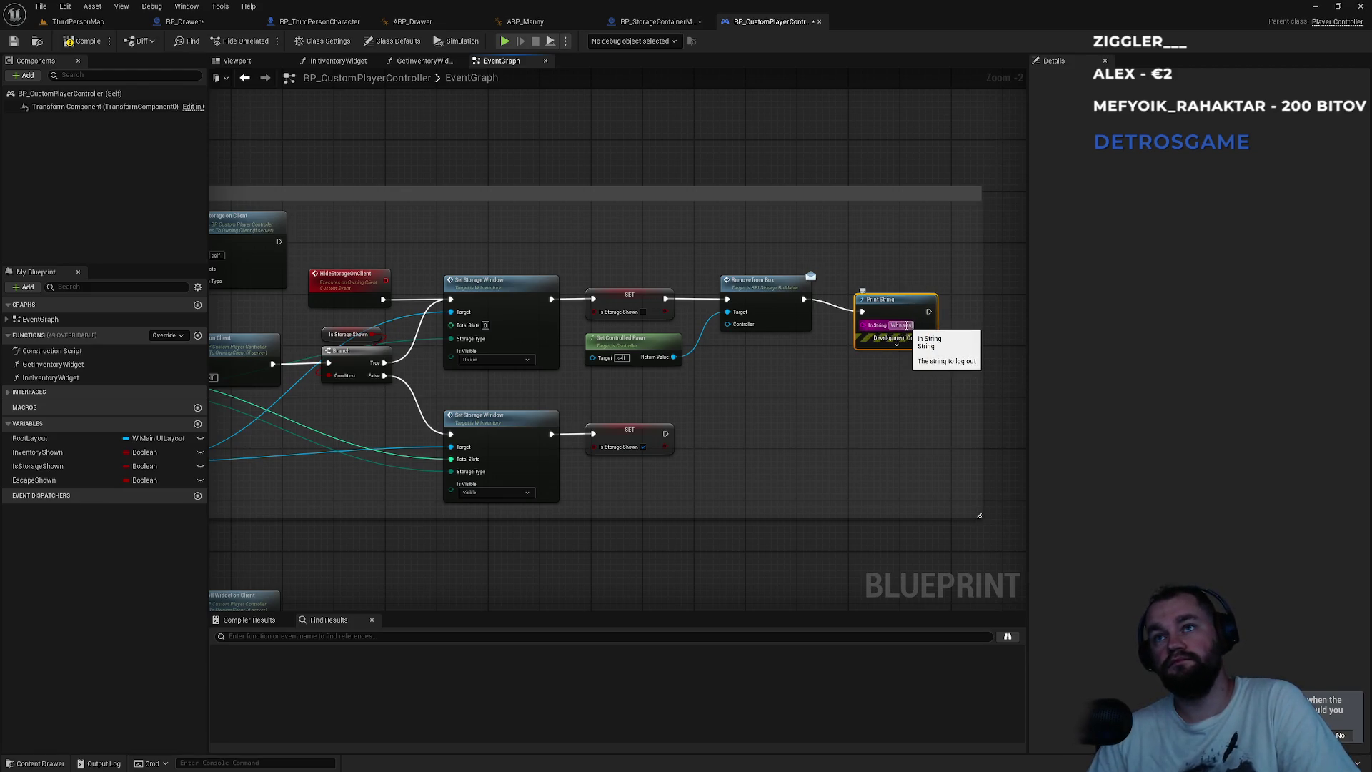
pyautogui.write('aaa?')
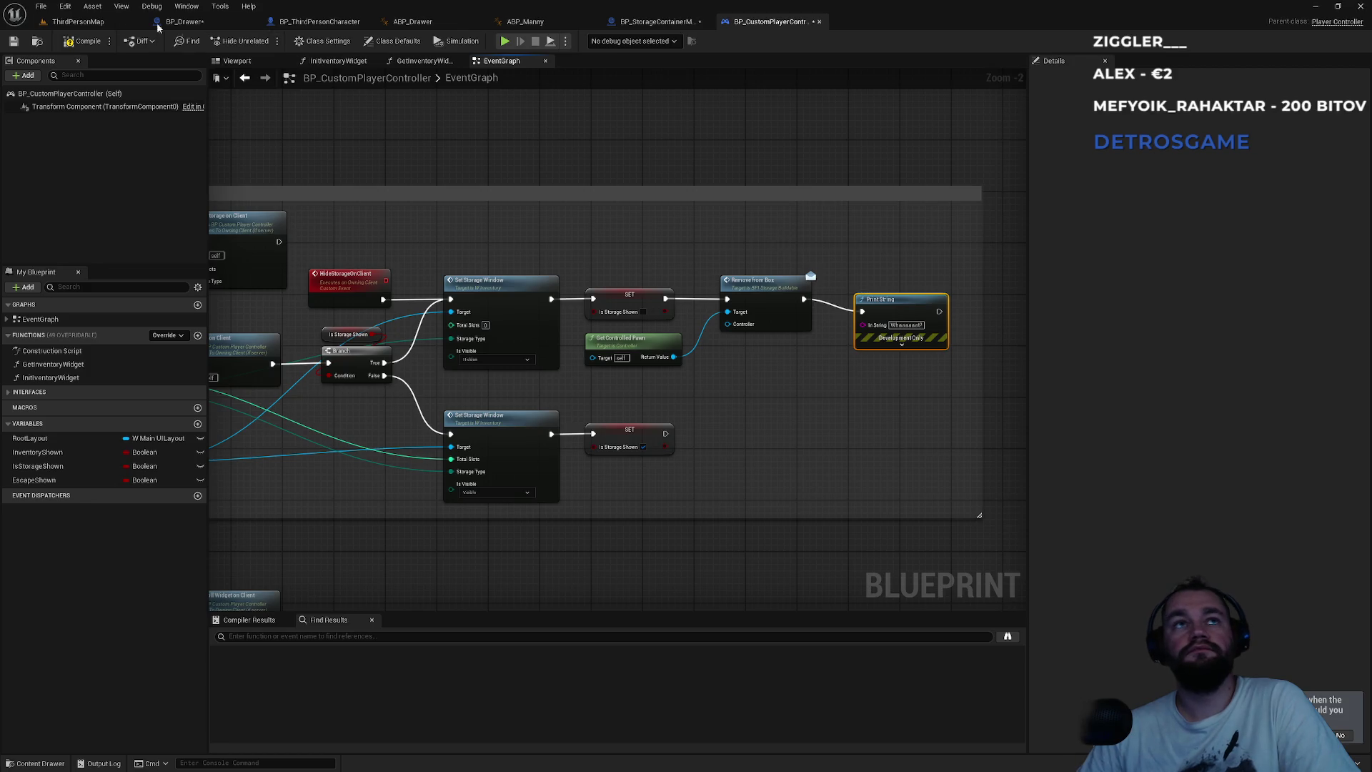
# - Play ThirdPersonMap, open and close the storage box three times to check the message, then stop
pyautogui.click(77, 21)
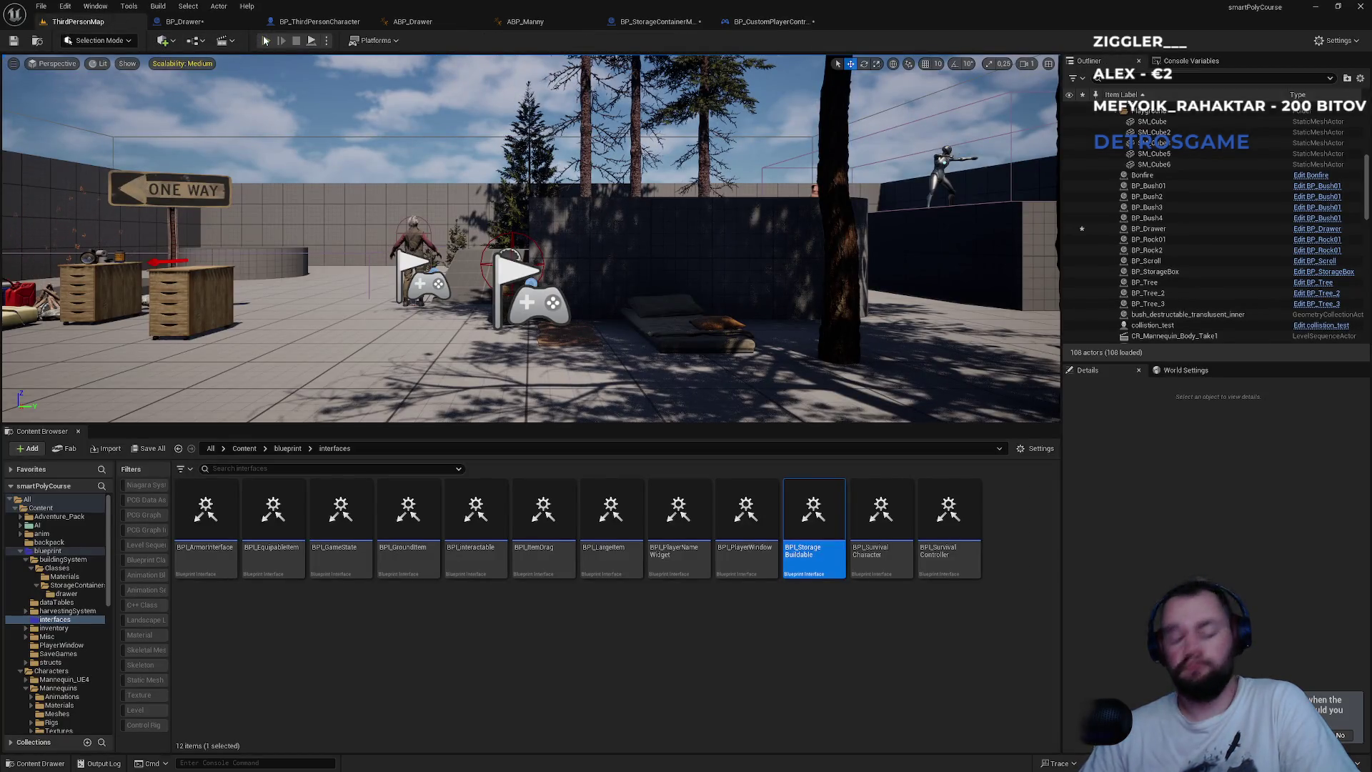
pyautogui.click(264, 40)
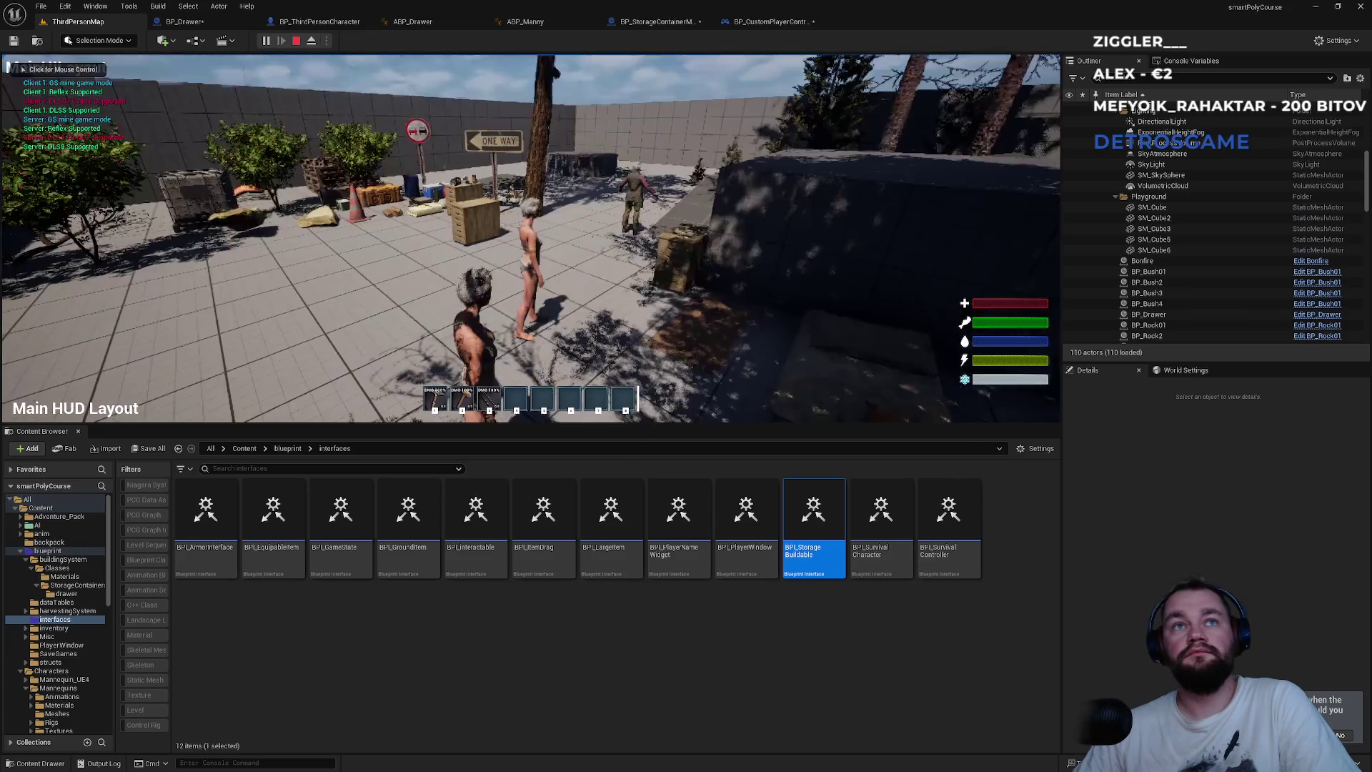
pyautogui.press('super')
pyautogui.click(924, 329)
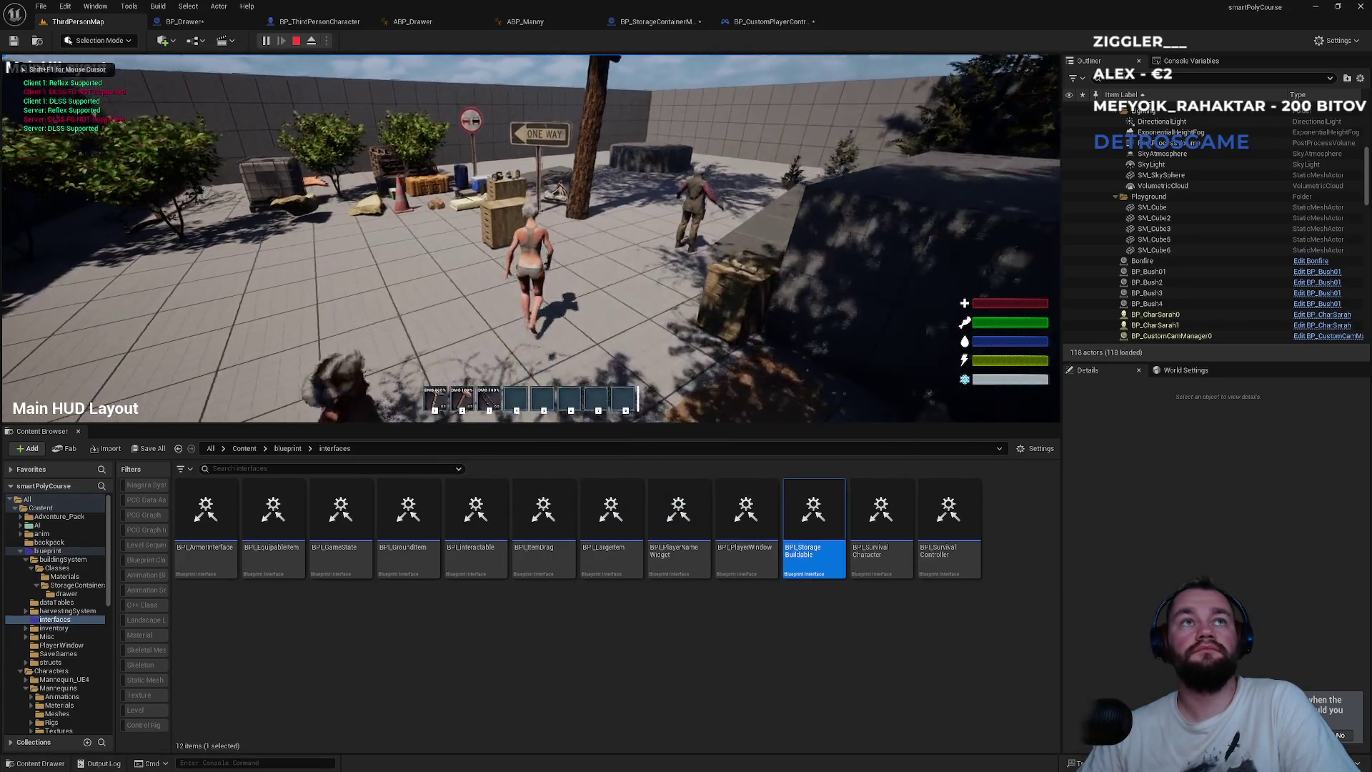
pyautogui.press('e')
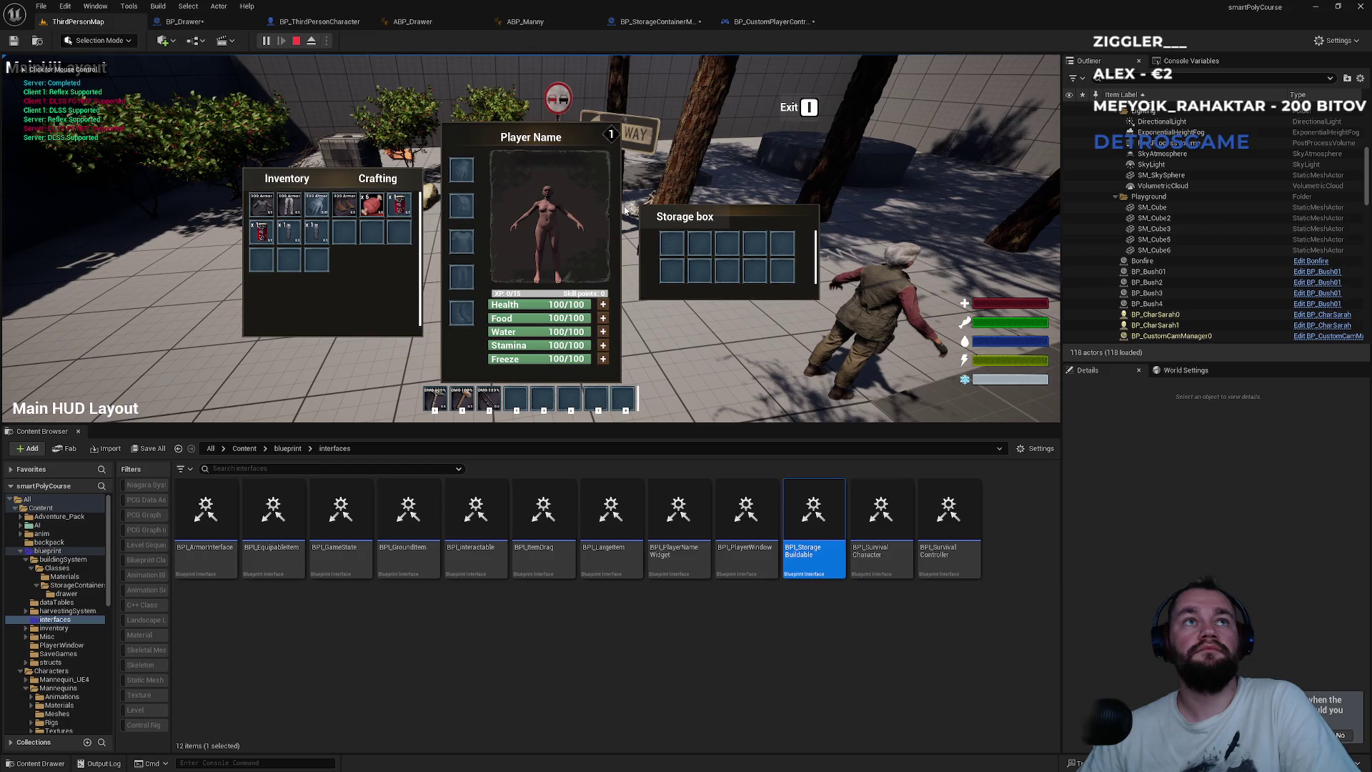
pyautogui.press('i')
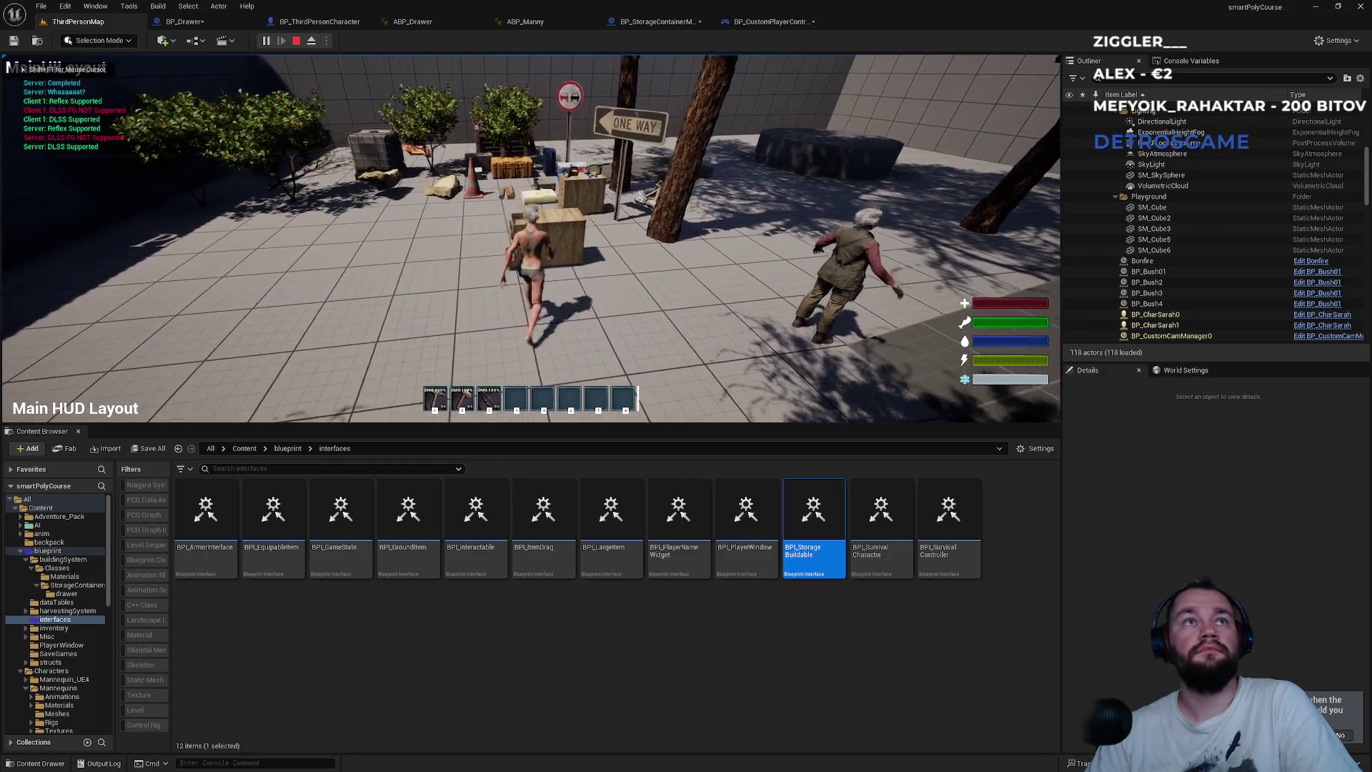
pyautogui.press('e')
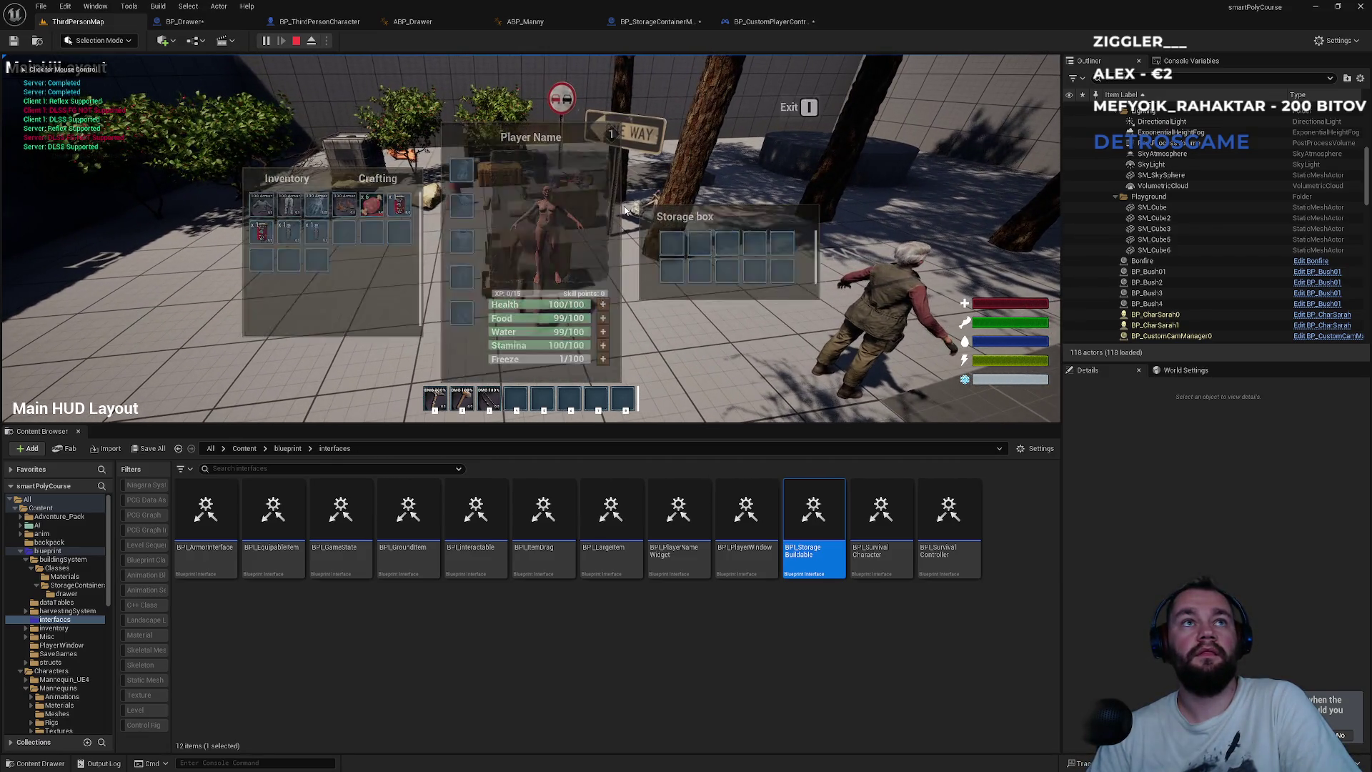
pyautogui.press('e')
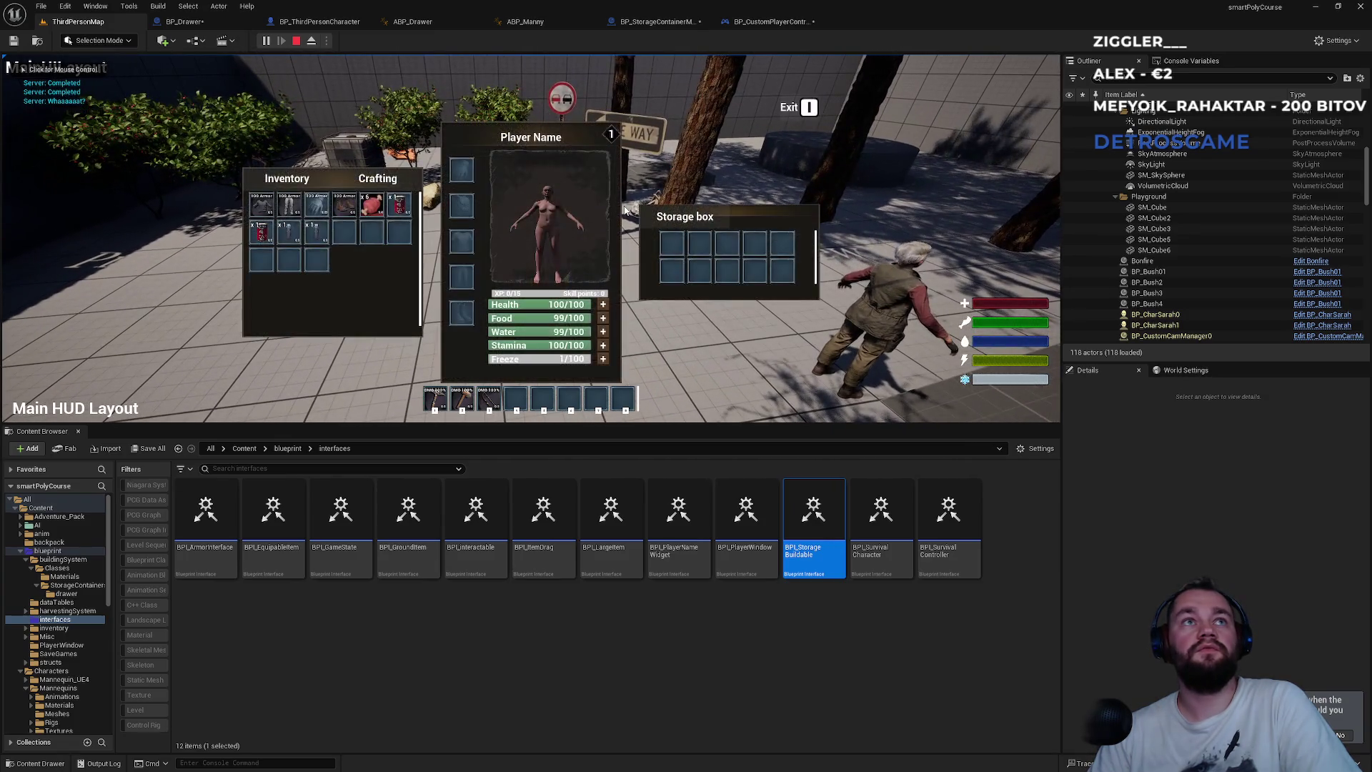
pyautogui.press('i')
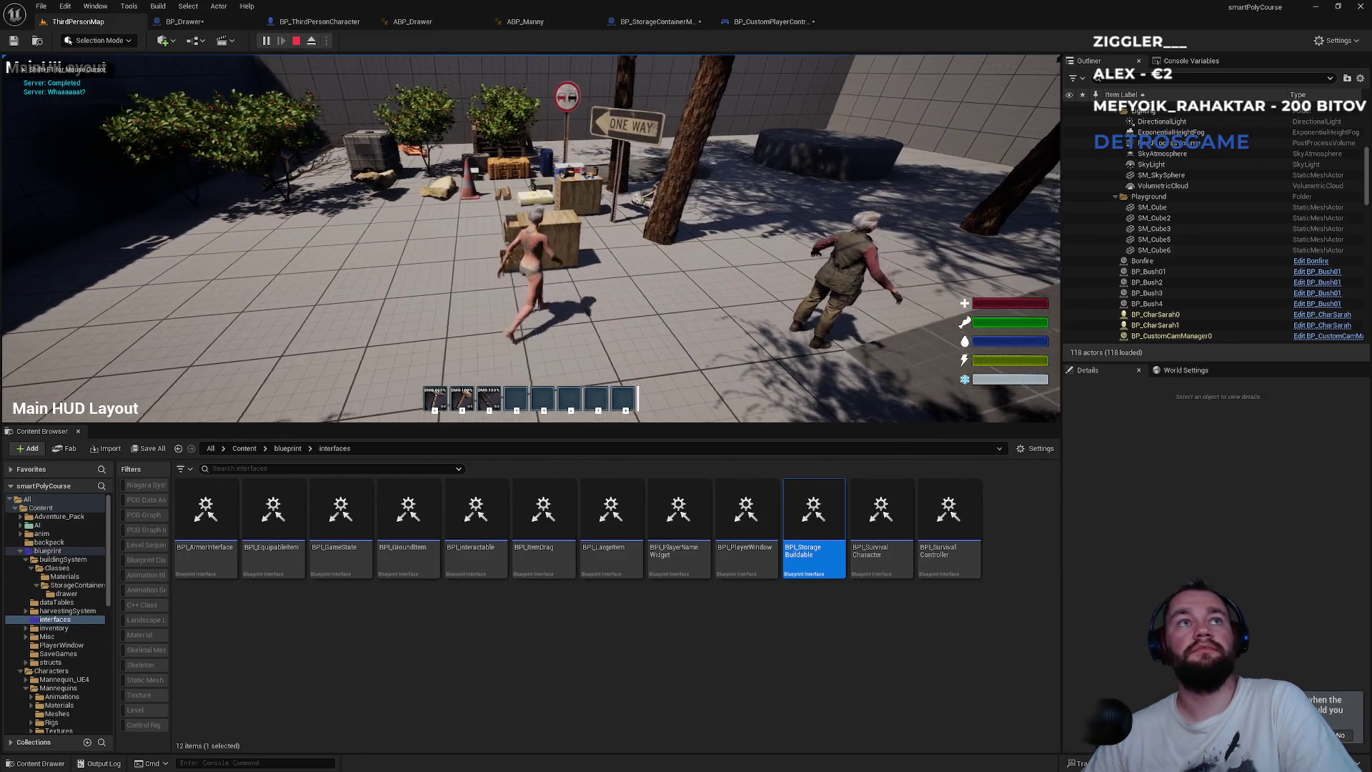
pyautogui.press('e')
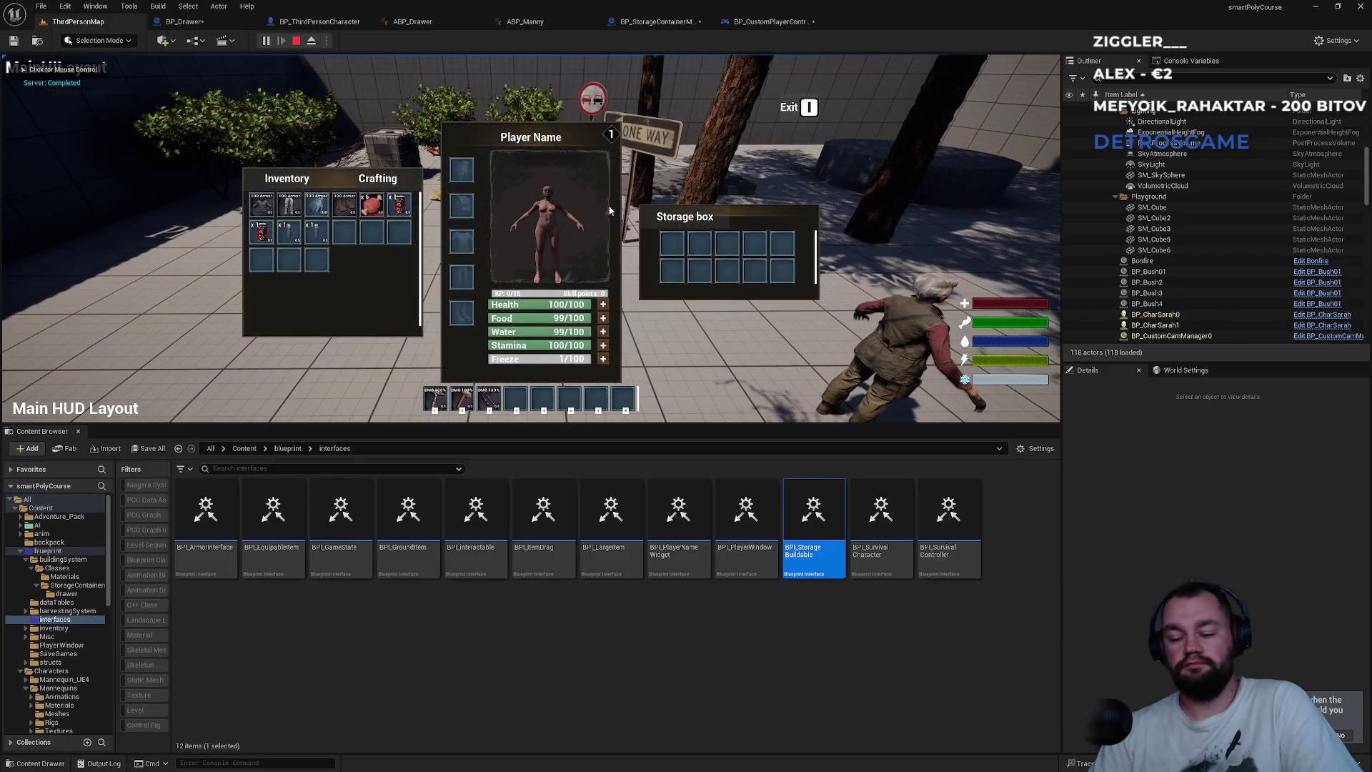
pyautogui.press('i')
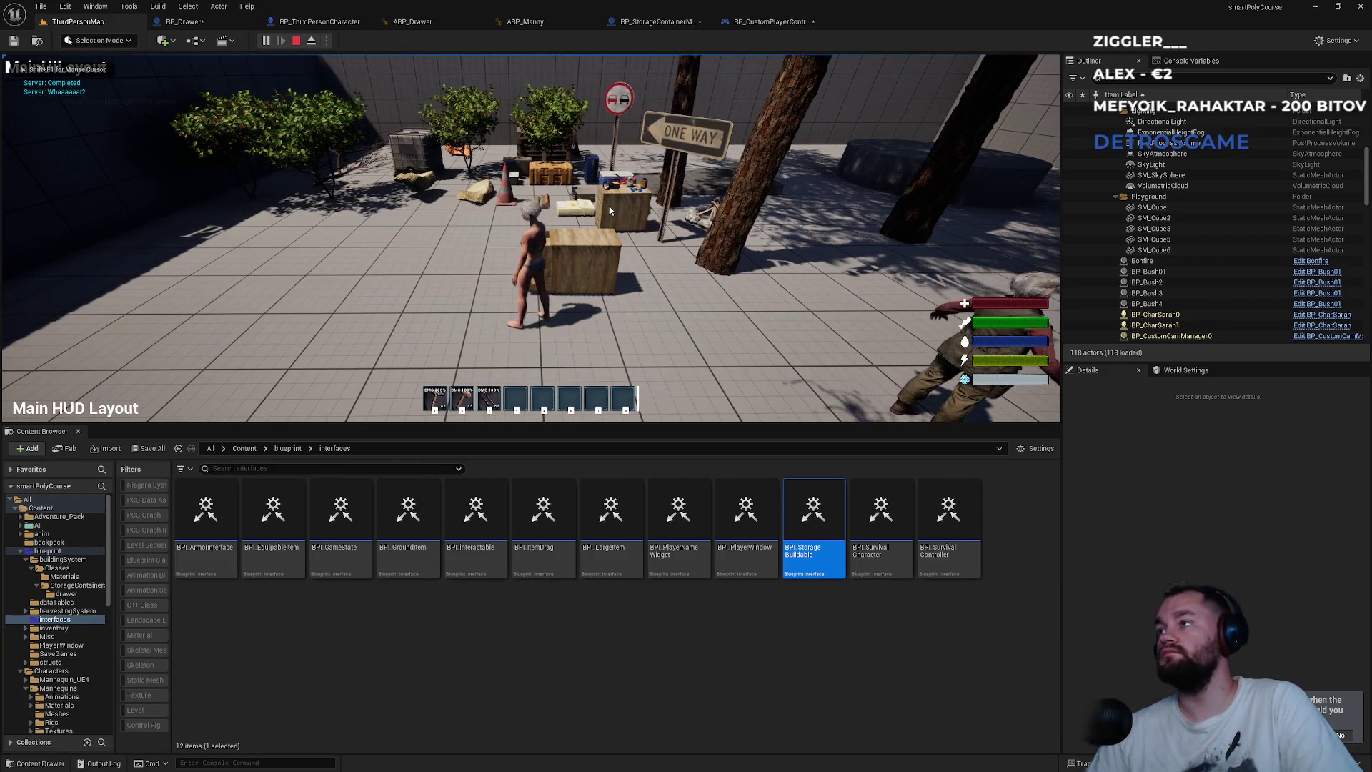
pyautogui.press('super')
pyautogui.press('super')
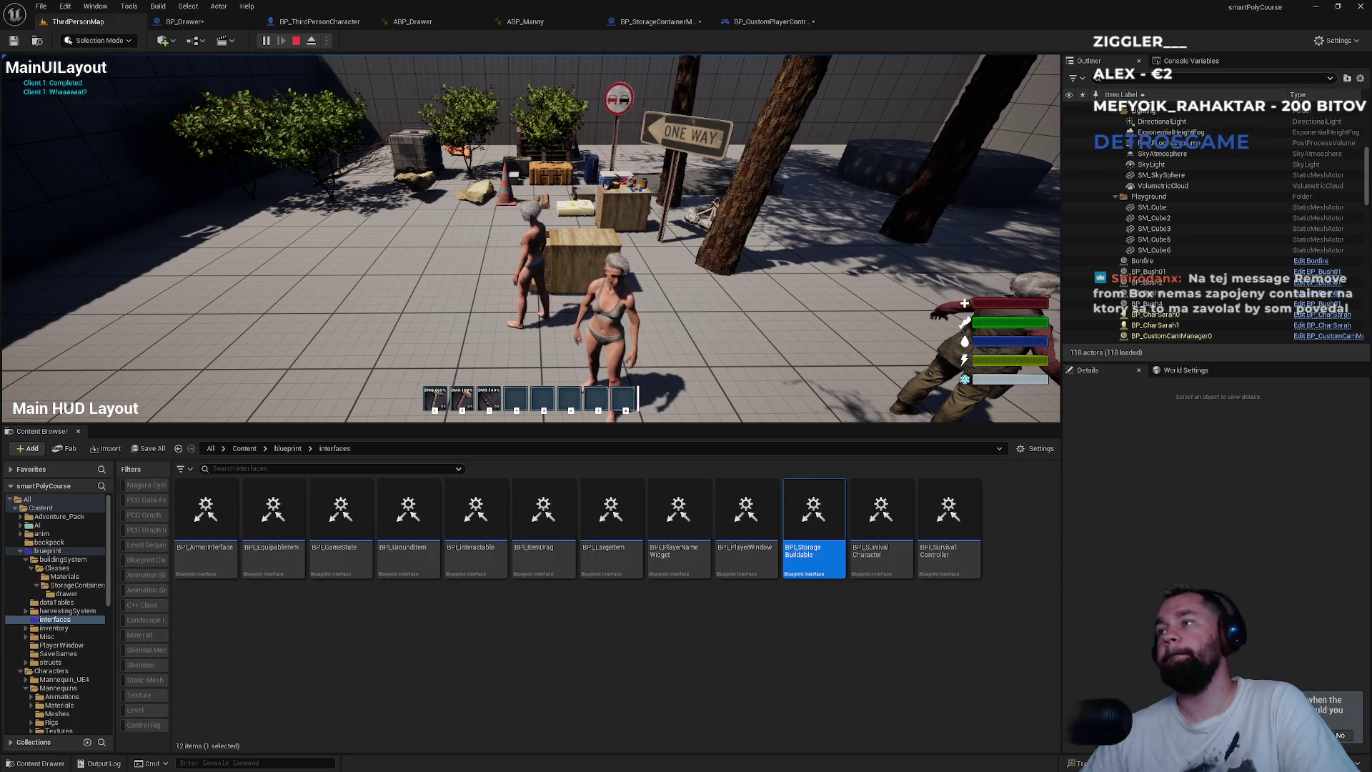
pyautogui.press('Escape')
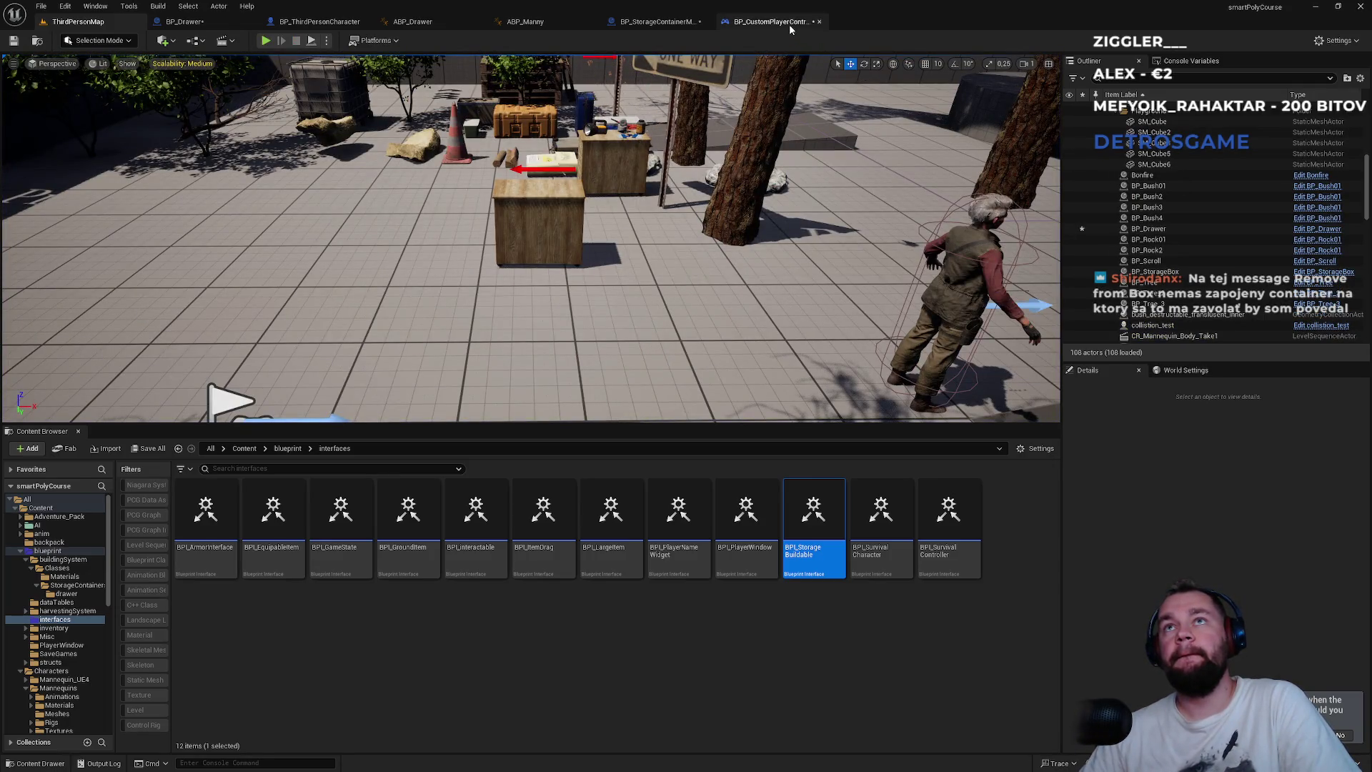
# - Connect Get Controlled Pawn's Return Value to Remove from Box's Target and inspect the BPI_StorageBuildable interface
pyautogui.click(789, 24)
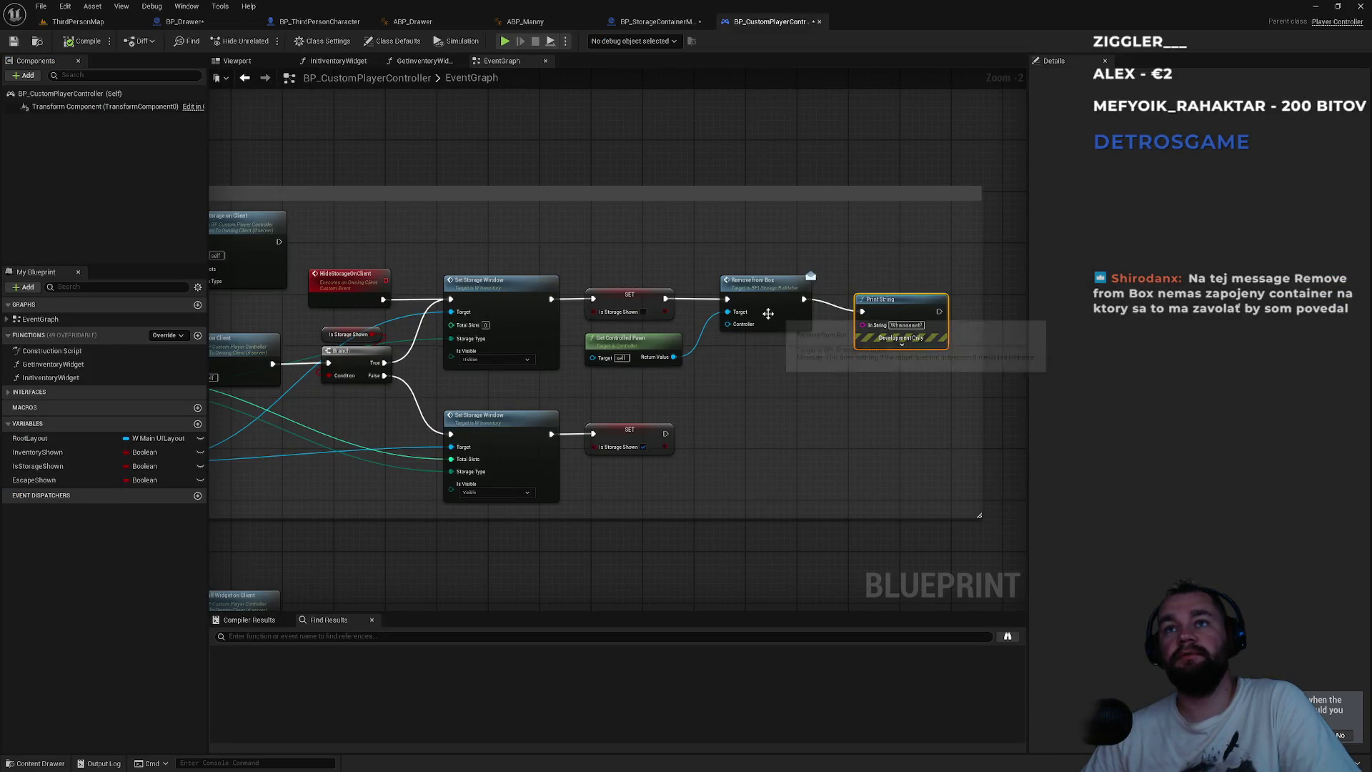
pyautogui.click(636, 347)
pyautogui.scroll(2, 730, 363)
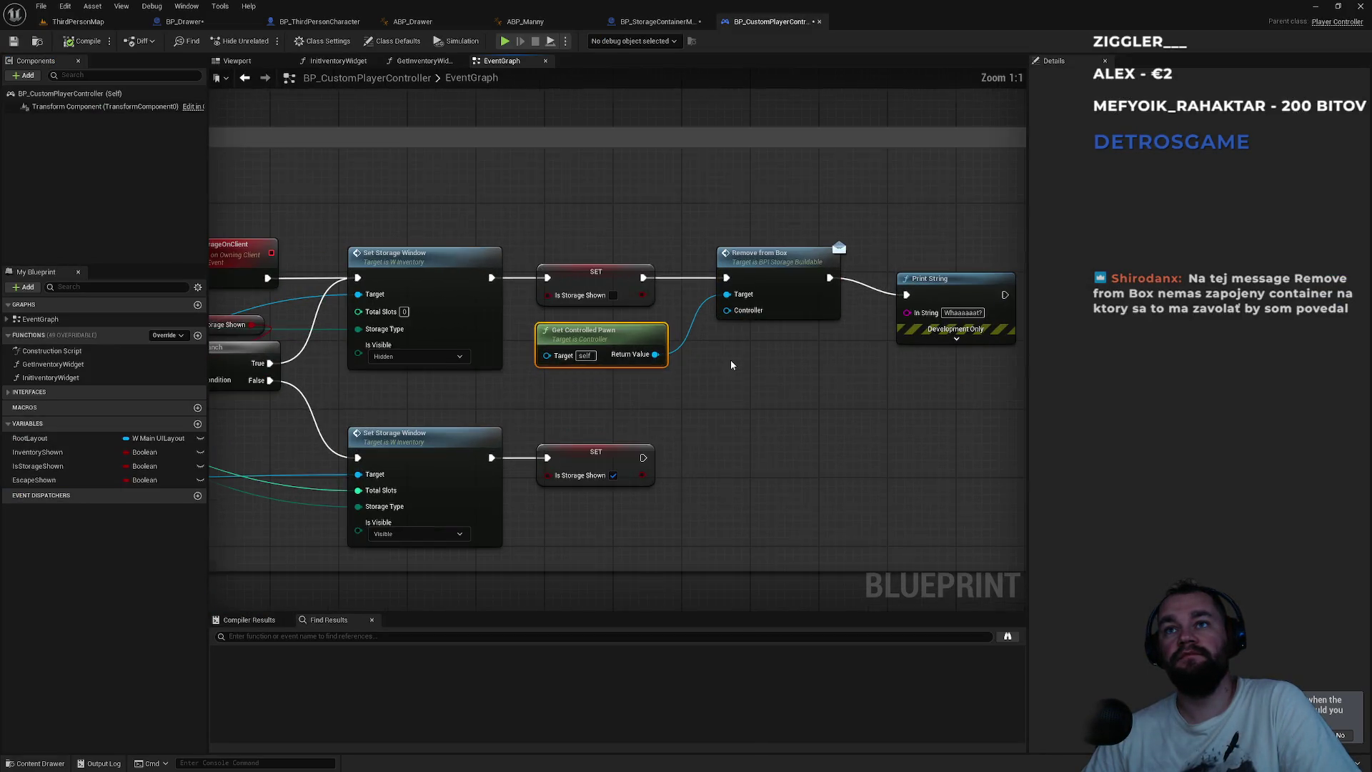
pyautogui.keyDown('alt'); pyautogui.click(740, 315); pyautogui.keyUp('alt')
pyautogui.moveTo(655, 354); pyautogui.dragTo(727, 294)
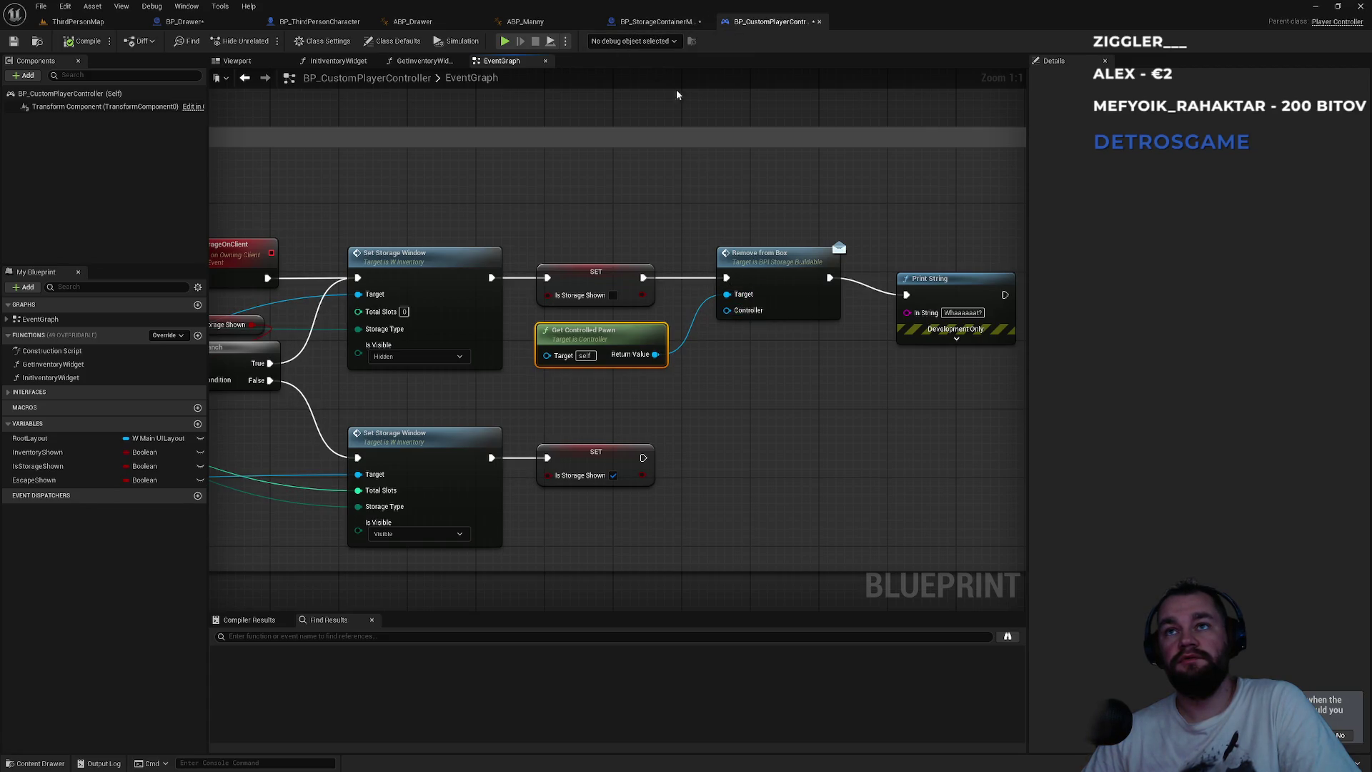
pyautogui.doubleClick(762, 267)
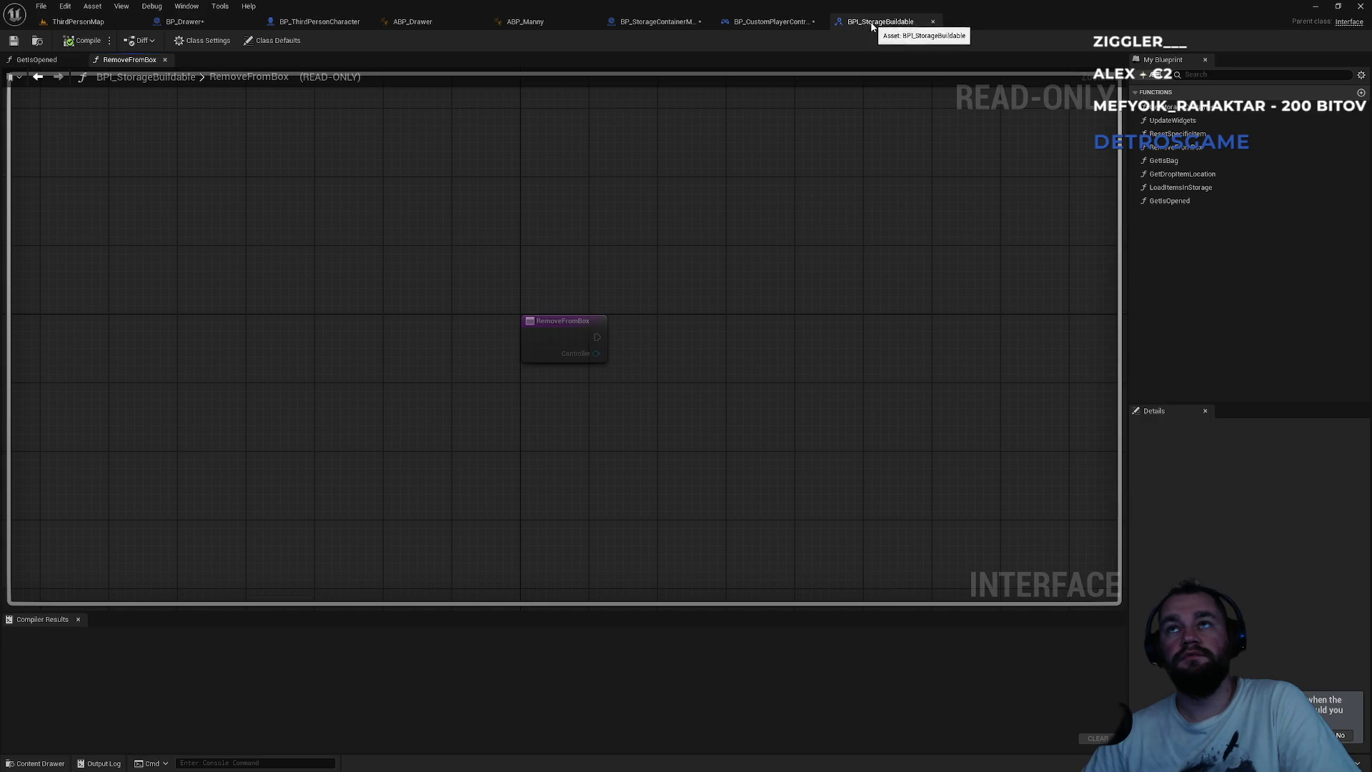
pyautogui.click(770, 27)
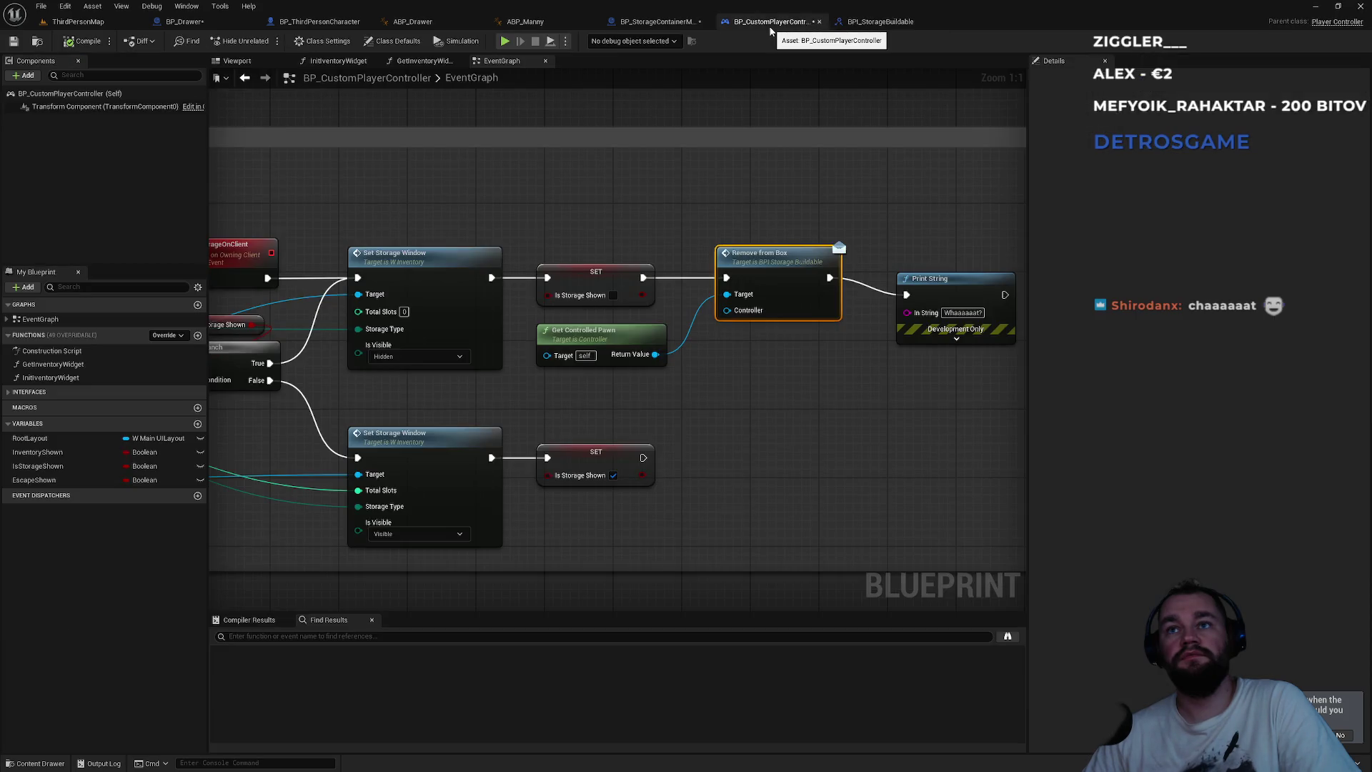
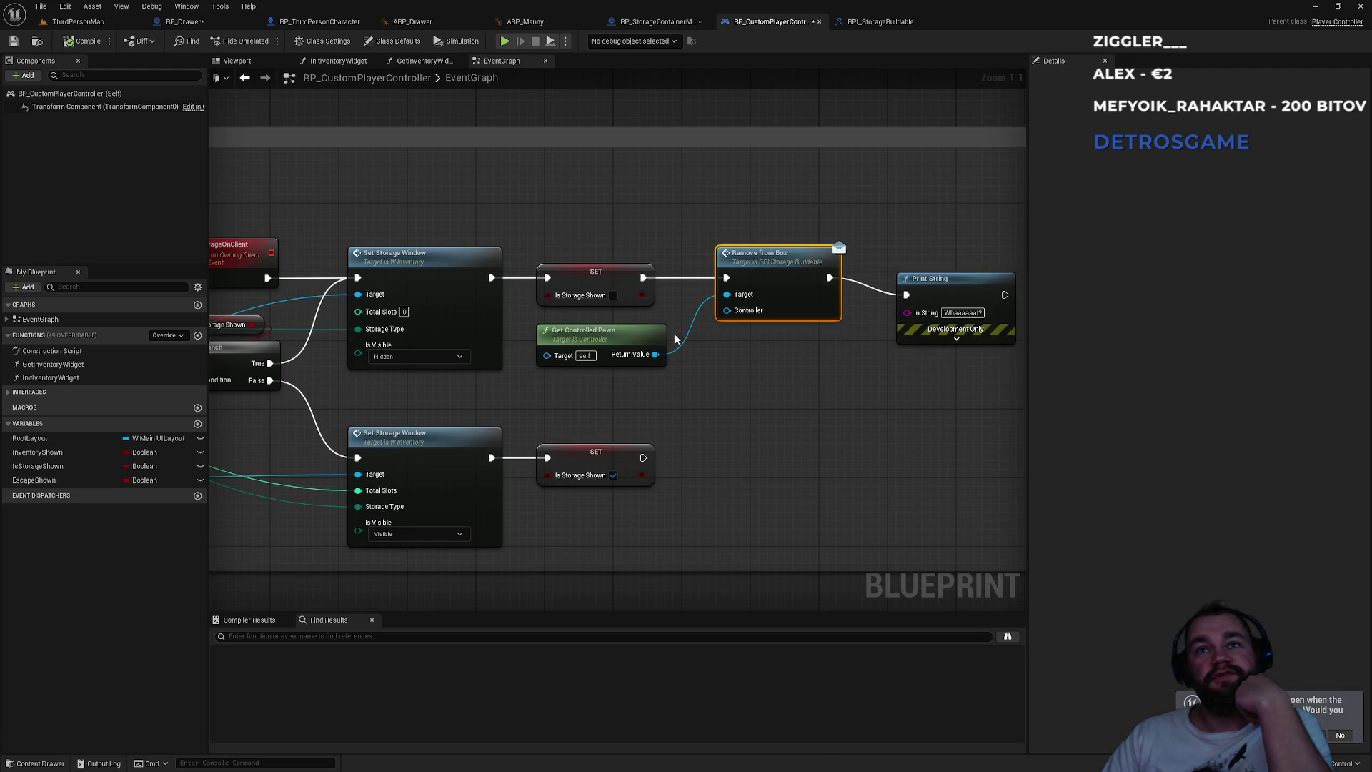
# - Review the Show storage widget and Remove from Box nodes in the BP_CustomPlayerController graph
pyautogui.moveTo(666, 416)
pyautogui.mouseDown()
pyautogui.moveTo(836, 426)
pyautogui.moveTo(679, 429)
pyautogui.mouseUp()
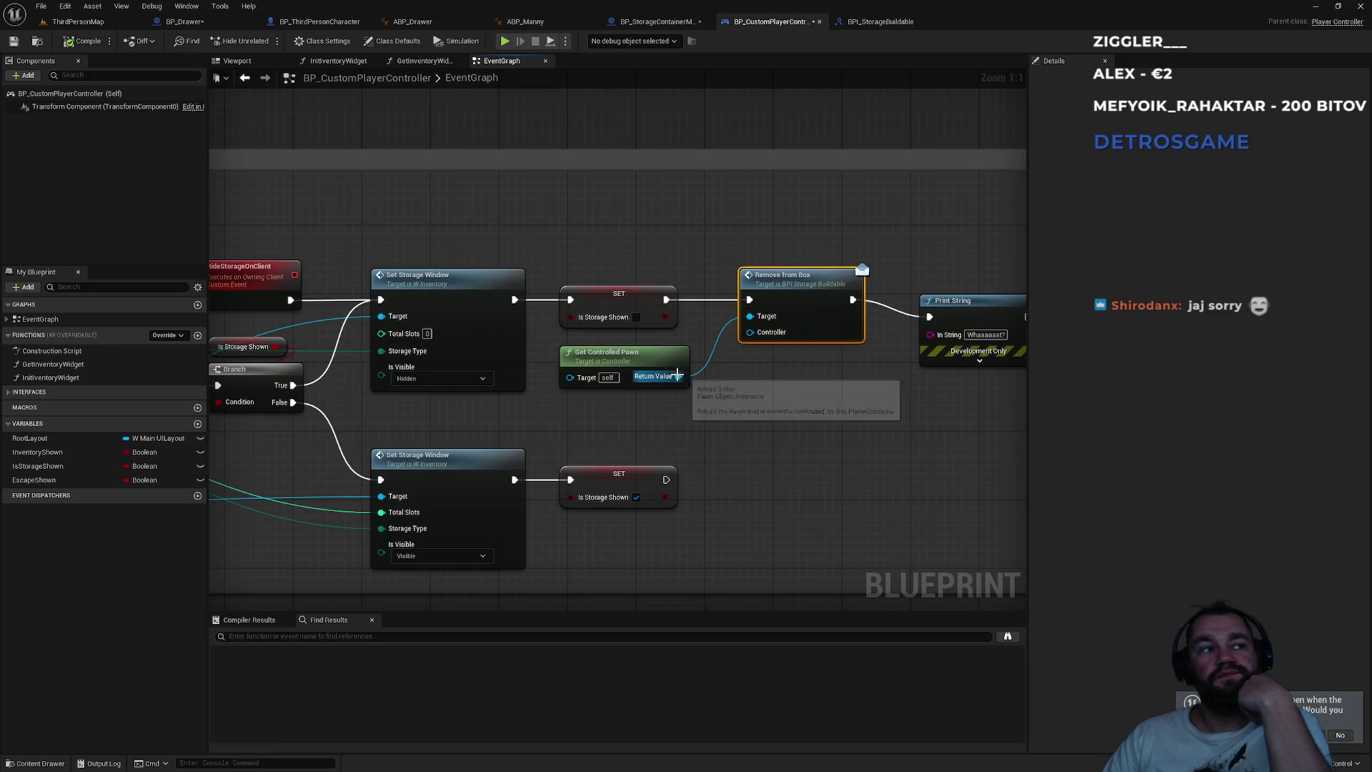
pyautogui.moveTo(621, 393)
pyautogui.mouseDown()
pyautogui.moveTo(720, 369)
pyautogui.moveTo(720, 310)
pyautogui.mouseUp()
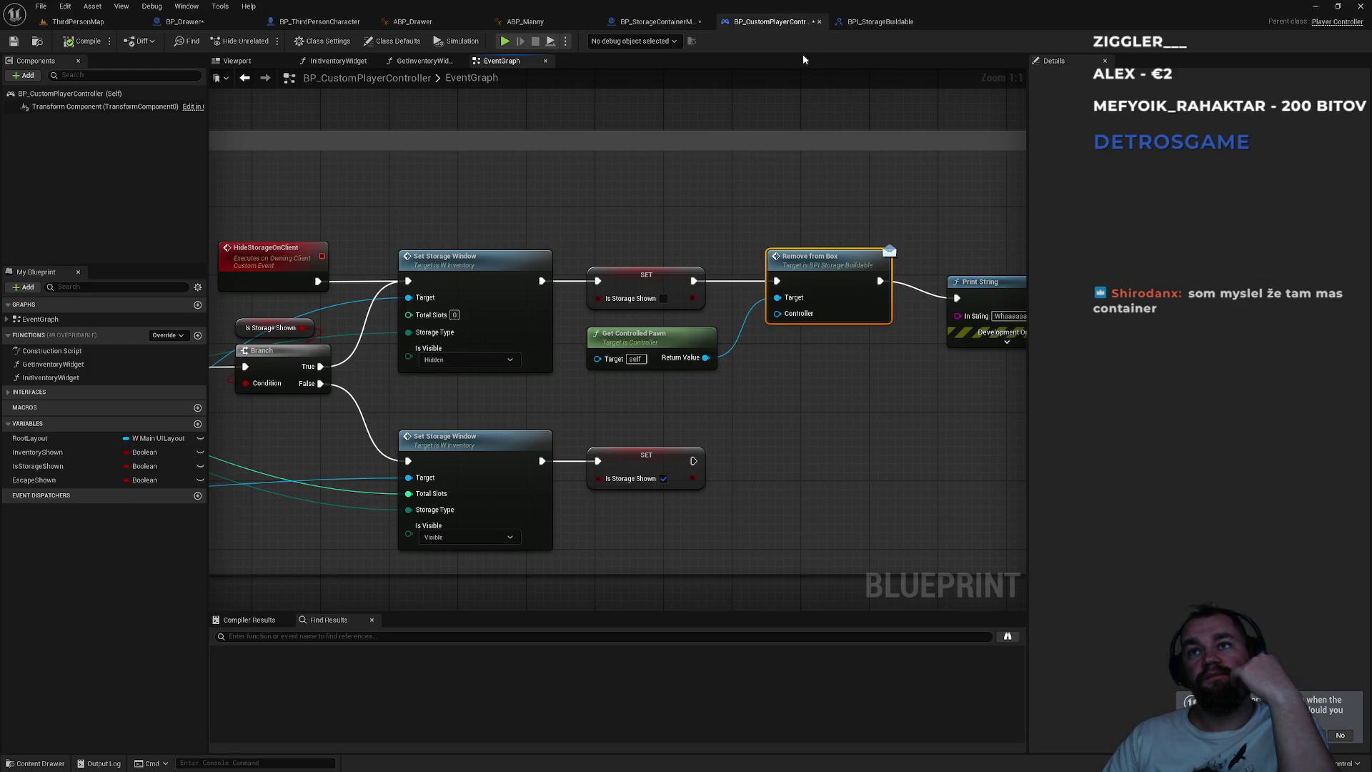
pyautogui.moveTo(448, 219); pyautogui.dragTo(703, 229)
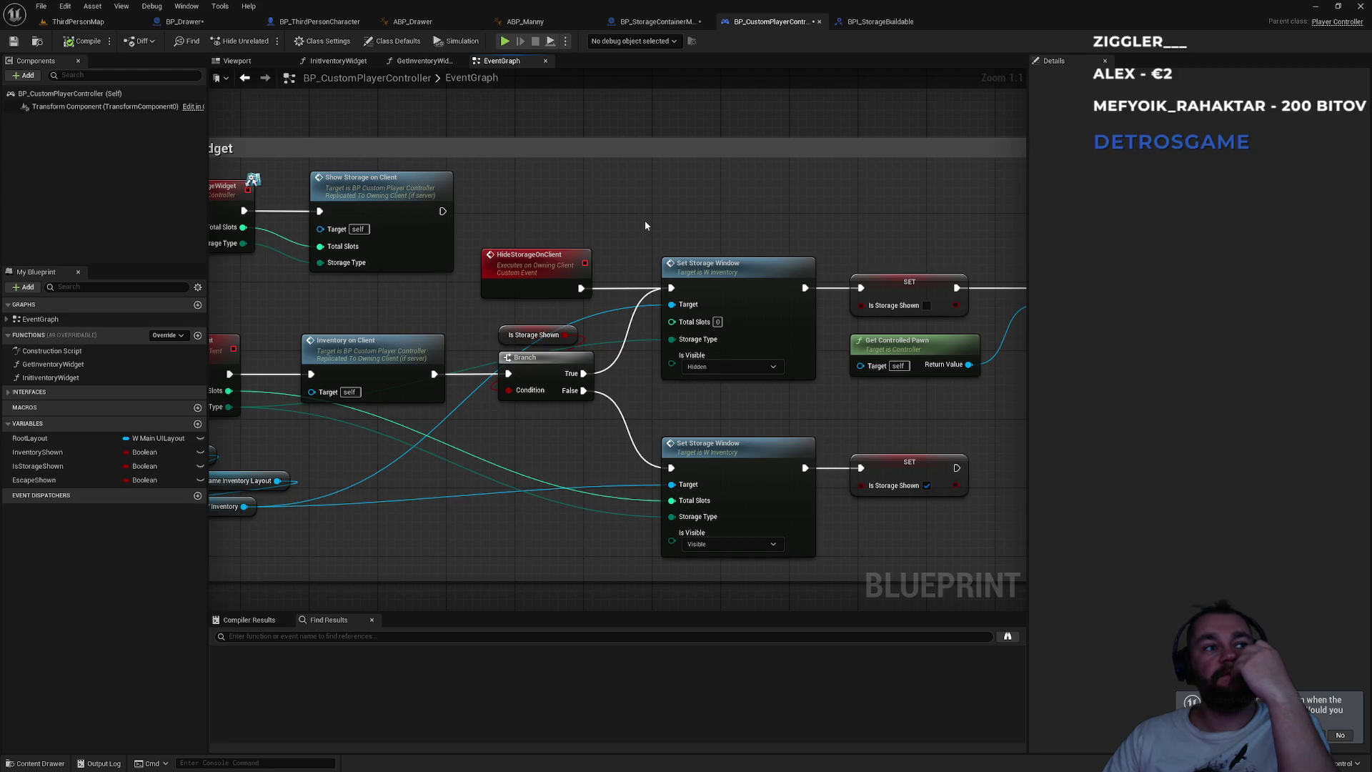
pyautogui.moveTo(645, 222)
pyautogui.mouseDown()
pyautogui.moveTo(906, 214)
pyautogui.moveTo(831, 221)
pyautogui.mouseUp()
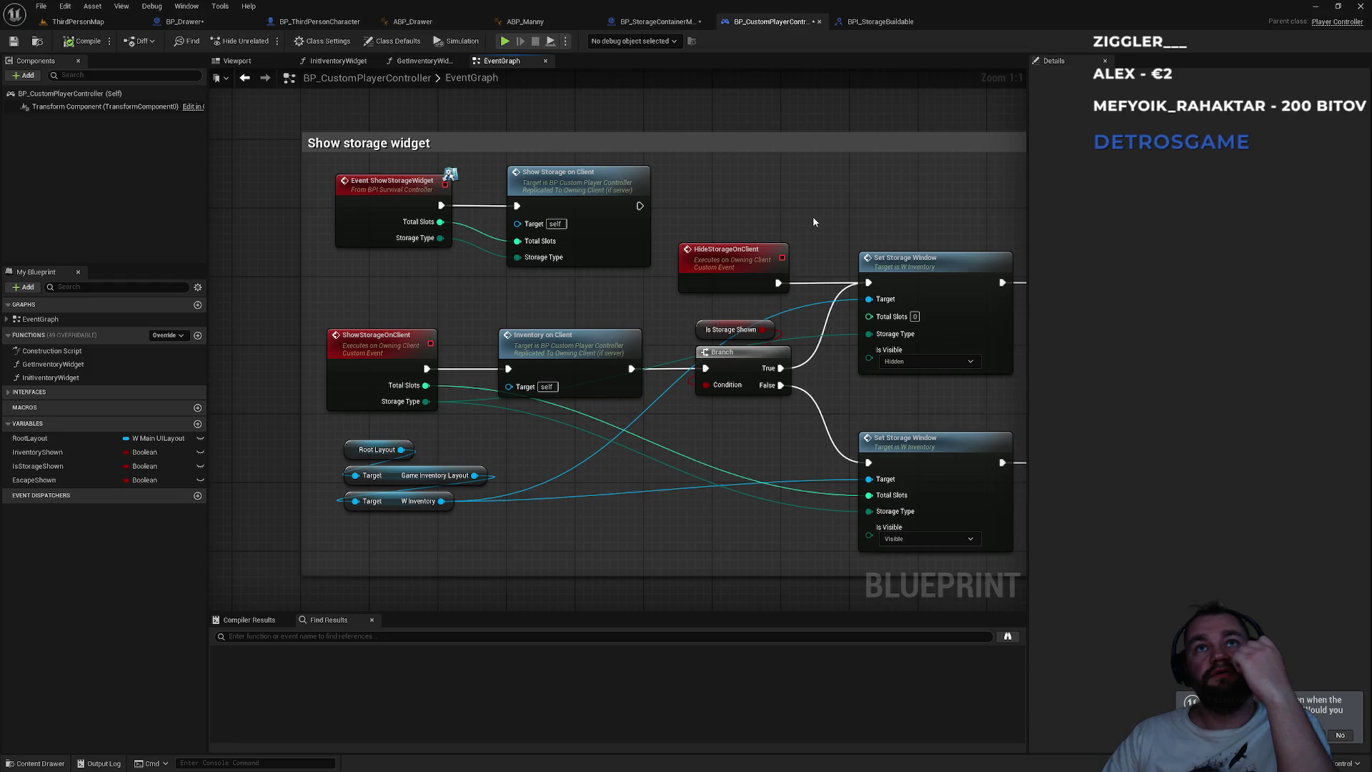
pyautogui.scroll(-4, 800, 213)
pyautogui.scroll(3, 358, 221)
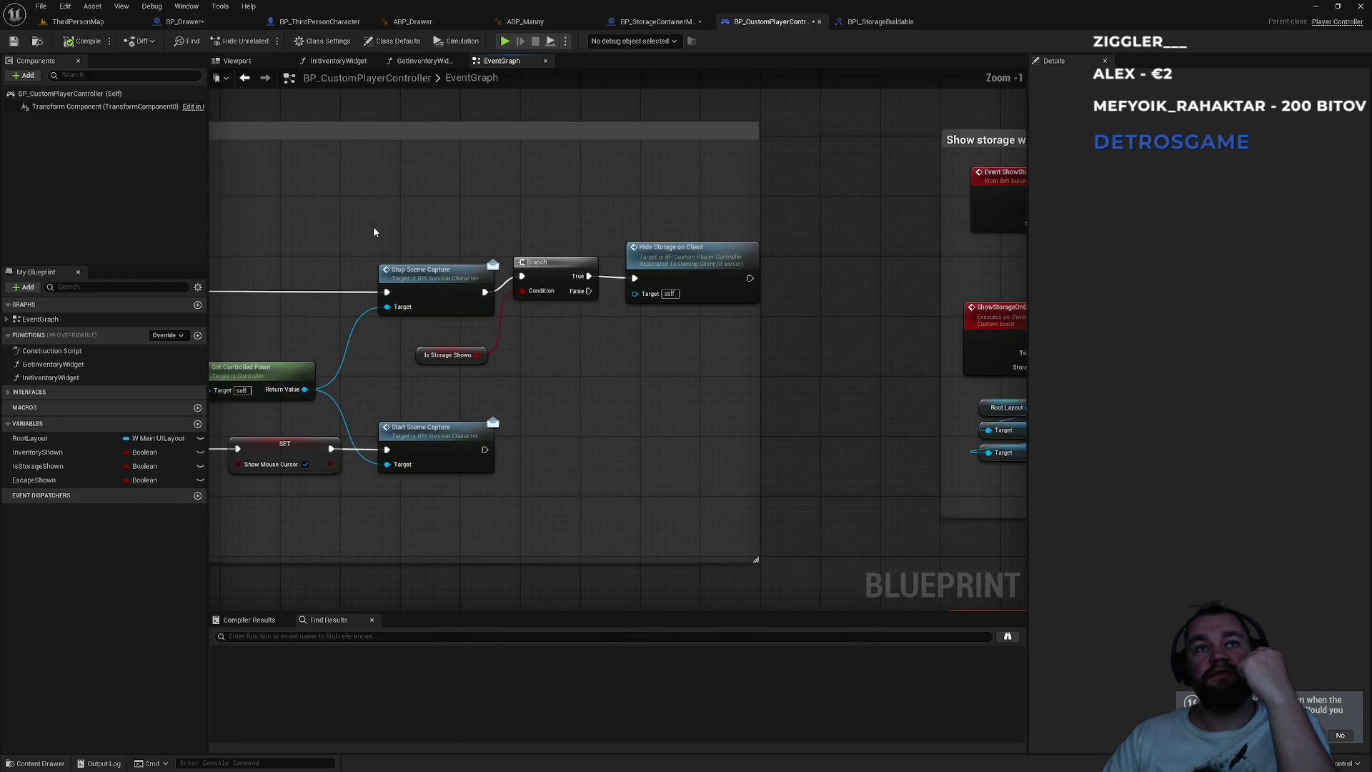
pyautogui.scroll(-1, 375, 233)
pyautogui.moveTo(847, 290)
pyautogui.mouseDown()
pyautogui.moveTo(481, 298)
pyautogui.moveTo(453, 283)
pyautogui.mouseUp()
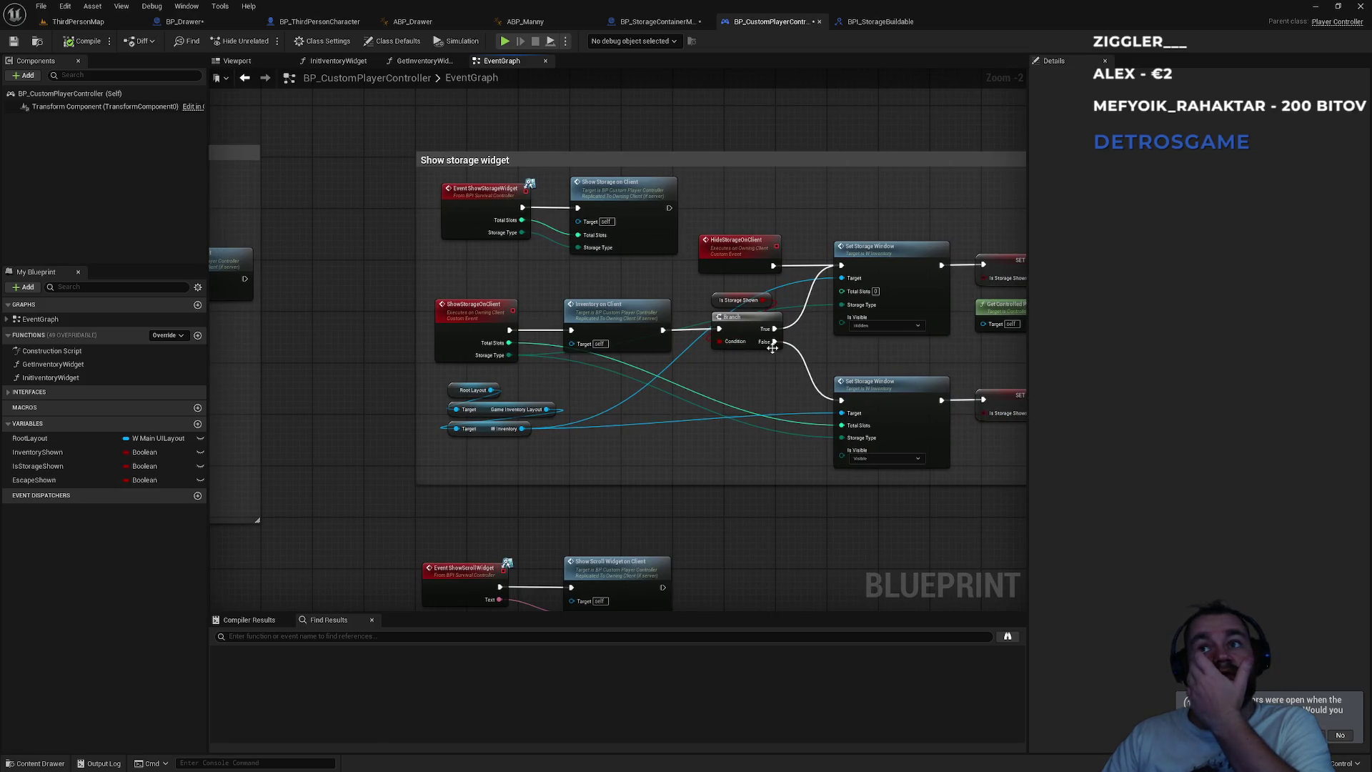
pyautogui.moveTo(768, 343); pyautogui.dragTo(621, 348)
pyautogui.scroll(2, 621, 348)
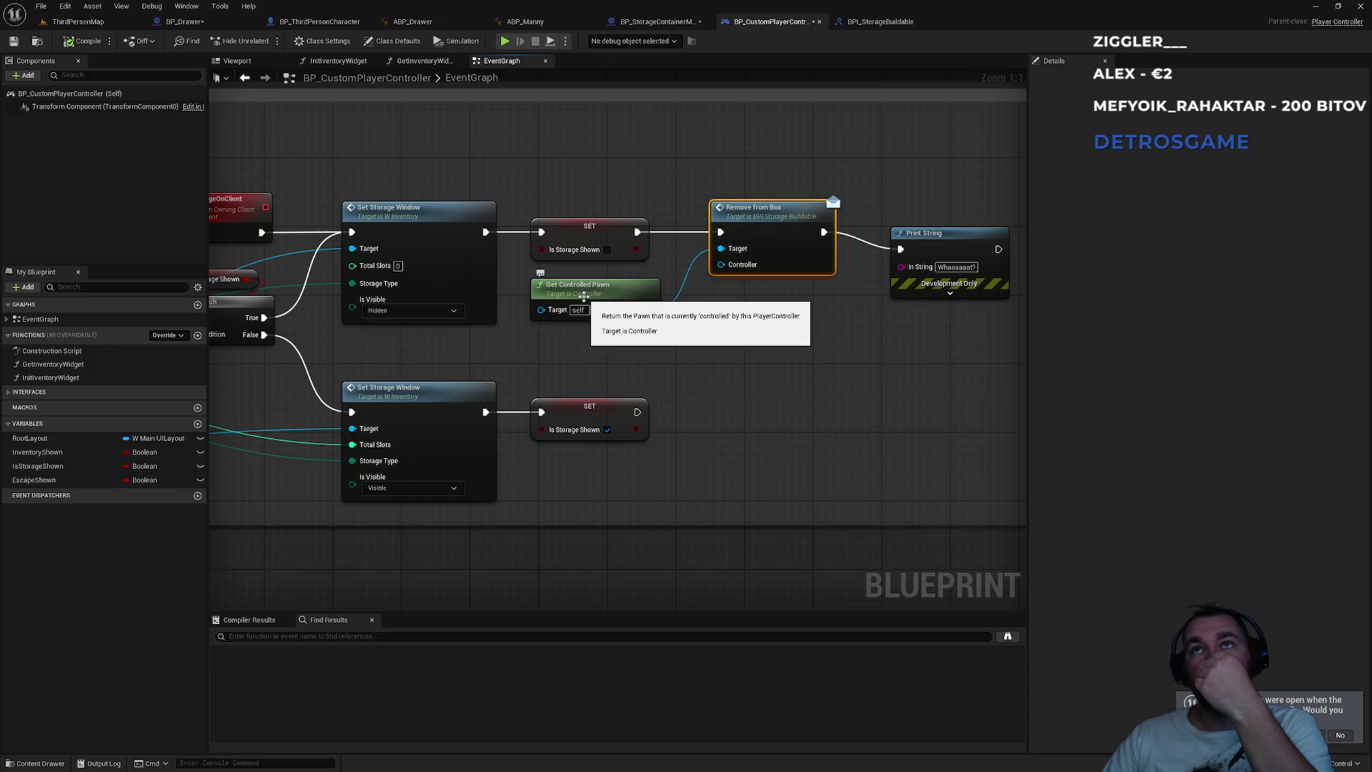
# - Glance through BPI_StorageBuildable, BP_ThirdPersonCharacter, BP_Drawer and BP_StorageContainerMaster, then return to the controller
pyautogui.click(879, 24)
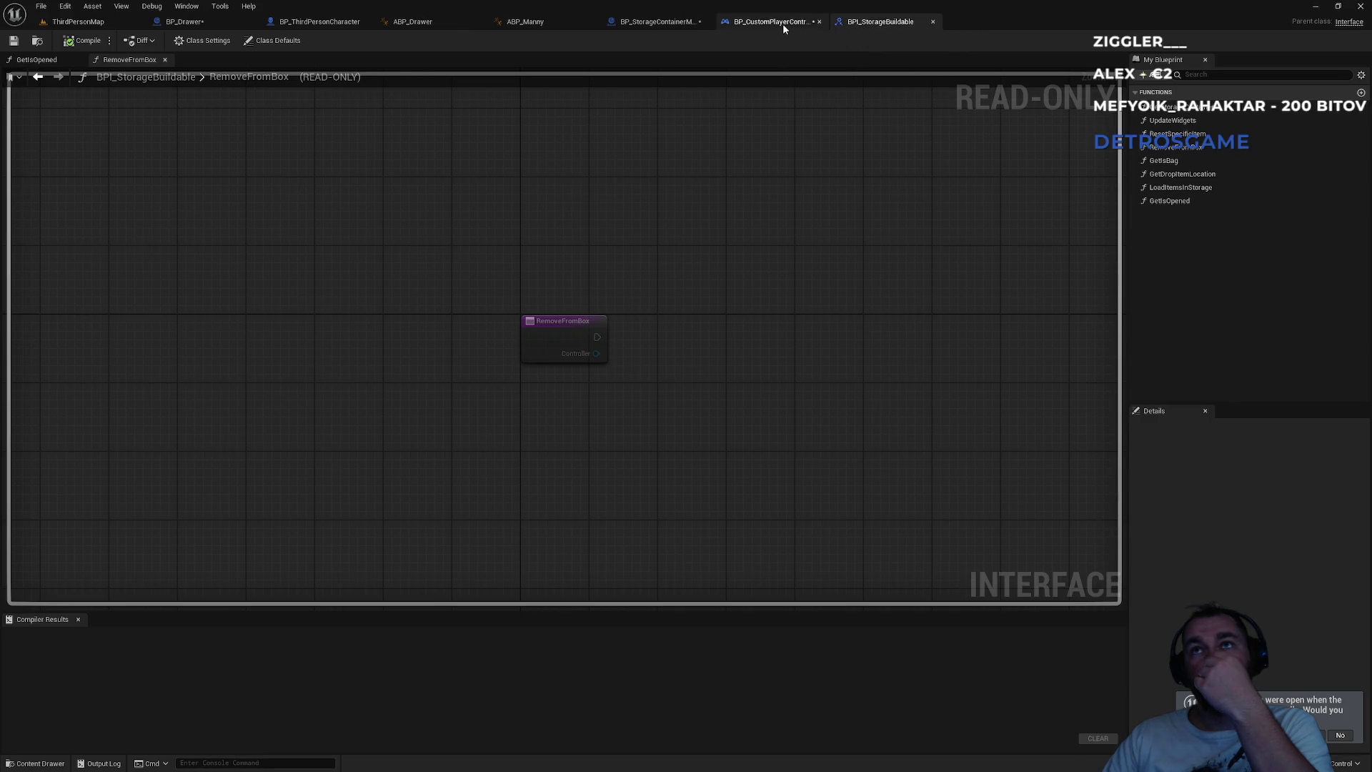
pyautogui.click(783, 24)
pyautogui.click(879, 21)
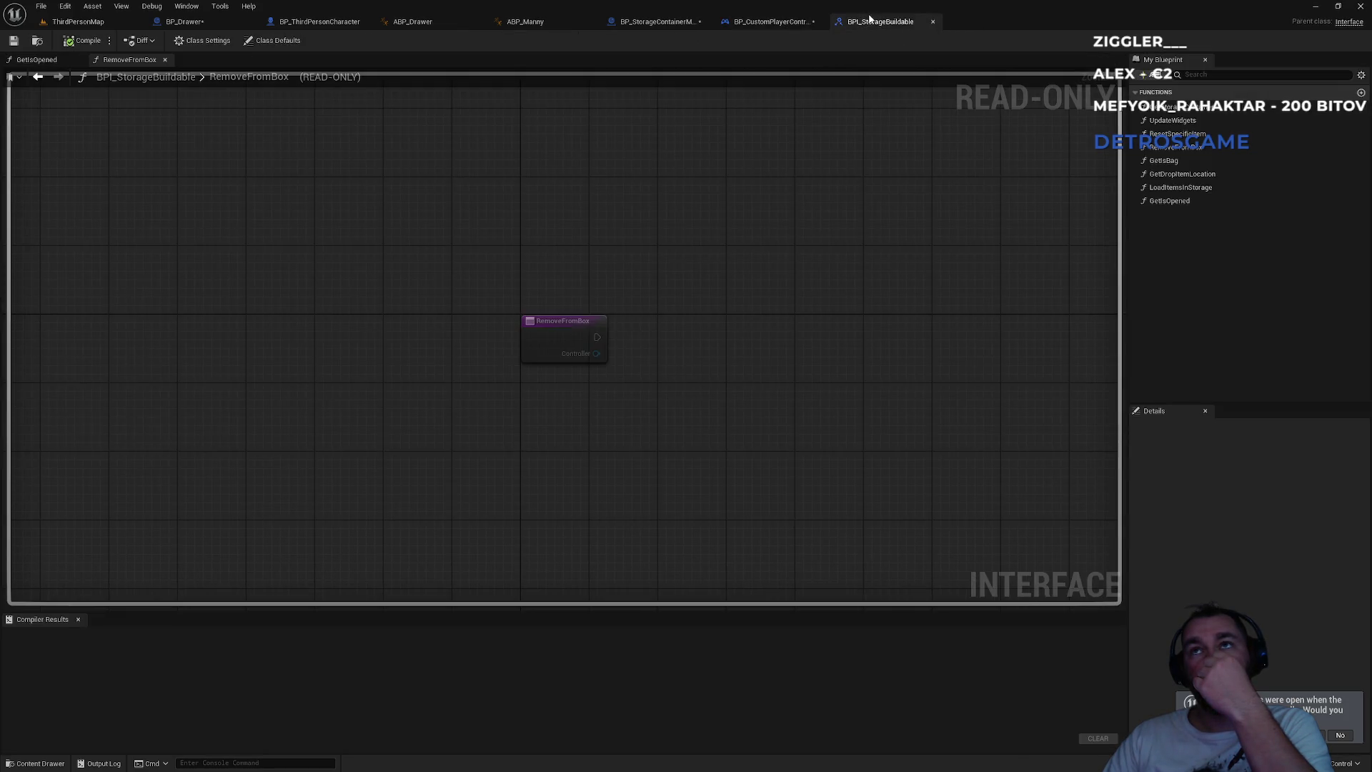
pyautogui.click(794, 27)
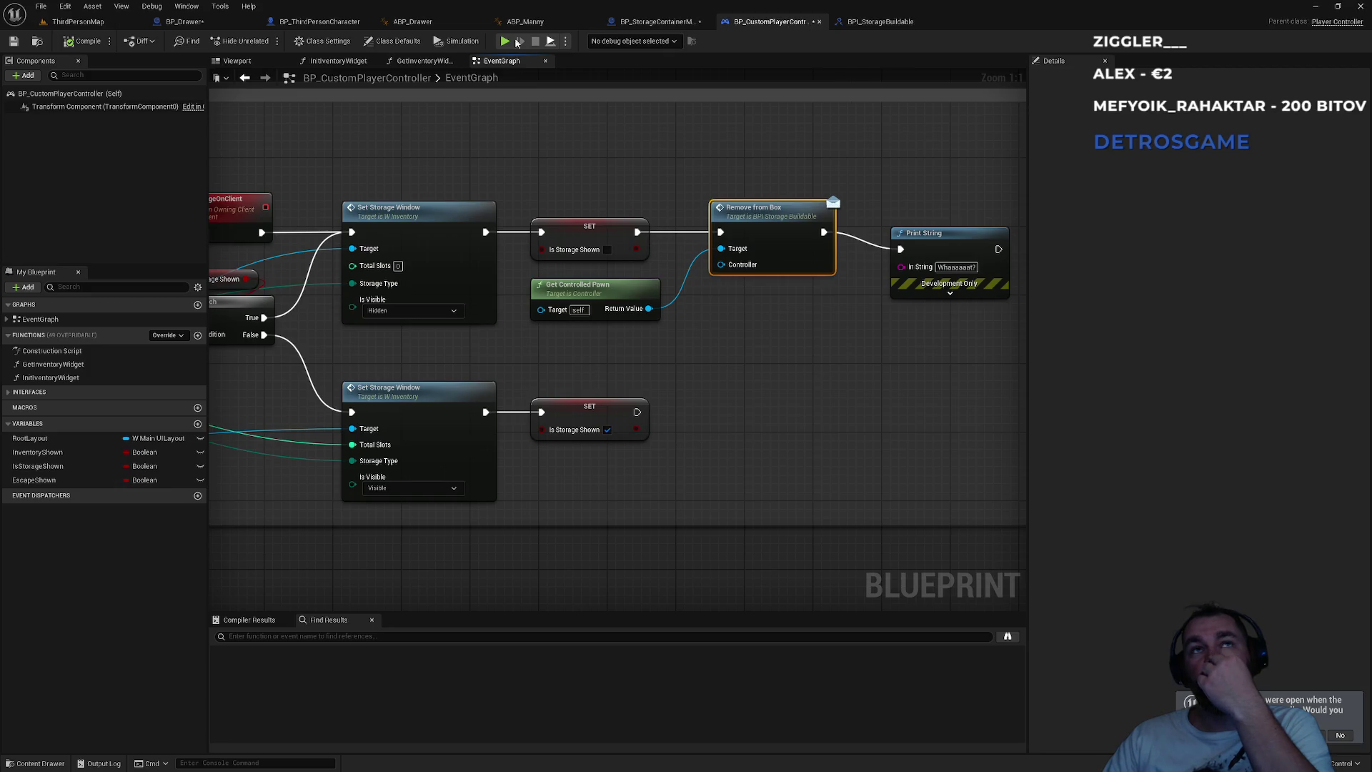
pyautogui.click(334, 26)
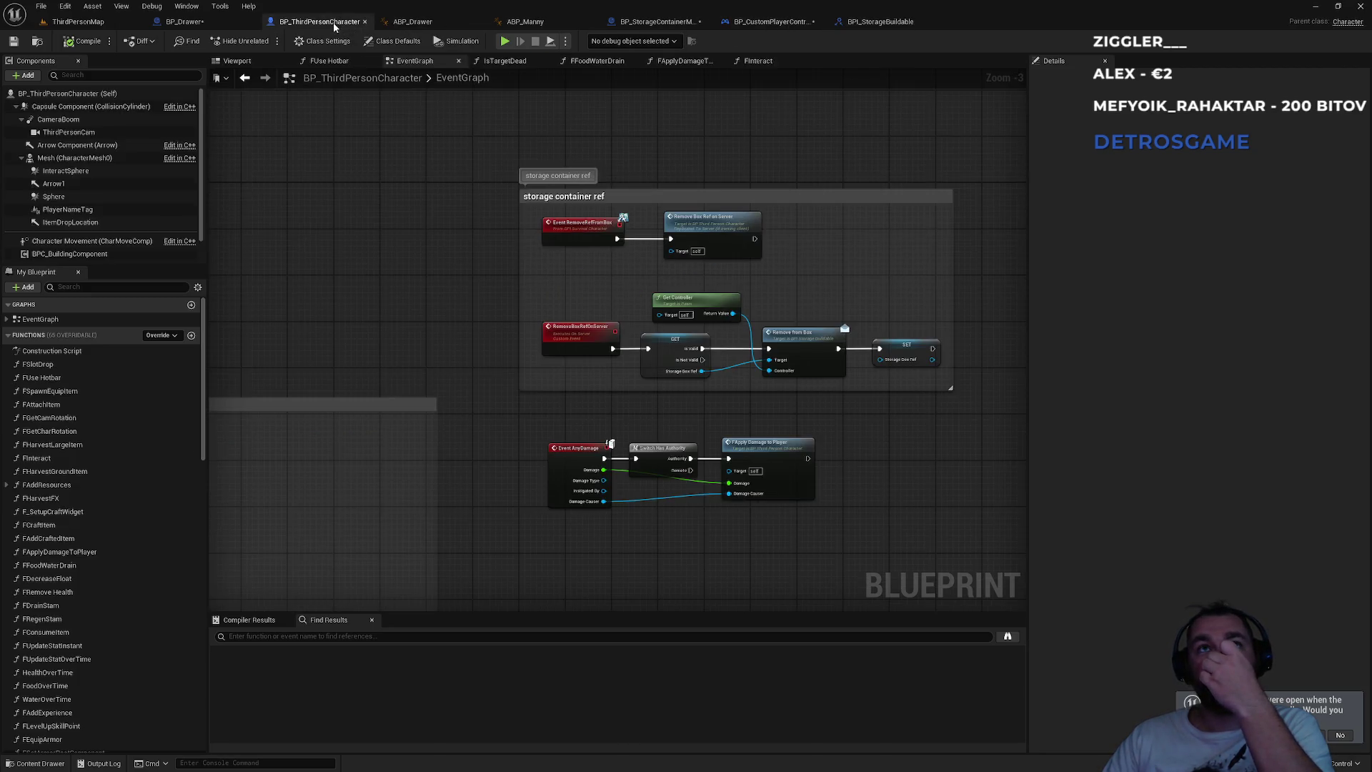
pyautogui.click(217, 25)
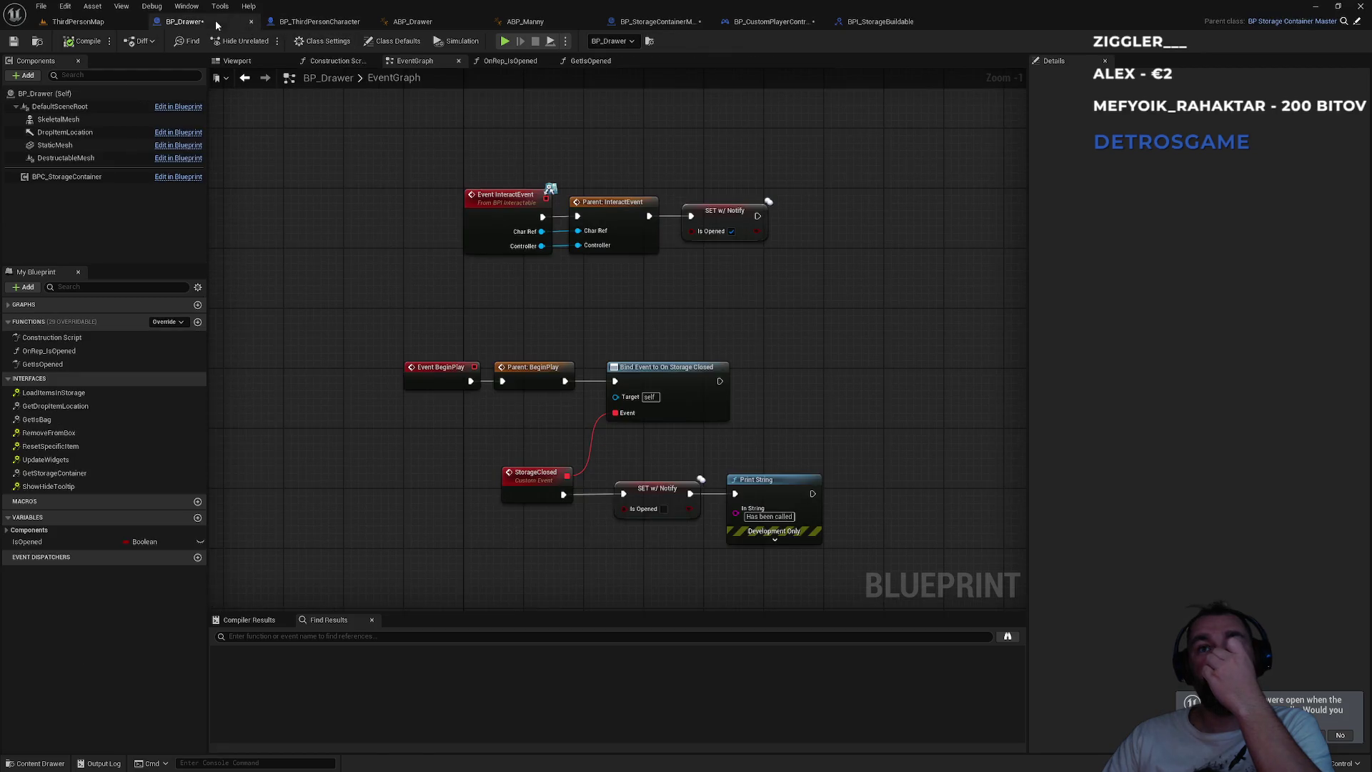
pyautogui.click(658, 22)
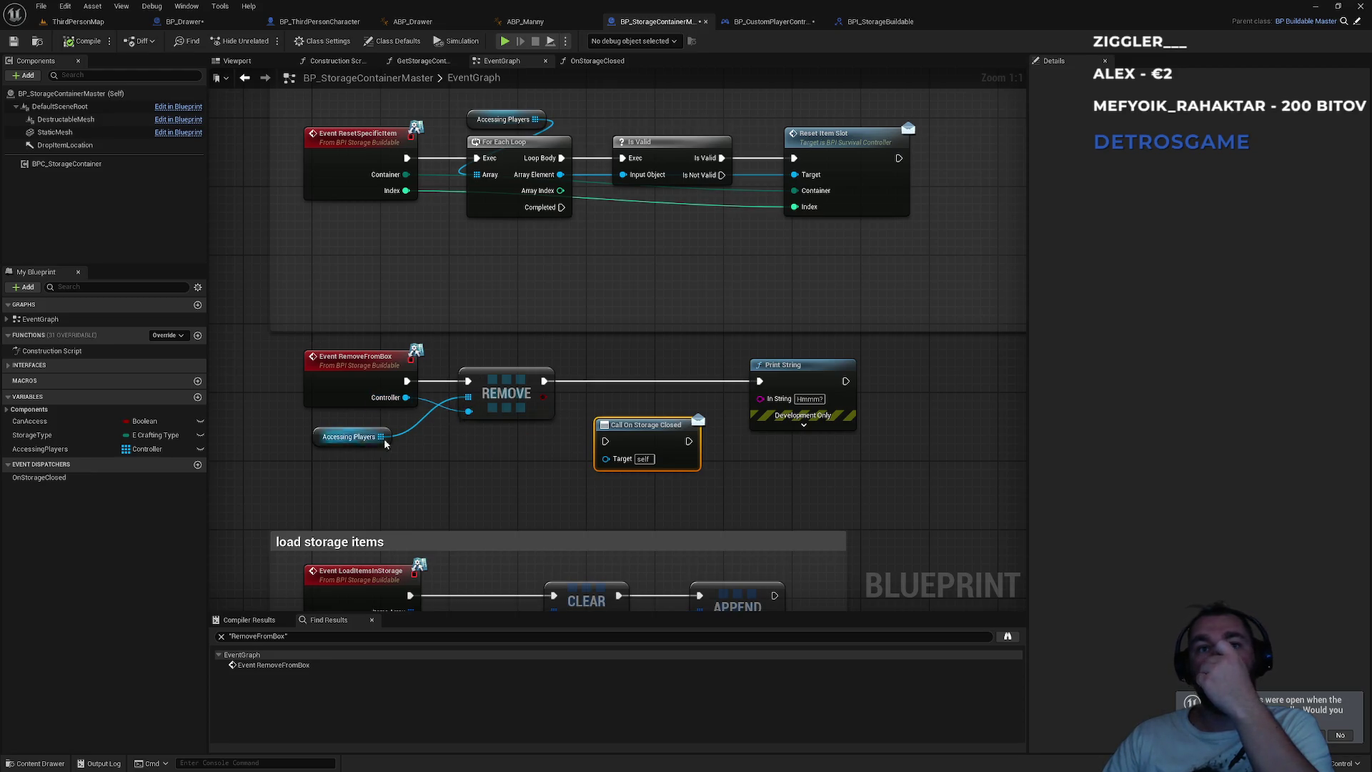
pyautogui.click(881, 21)
pyautogui.click(776, 22)
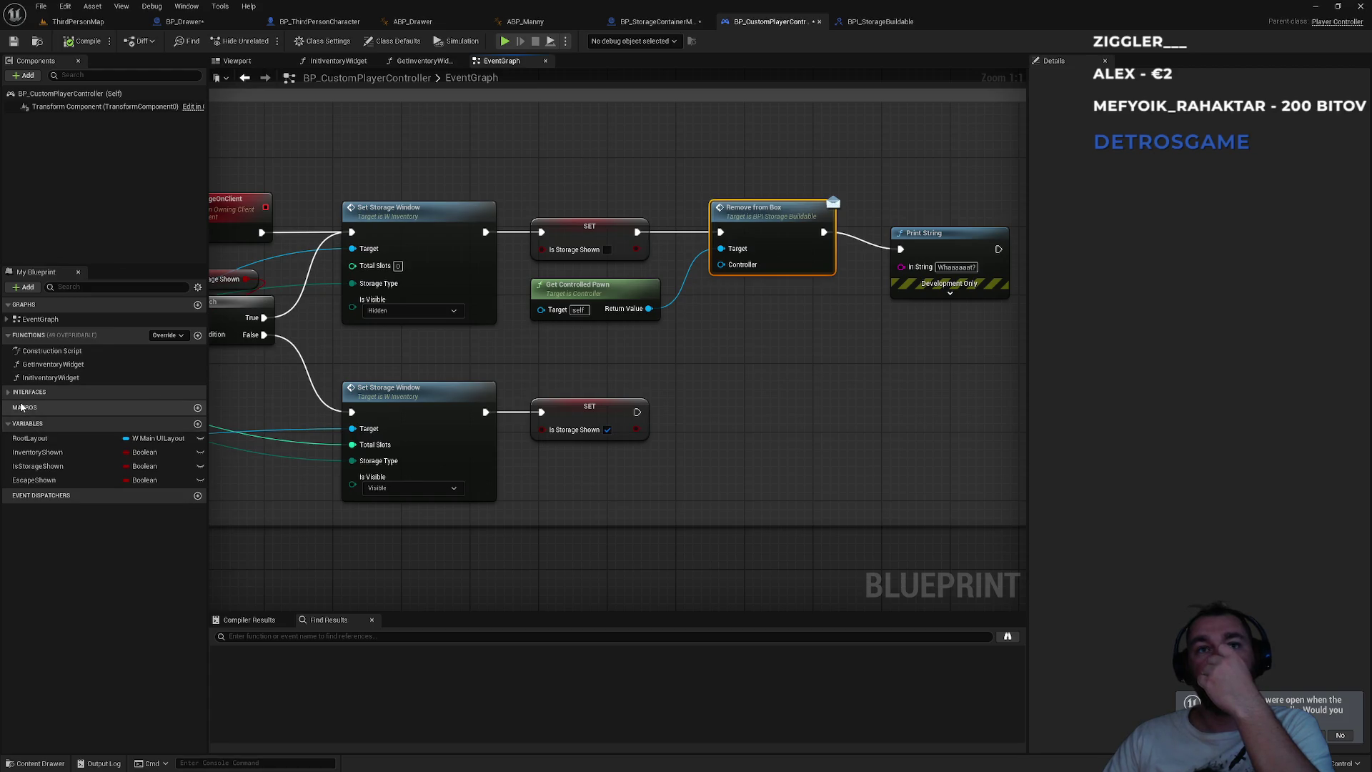
# - Survey the controller's HideStorageOnClient, ShowScrollWidget, Set Storage Window and Remove from Box nodes
pyautogui.moveTo(324, 372); pyautogui.dragTo(684, 312)
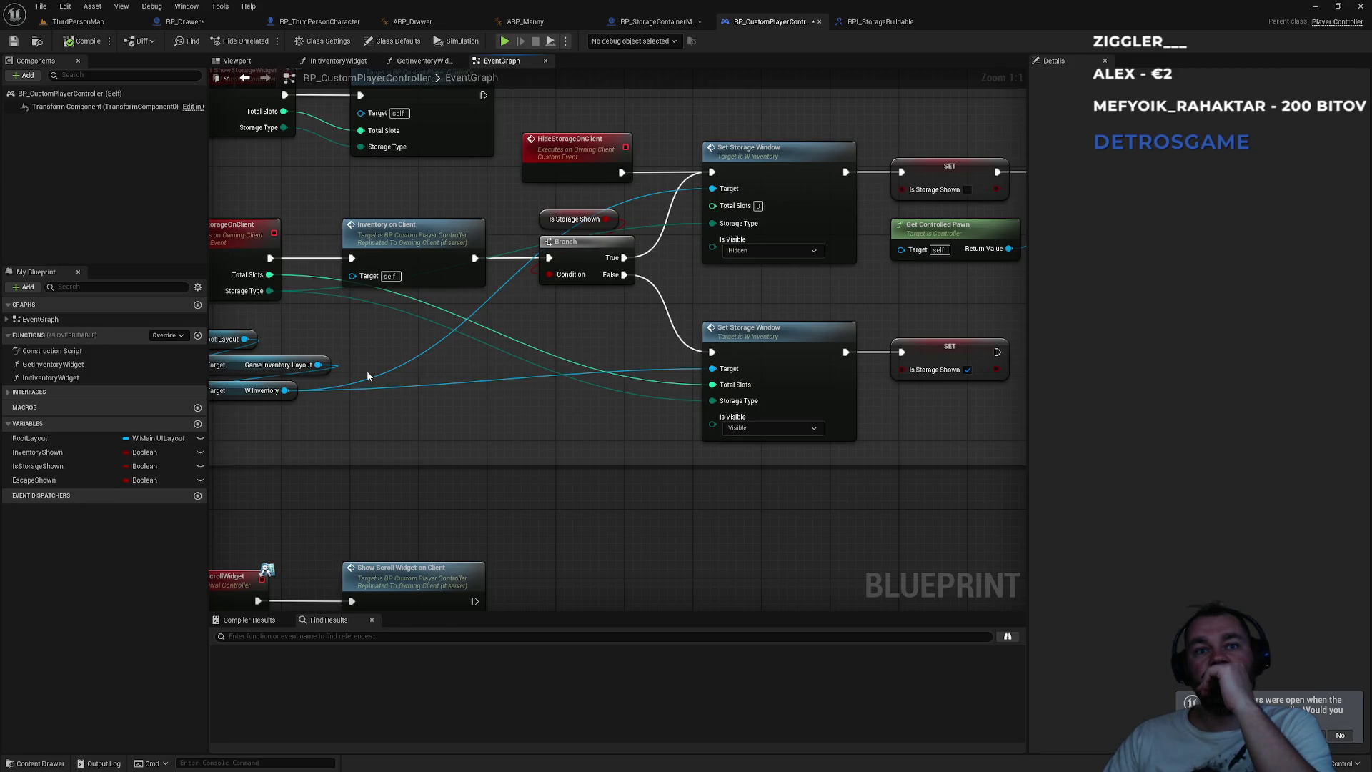
pyautogui.moveTo(366, 375); pyautogui.dragTo(575, 188)
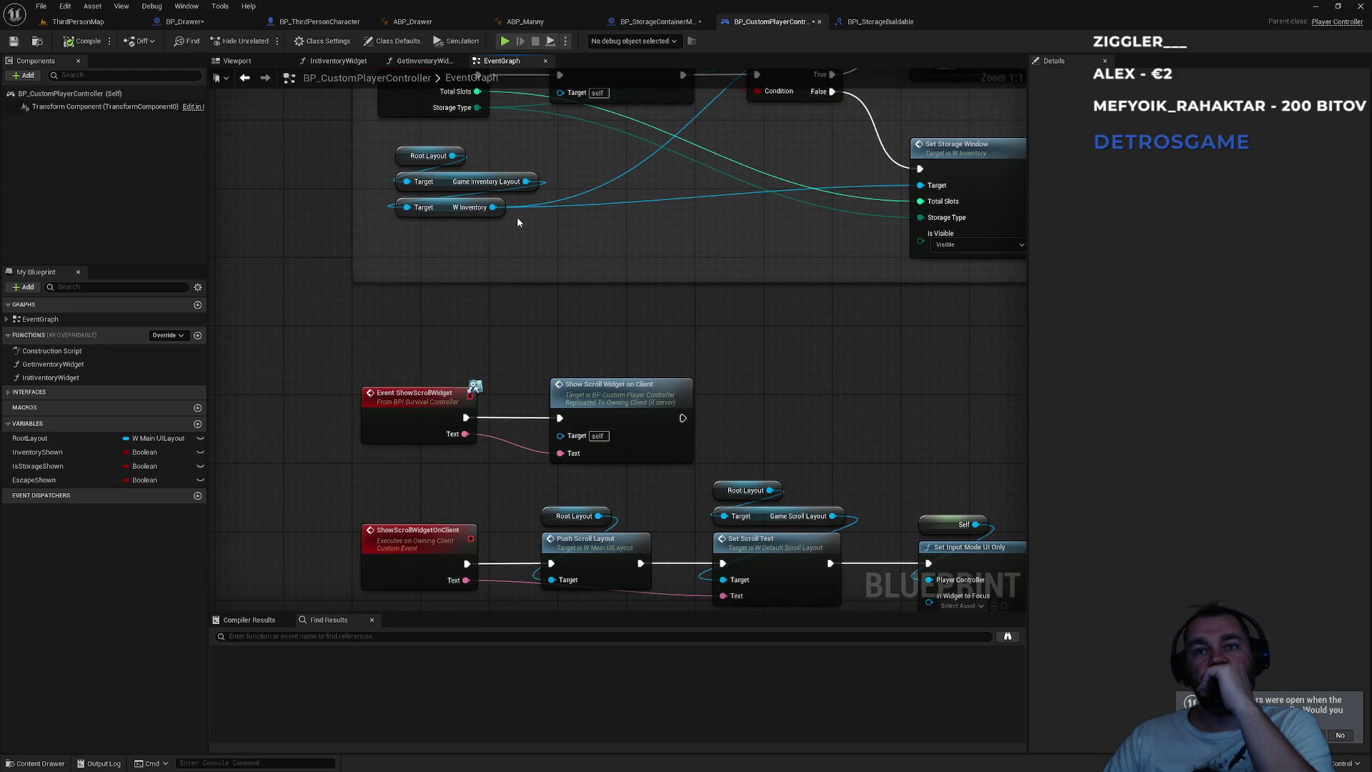
pyautogui.moveTo(631, 284); pyautogui.dragTo(575, 93)
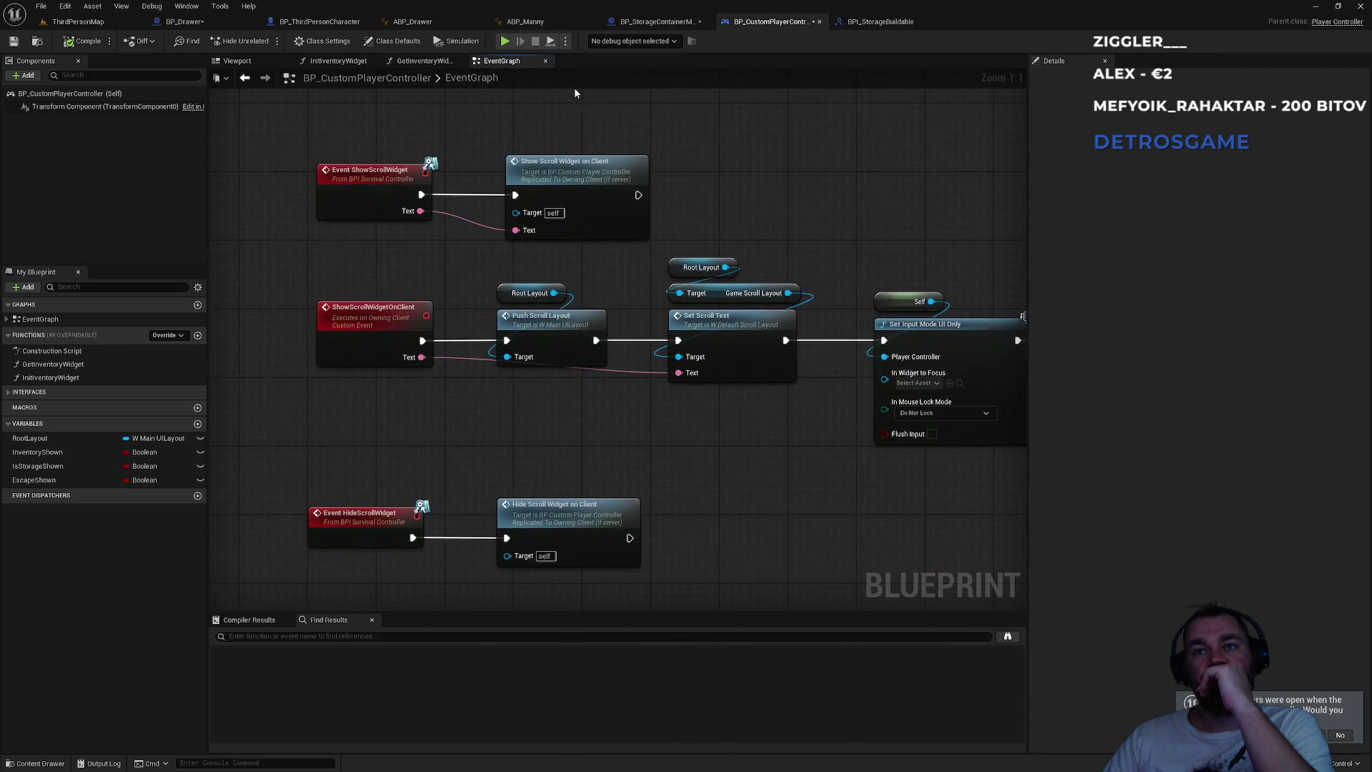
pyautogui.moveTo(688, 153); pyautogui.dragTo(590, 190)
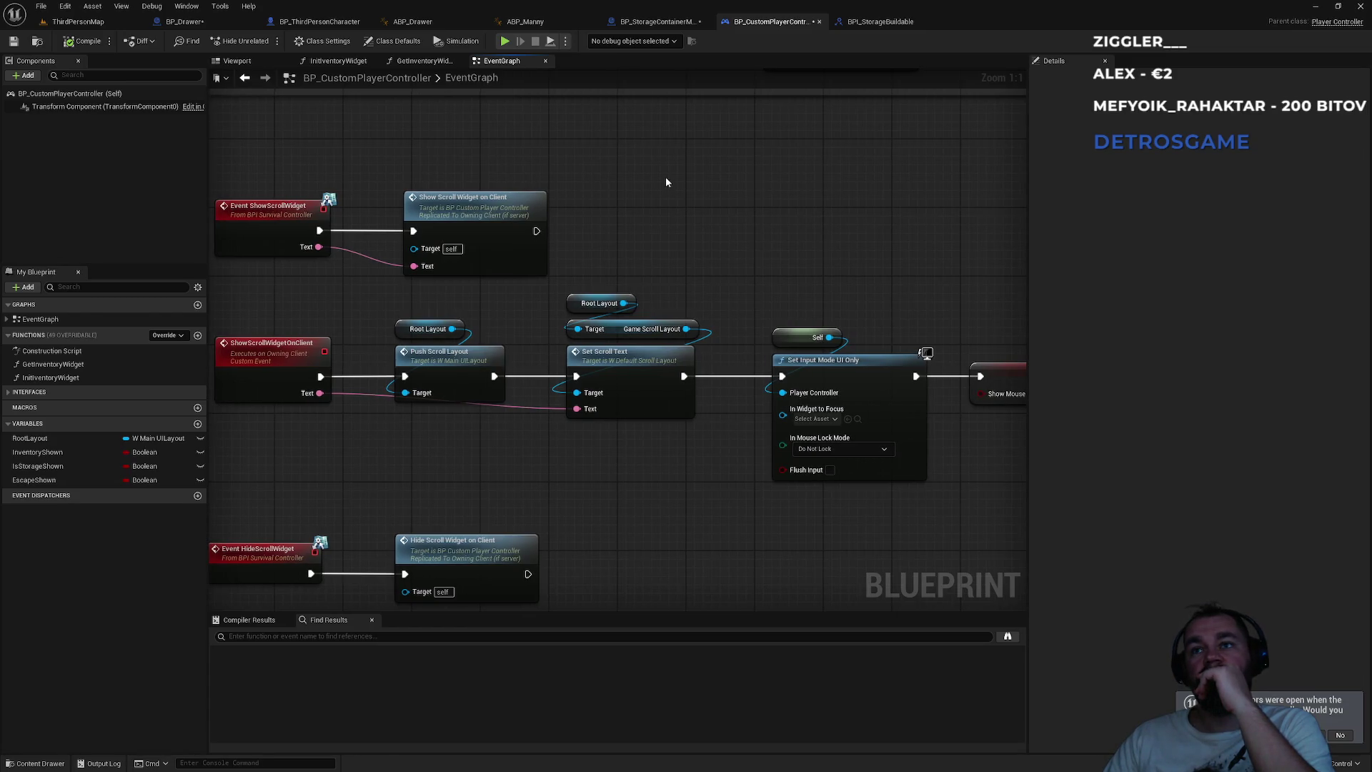
pyautogui.moveTo(666, 182)
pyautogui.mouseDown()
pyautogui.moveTo(652, 193)
pyautogui.moveTo(629, 380)
pyautogui.moveTo(576, 380)
pyautogui.moveTo(576, 398)
pyautogui.mouseUp()
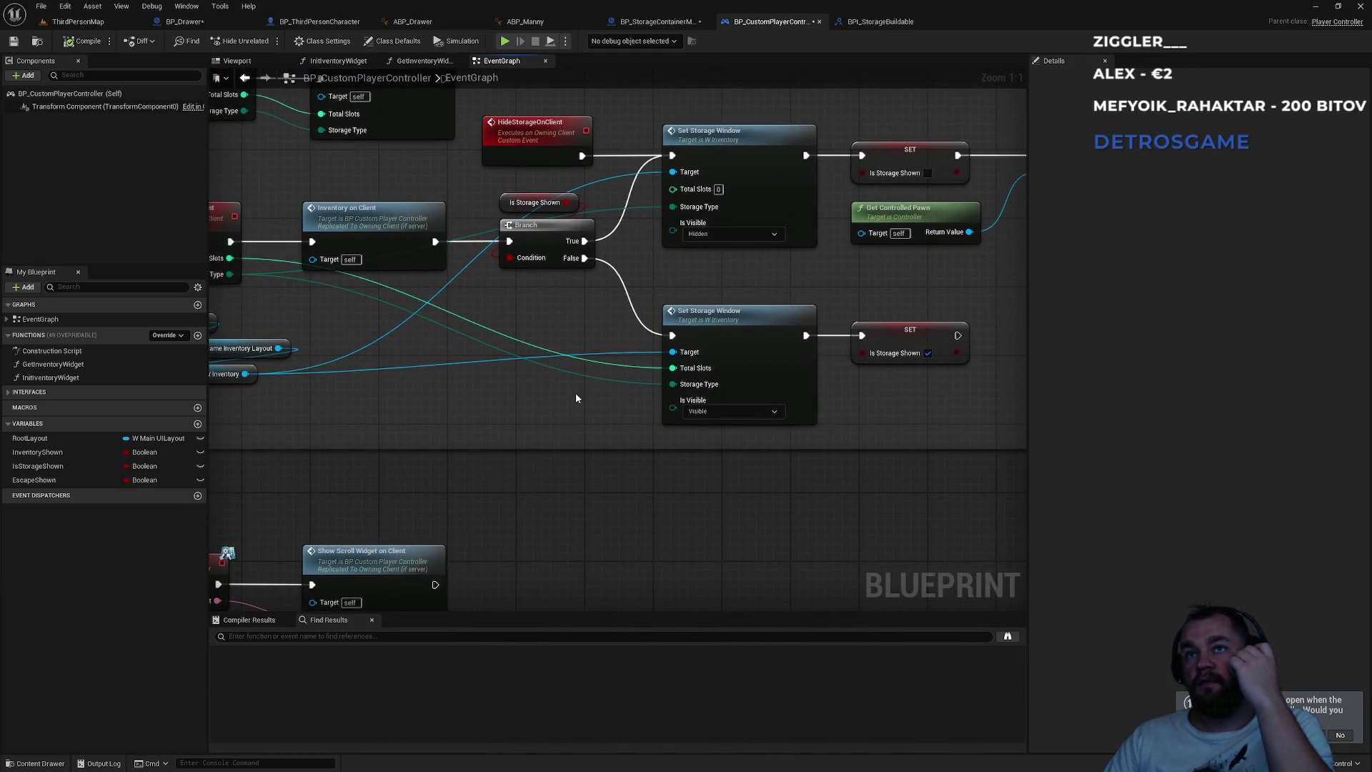
pyautogui.moveTo(576, 398); pyautogui.dragTo(452, 413)
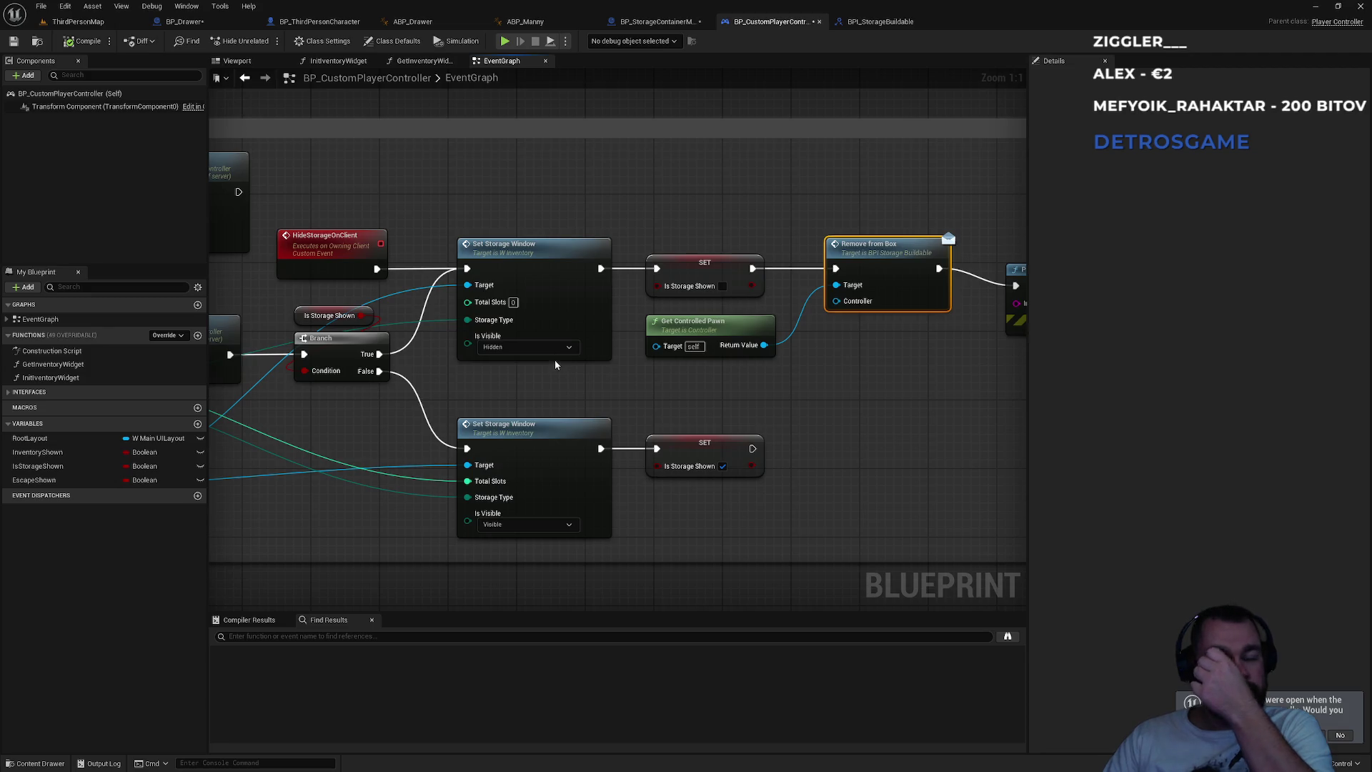
pyautogui.moveTo(556, 377); pyautogui.dragTo(865, 372)
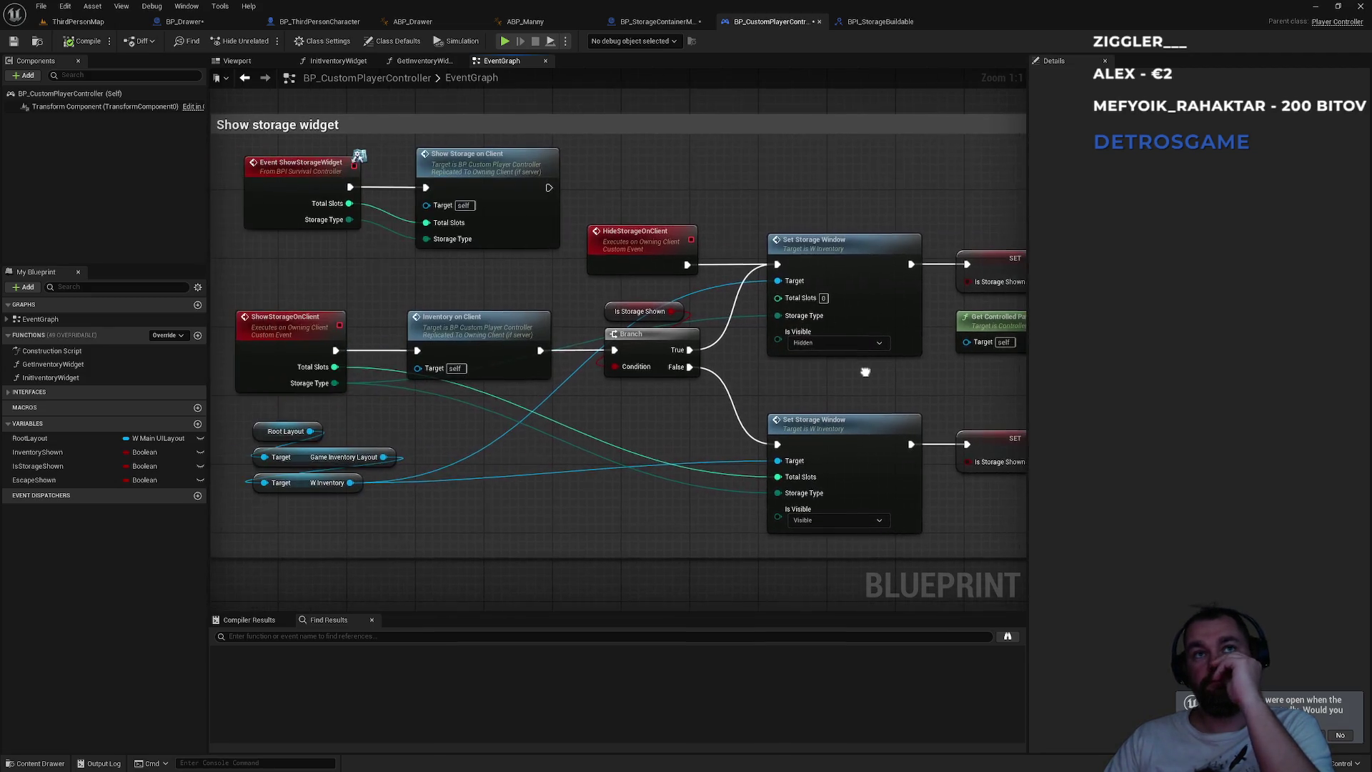
# - Find all W_Inventory references, jump to the first one, then show the blueprint folder in ThirdPersonMap
pyautogui.click(307, 484)
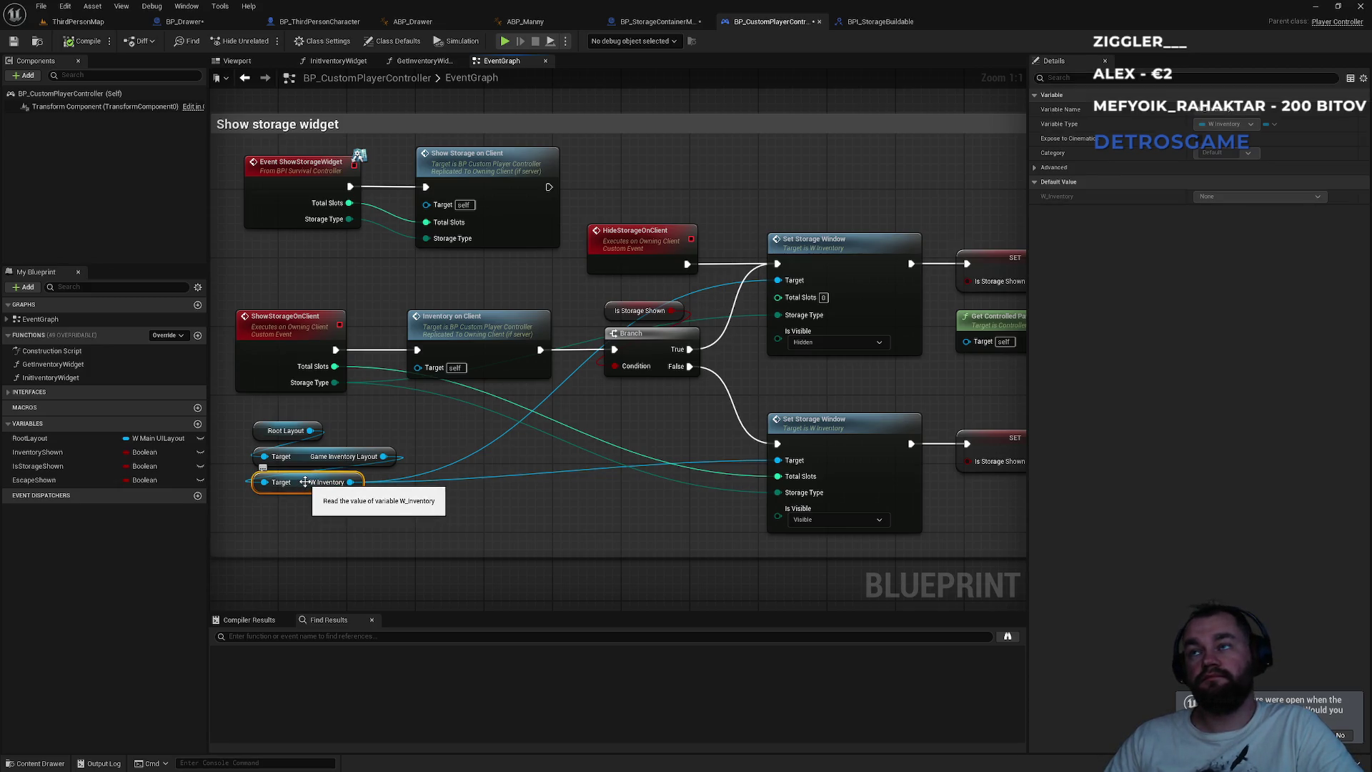
pyautogui.rightClick(306, 483)
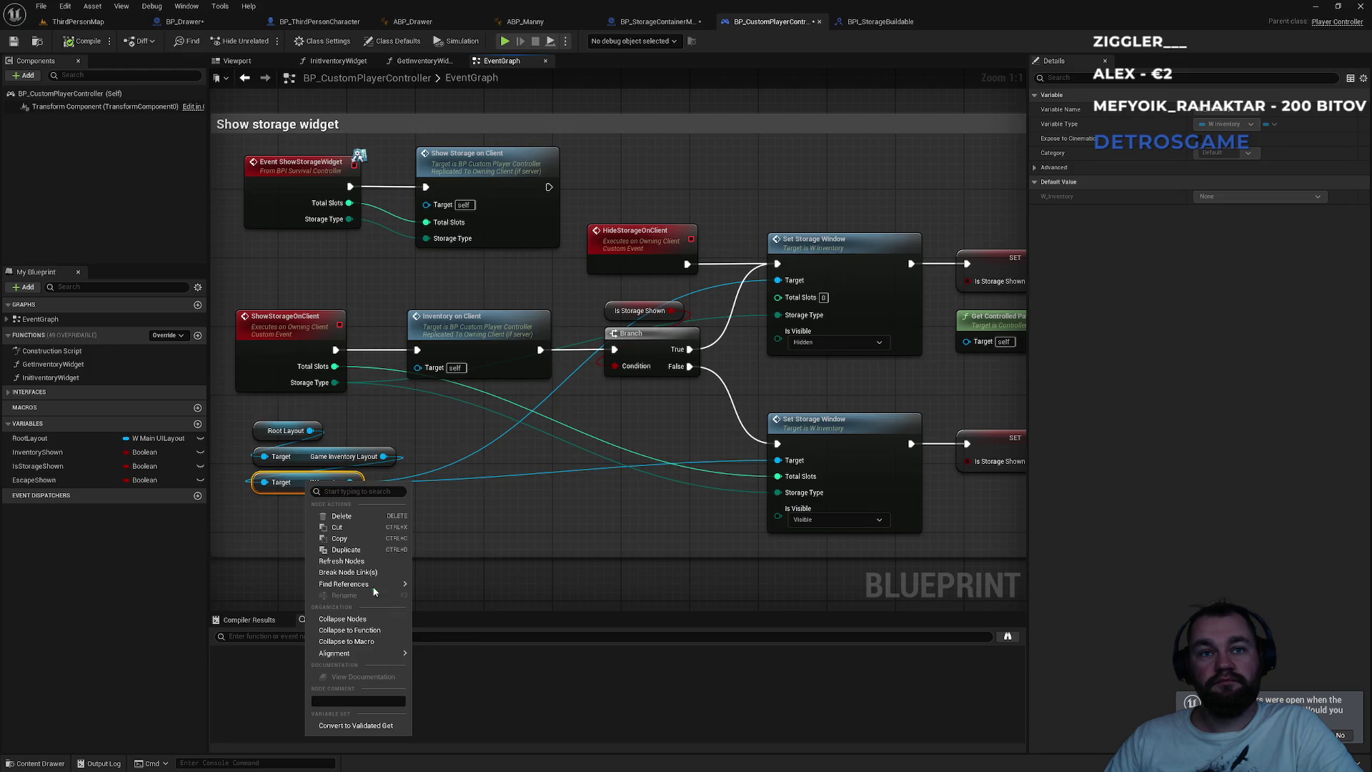
pyautogui.moveTo(372, 584)
pyautogui.click(444, 589)
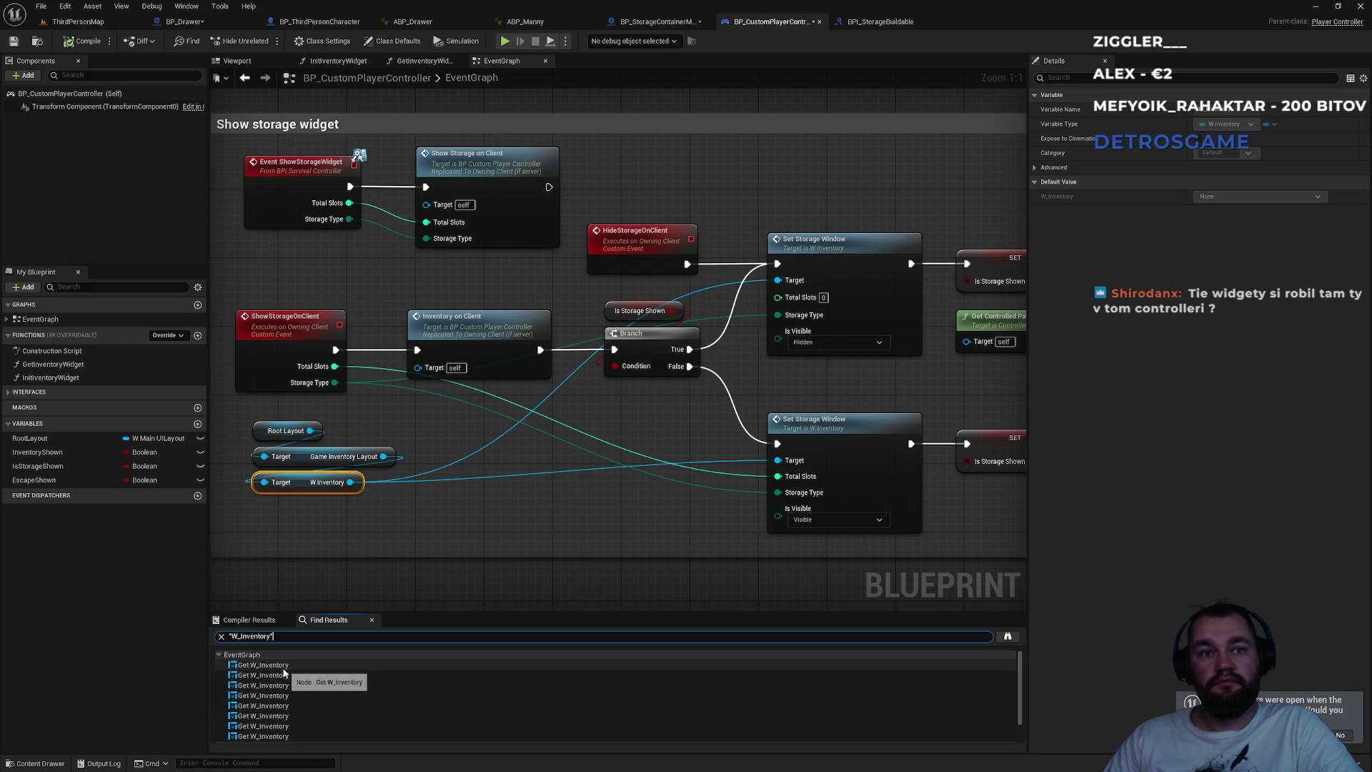
pyautogui.doubleClick(284, 666)
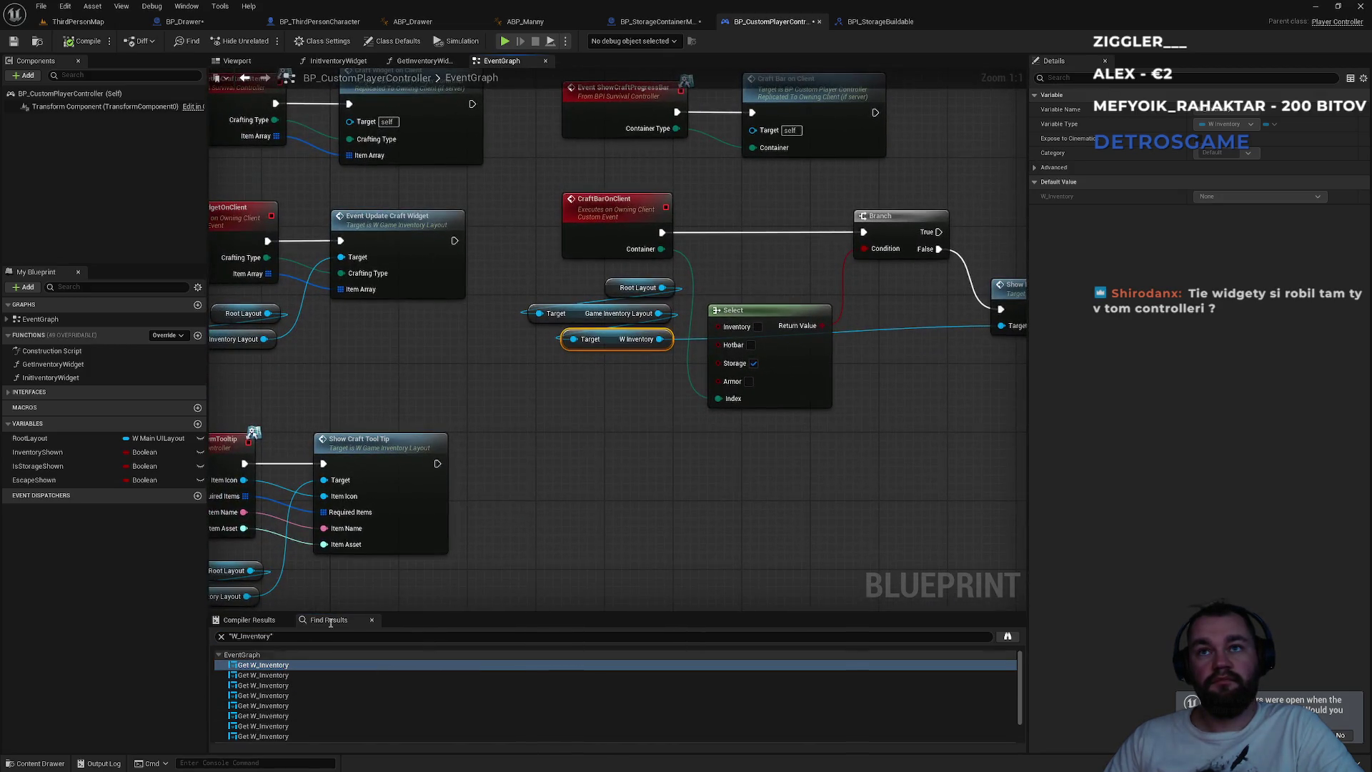
pyautogui.moveTo(651, 453); pyautogui.dragTo(468, 492)
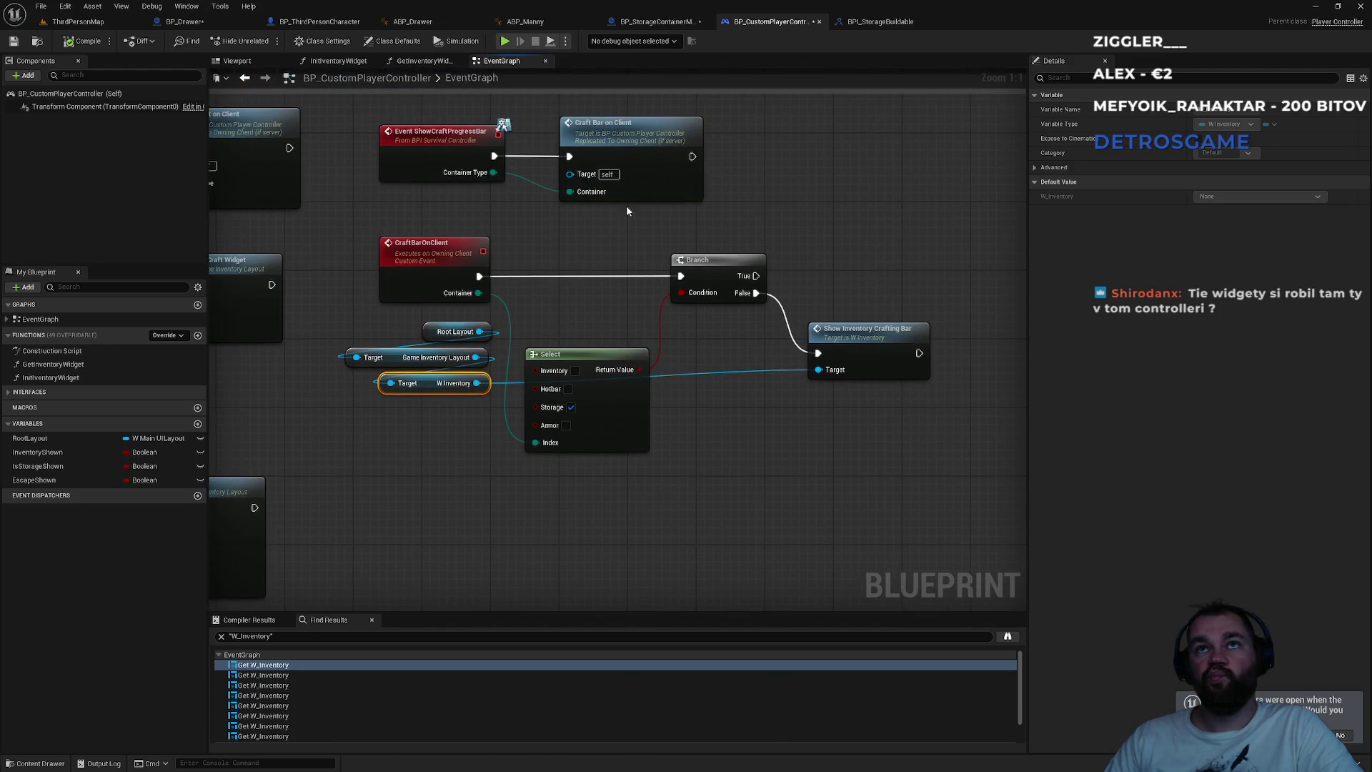
pyautogui.click(96, 27)
pyautogui.click(288, 449)
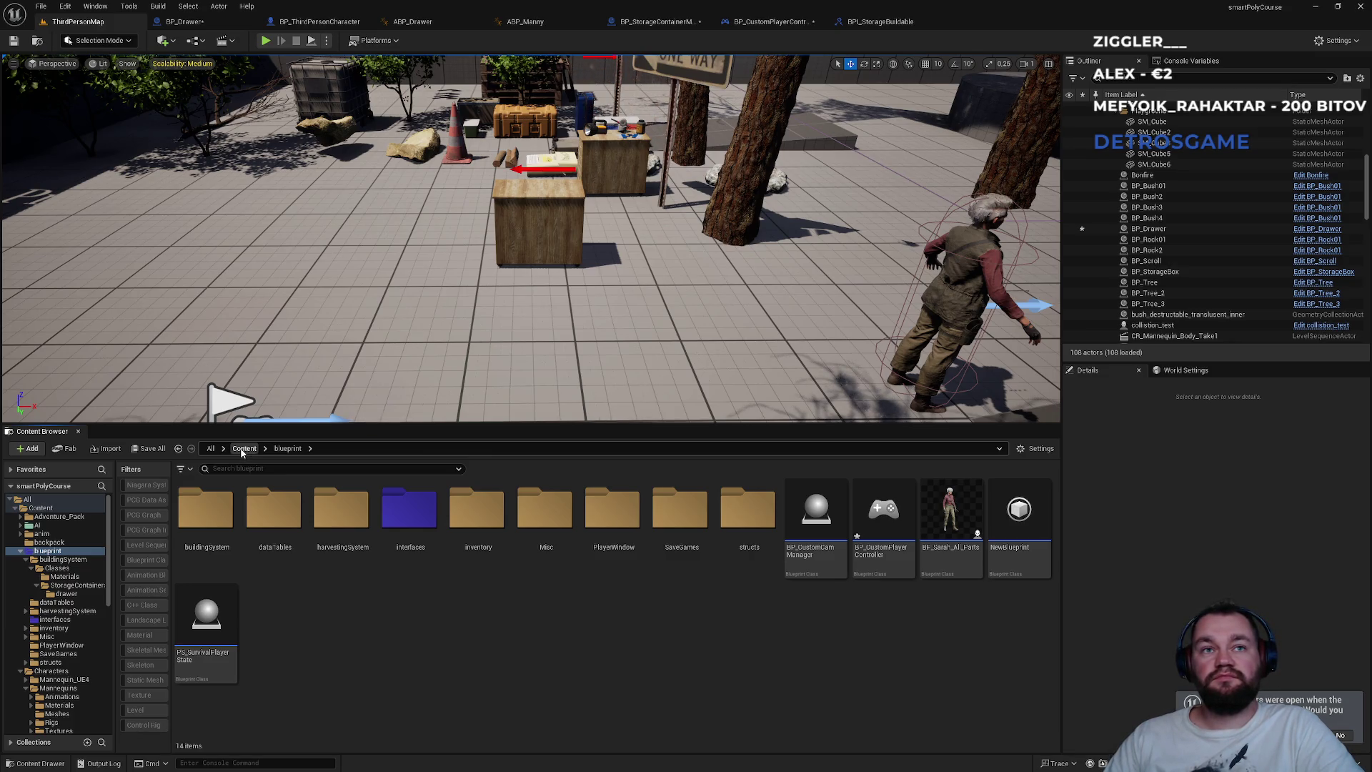
# - In the ui/widgets folder, search 'w_in' and open the W_Inventory widget blueprint
pyautogui.click(241, 449)
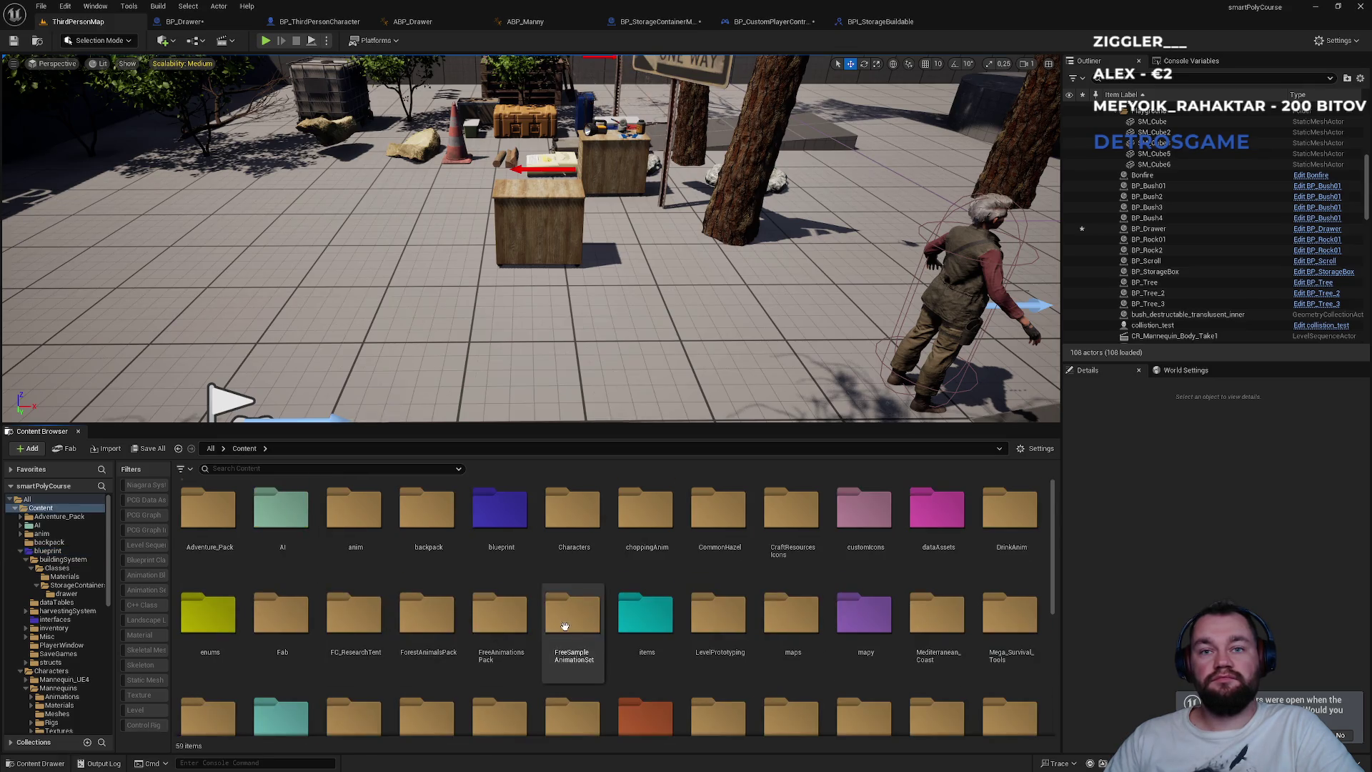
pyautogui.scroll(-5, 305, 647)
pyautogui.doubleClick(230, 629)
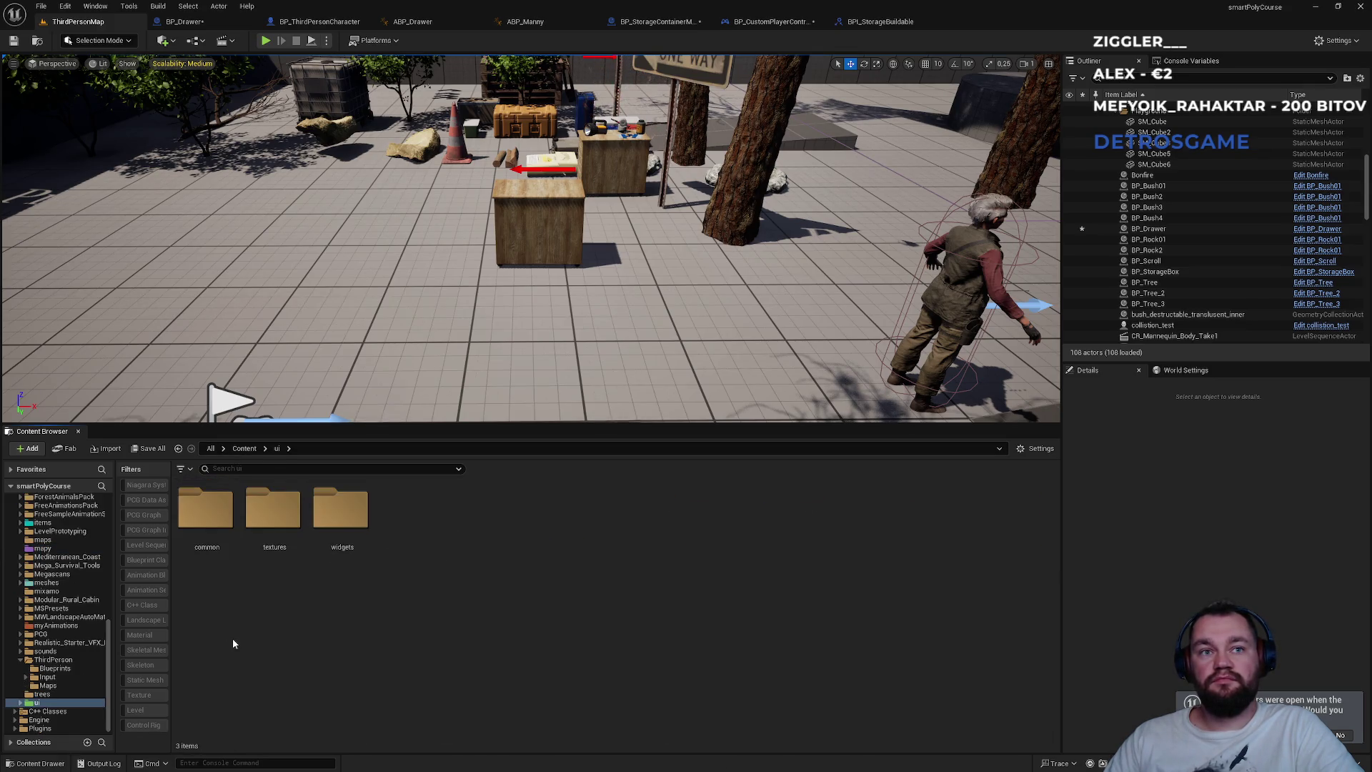
pyautogui.doubleClick(342, 521)
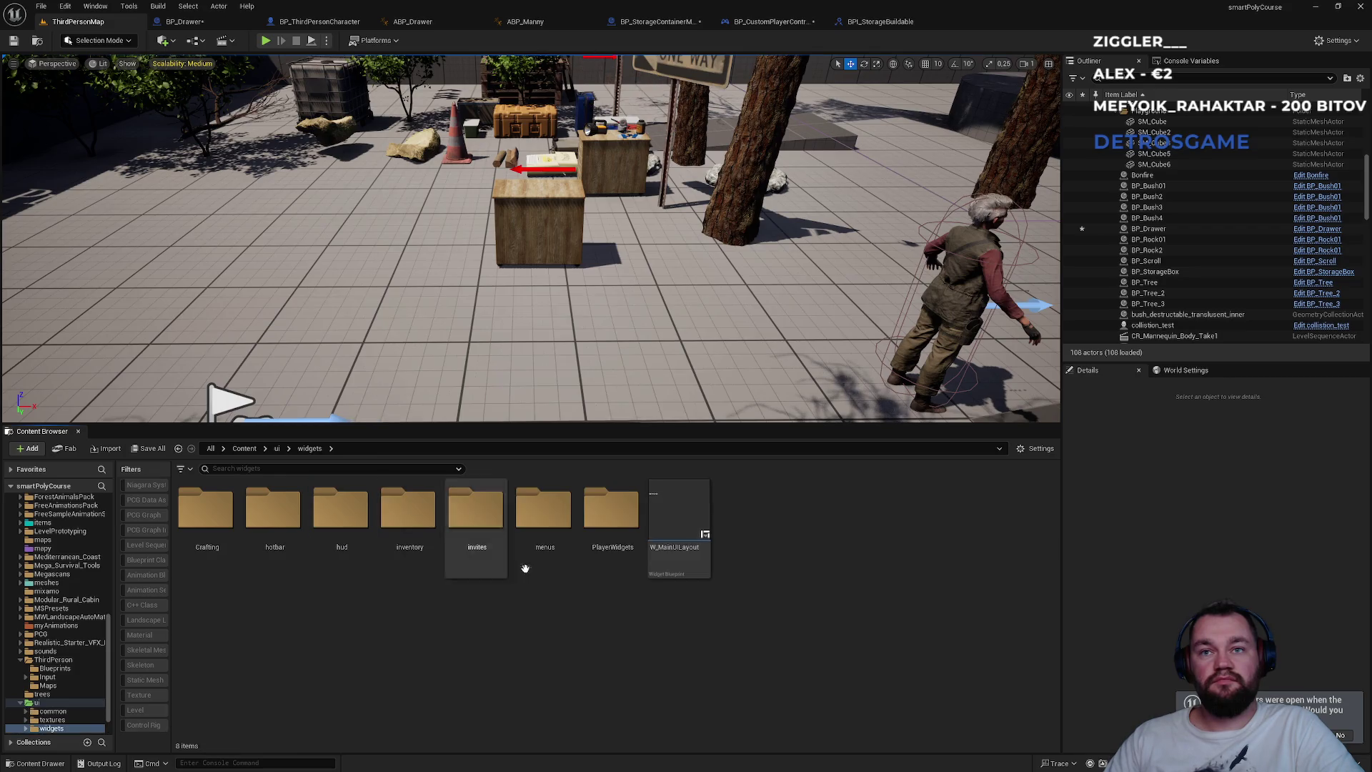
pyautogui.click(270, 469)
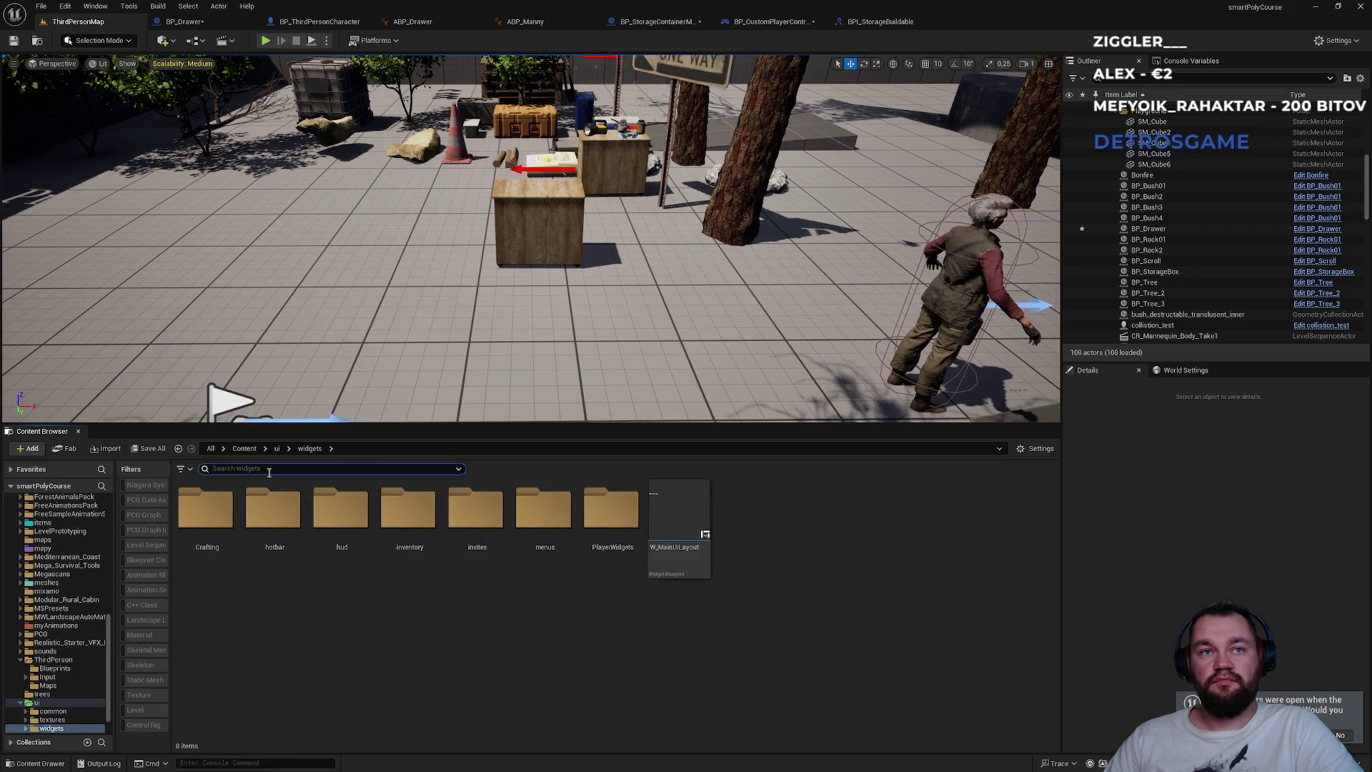
pyautogui.write('w_in')
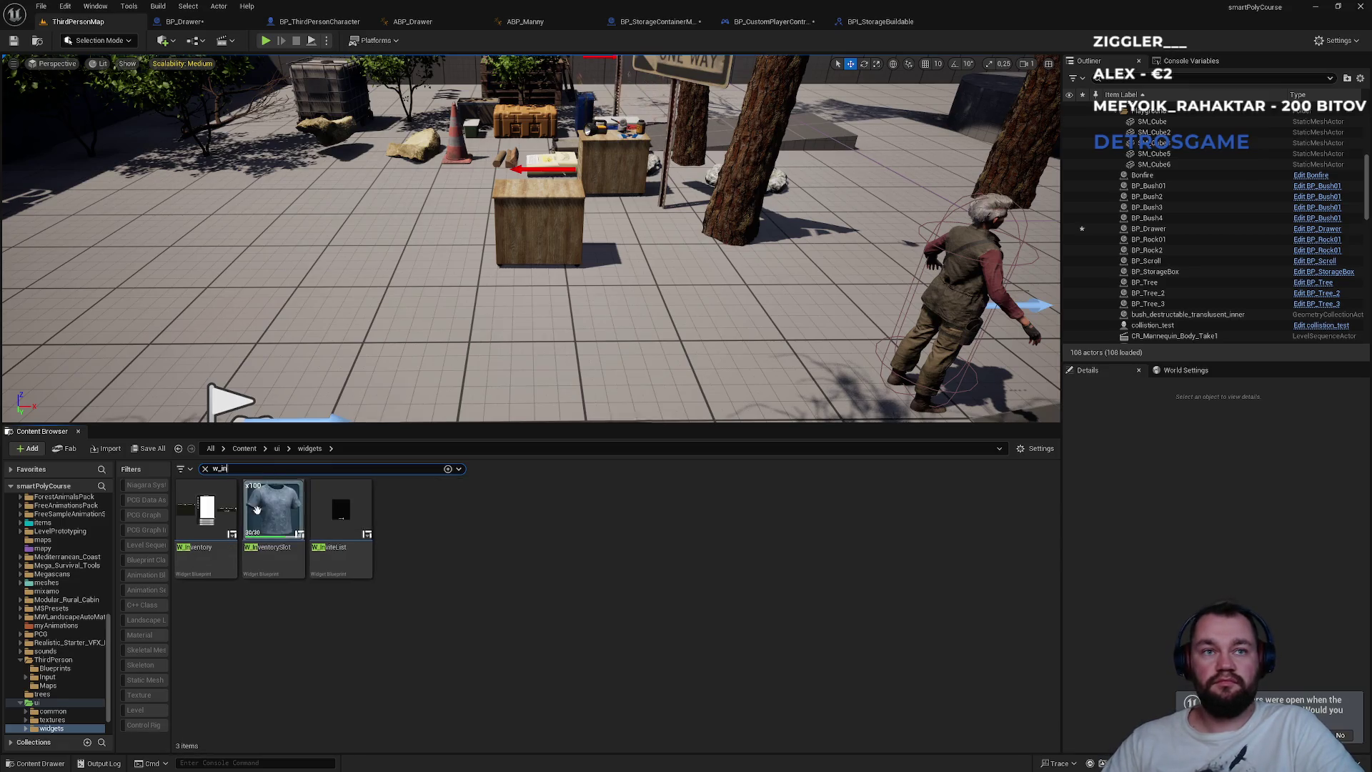
pyautogui.doubleClick(233, 535)
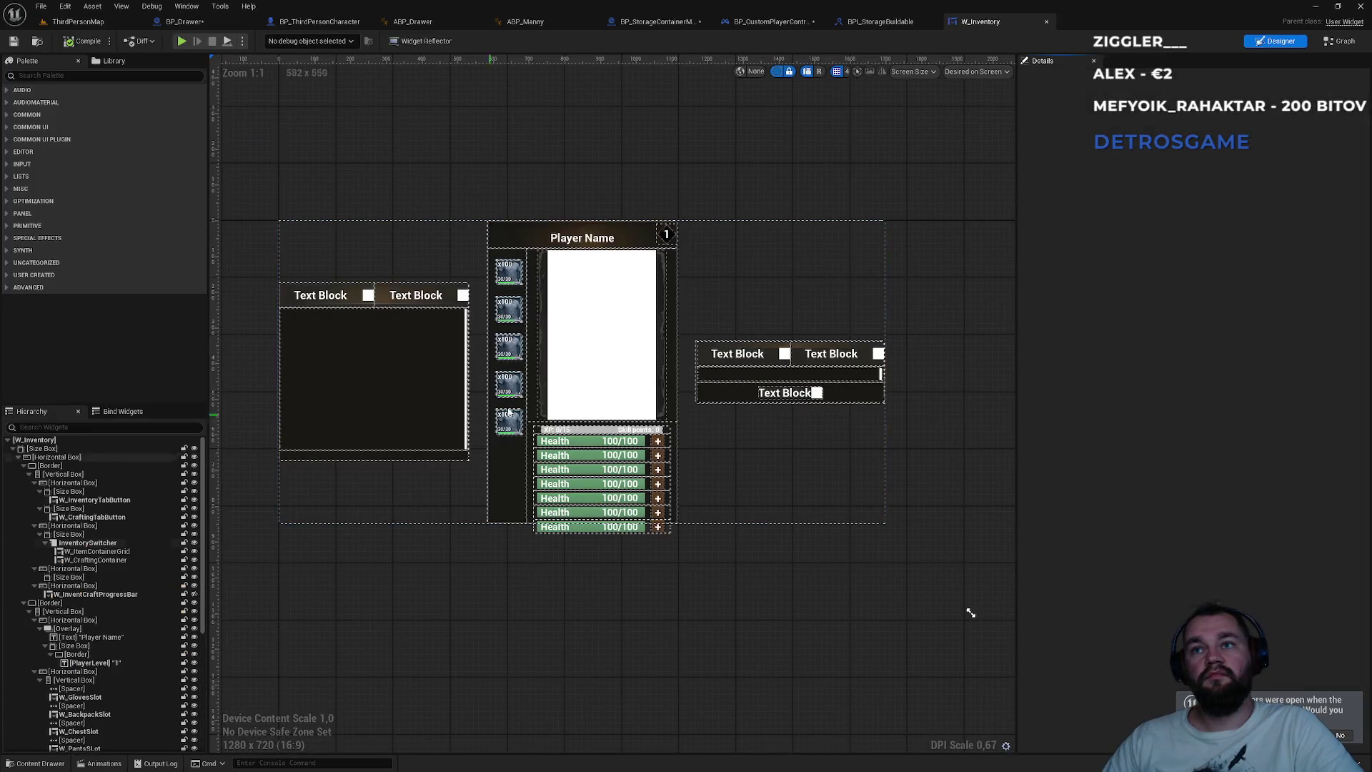
# - Pan through W_Inventory's storage switch, Set Visibility, armor and crafting bar nodes, then view BPI_StorageBuildable
pyautogui.click(1339, 40)
pyautogui.scroll(-3, 739, 393)
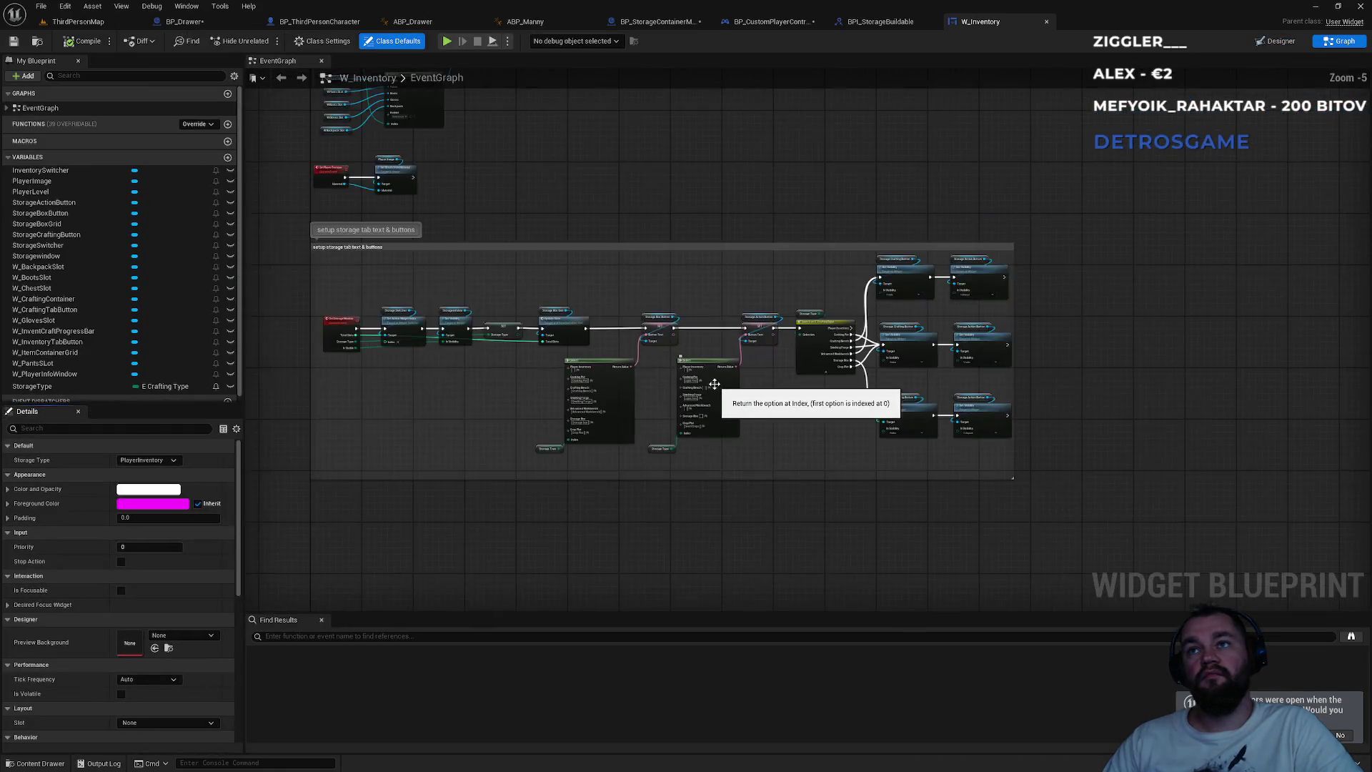
pyautogui.scroll(3, 372, 330)
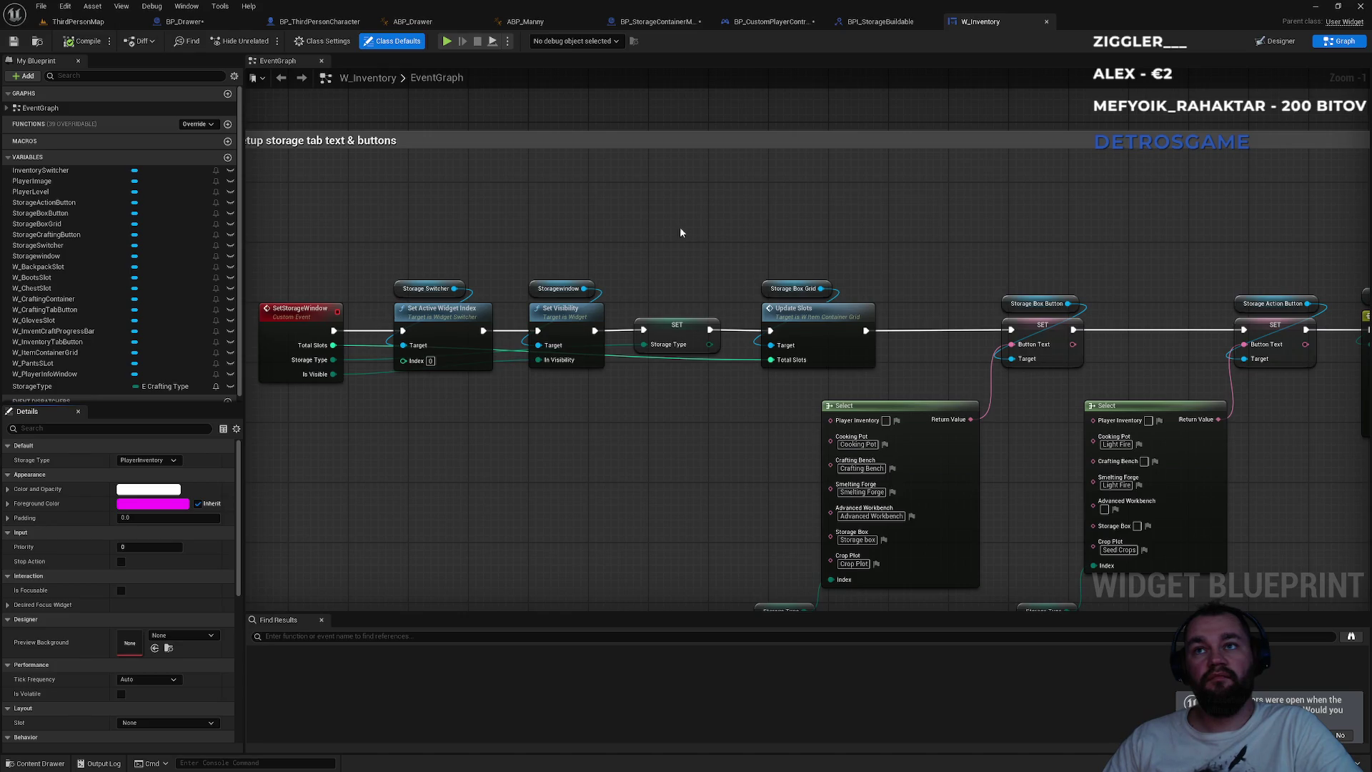
pyautogui.moveTo(679, 226); pyautogui.dragTo(550, 216)
pyautogui.moveTo(860, 221); pyautogui.dragTo(488, 217)
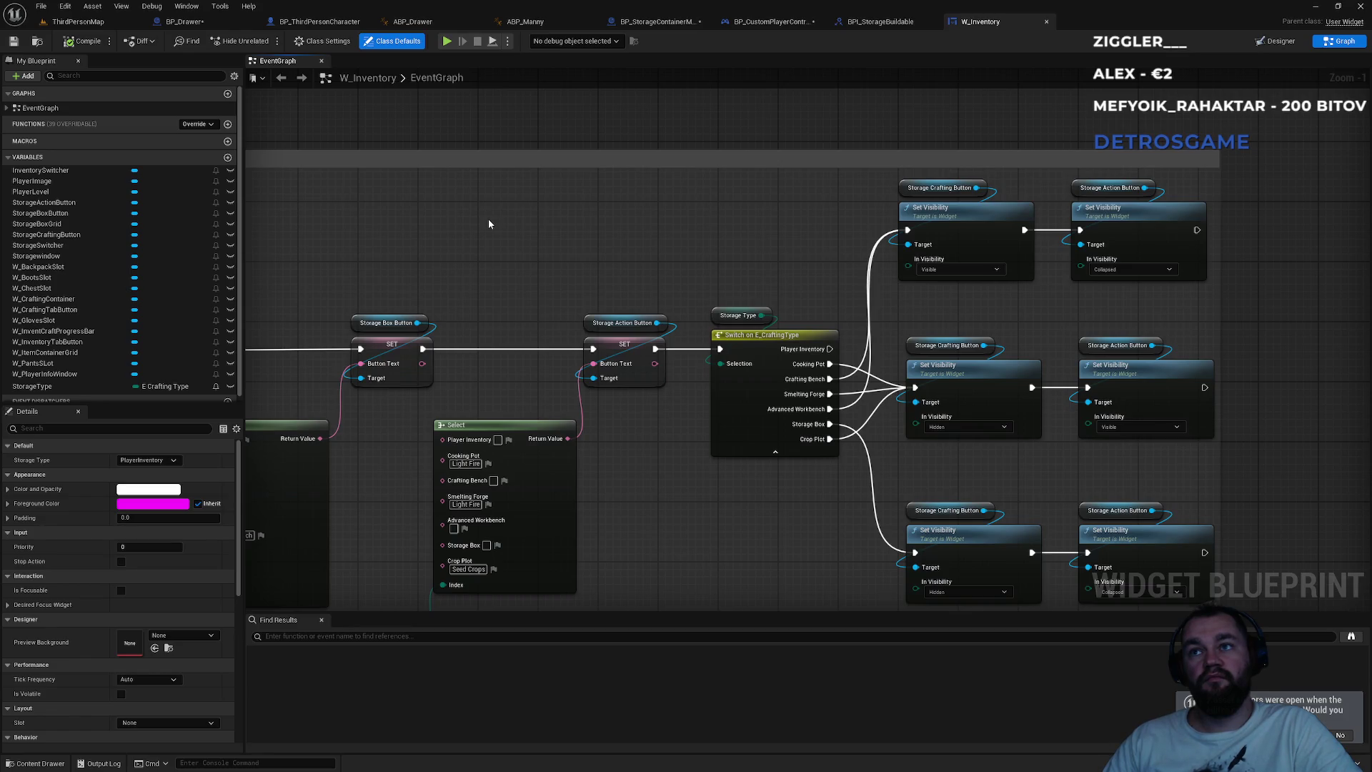
pyautogui.scroll(-3, 431, 329)
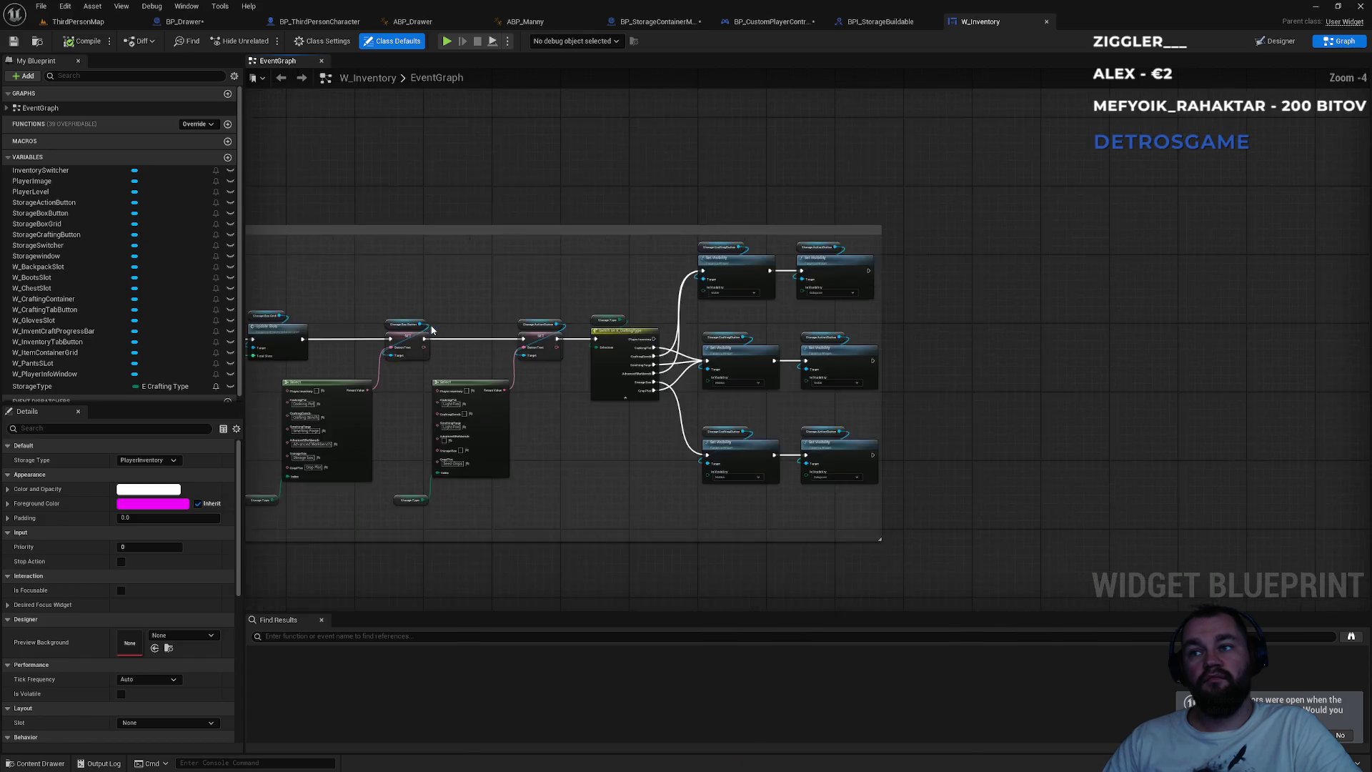
pyautogui.moveTo(353, 394); pyautogui.dragTo(824, 327)
pyautogui.scroll(-2, 825, 327)
pyautogui.scroll(5, 622, 306)
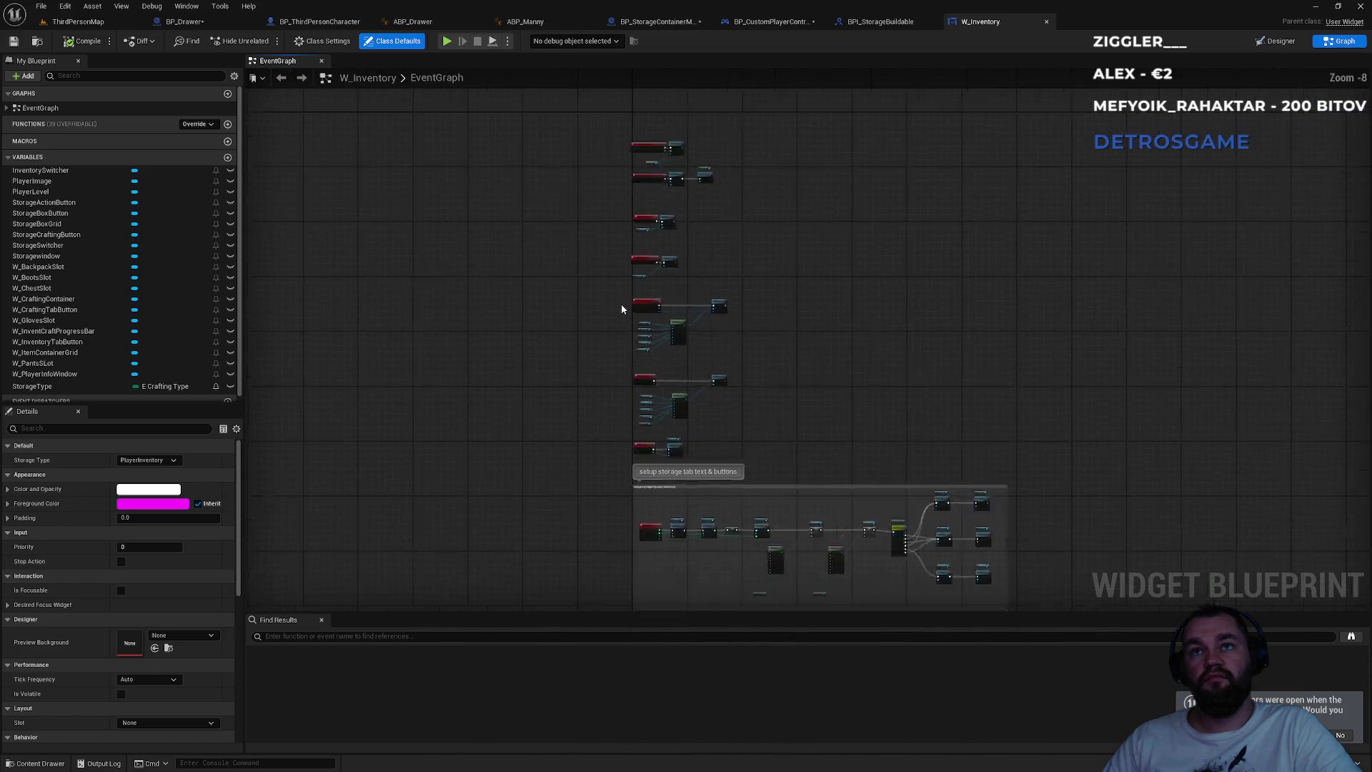
pyautogui.moveTo(647, 420); pyautogui.dragTo(556, 224)
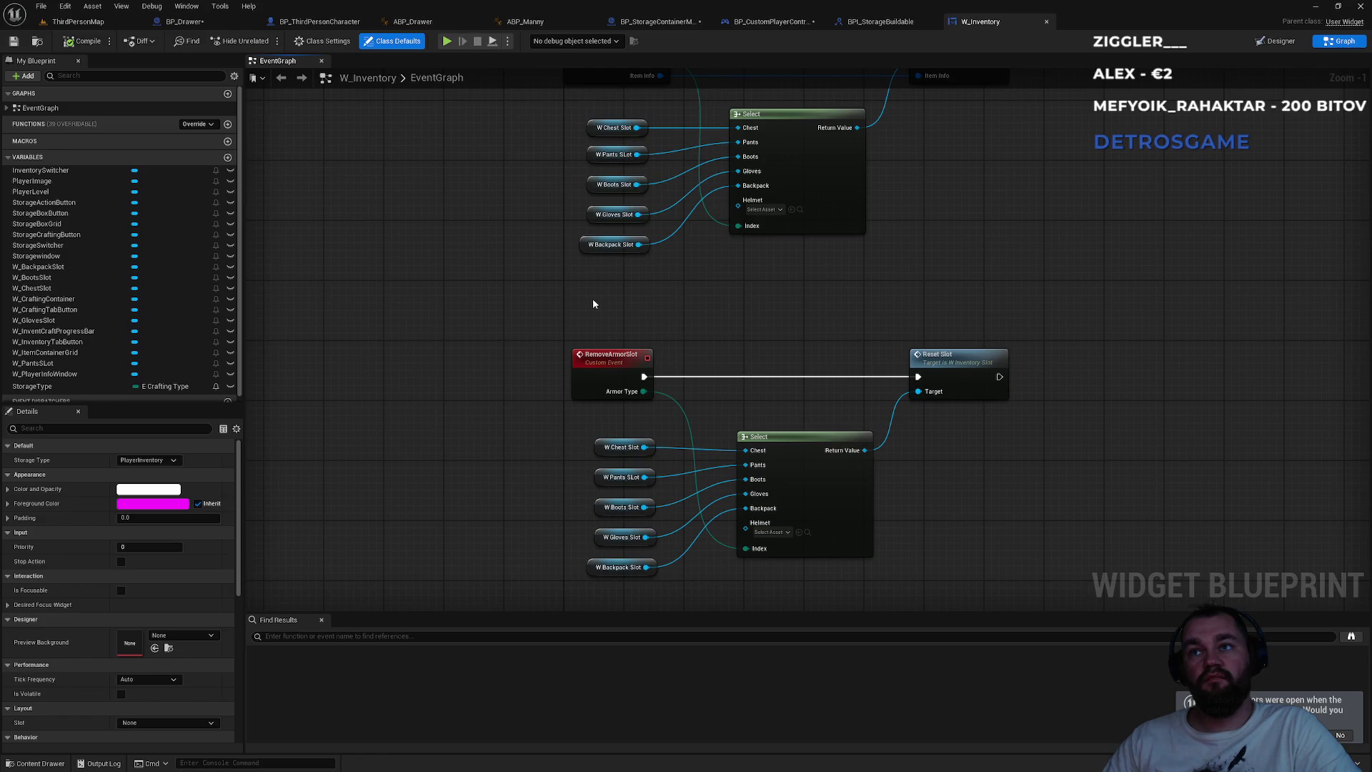
pyautogui.scroll(-2, 593, 298)
pyautogui.moveTo(569, 316)
pyautogui.mouseDown()
pyautogui.moveTo(570, 143)
pyautogui.moveTo(551, 509)
pyautogui.moveTo(543, 291)
pyautogui.moveTo(514, 260)
pyautogui.moveTo(513, 224)
pyautogui.moveTo(487, 482)
pyautogui.mouseUp()
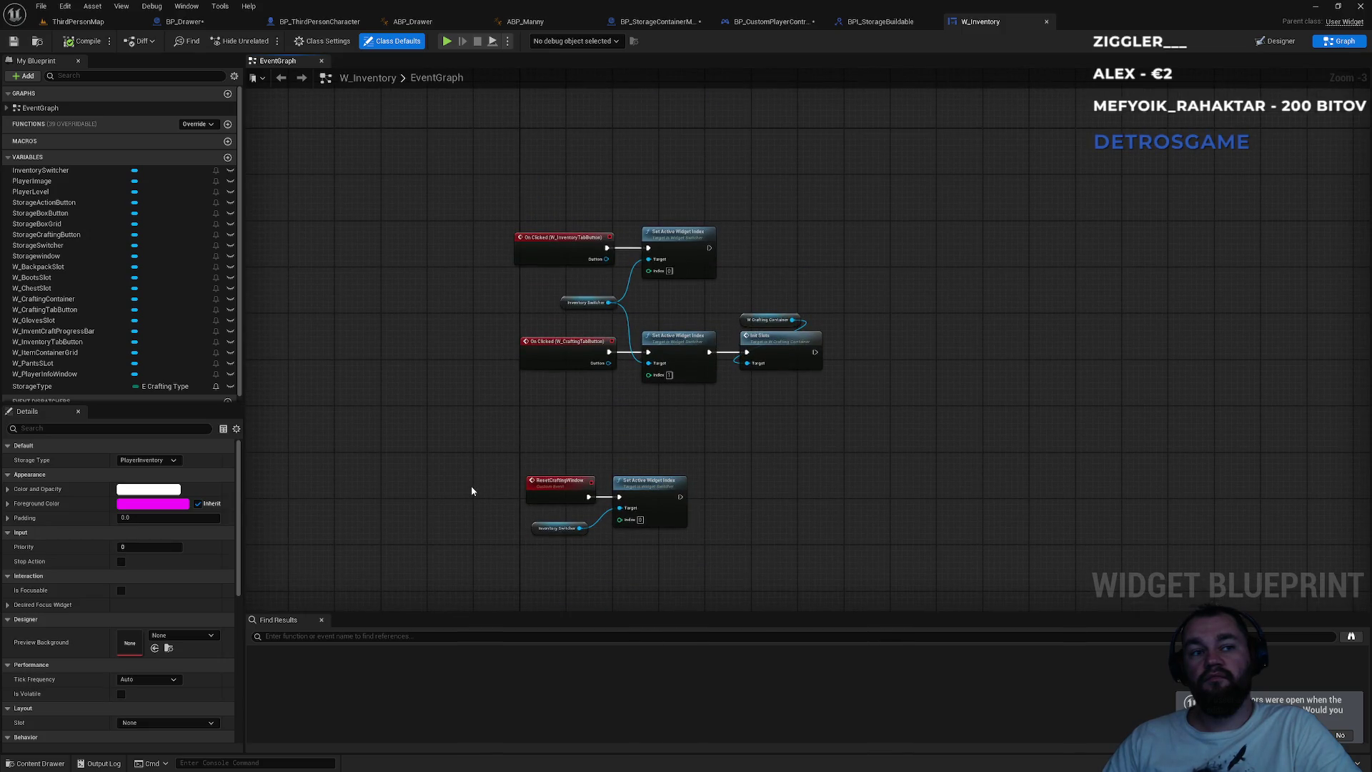
pyautogui.click(899, 26)
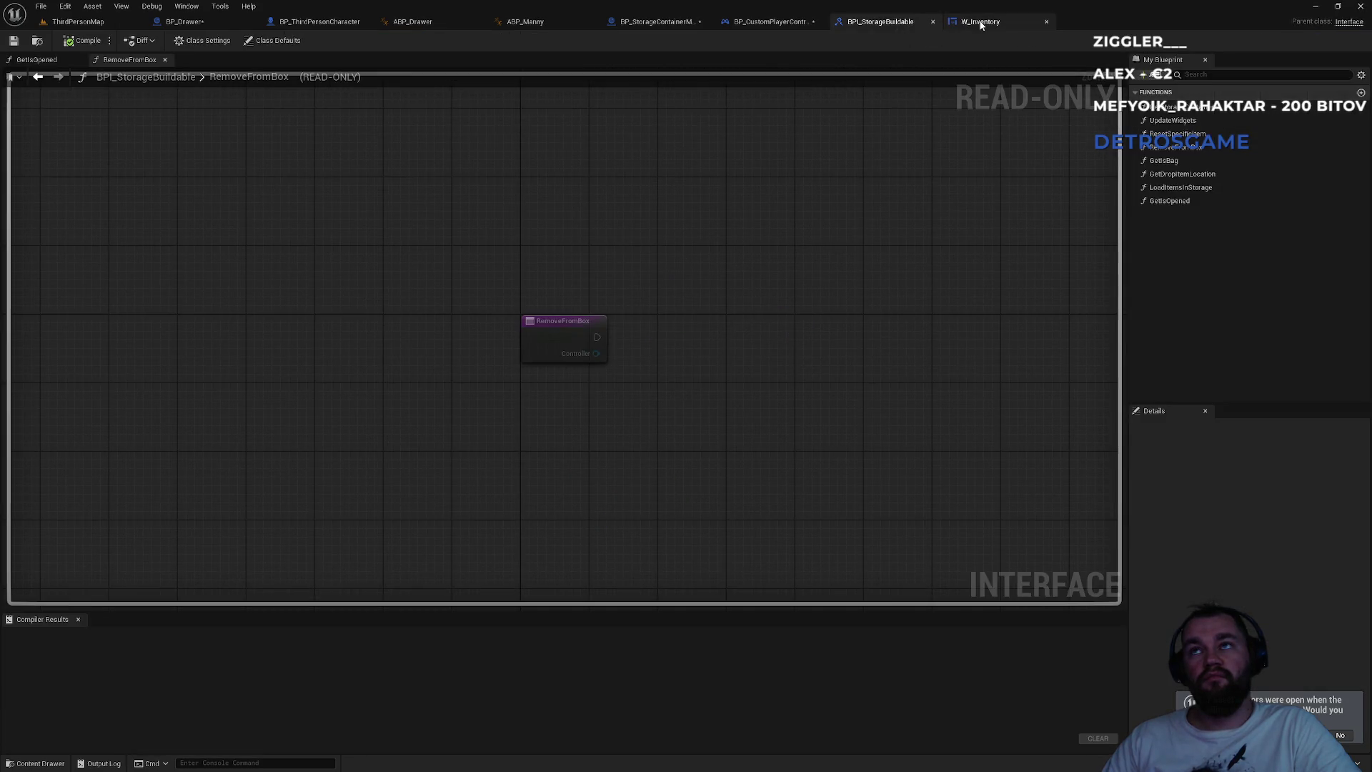
# - Select the StorageBoxGrid widget in W_Inventory's Designer view
pyautogui.click(983, 22)
pyautogui.click(1276, 41)
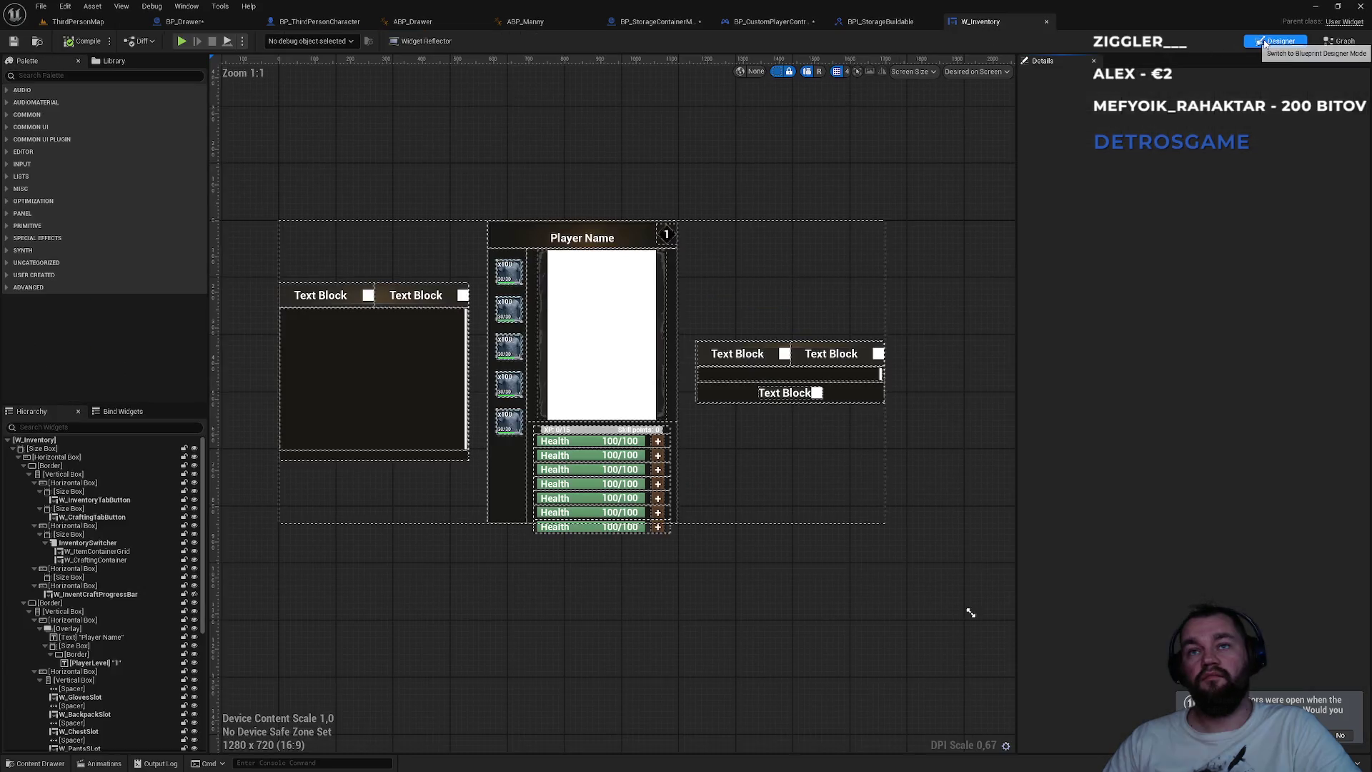
pyautogui.click(754, 376)
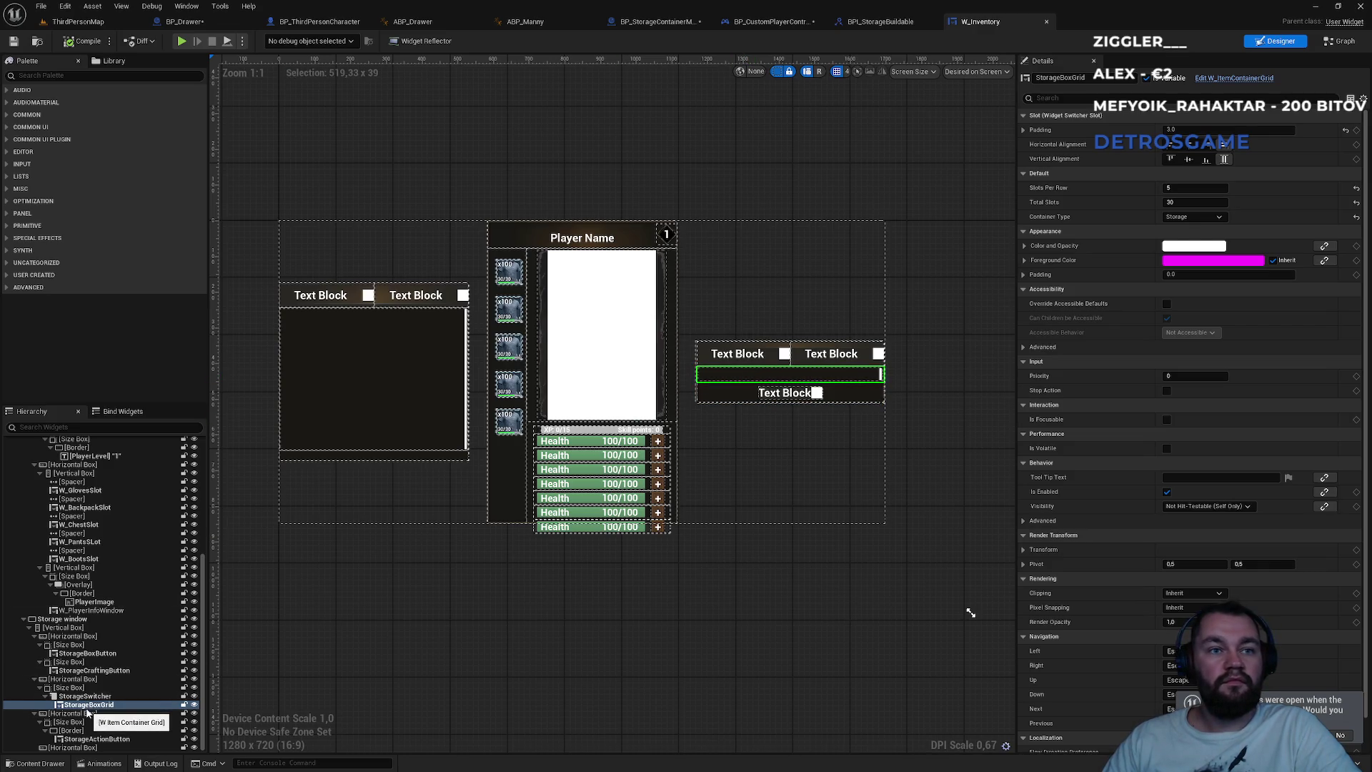
# - Search the Content Browser for 'storage' and then 'box', and clear the search
pyautogui.click(78, 21)
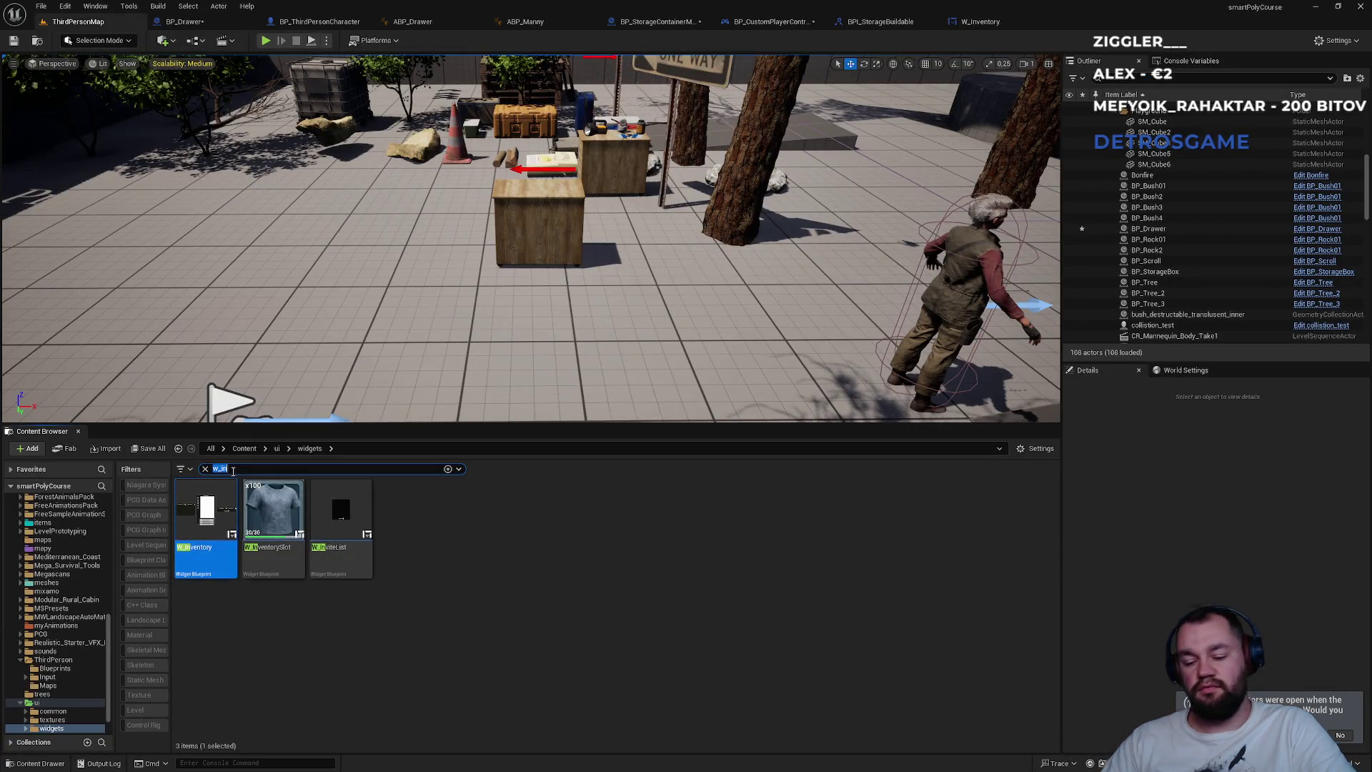
pyautogui.write('storage')
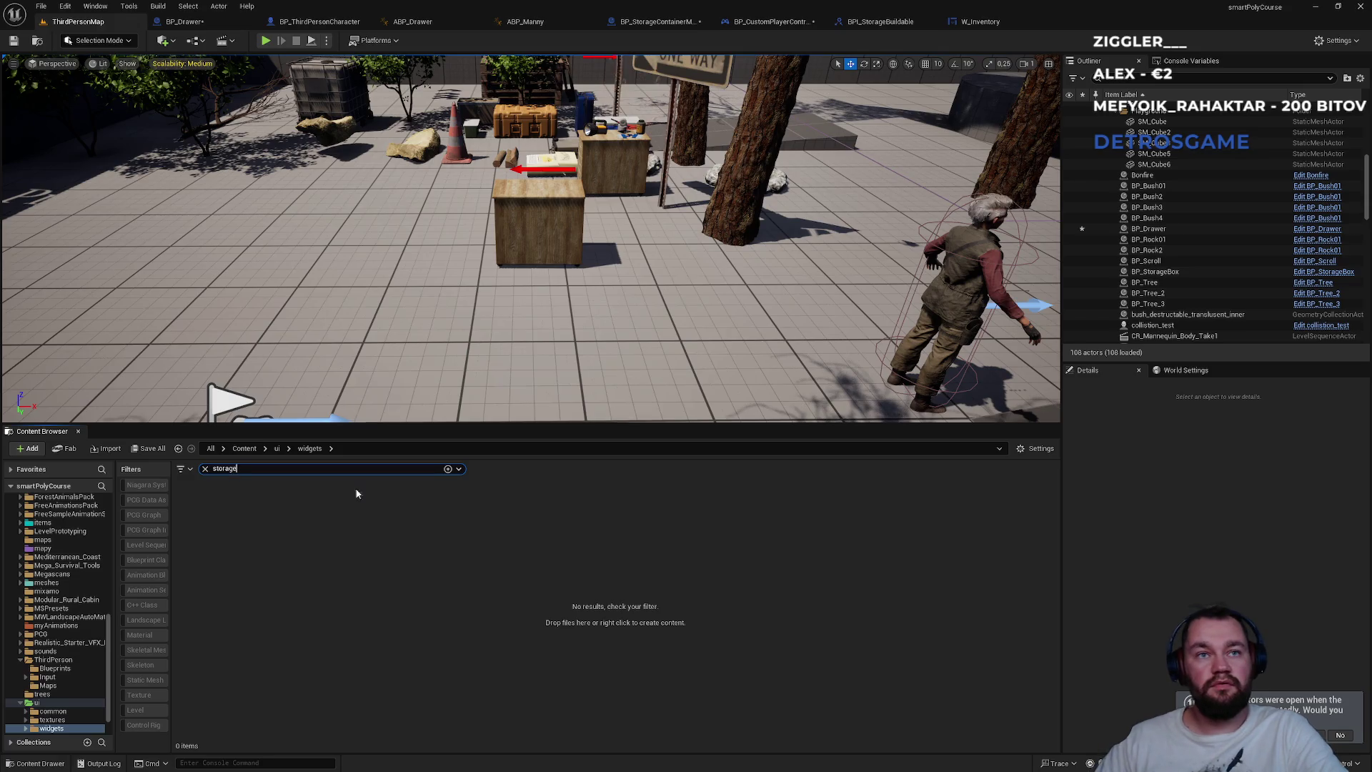
pyautogui.hotkey('ctrl', 'a')
pyautogui.write('box')
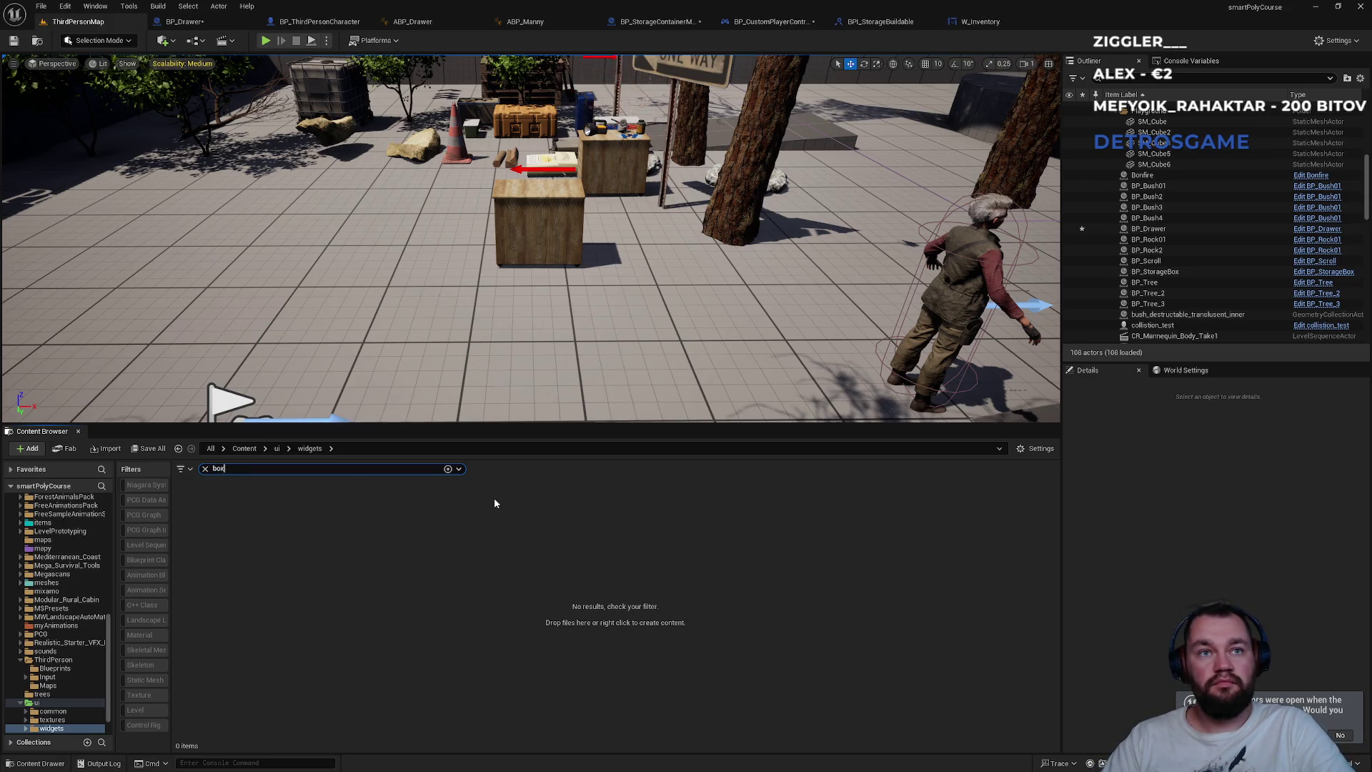
pyautogui.press('BackSpace')
pyautogui.press('BackSpace')
pyautogui.press('BackSpace')
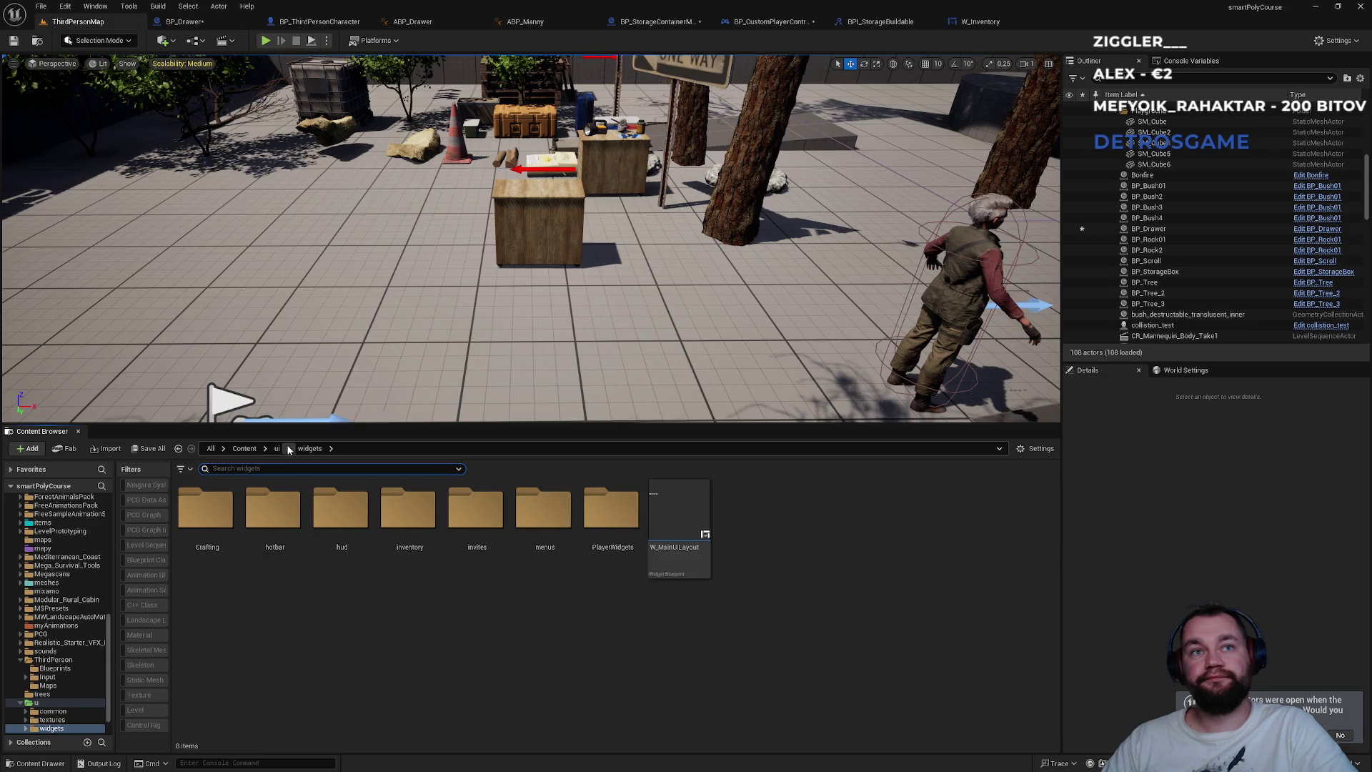
# - Browse the ui folder's common, misc, buttons, Platform and textures subfolders
pyautogui.click(277, 448)
pyautogui.click(208, 566)
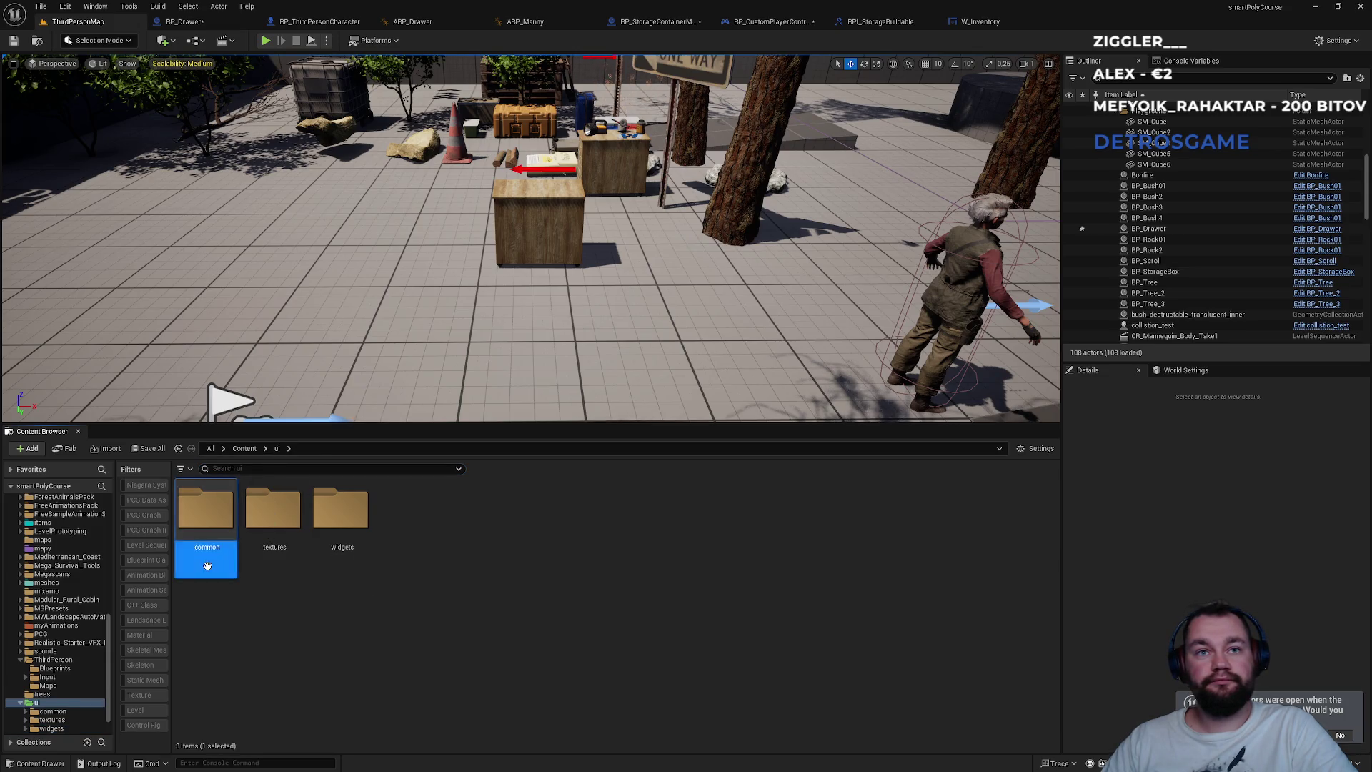
pyautogui.doubleClick(207, 565)
pyautogui.doubleClick(253, 570)
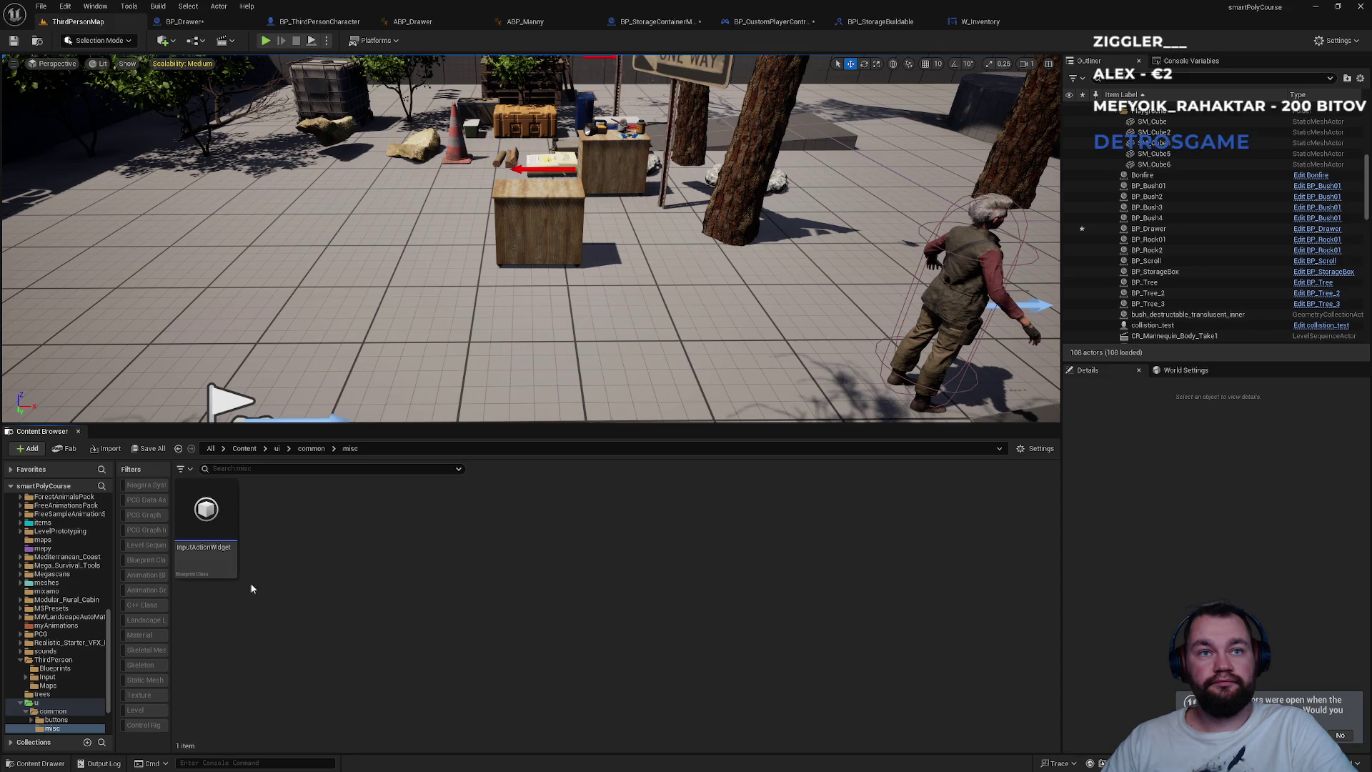
pyautogui.click(312, 448)
pyautogui.doubleClick(207, 511)
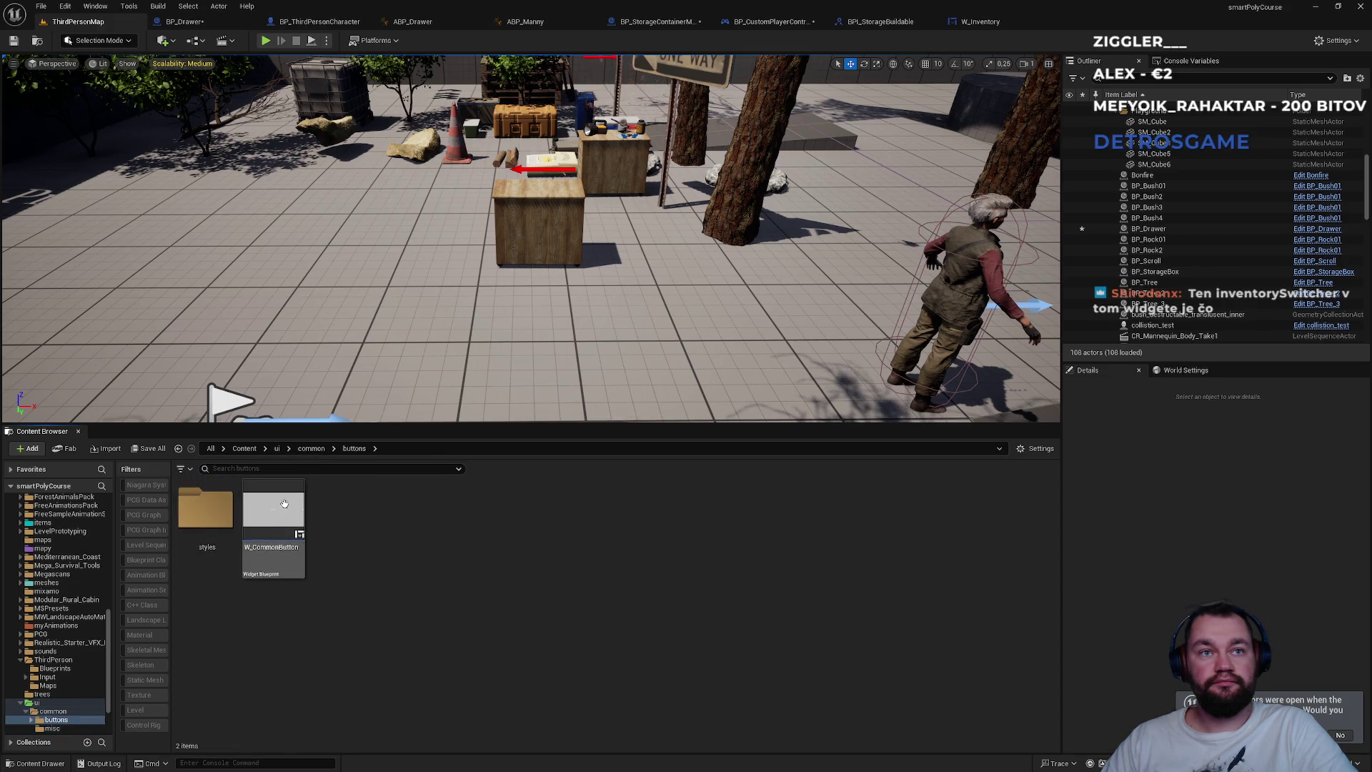
pyautogui.click(308, 449)
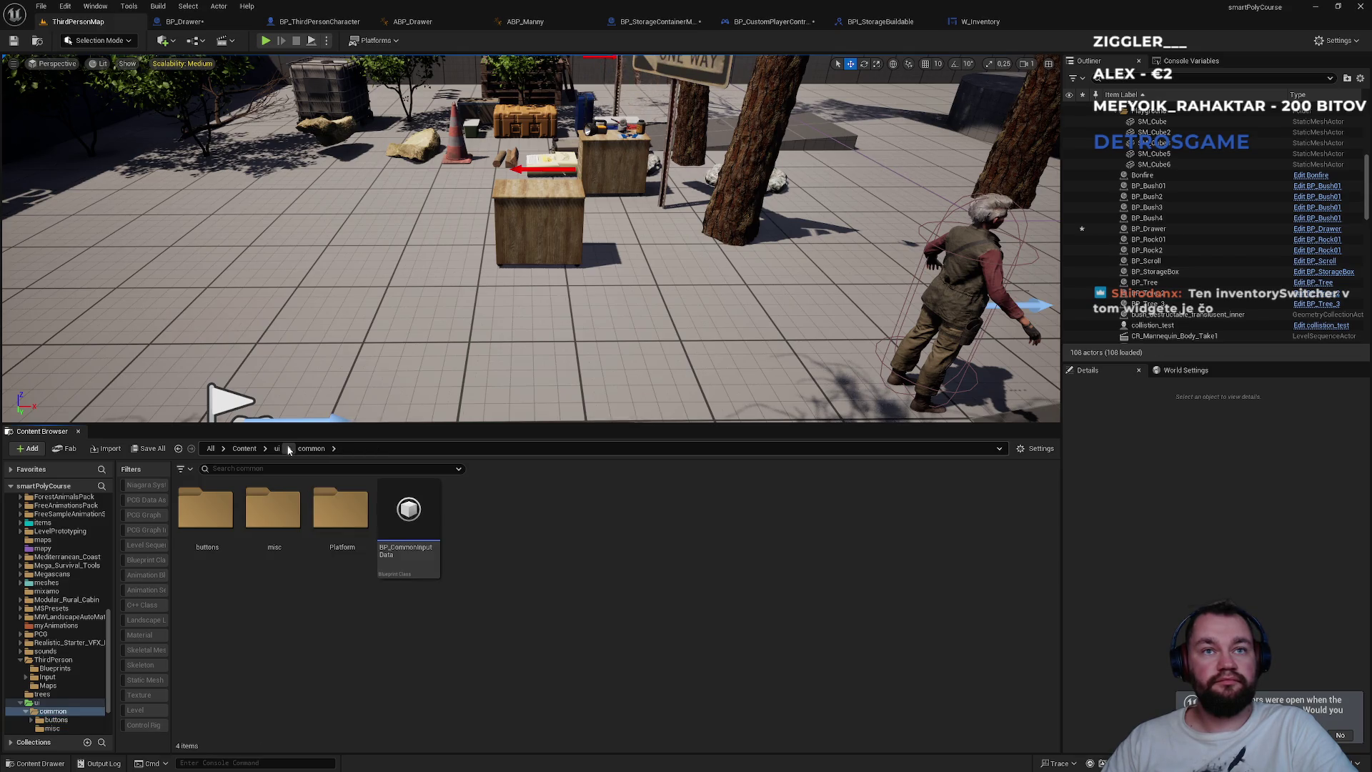
pyautogui.doubleClick(330, 508)
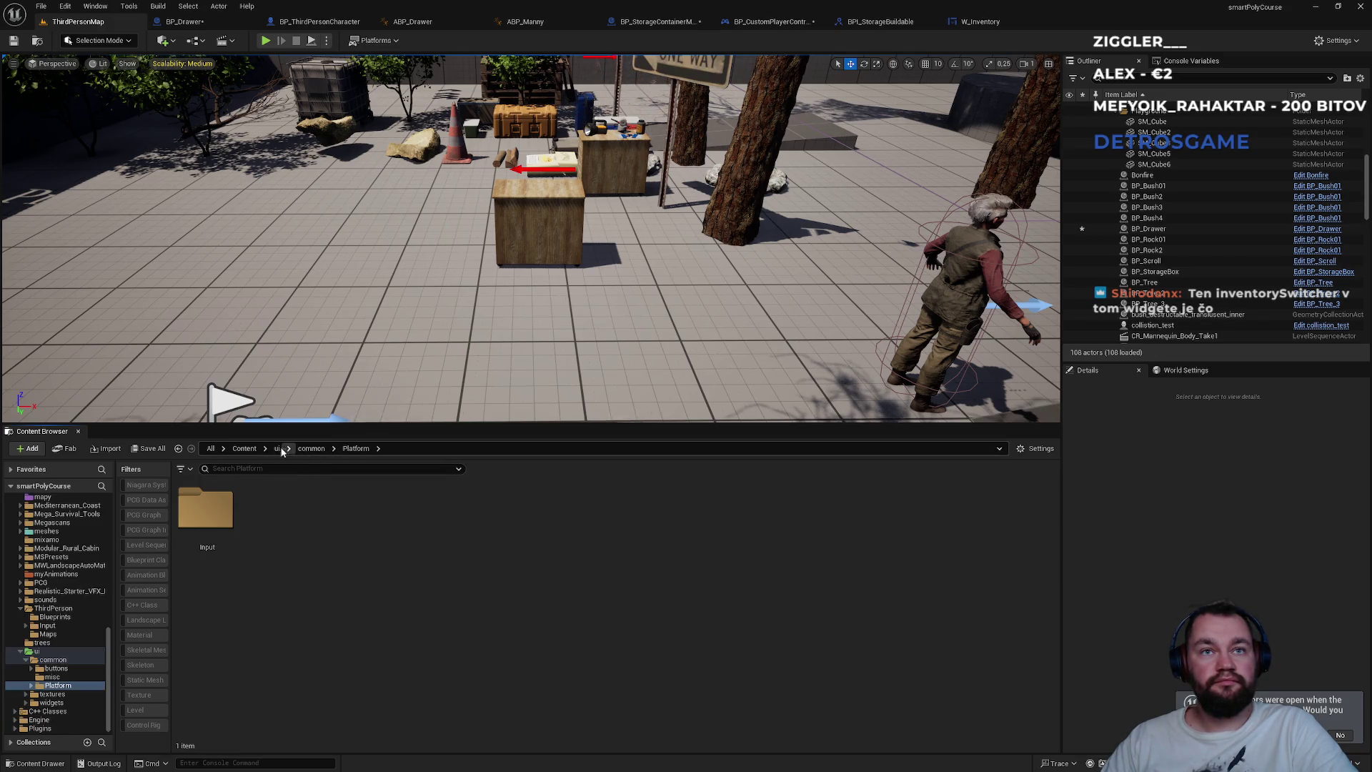
pyautogui.click(279, 448)
pyautogui.doubleClick(275, 529)
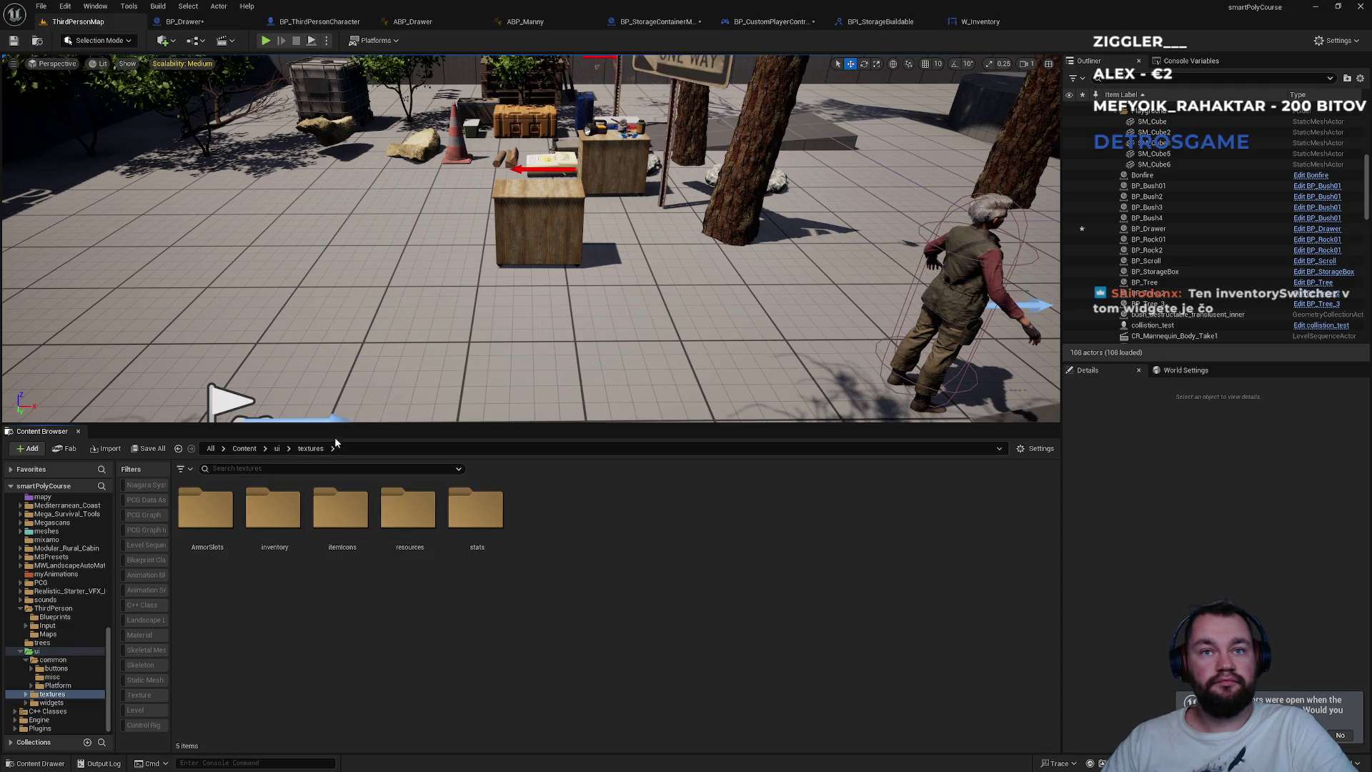
pyautogui.click(275, 448)
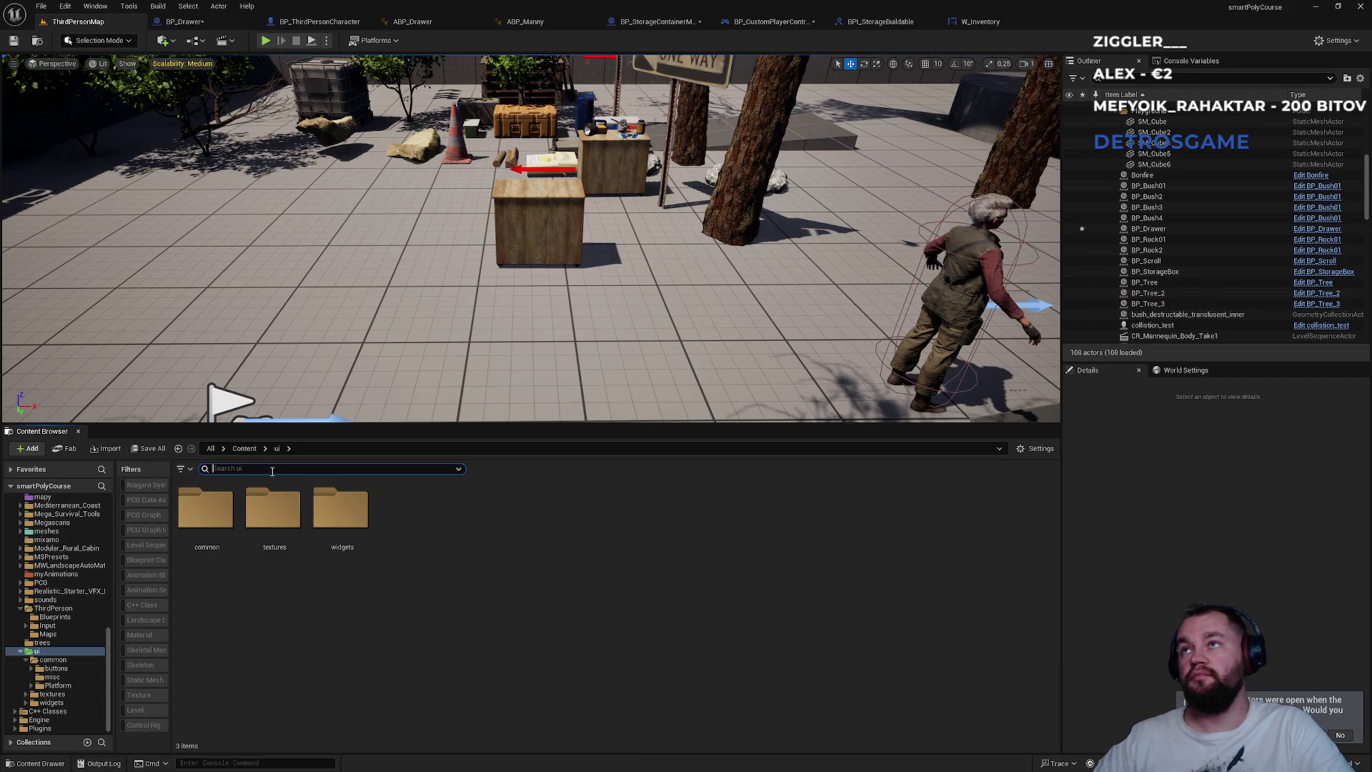
# - Search the whole Content folder for 'storagebox', then clear the search
pyautogui.click(1016, 24)
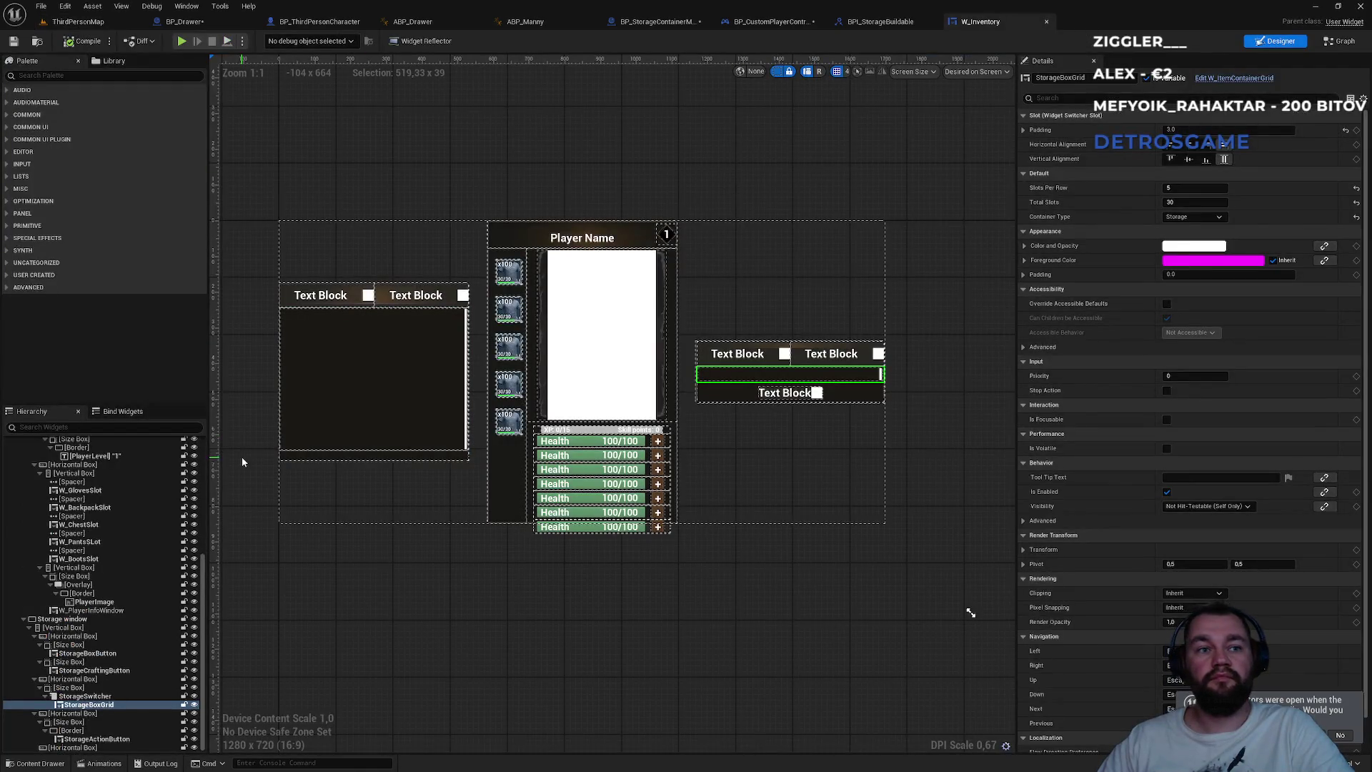
pyautogui.click(77, 21)
pyautogui.click(228, 468)
pyautogui.write('s')
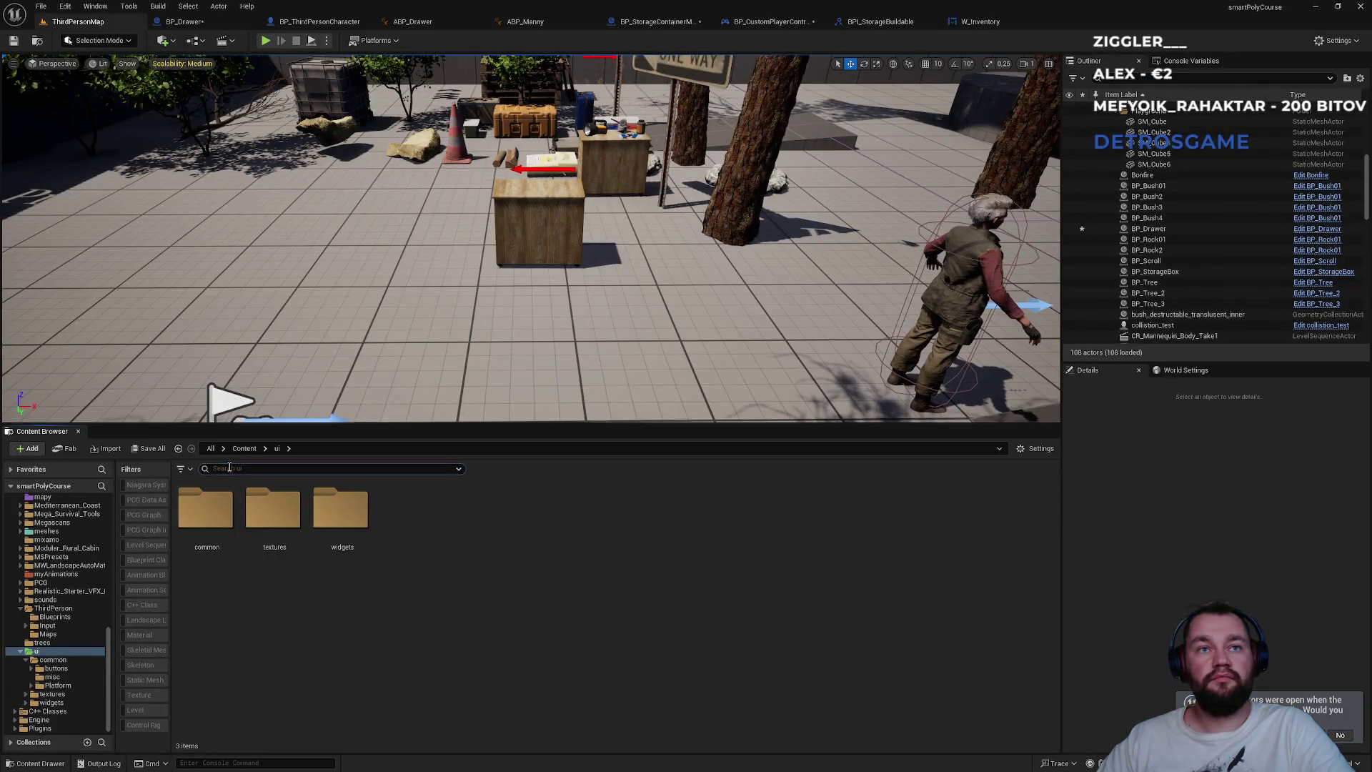
pyautogui.write('toragebox')
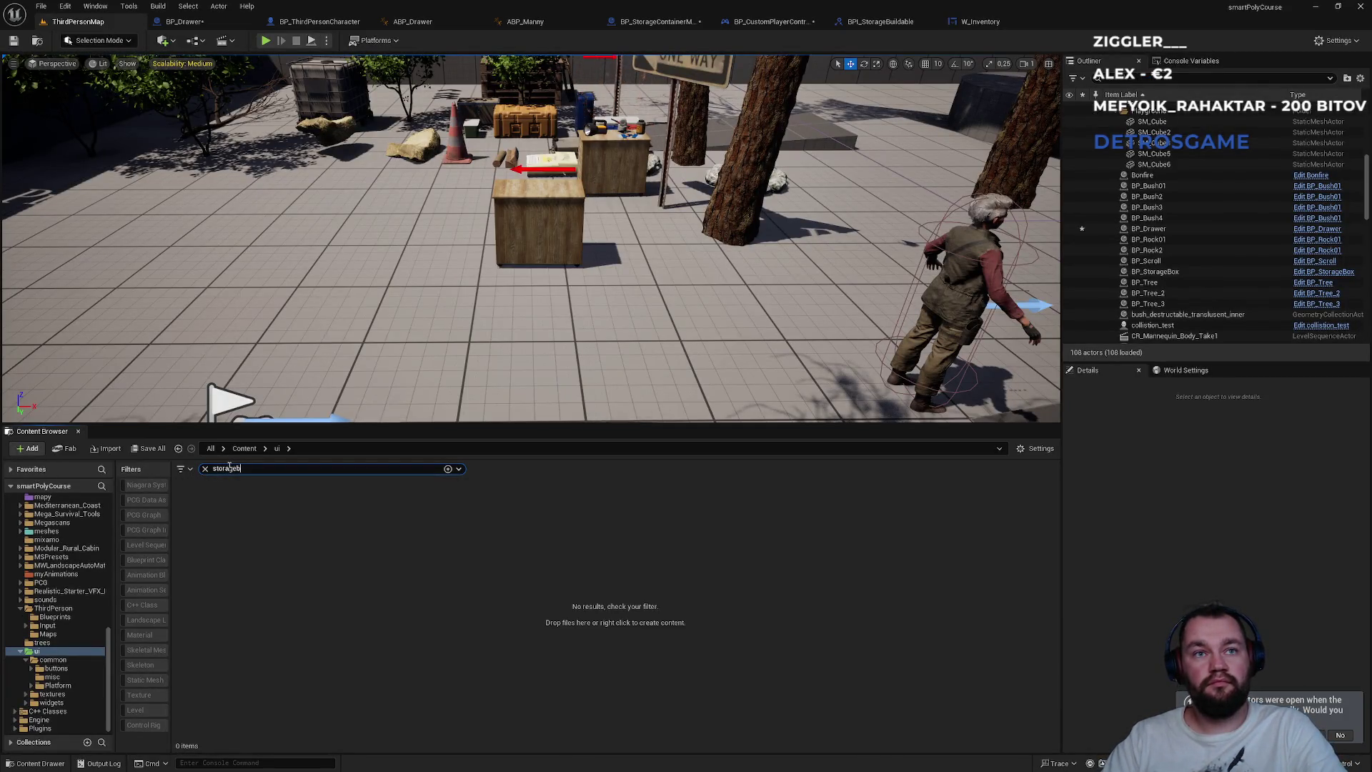
pyautogui.click(245, 448)
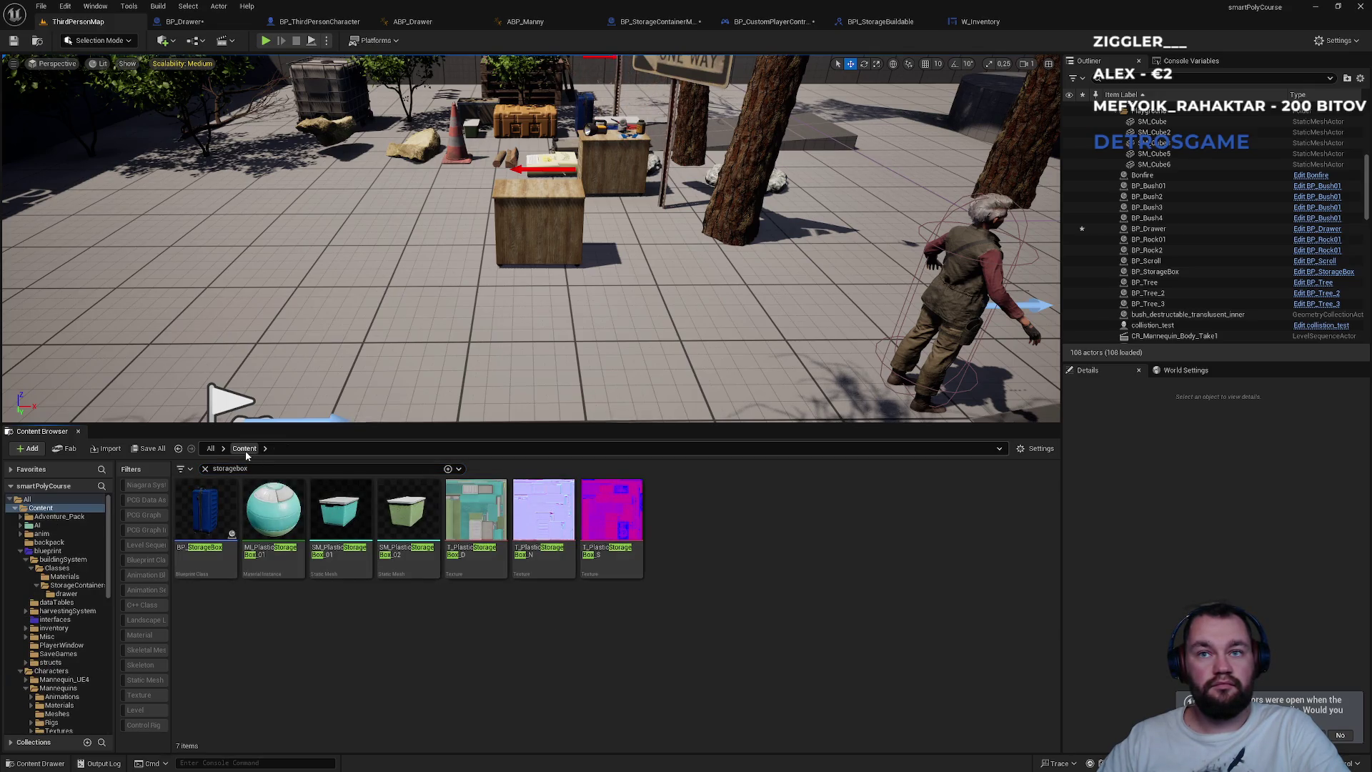
pyautogui.click(205, 469)
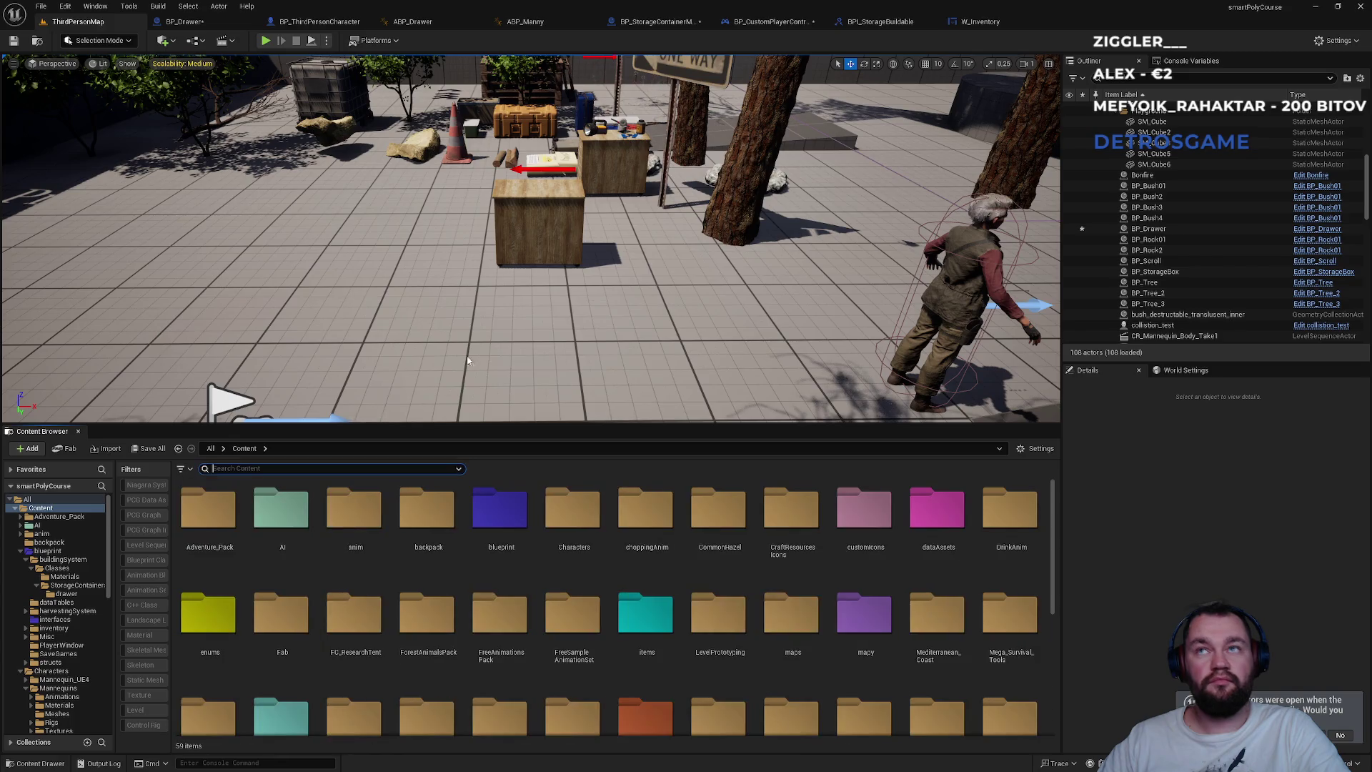
# - Reselect StorageBoxGrid in W_Inventory and open W_ItemContainerGrid for editing from Details
pyautogui.click(979, 21)
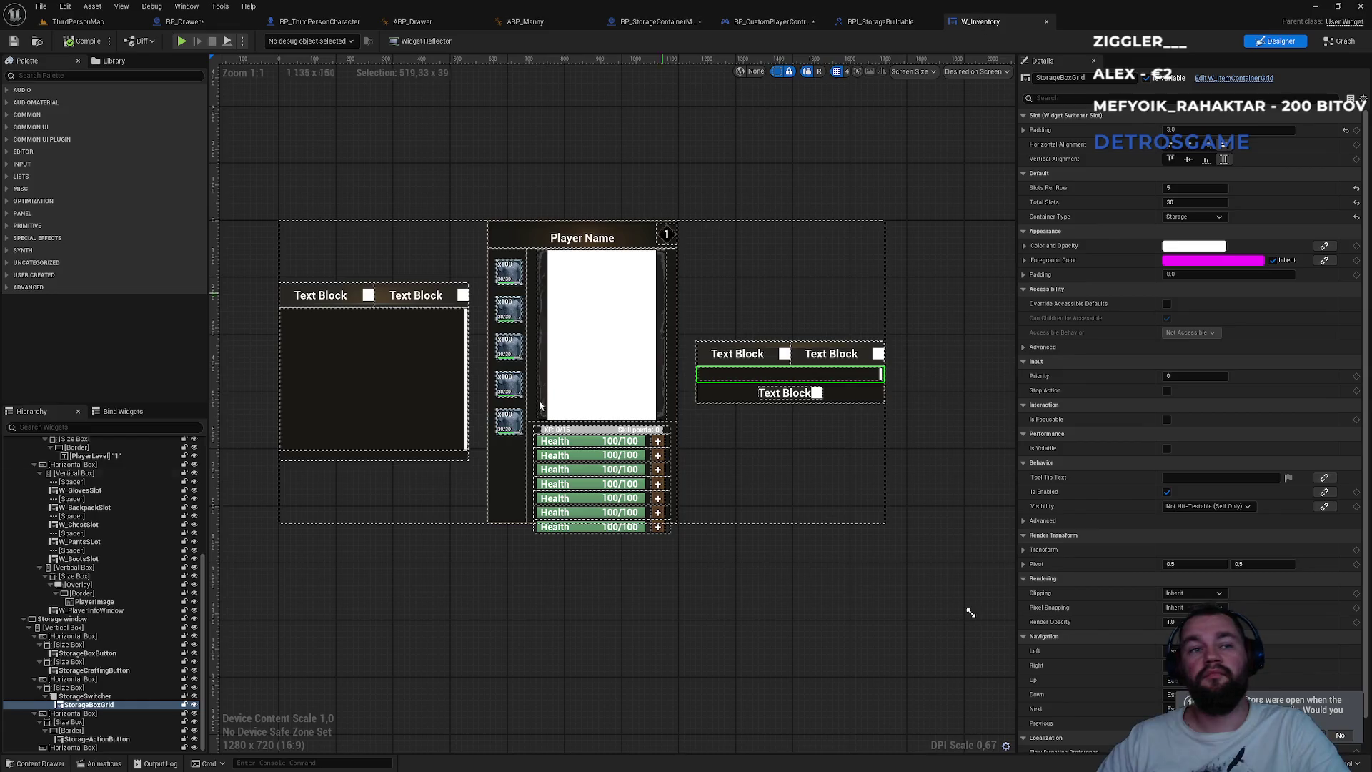
pyautogui.click(80, 697)
pyautogui.click(82, 704)
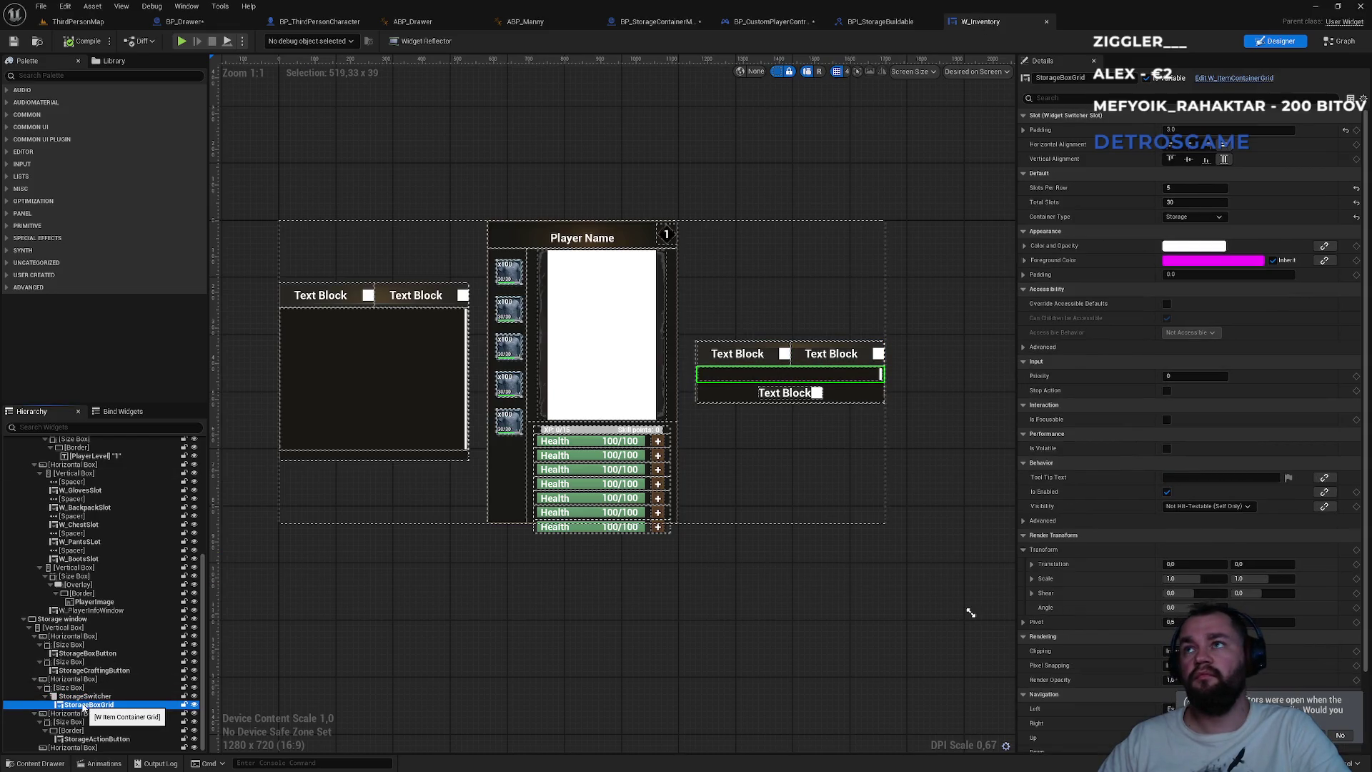
pyautogui.click(1231, 80)
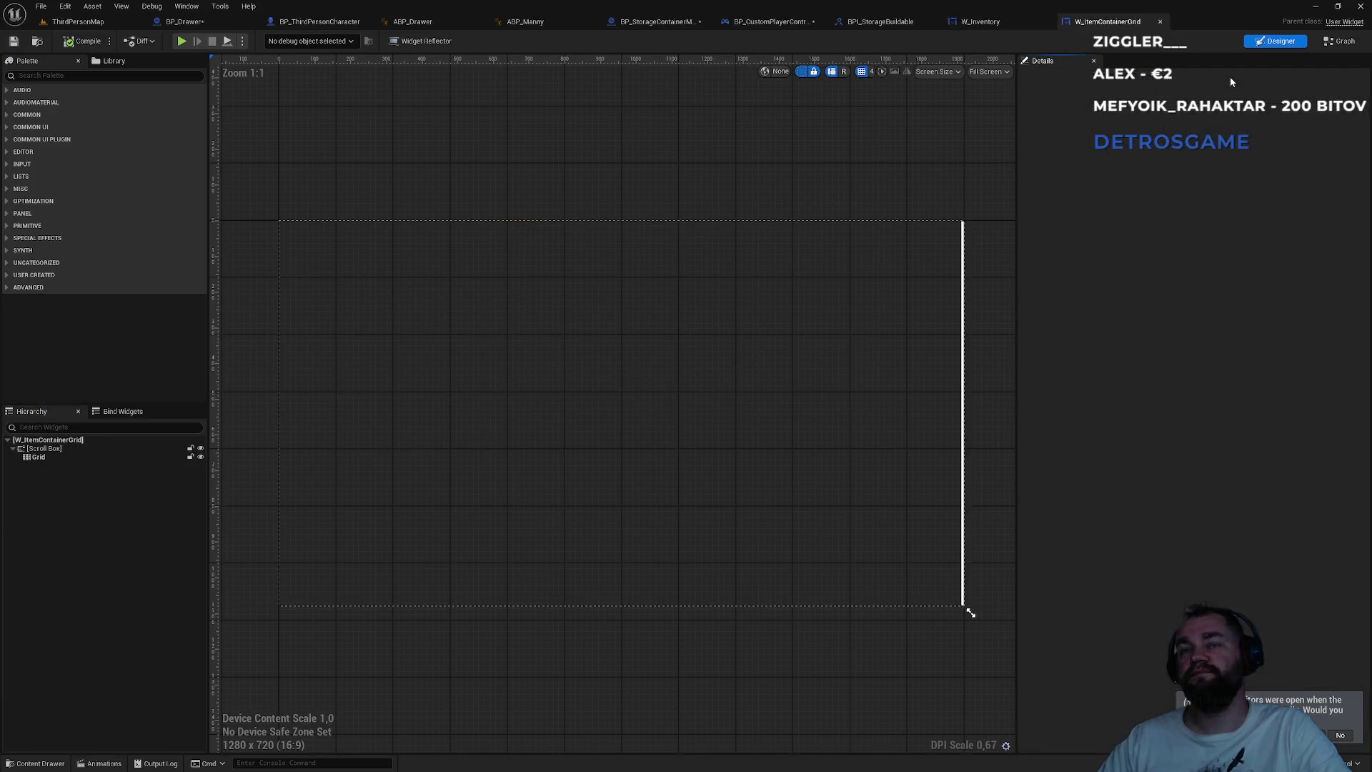
# - In W_ItemContainerGrid's event graph, run Find References By Name (All) on the UpdateSlots event
pyautogui.click(1333, 41)
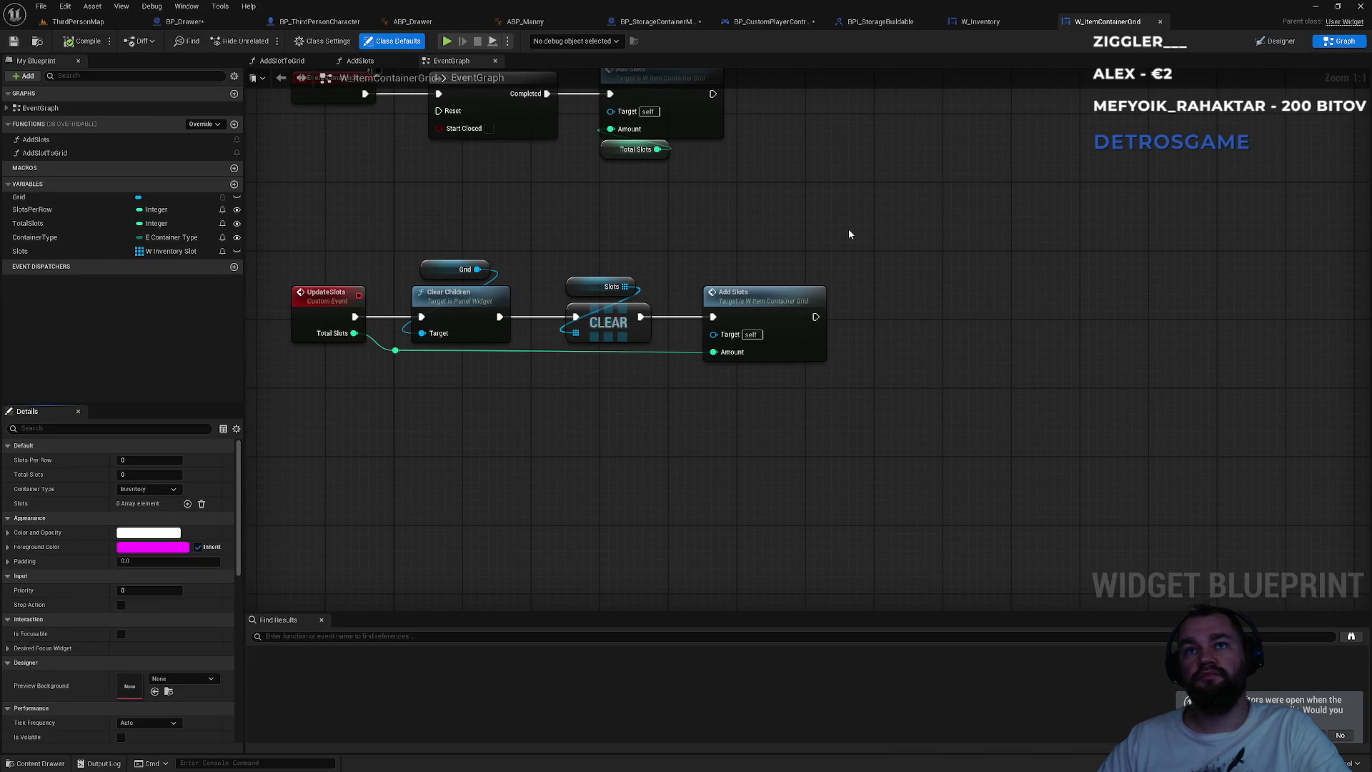
pyautogui.click(574, 289)
pyautogui.moveTo(504, 265)
pyautogui.mouseDown()
pyautogui.moveTo(569, 333)
pyautogui.moveTo(603, 426)
pyautogui.mouseUp()
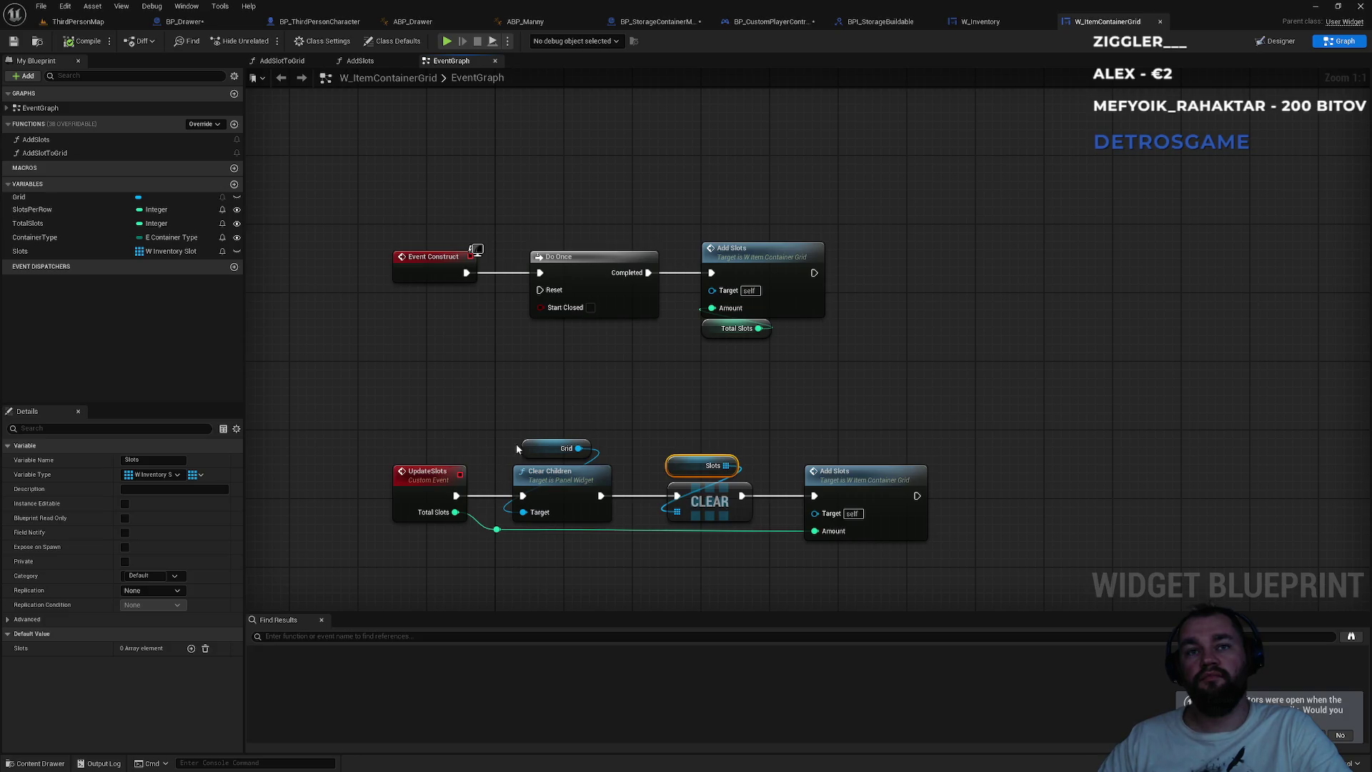
pyautogui.click(414, 481)
pyautogui.rightClick(415, 482)
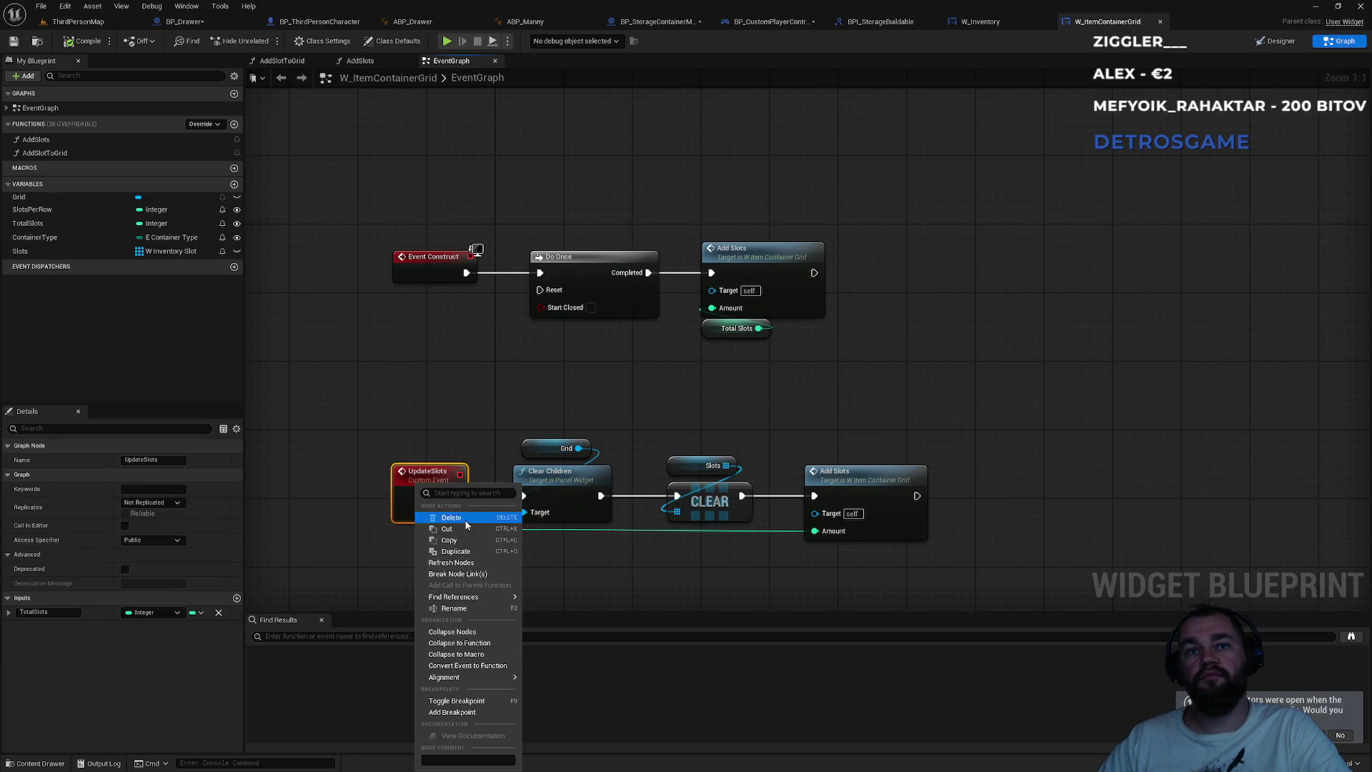
pyautogui.moveTo(468, 597)
pyautogui.click(550, 613)
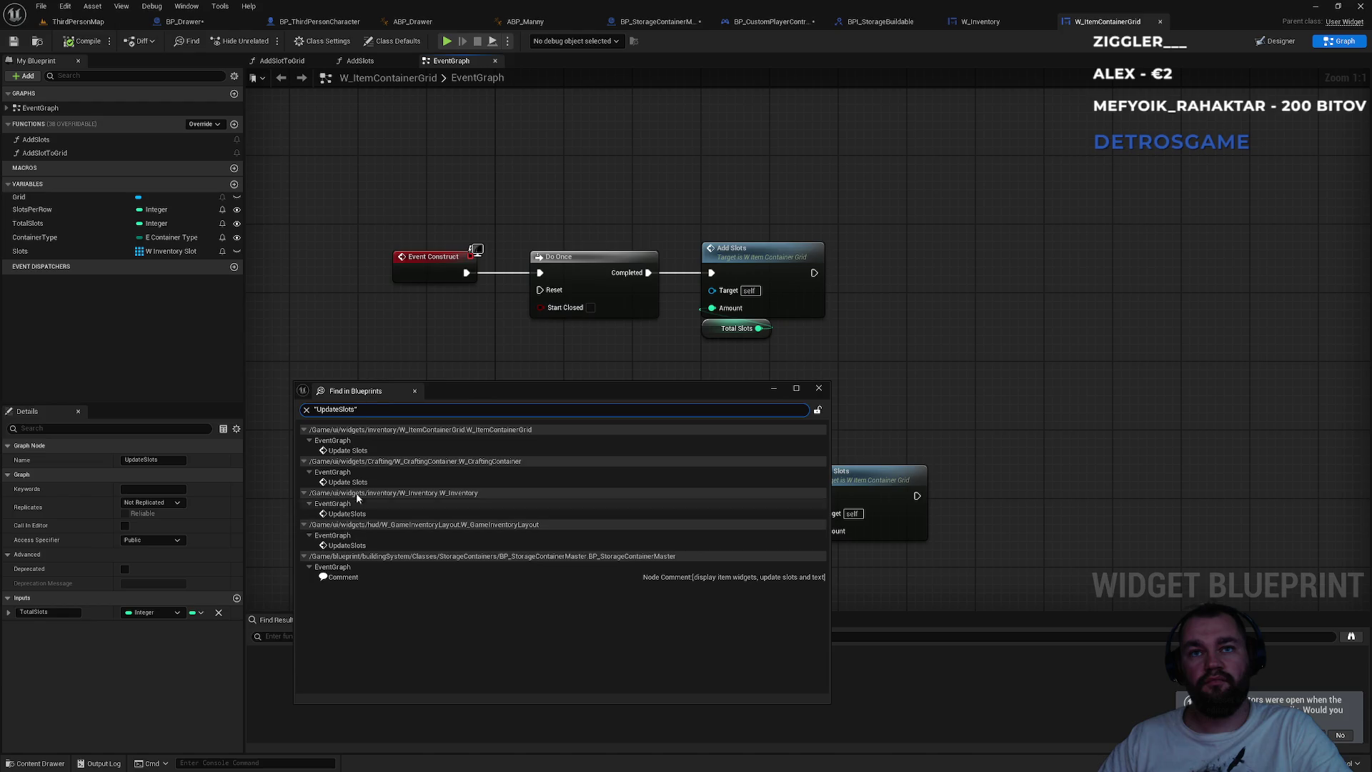
# - Open the UpdateSlots results in W_ItemContainerGrid, W_CraftingContainer and W_Inventory's SetStorageWindow
pyautogui.doubleClick(351, 451)
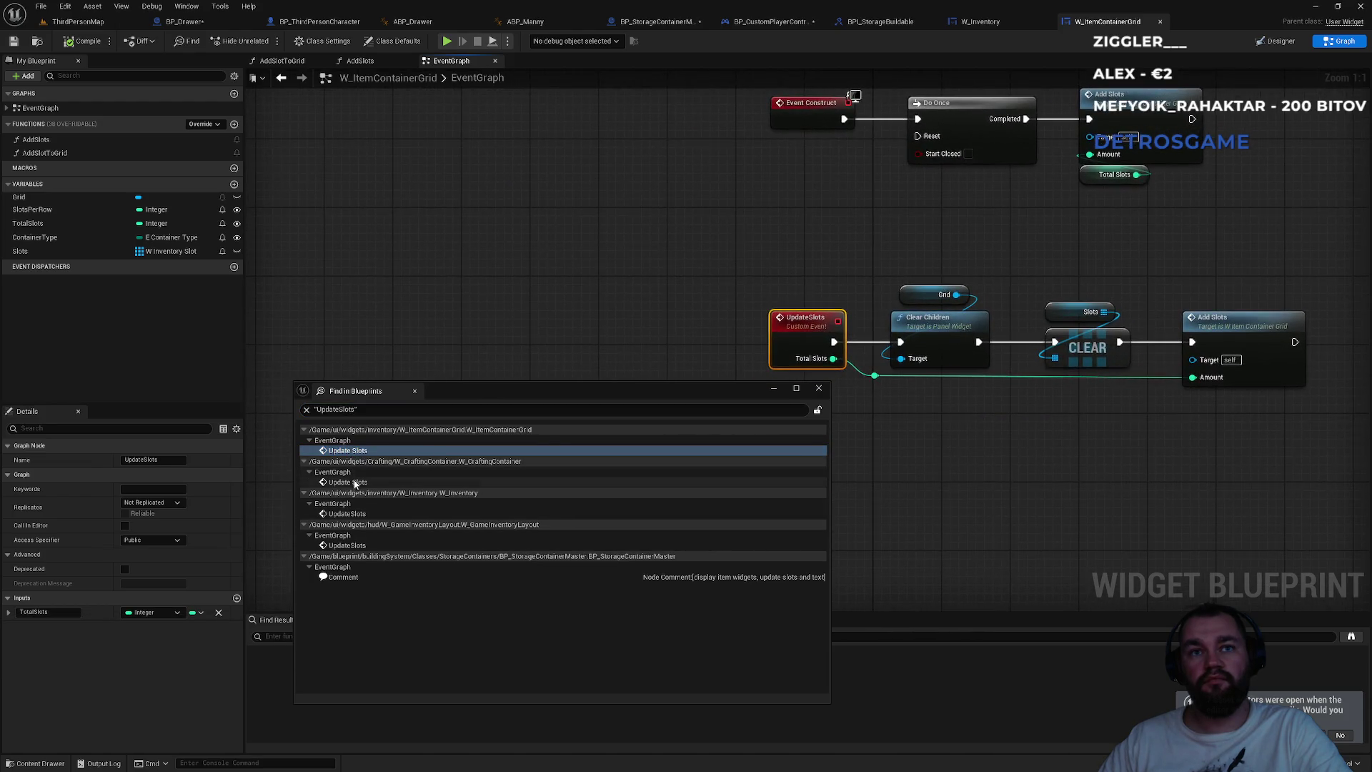
pyautogui.click(354, 484)
pyautogui.doubleClick(354, 484)
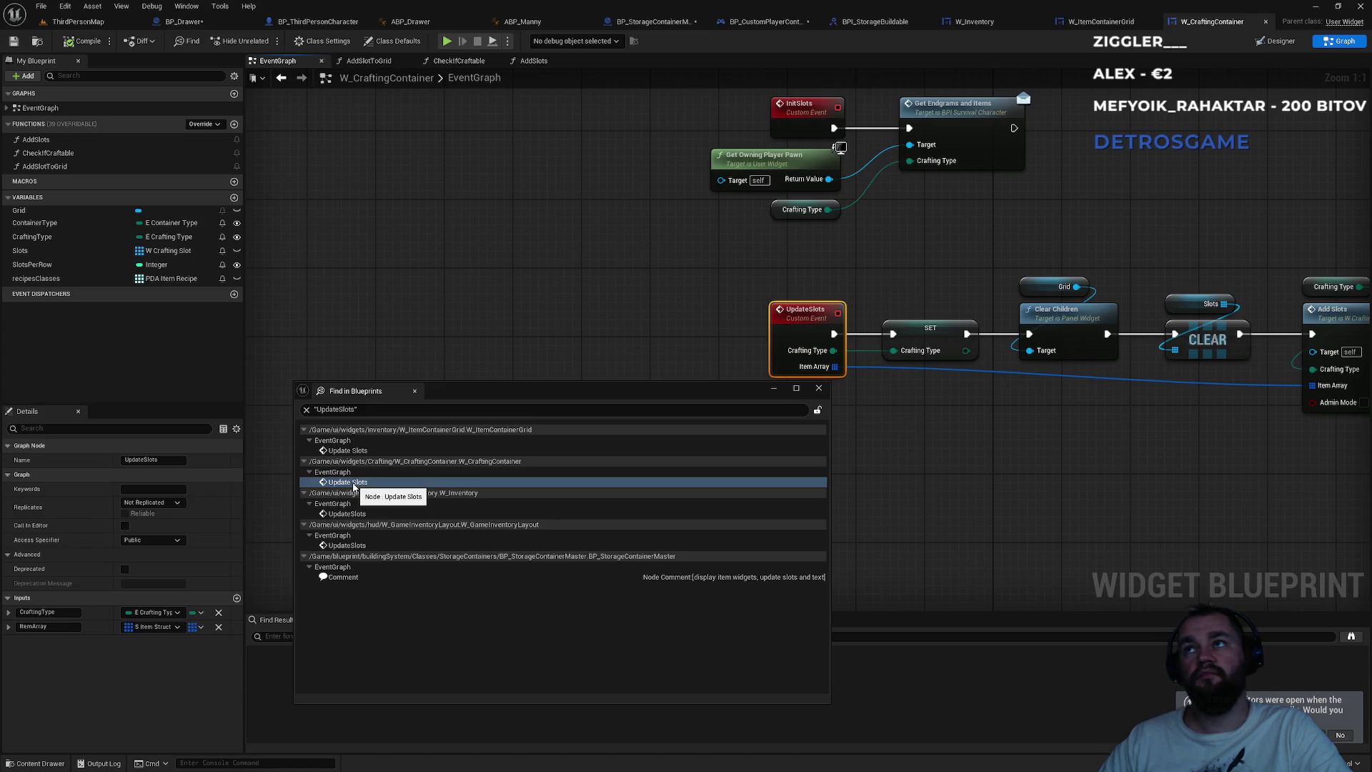
pyautogui.click(341, 516)
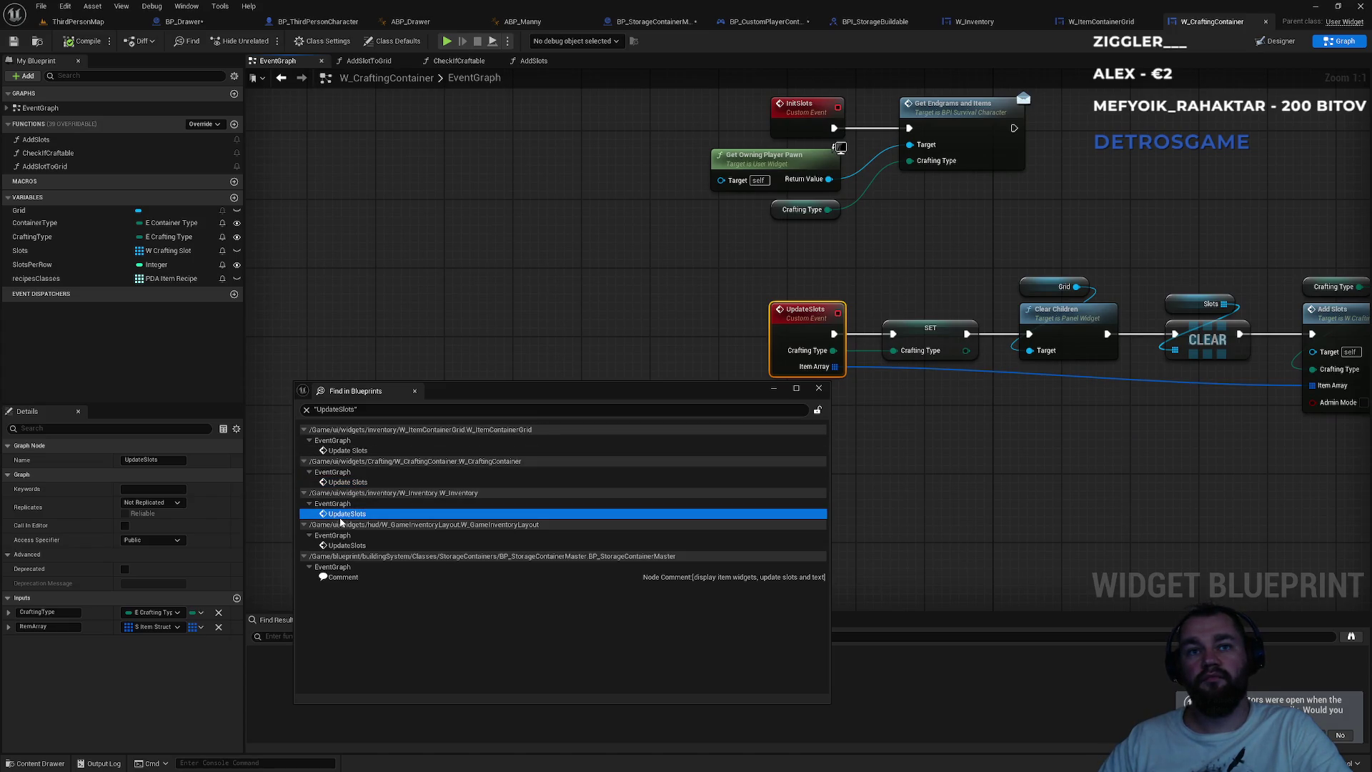
pyautogui.doubleClick(341, 516)
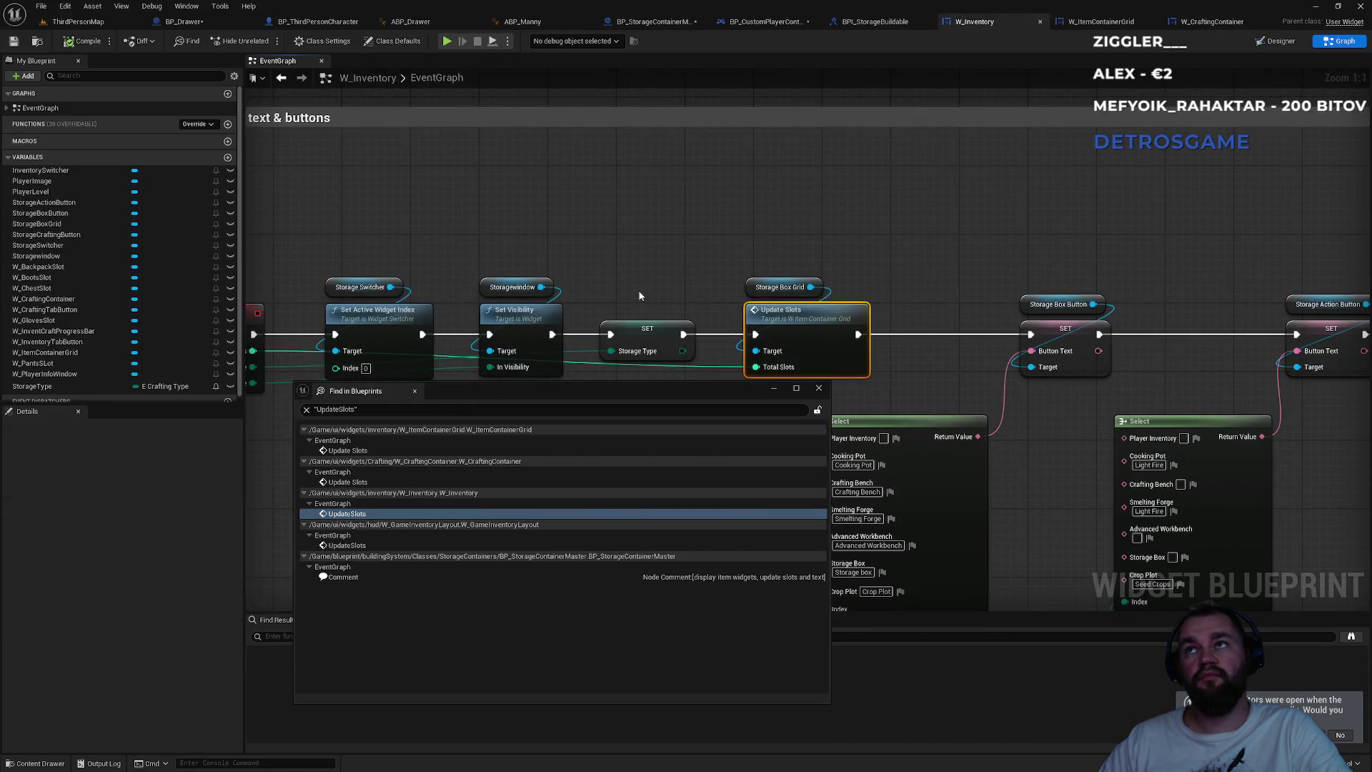
pyautogui.moveTo(627, 280); pyautogui.dragTo(798, 207)
pyautogui.moveTo(839, 195); pyautogui.dragTo(822, 206)
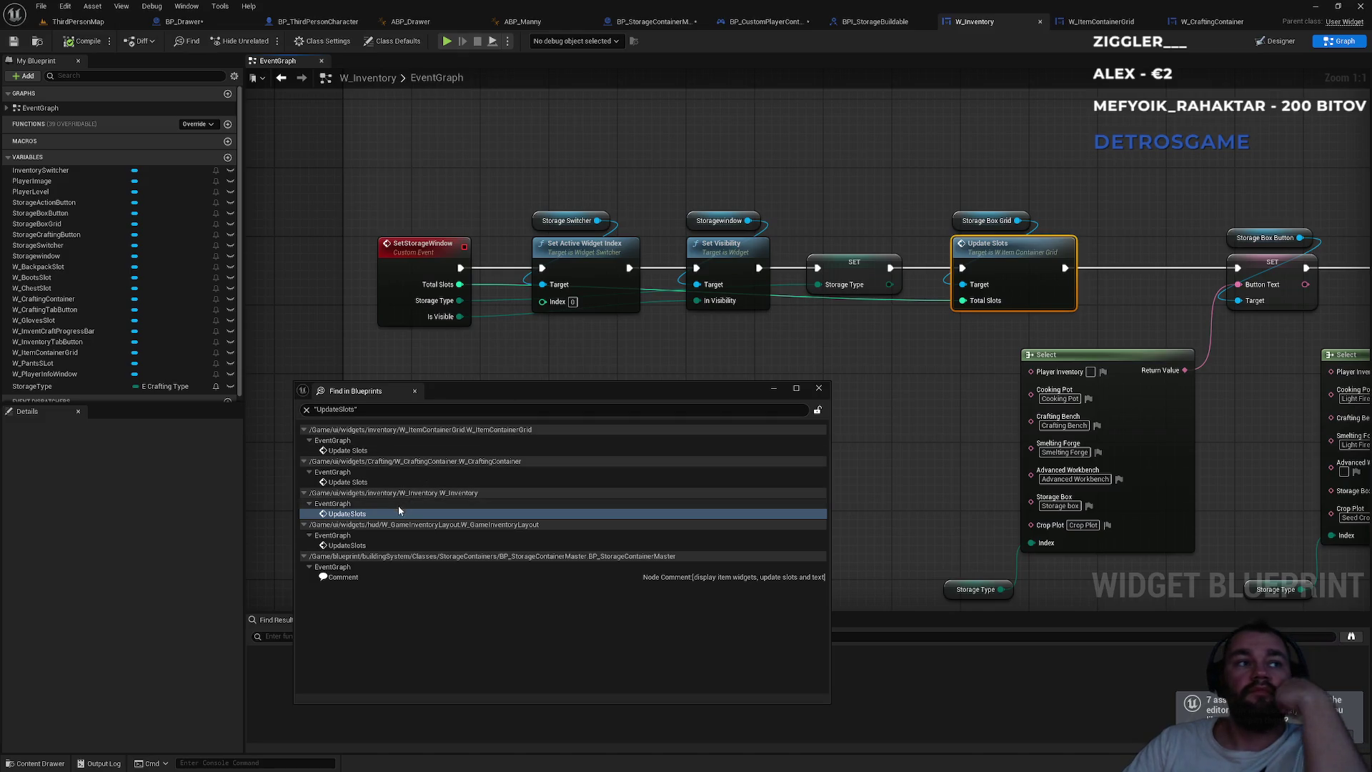
# - Check the W_GameInventoryLayout UpdateSlots call, close the results, and go to BPI_StorageBuildable
pyautogui.click(347, 546)
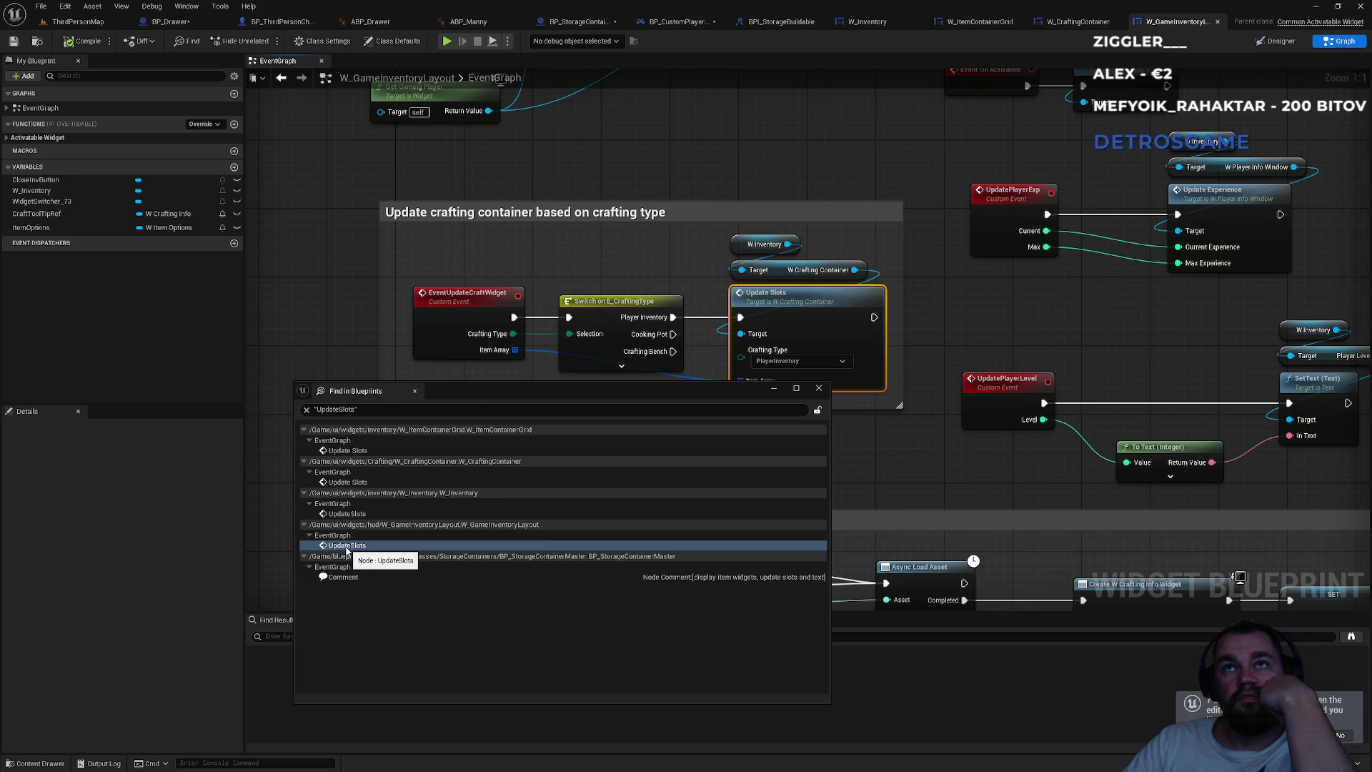
pyautogui.click(819, 389)
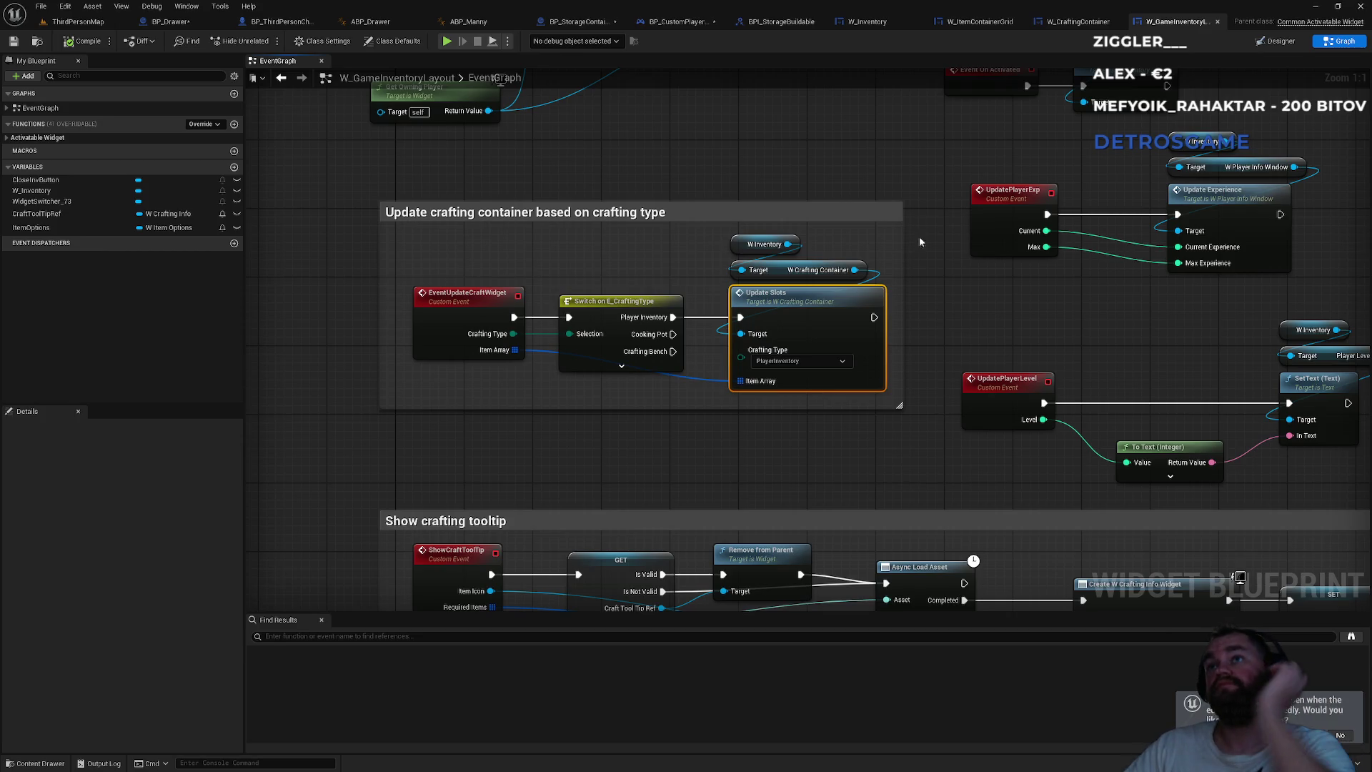
pyautogui.click(908, 28)
pyautogui.click(808, 28)
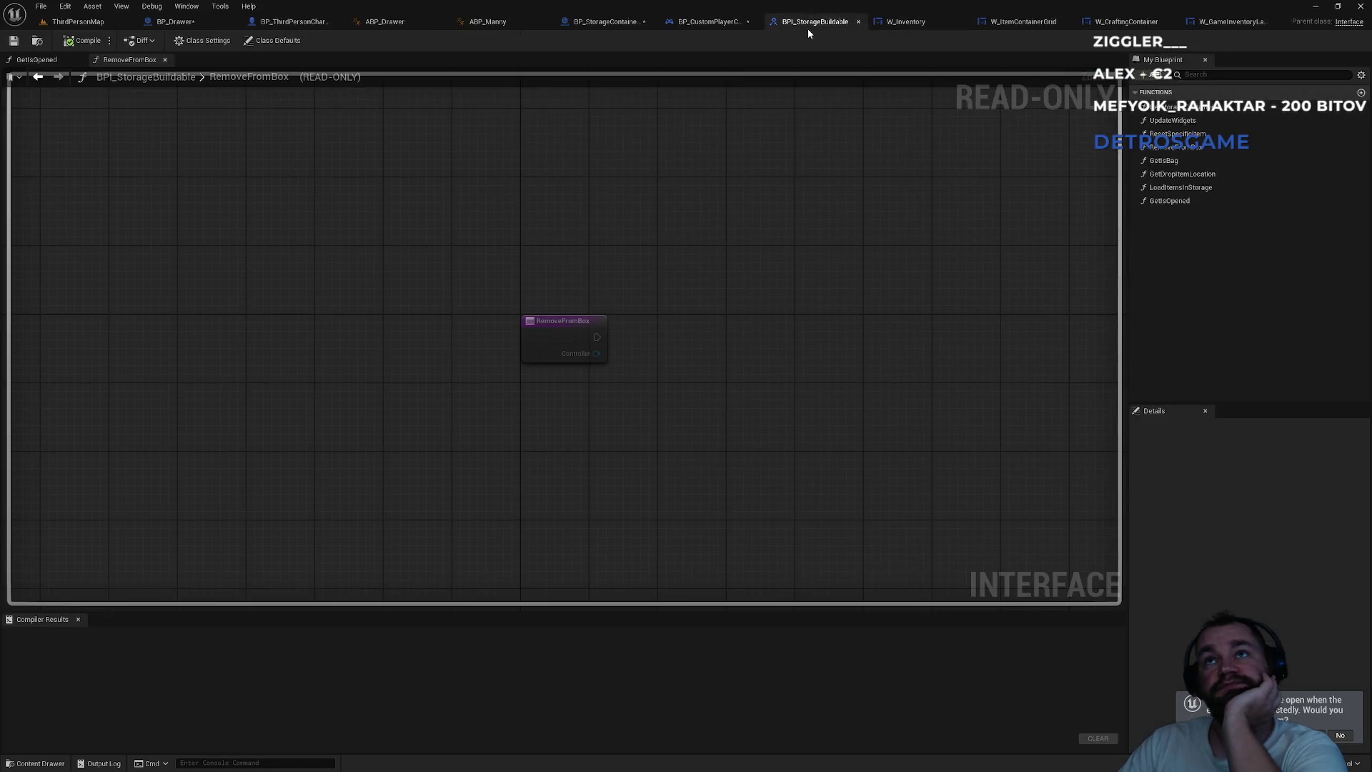
# - Close the W_Inventory, BPI_StorageBuildable, W_ItemContainerGrid, W_CraftingContainer and W_GameInventoryLayout tabs
pyautogui.click(696, 29)
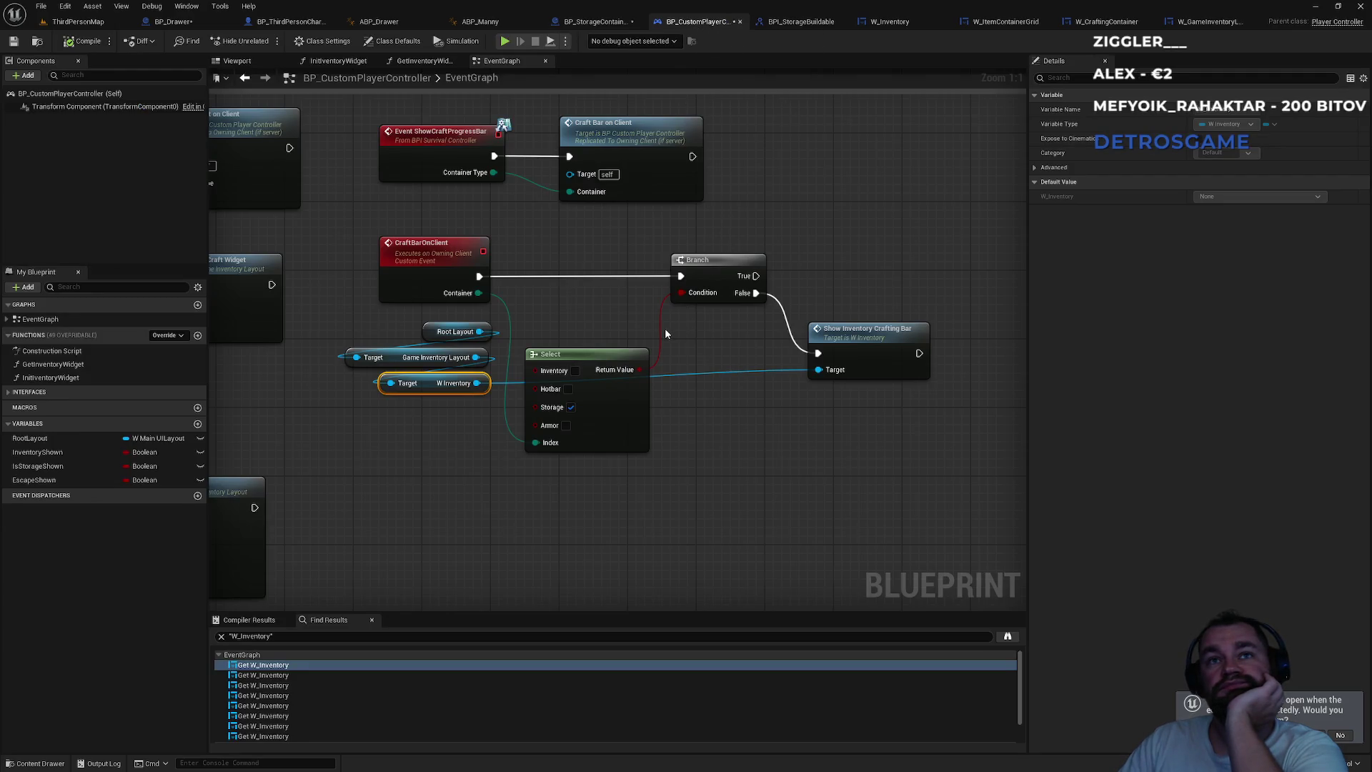
pyautogui.click(584, 21)
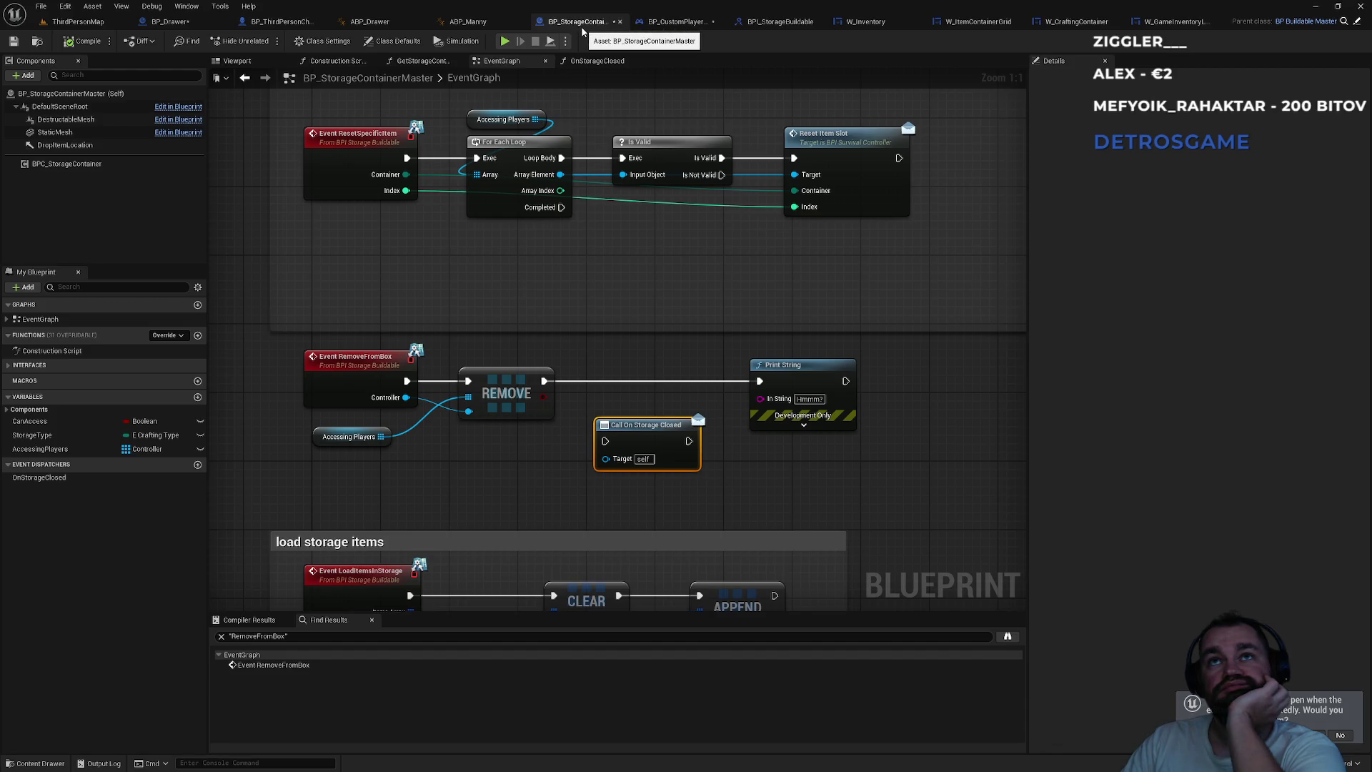
pyautogui.click(876, 26)
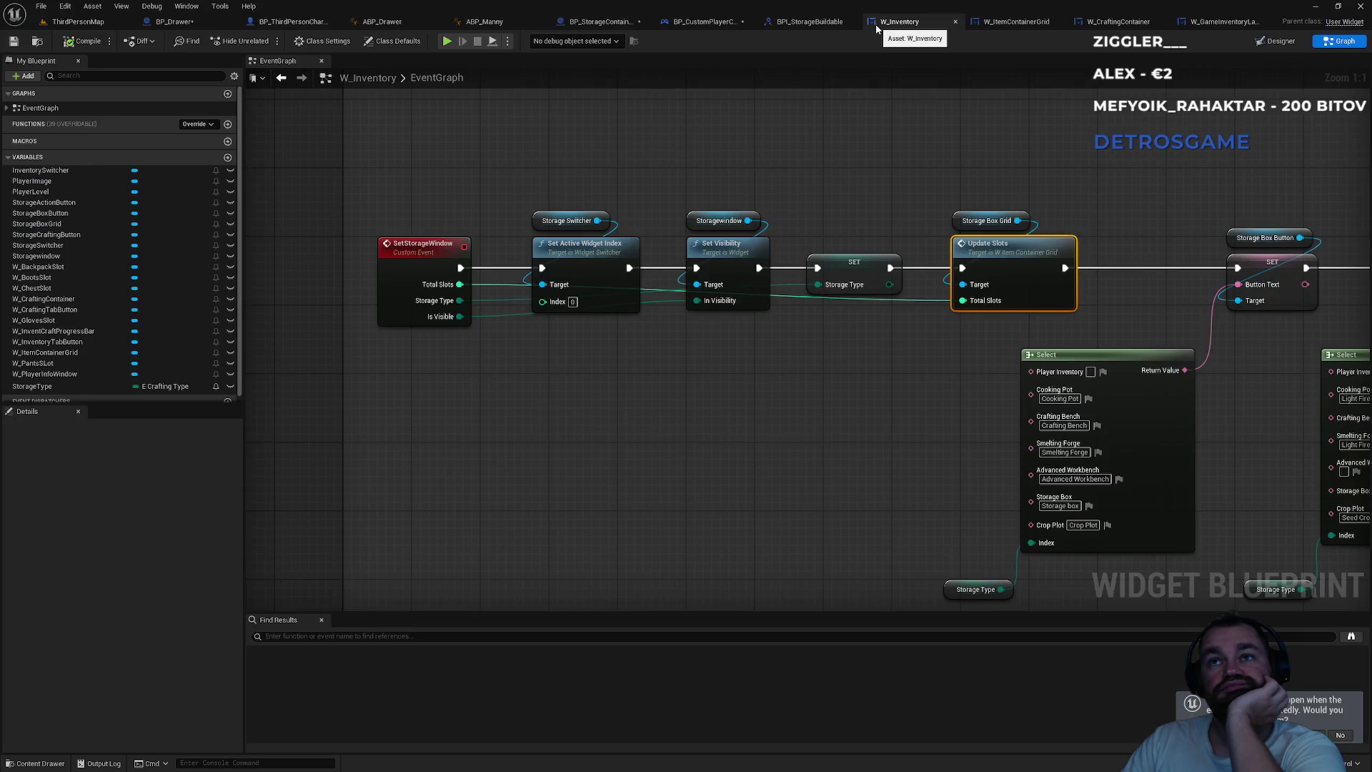
pyautogui.middleClick(927, 28)
pyautogui.middleClick(929, 26)
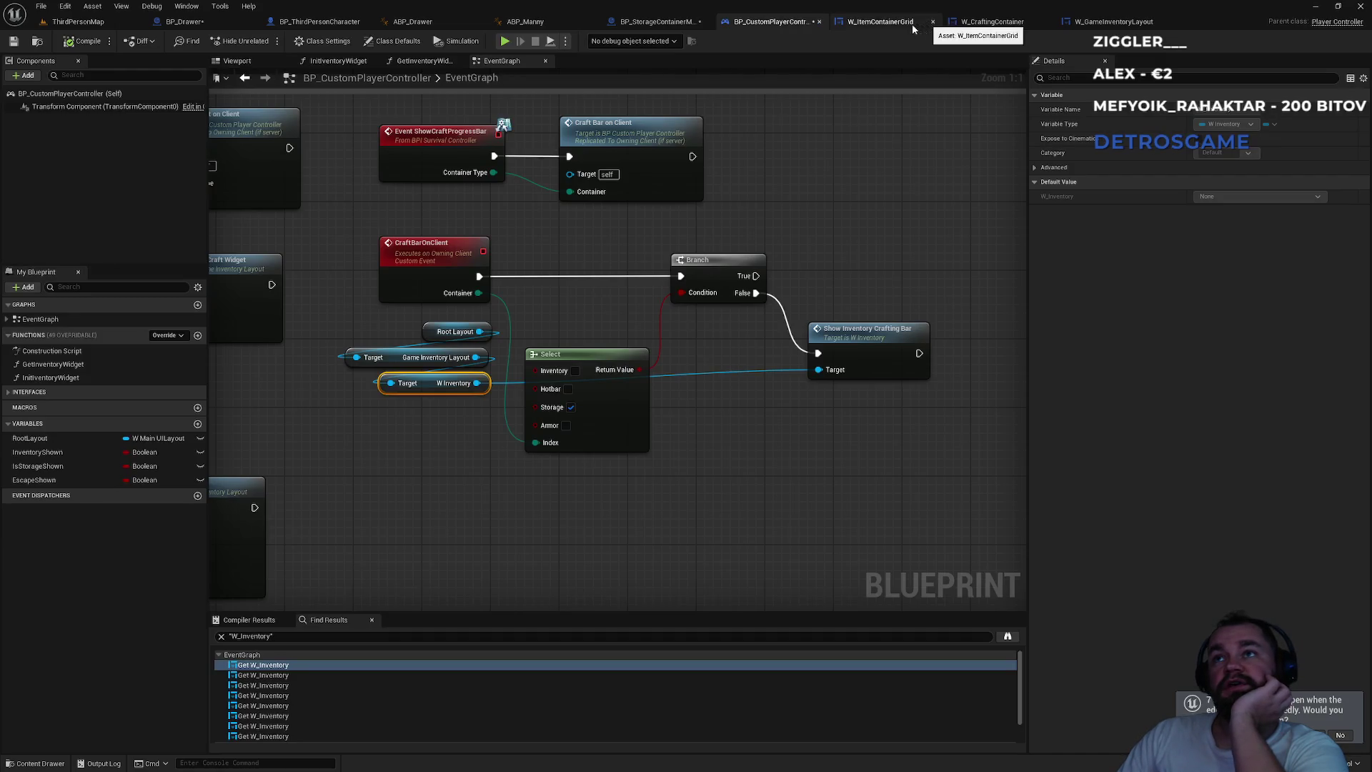
pyautogui.middleClick(901, 29)
pyautogui.middleClick(897, 29)
pyautogui.middleClick(897, 28)
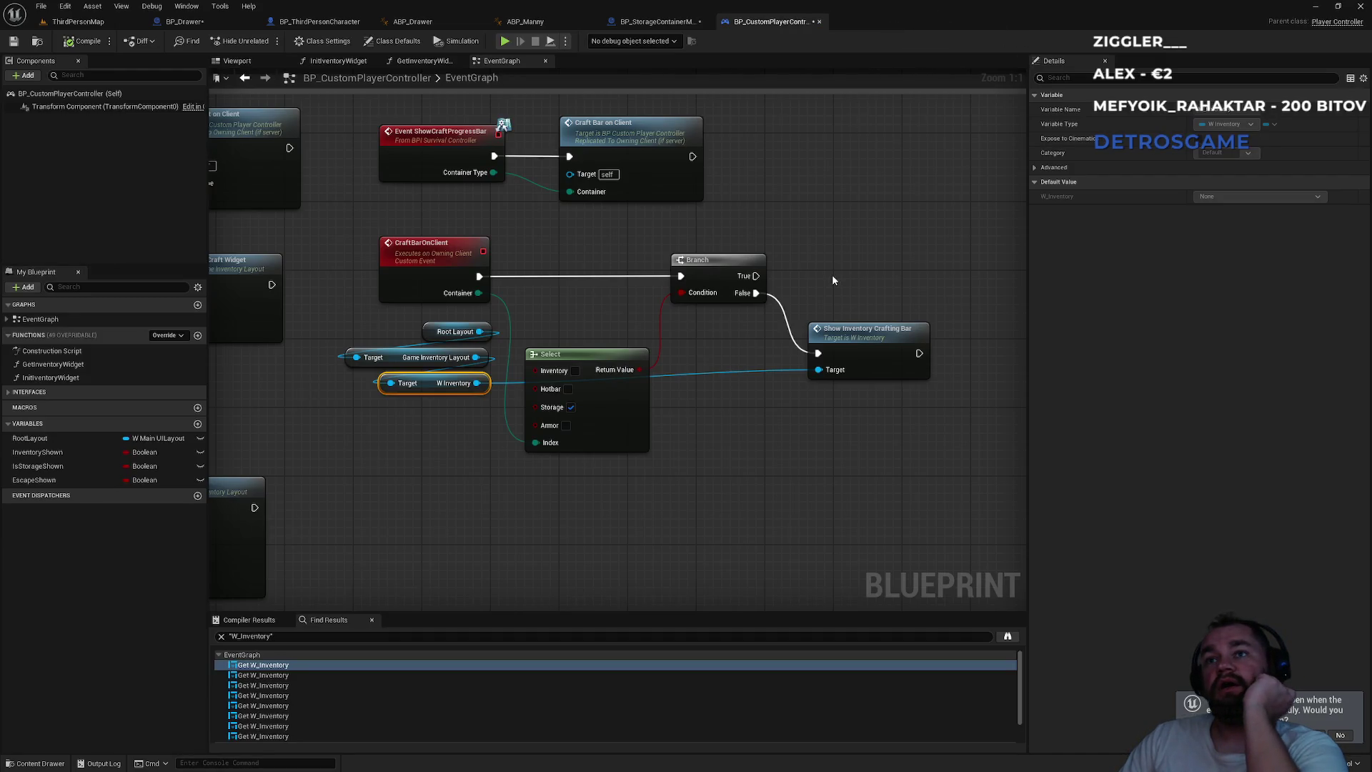
# - Survey the BP_CustomPlayerController graph sections, then return to BP_StorageContainerMaster
pyautogui.scroll(-3, 817, 287)
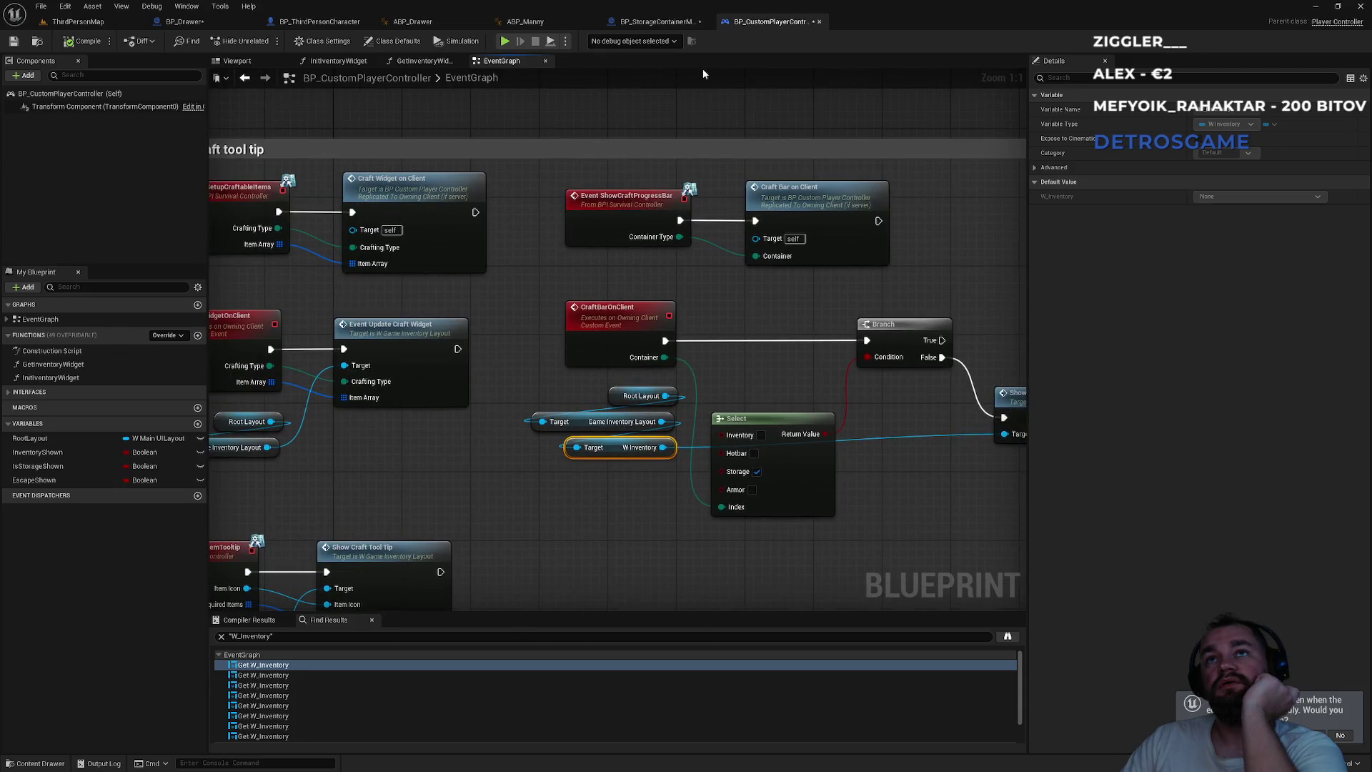
pyautogui.click(676, 23)
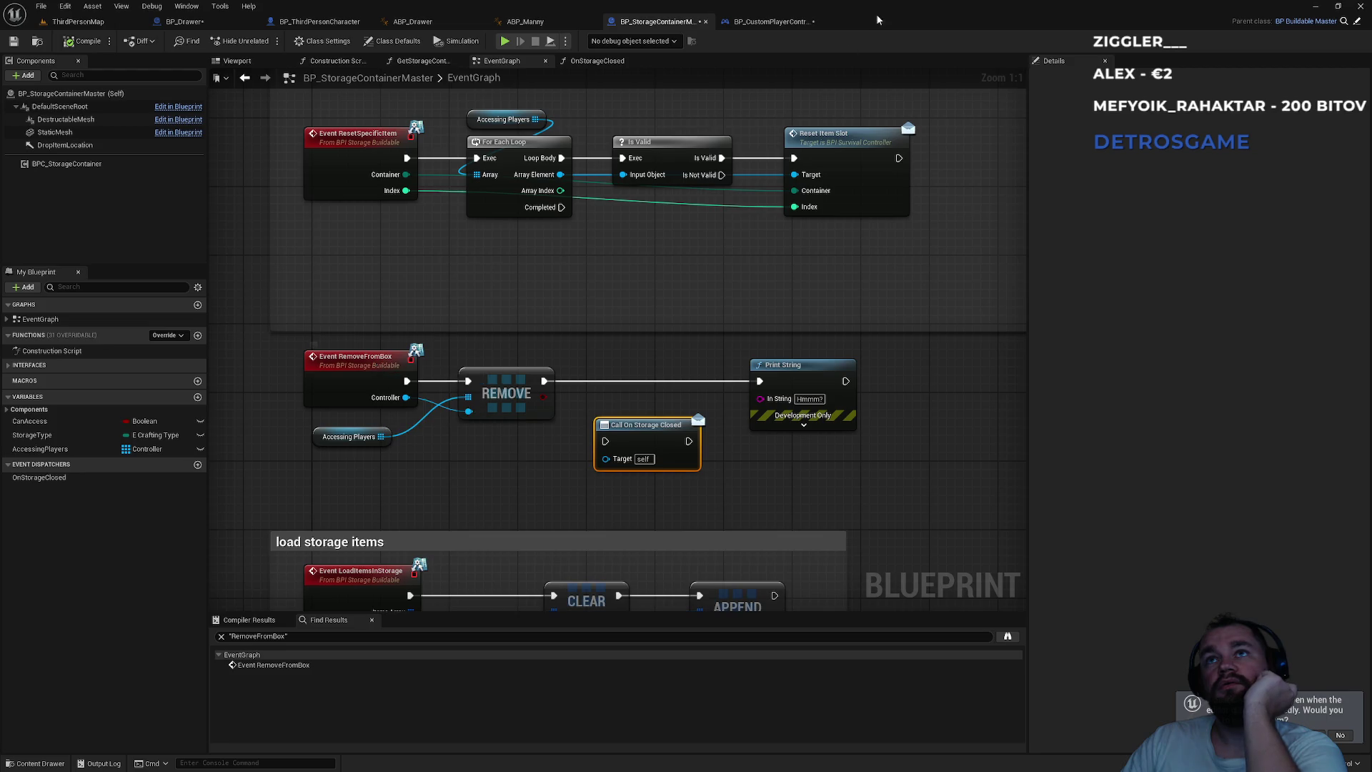
pyautogui.click(766, 23)
pyautogui.scroll(-5, 749, 298)
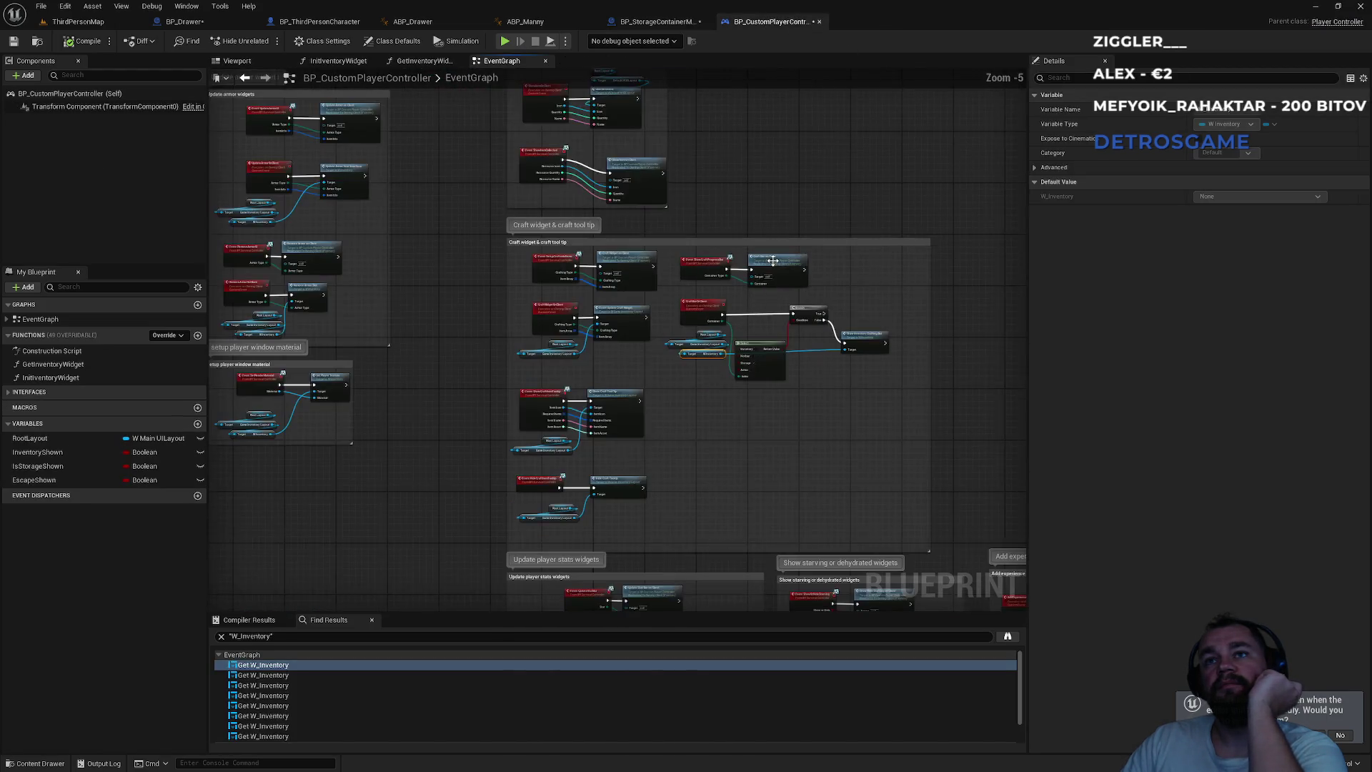
pyautogui.moveTo(922, 368); pyautogui.dragTo(549, 447)
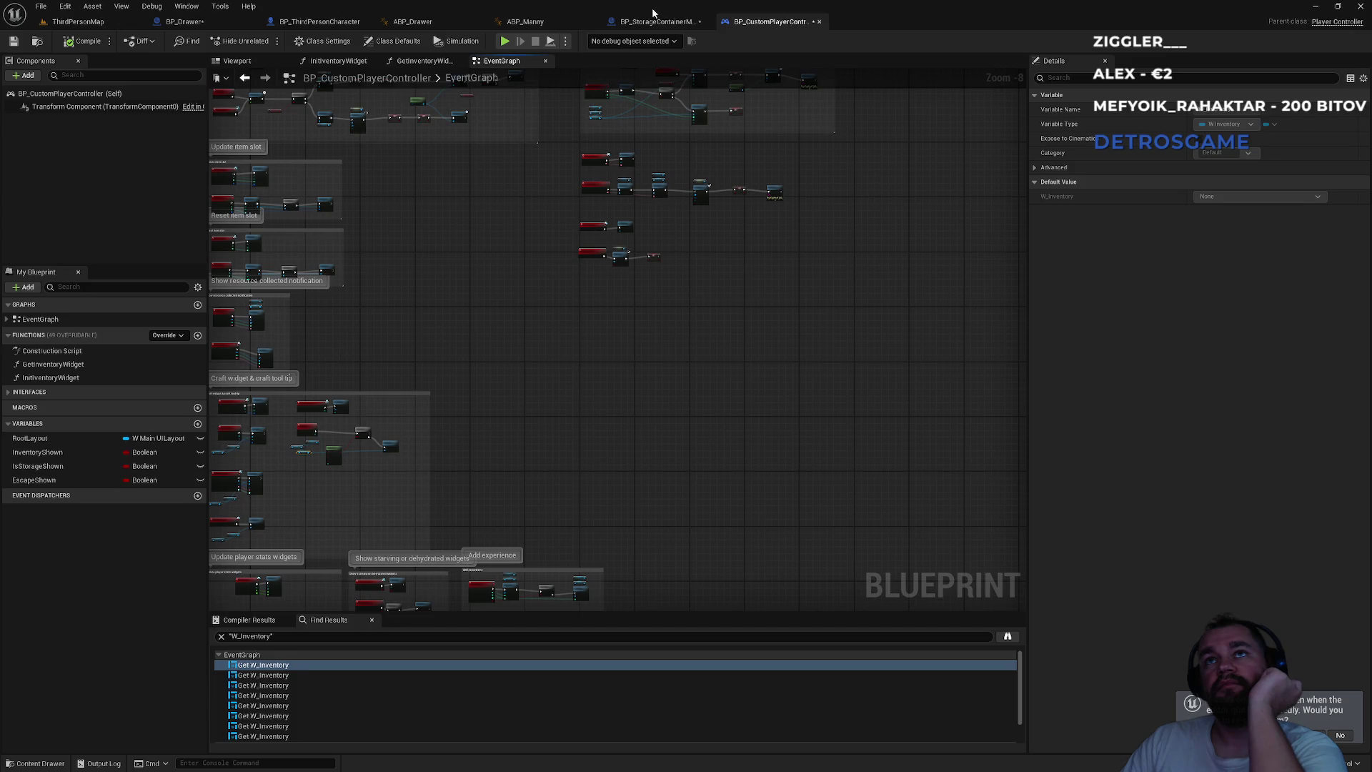
pyautogui.click(654, 21)
# - Find all RemoveFromBox references and follow them to BP_CustomPlayerController's Remove from Box call
pyautogui.rightClick(362, 368)
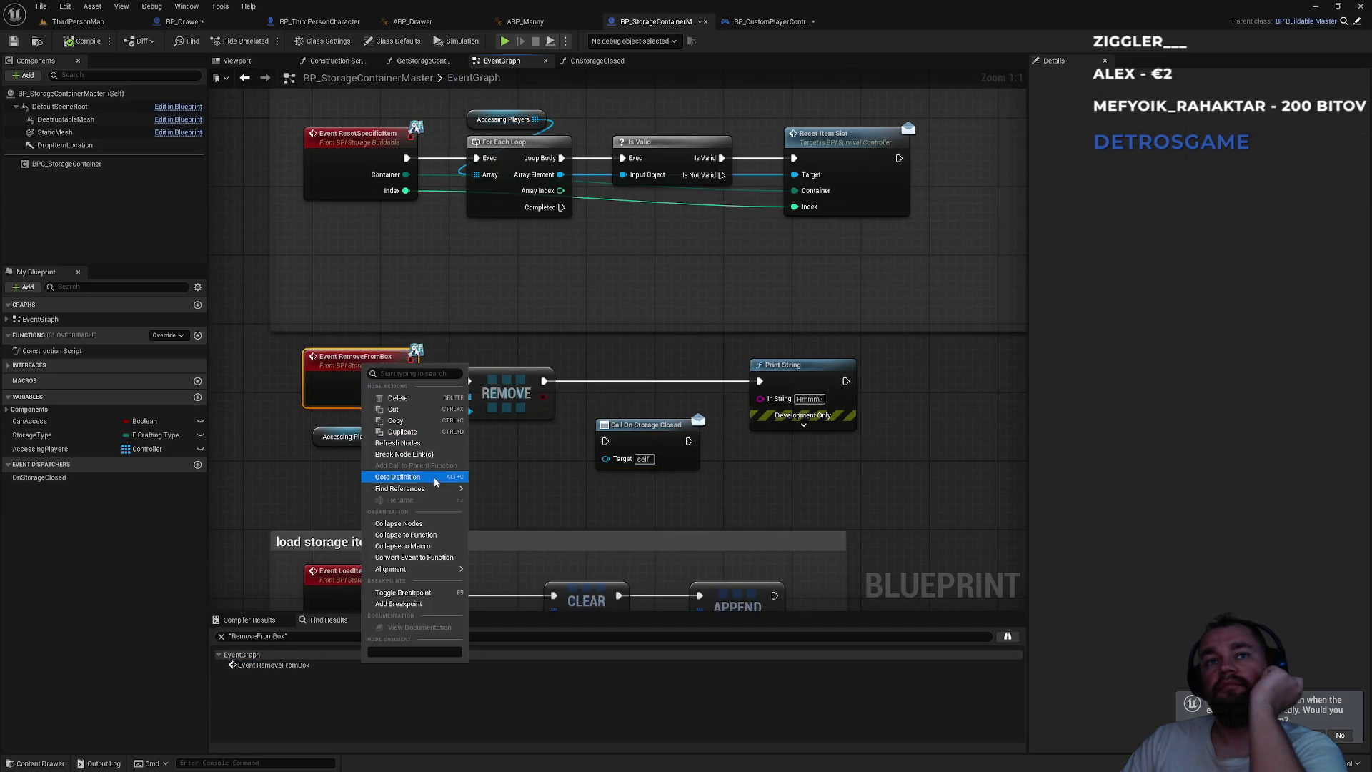
pyautogui.moveTo(442, 490)
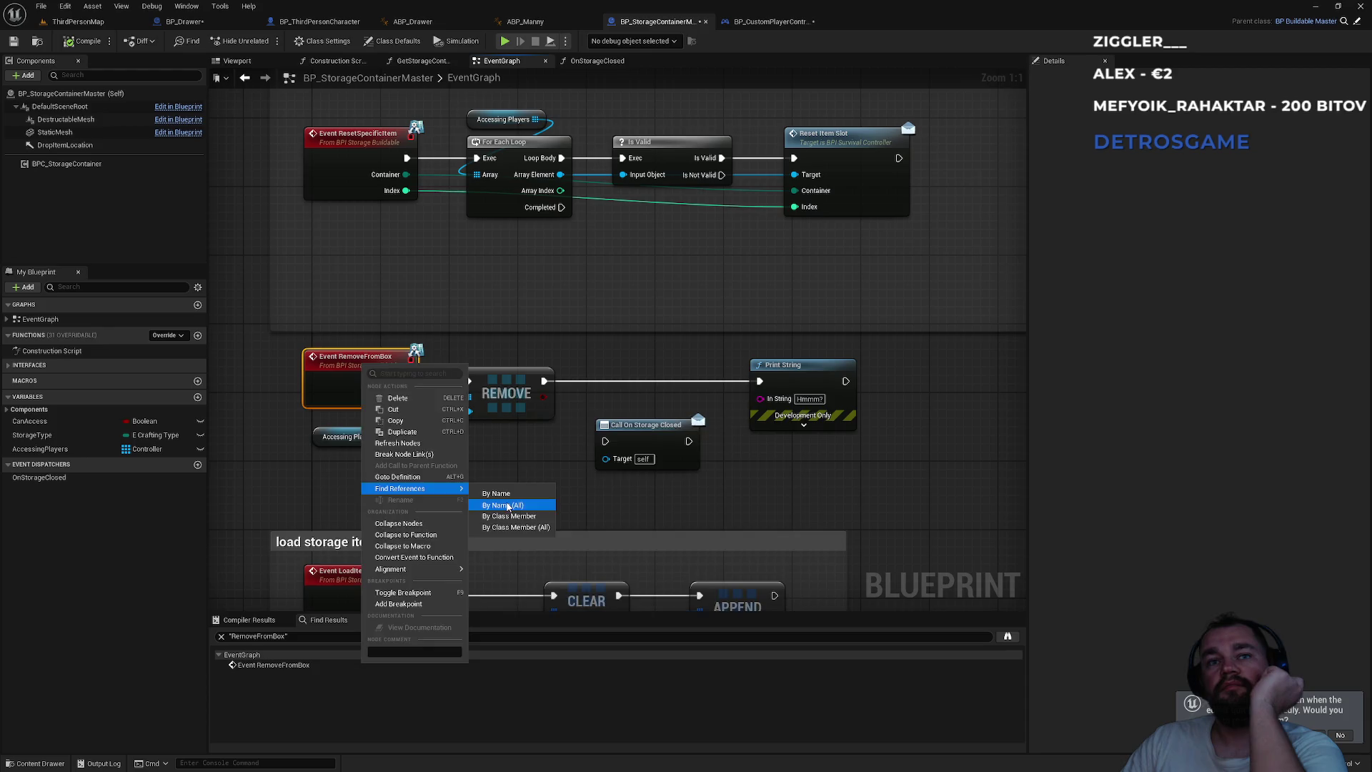
pyautogui.click(502, 505)
pyautogui.click(359, 546)
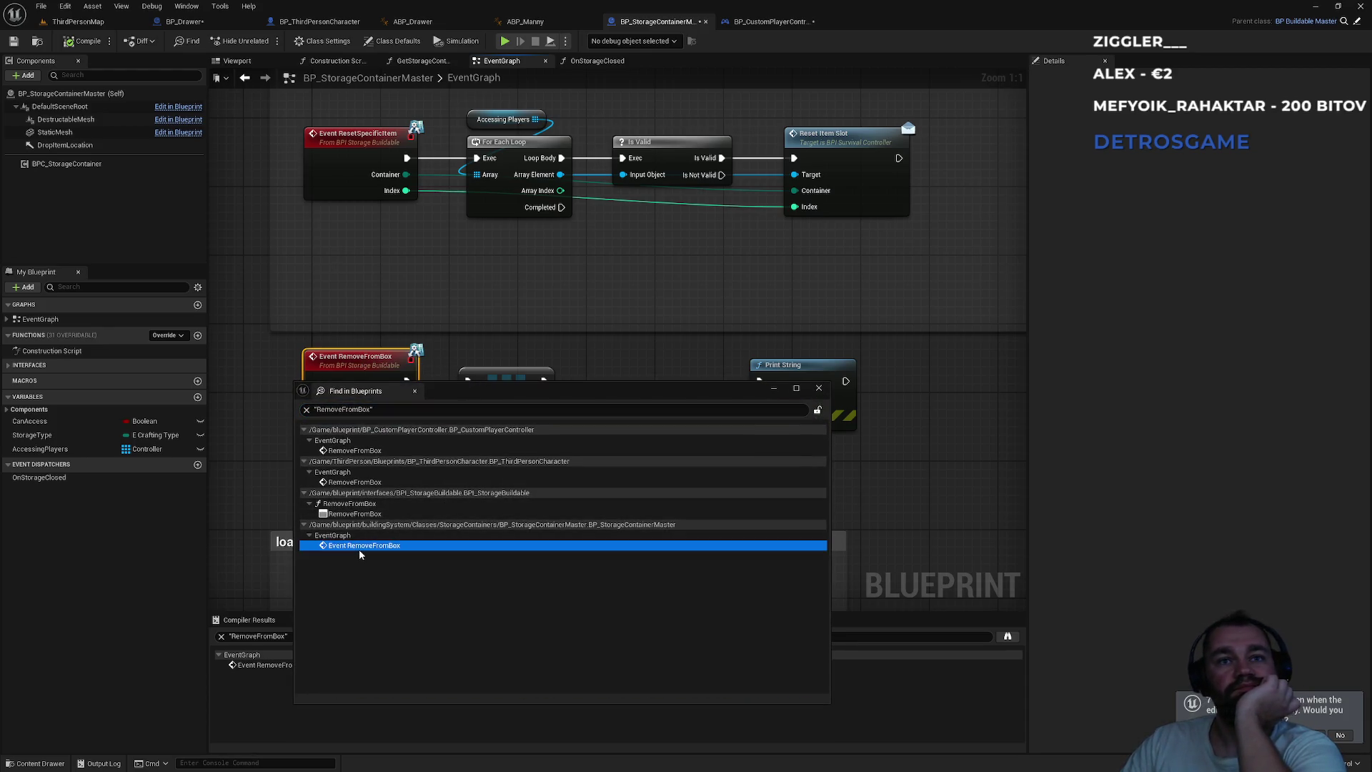
pyautogui.click(360, 514)
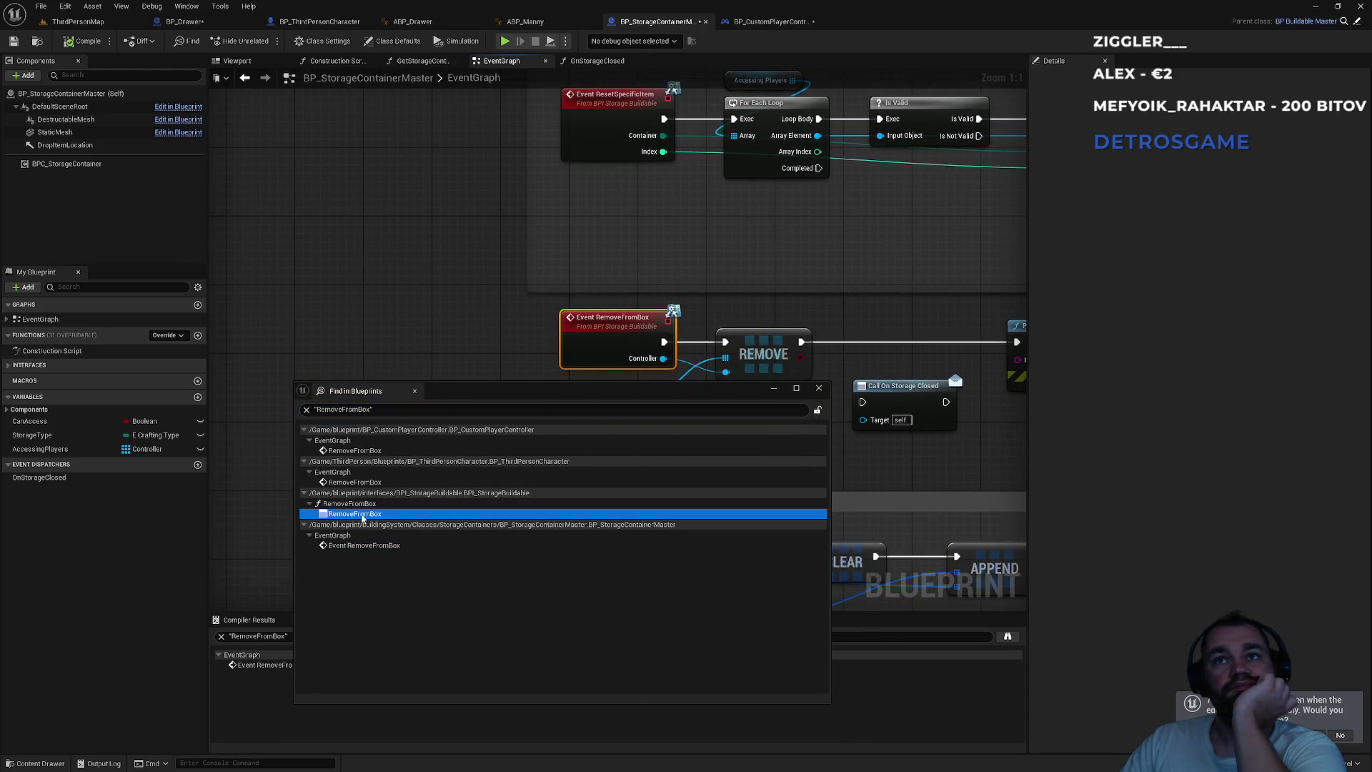
pyautogui.click(348, 483)
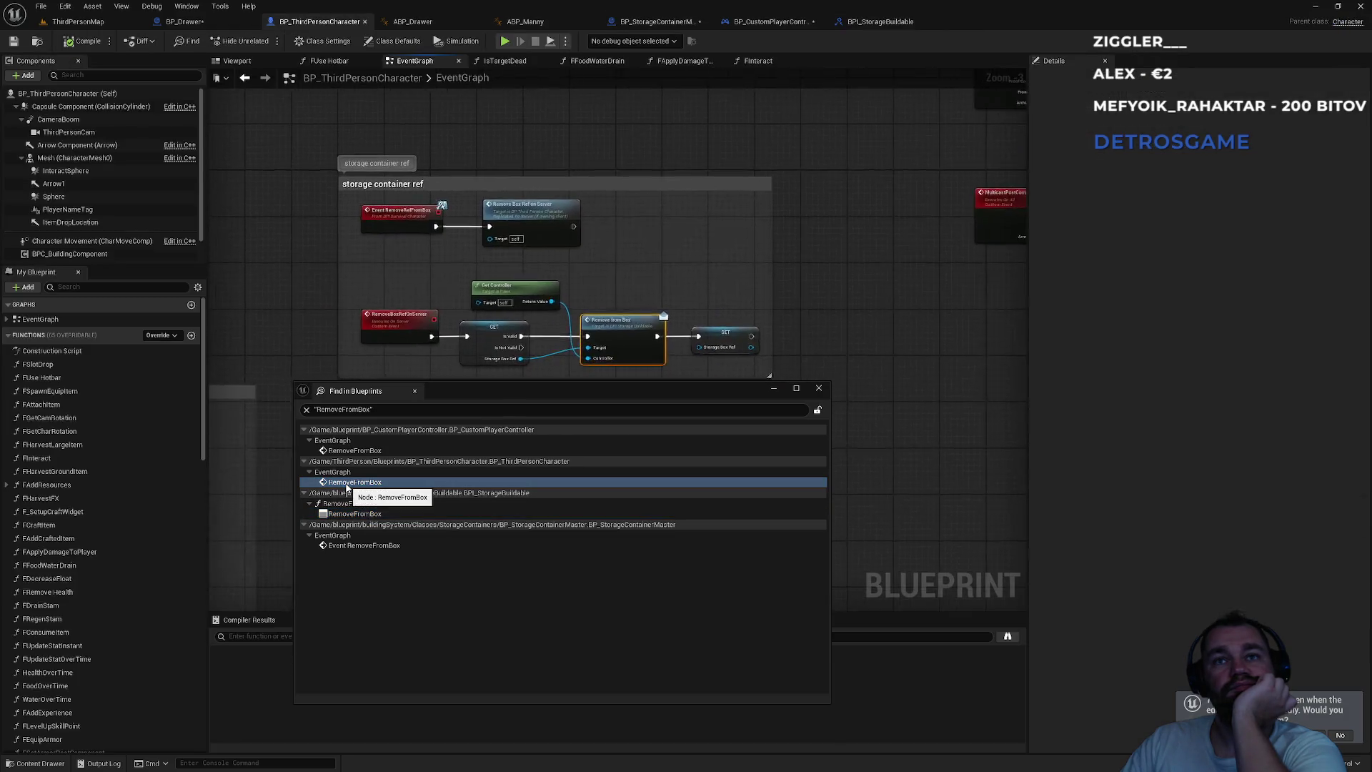
pyautogui.click(346, 451)
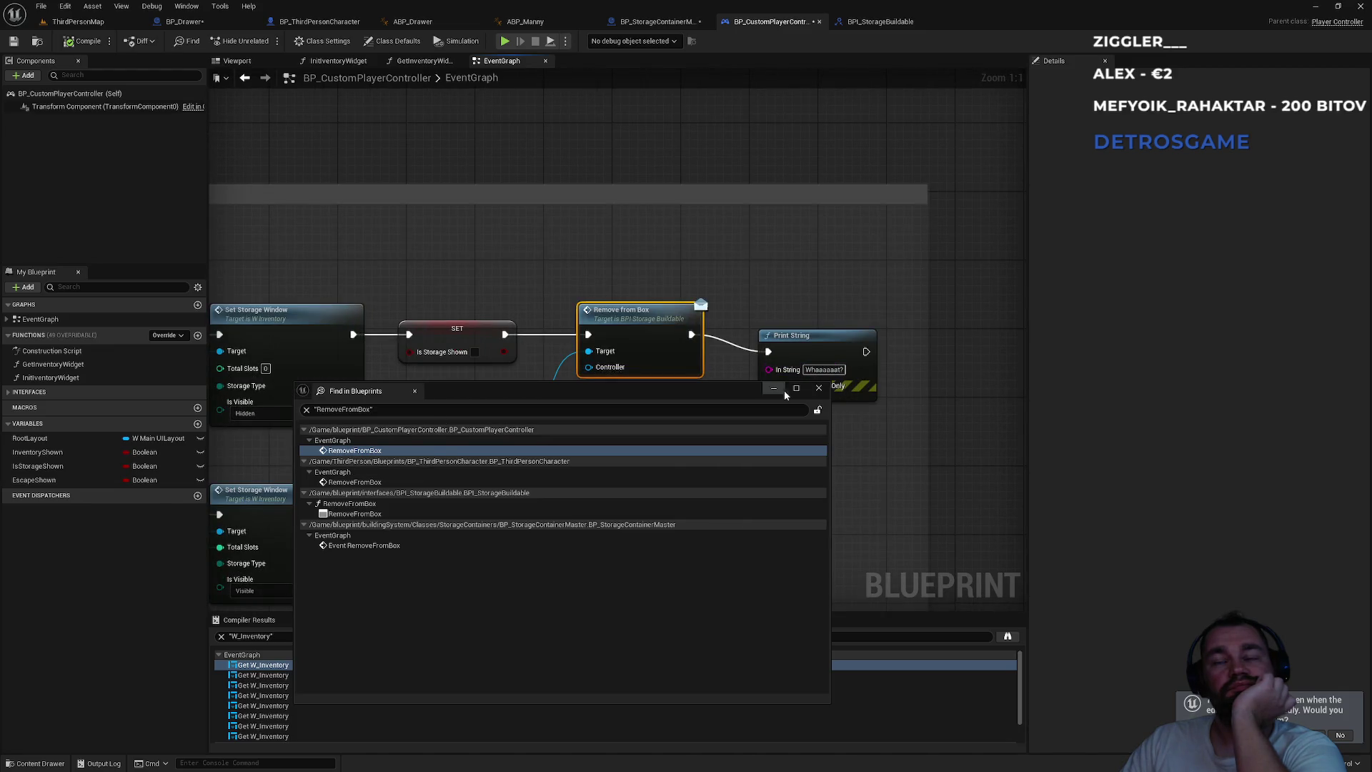
pyautogui.click(818, 389)
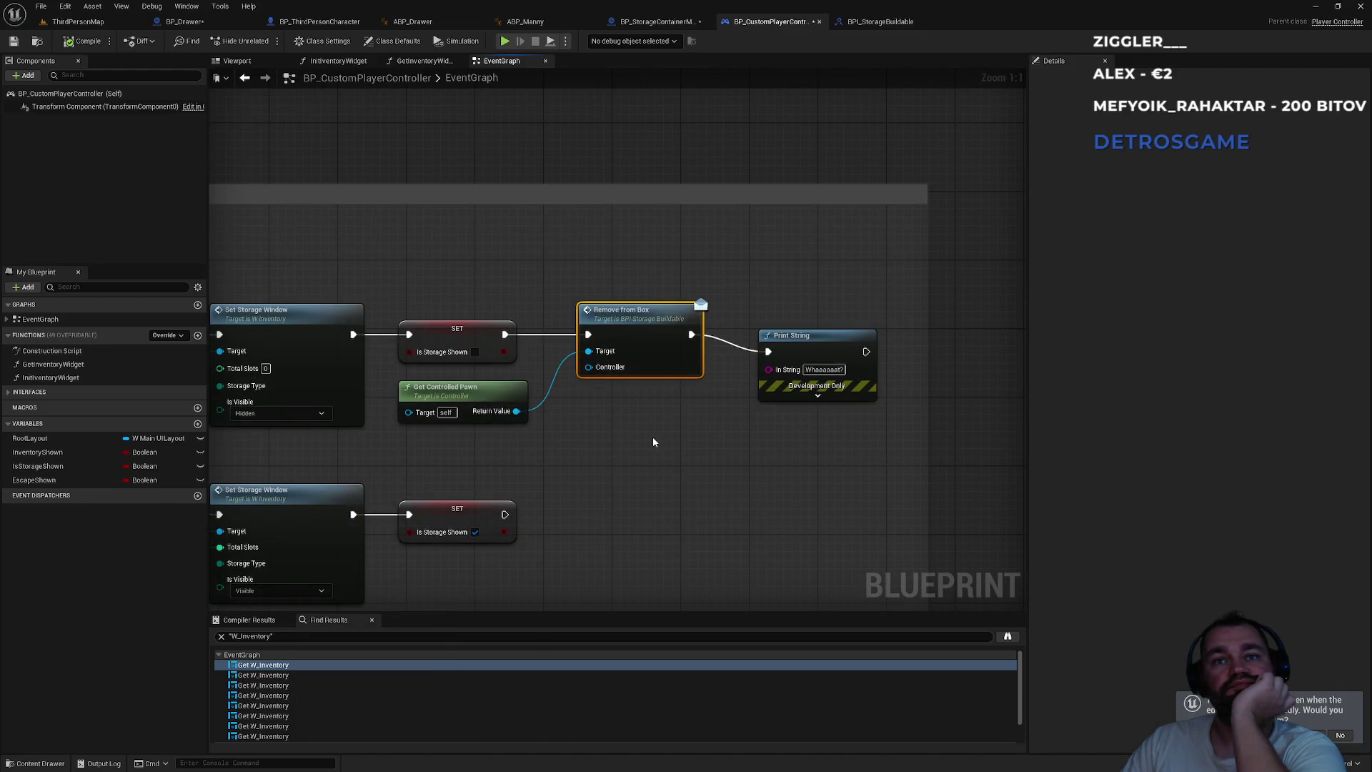
pyautogui.moveTo(569, 440)
pyautogui.mouseDown()
pyautogui.moveTo(762, 437)
pyautogui.moveTo(891, 413)
pyautogui.mouseUp()
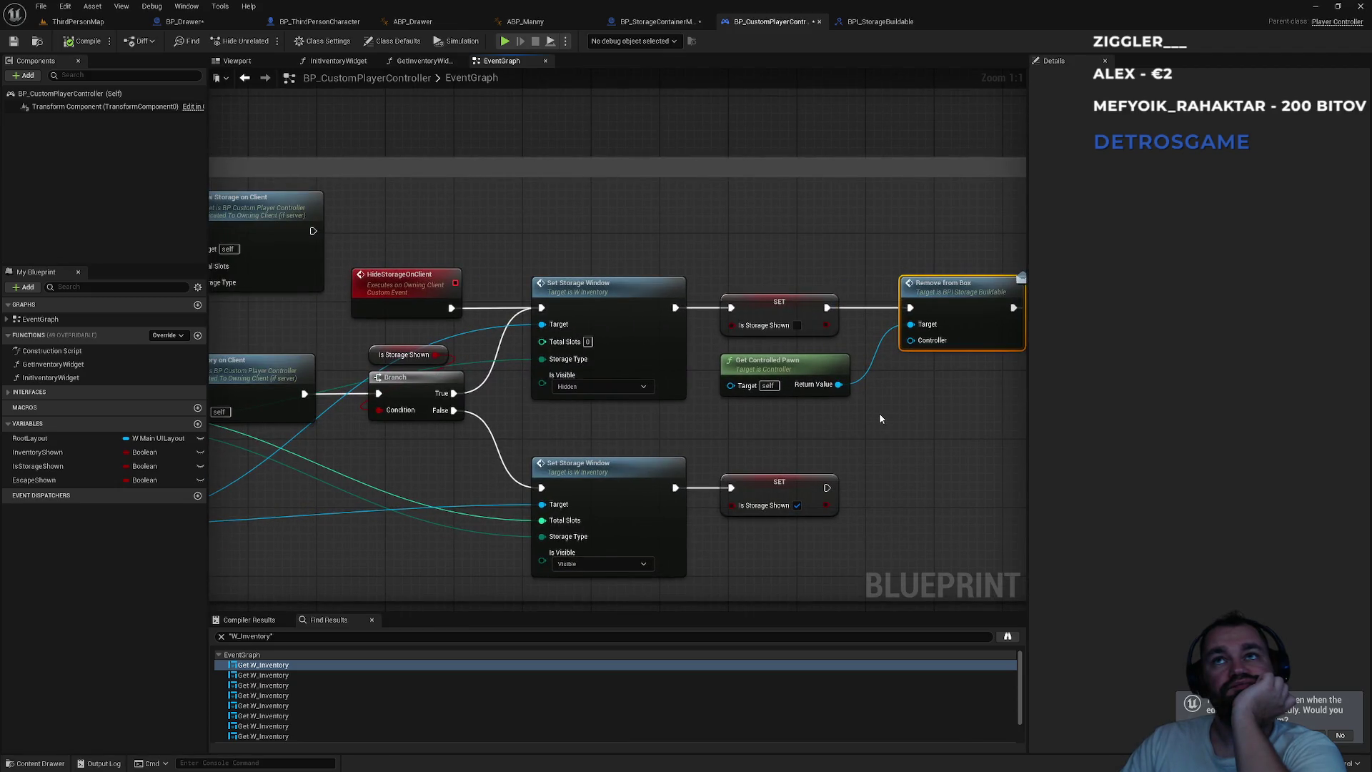
pyautogui.moveTo(410, 306); pyautogui.dragTo(701, 320)
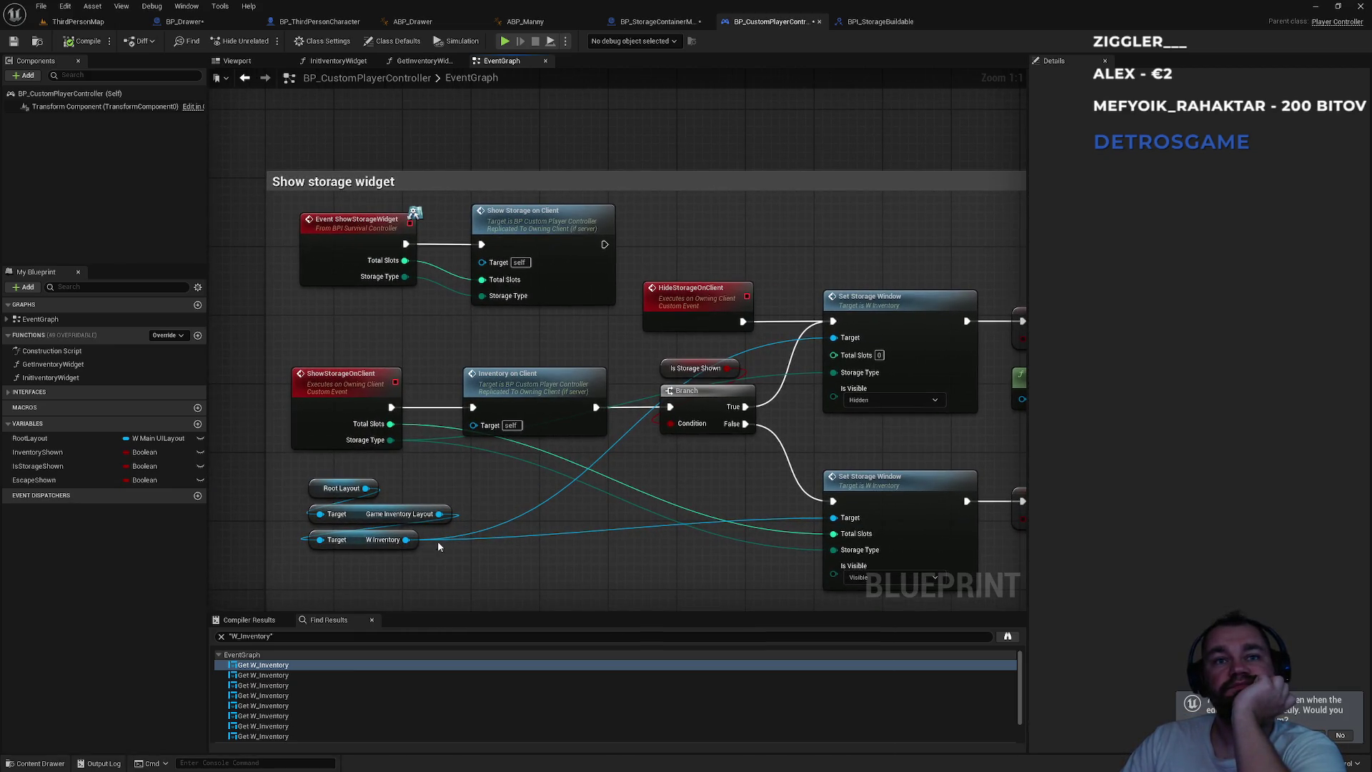
pyautogui.moveTo(406, 540); pyautogui.dragTo(475, 580)
pyautogui.write('sto')
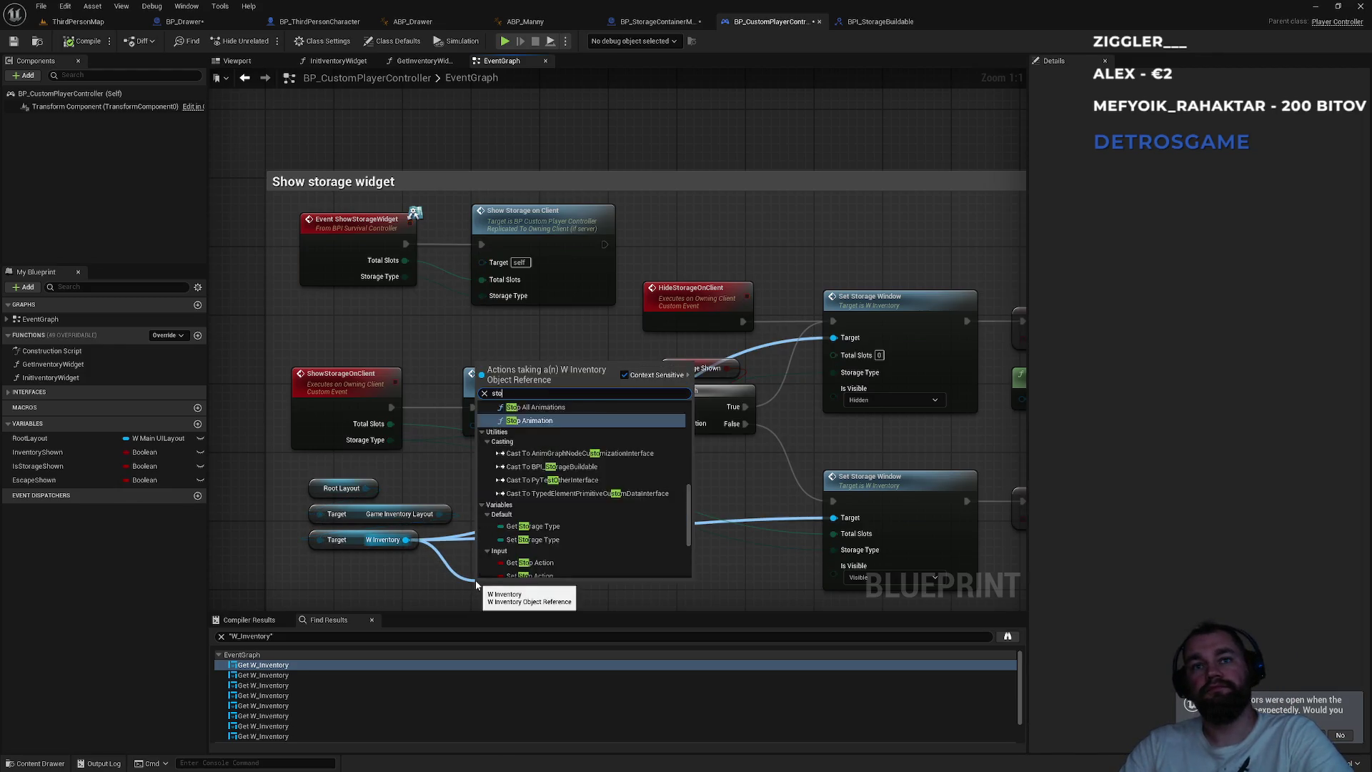
pyautogui.write('rage')
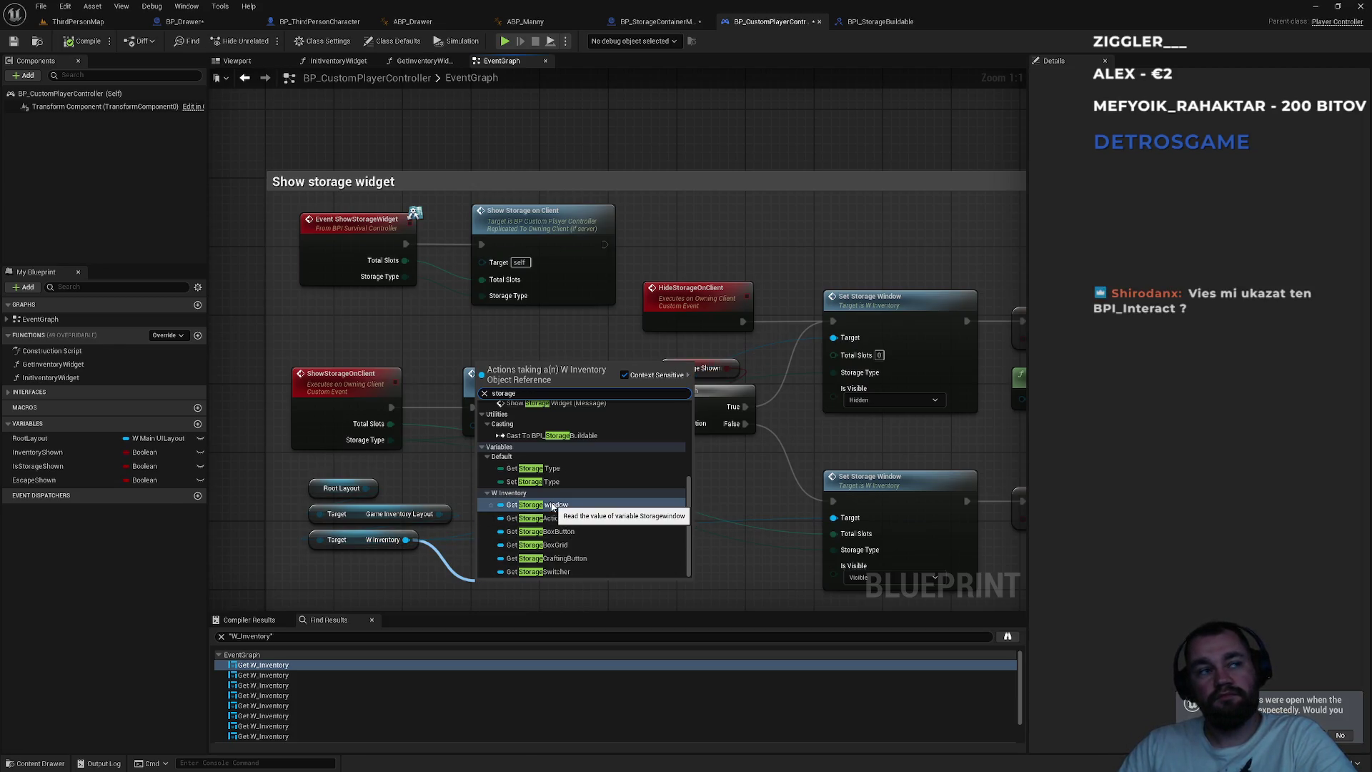
pyautogui.click(593, 333)
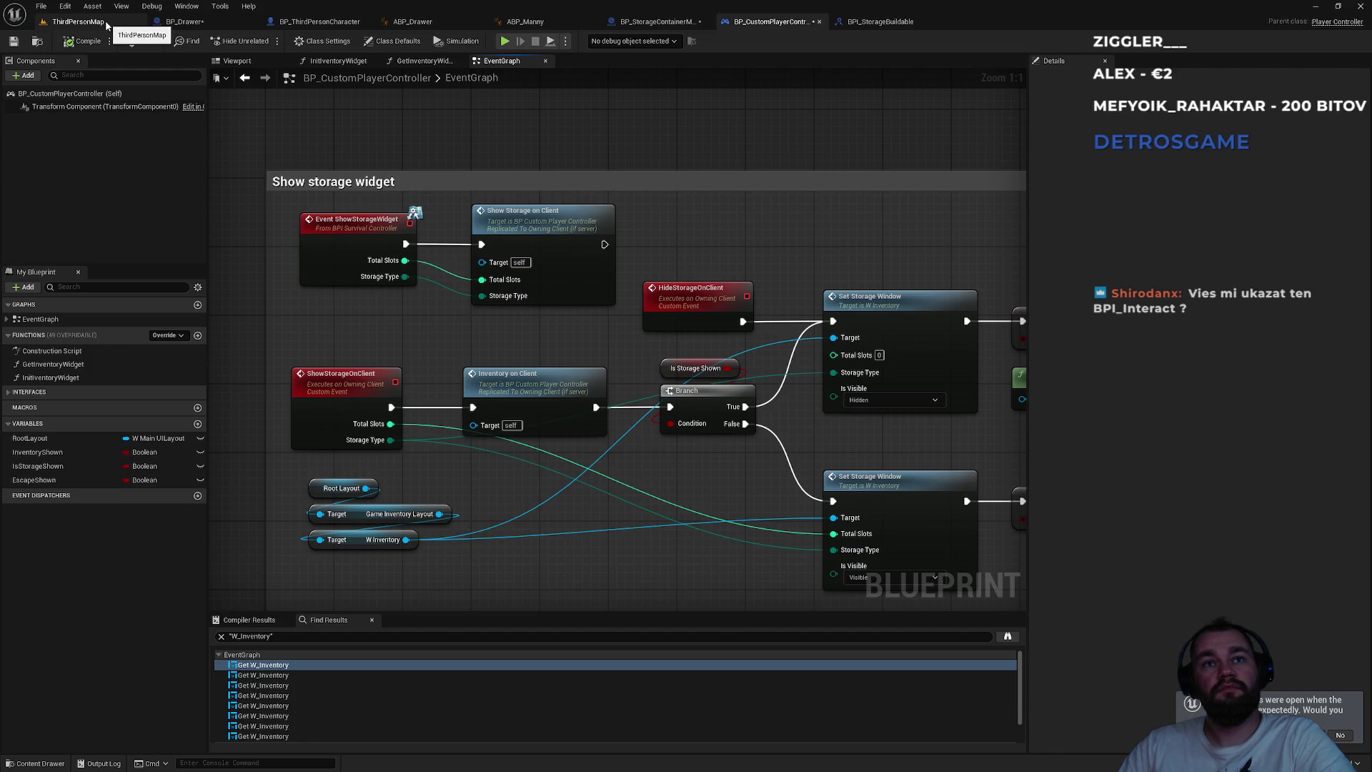
pyautogui.click(78, 22)
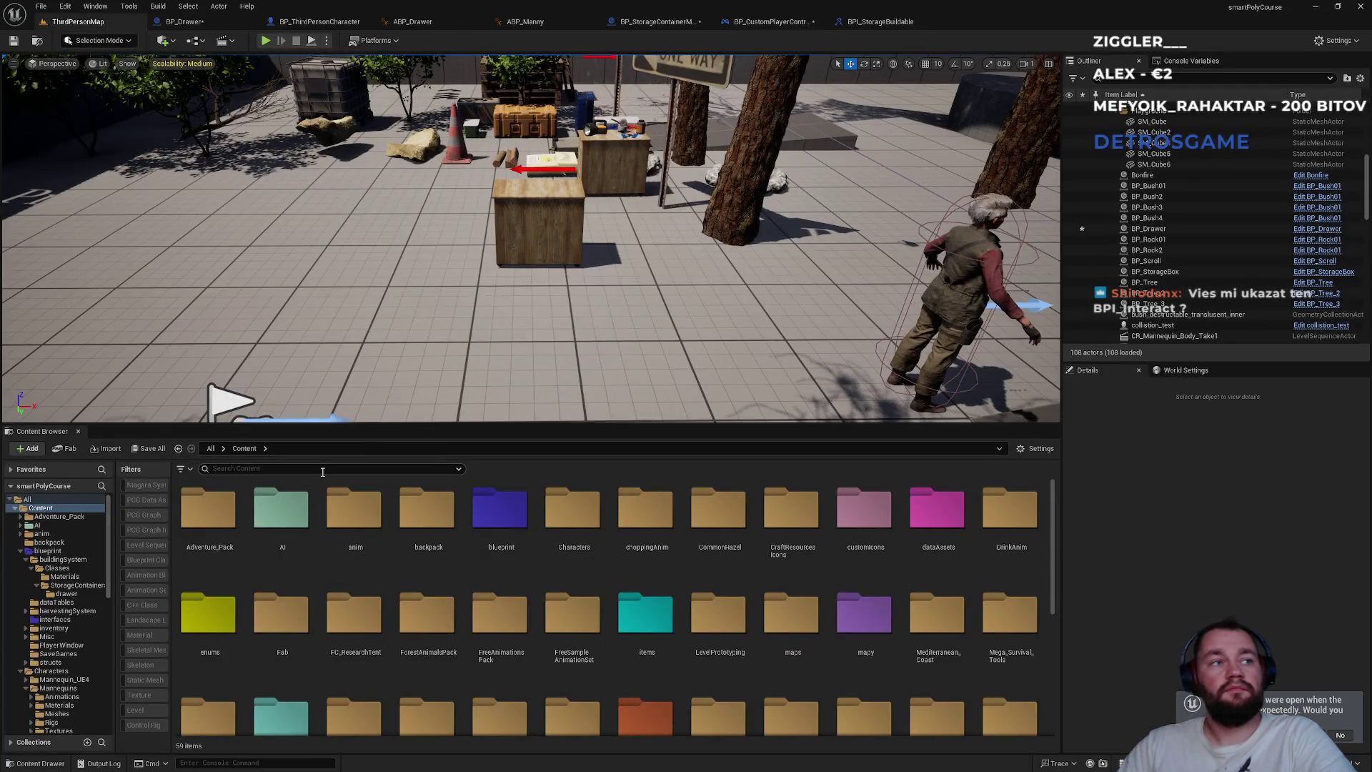
# - Search the Content Browser for 'bpi interact' and open the BPI_interactable interface
pyautogui.click(247, 468)
pyautogui.write('bpi iont')
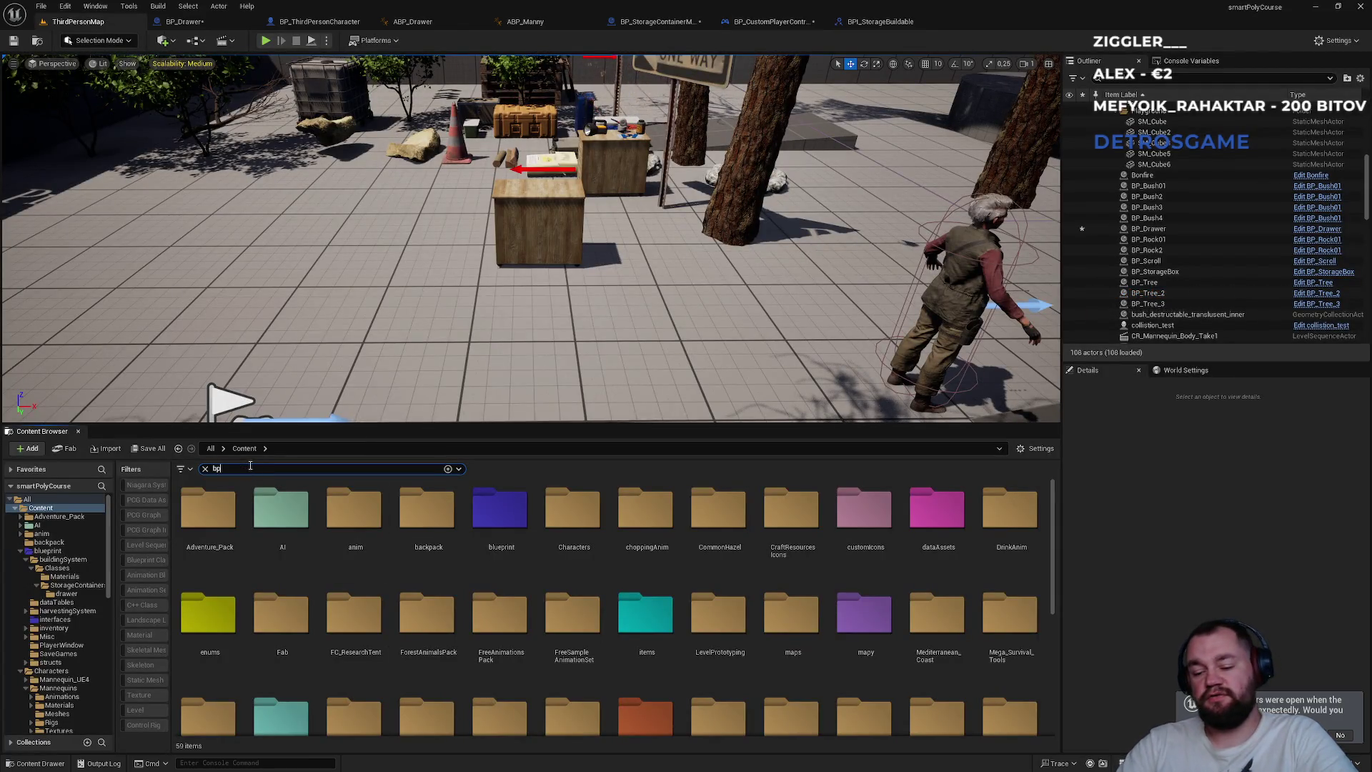
pyautogui.press('BackSpace')
pyautogui.press('BackSpace')
pyautogui.press('BackSpace')
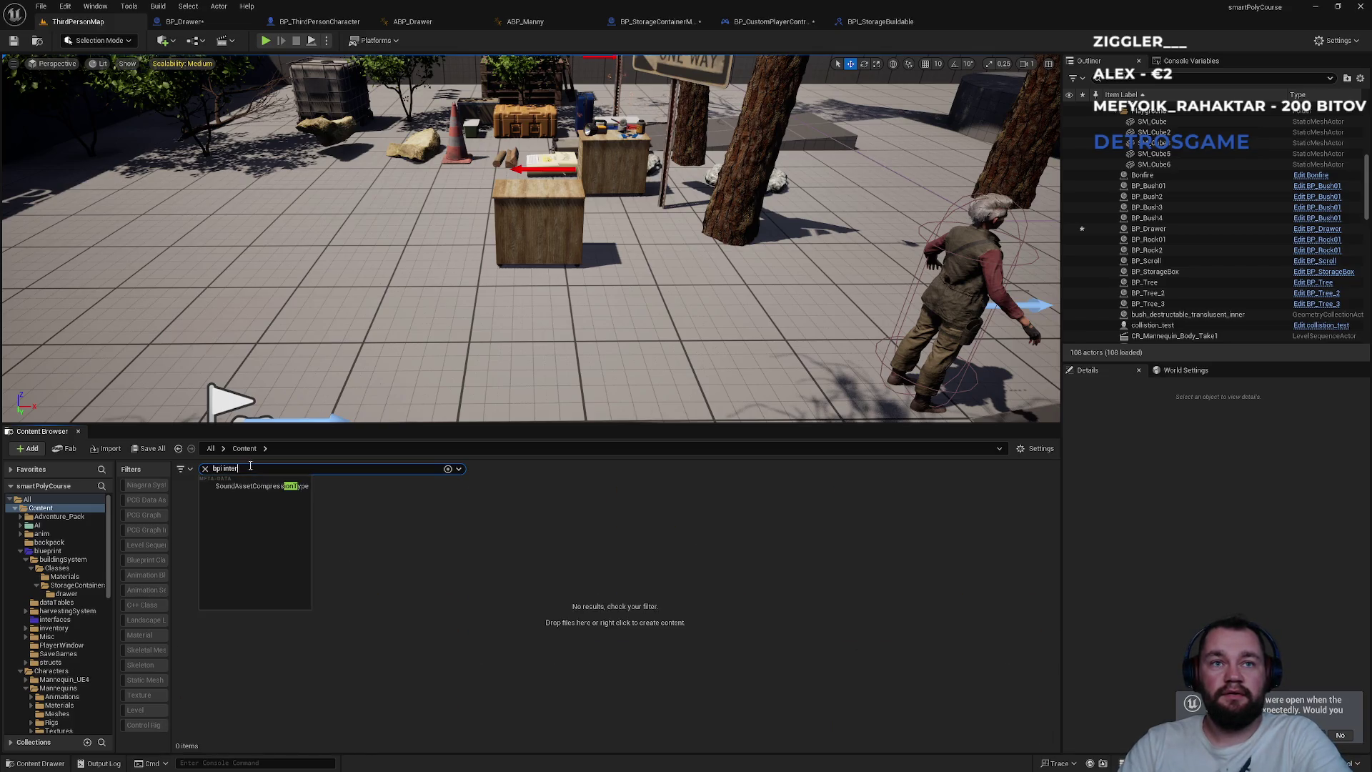
pyautogui.click(350, 669)
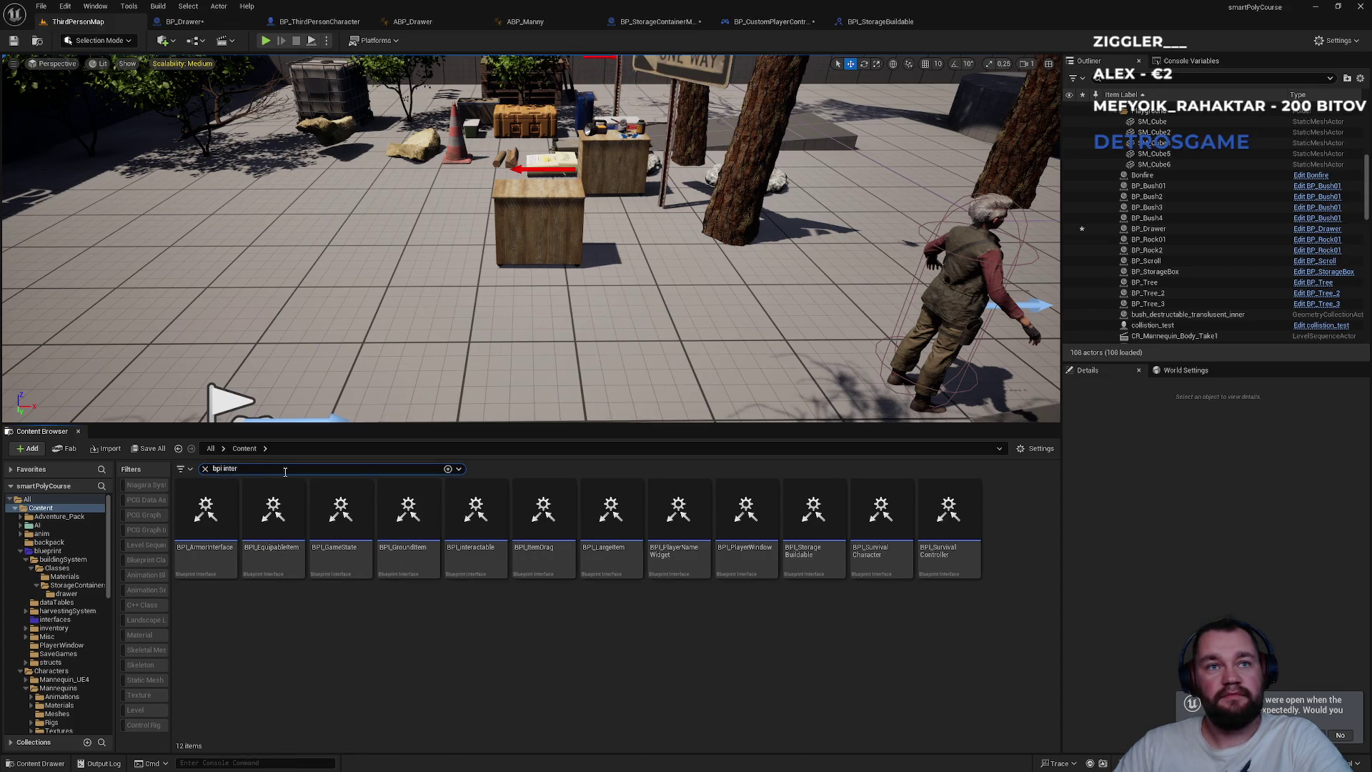
pyautogui.write('act')
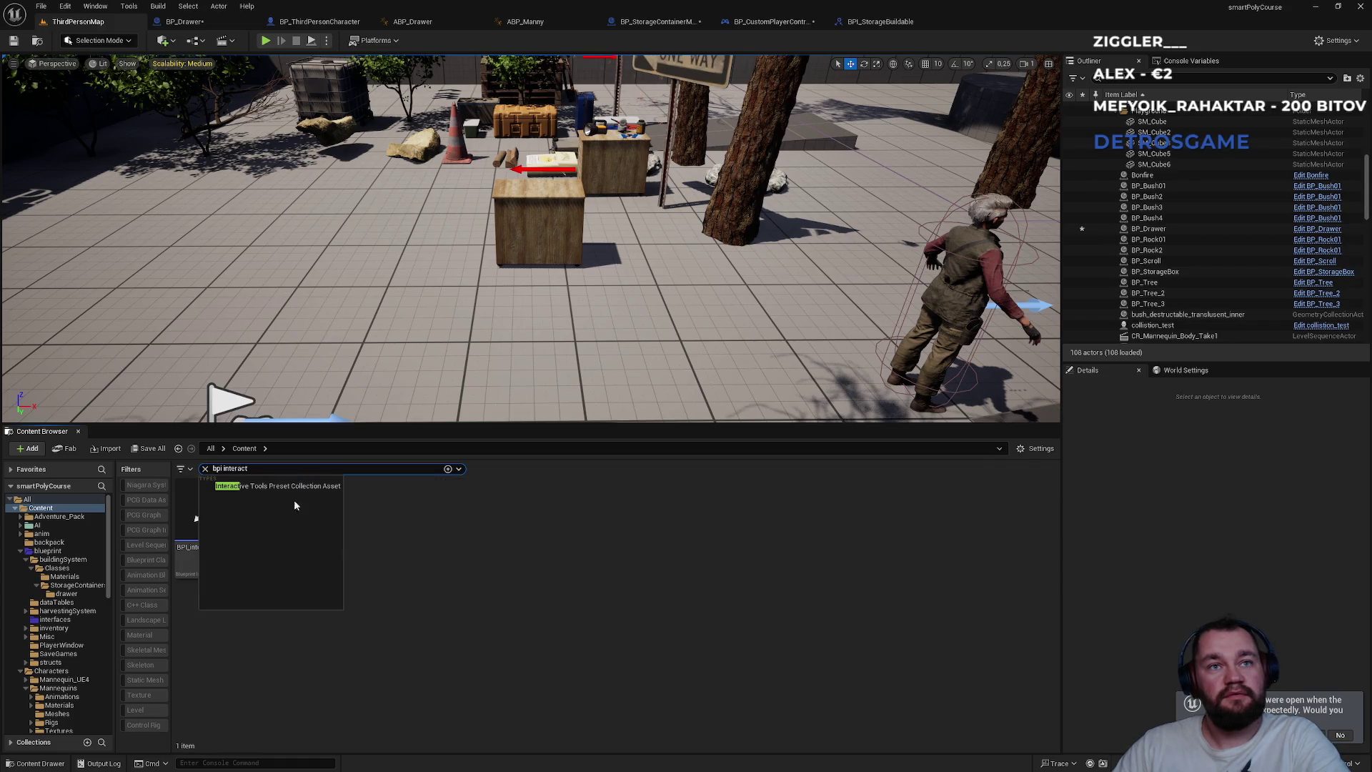
pyautogui.click(303, 593)
pyautogui.click(207, 564)
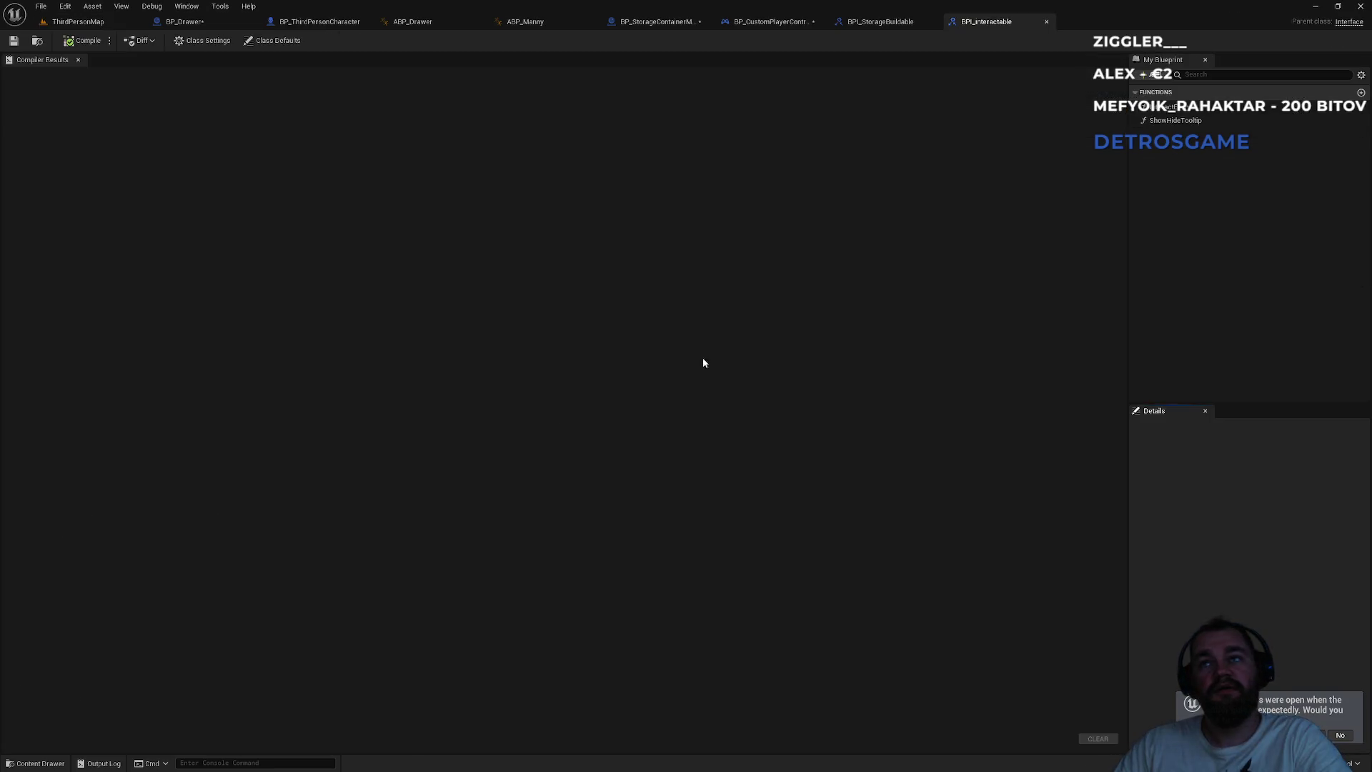
# - Review InteractEvent and ShowHideTooltip, then close the BPI_interactable and BPI_StorageBuildable editors
pyautogui.click(1166, 108)
pyautogui.doubleClick(1165, 108)
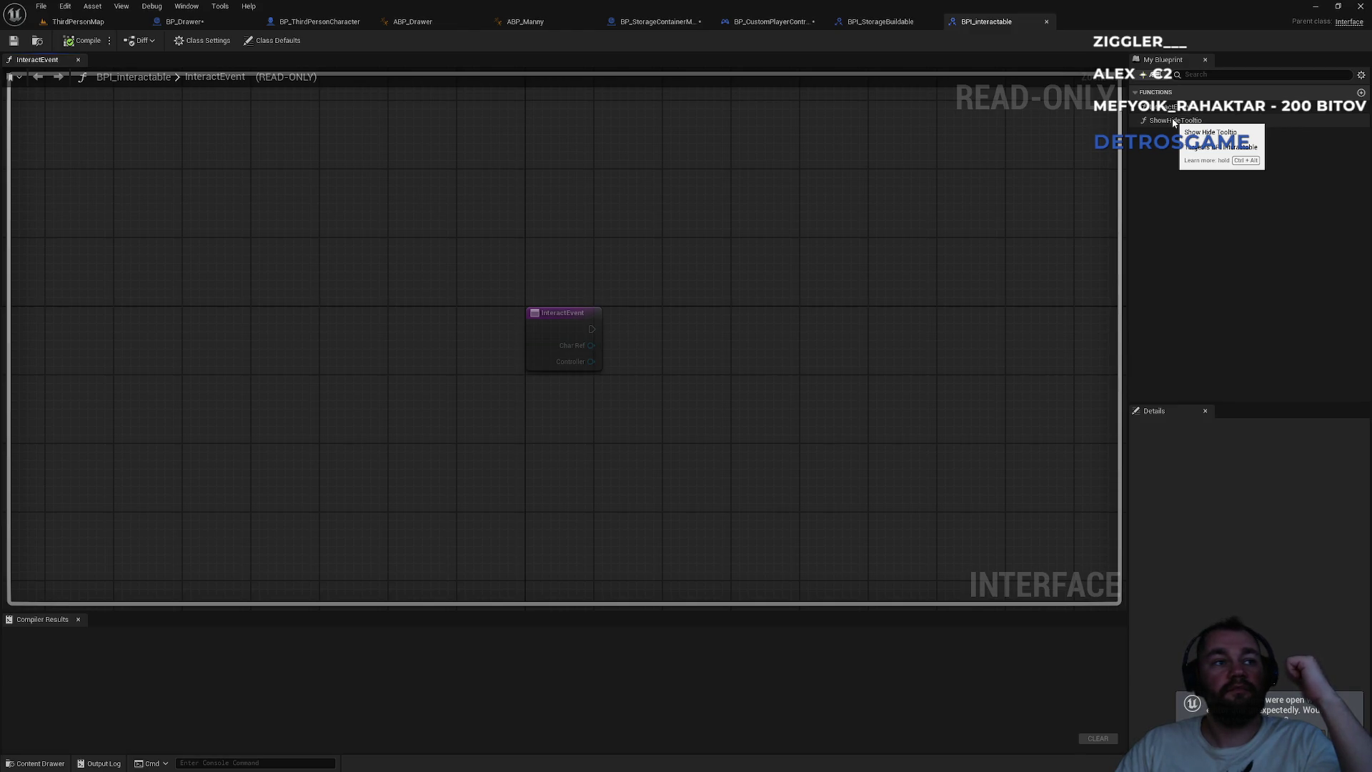
pyautogui.doubleClick(1172, 121)
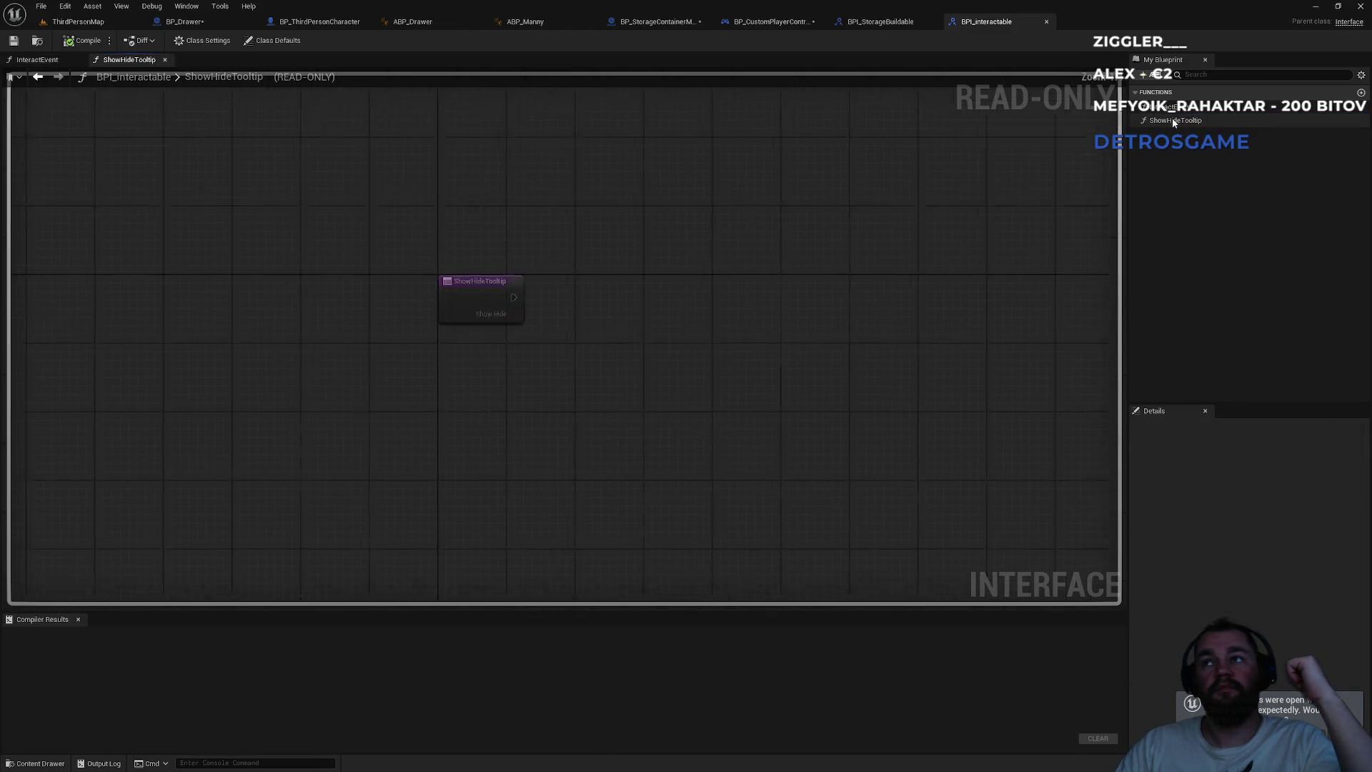
pyautogui.middleClick(997, 27)
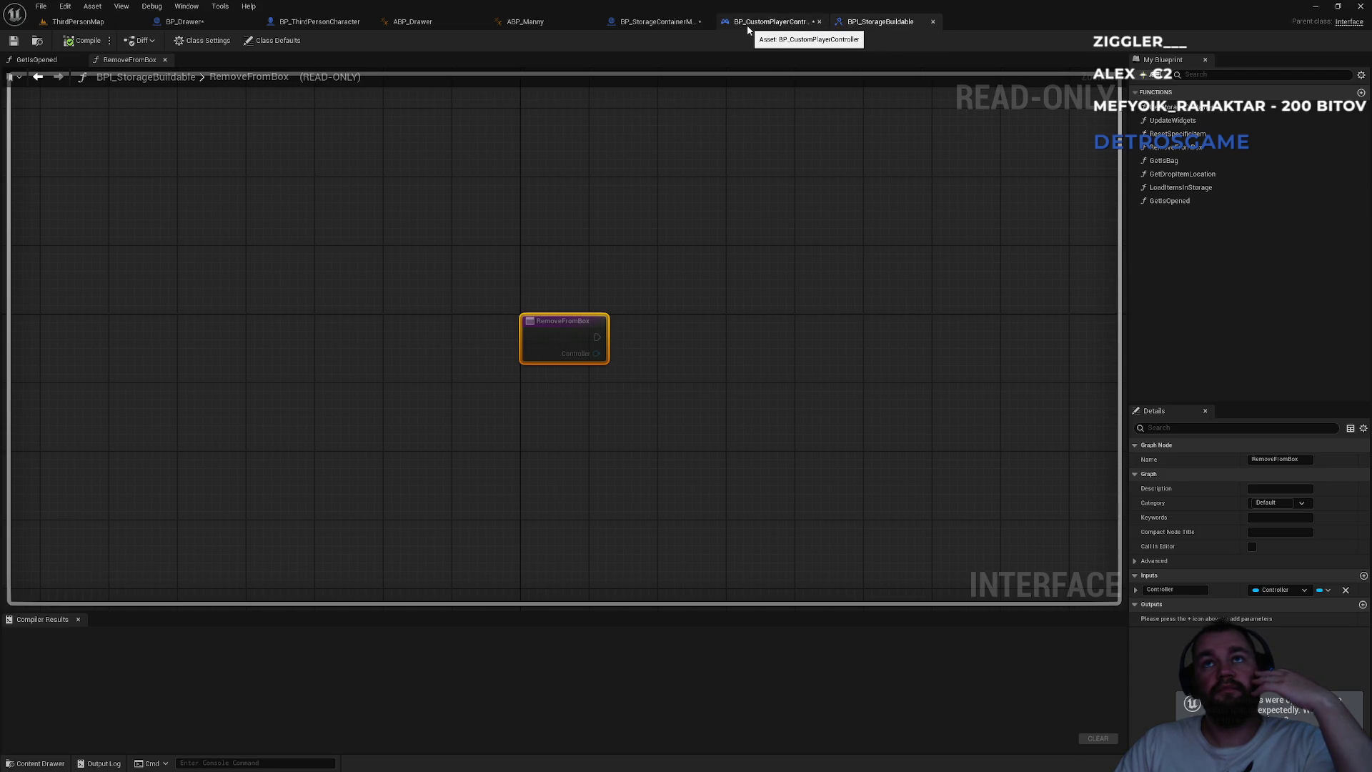
pyautogui.middleClick(851, 24)
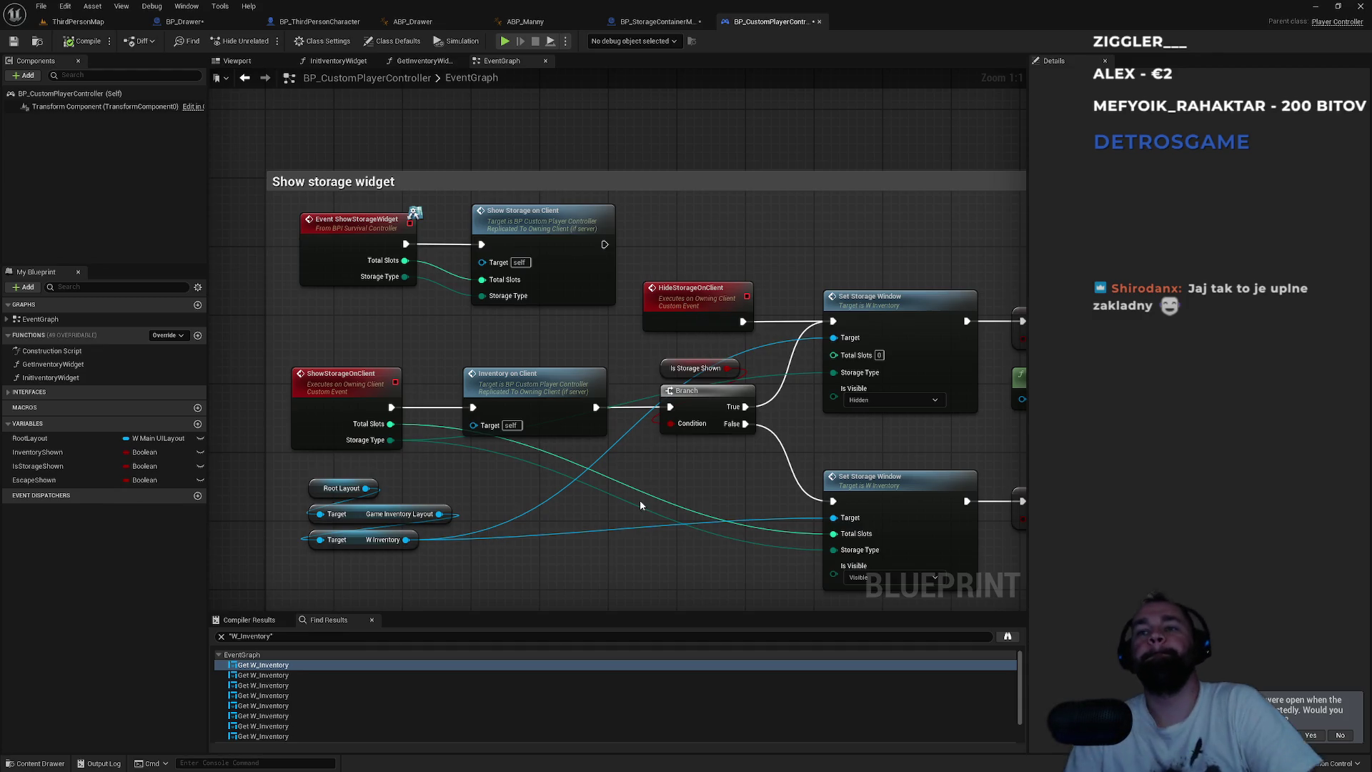
pyautogui.moveTo(552, 464)
pyautogui.mouseDown()
pyautogui.moveTo(458, 483)
pyautogui.moveTo(364, 426)
pyautogui.moveTo(29, 480)
pyautogui.mouseUp()
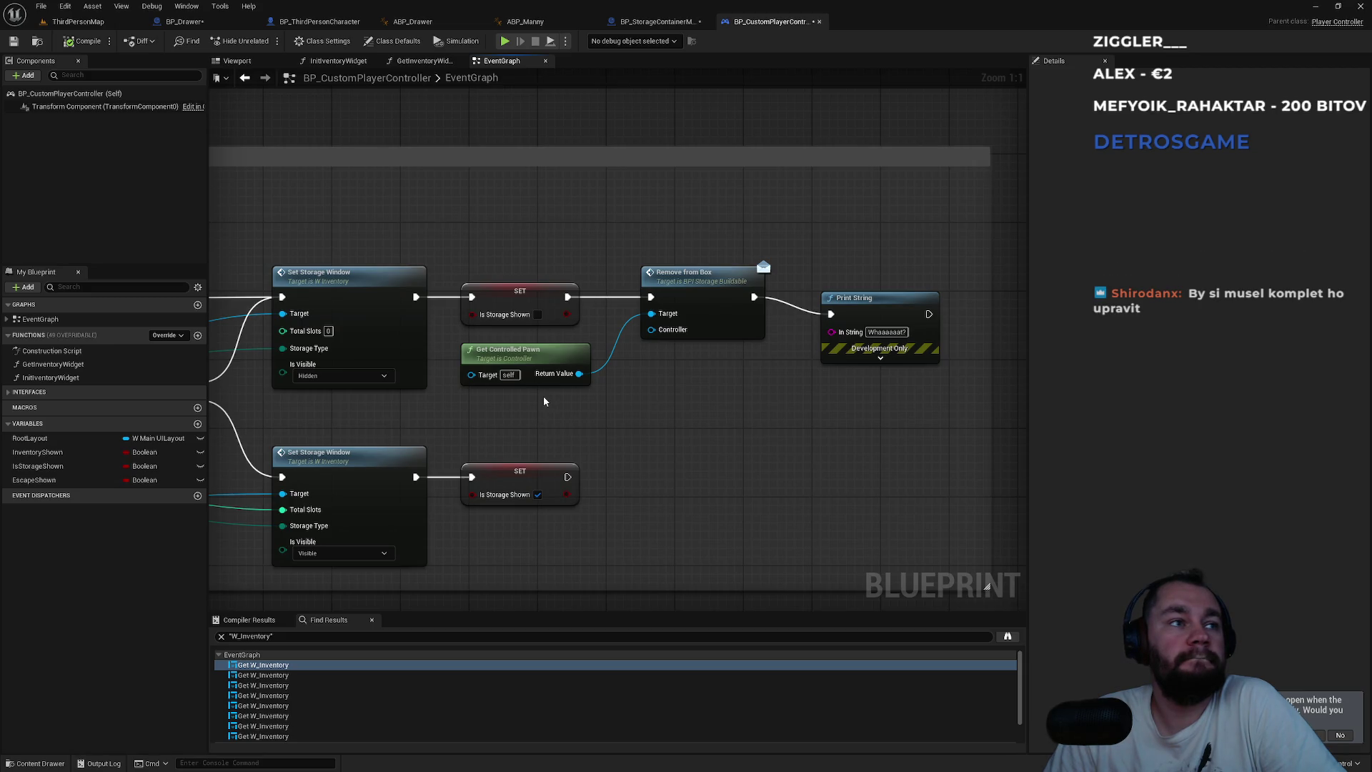
pyautogui.moveTo(544, 398)
pyautogui.mouseDown()
pyautogui.moveTo(630, 386)
pyautogui.moveTo(627, 397)
pyautogui.moveTo(705, 409)
pyautogui.moveTo(753, 383)
pyautogui.mouseUp()
pyautogui.moveTo(523, 384); pyautogui.dragTo(722, 391)
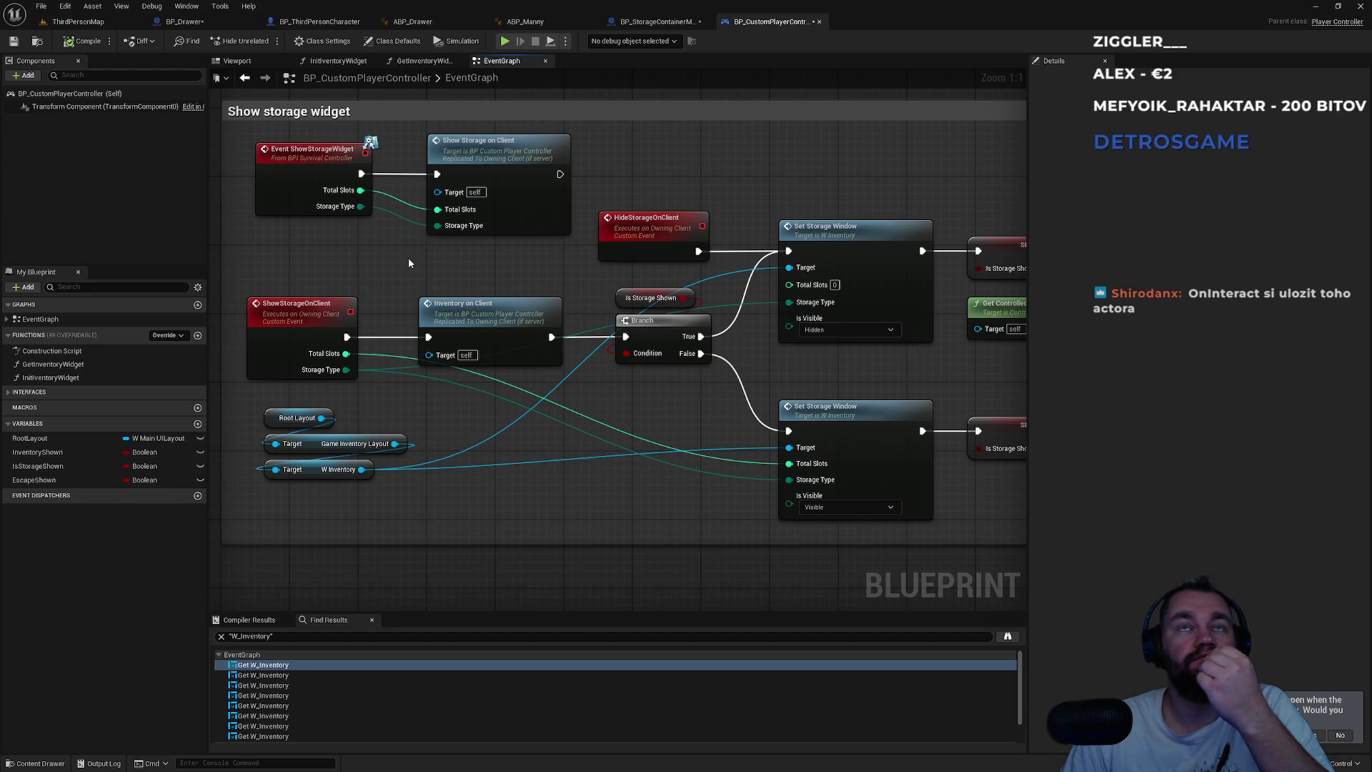
pyautogui.moveTo(440, 259)
pyautogui.mouseDown()
pyautogui.moveTo(532, 261)
pyautogui.moveTo(550, 236)
pyautogui.moveTo(512, 232)
pyautogui.moveTo(932, 207)
pyautogui.mouseUp()
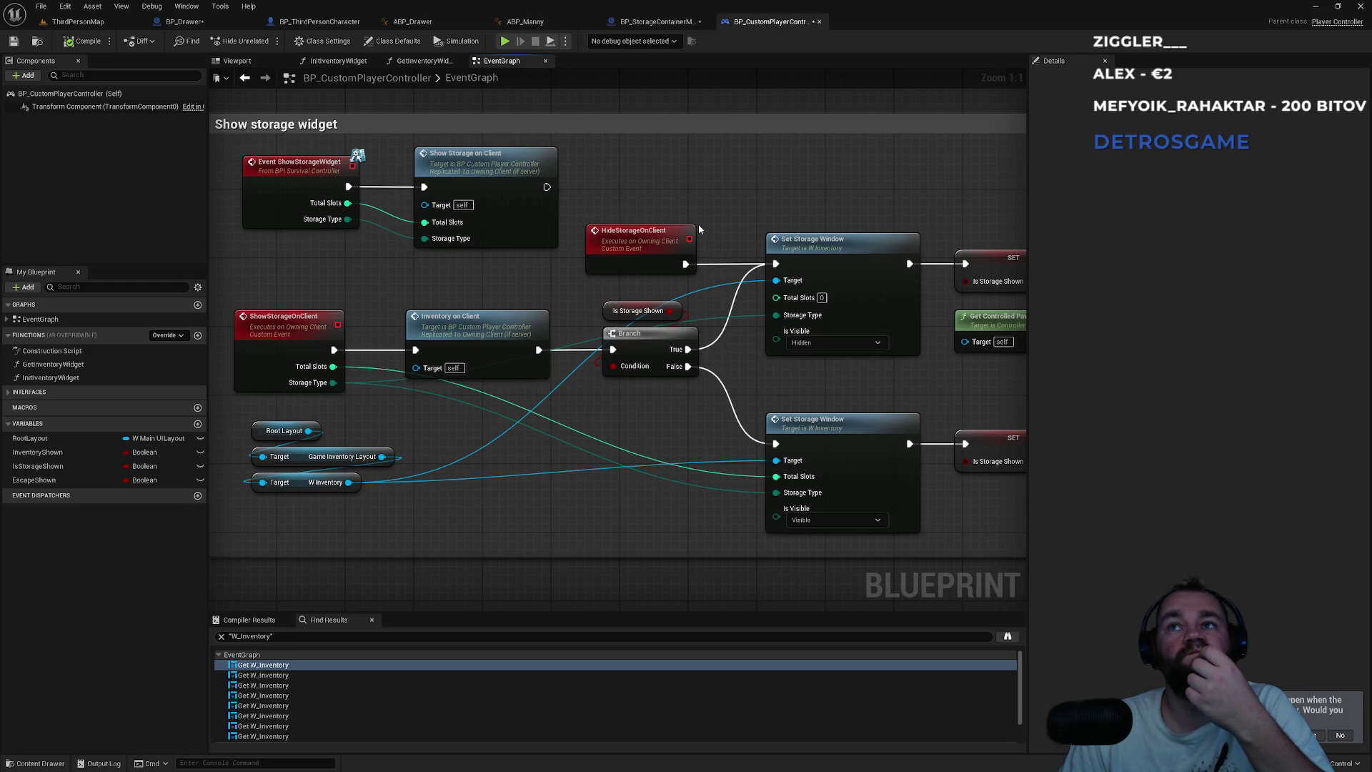
pyautogui.moveTo(856, 204); pyautogui.dragTo(373, 222)
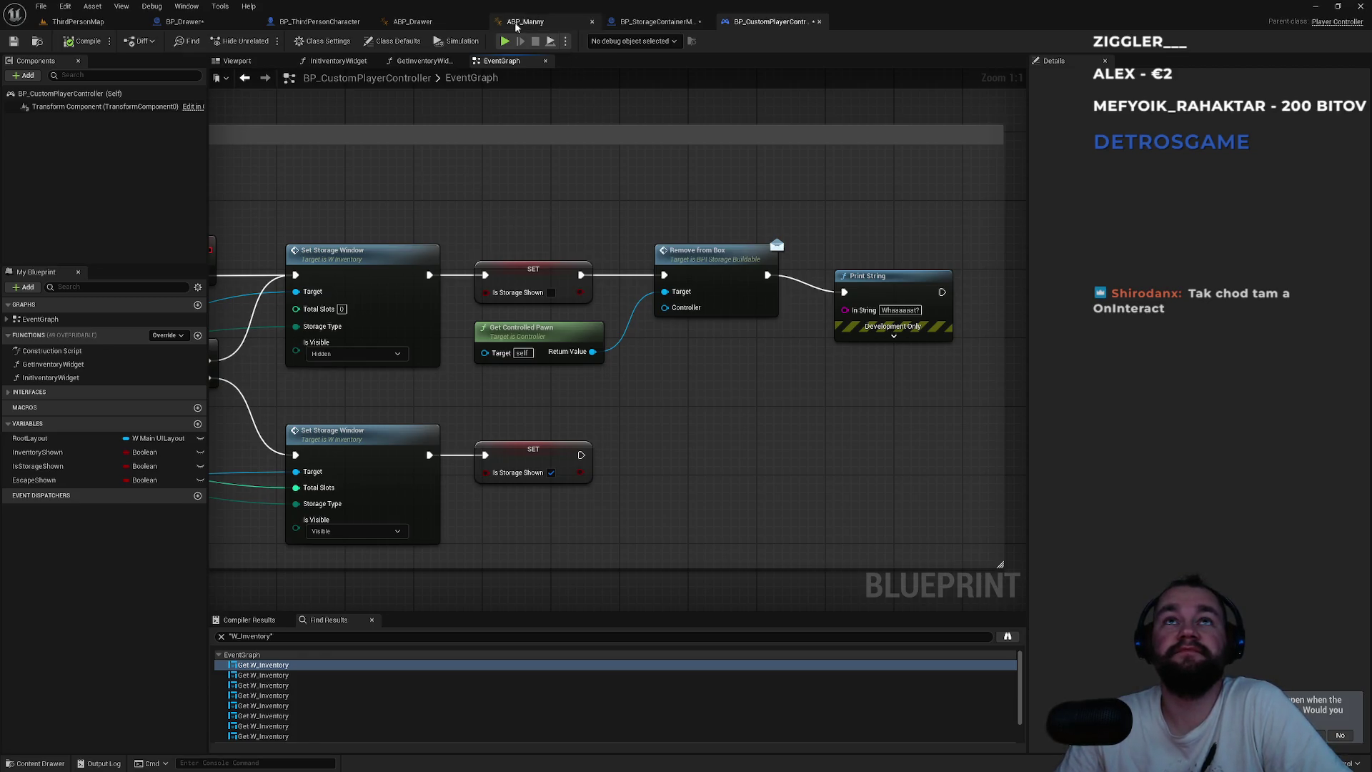
# - Bring up BP_Drawer's event graph with its BeginPlay StorageClosed binding
pyautogui.click(211, 21)
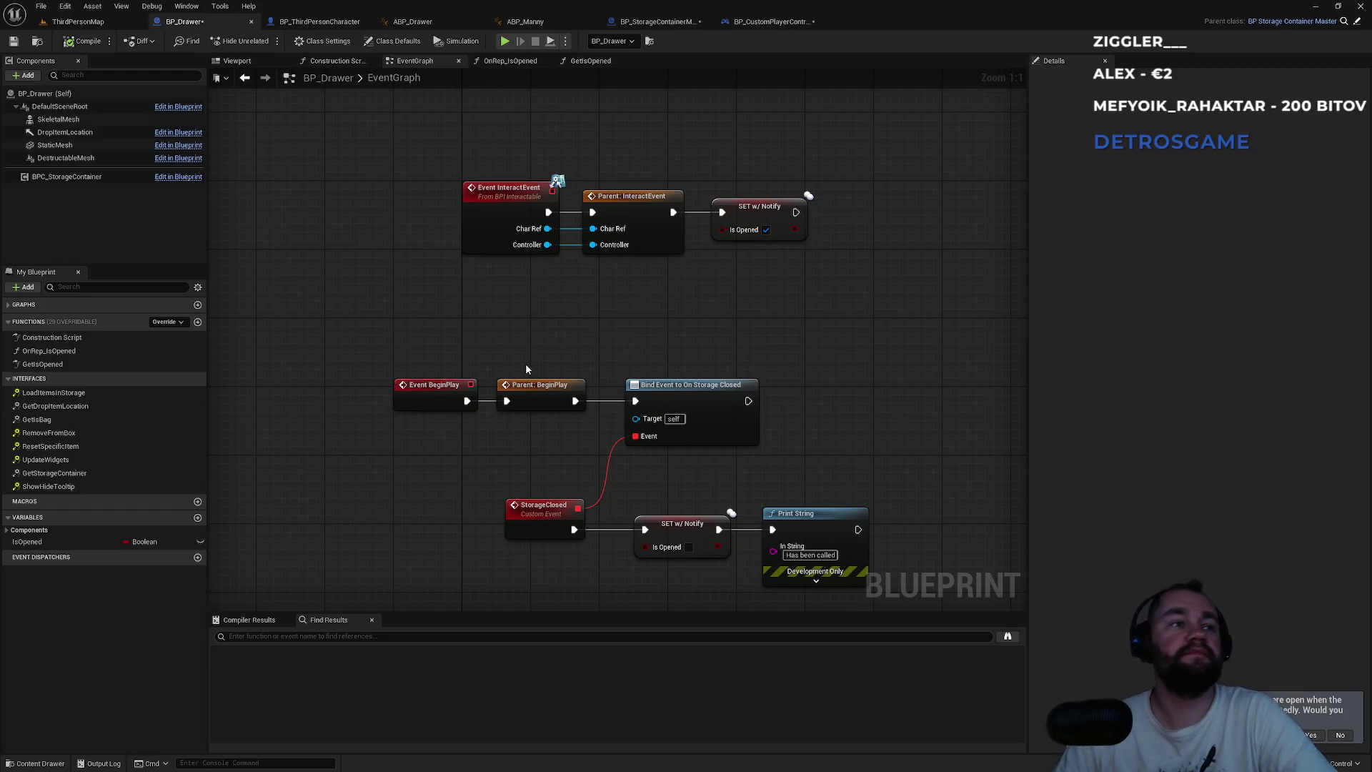
# - In BP_CustomPlayerController, shift Print String up and Get Controlled Pawn slightly down beside Remove from Box
pyautogui.click(654, 23)
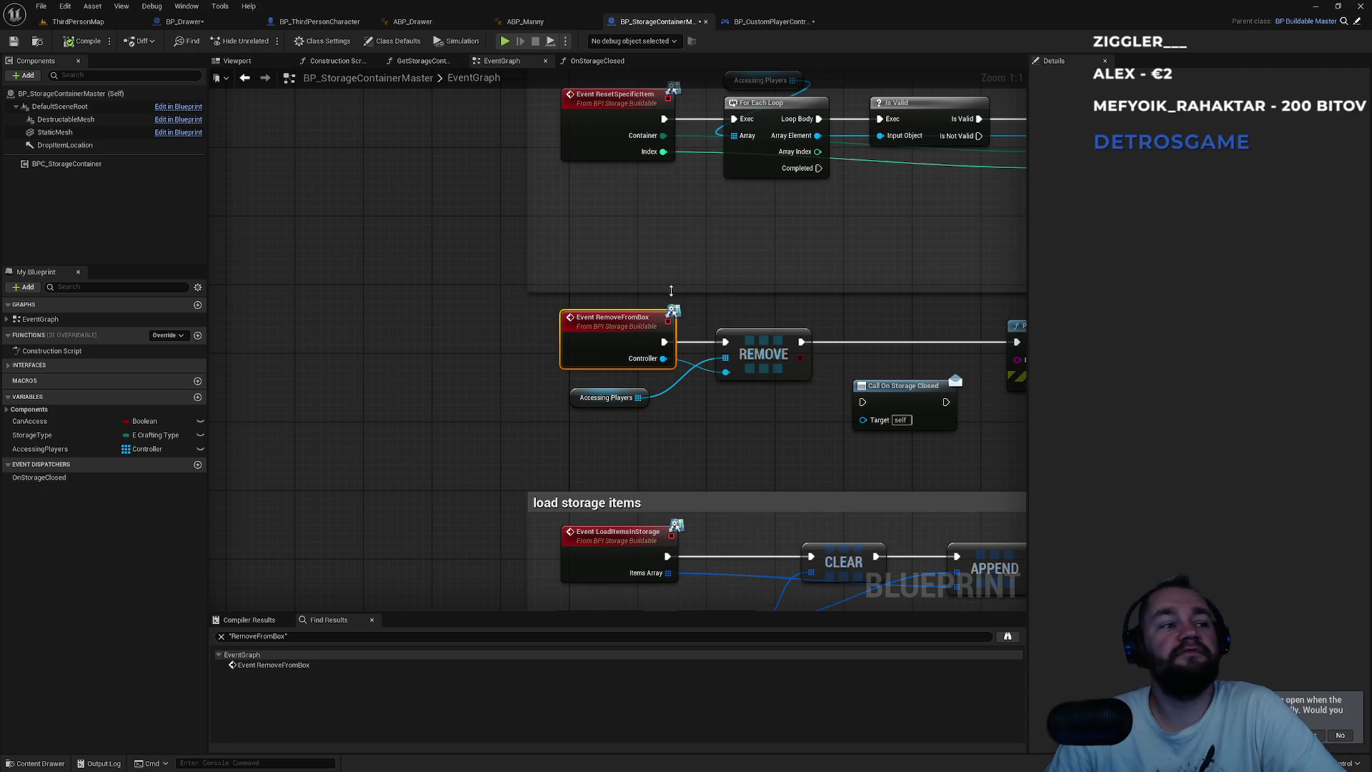
pyautogui.click(778, 23)
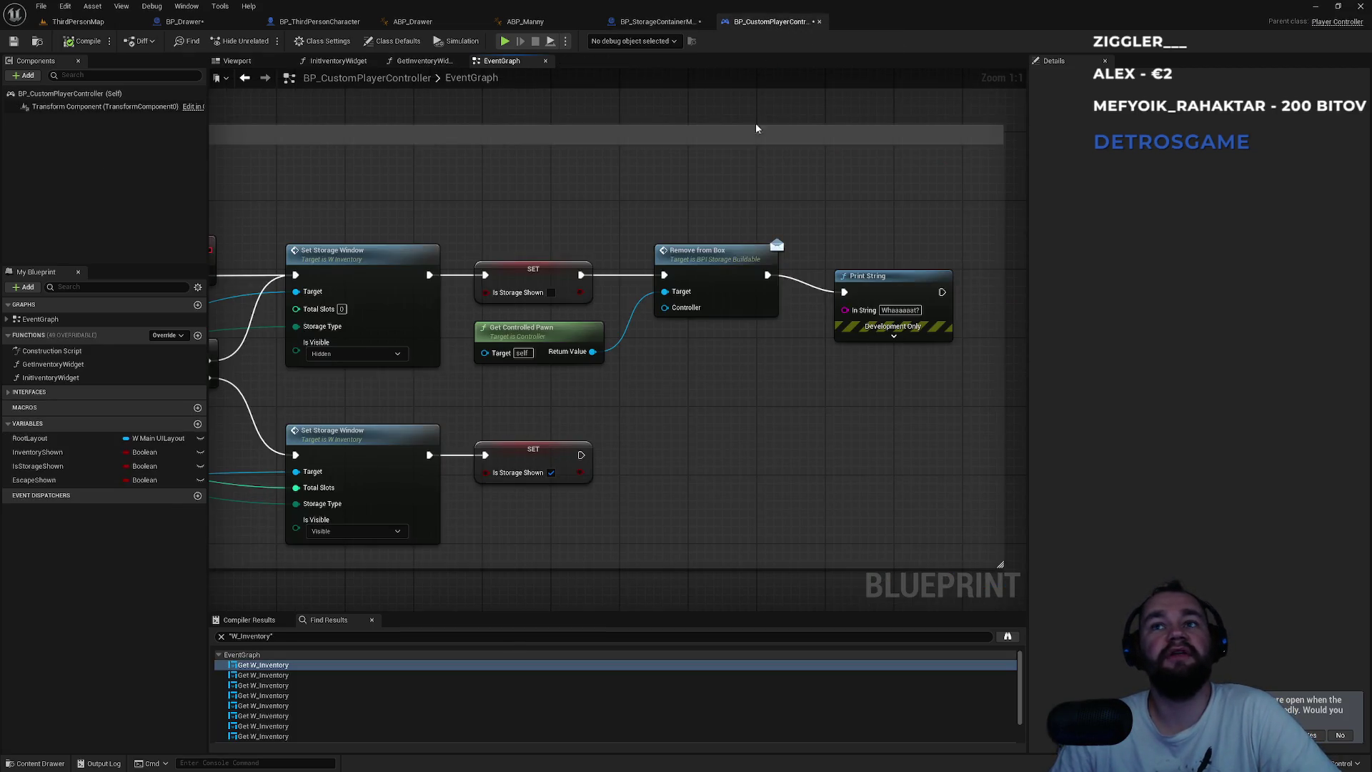
pyautogui.moveTo(849, 272); pyautogui.dragTo(853, 256)
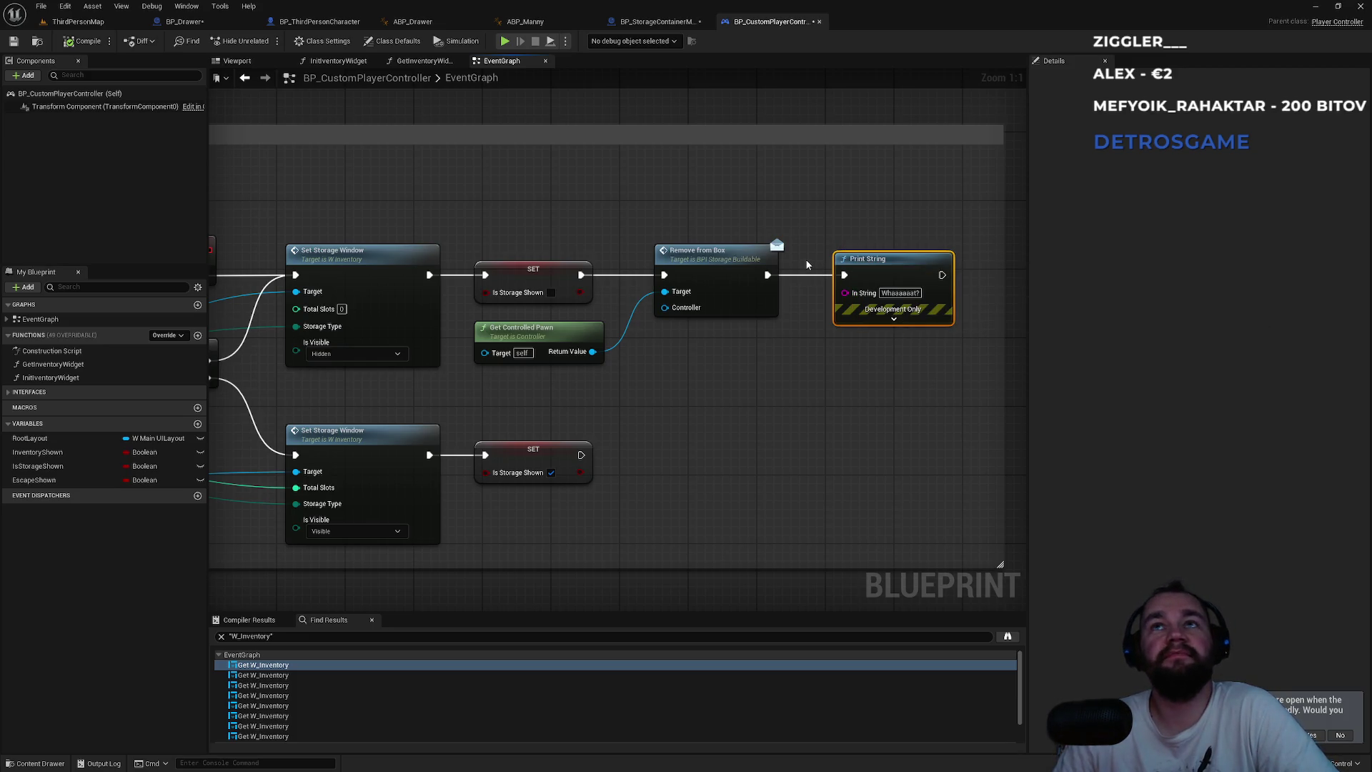
pyautogui.click(552, 329)
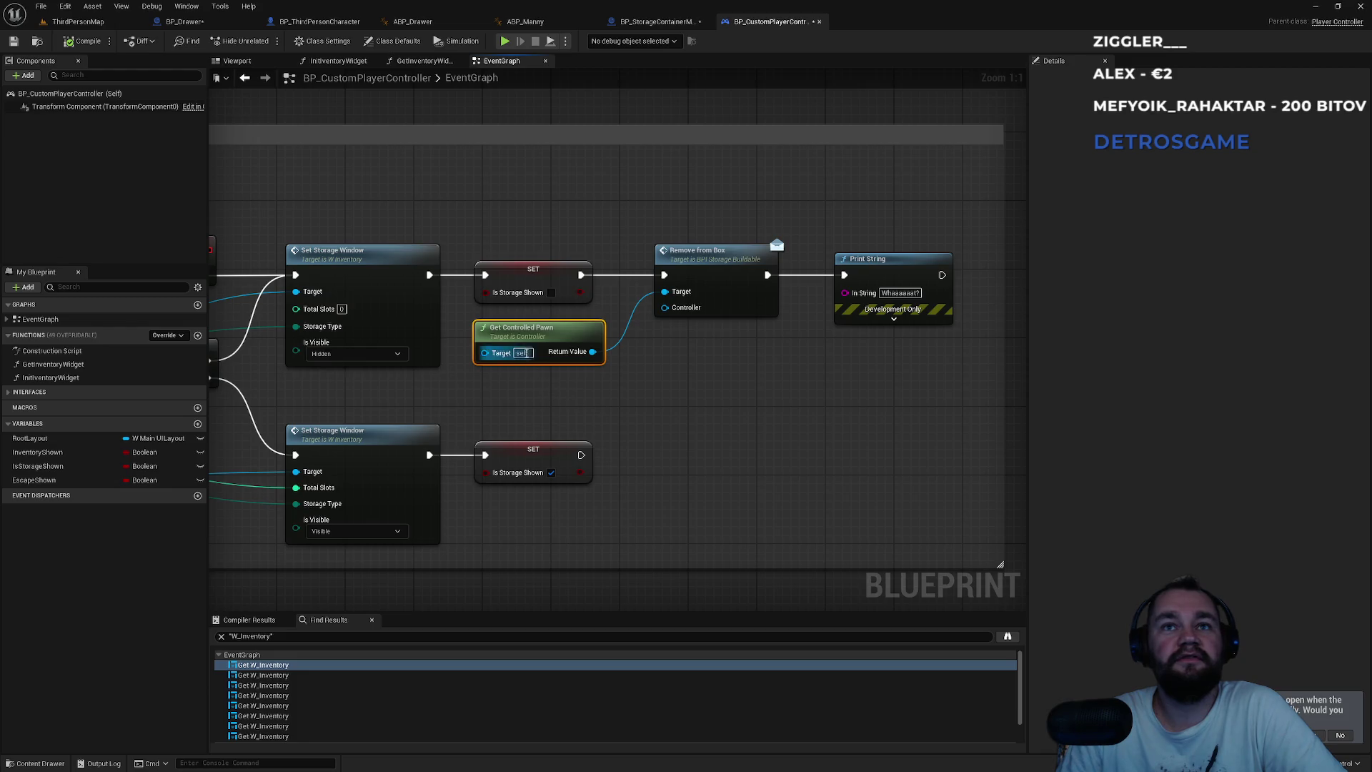
pyautogui.moveTo(533, 339); pyautogui.dragTo(532, 347)
pyautogui.click(582, 391)
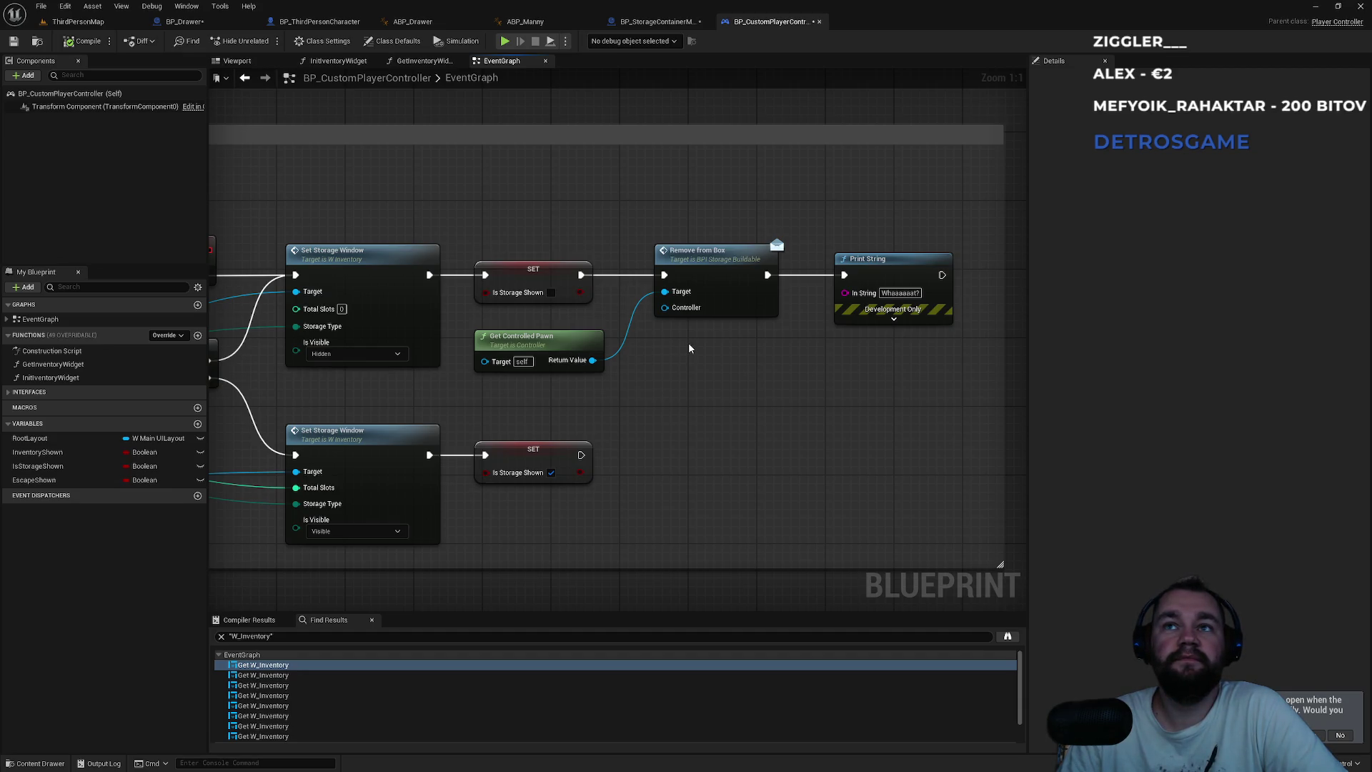
# - Review the Show/Hide storage widget events, ShowStorageOnClient's settings and the Remove from Box node
pyautogui.moveTo(688, 341)
pyautogui.mouseDown()
pyautogui.moveTo(946, 321)
pyautogui.moveTo(719, 428)
pyautogui.mouseUp()
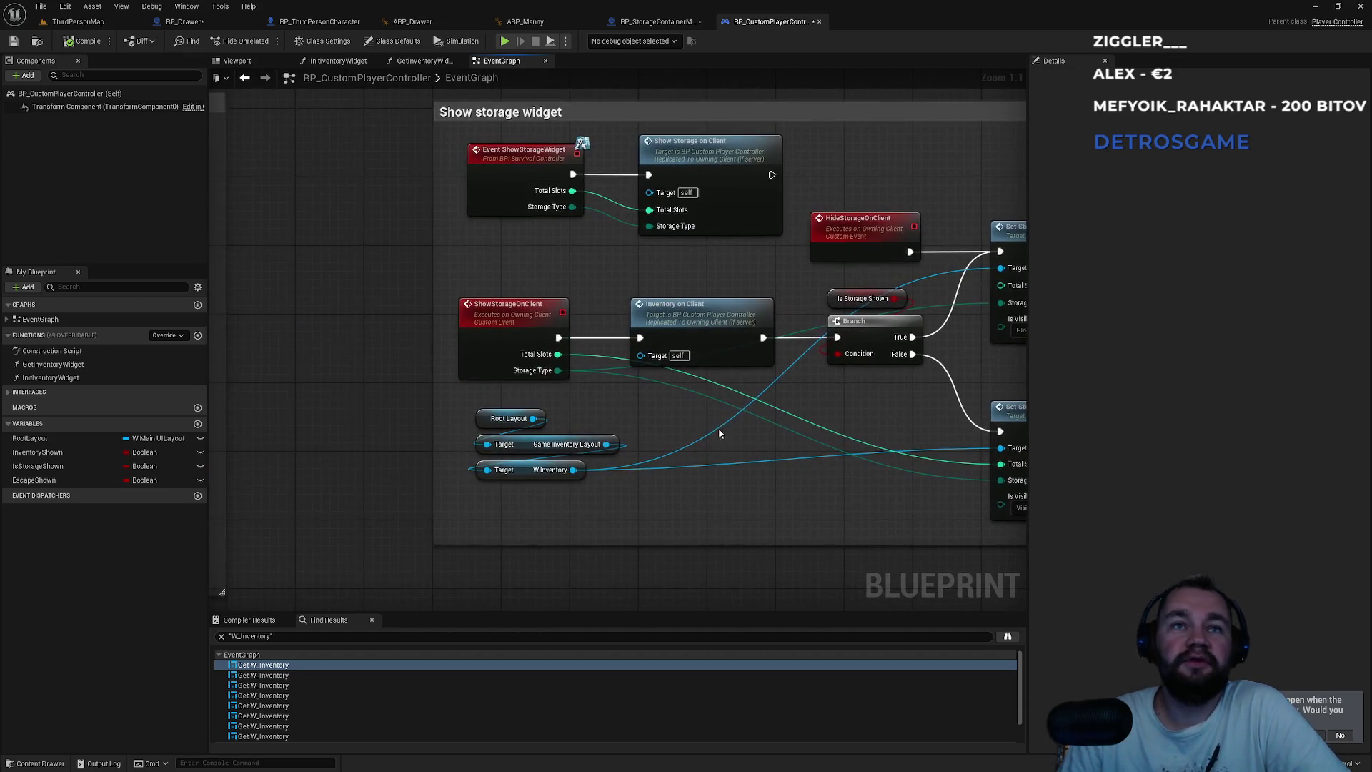
pyautogui.moveTo(632, 413); pyautogui.dragTo(470, 510)
pyautogui.click(769, 456)
pyautogui.moveTo(769, 456); pyautogui.dragTo(569, 498)
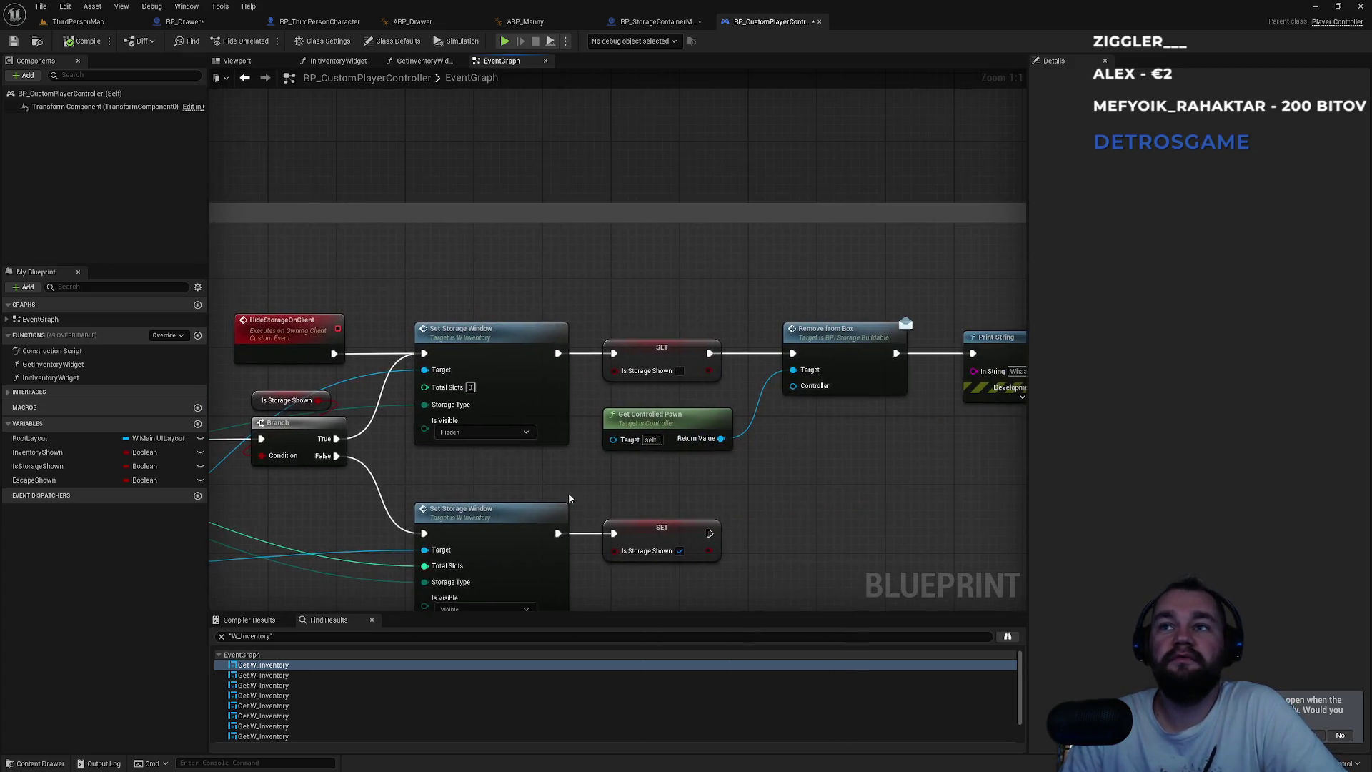
pyautogui.moveTo(343, 310); pyautogui.dragTo(731, 294)
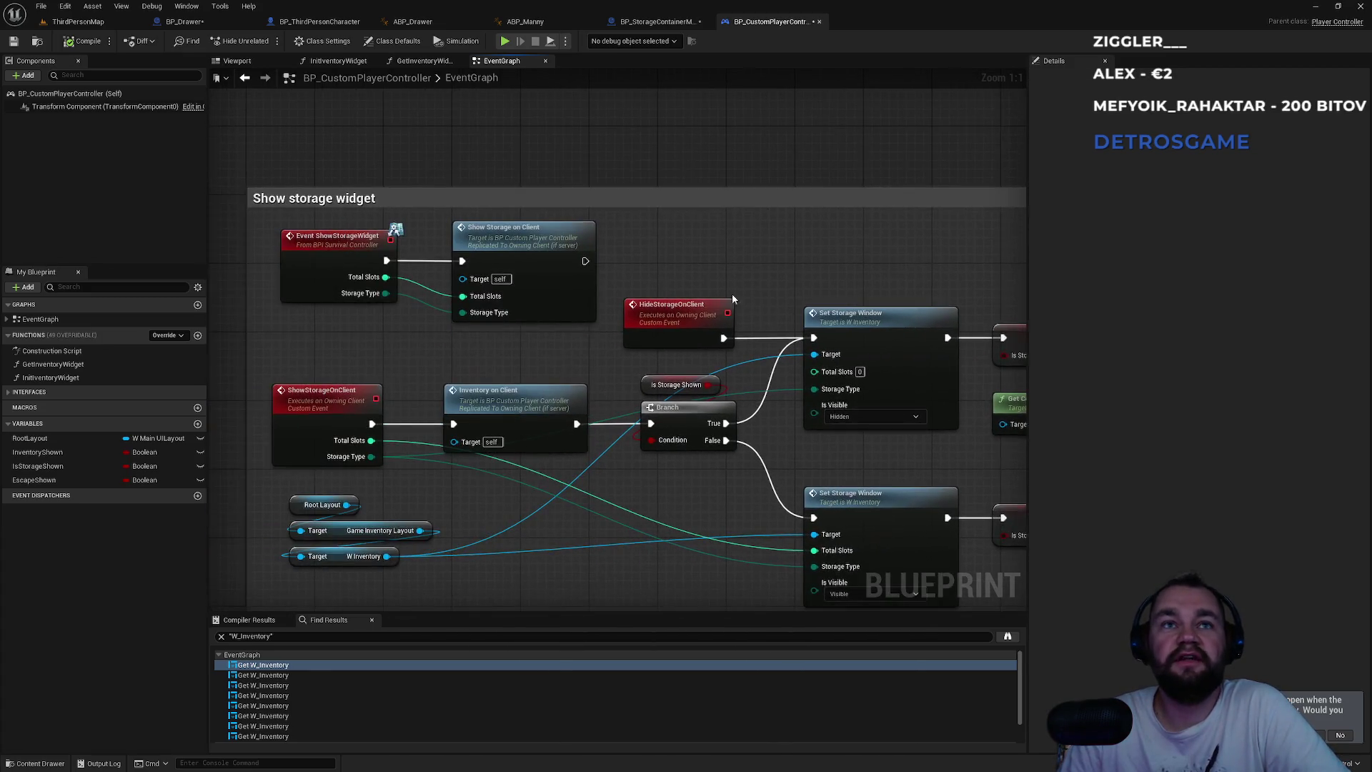
pyautogui.click(326, 396)
pyautogui.moveTo(503, 358); pyautogui.dragTo(413, 386)
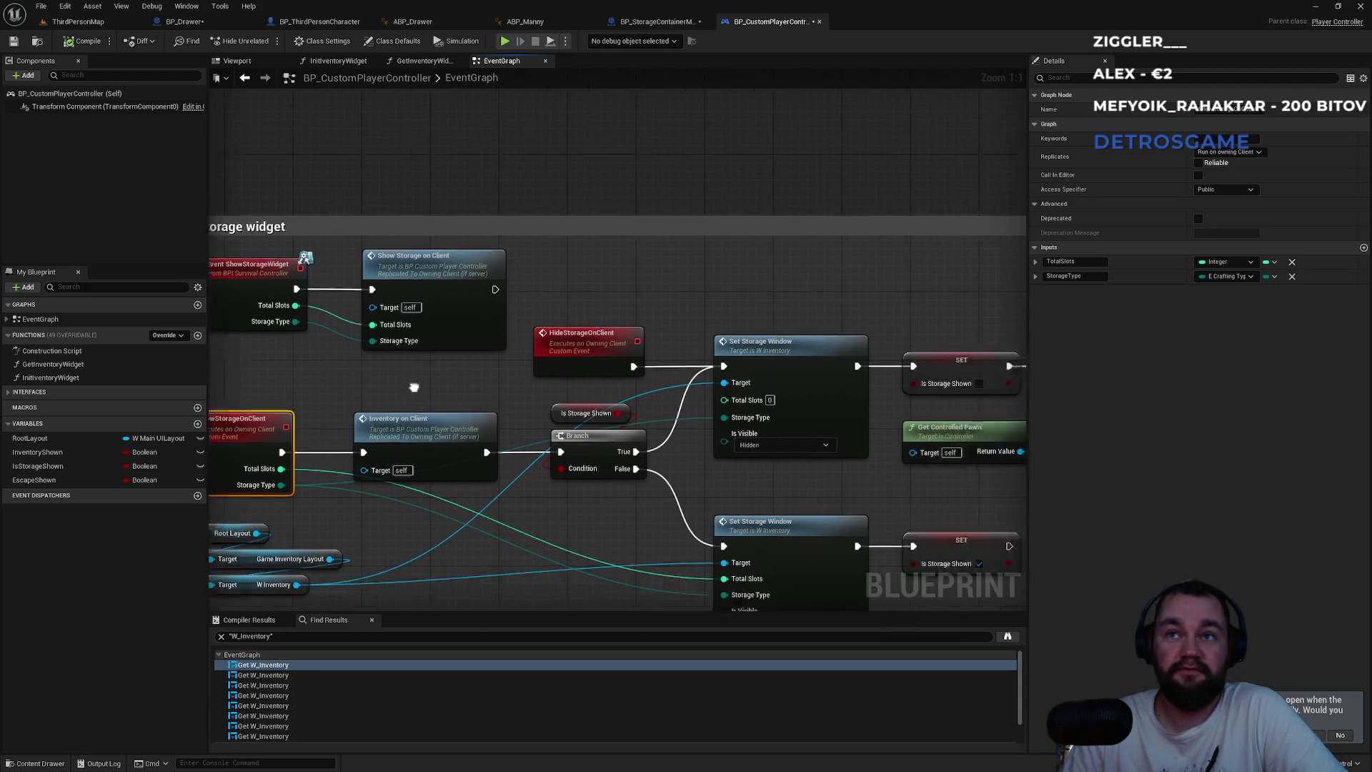
pyautogui.moveTo(951, 336)
pyautogui.mouseDown()
pyautogui.moveTo(778, 307)
pyautogui.moveTo(443, 295)
pyautogui.moveTo(764, 307)
pyautogui.mouseUp()
pyautogui.click(635, 311)
pyautogui.click(596, 263)
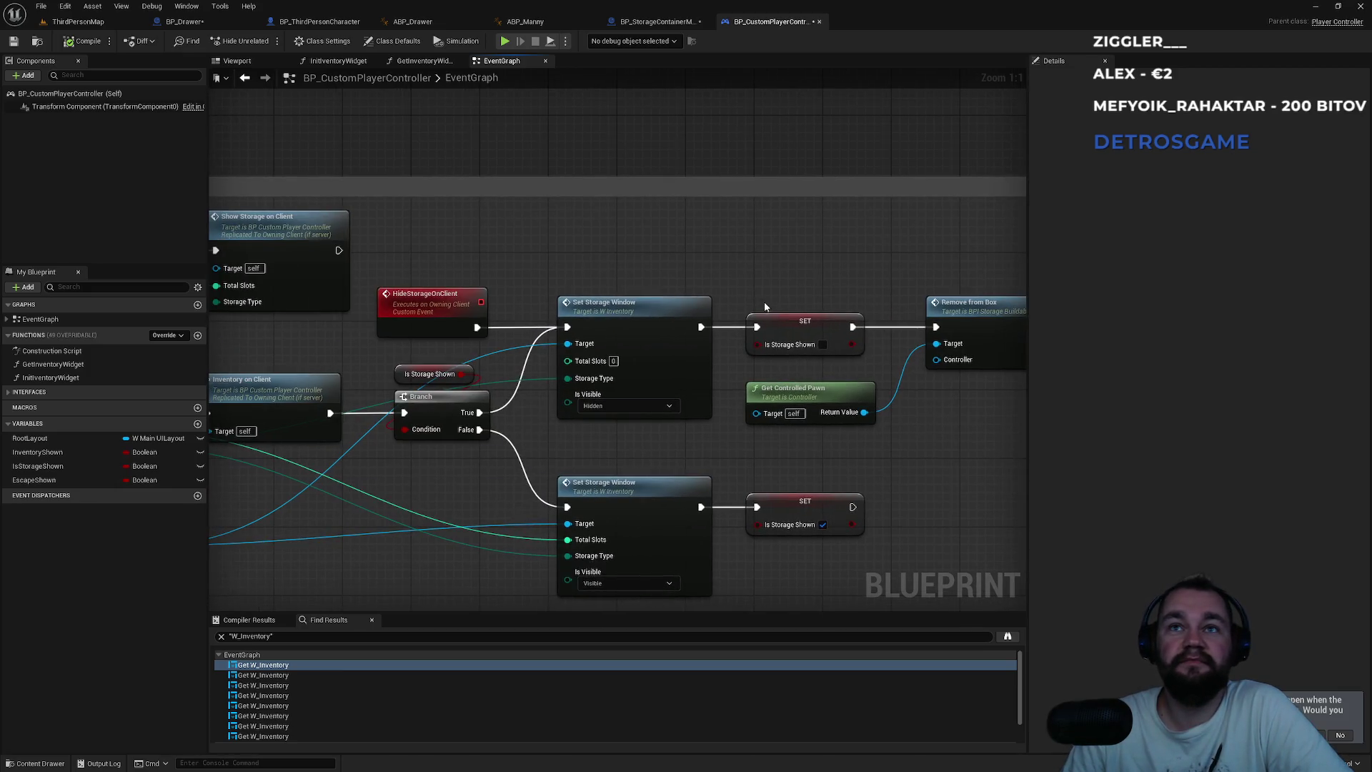
pyautogui.moveTo(569, 269); pyautogui.dragTo(811, 297)
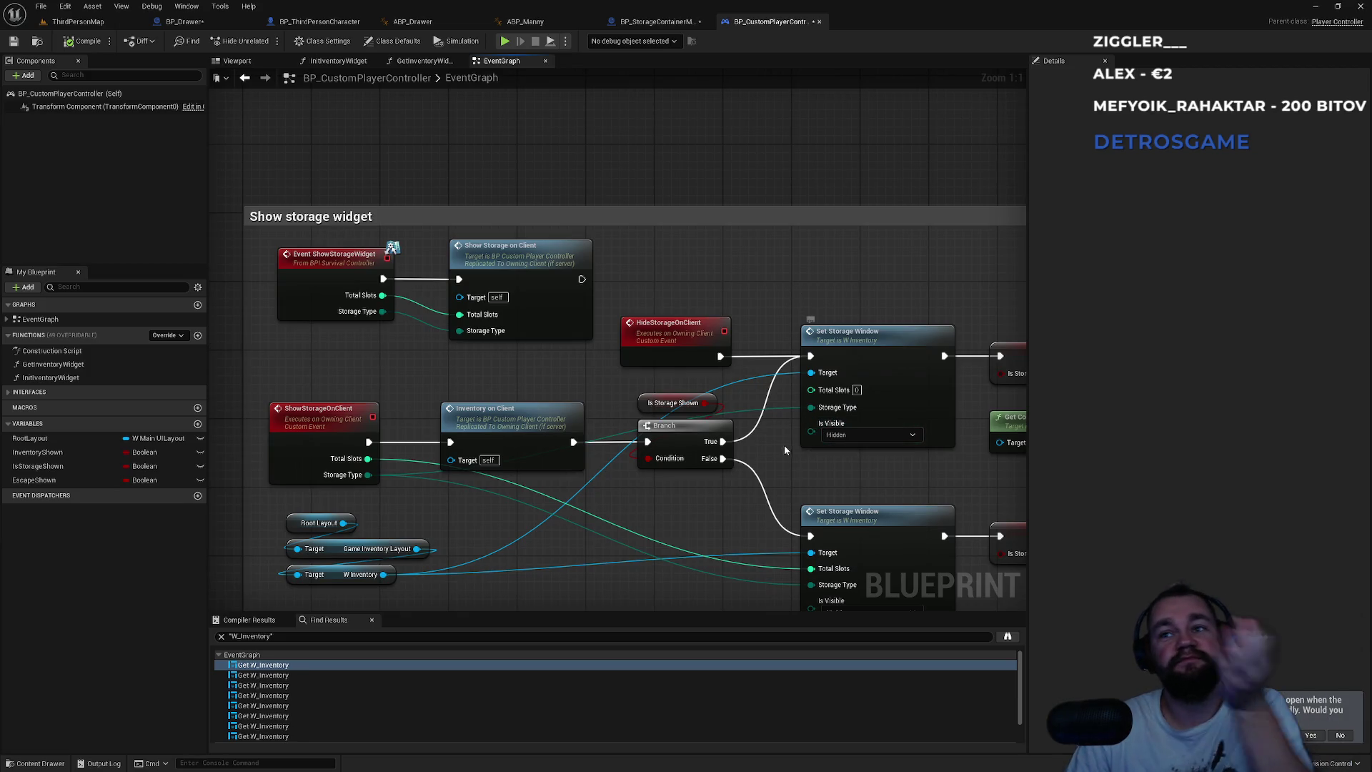
# - Survey the Delay, Branch and Remove from Box chain, then return to BP_Drawer's event graph
pyautogui.scroll(-1, 751, 468)
pyautogui.scroll(-5, 751, 468)
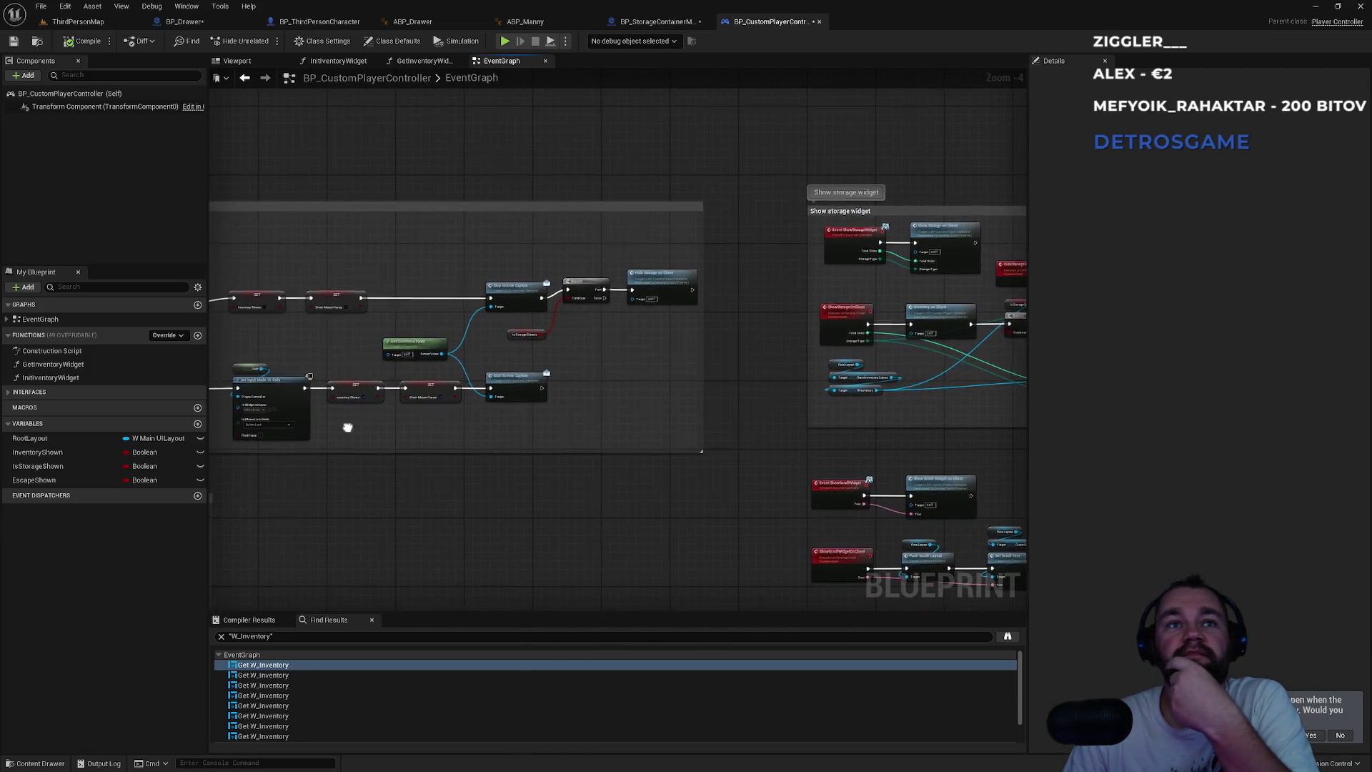
pyautogui.scroll(2, 616, 401)
pyautogui.scroll(4, 443, 357)
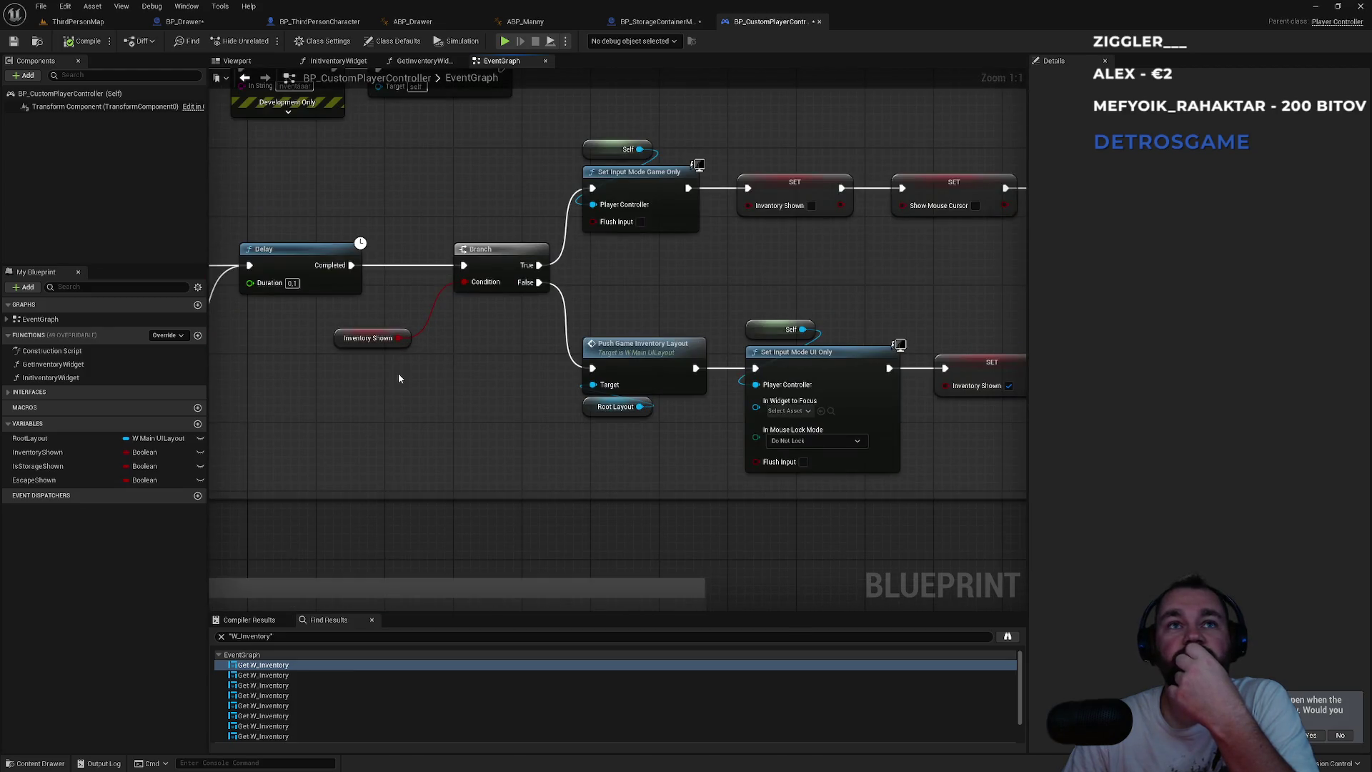
pyautogui.moveTo(398, 373); pyautogui.dragTo(801, 369)
pyautogui.scroll(-3, 731, 363)
pyautogui.moveTo(674, 260)
pyautogui.mouseDown()
pyautogui.moveTo(612, 374)
pyautogui.moveTo(643, 236)
pyautogui.moveTo(715, 286)
pyautogui.moveTo(798, 313)
pyautogui.moveTo(689, 330)
pyautogui.moveTo(701, 294)
pyautogui.moveTo(729, 324)
pyautogui.moveTo(688, 392)
pyautogui.moveTo(493, 336)
pyautogui.mouseUp()
pyautogui.moveTo(565, 150)
pyautogui.mouseDown()
pyautogui.moveTo(654, 336)
pyautogui.moveTo(716, 340)
pyautogui.moveTo(545, 282)
pyautogui.mouseUp()
pyautogui.click(442, 236)
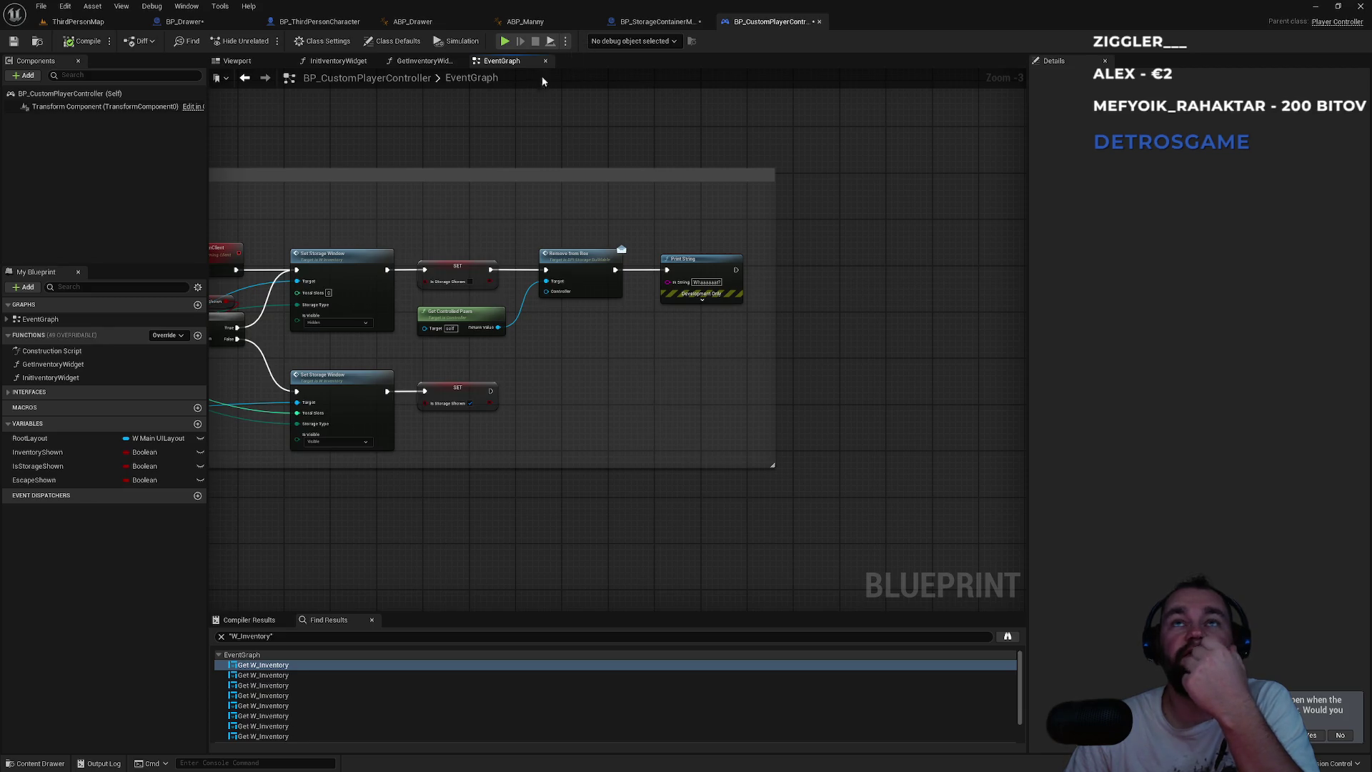
pyautogui.moveTo(436, 226); pyautogui.dragTo(513, 247)
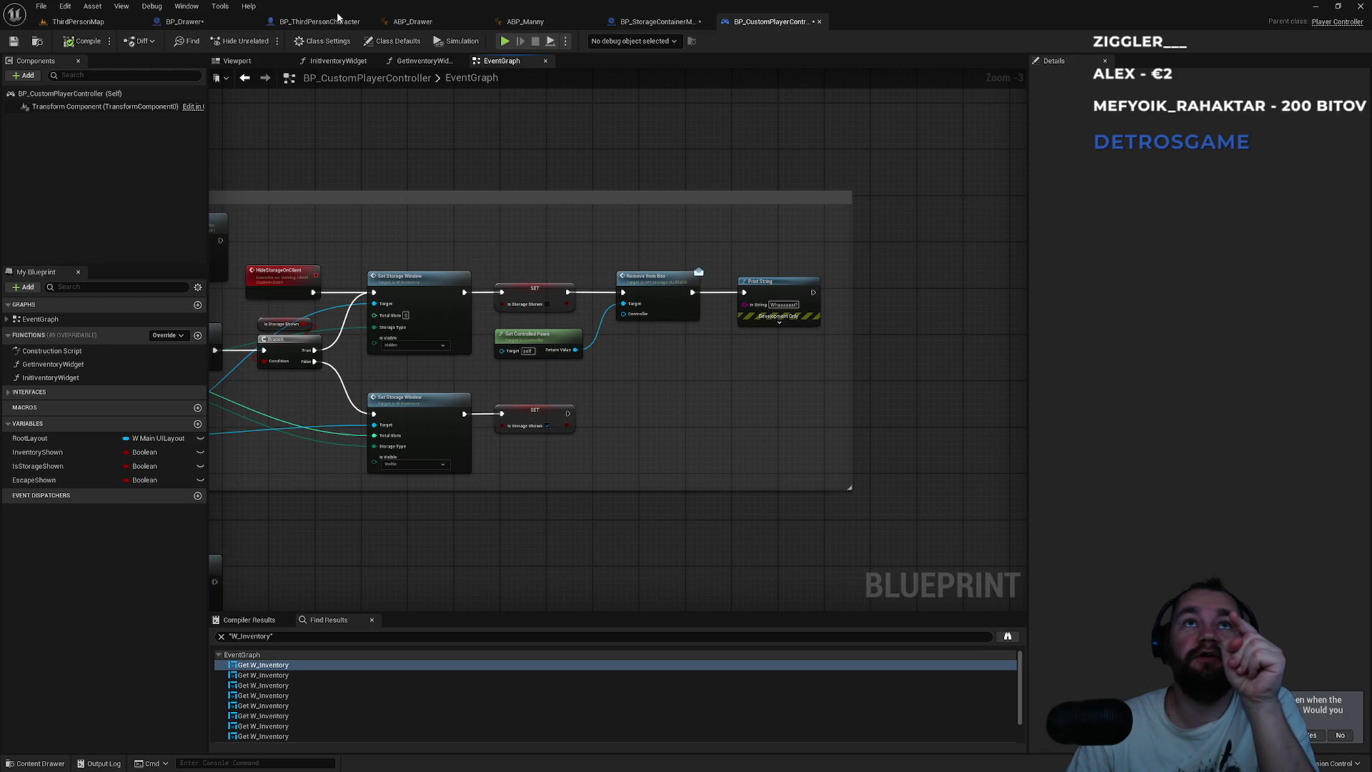
pyautogui.click(184, 22)
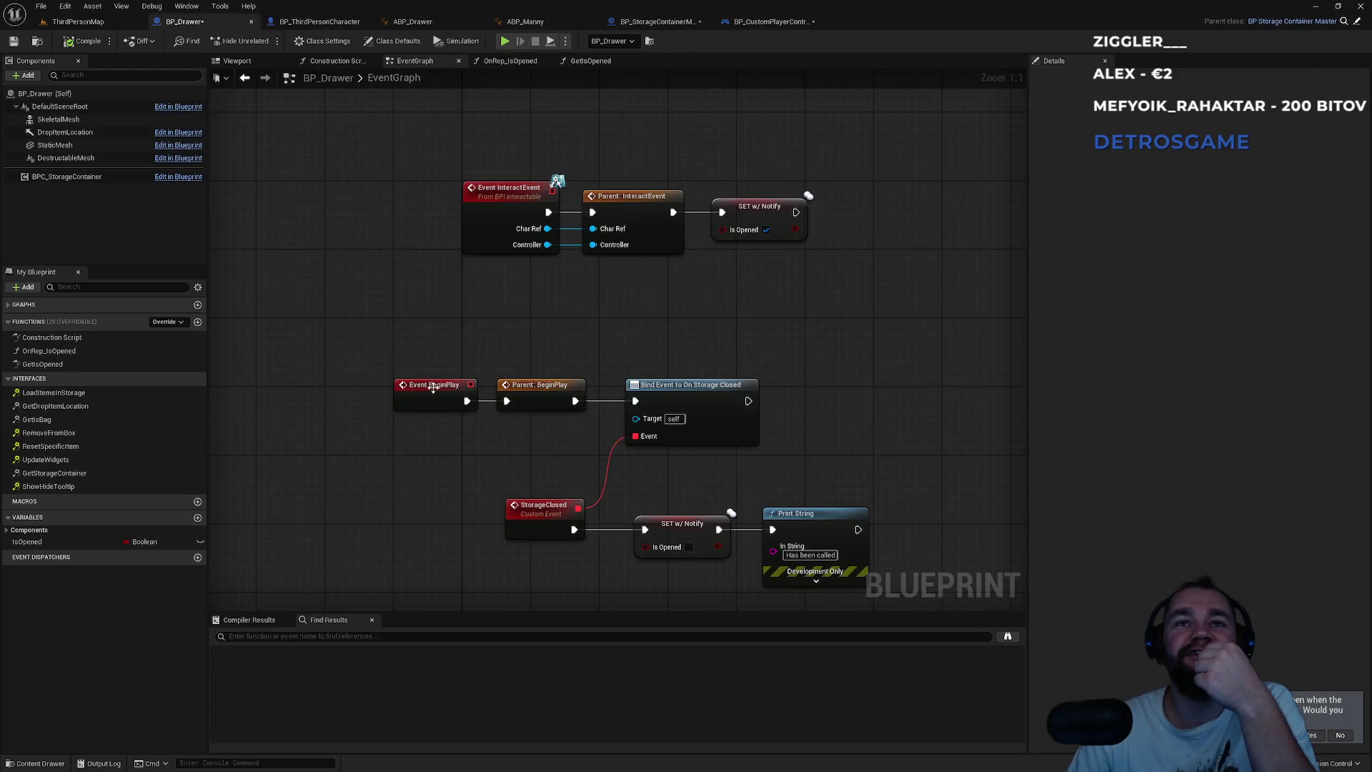
# - Look over BP_Drawer's BeginPlay and StorageClosed nodes, then switch to BP_StorageContainerMaster's RemoveFromBox graph
pyautogui.moveTo(449, 196); pyautogui.dragTo(686, 292)
pyautogui.moveTo(489, 331)
pyautogui.mouseDown()
pyautogui.moveTo(833, 474)
pyautogui.moveTo(878, 529)
pyautogui.moveTo(829, 276)
pyautogui.moveTo(664, 541)
pyautogui.mouseUp()
pyautogui.click(885, 487)
pyautogui.scroll(-2, 701, 431)
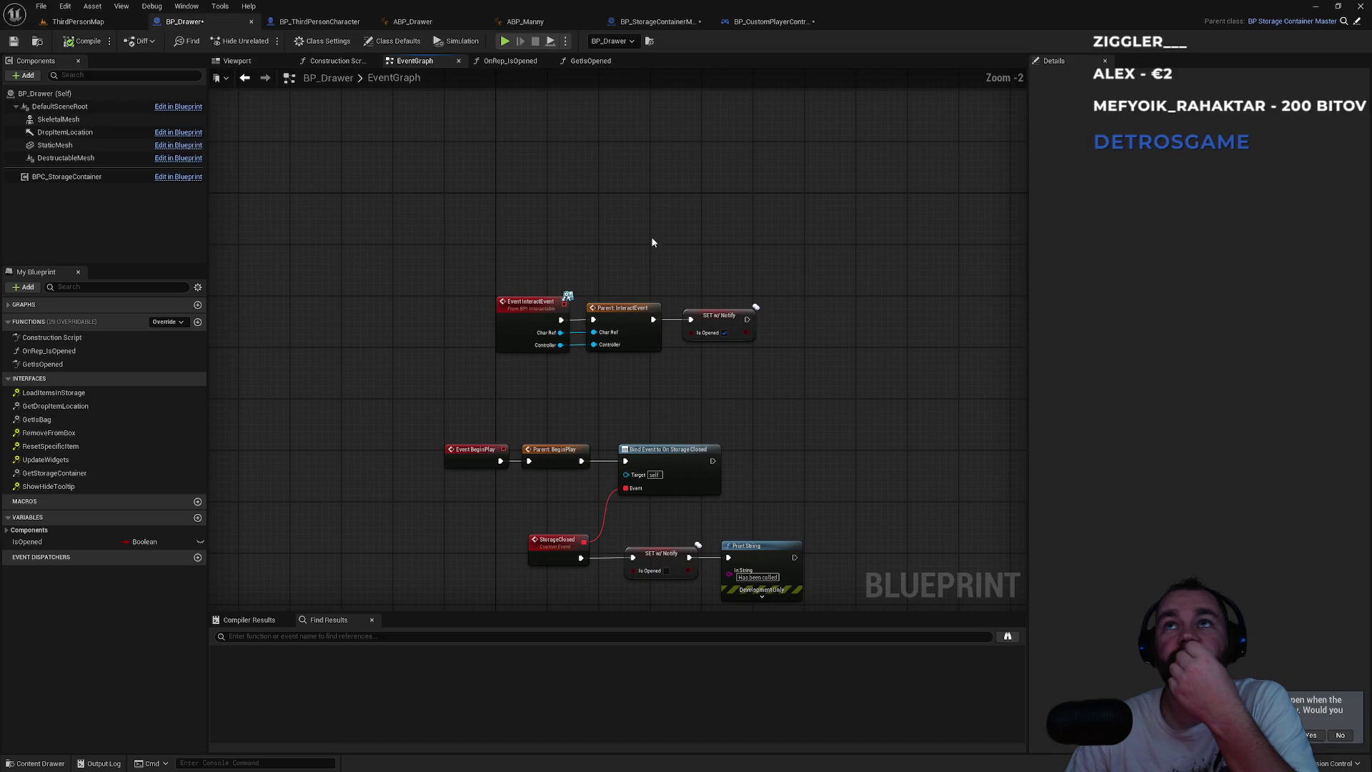
pyautogui.click(608, 22)
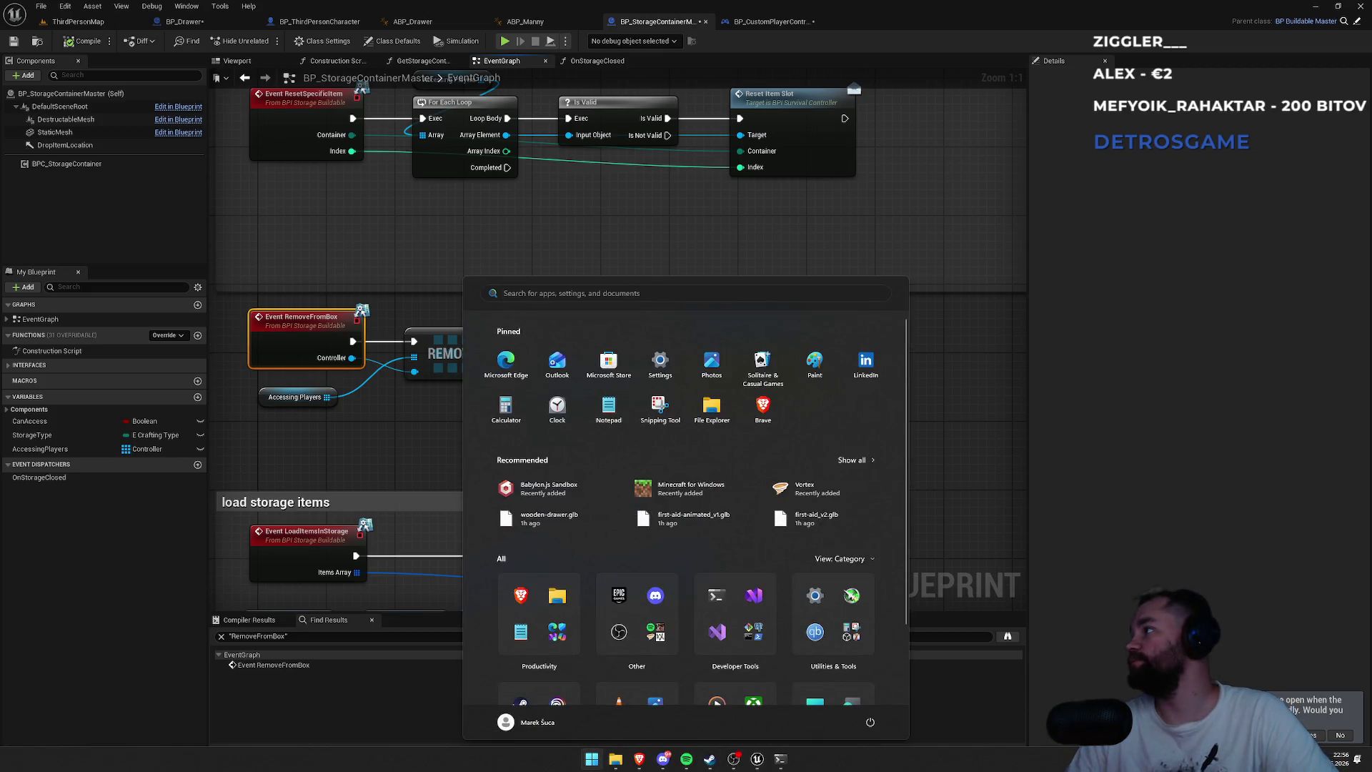
# - Dismiss the Start menu and check the Accessing Players array variable's type in Details
pyautogui.press('Escape')
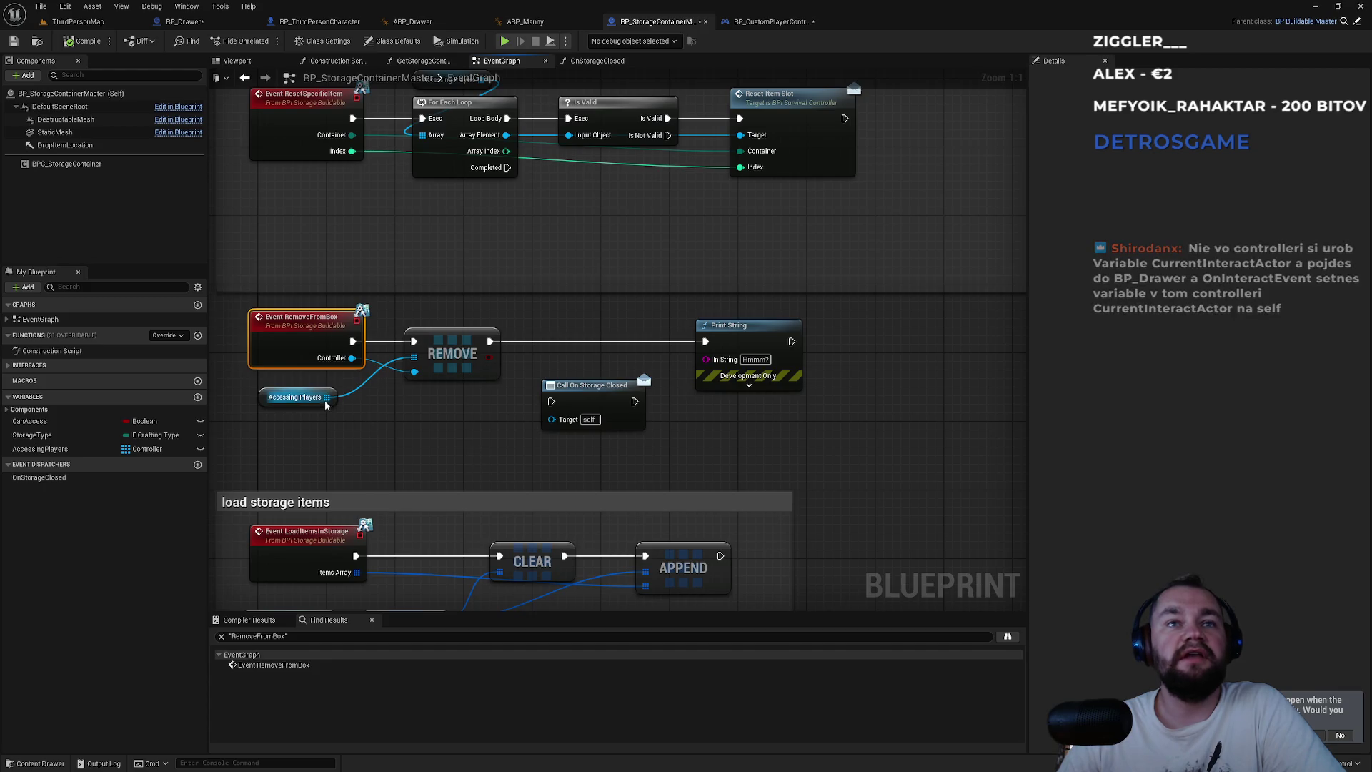
pyautogui.click(279, 400)
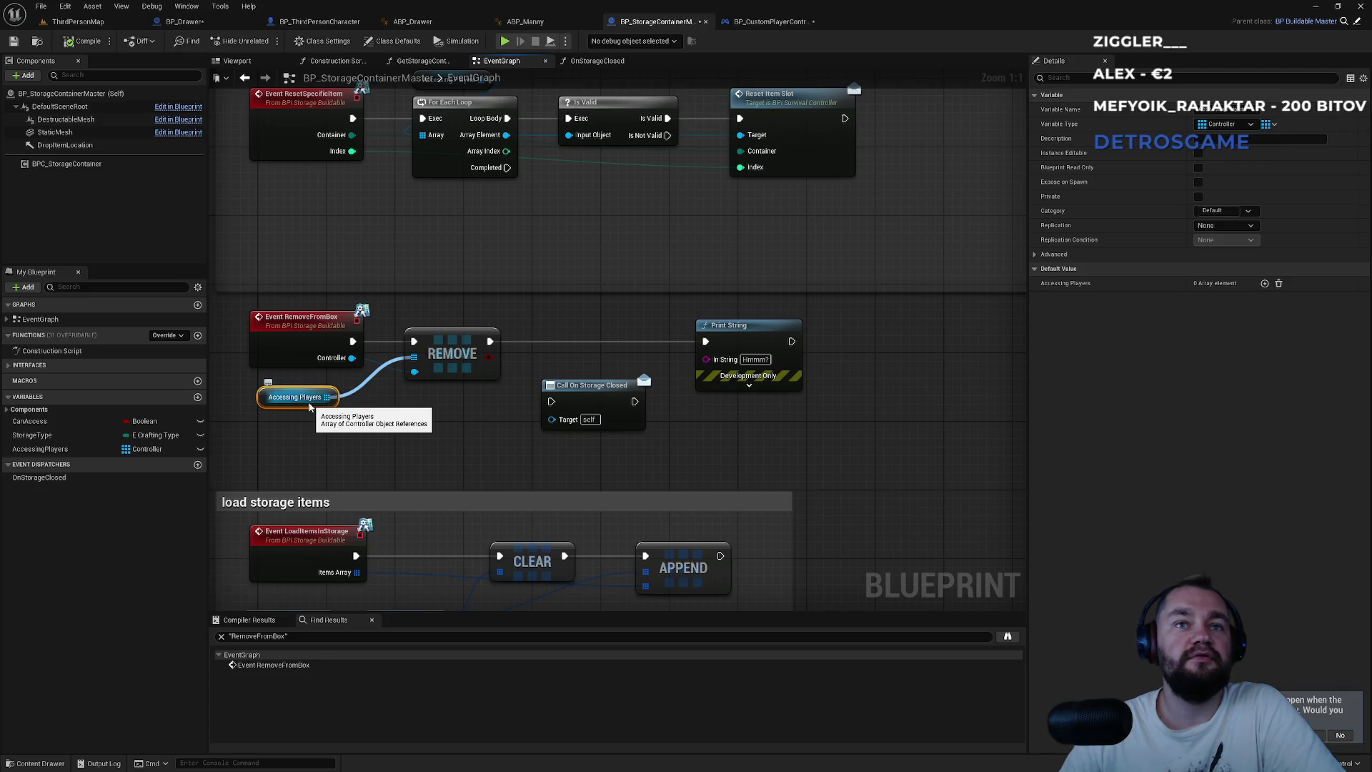
pyautogui.click(321, 429)
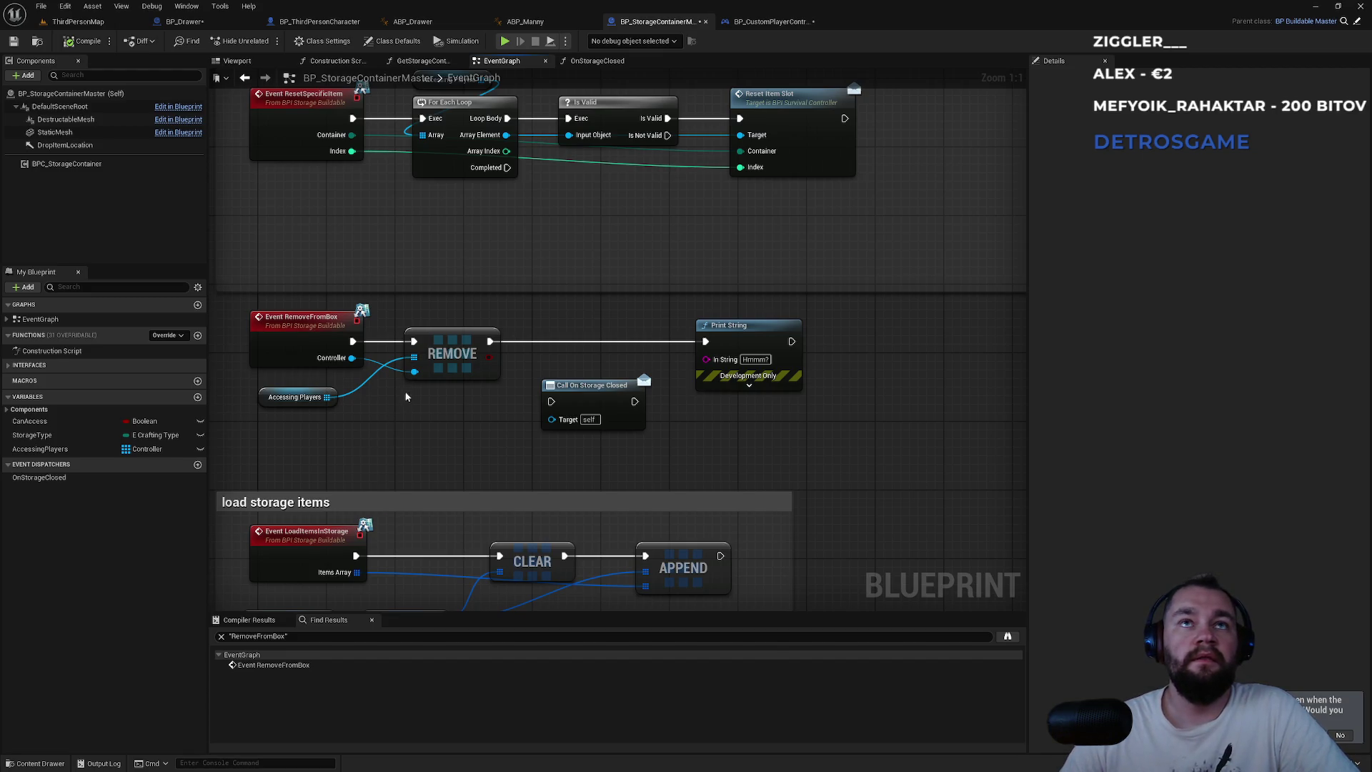
pyautogui.scroll(-1, 500, 429)
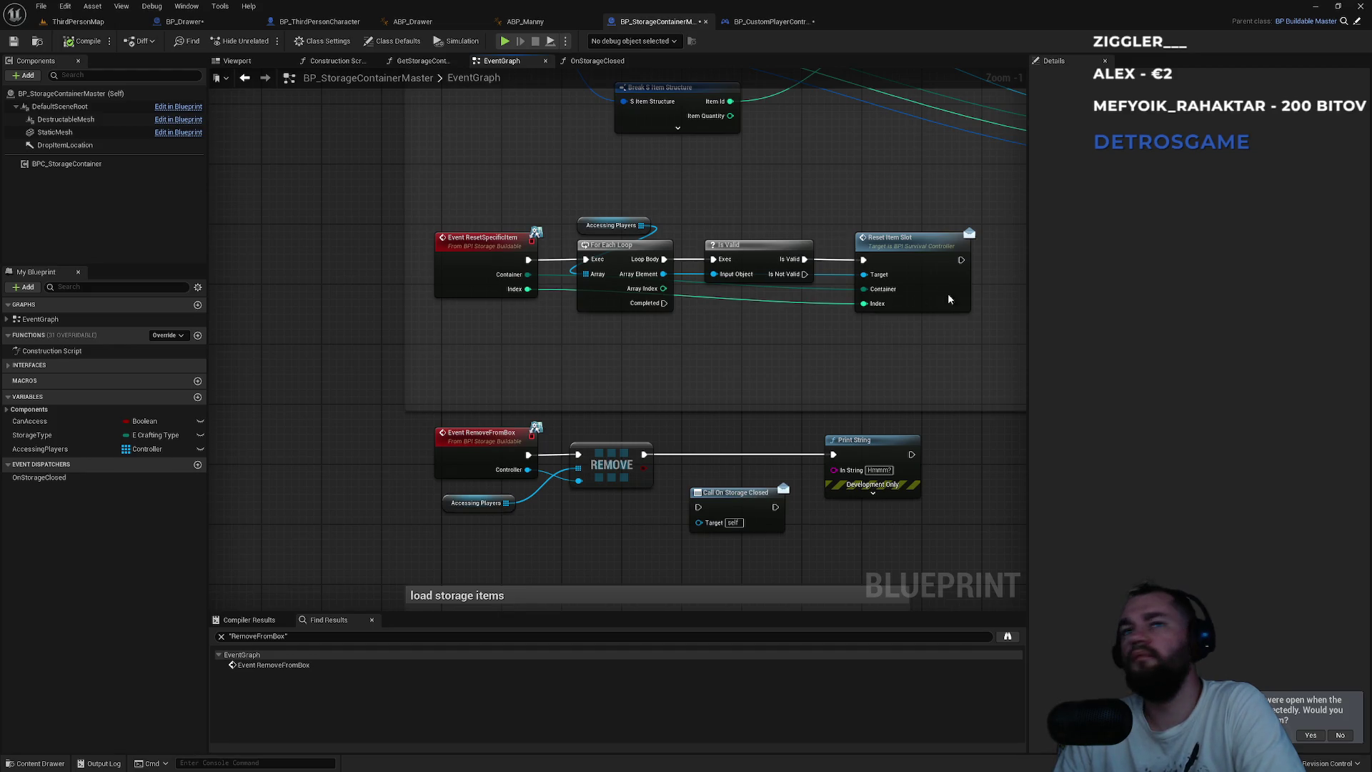
# - Pan past the Branch, Update Item Slot and display item widget nodes, then go to BP_CustomPlayerController
pyautogui.moveTo(979, 152)
pyautogui.mouseDown()
pyautogui.moveTo(451, 441)
pyautogui.moveTo(501, 414)
pyautogui.moveTo(806, 369)
pyautogui.mouseUp()
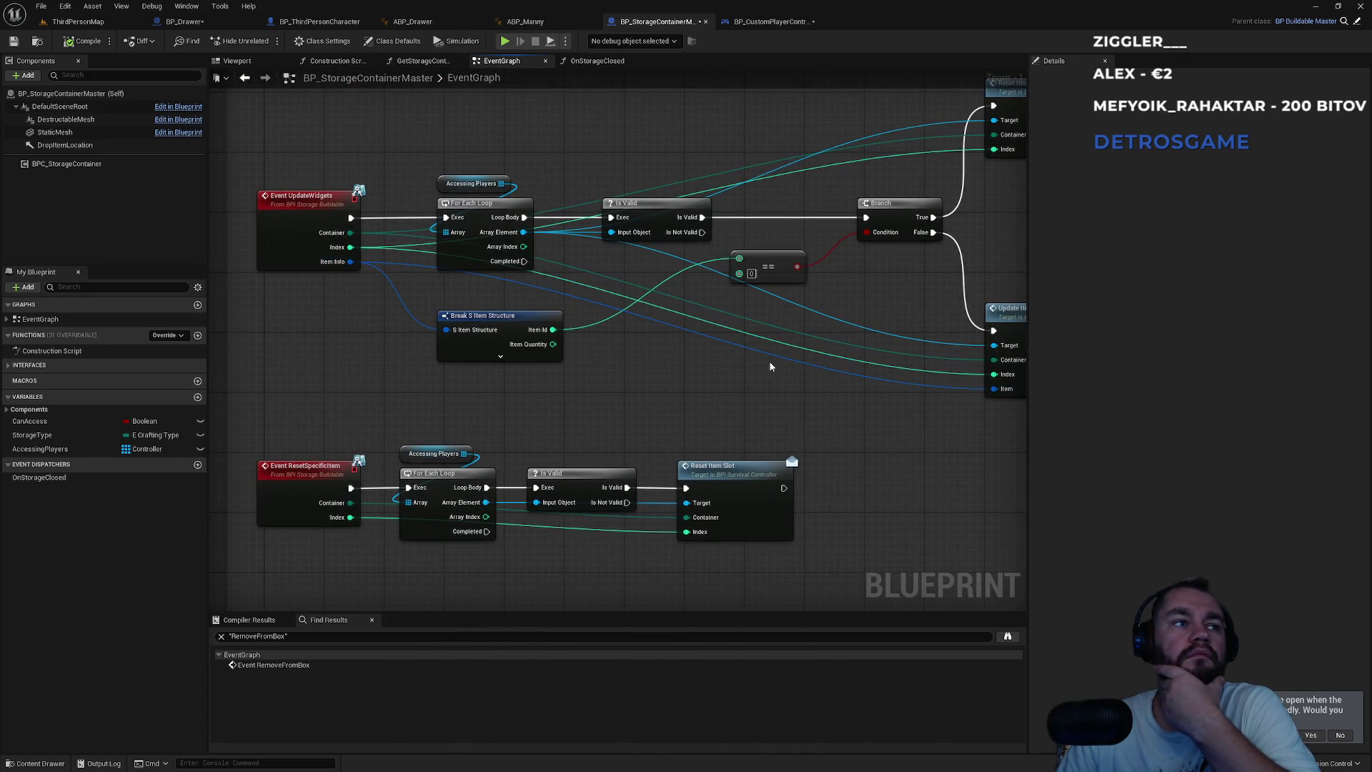
pyautogui.scroll(-3, 758, 366)
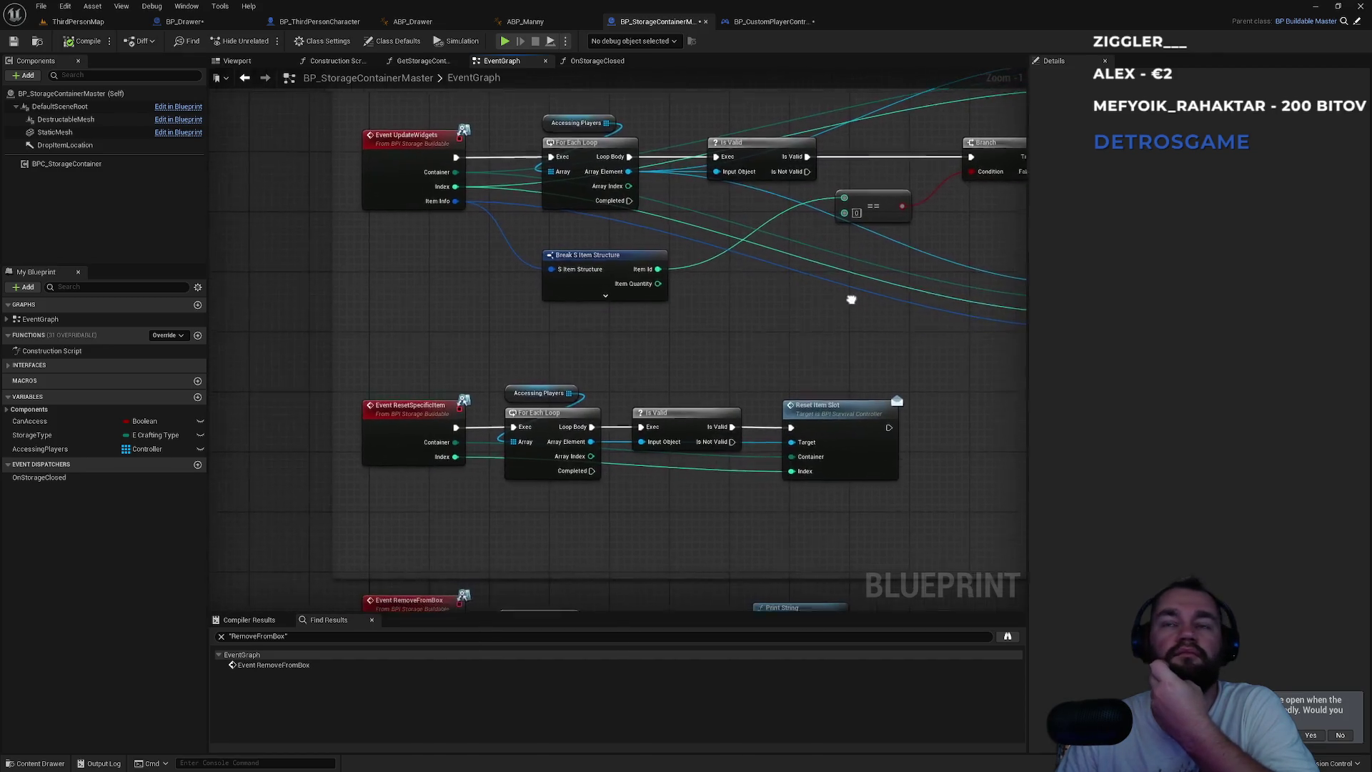
pyautogui.scroll(4, 729, 458)
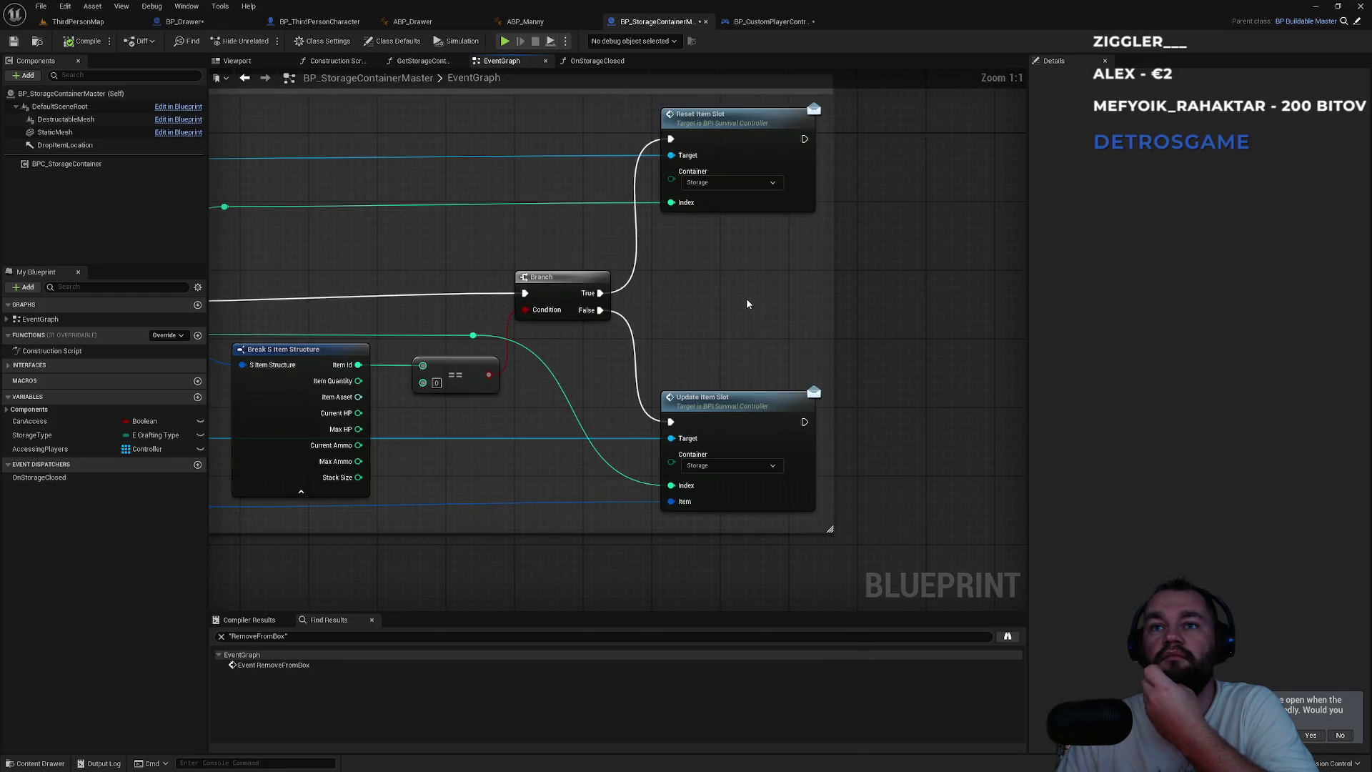
pyautogui.scroll(-4, 564, 425)
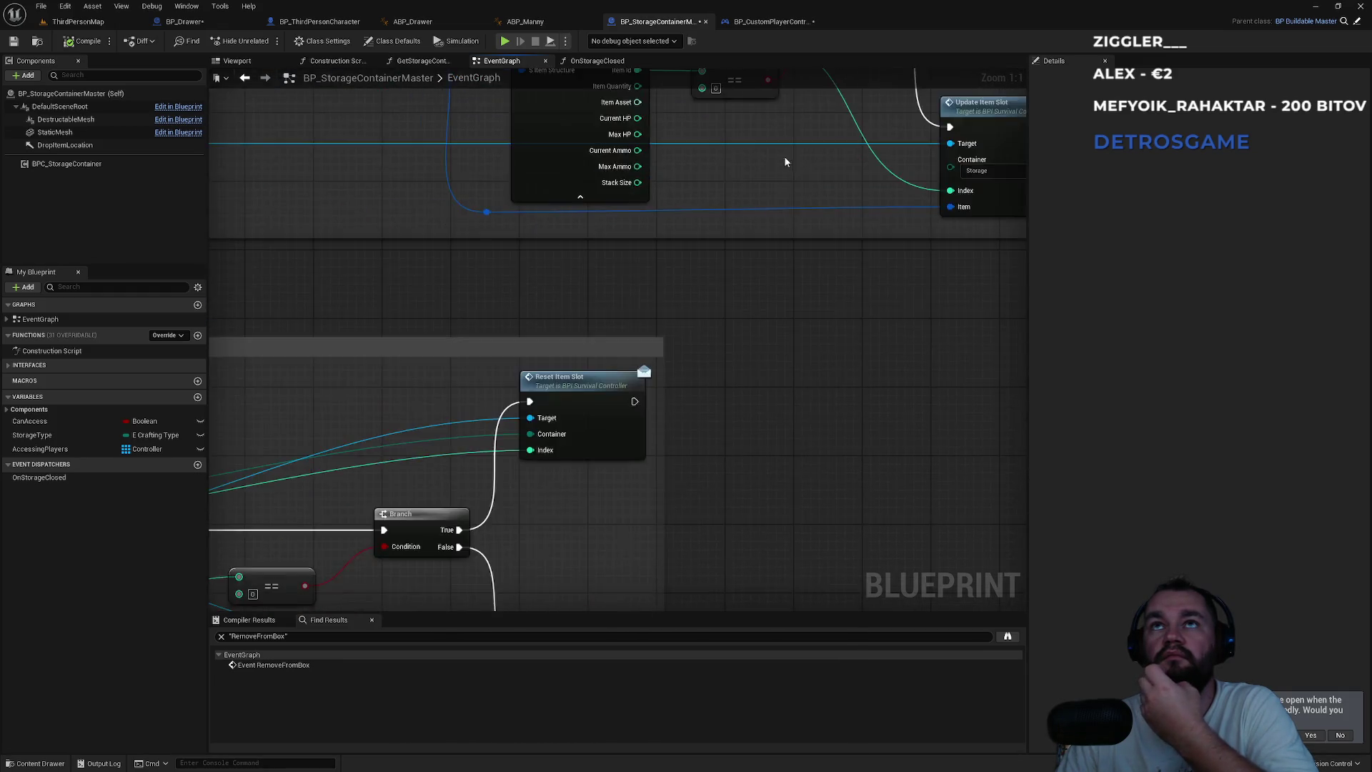
pyautogui.moveTo(761, 245)
pyautogui.mouseDown()
pyautogui.moveTo(755, 471)
pyautogui.moveTo(544, 534)
pyautogui.mouseUp()
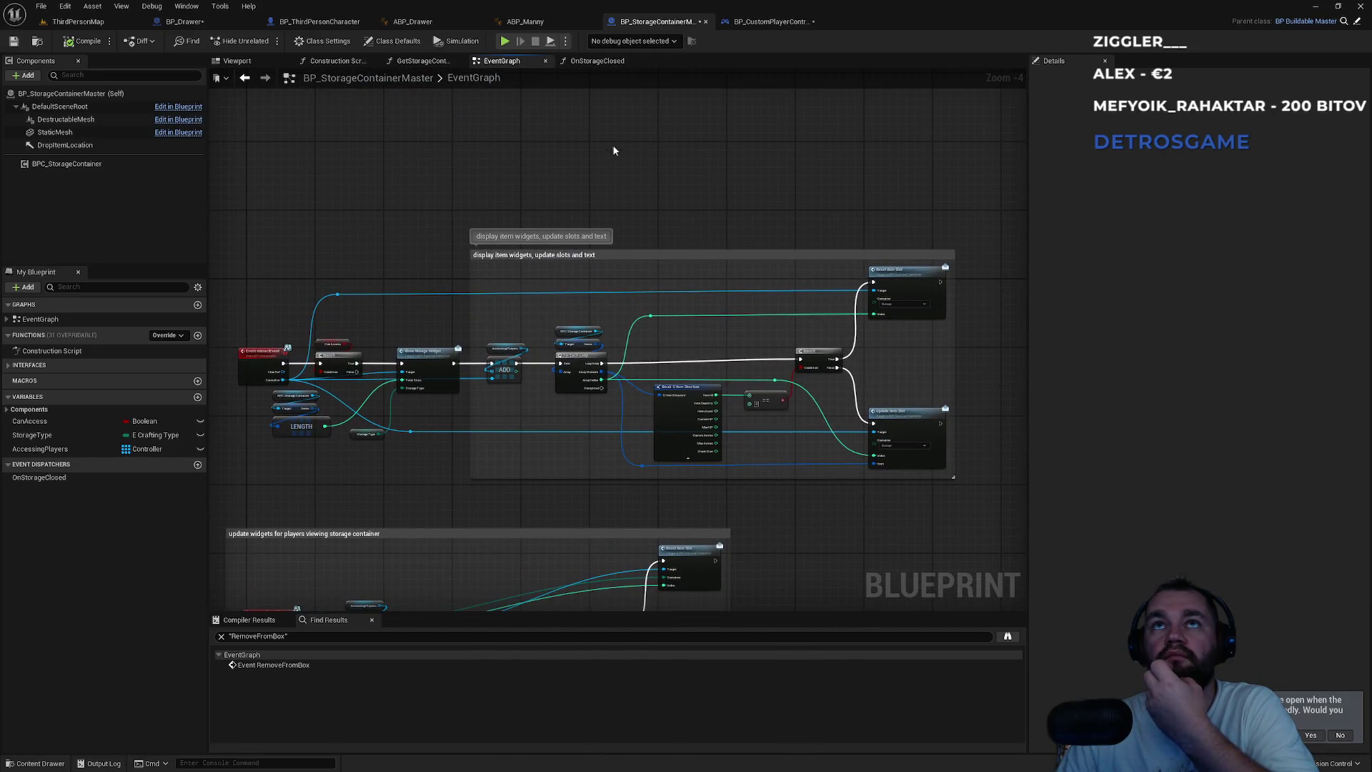
pyautogui.click(769, 22)
pyautogui.scroll(3, 707, 302)
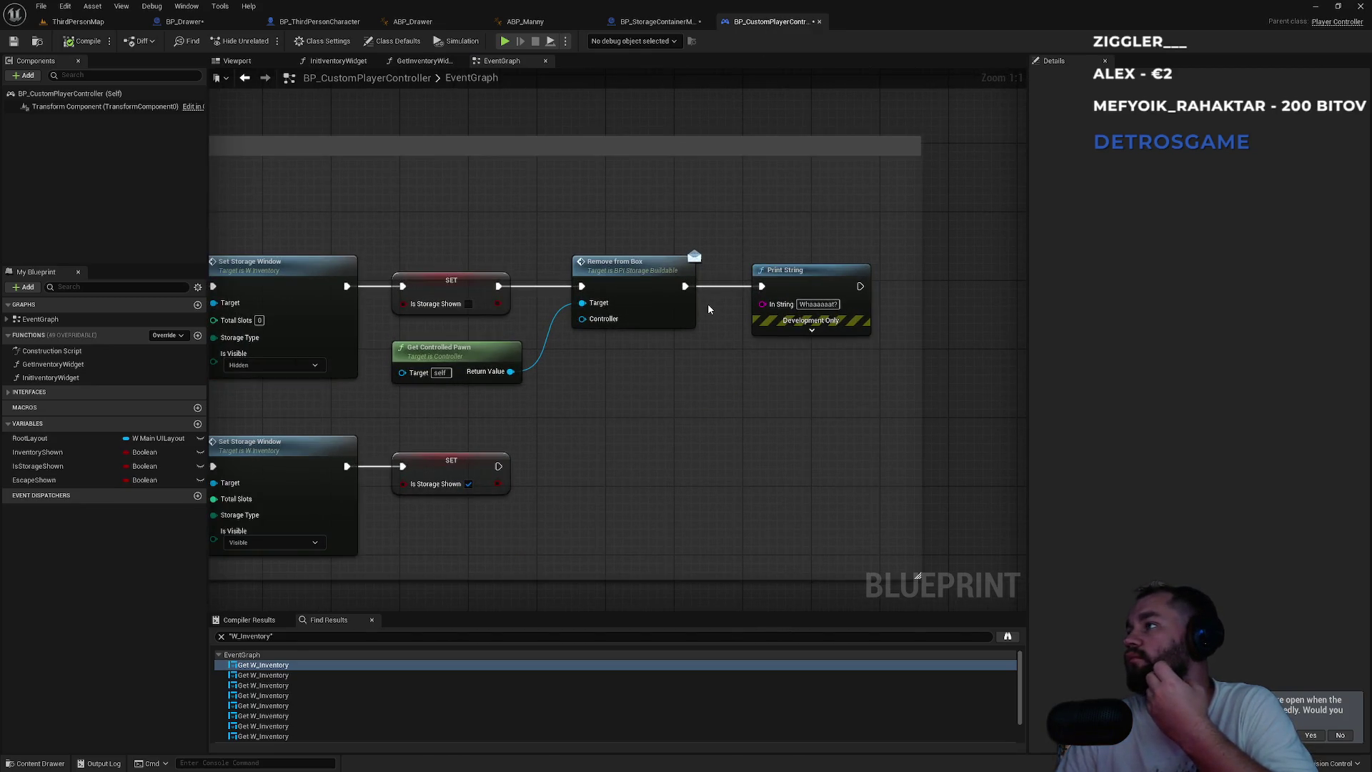
# - Search the graph for 'hidestorageonclient' and jump to where it is used
pyautogui.moveTo(707, 303); pyautogui.dragTo(671, 208)
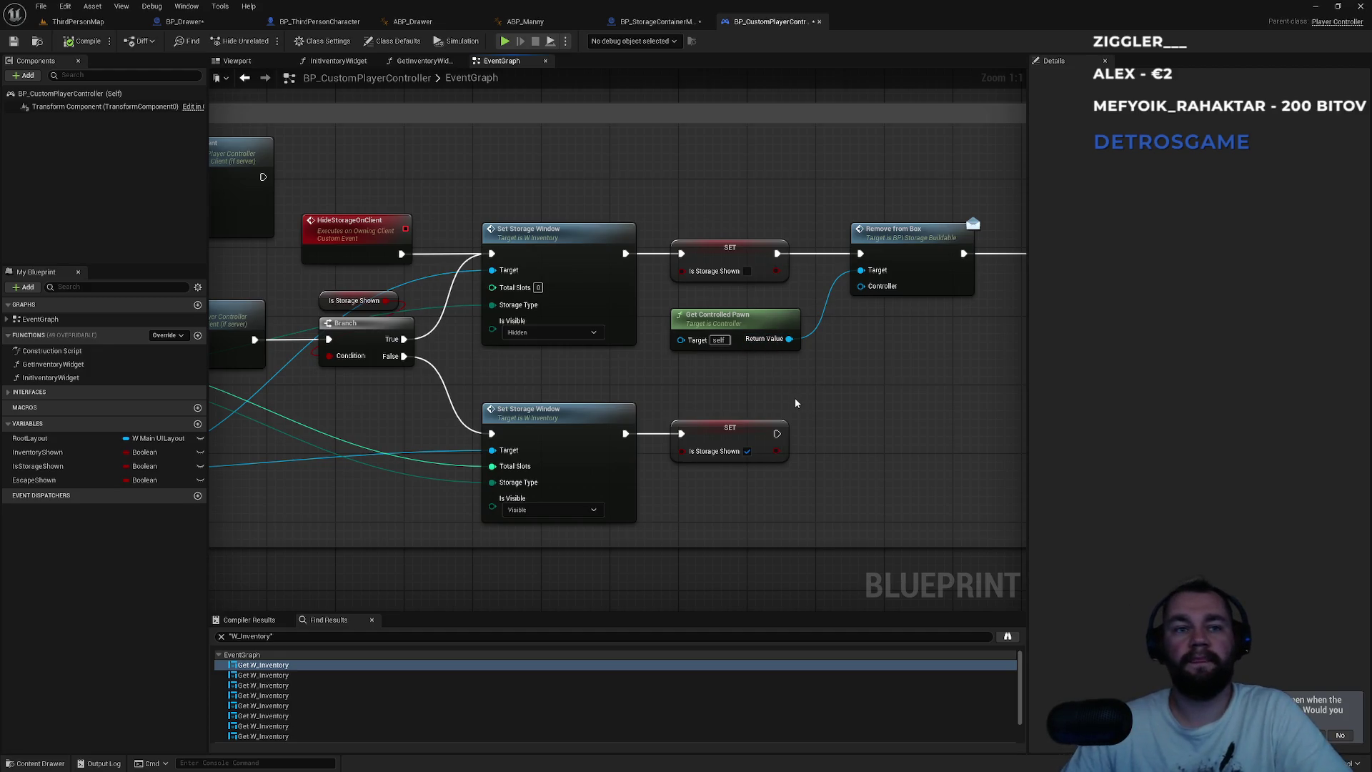
pyautogui.hotkey('ctrl', 'f')
pyautogui.write('hidestorageo')
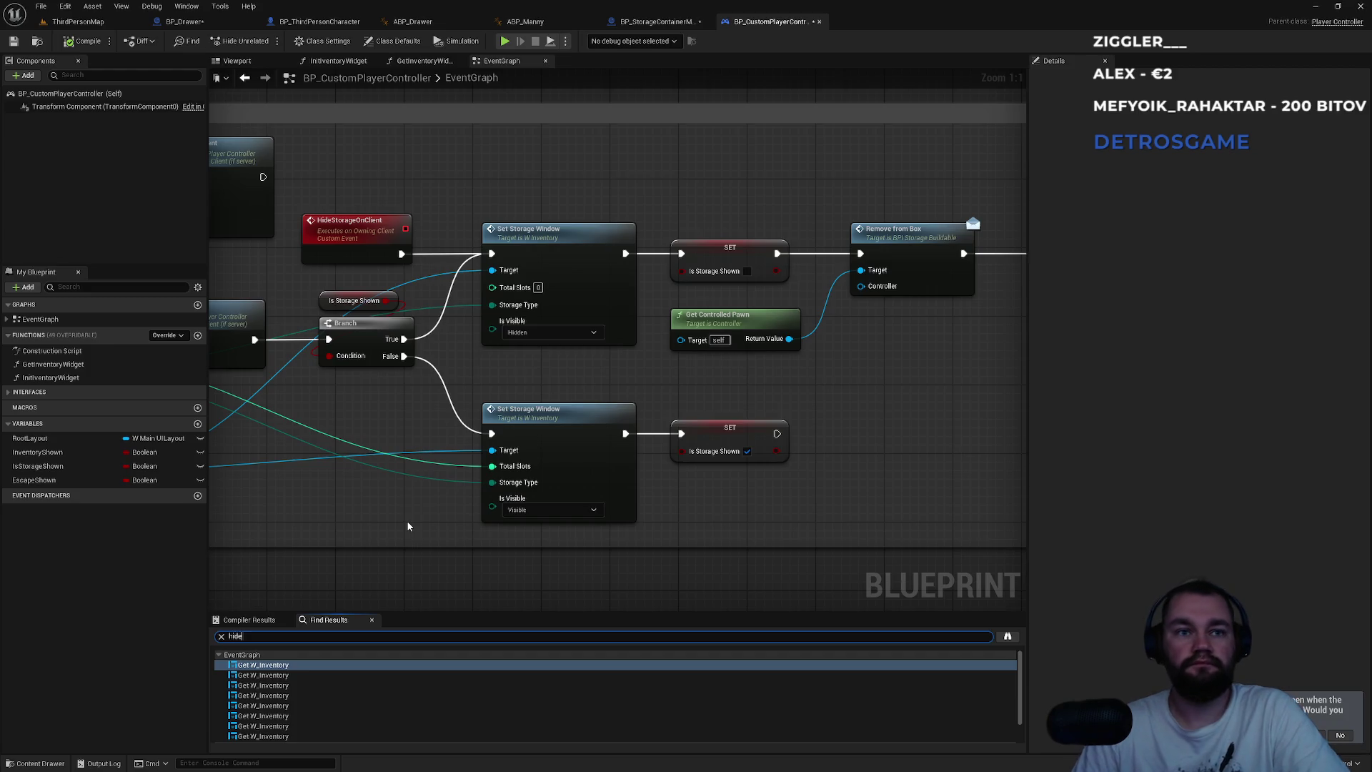
pyautogui.write('nclient')
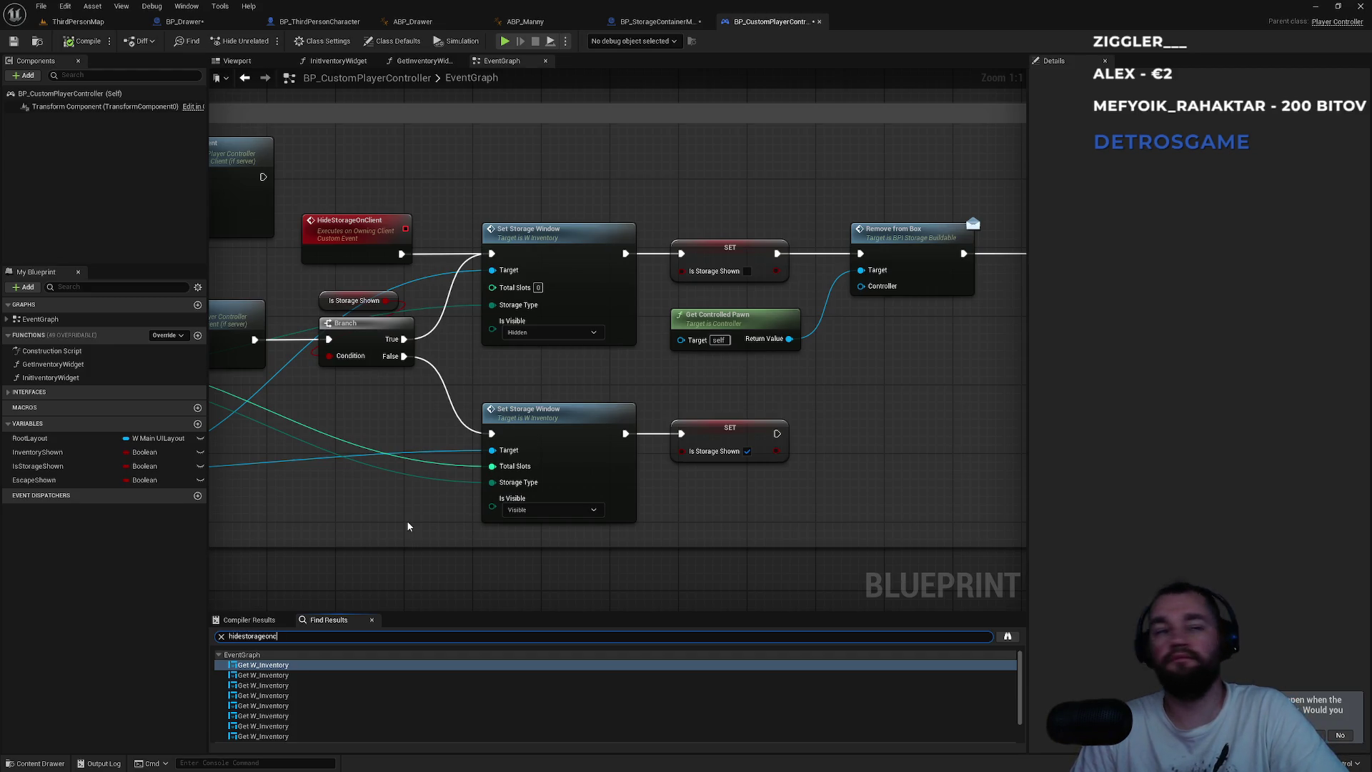
pyautogui.press('Return')
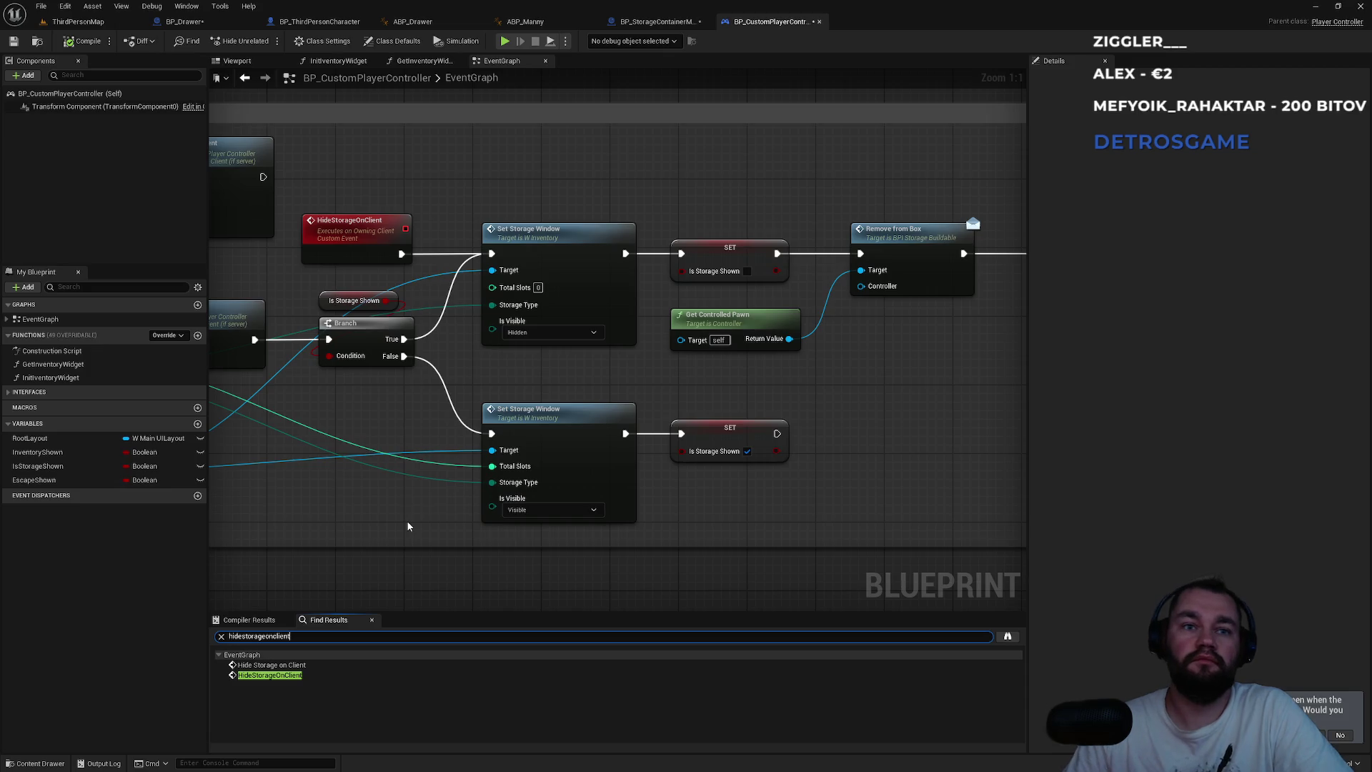
pyautogui.click(271, 676)
pyautogui.doubleClick(272, 676)
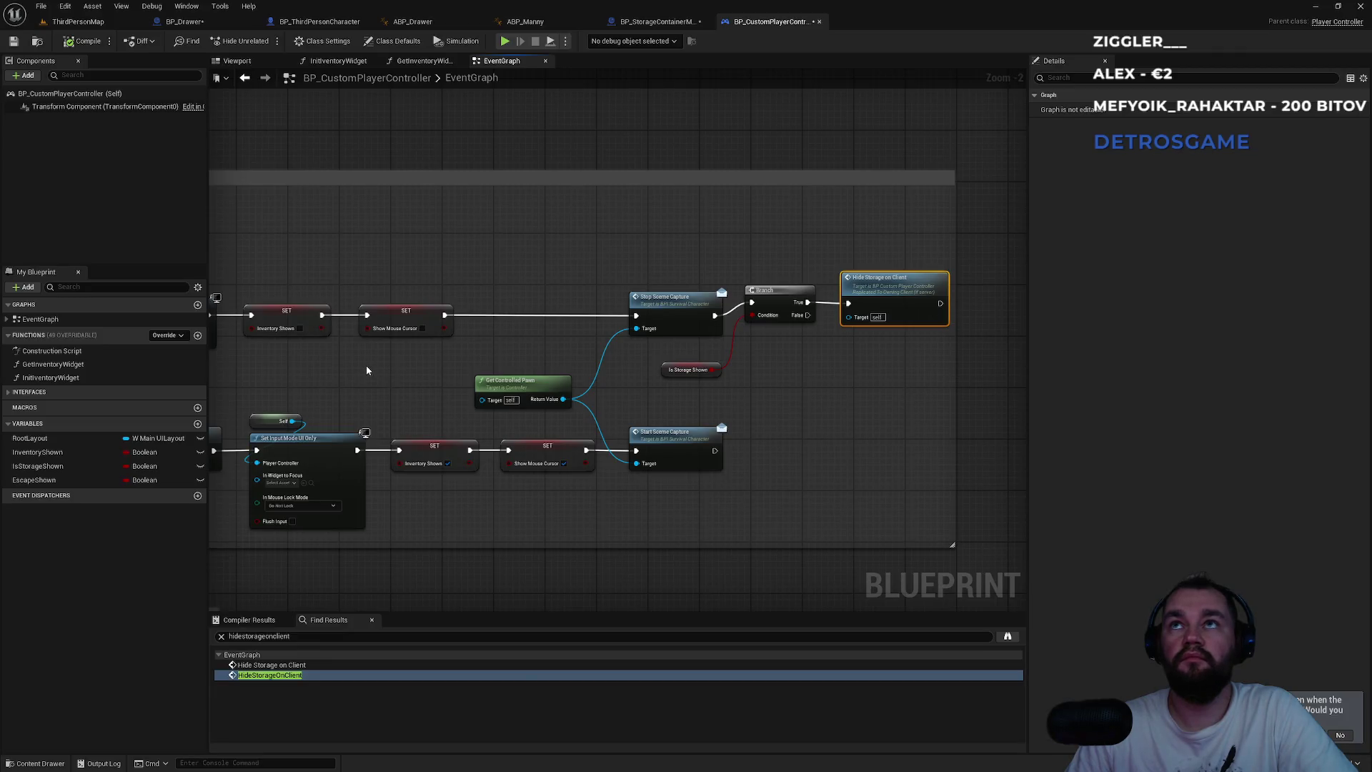
# - Jump between the Hide Storage on Client call and its event definition, then return to BP_StorageContainerMaster
pyautogui.moveTo(366, 370)
pyautogui.mouseDown()
pyautogui.moveTo(827, 364)
pyautogui.moveTo(475, 355)
pyautogui.mouseUp()
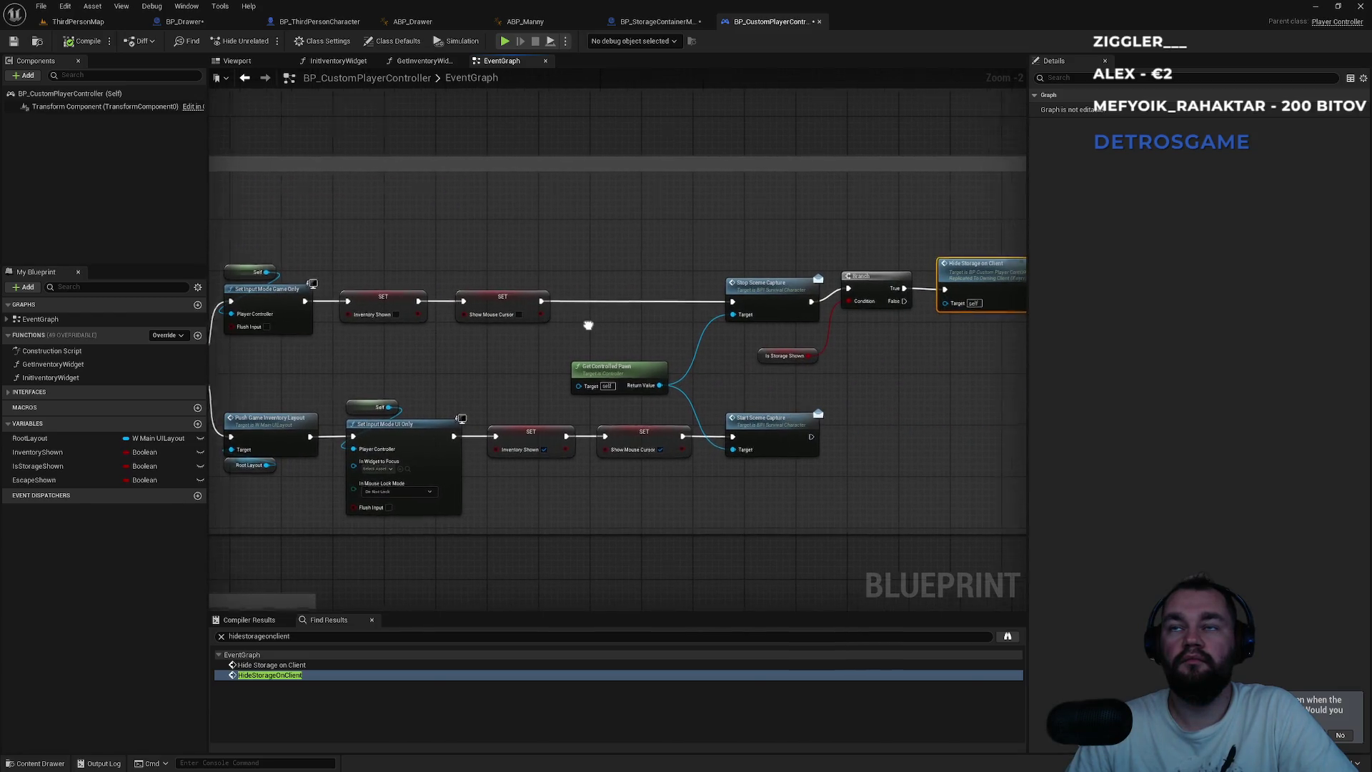
pyautogui.click(271, 675)
pyautogui.click(254, 664)
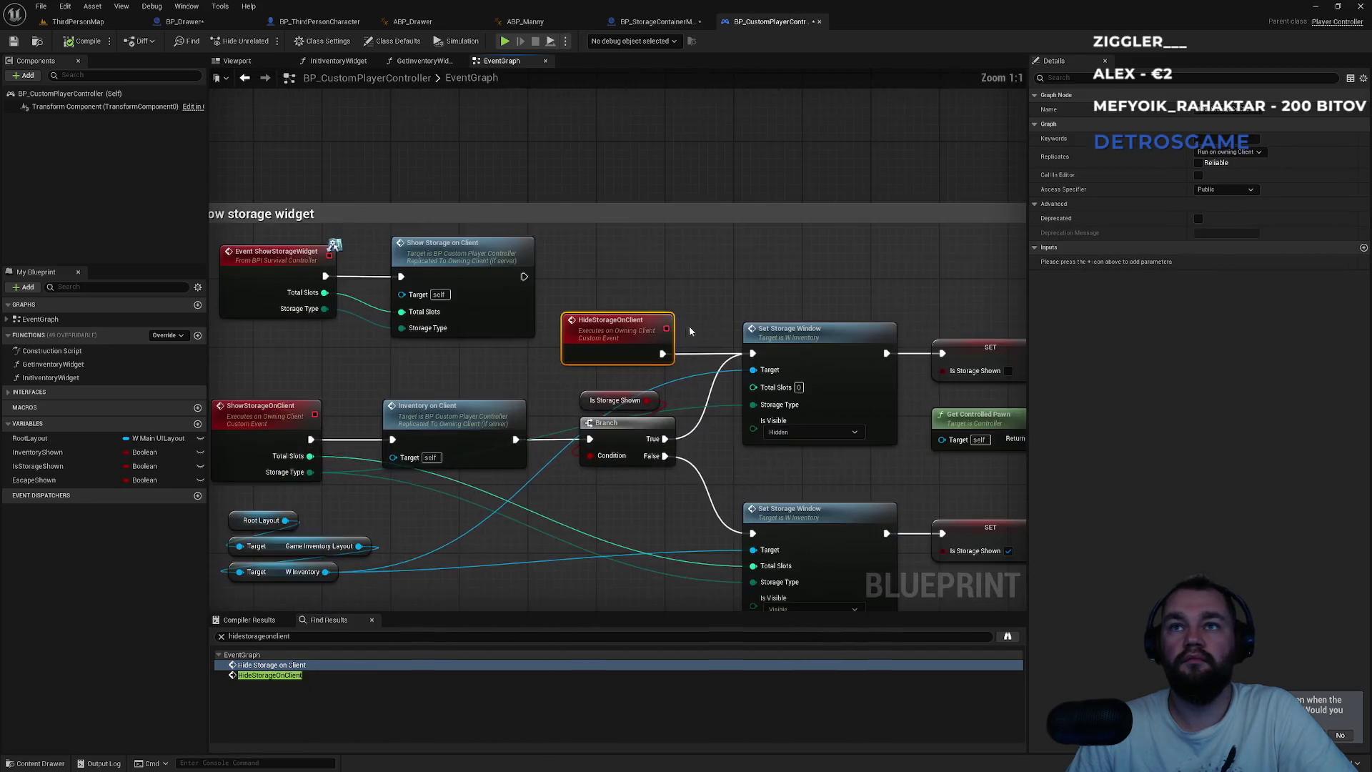
pyautogui.moveTo(822, 285); pyautogui.dragTo(407, 258)
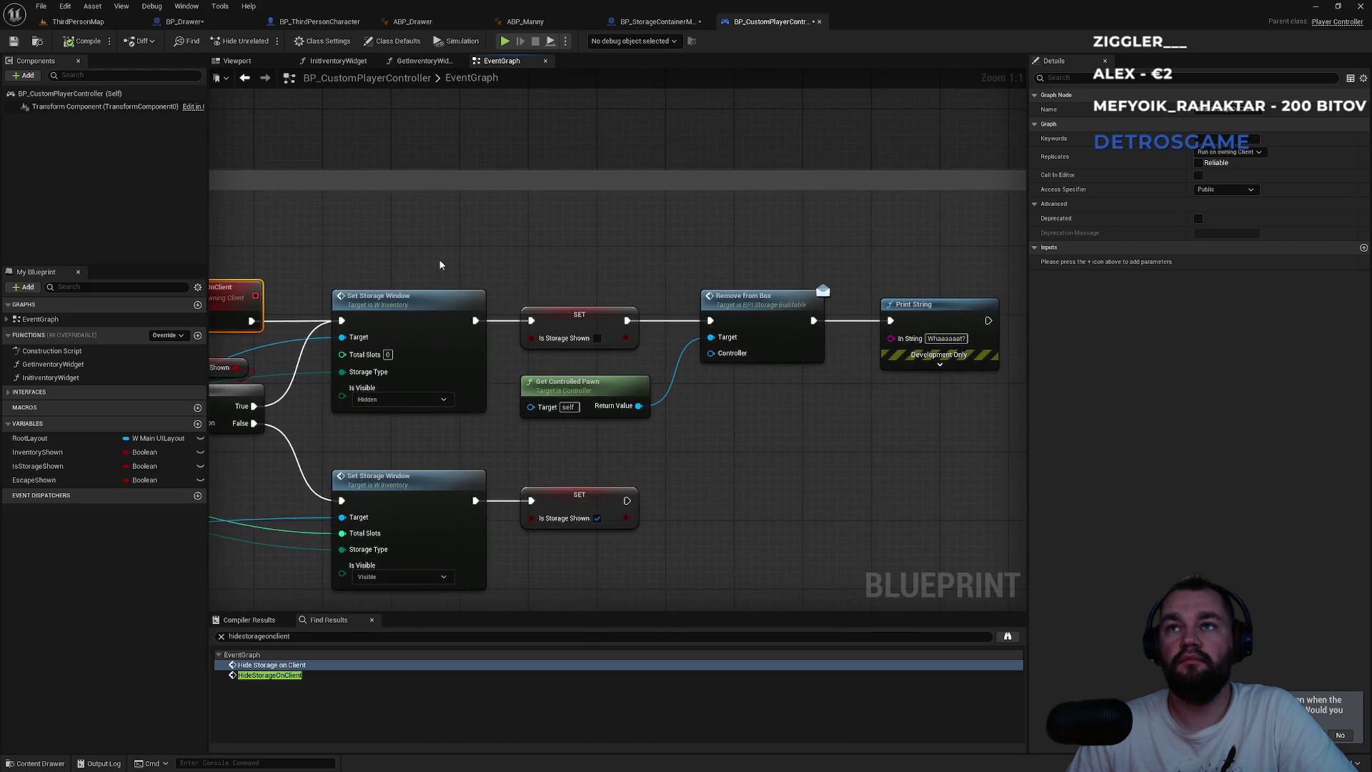
pyautogui.moveTo(473, 285); pyautogui.dragTo(714, 250)
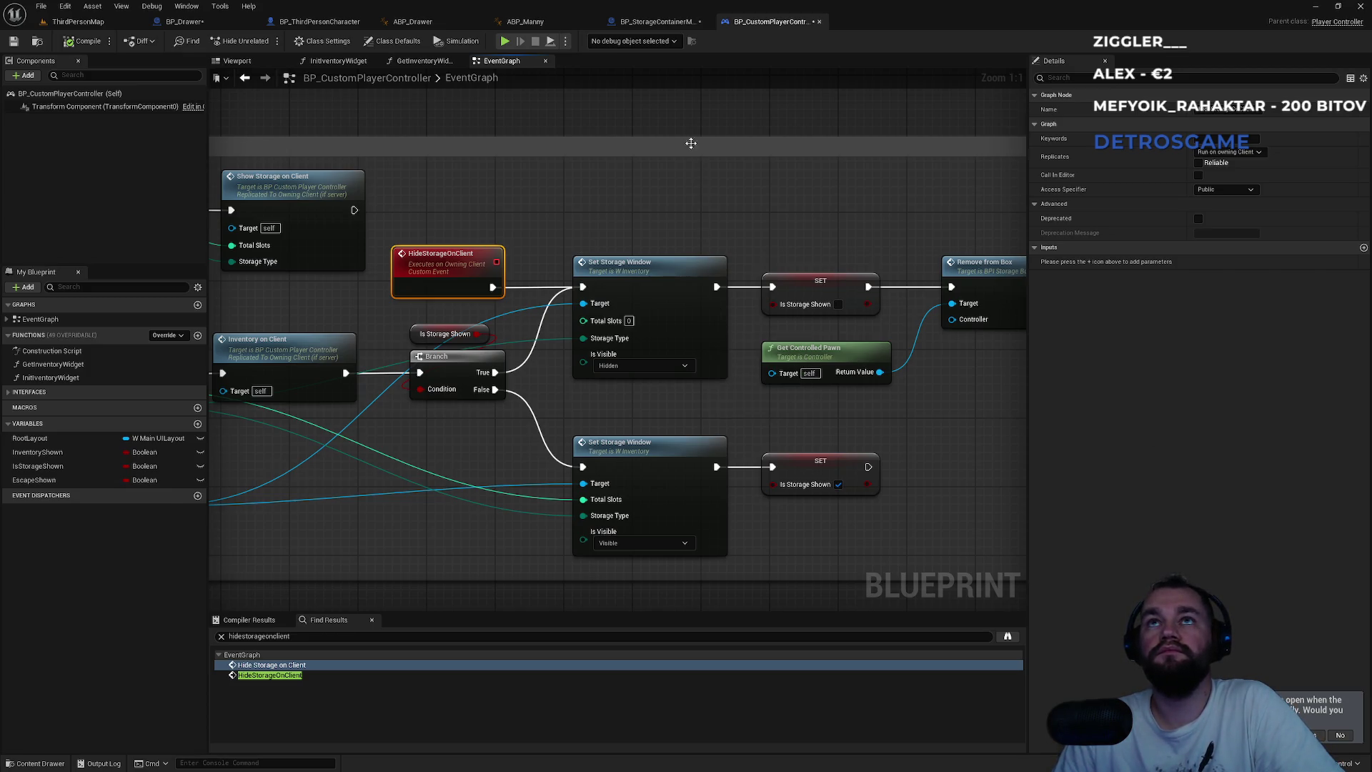
pyautogui.click(657, 21)
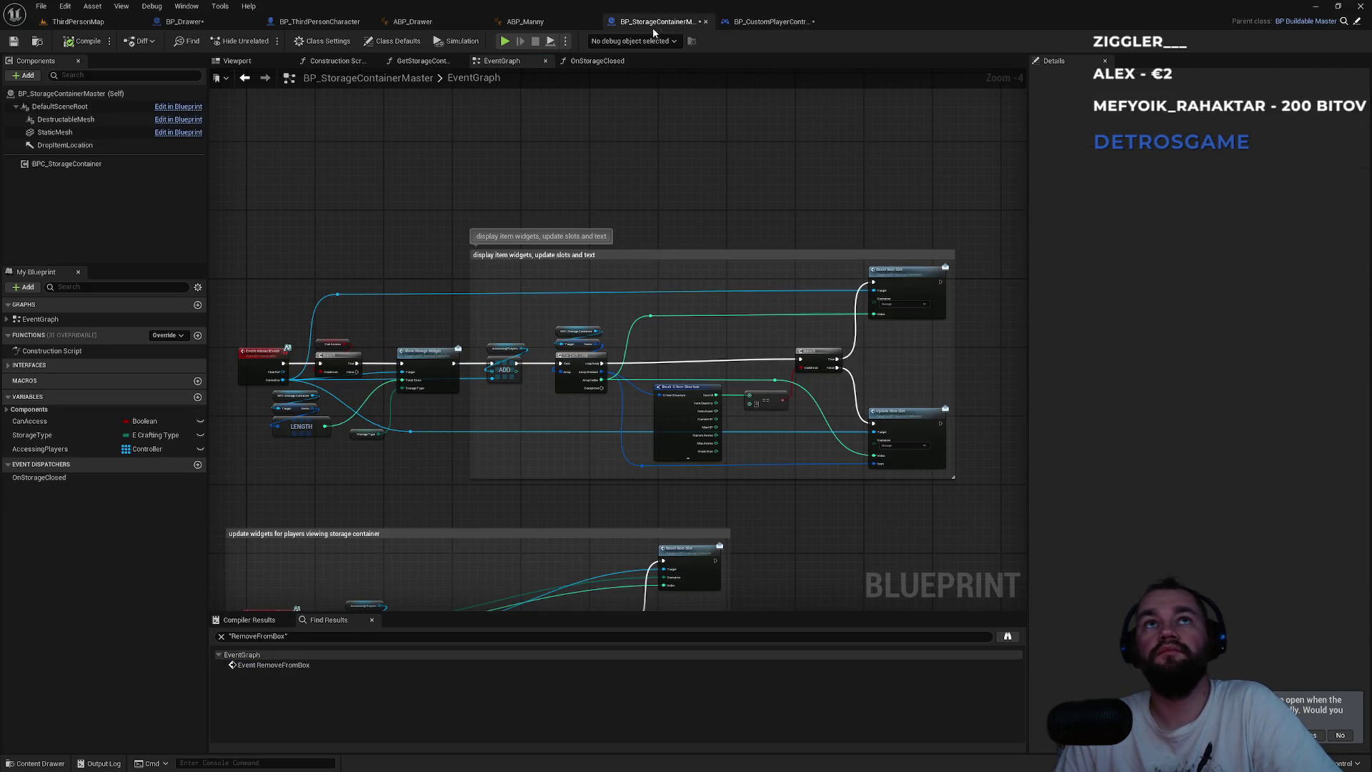
pyautogui.click(320, 21)
pyautogui.moveTo(286, 448); pyautogui.dragTo(606, 285)
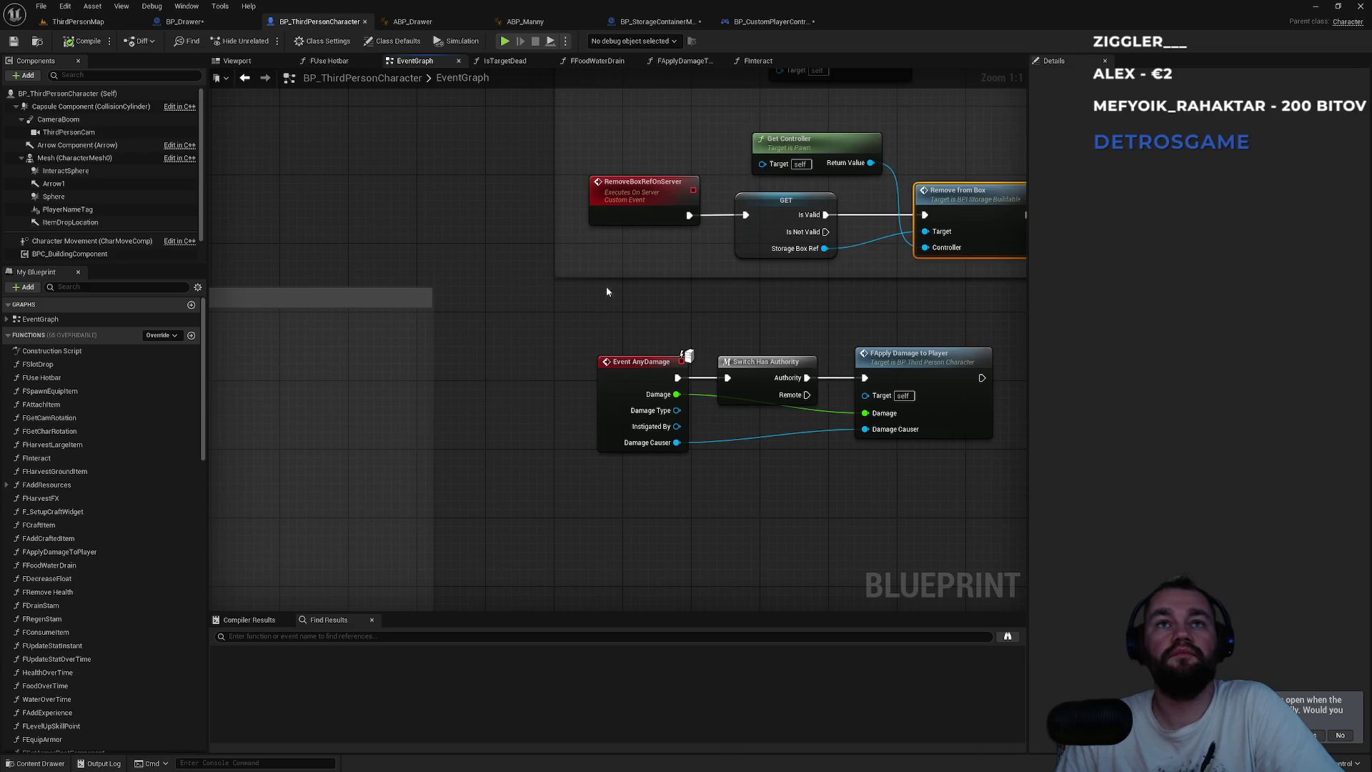
pyautogui.click(185, 22)
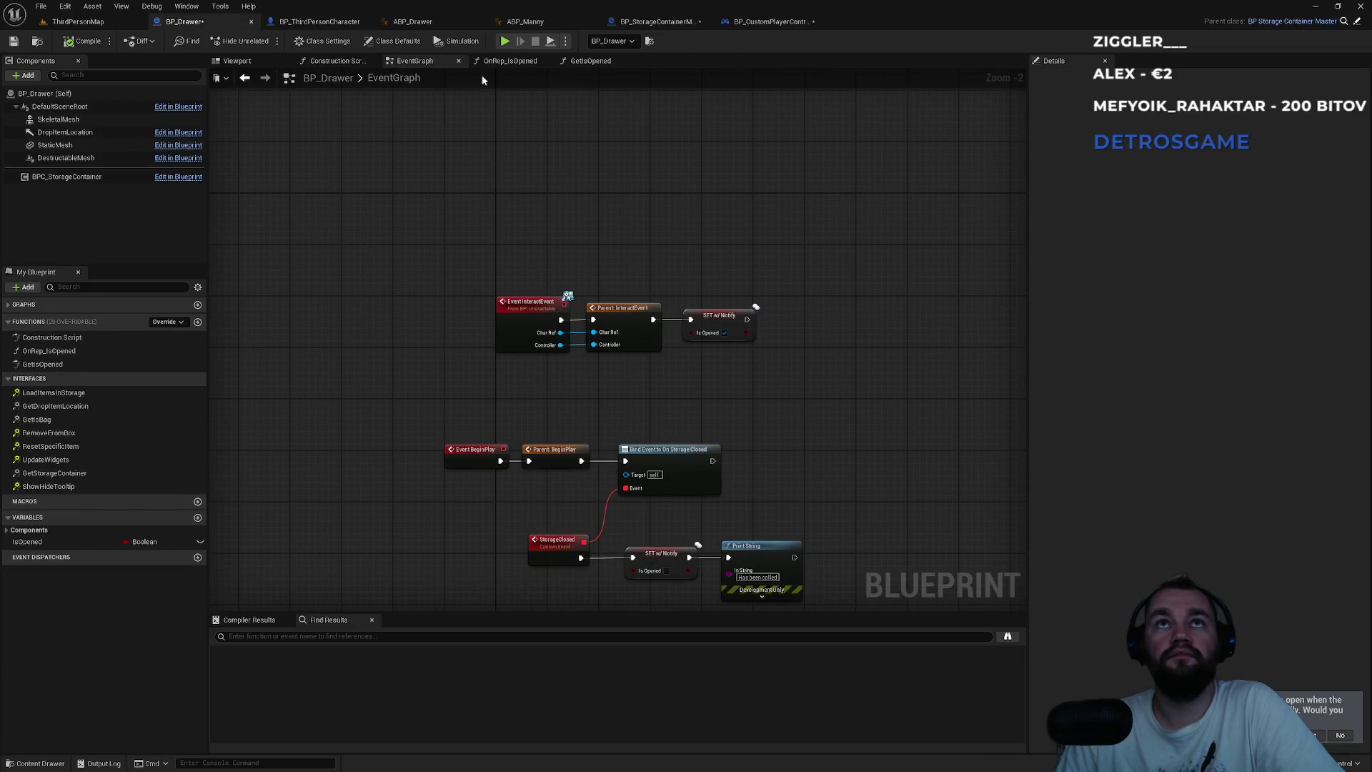
pyautogui.click(578, 62)
pyautogui.click(512, 61)
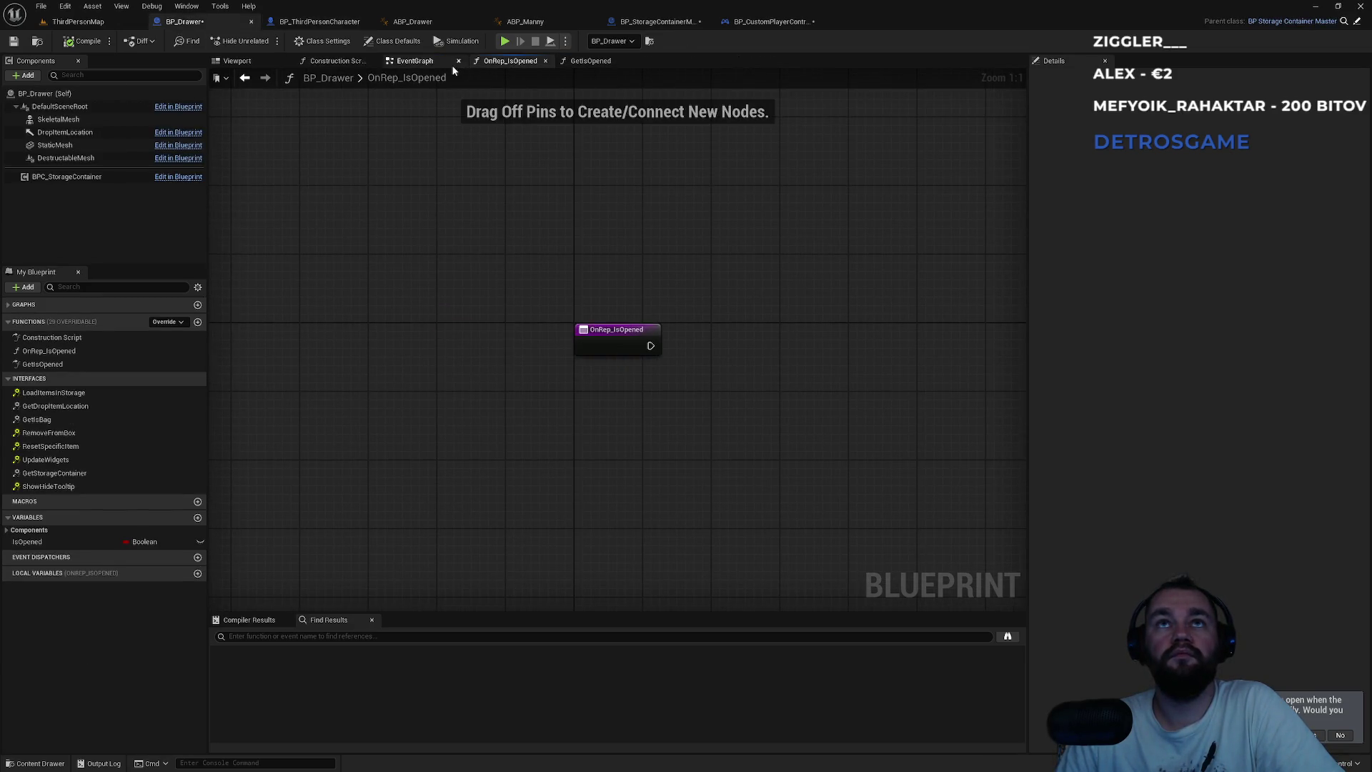
pyautogui.click(340, 61)
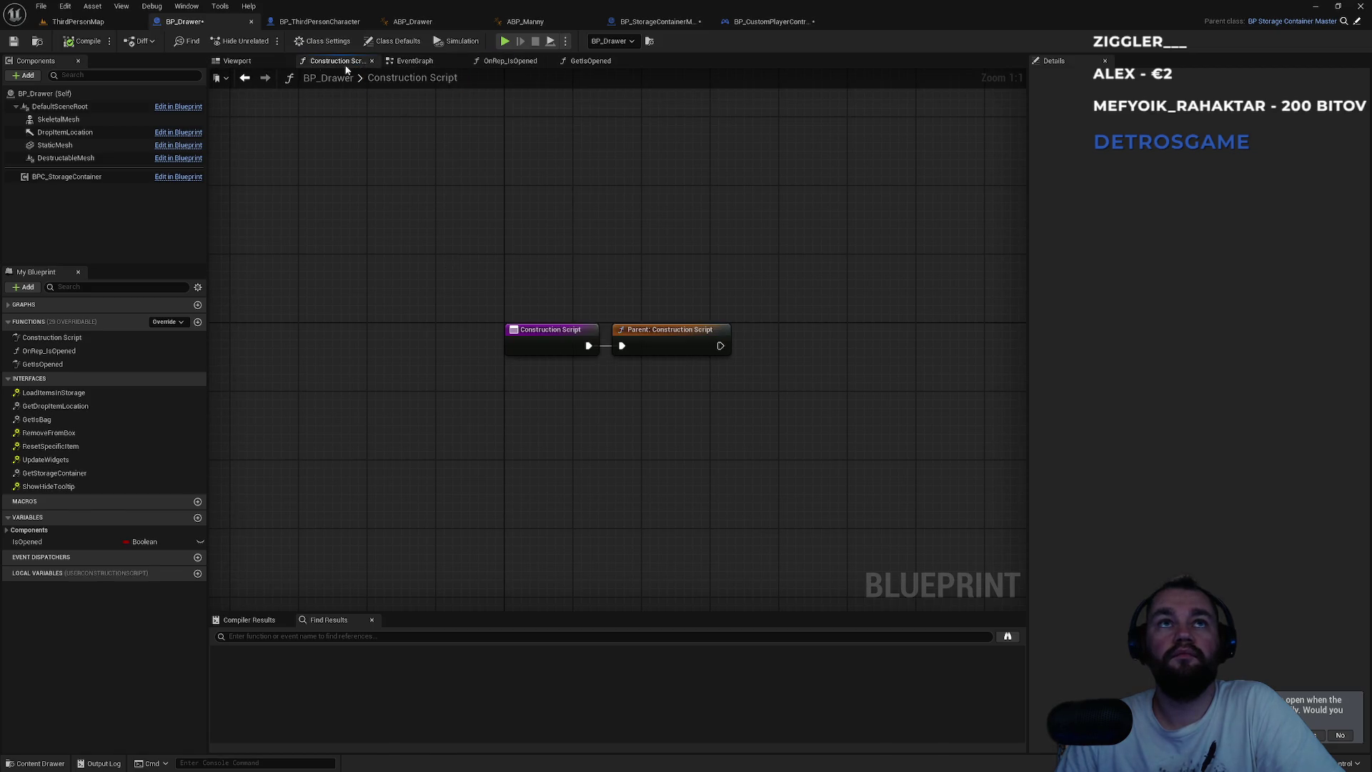
pyautogui.click(427, 62)
pyautogui.click(651, 22)
pyautogui.moveTo(612, 352); pyautogui.dragTo(614, 200)
pyautogui.scroll(2, 490, 214)
pyautogui.scroll(1, 549, 379)
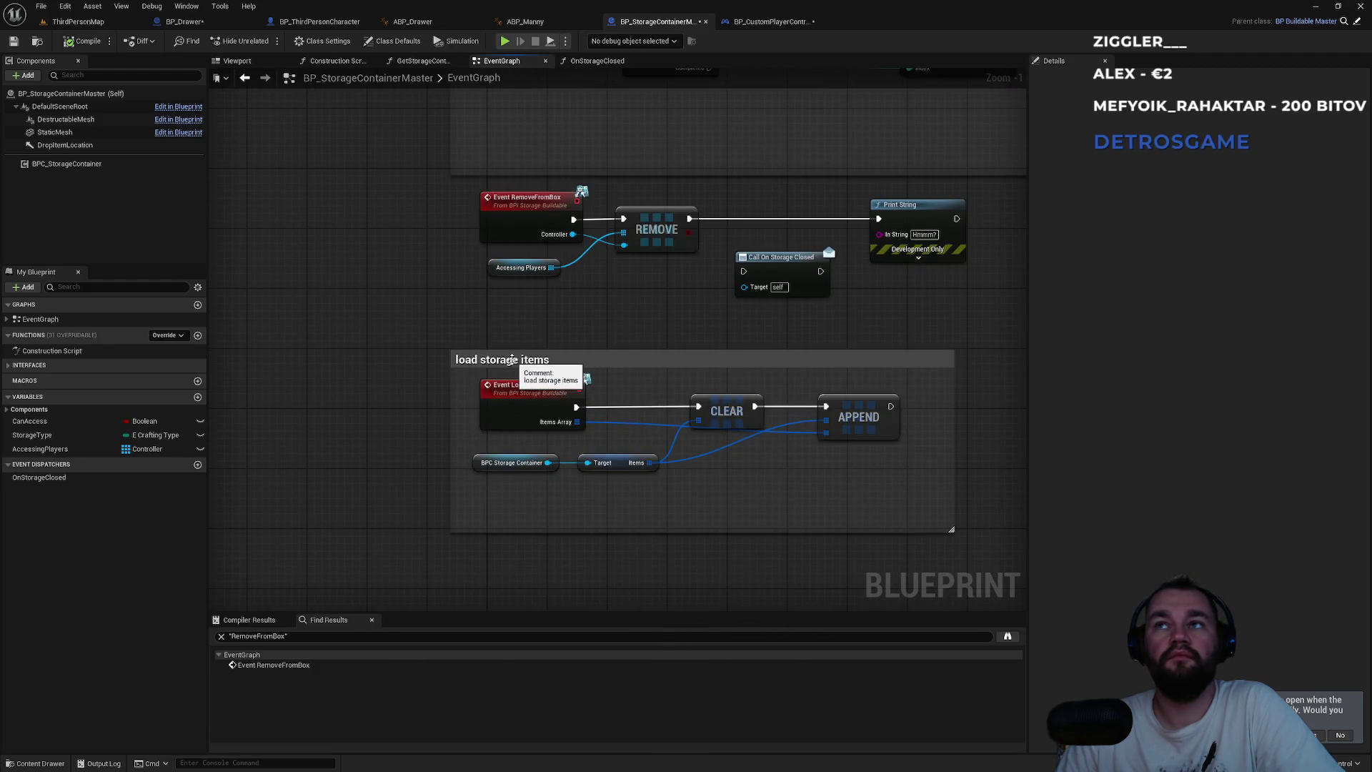
# - Review the Reset Item Slot, Is Valid and Break S Item Structure nodes, then view the controller's Remove from Box
pyautogui.moveTo(536, 337); pyautogui.dragTo(437, 375)
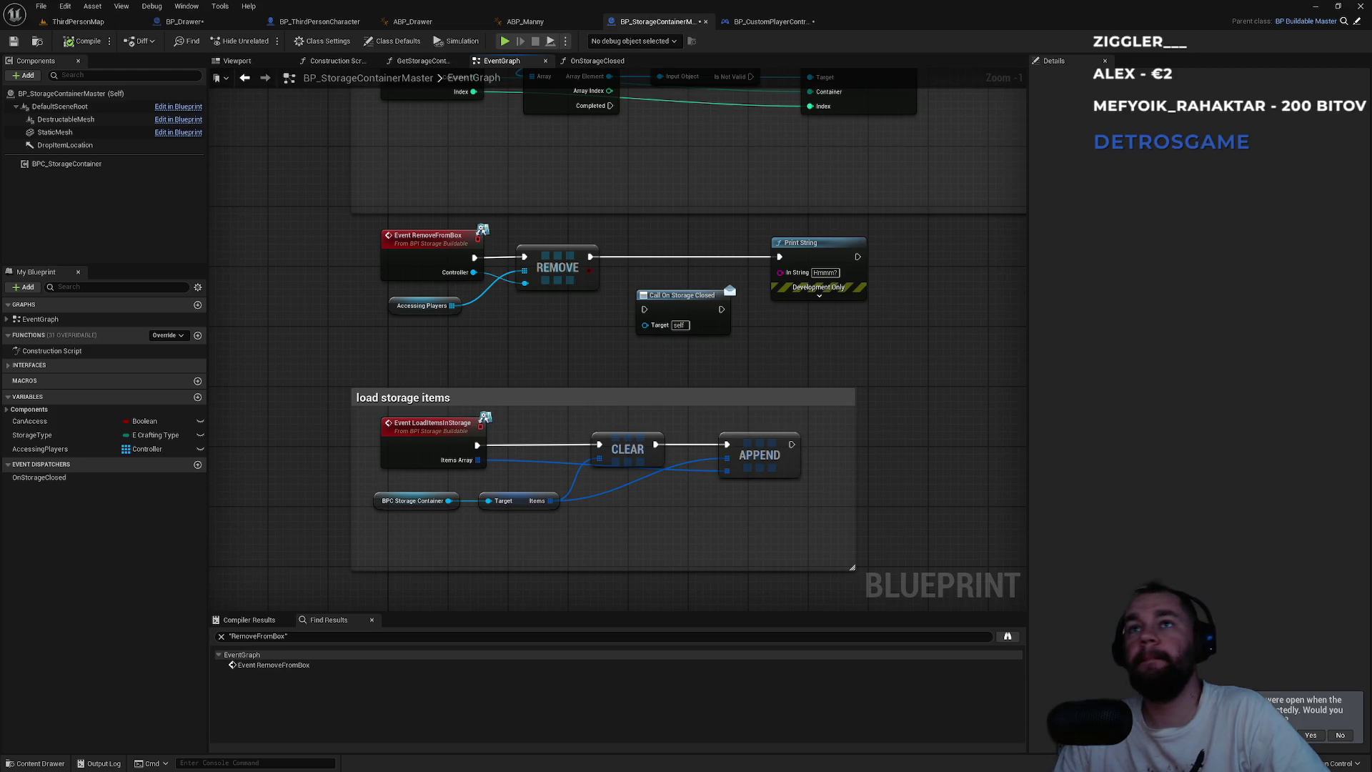
pyautogui.moveTo(1022, 207); pyautogui.dragTo(683, 385)
pyautogui.moveTo(516, 154)
pyautogui.mouseDown()
pyautogui.moveTo(460, 397)
pyautogui.moveTo(595, 515)
pyautogui.mouseUp()
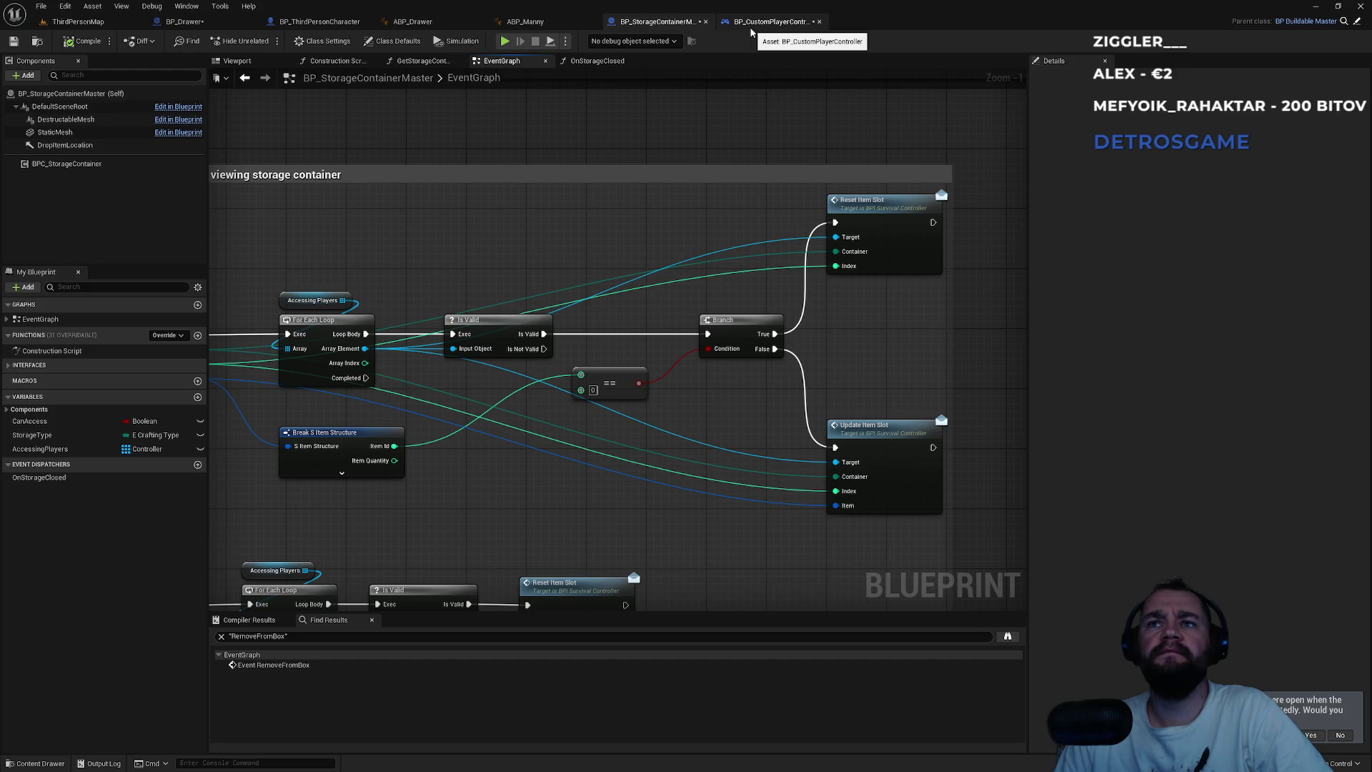
pyautogui.moveTo(465, 321)
pyautogui.mouseDown()
pyautogui.moveTo(772, 371)
pyautogui.moveTo(389, 260)
pyautogui.moveTo(502, 373)
pyautogui.moveTo(279, 478)
pyautogui.mouseUp()
pyautogui.click(766, 22)
pyautogui.moveTo(838, 205); pyautogui.dragTo(528, 176)
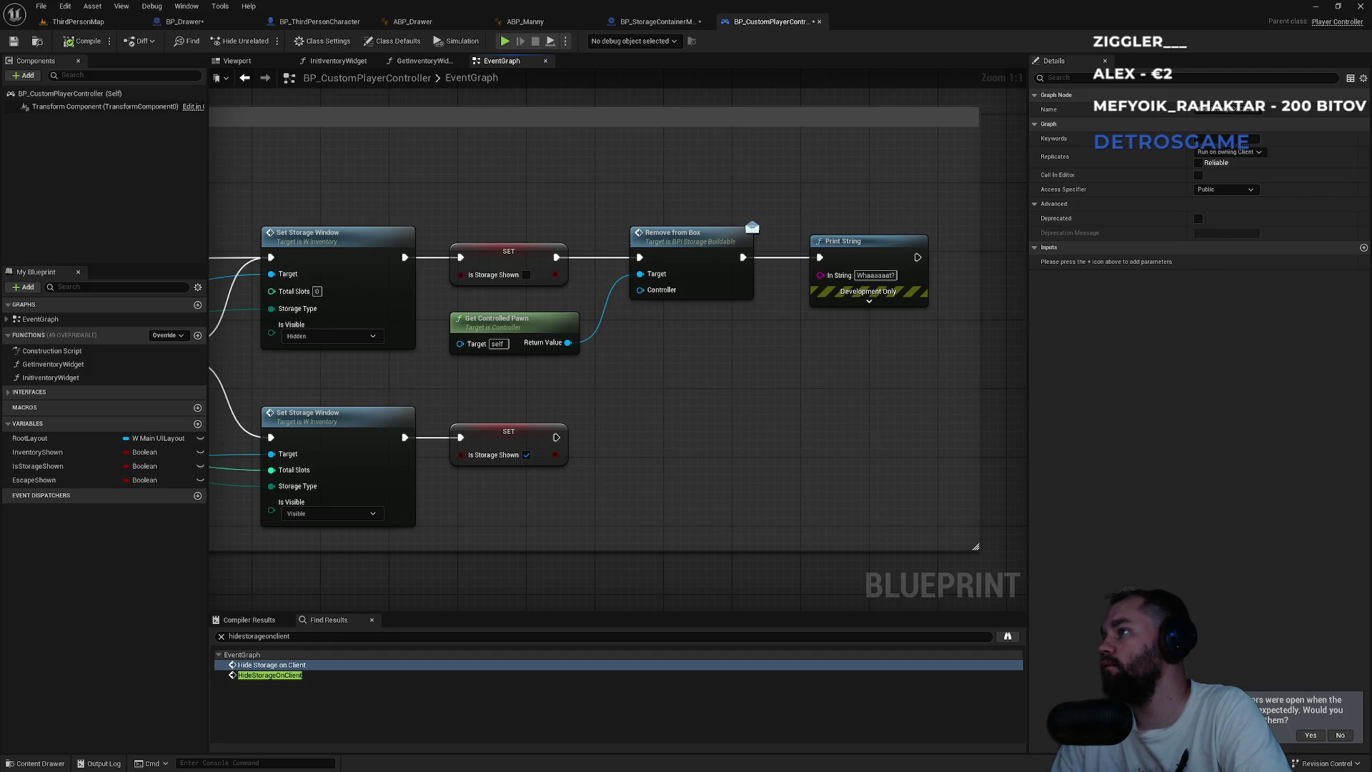
# - Locate HideStorageOnClient in the player controller, then switch back to BP_StorageContainerMaster's zoomed-out graph
pyautogui.moveTo(542, 492); pyautogui.dragTo(779, 429)
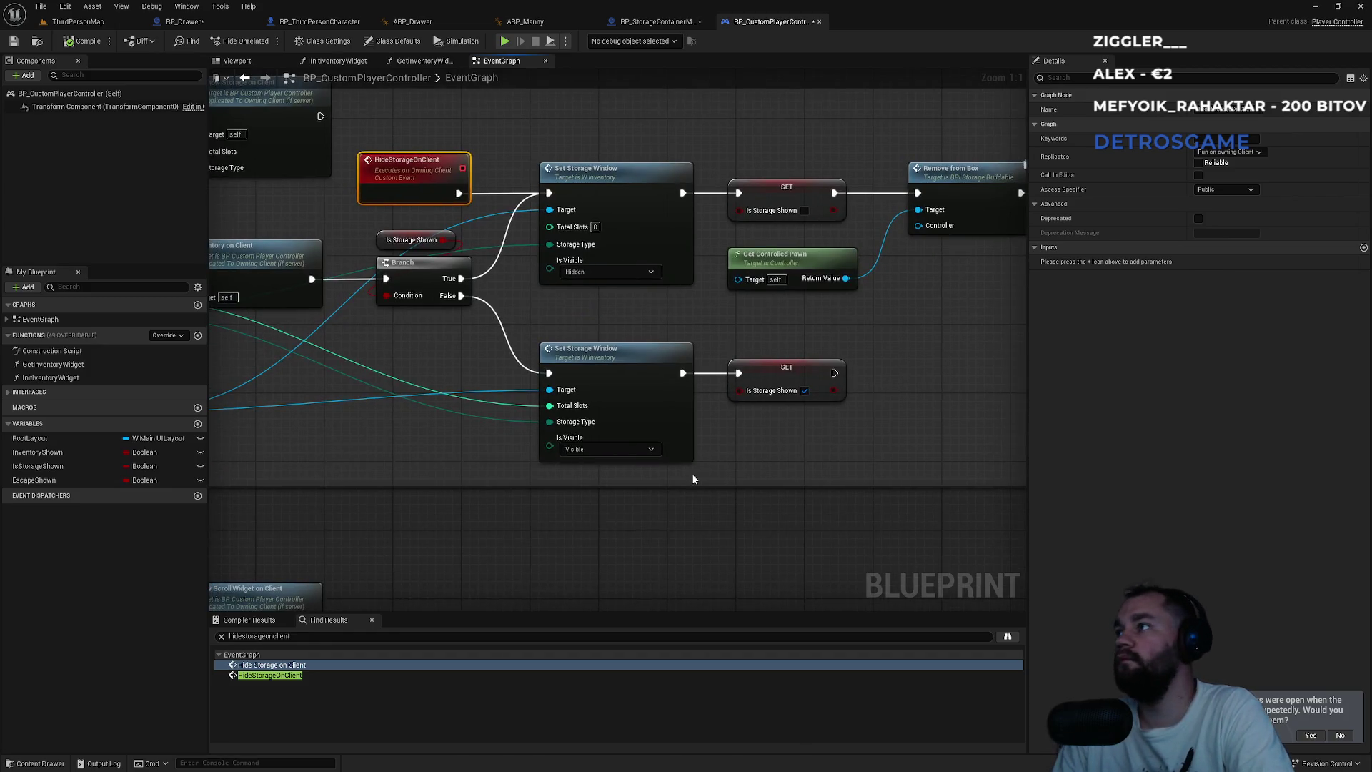
pyautogui.scroll(-3, 692, 473)
pyautogui.scroll(-3, 971, 300)
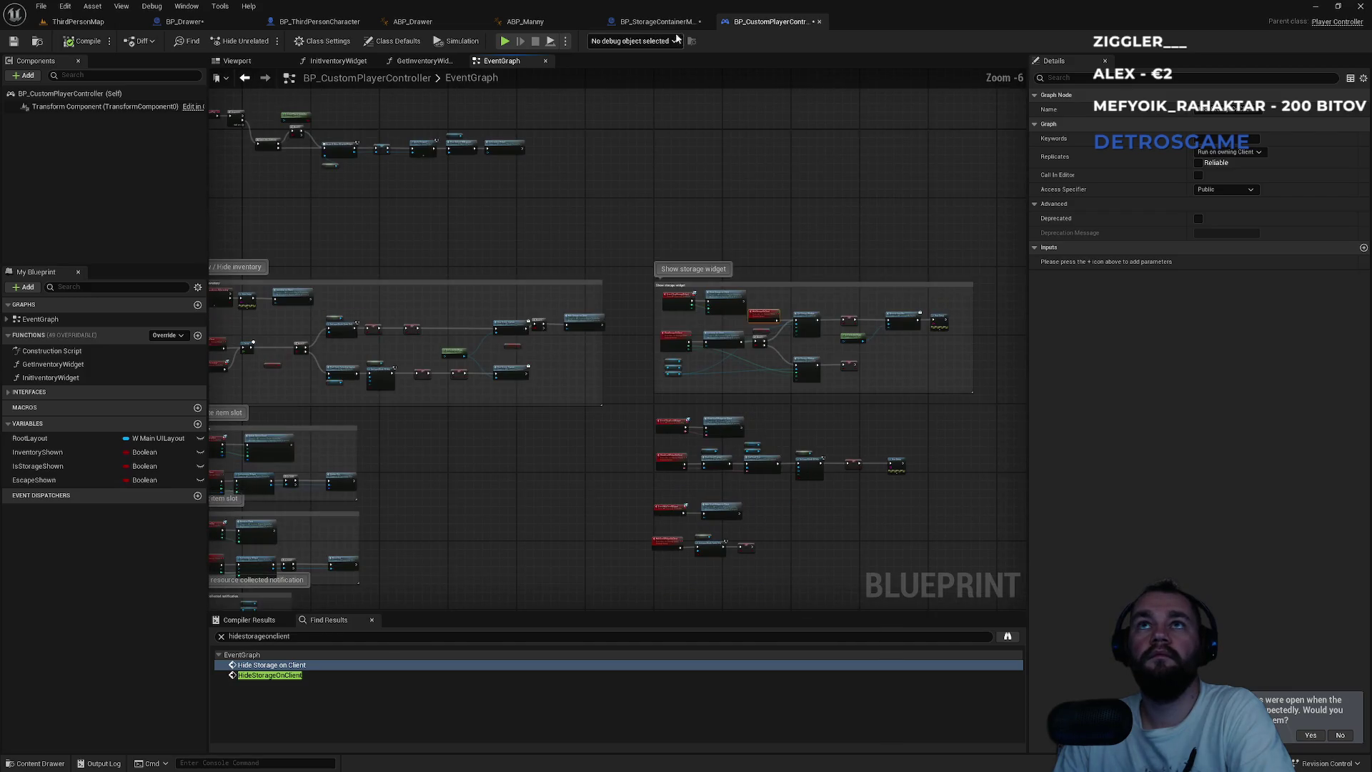
pyautogui.click(657, 22)
pyautogui.scroll(-3, 511, 265)
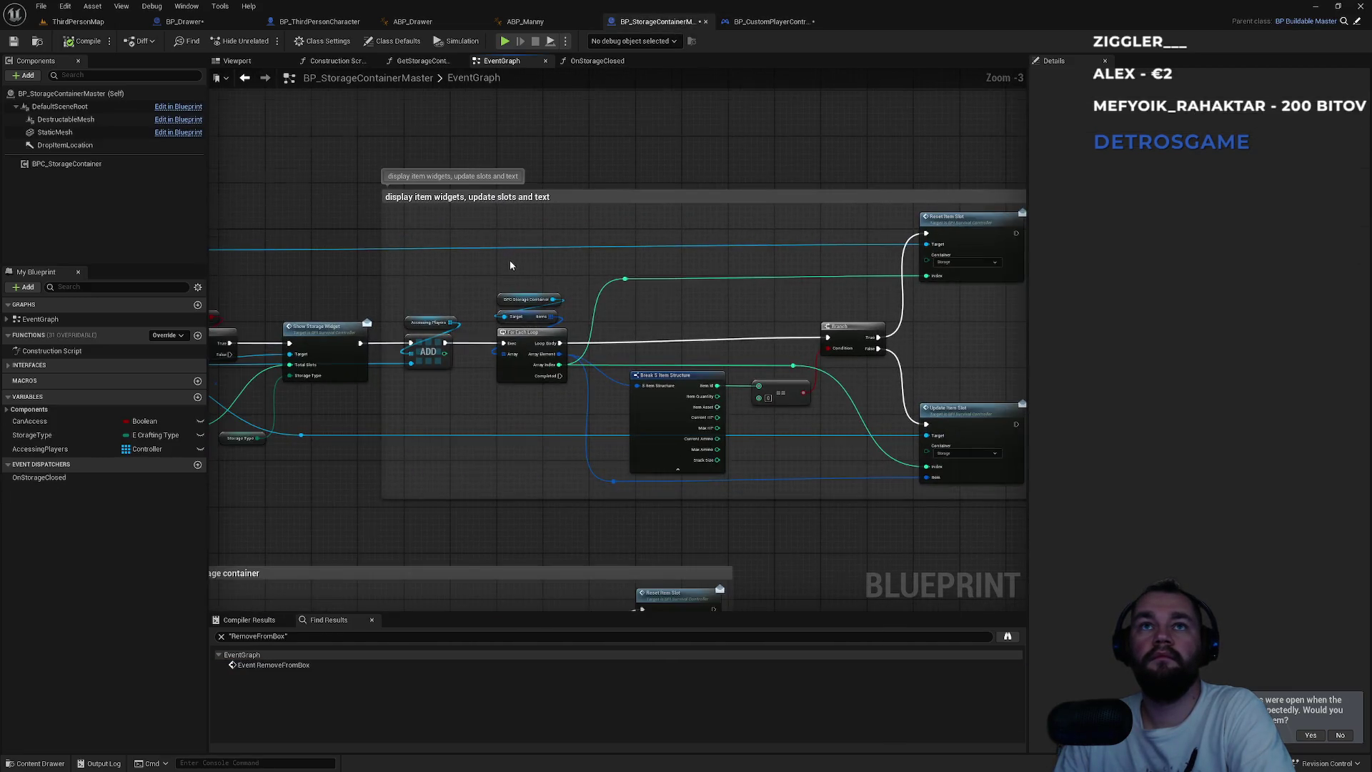
# - Zoom and pan to the storage item loading nodes near RemoveFromBox in BP_StorageContainerMaster
pyautogui.scroll(-3, 510, 266)
pyautogui.scroll(3, 675, 396)
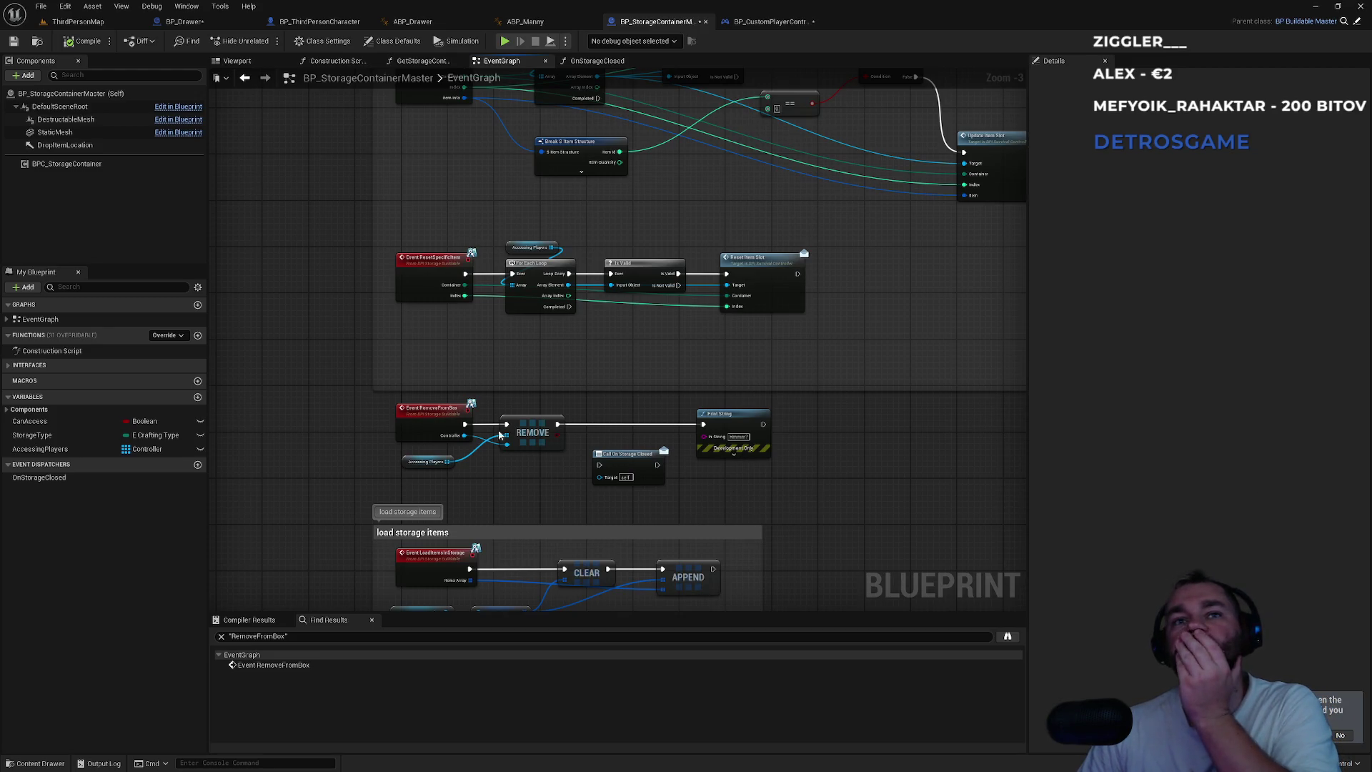
pyautogui.moveTo(485, 493); pyautogui.dragTo(498, 435)
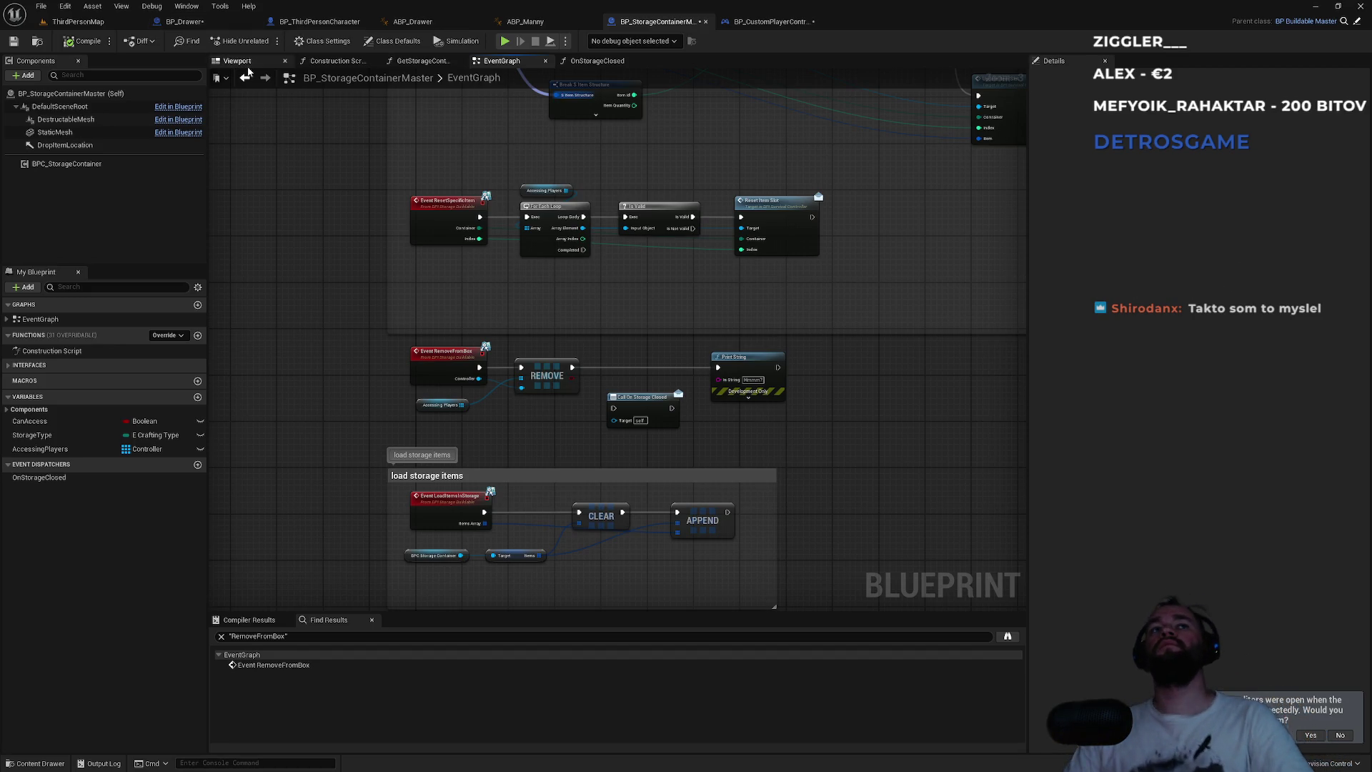
# - Turn off Hide Unrelated and switch to BP_ThirdPersonCharacter's event graph
pyautogui.click(230, 44)
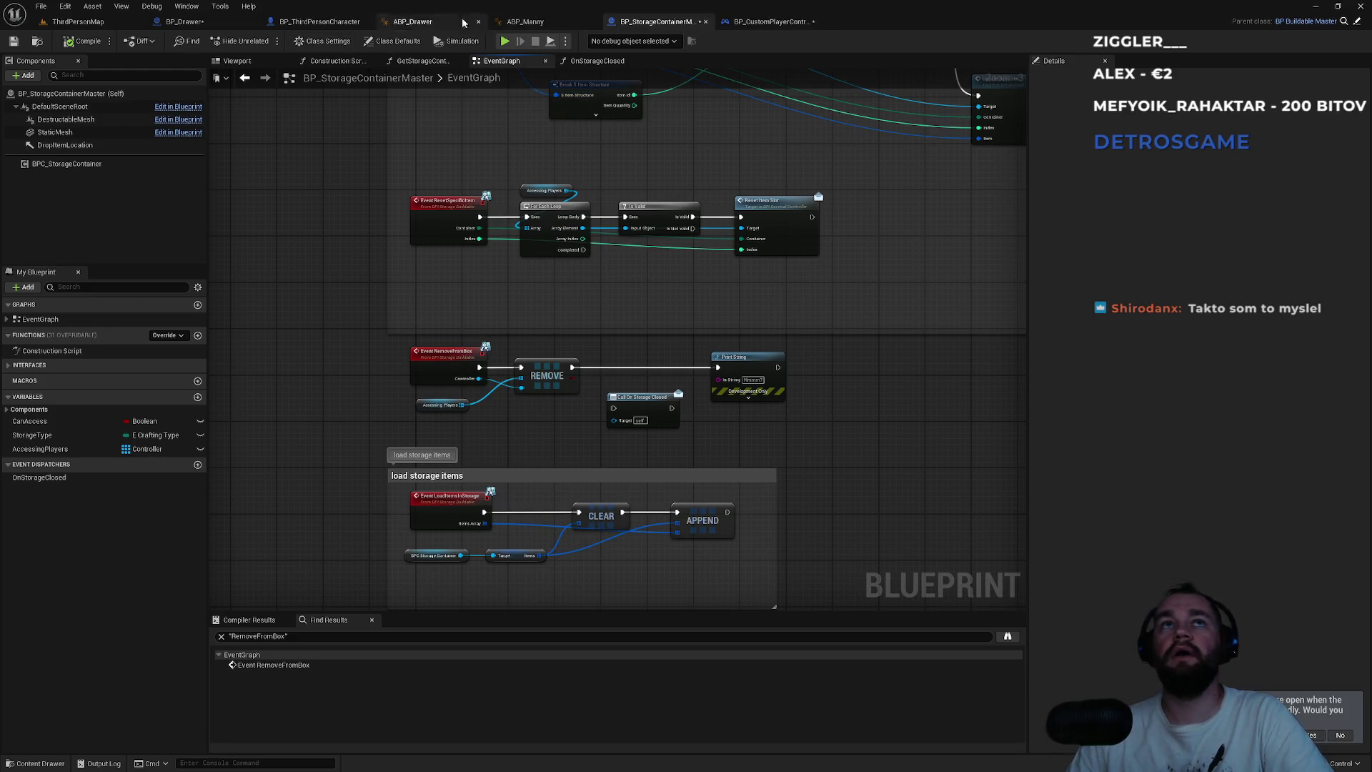
pyautogui.click(291, 23)
# - Search for 'remove ref', jump to Event RemoveRefFromBox, and inspect the RemoveBoxRefOnServer event and its SET node
pyautogui.scroll(-2, 513, 465)
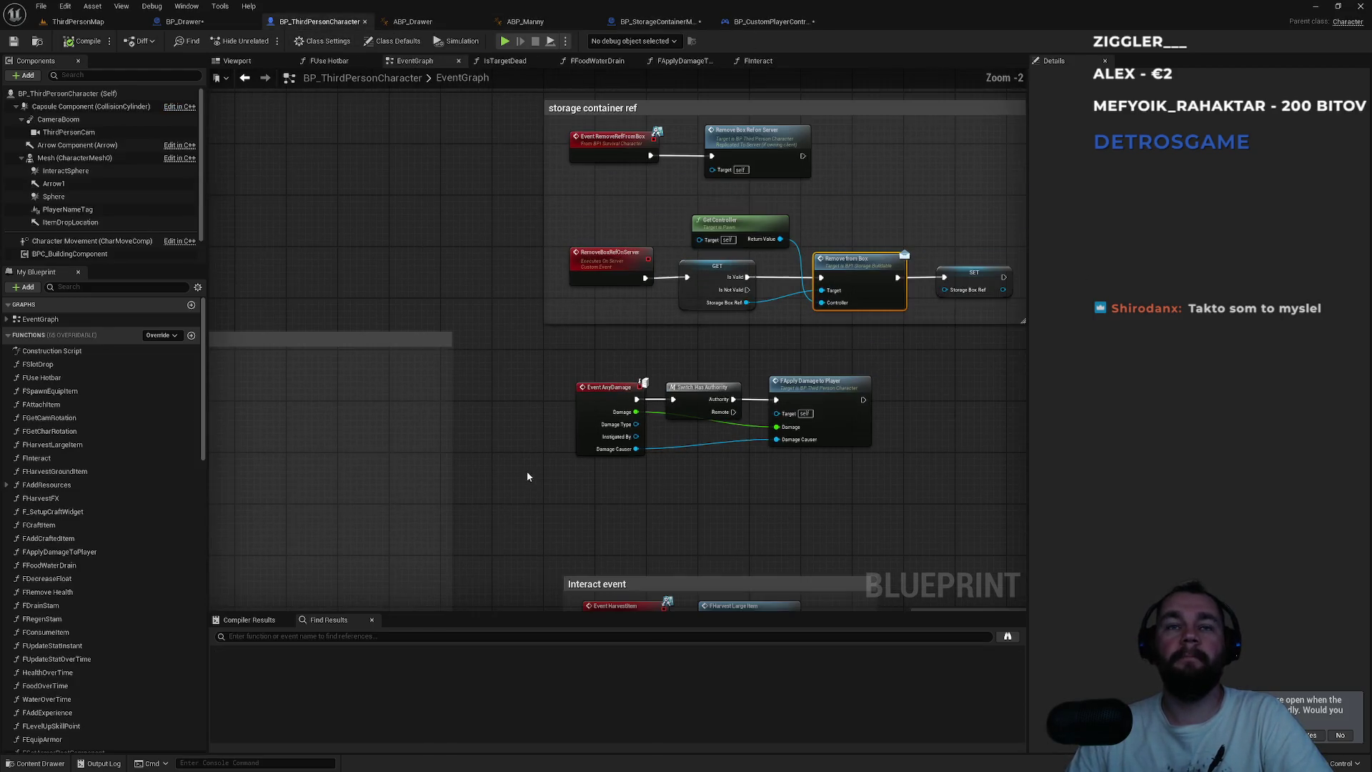
pyautogui.click(279, 637)
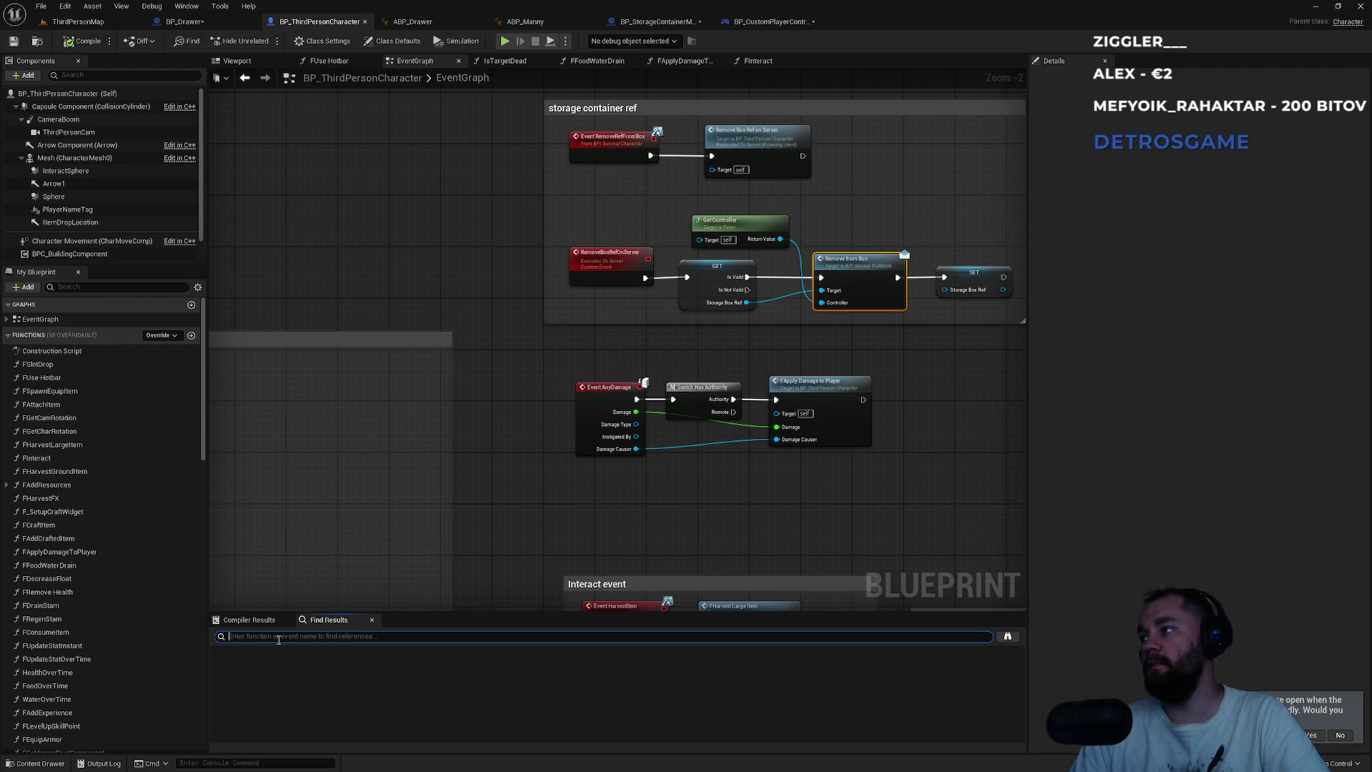
pyautogui.write('remove ref')
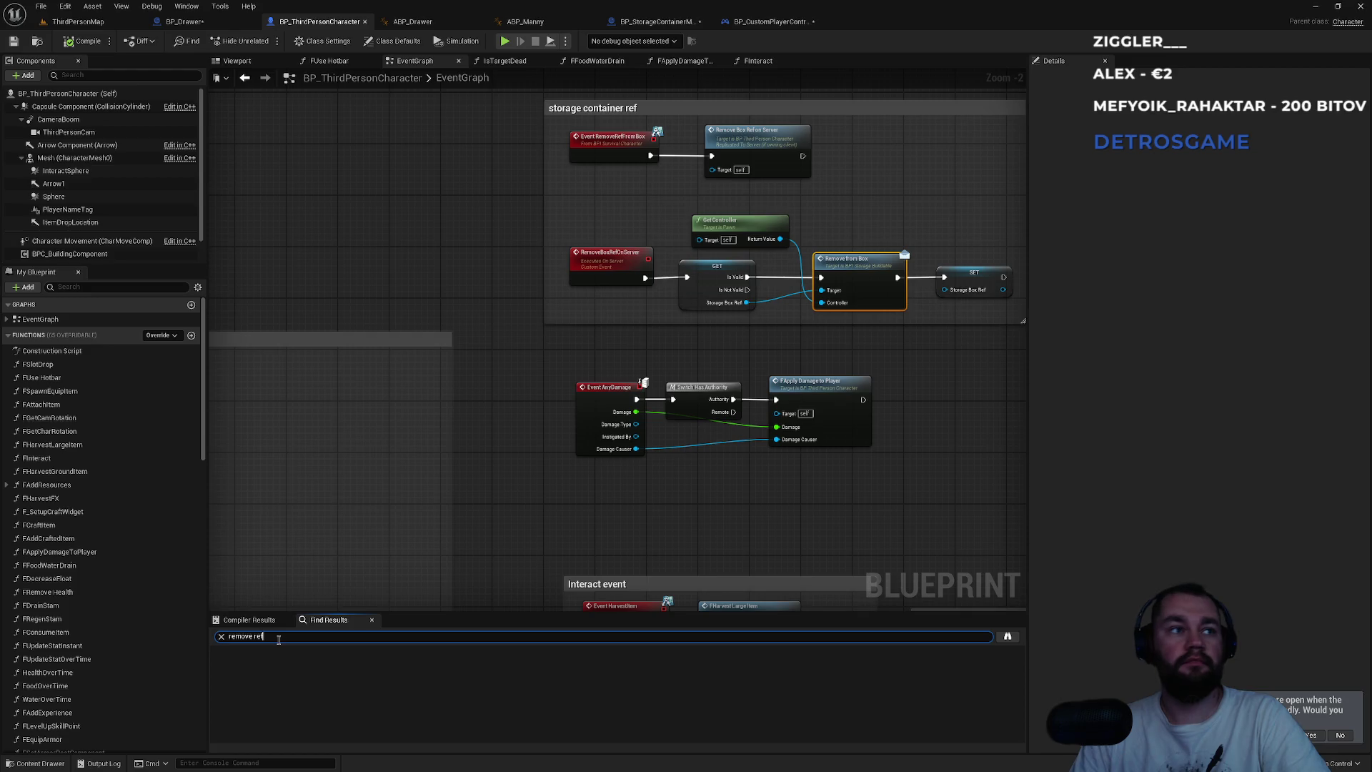
pyautogui.press('Return')
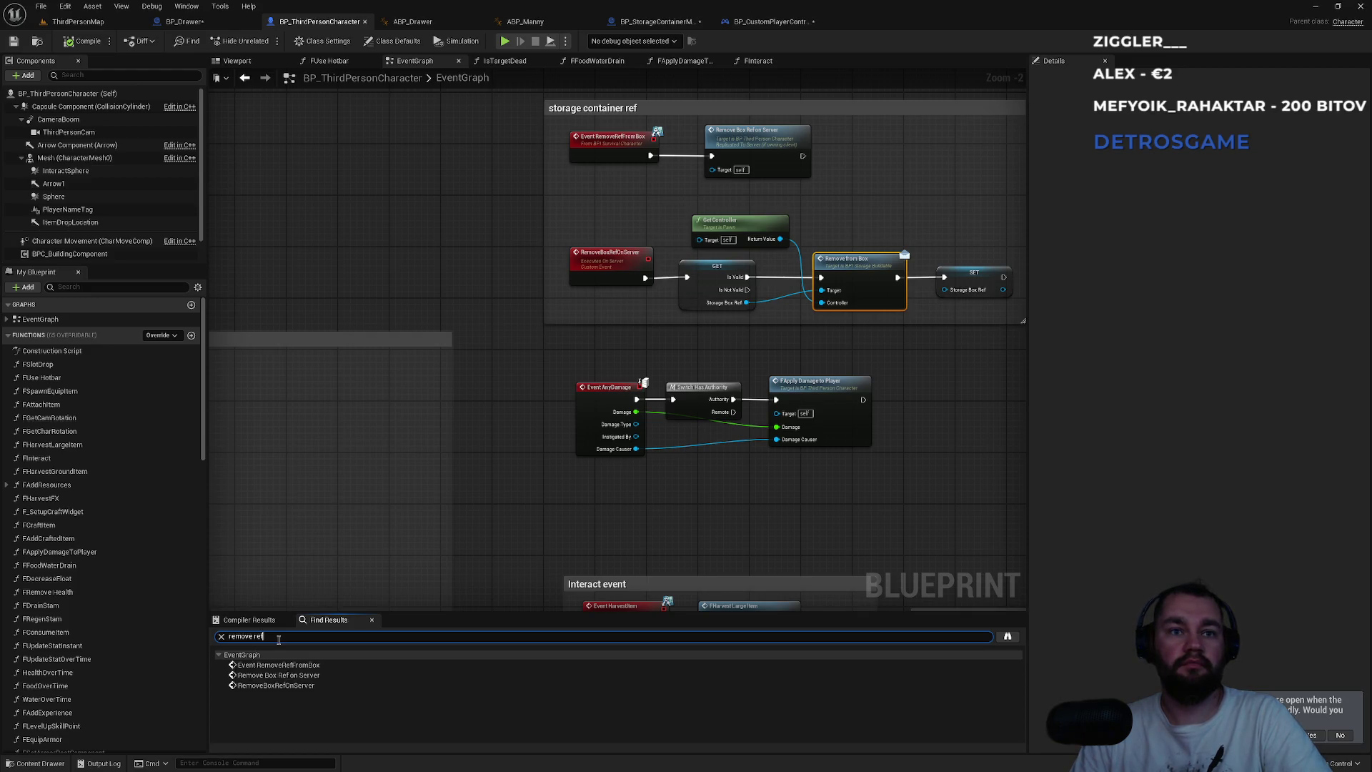
pyautogui.click(286, 665)
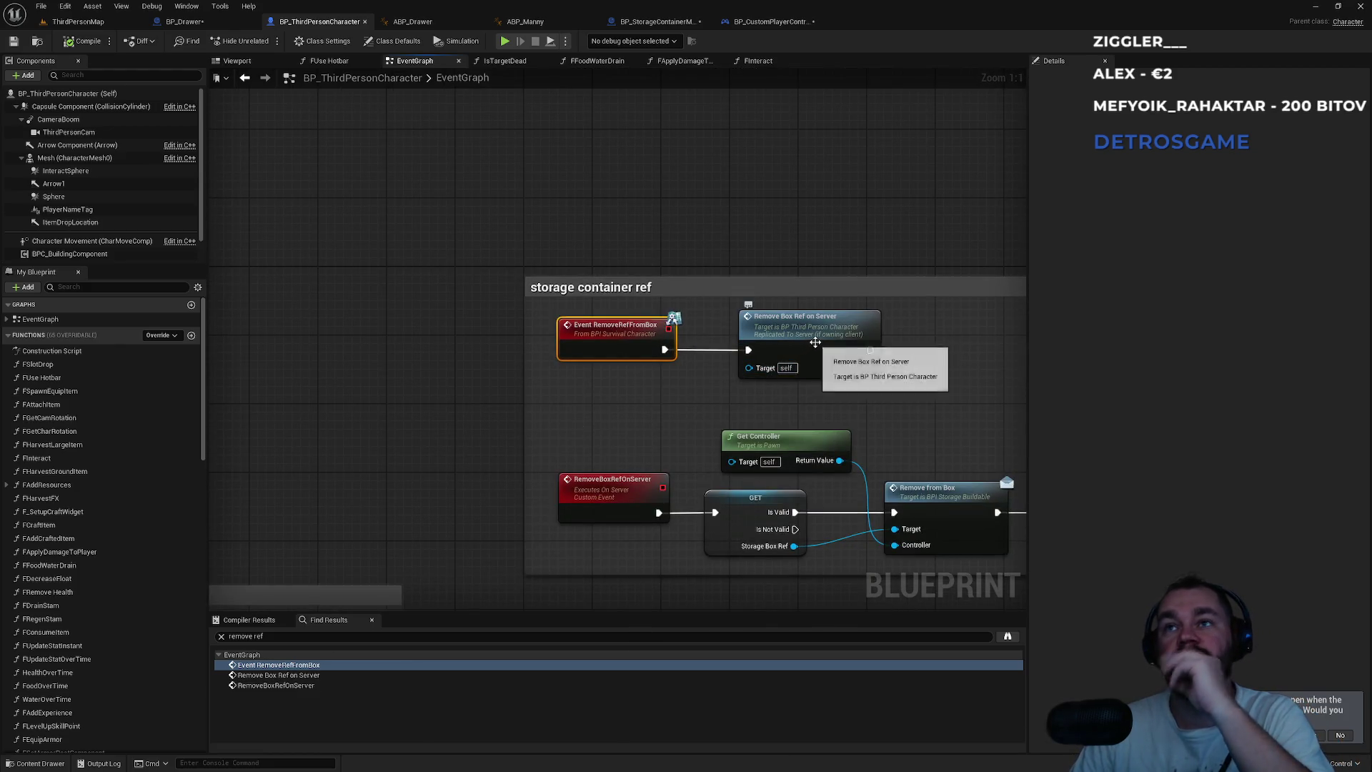
pyautogui.click(612, 489)
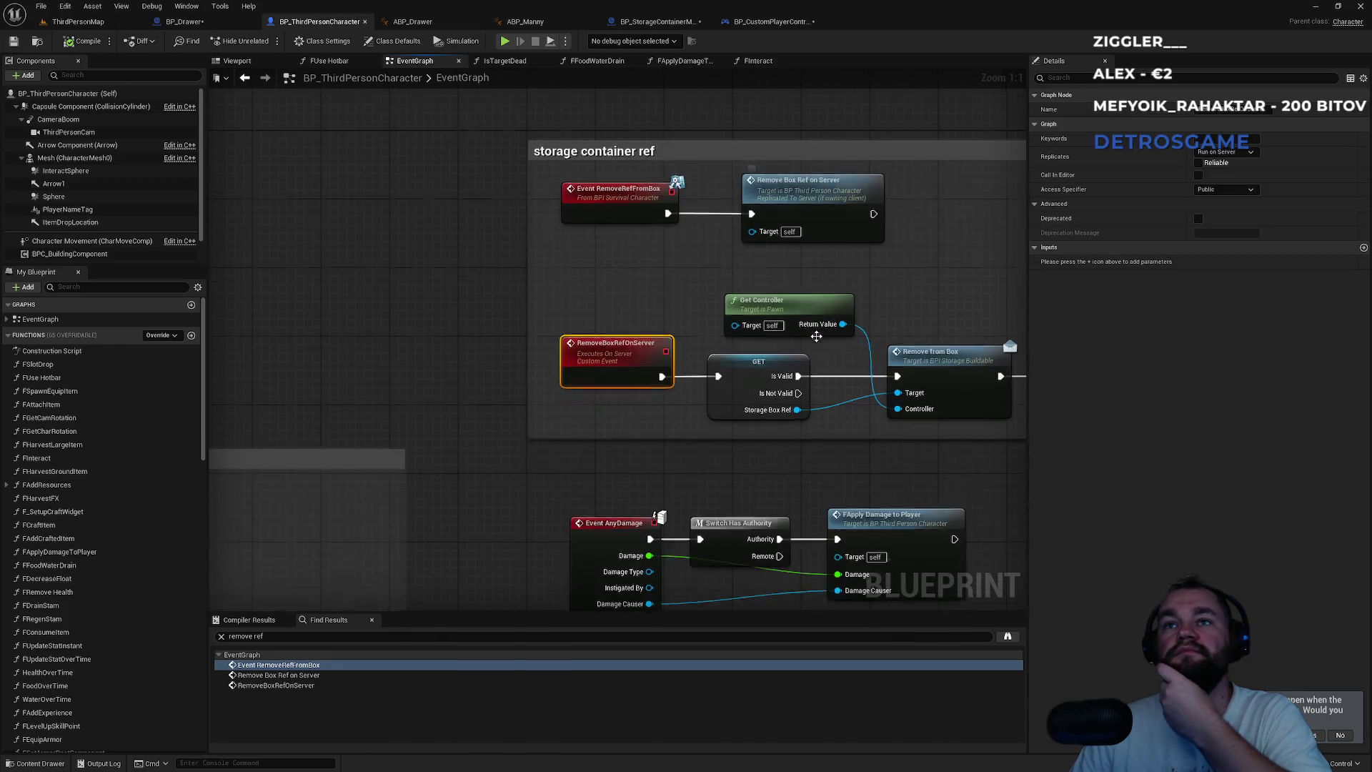
pyautogui.moveTo(739, 443); pyautogui.dragTo(543, 446)
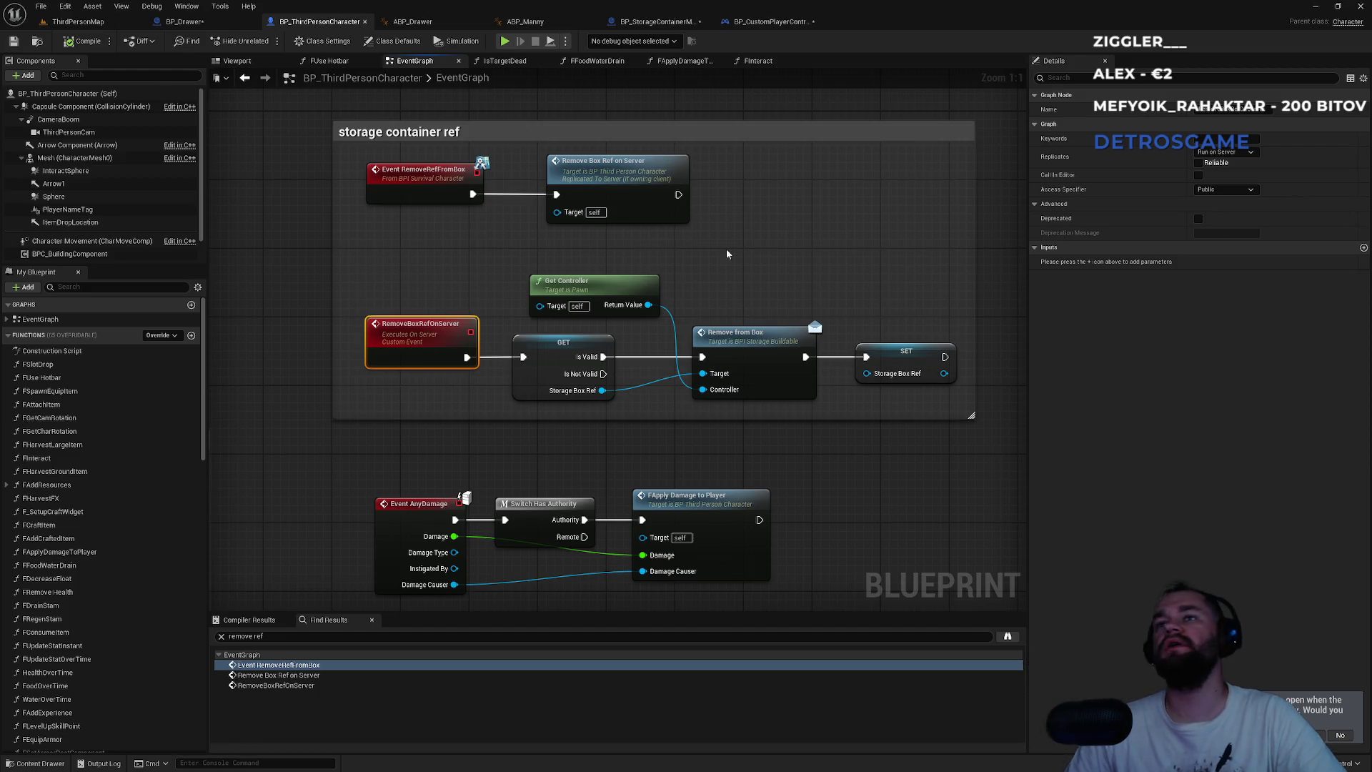
pyautogui.moveTo(728, 254)
pyautogui.mouseDown()
pyautogui.moveTo(395, 358)
pyautogui.moveTo(521, 389)
pyautogui.moveTo(477, 518)
pyautogui.mouseUp()
pyautogui.scroll(-5, 577, 401)
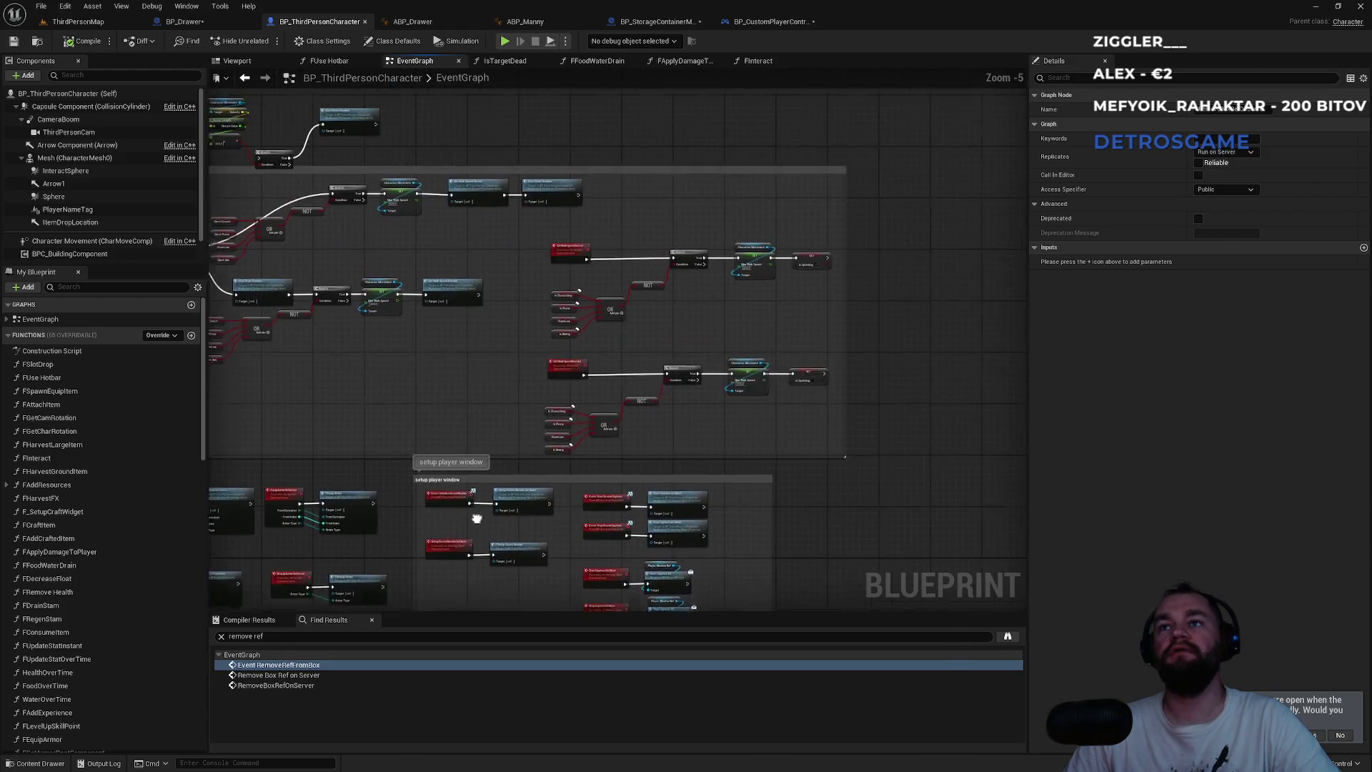
pyautogui.scroll(-1, 477, 518)
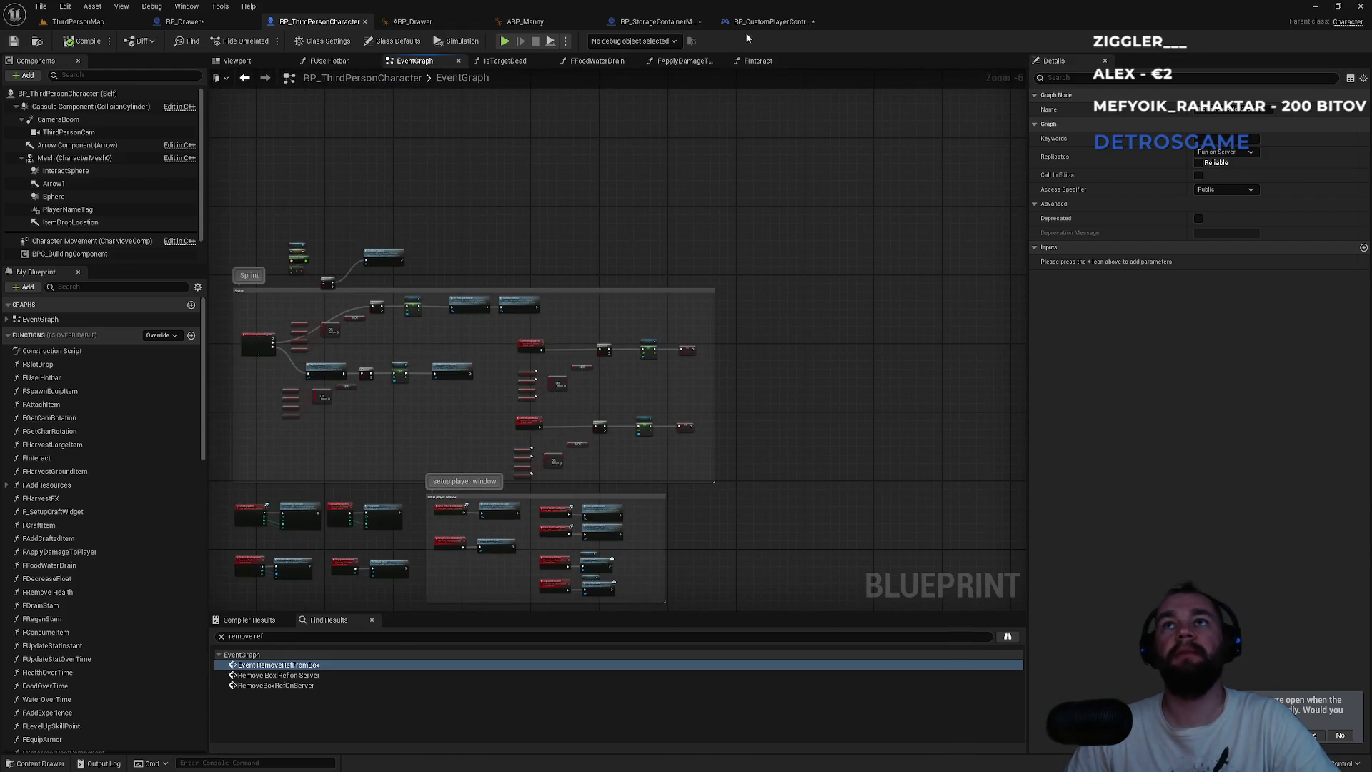
# - Look over the storage, character and player controller blueprints, bringing the Show storage widget section into view
pyautogui.click(769, 21)
pyautogui.click(654, 21)
pyautogui.scroll(2, 546, 392)
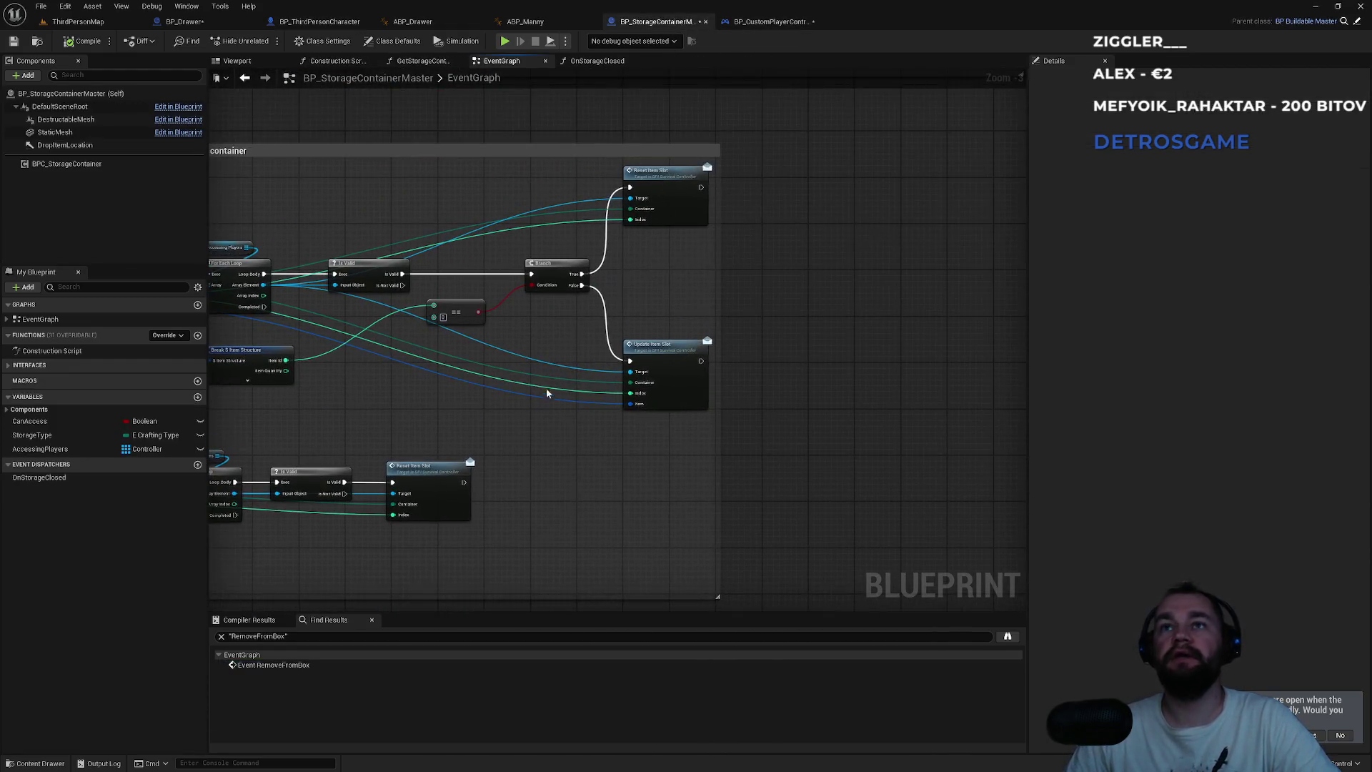
pyautogui.click(755, 28)
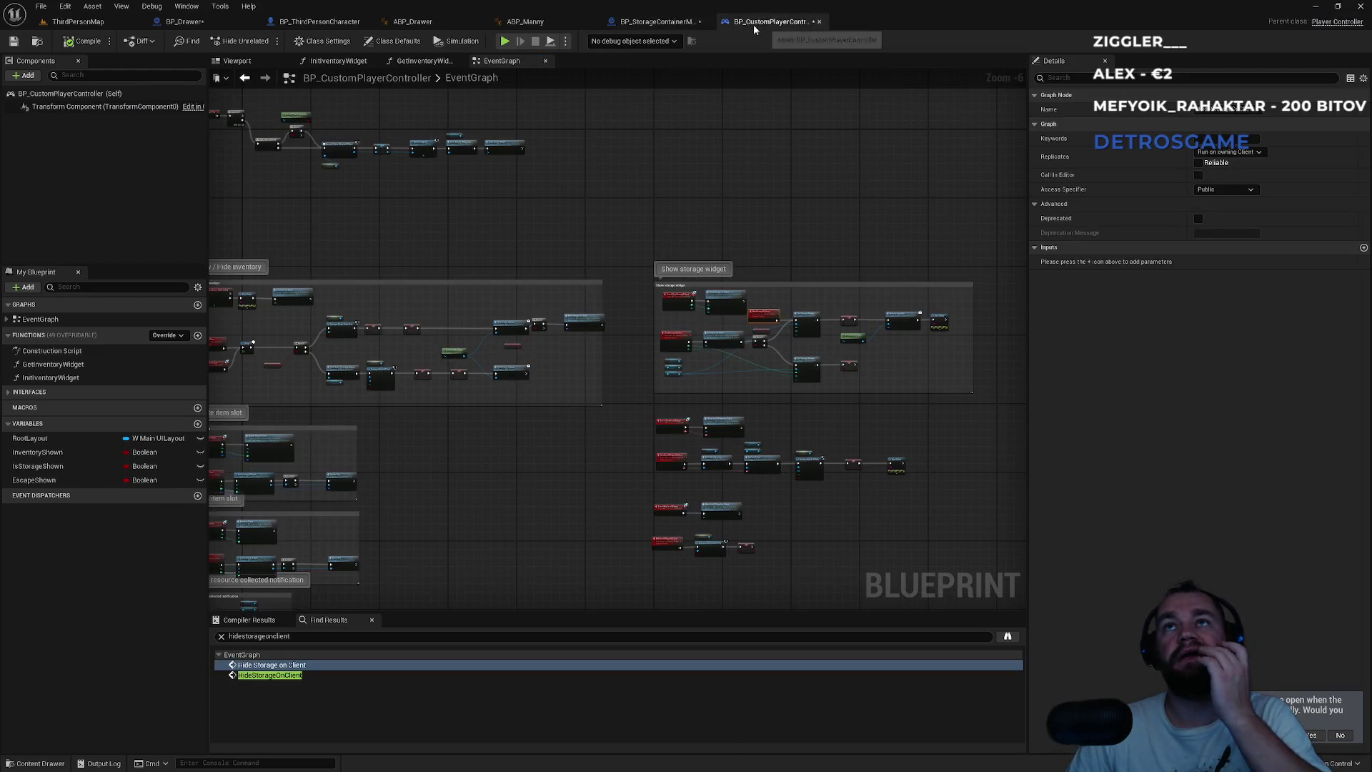
pyautogui.click(317, 21)
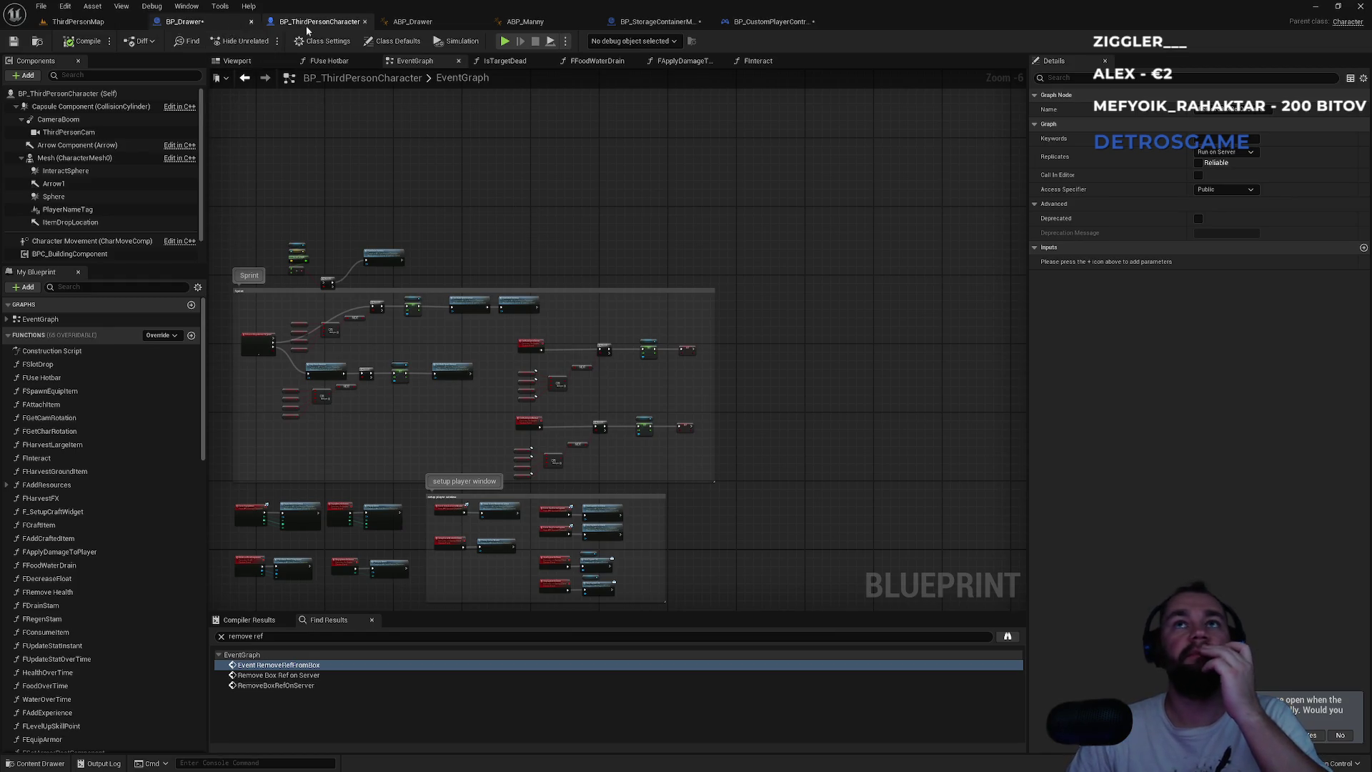
pyautogui.click(776, 25)
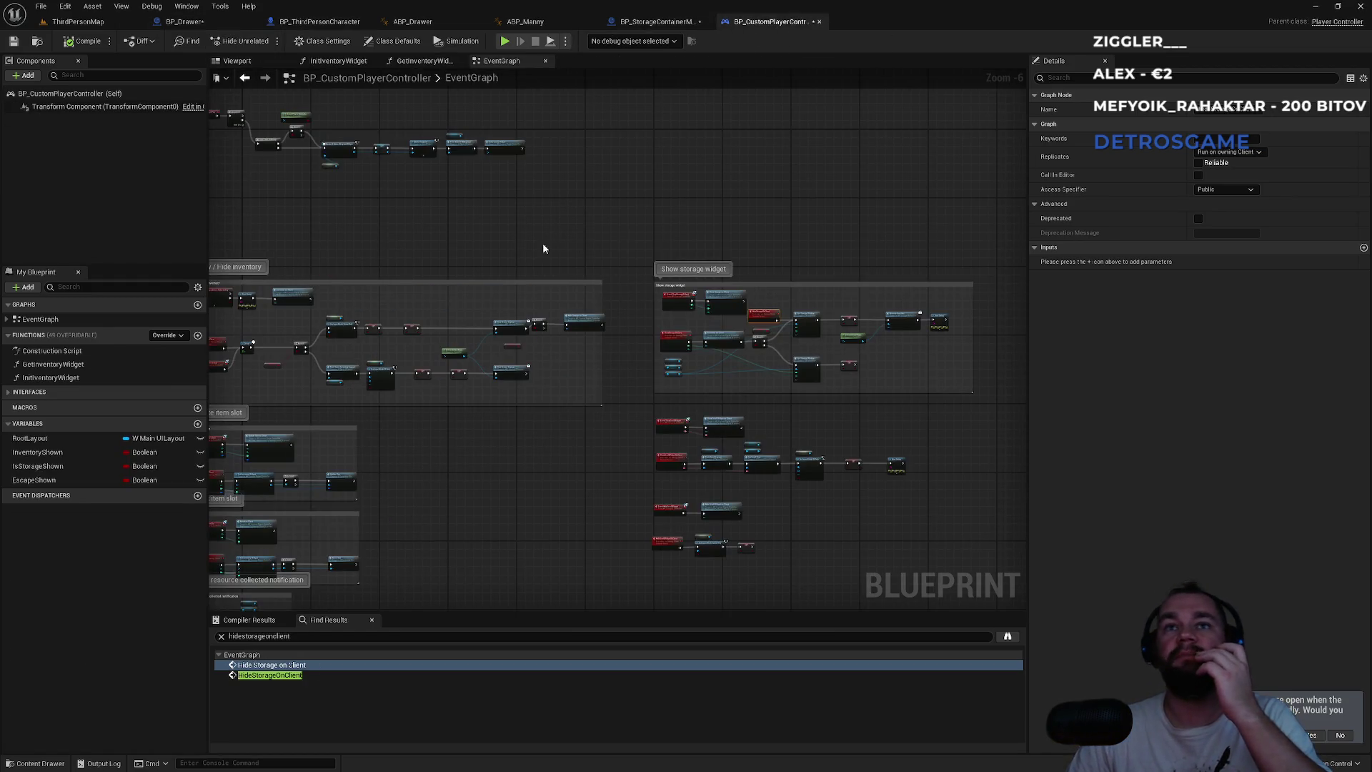
pyautogui.moveTo(543, 249)
pyautogui.mouseDown()
pyautogui.moveTo(684, 178)
pyautogui.moveTo(535, 203)
pyautogui.mouseUp()
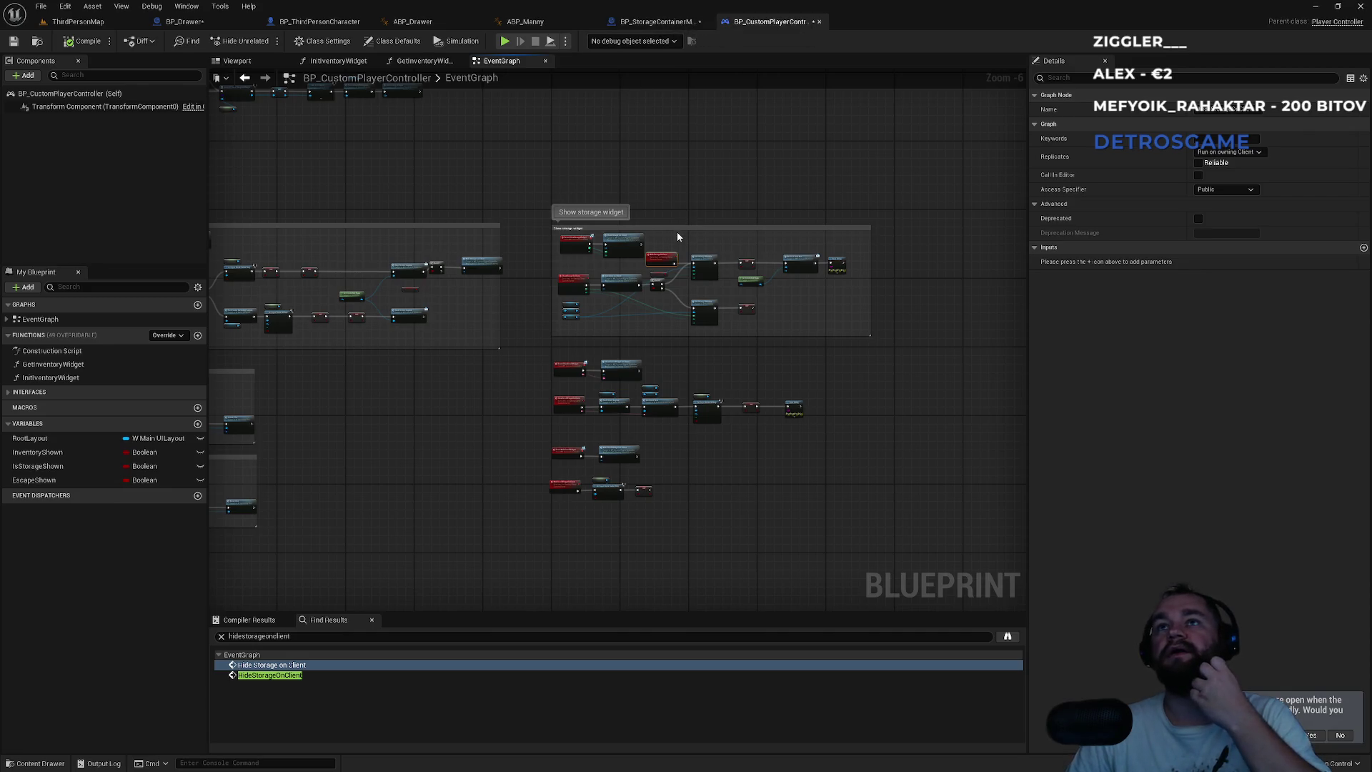
pyautogui.scroll(6, 798, 269)
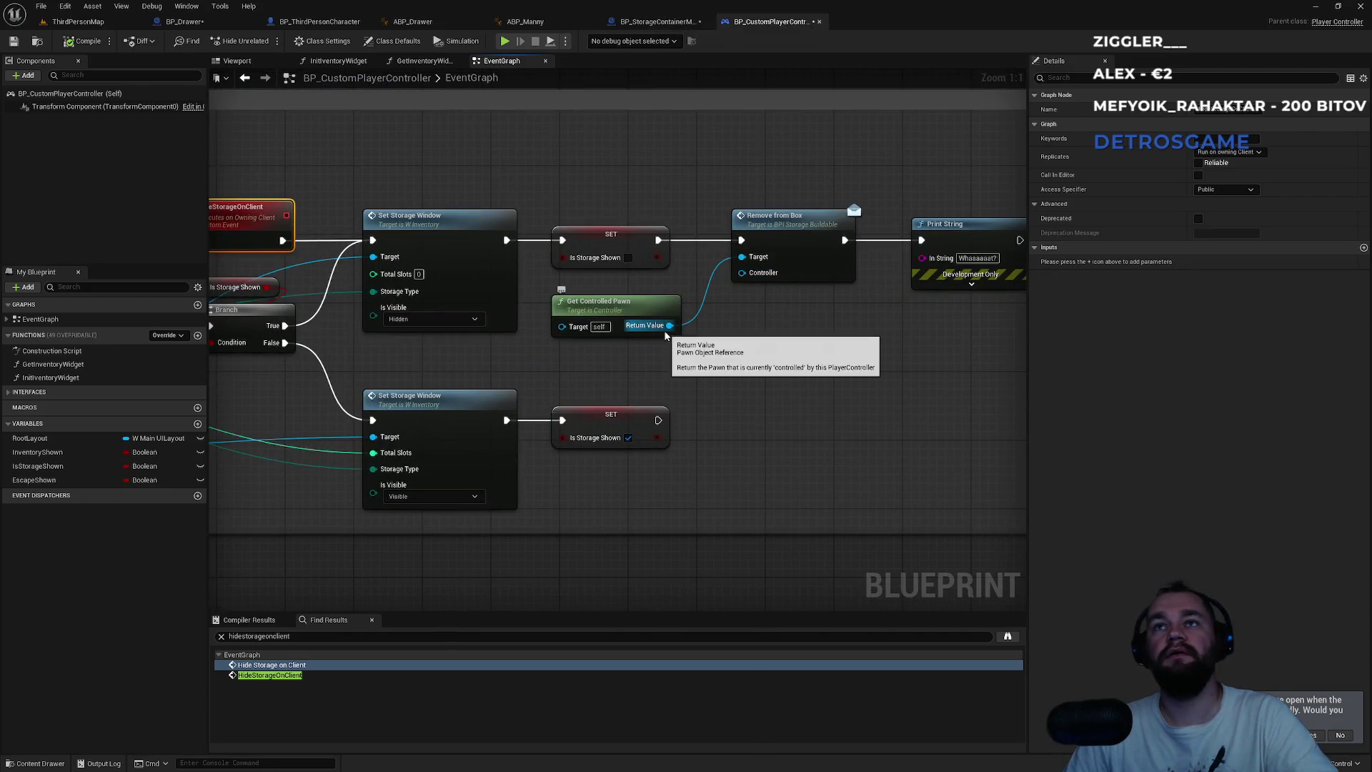
# - Replace Remove from Box with Remove Ref from Box on the controlled pawn, wired between SET and Print String
pyautogui.moveTo(670, 325); pyautogui.dragTo(733, 380)
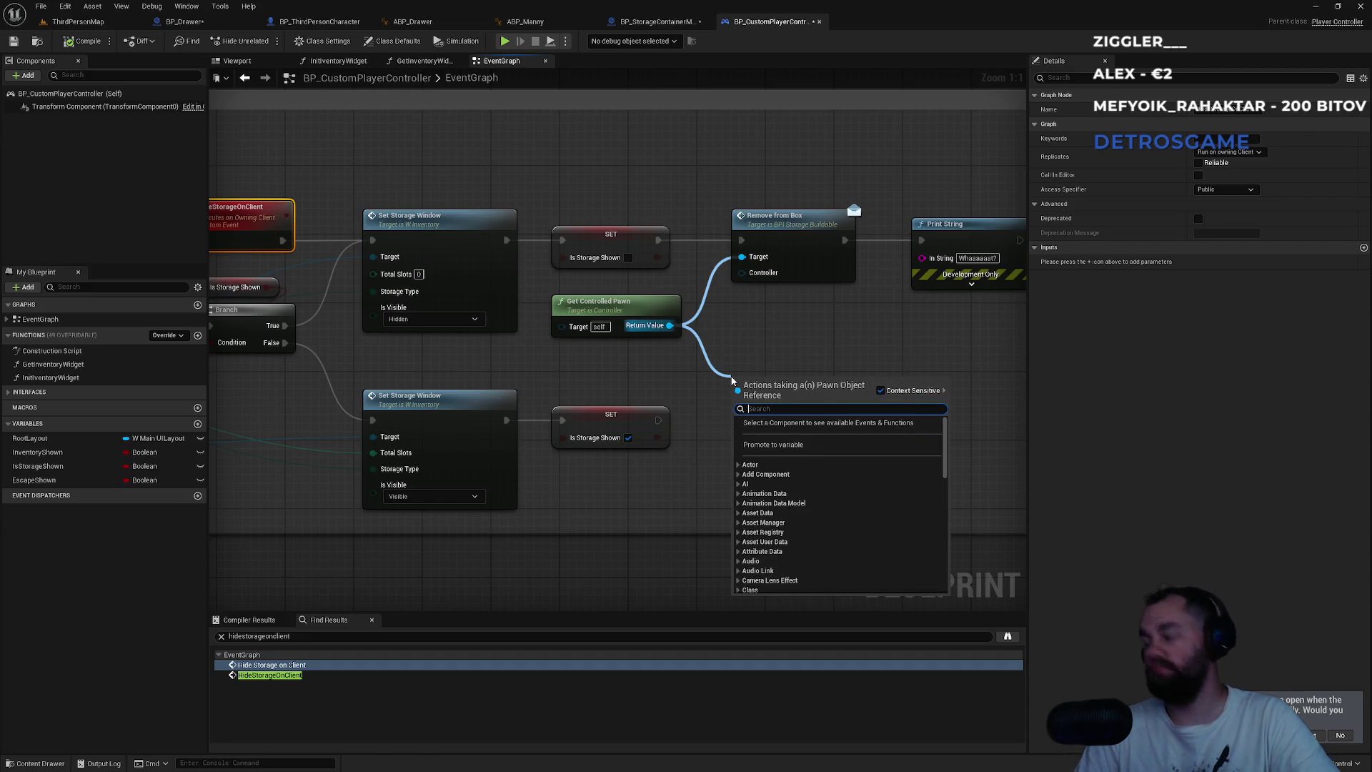
pyautogui.write('remove ref')
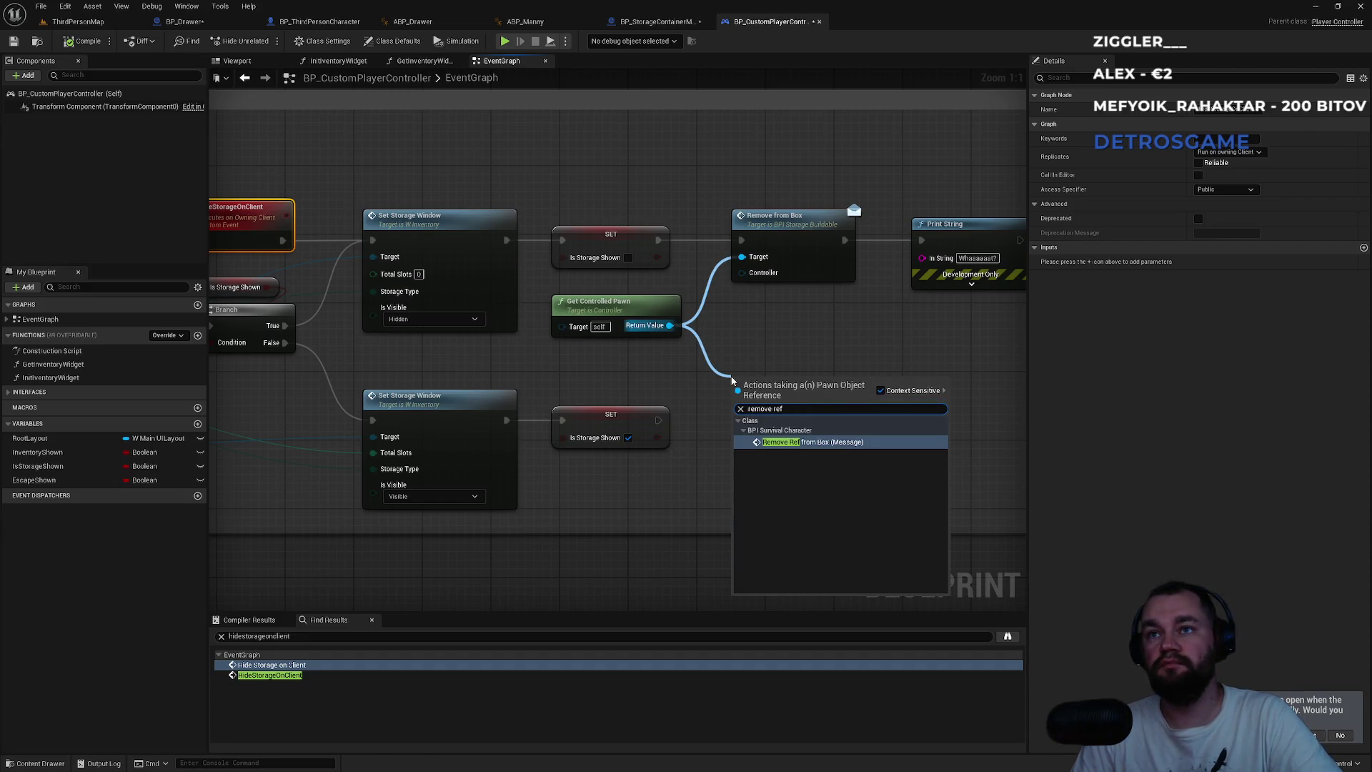
pyautogui.press('Return')
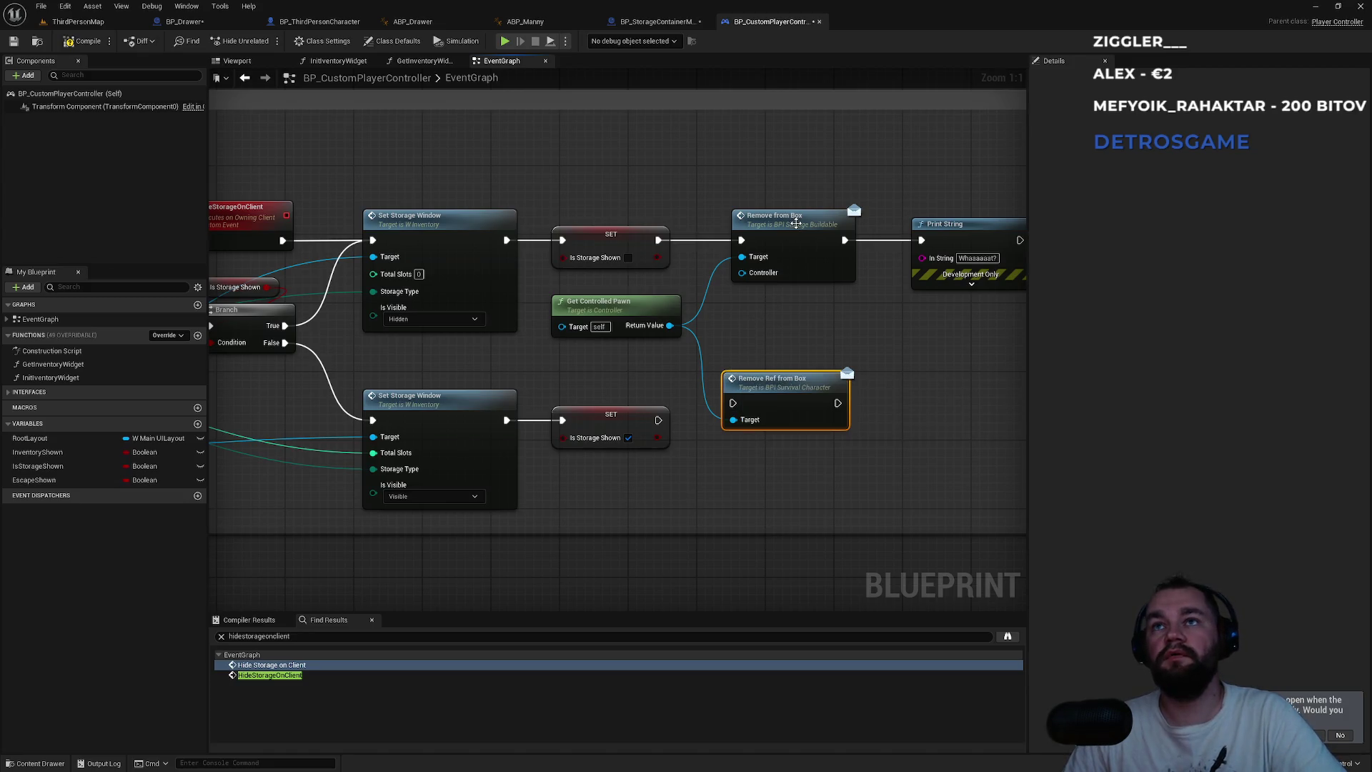
pyautogui.press('Delete')
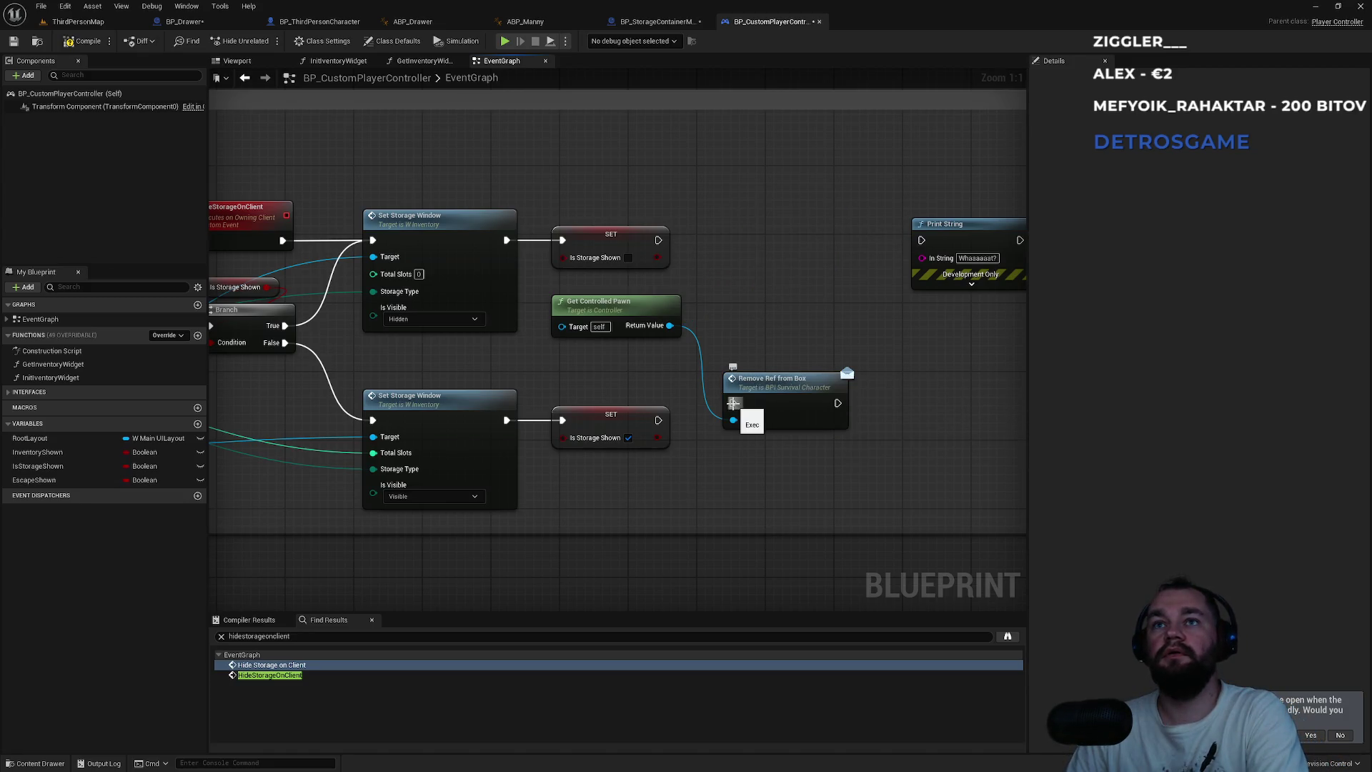
pyautogui.moveTo(732, 403); pyautogui.dragTo(658, 240)
pyautogui.moveTo(838, 403); pyautogui.dragTo(921, 240)
pyautogui.moveTo(790, 379); pyautogui.dragTo(794, 360)
pyautogui.moveTo(797, 227); pyautogui.dragTo(800, 218)
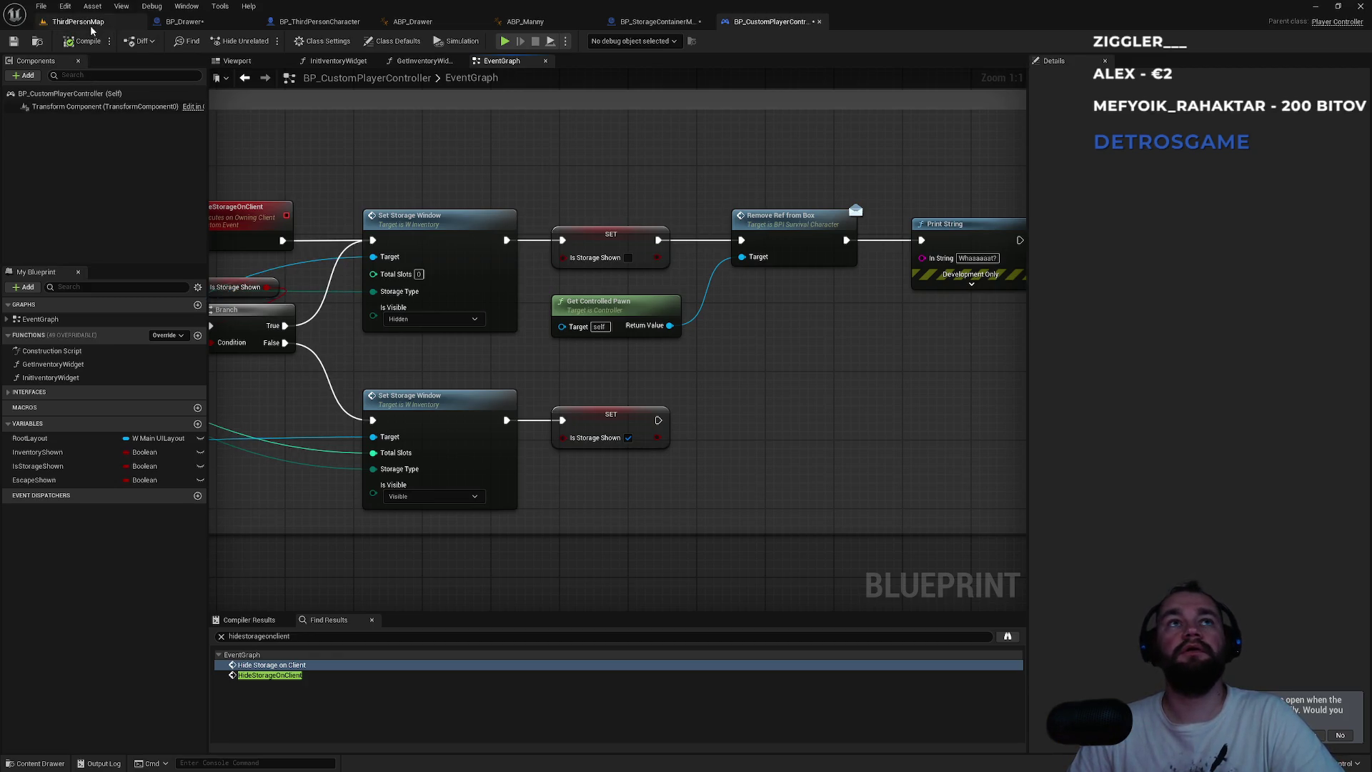
pyautogui.click(78, 21)
# - Run a multiplayer PIE session, open the storage box with E, then close it with I
pyautogui.hotkey('alt', 'p')
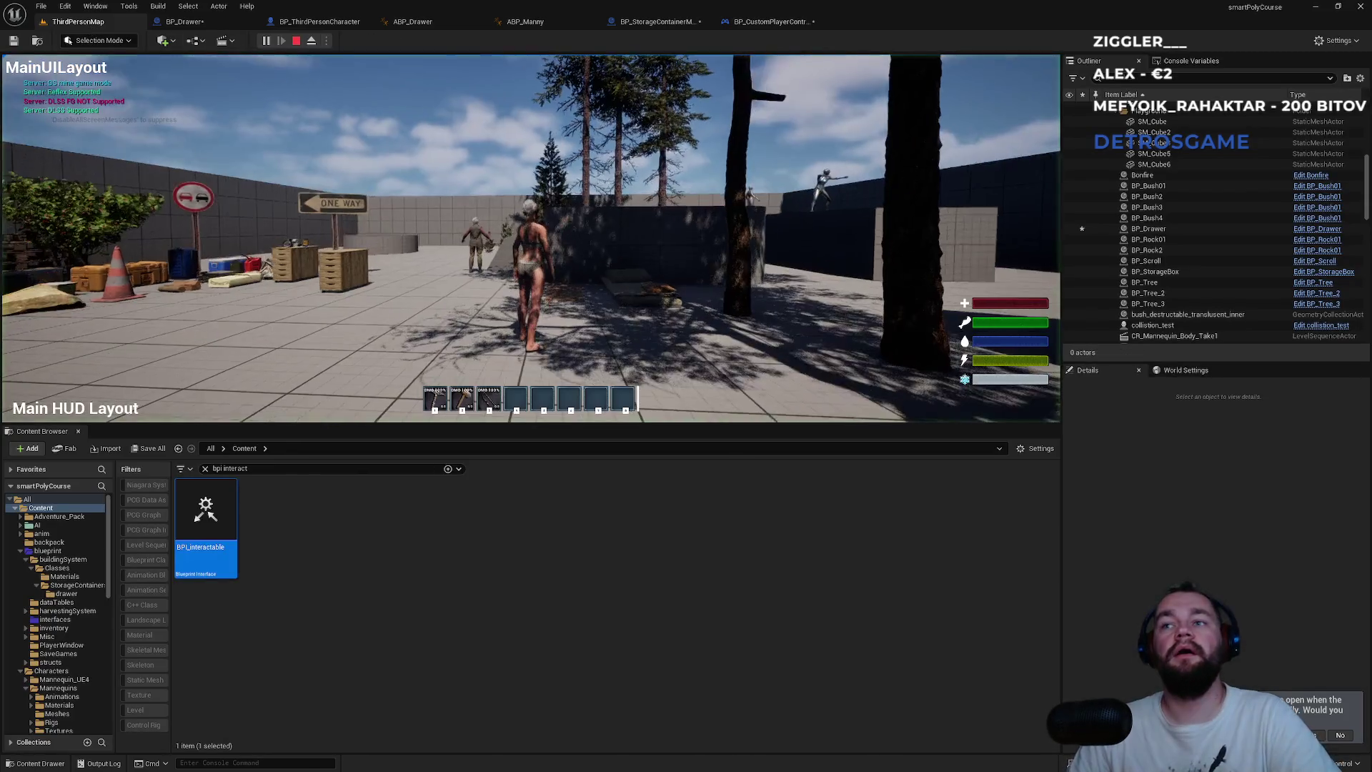
pyautogui.press('super')
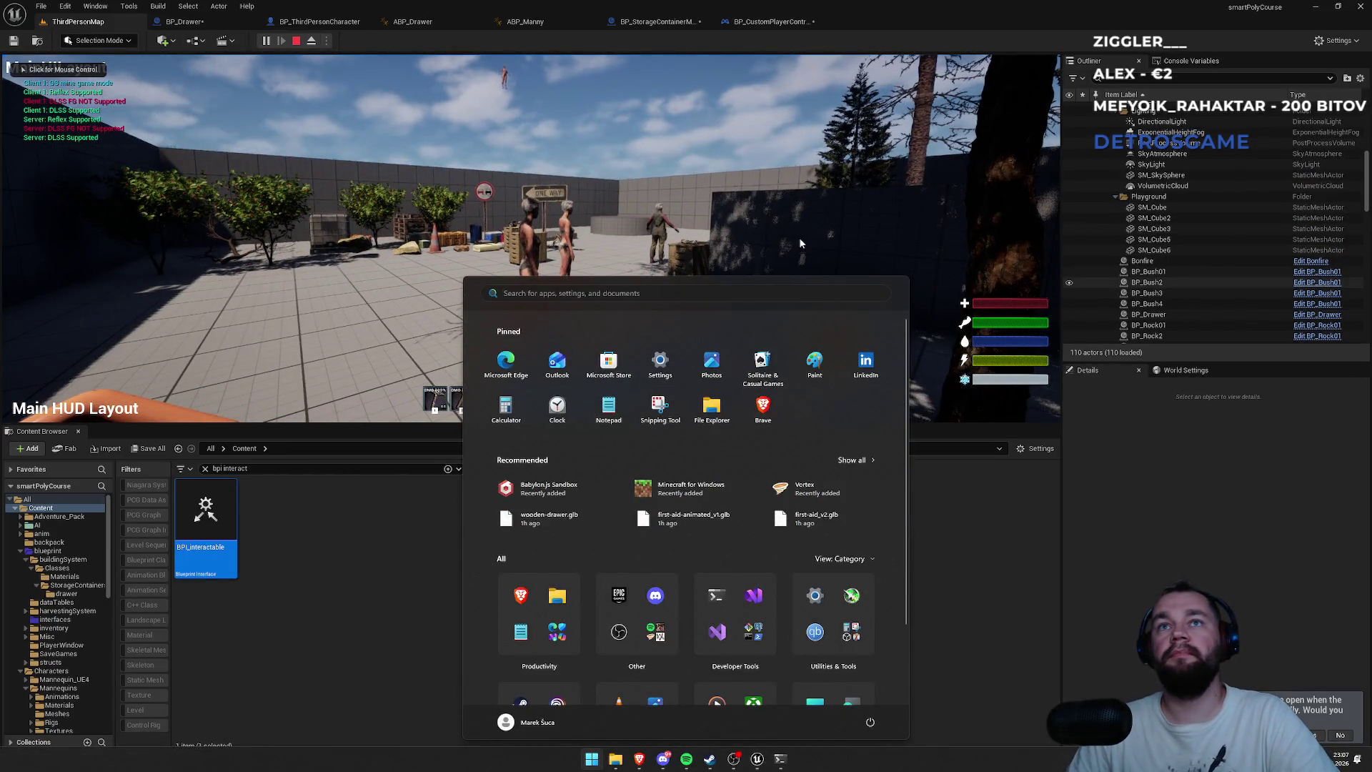
pyautogui.click(229, 286)
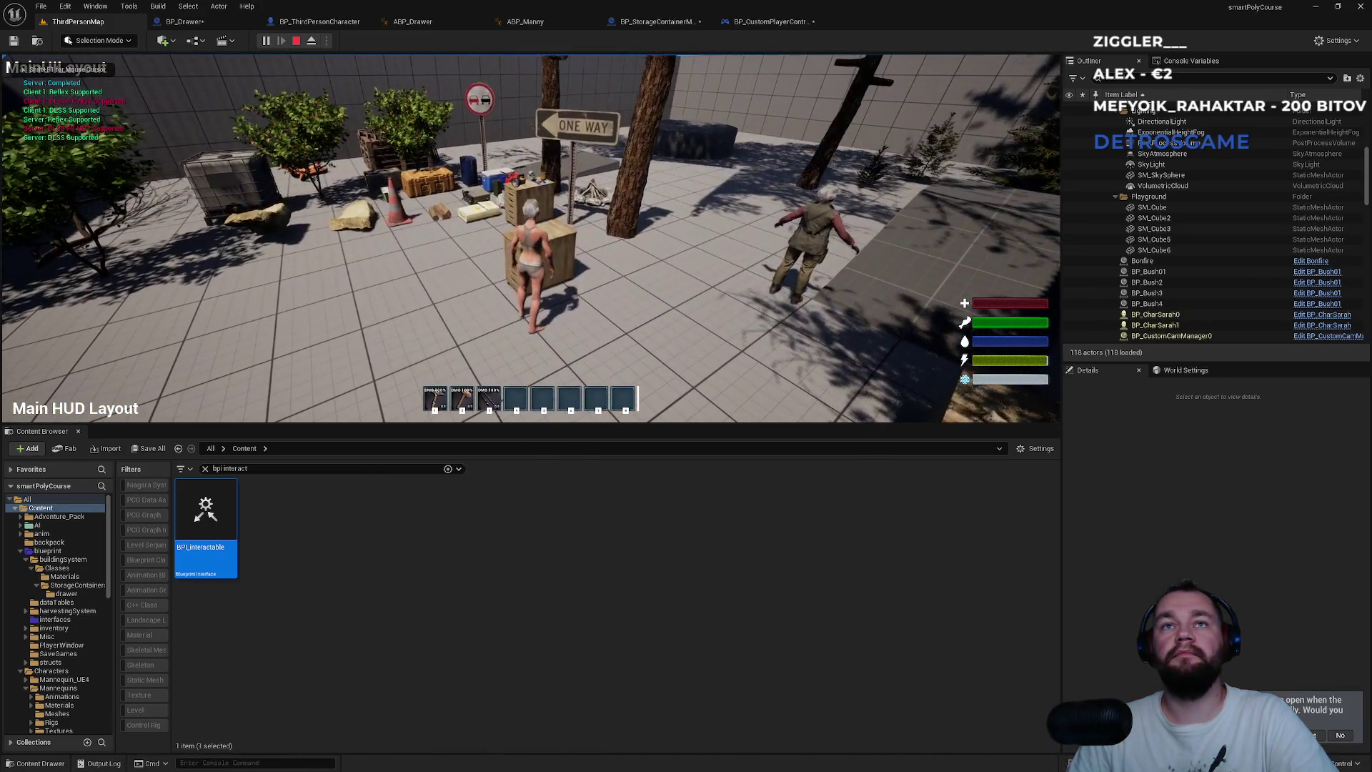
pyautogui.press('e')
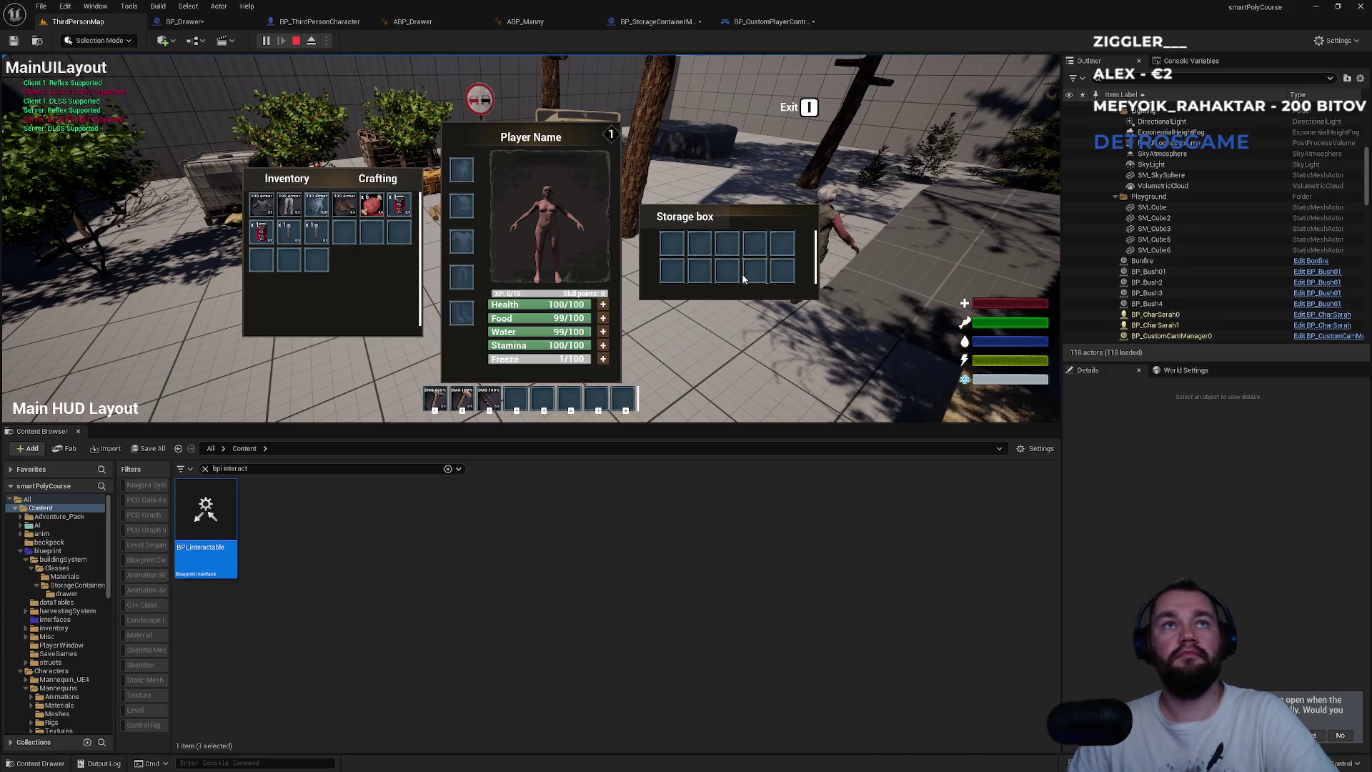
pyautogui.press('i')
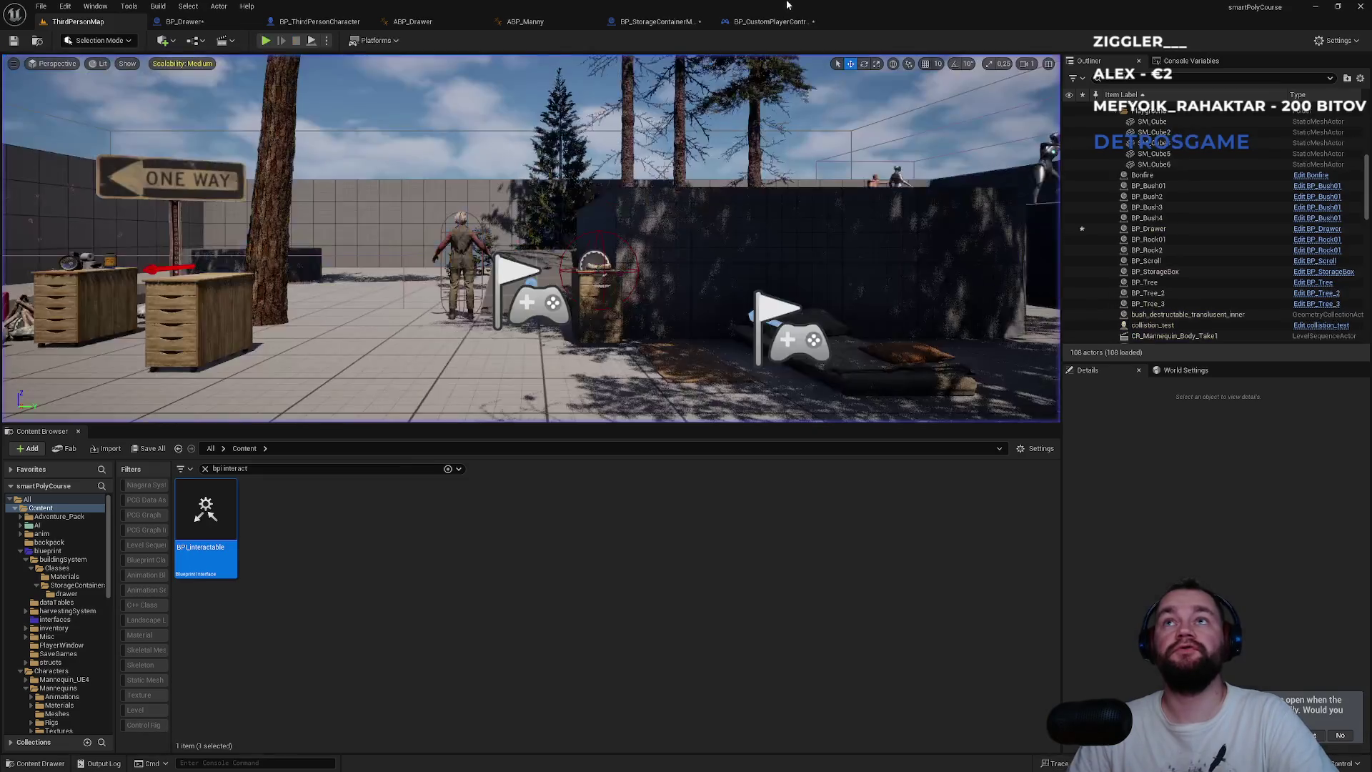
pyautogui.click(771, 23)
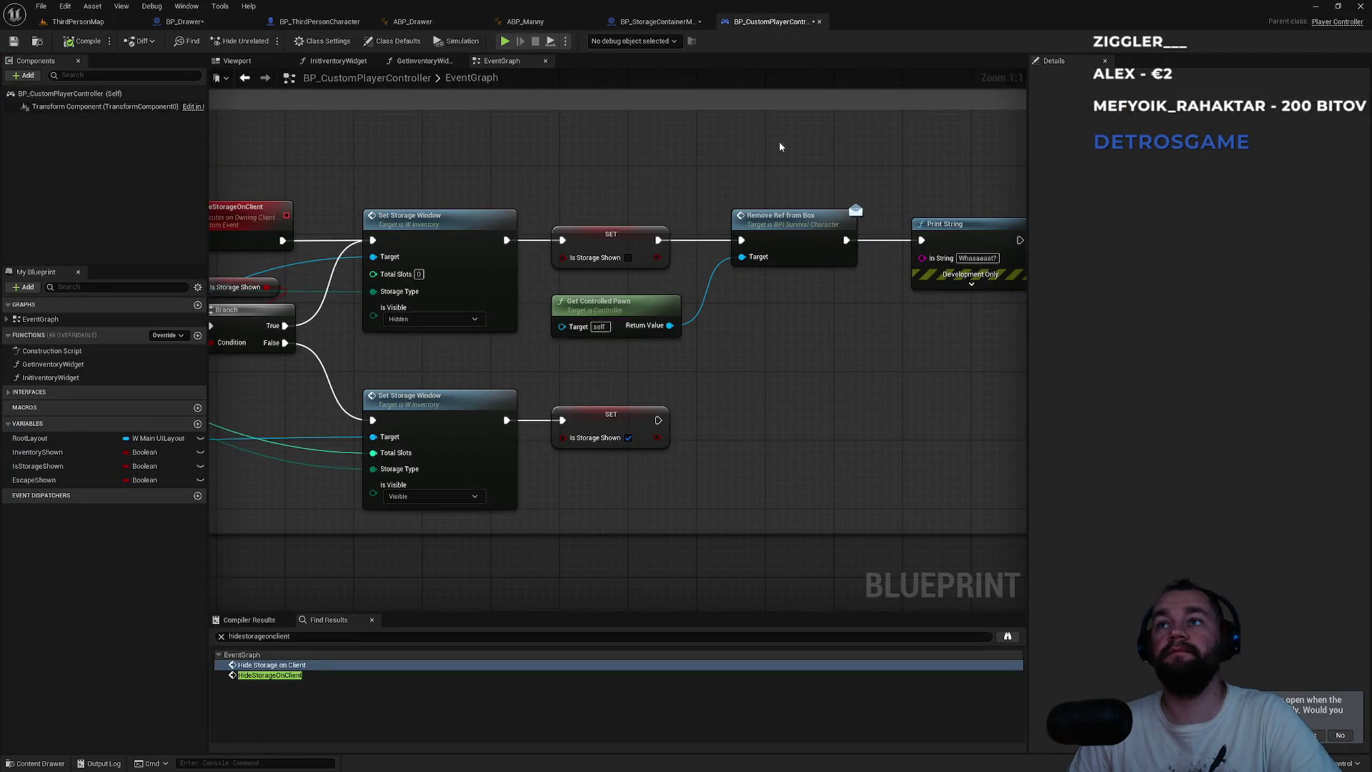
# - In the storage container master, move Call On Storage Closed after REMOVE and connect it to Print String
pyautogui.click(664, 22)
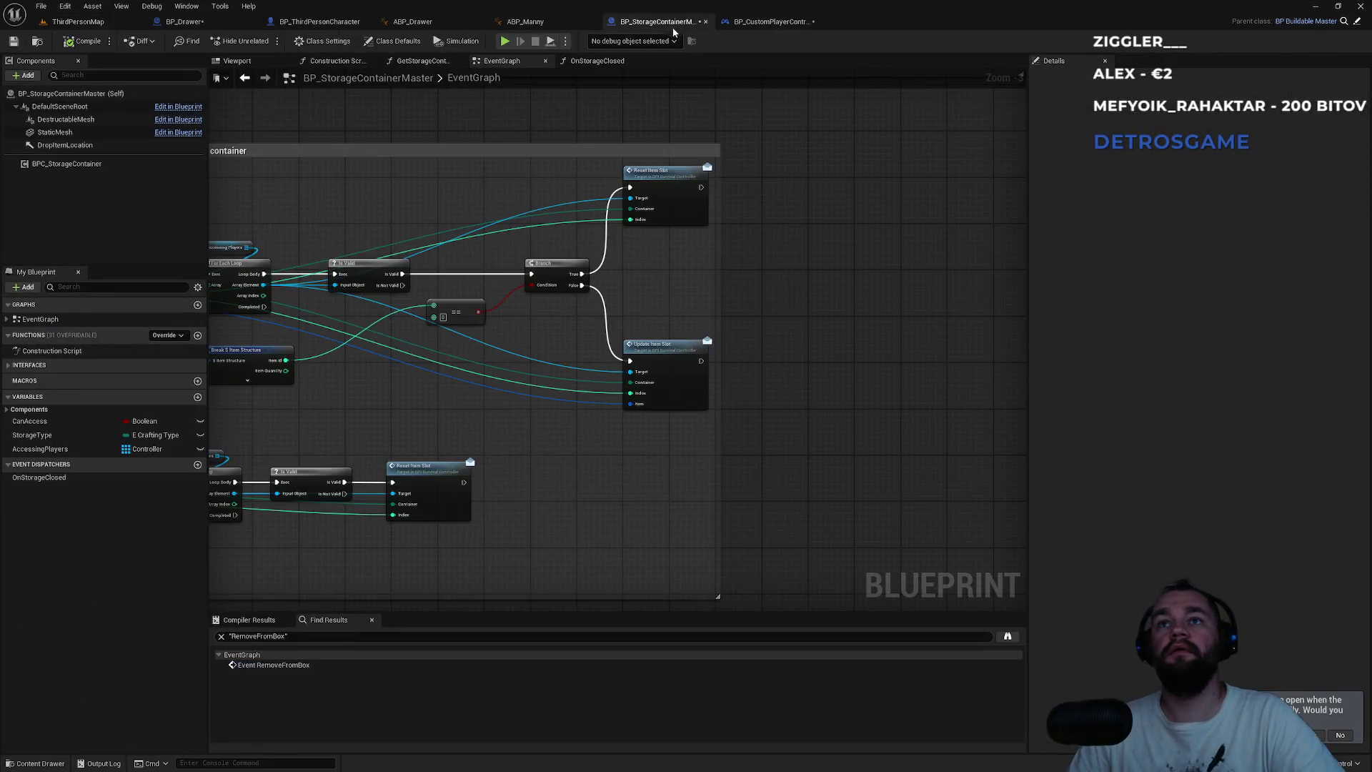
pyautogui.scroll(5, 776, 367)
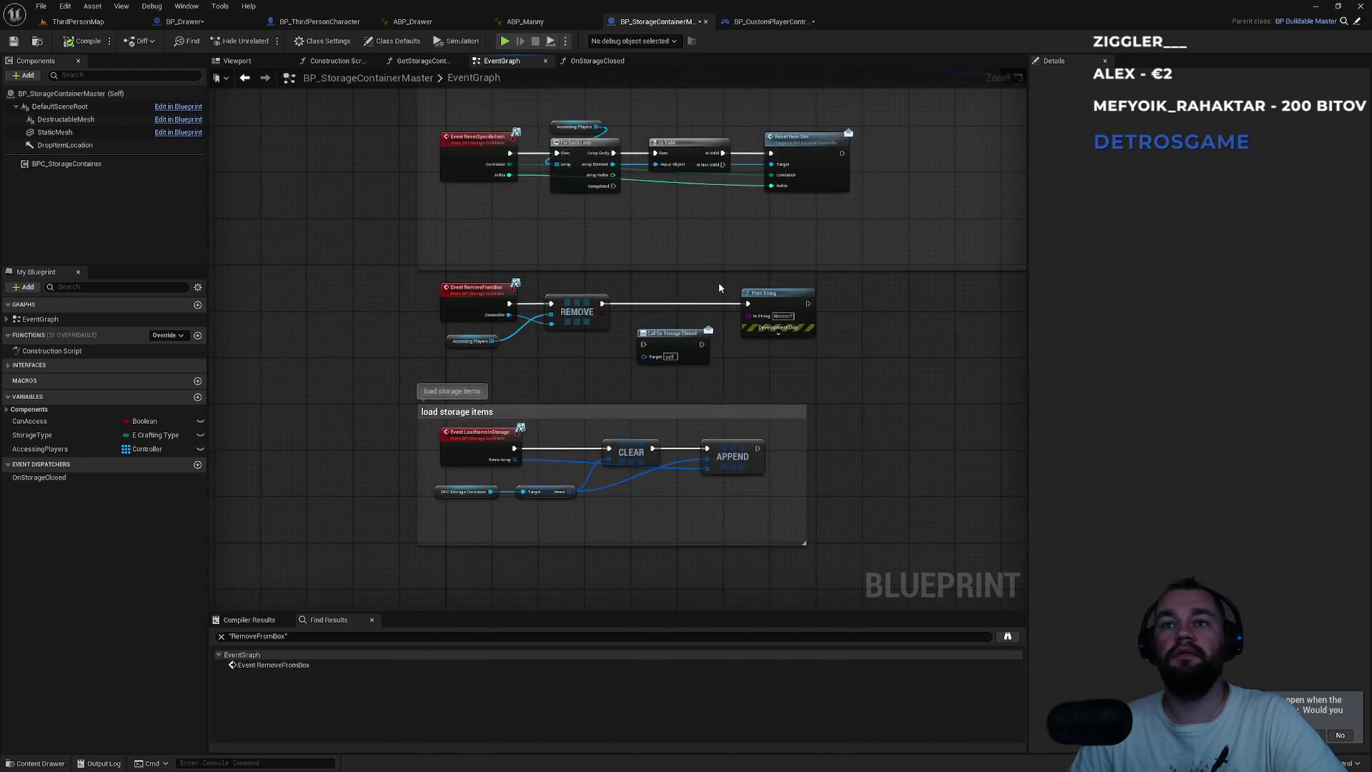
pyautogui.moveTo(657, 366)
pyautogui.mouseDown()
pyautogui.moveTo(648, 305)
pyautogui.moveTo(550, 301)
pyautogui.mouseUp()
pyautogui.moveTo(686, 300); pyautogui.dragTo(765, 301)
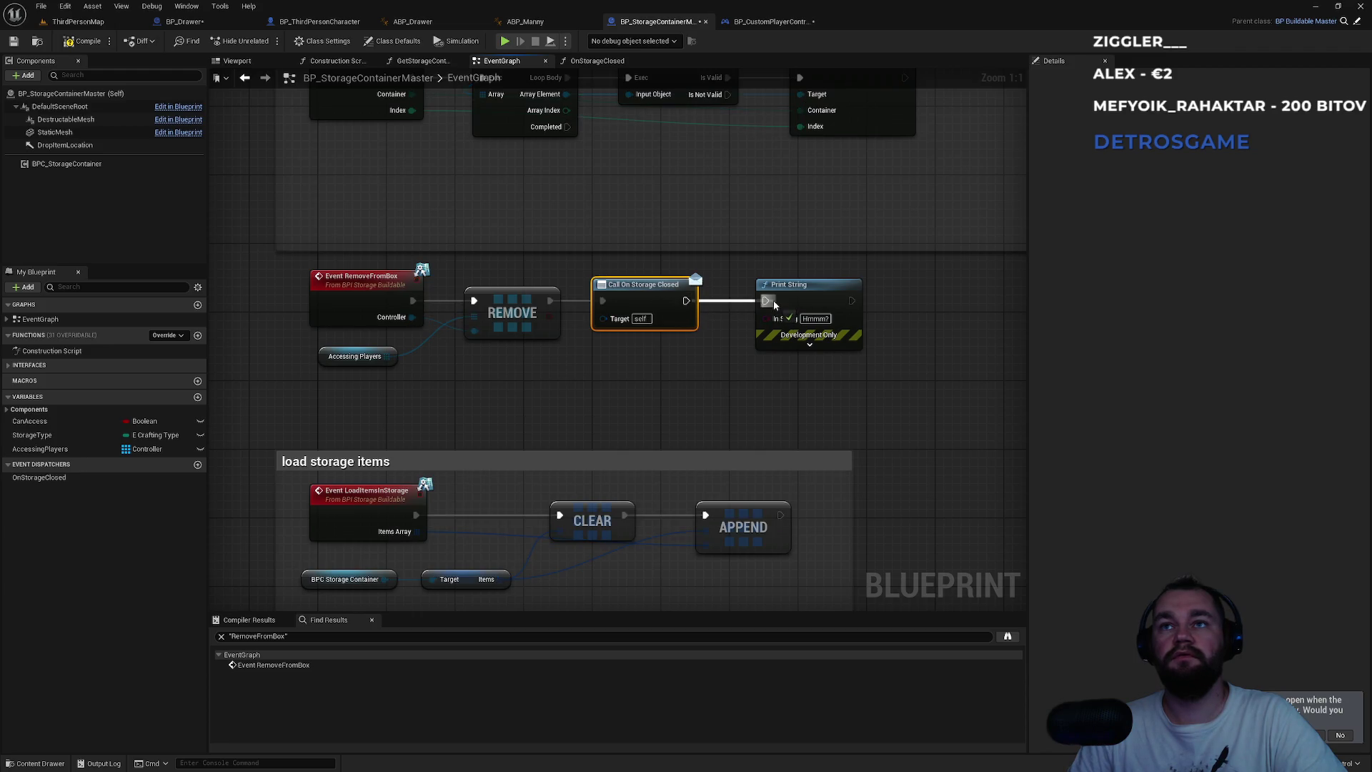
pyautogui.moveTo(633, 299); pyautogui.dragTo(651, 299)
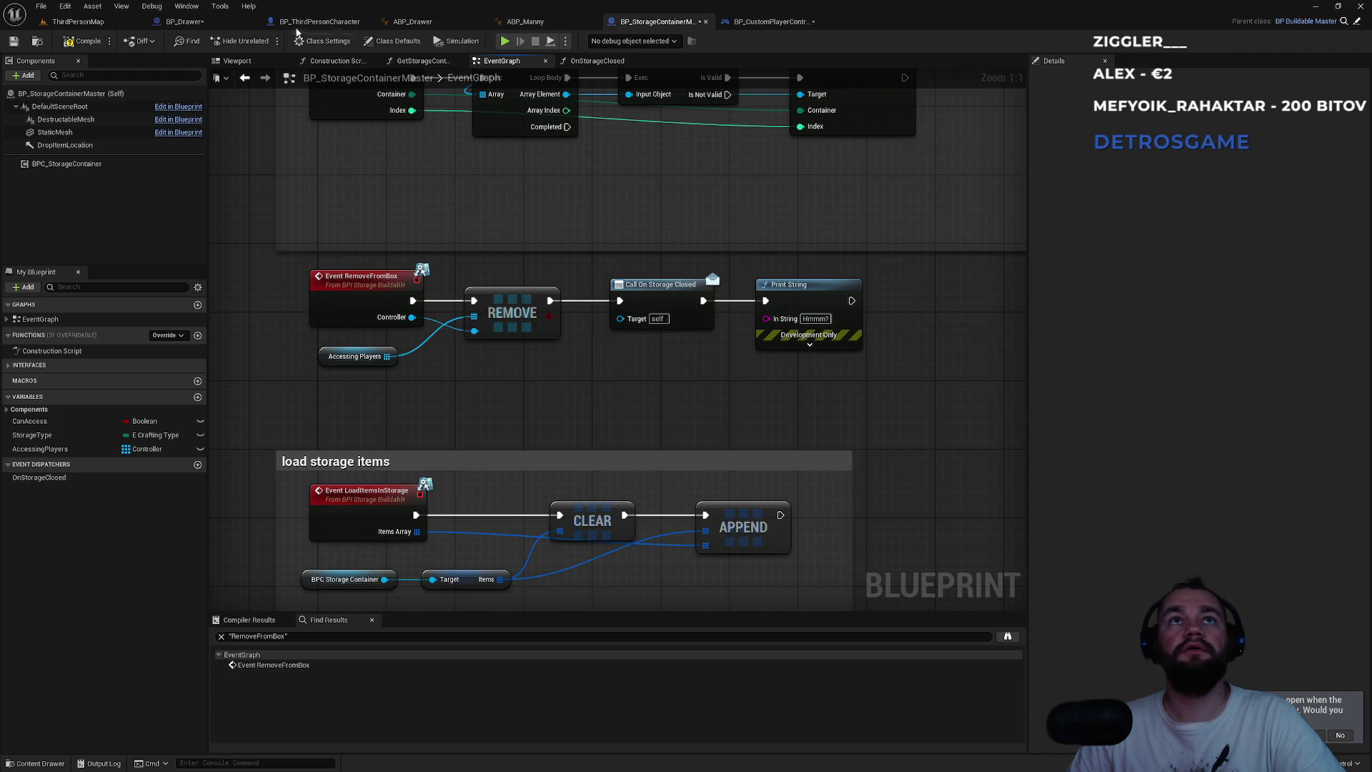
# - Inspect the drawer's StorageClosed logic and its SET Is Opened node
pyautogui.click(184, 22)
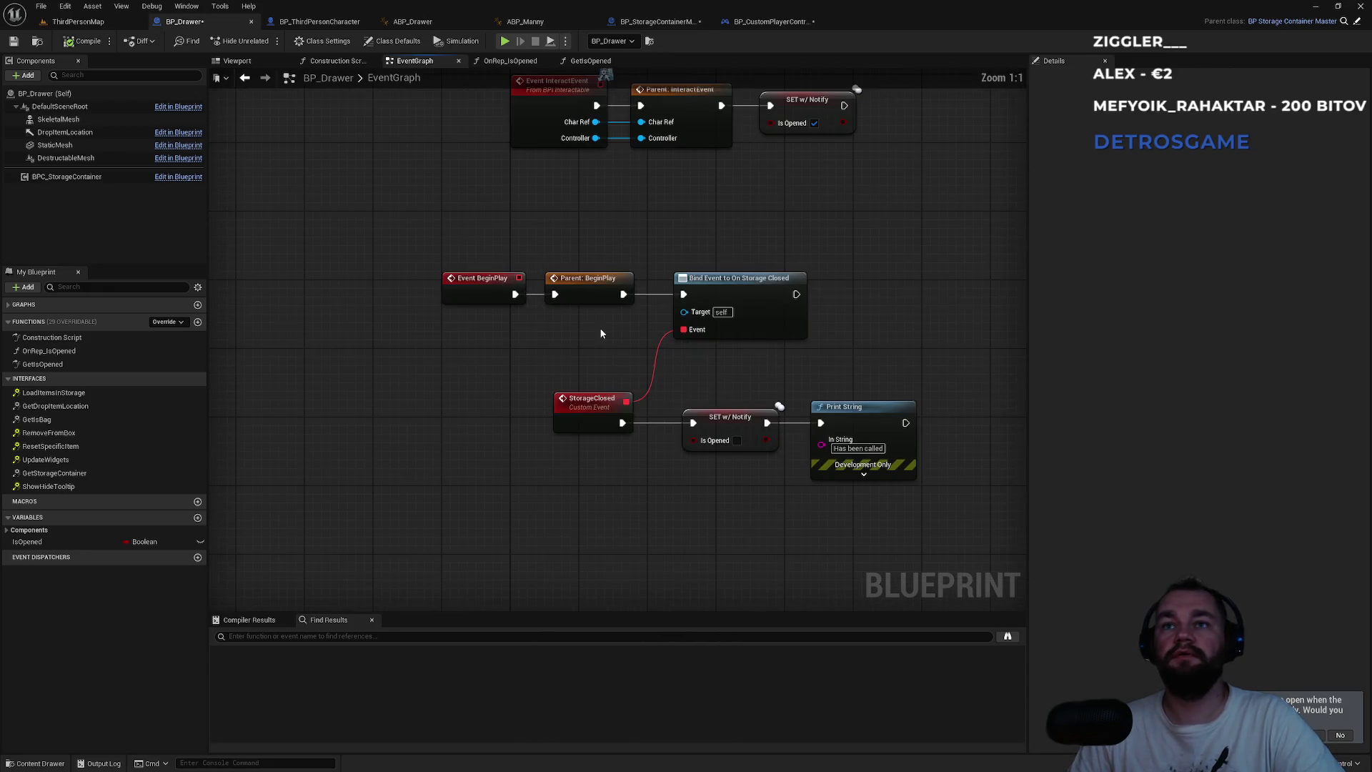
pyautogui.click(649, 396)
pyautogui.click(672, 365)
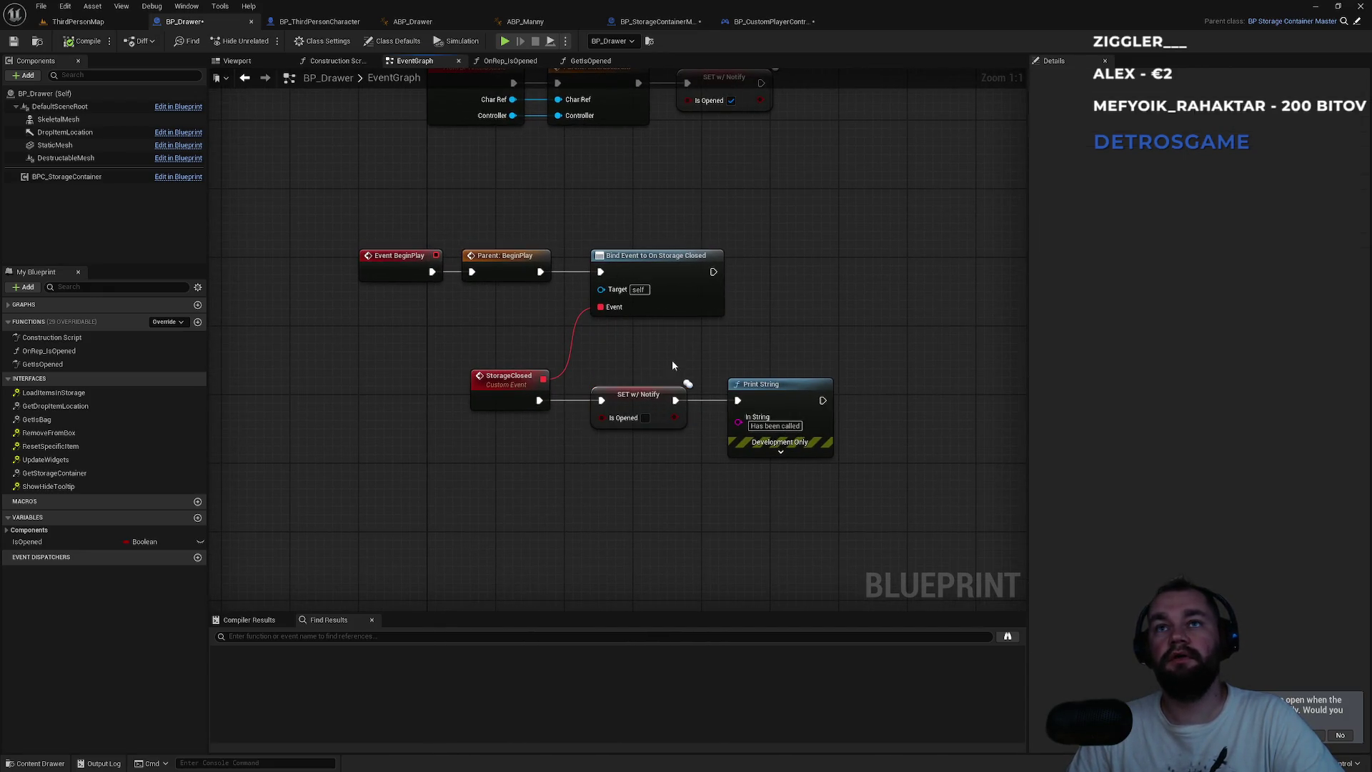
pyautogui.click(75, 22)
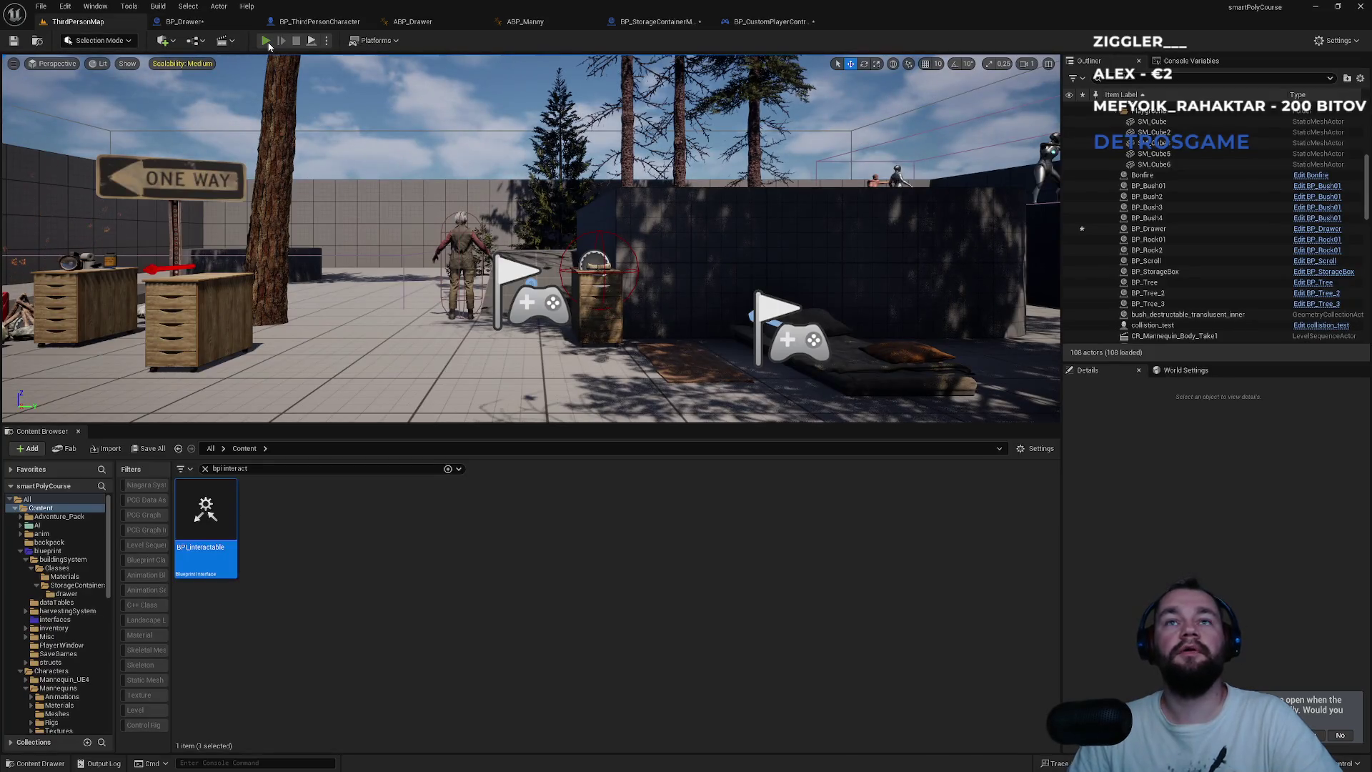
pyautogui.click(266, 42)
pyautogui.press('super')
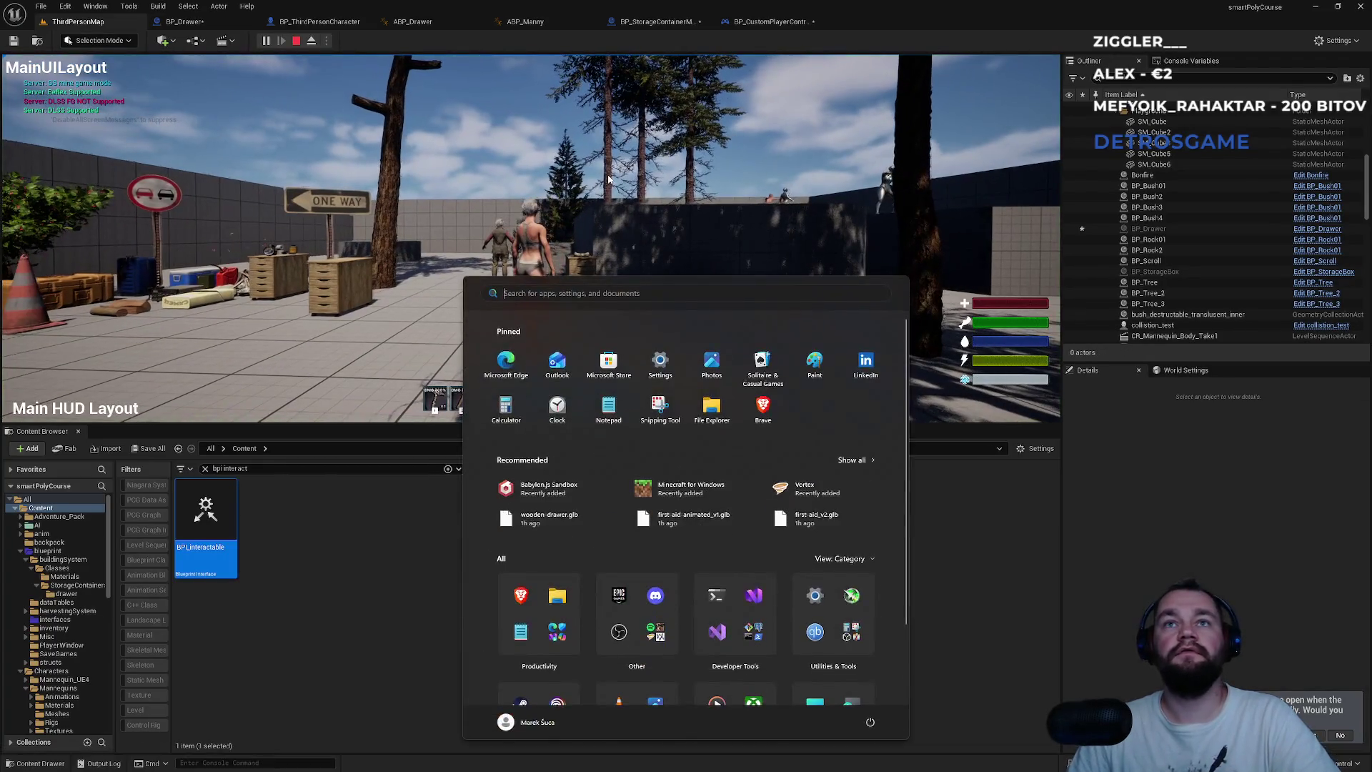
pyautogui.click(608, 179)
pyautogui.press('super')
pyautogui.press('super')
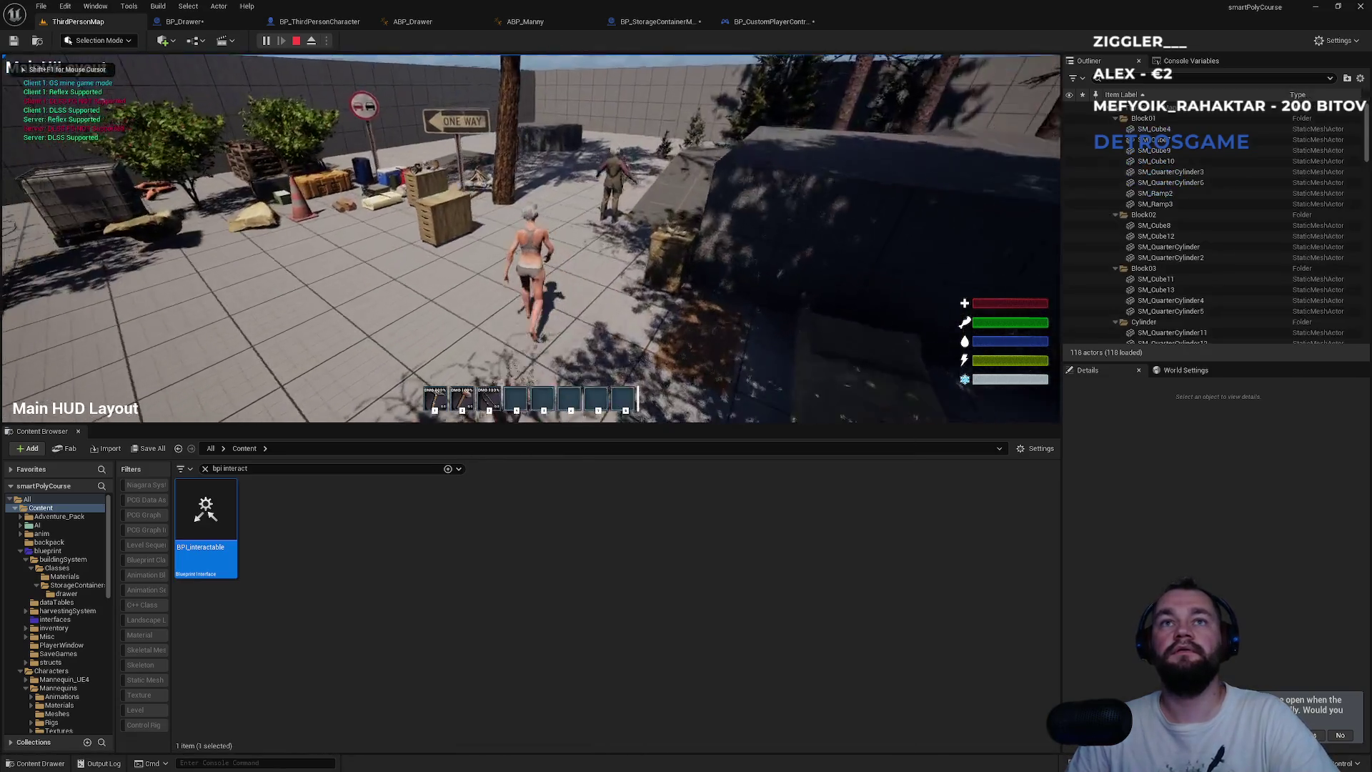
pyautogui.press('e')
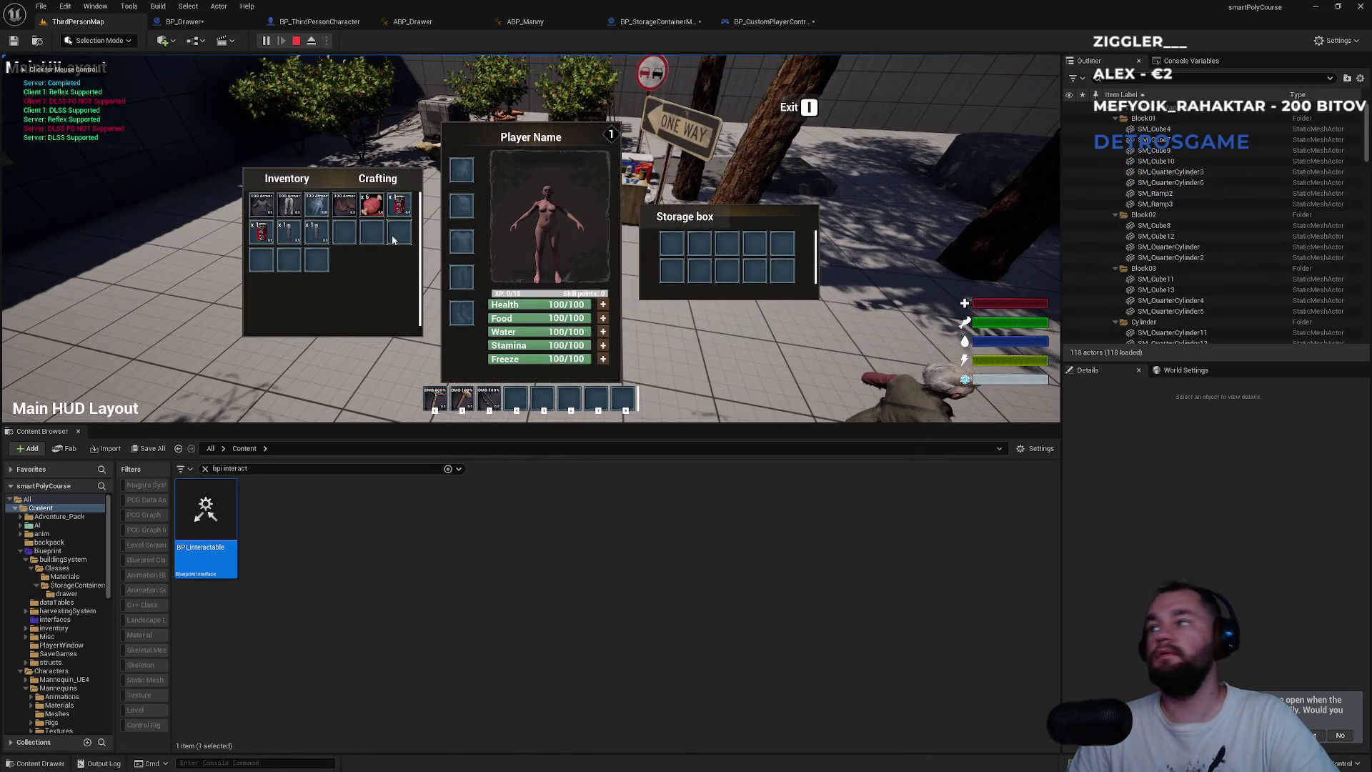
pyautogui.press('e')
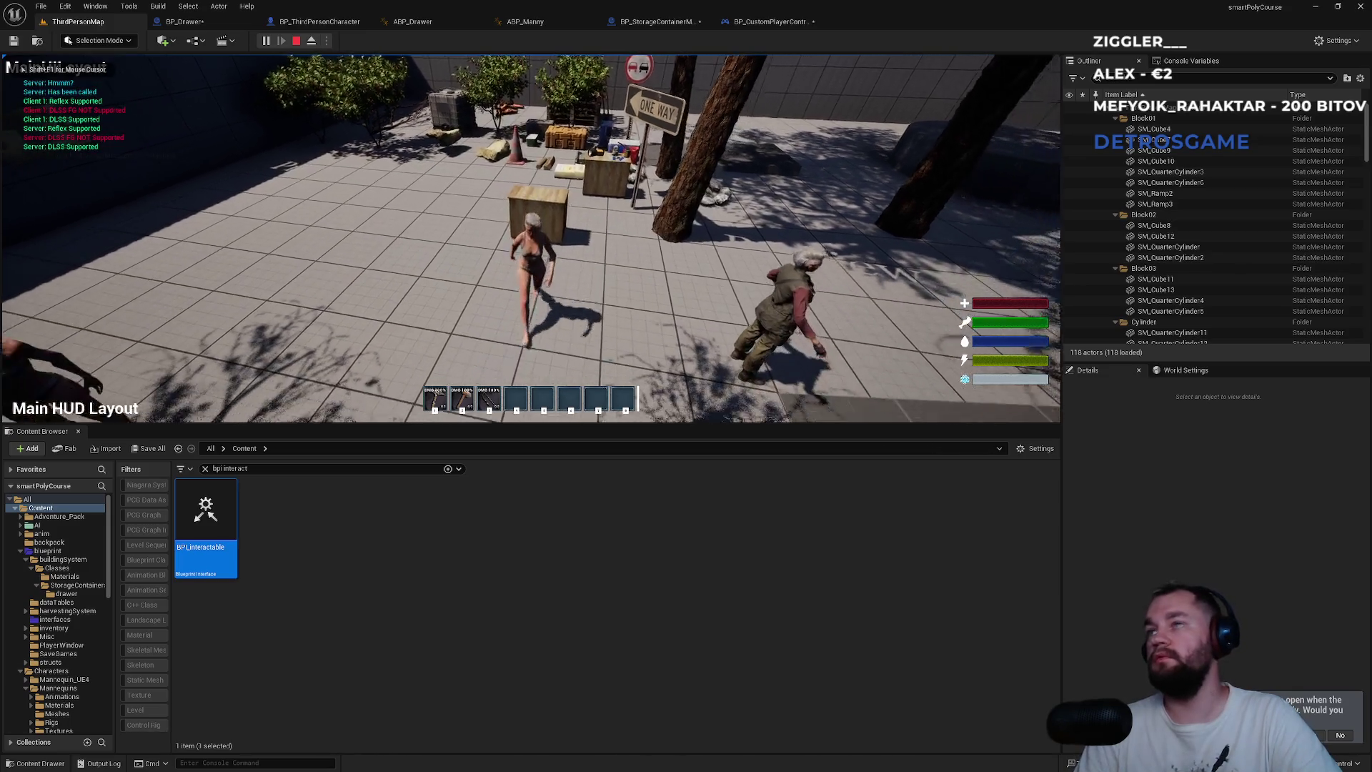
pyautogui.press('e')
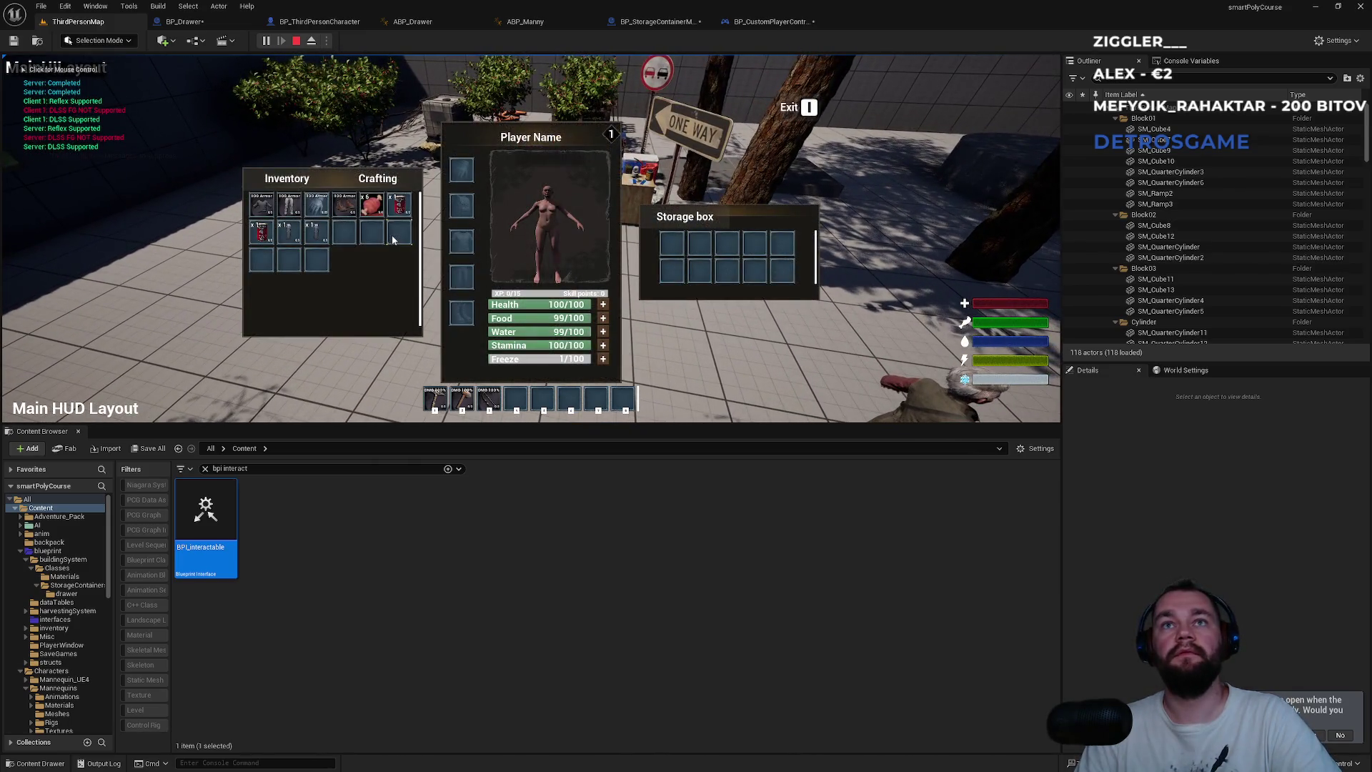
pyautogui.press('e')
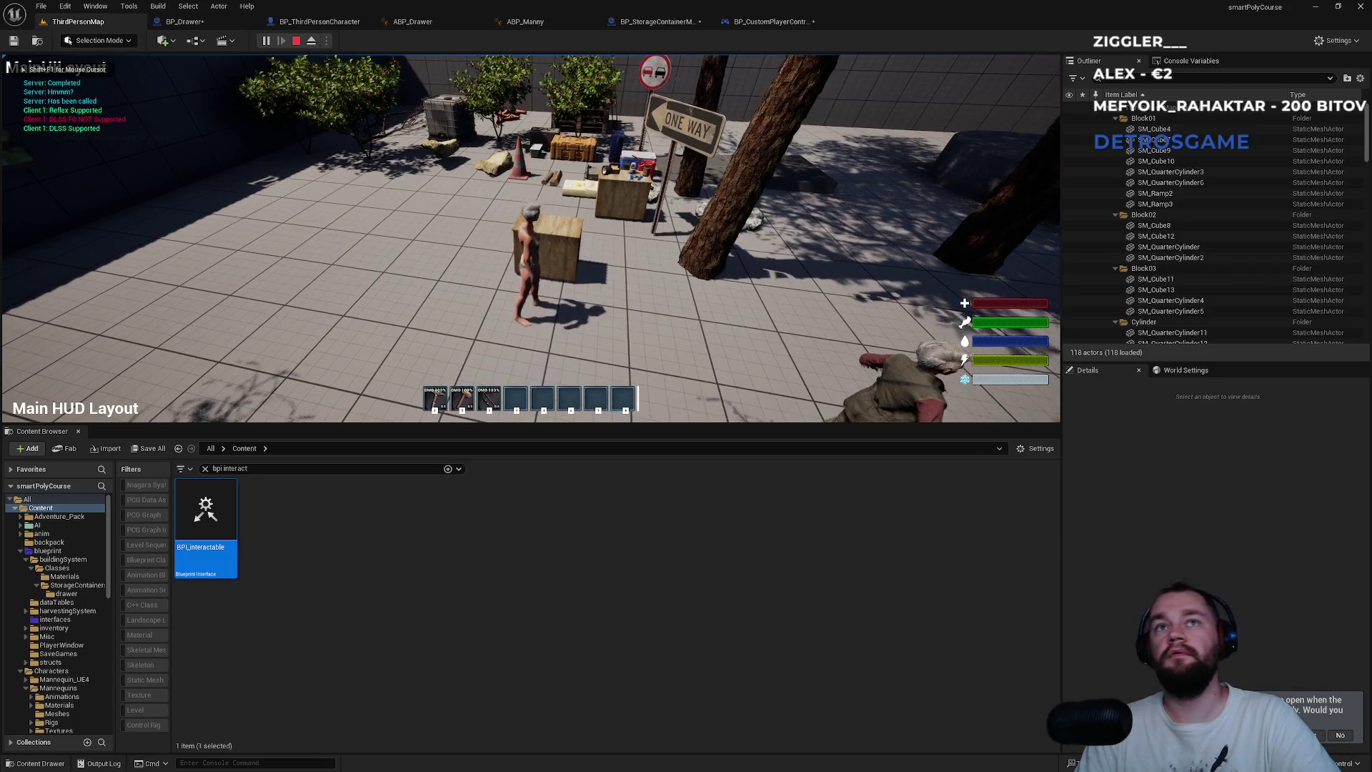
pyautogui.press('e')
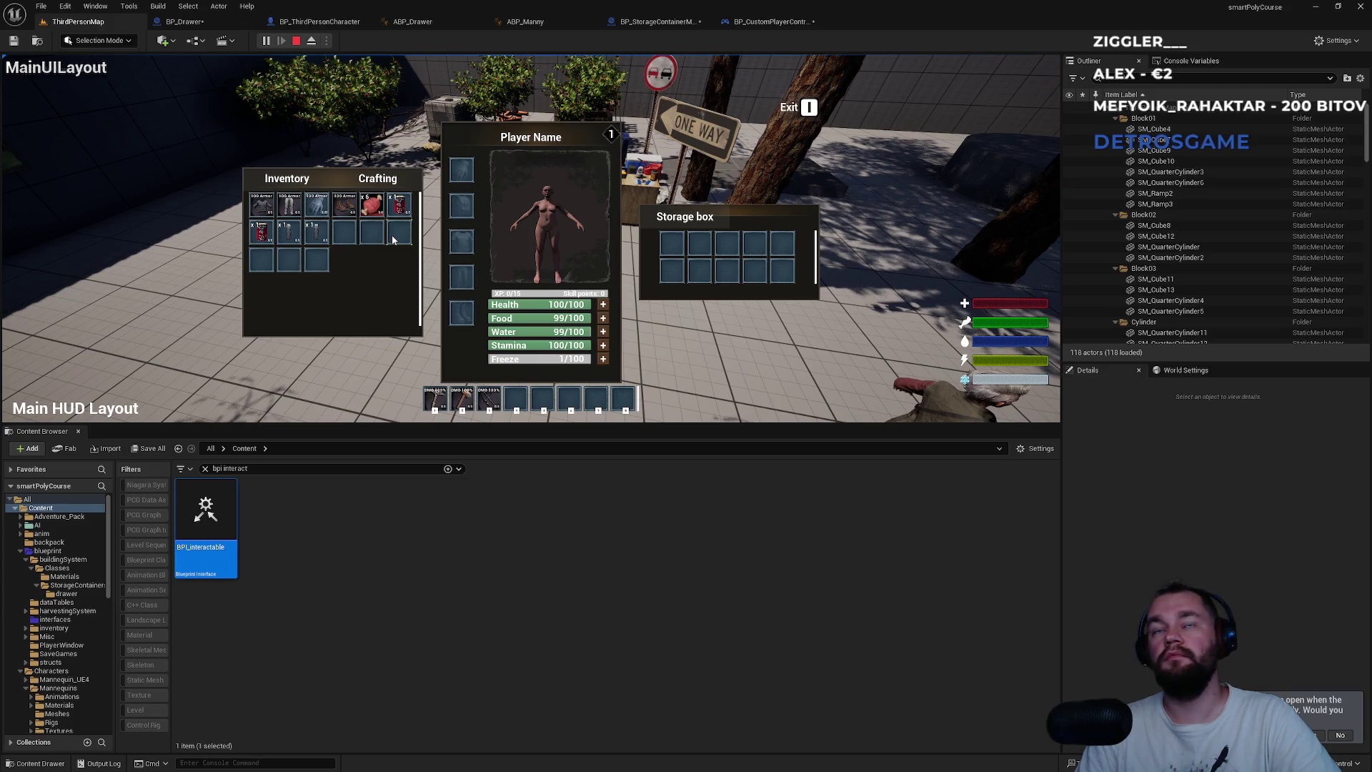
pyautogui.press('e')
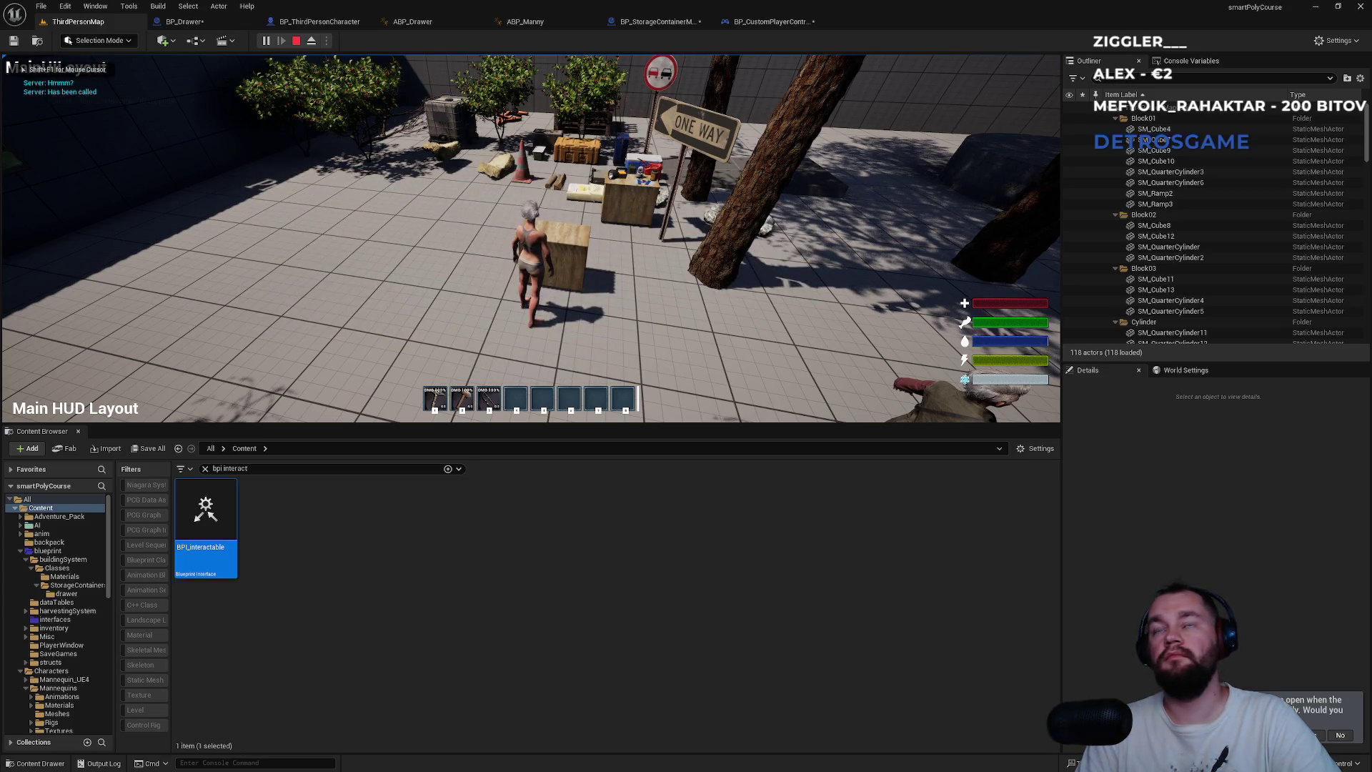
pyautogui.press('super')
pyautogui.press('super')
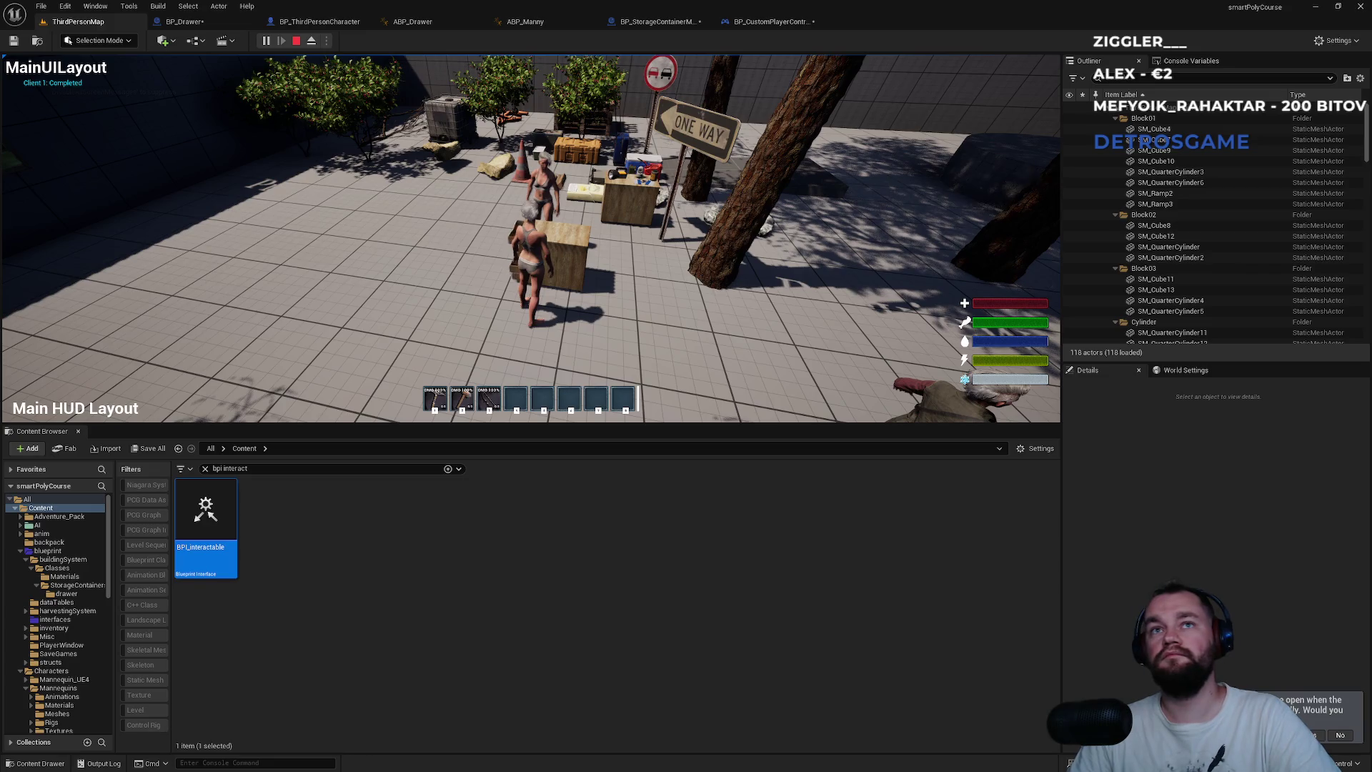
pyautogui.press('super')
pyautogui.press('super')
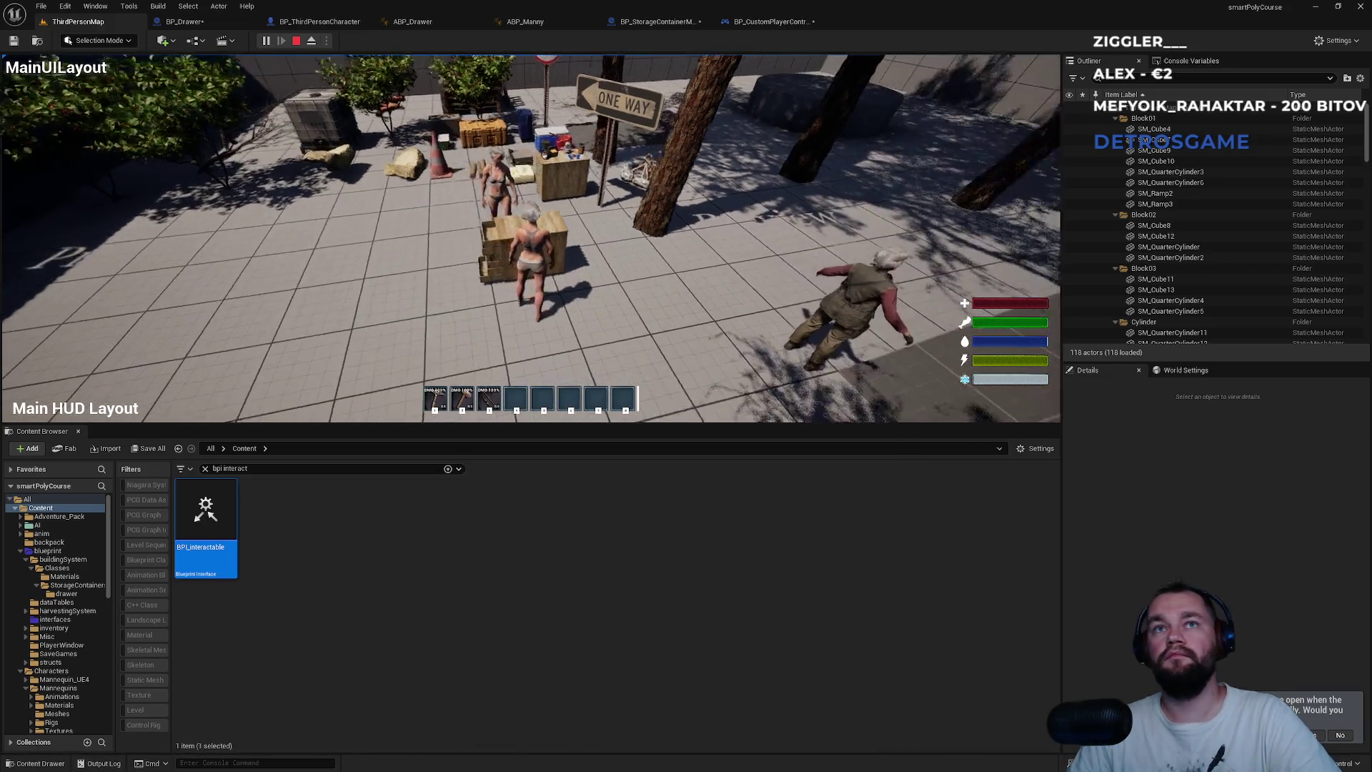
pyautogui.press('e')
pyautogui.press('e')
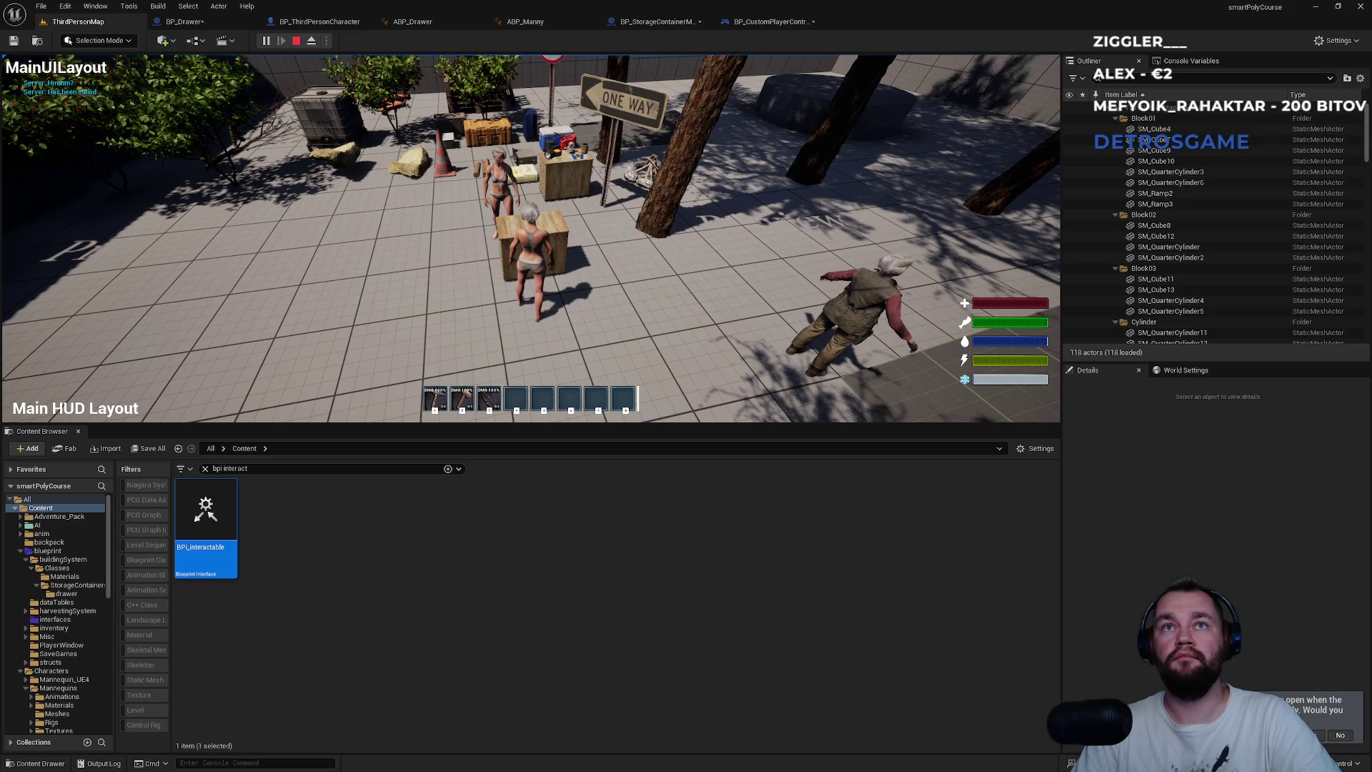
pyautogui.press('super')
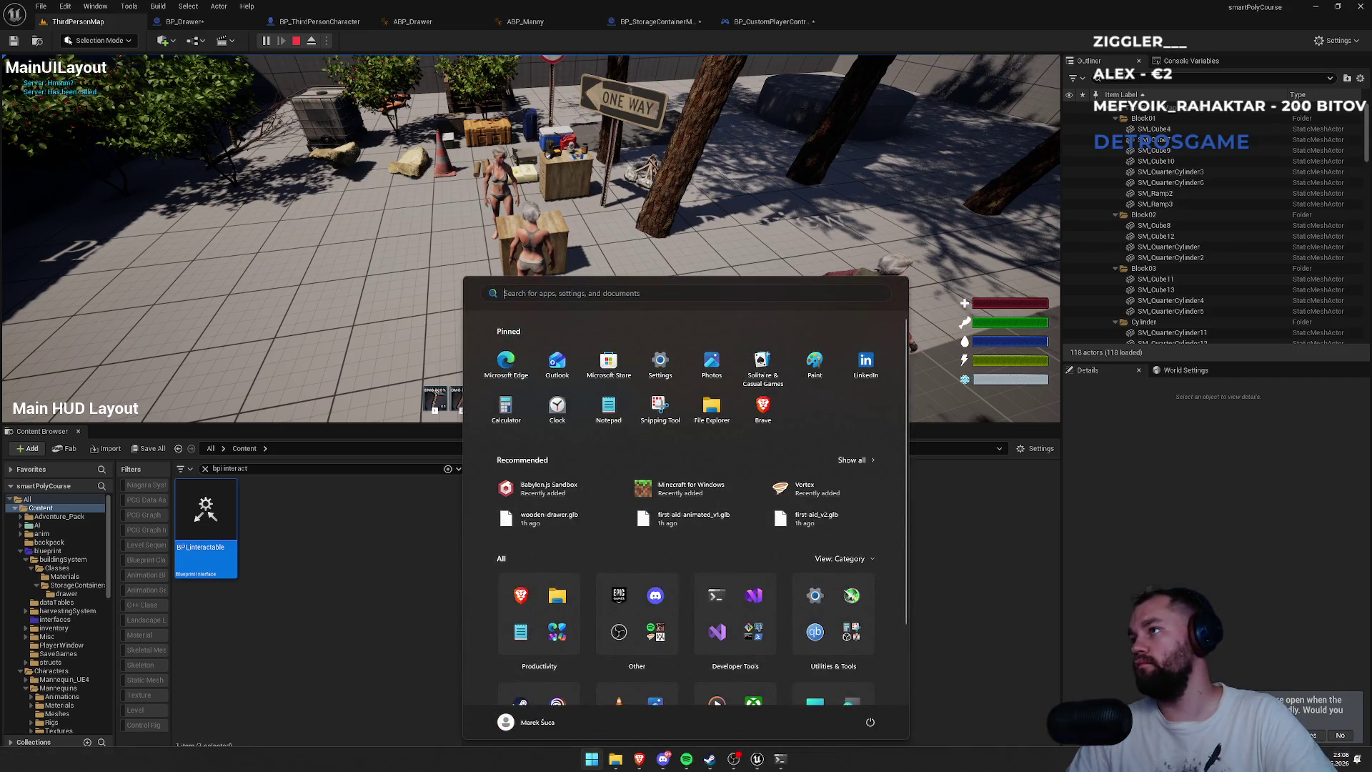
pyautogui.press('super')
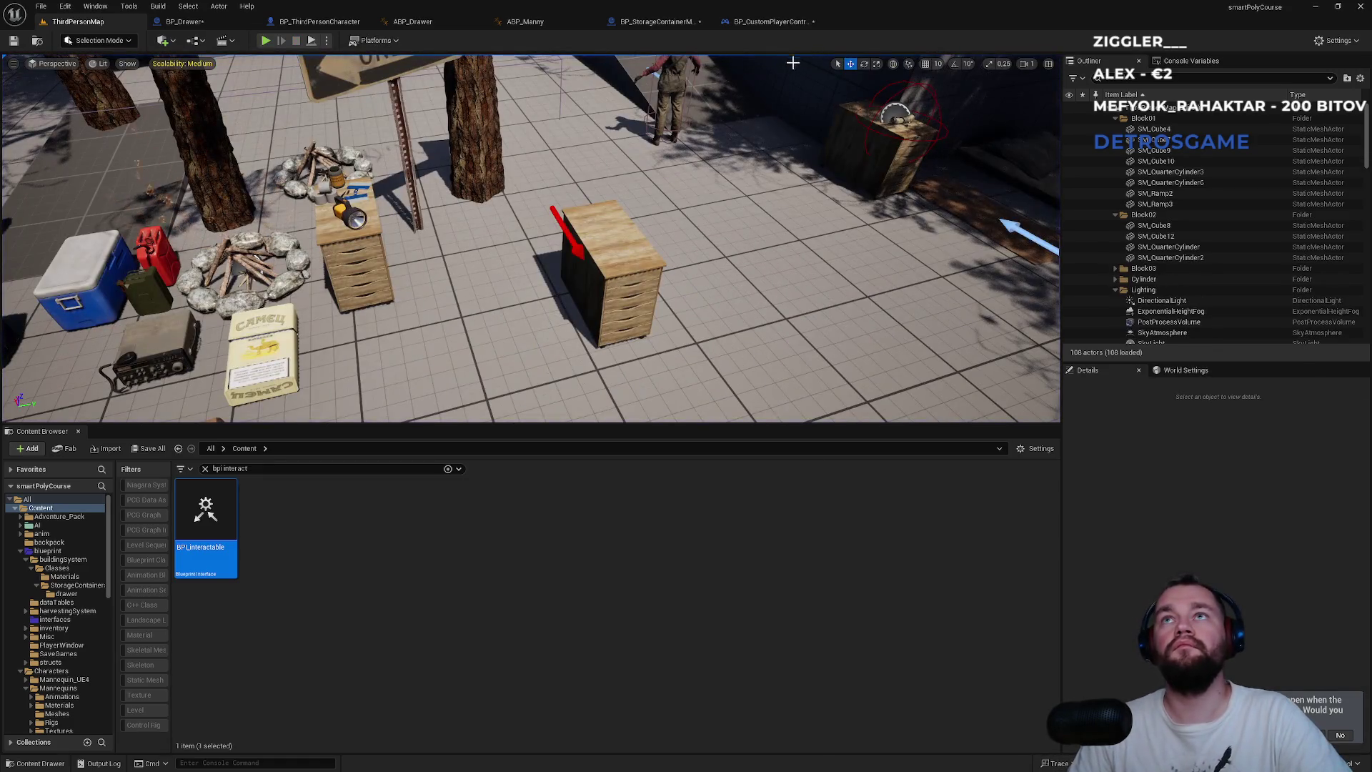
pyautogui.click(772, 22)
# - In BP_Drawer's event graph, add an Accessing Players getter beside the StorageClosed event
pyautogui.click(663, 21)
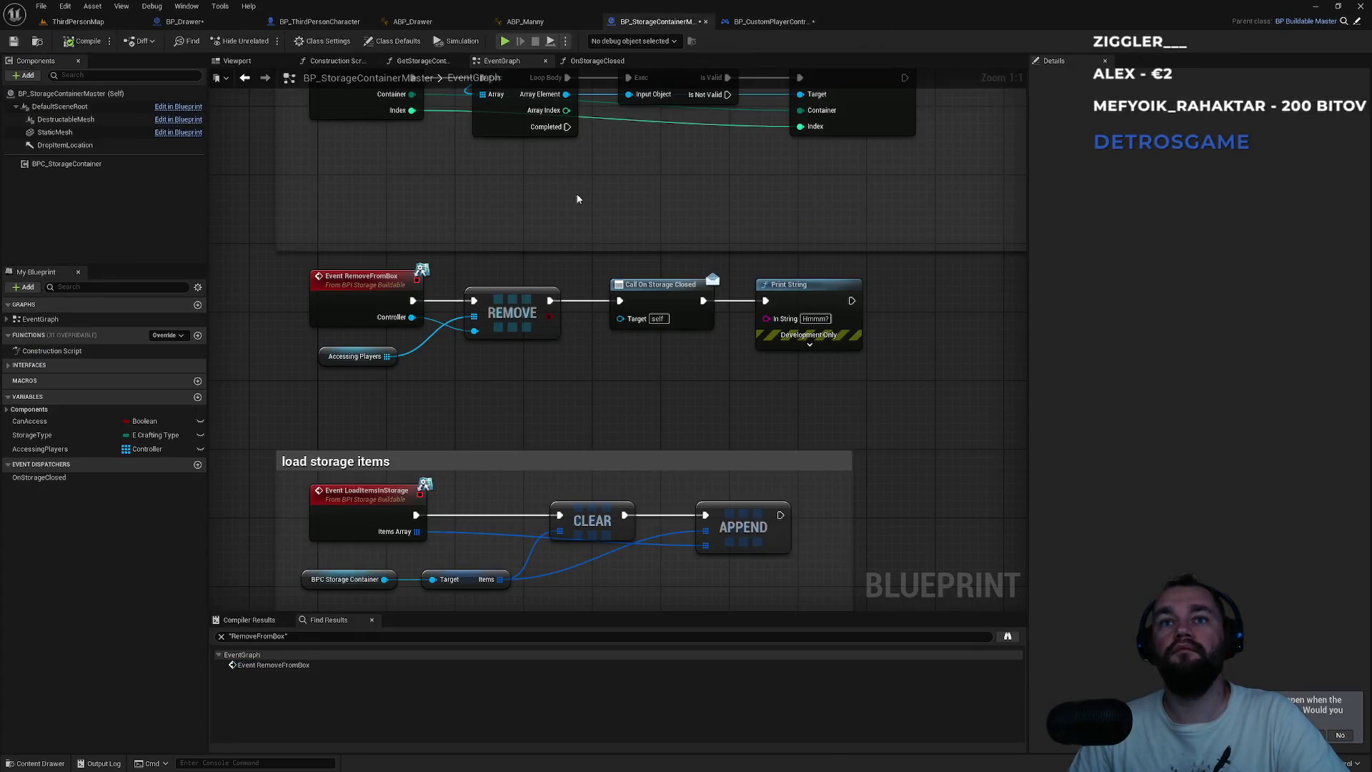
pyautogui.click(314, 23)
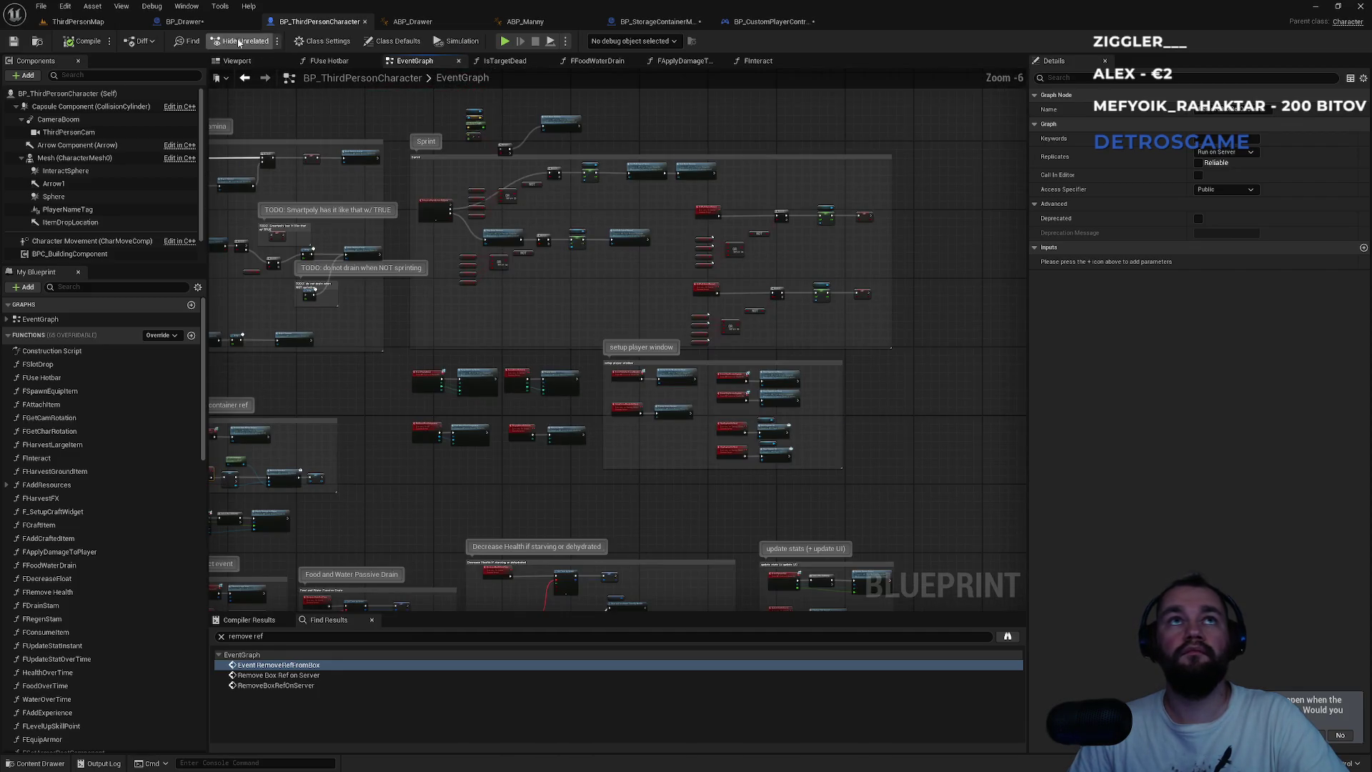
pyautogui.click(213, 22)
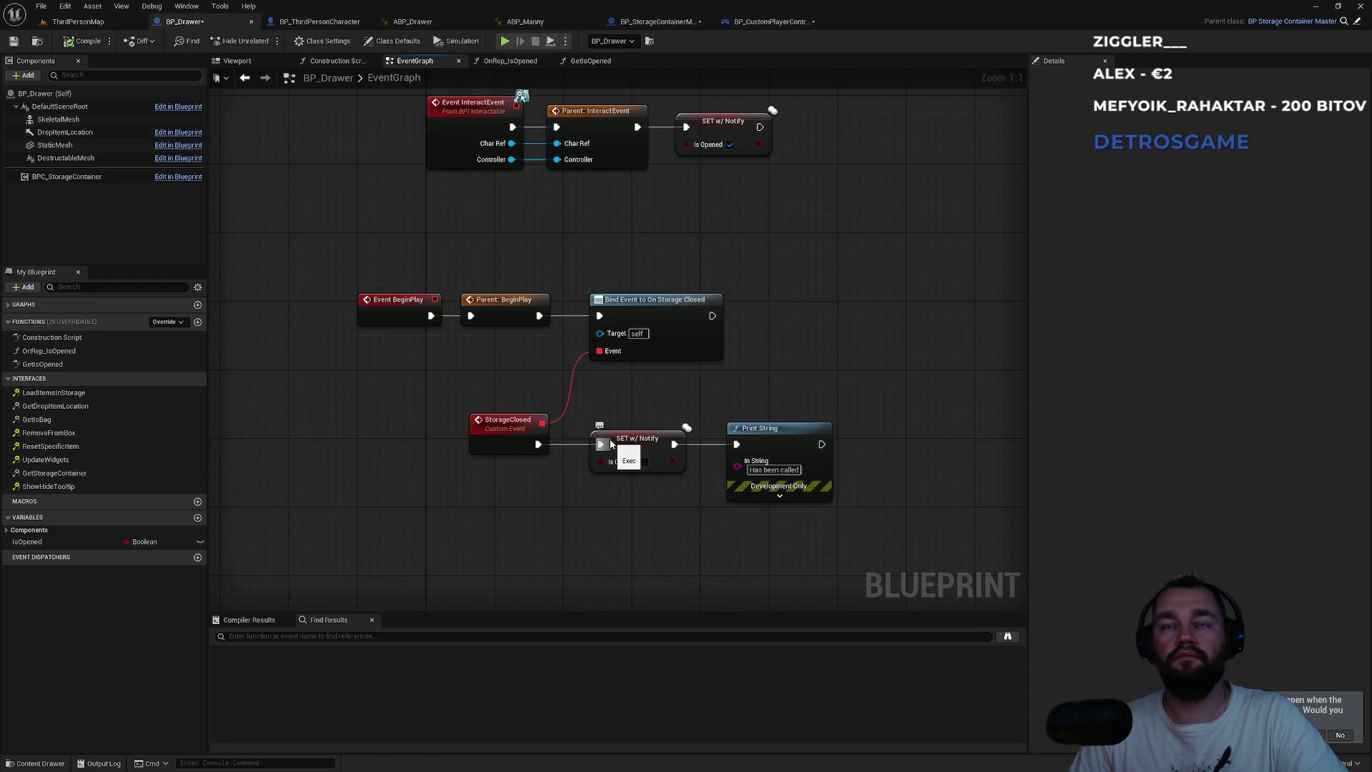
pyautogui.moveTo(549, 411)
pyautogui.mouseDown()
pyautogui.moveTo(496, 521)
pyautogui.moveTo(503, 258)
pyautogui.mouseUp()
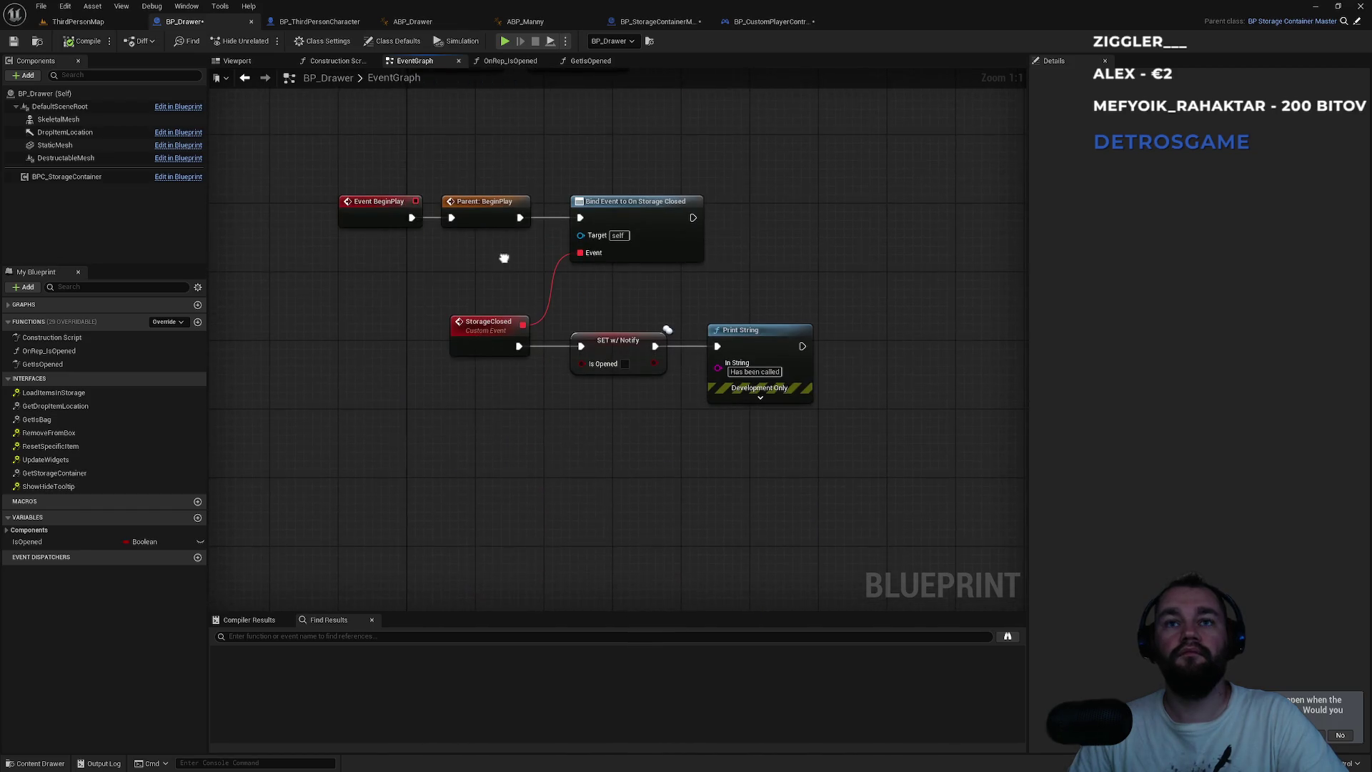
pyautogui.rightClick(484, 451)
pyautogui.write('assce')
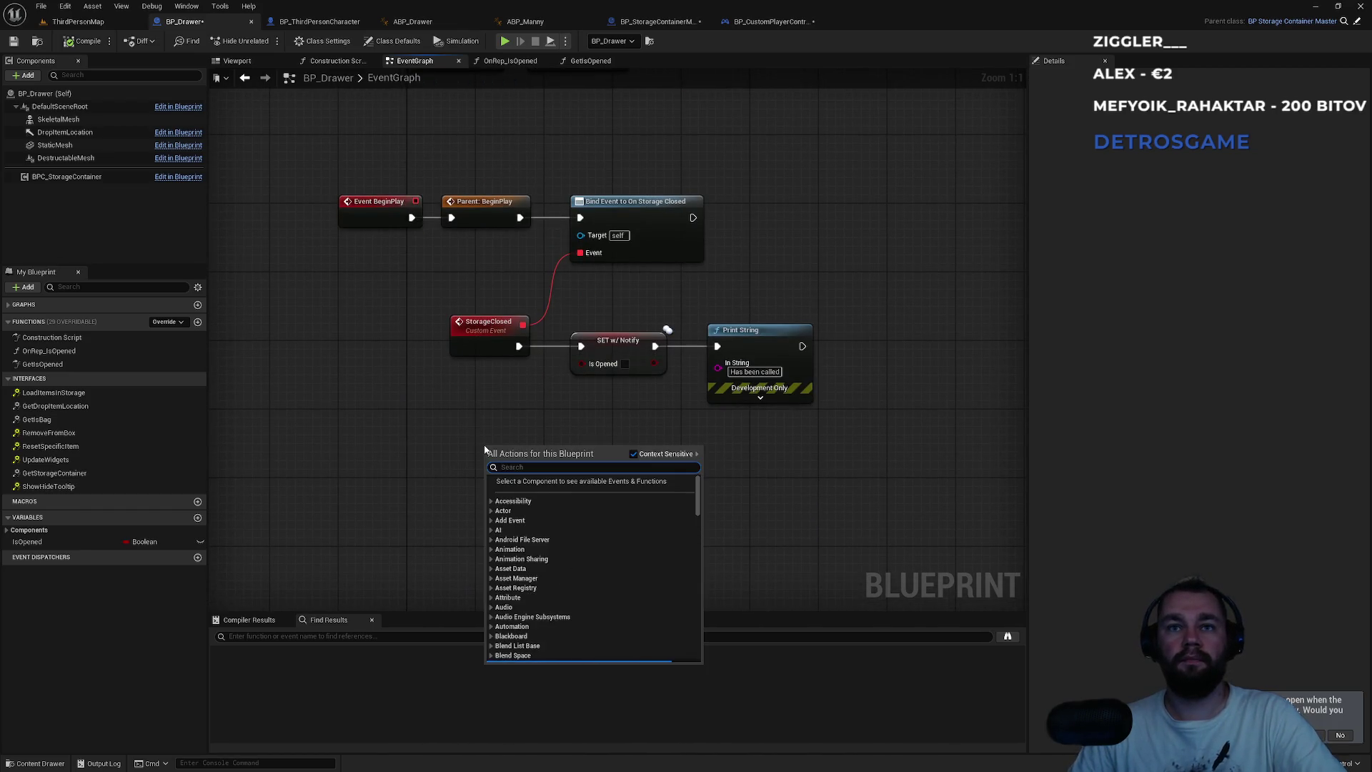
pyautogui.press('BackSpace')
pyautogui.press('BackSpace')
pyautogui.press('BackSpace')
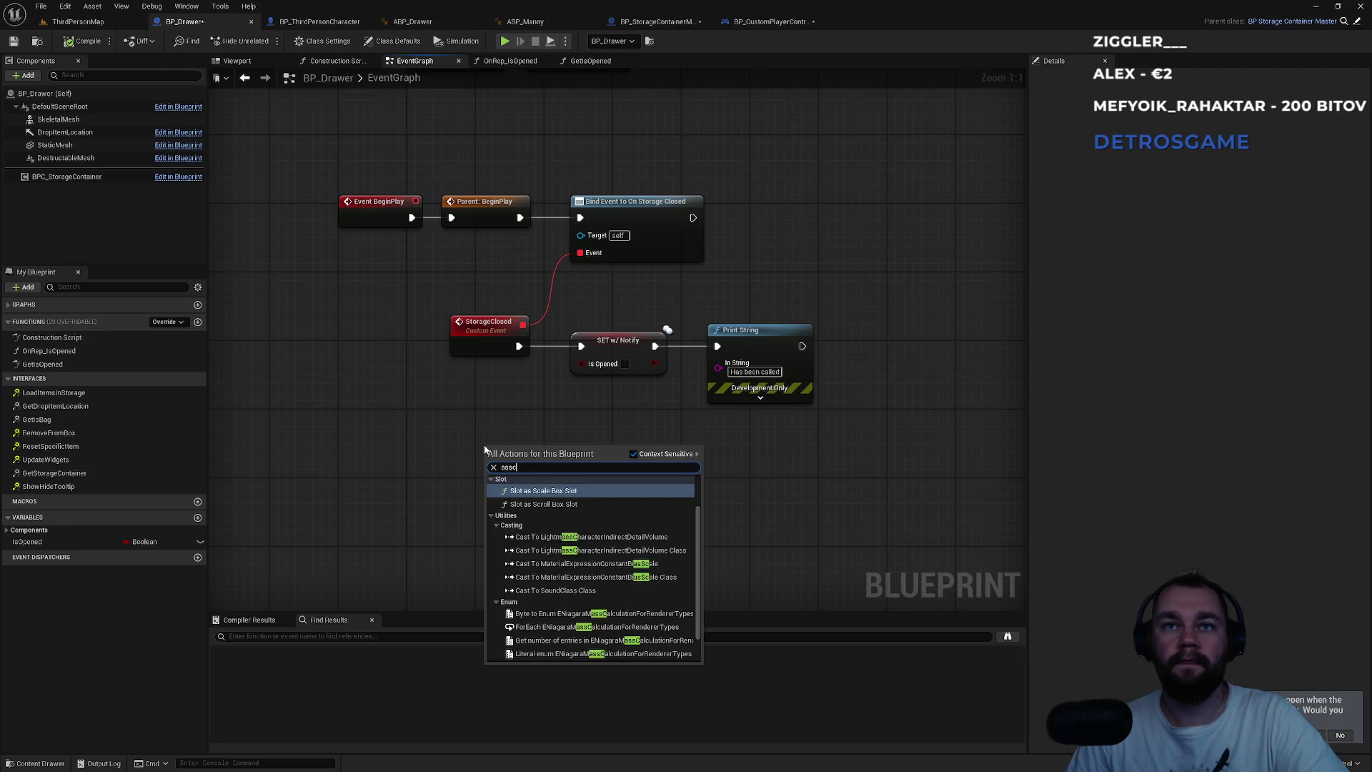
pyautogui.press('BackSpace')
pyautogui.press('BackSpace')
pyautogui.write('cces')
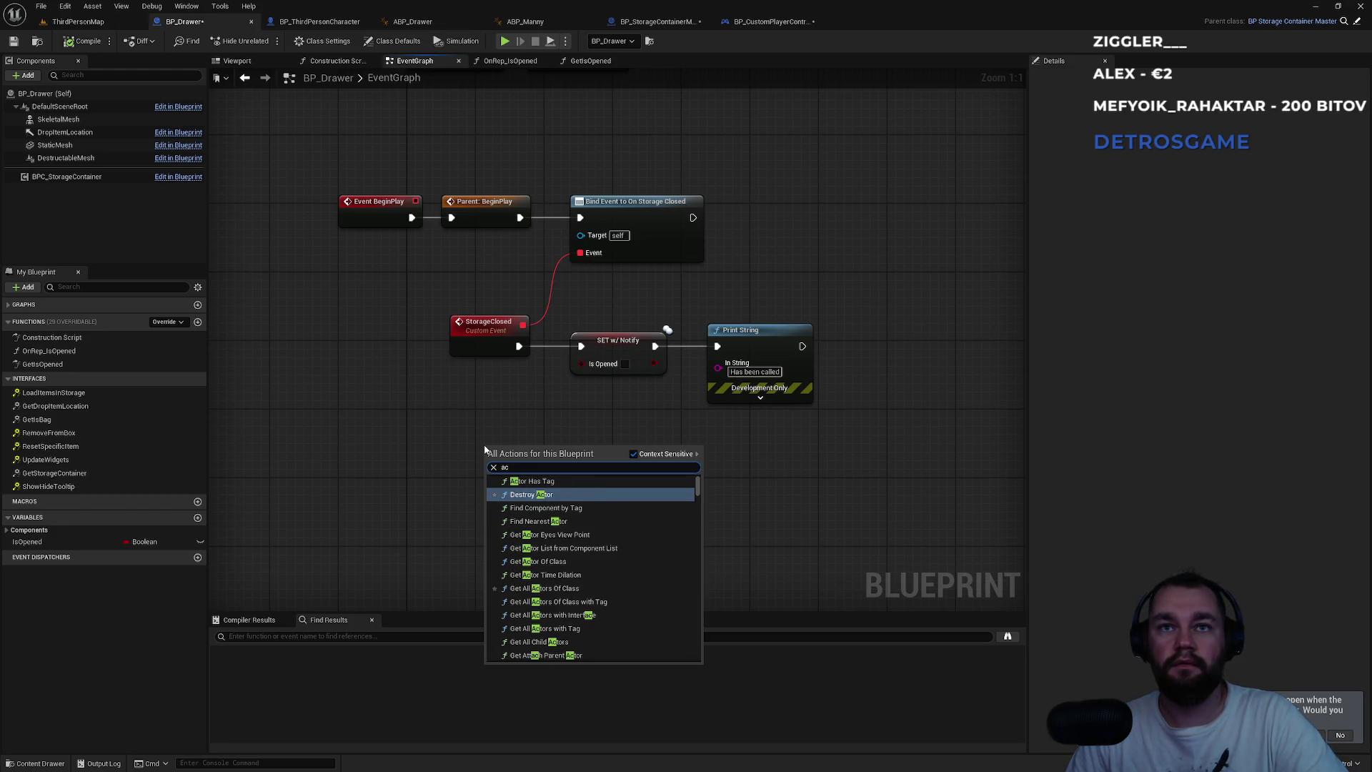
pyautogui.scroll(-5, 590, 583)
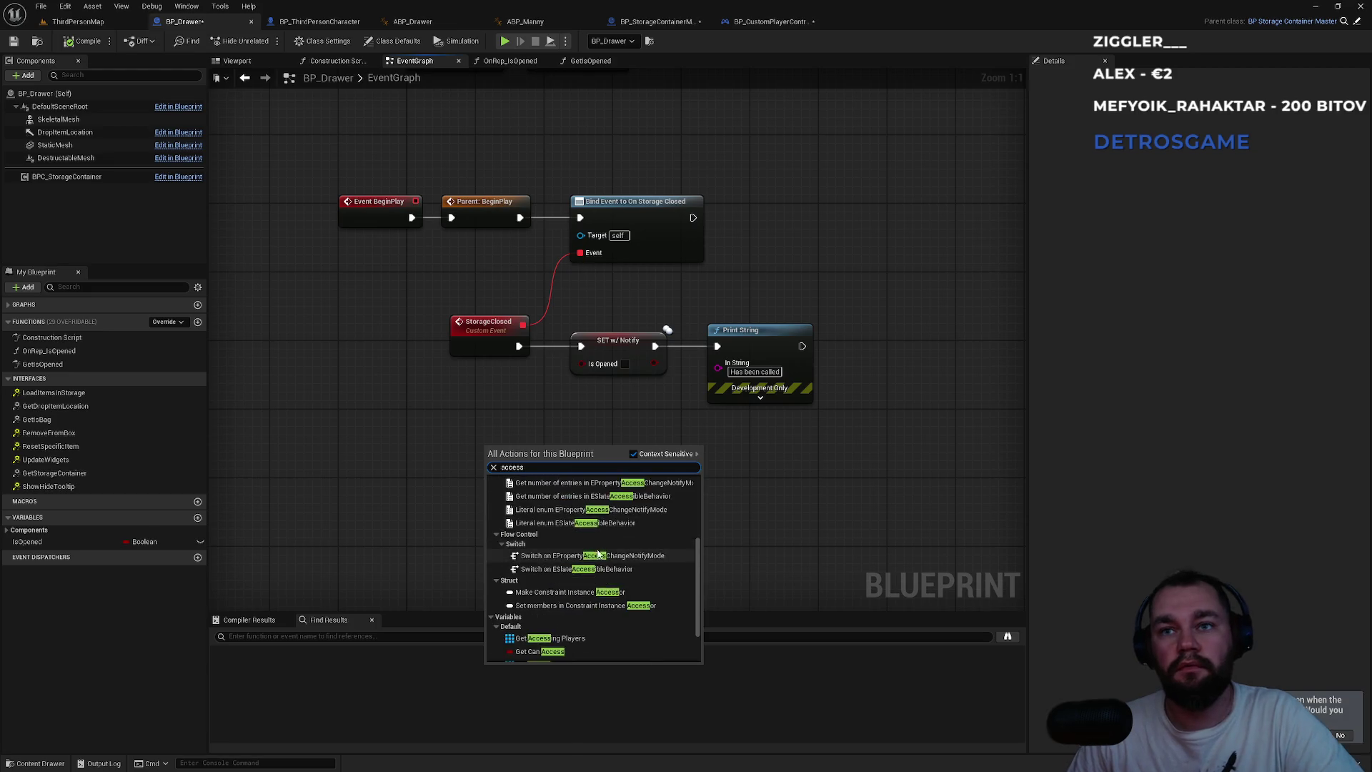
pyautogui.click(551, 583)
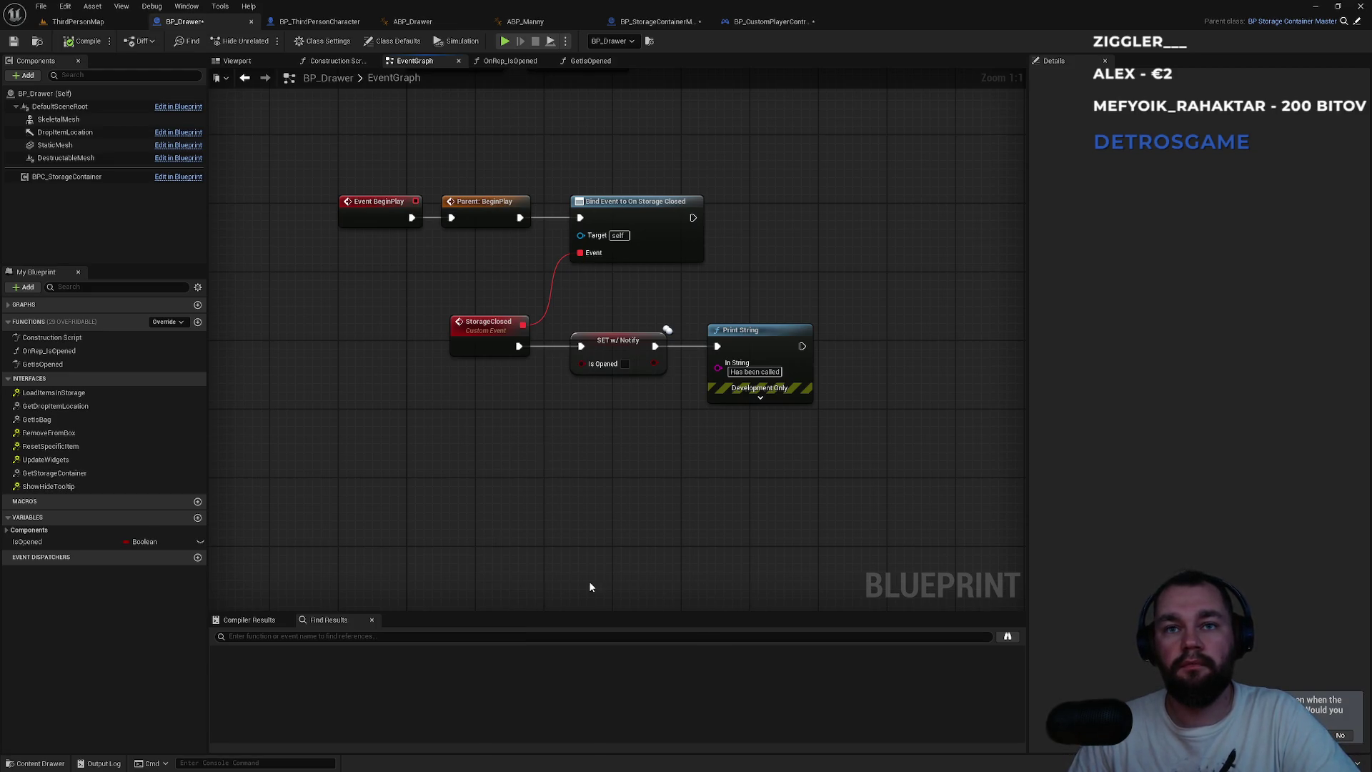
# - Build an Accessing Players LENGTH == check feeding a new Branch node
pyautogui.moveTo(560, 454)
pyautogui.mouseDown()
pyautogui.moveTo(641, 477)
pyautogui.moveTo(624, 466)
pyautogui.mouseUp()
pyautogui.write('==')
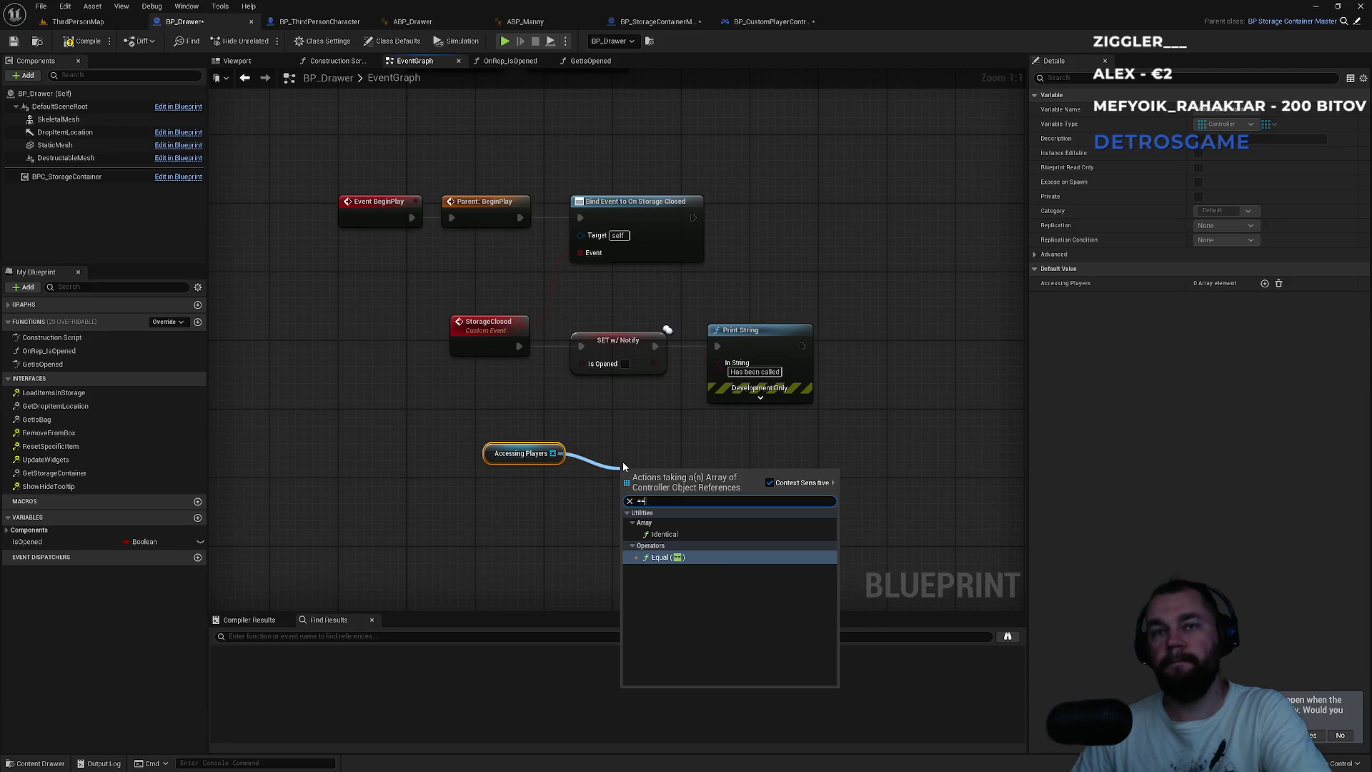
pyautogui.press('Return')
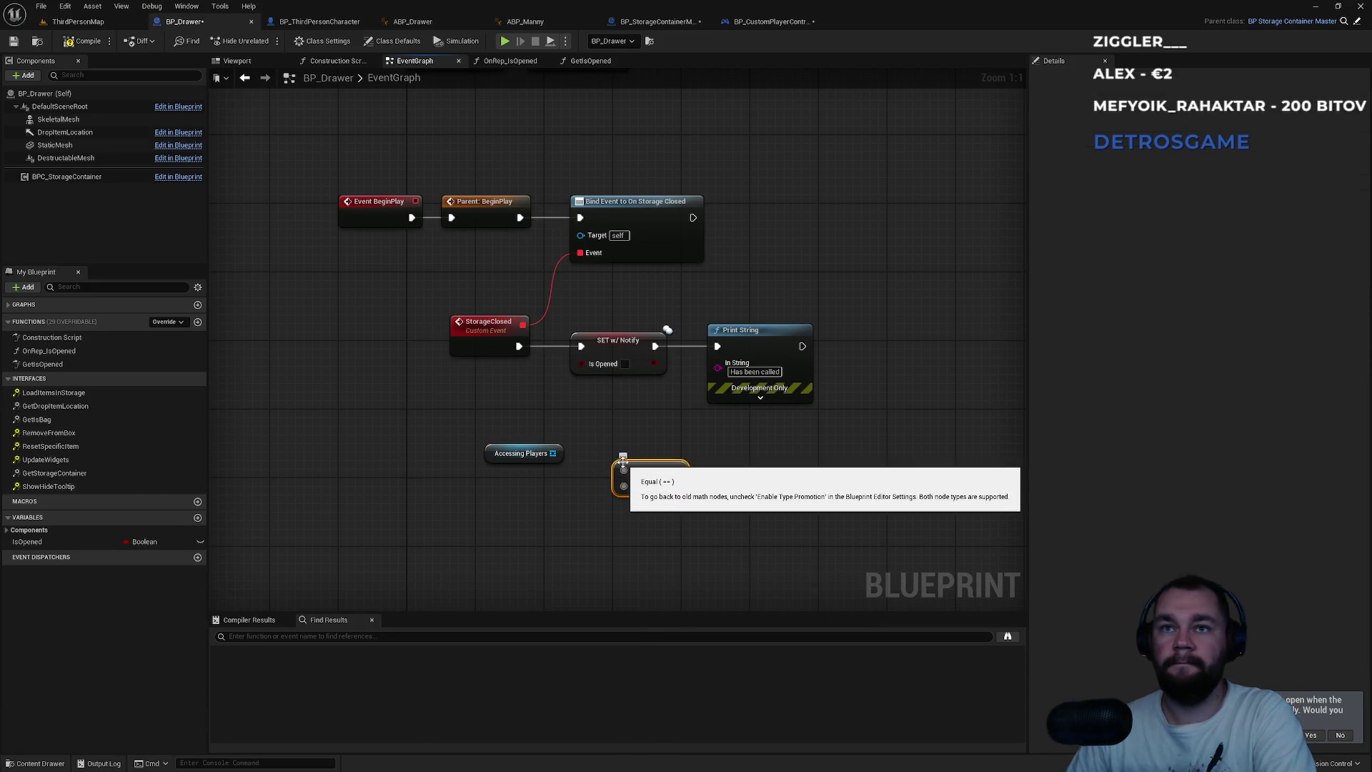
pyautogui.press('Delete')
pyautogui.moveTo(552, 453); pyautogui.dragTo(596, 480)
pyautogui.write('length')
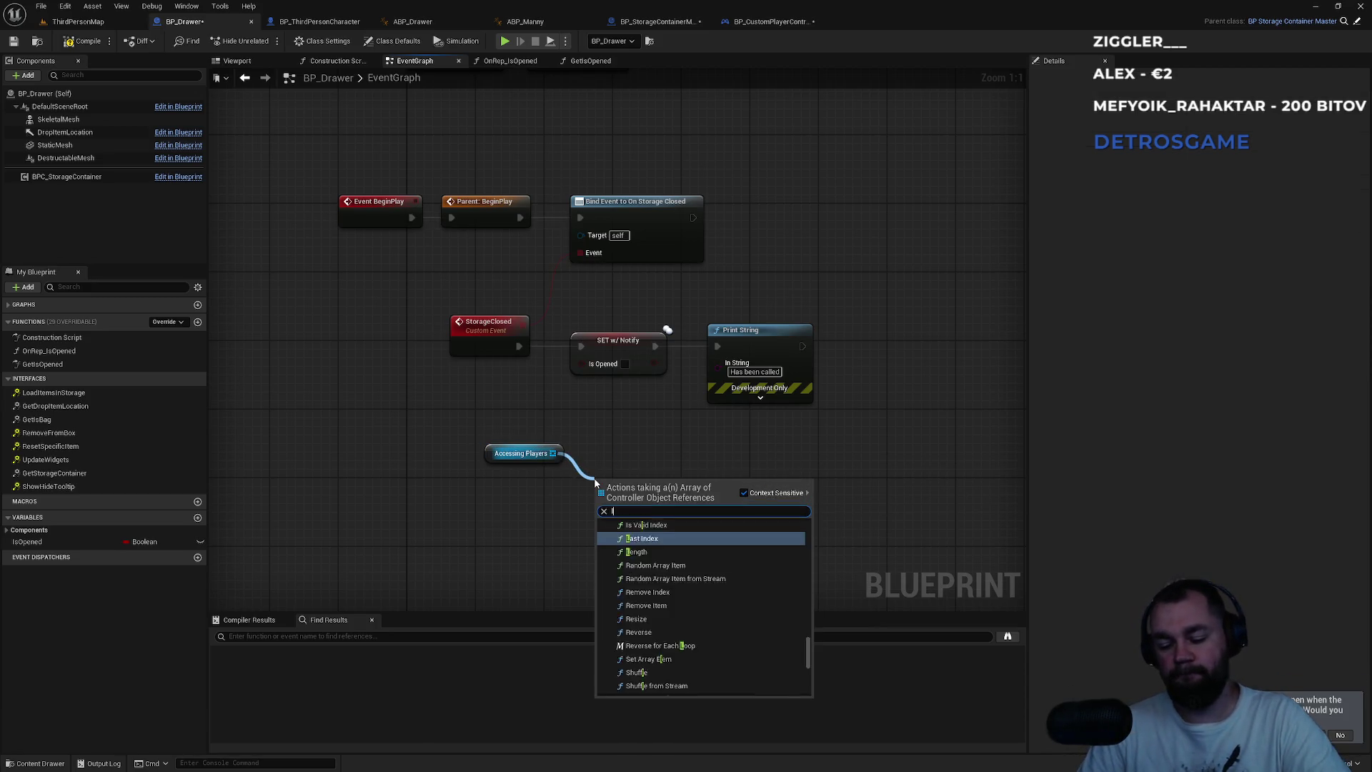
pyautogui.press('Return')
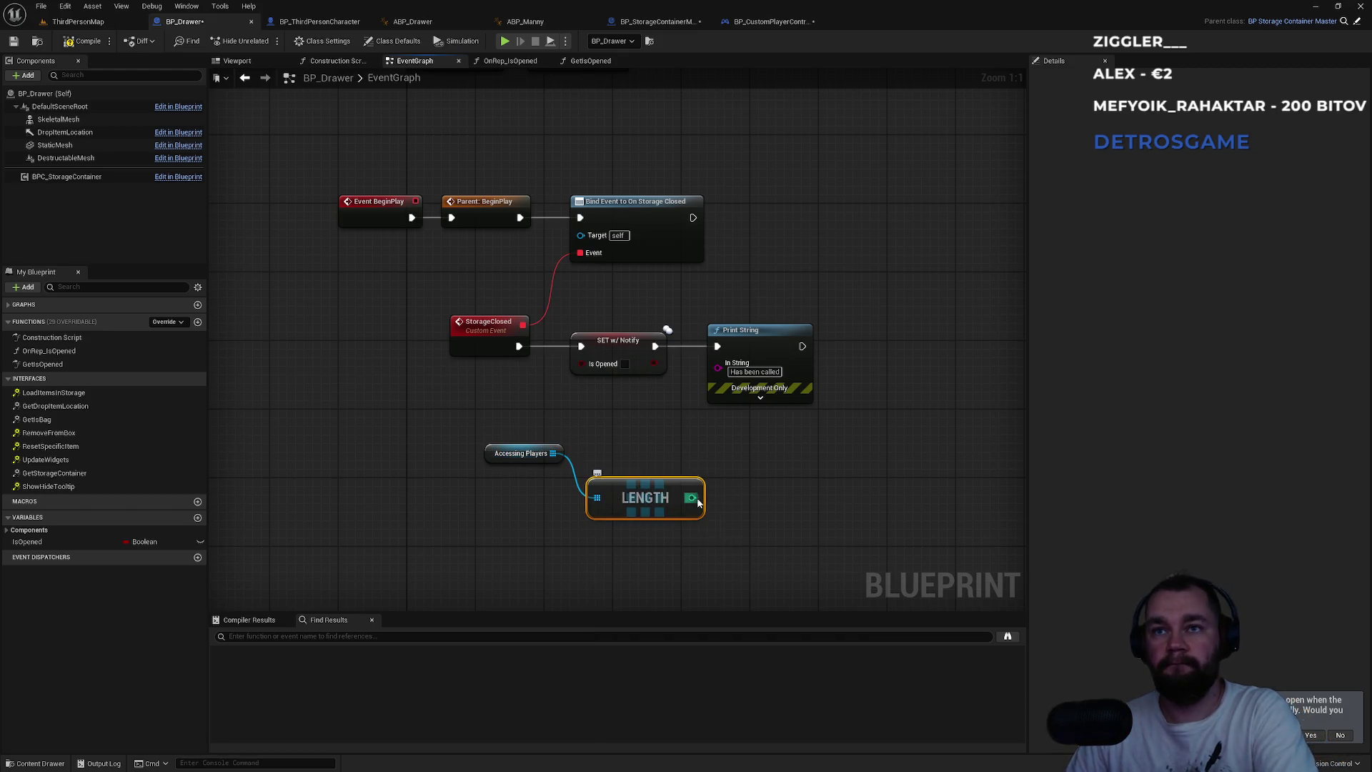
pyautogui.moveTo(699, 504)
pyautogui.mouseDown()
pyautogui.moveTo(781, 483)
pyautogui.moveTo(762, 473)
pyautogui.moveTo(854, 477)
pyautogui.moveTo(871, 456)
pyautogui.moveTo(546, 372)
pyautogui.moveTo(610, 433)
pyautogui.mouseUp()
pyautogui.write('==')
pyautogui.press('Return')
pyautogui.write('branch')
pyautogui.press('Return')
# - Route StorageClosed through the Branch so Is Opened is set only when True
pyautogui.moveTo(519, 345)
pyautogui.mouseDown()
pyautogui.moveTo(612, 432)
pyautogui.moveTo(581, 346)
pyautogui.moveTo(721, 336)
pyautogui.mouseUp()
pyautogui.moveTo(609, 336); pyautogui.dragTo(823, 337)
pyautogui.moveTo(641, 421); pyautogui.dragTo(624, 335)
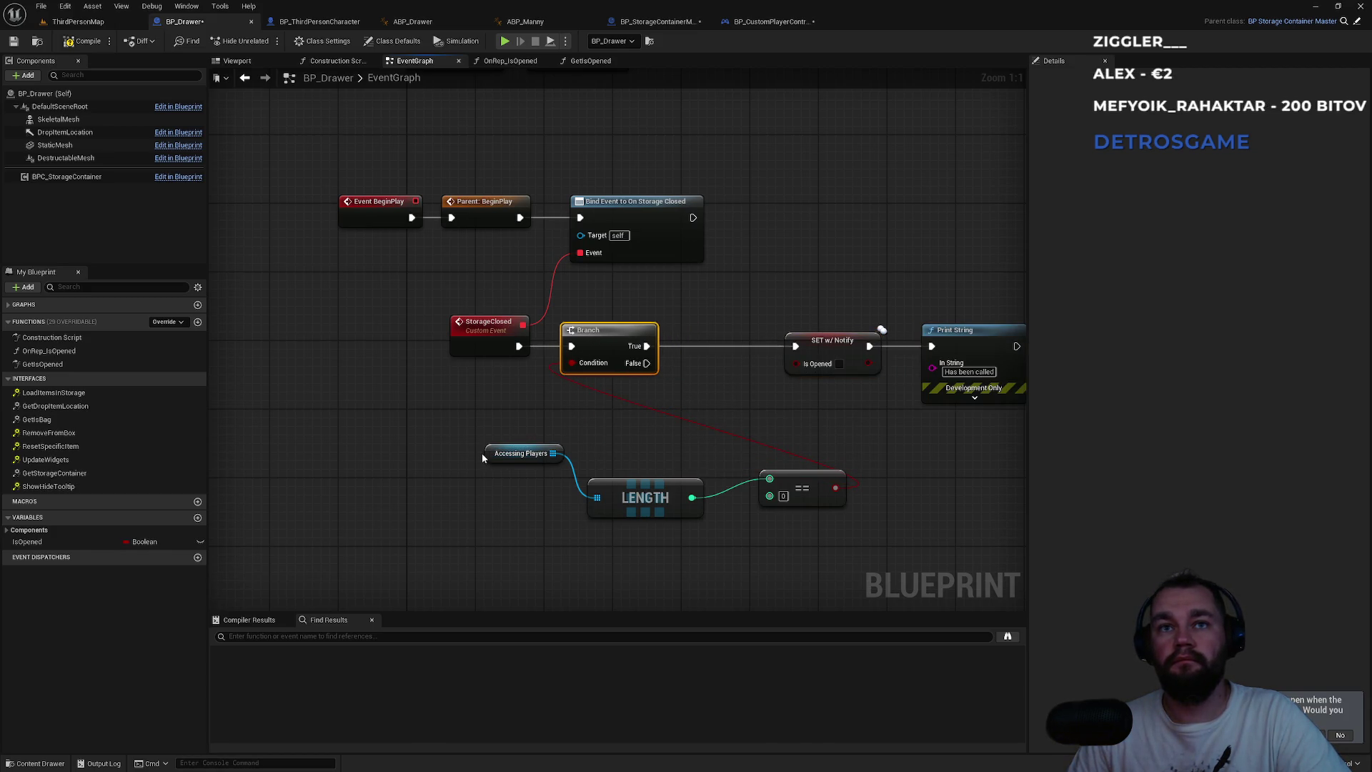
pyautogui.moveTo(483, 457)
pyautogui.mouseDown()
pyautogui.moveTo(503, 475)
pyautogui.moveTo(663, 498)
pyautogui.moveTo(483, 450)
pyautogui.moveTo(387, 386)
pyautogui.mouseUp()
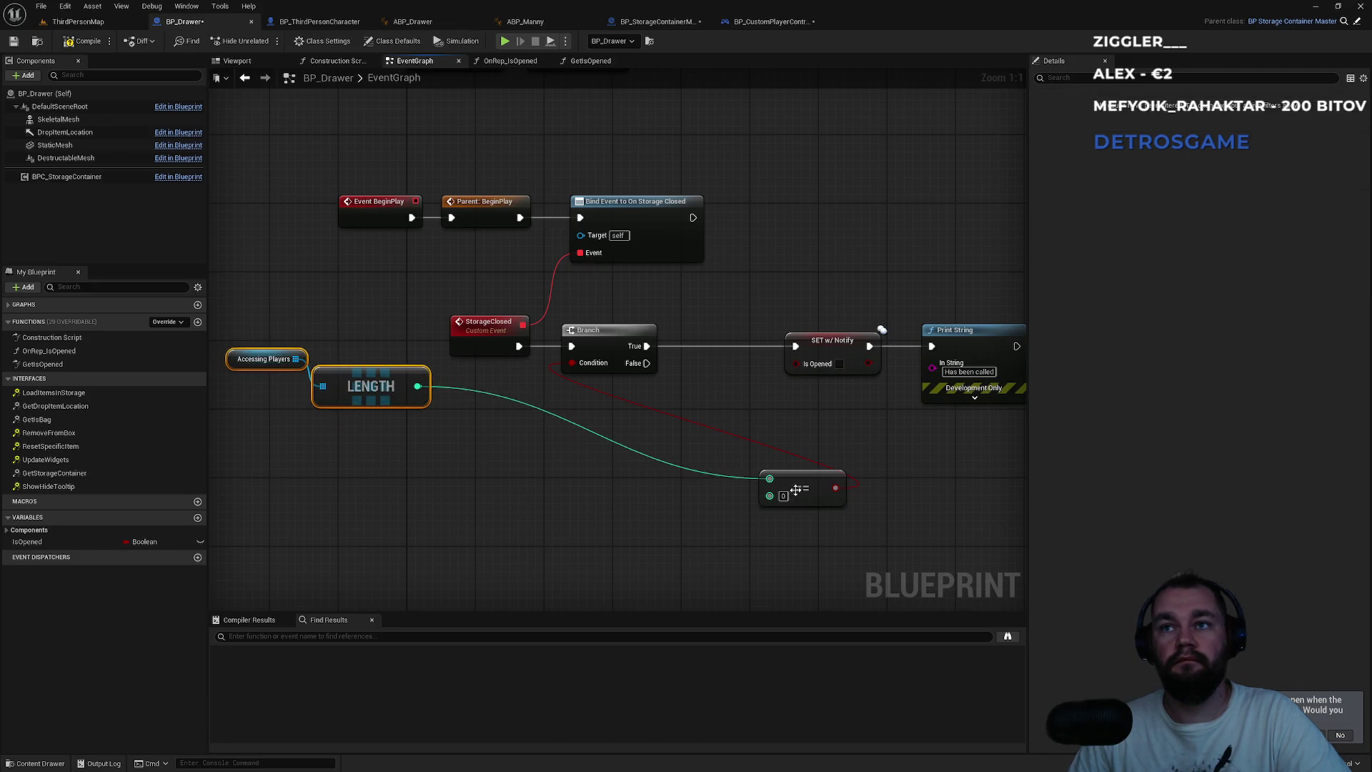
pyautogui.moveTo(796, 490)
pyautogui.mouseDown()
pyautogui.moveTo(520, 428)
pyautogui.moveTo(510, 399)
pyautogui.mouseUp()
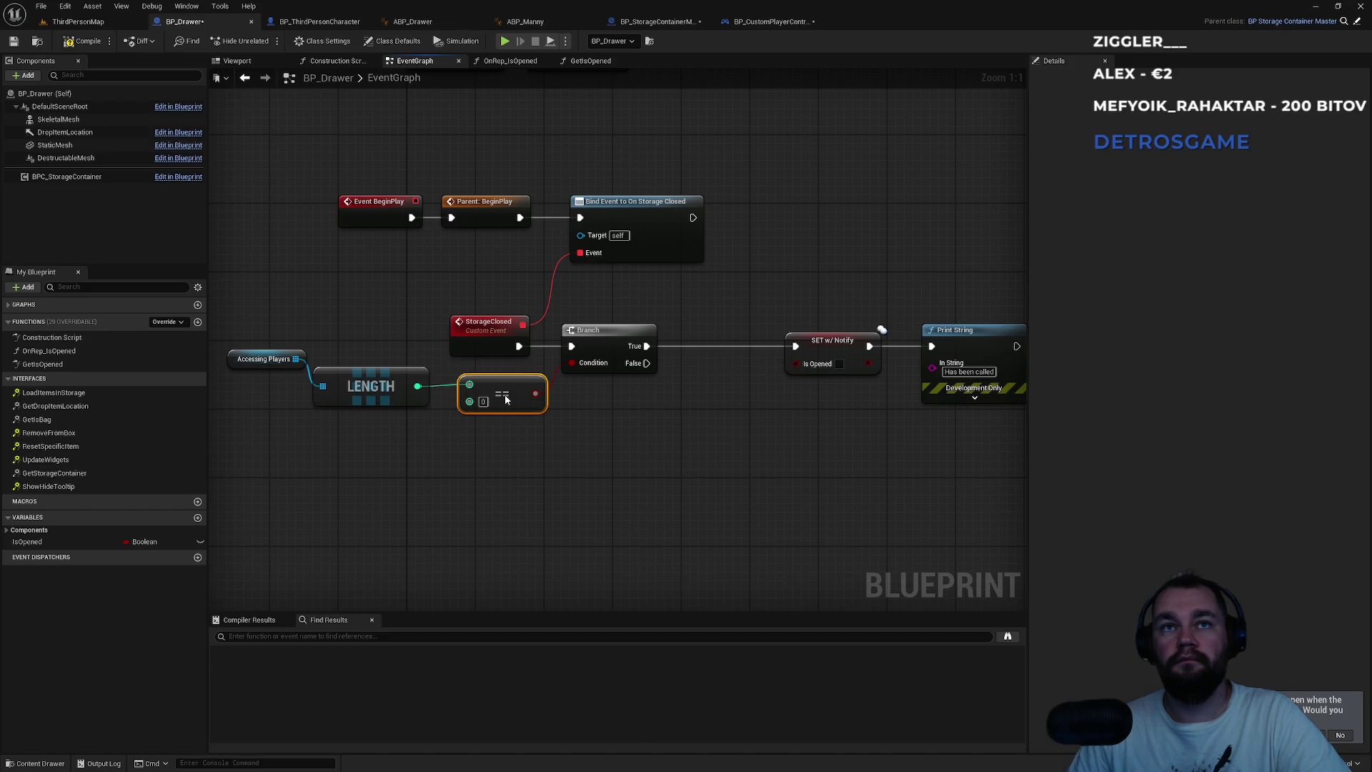
# - Straighten the Accessing Players, LENGTH and == nodes and tidy SET w/ Notify and Print String
pyautogui.moveTo(438, 449); pyautogui.dragTo(226, 305)
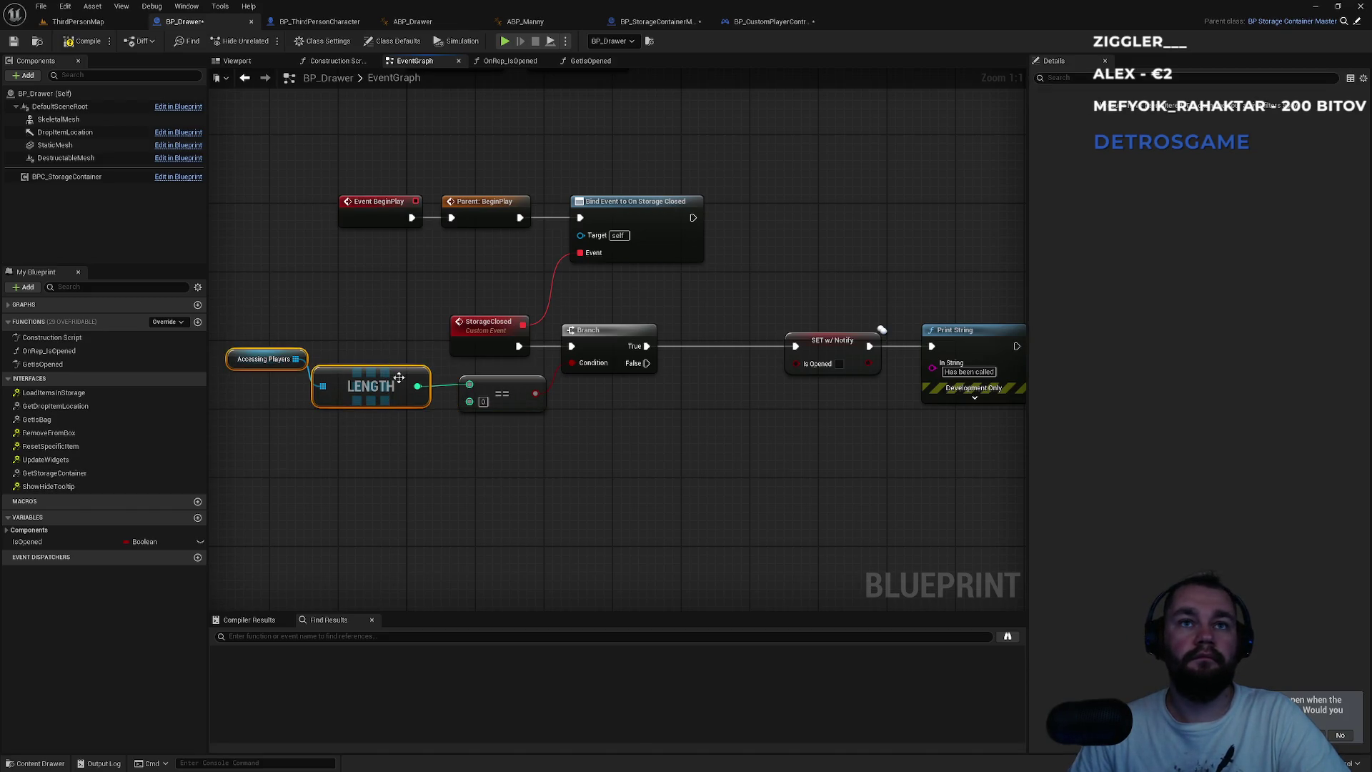
pyautogui.moveTo(478, 440); pyautogui.dragTo(229, 346)
pyautogui.press('q')
pyautogui.moveTo(490, 395); pyautogui.dragTo(486, 397)
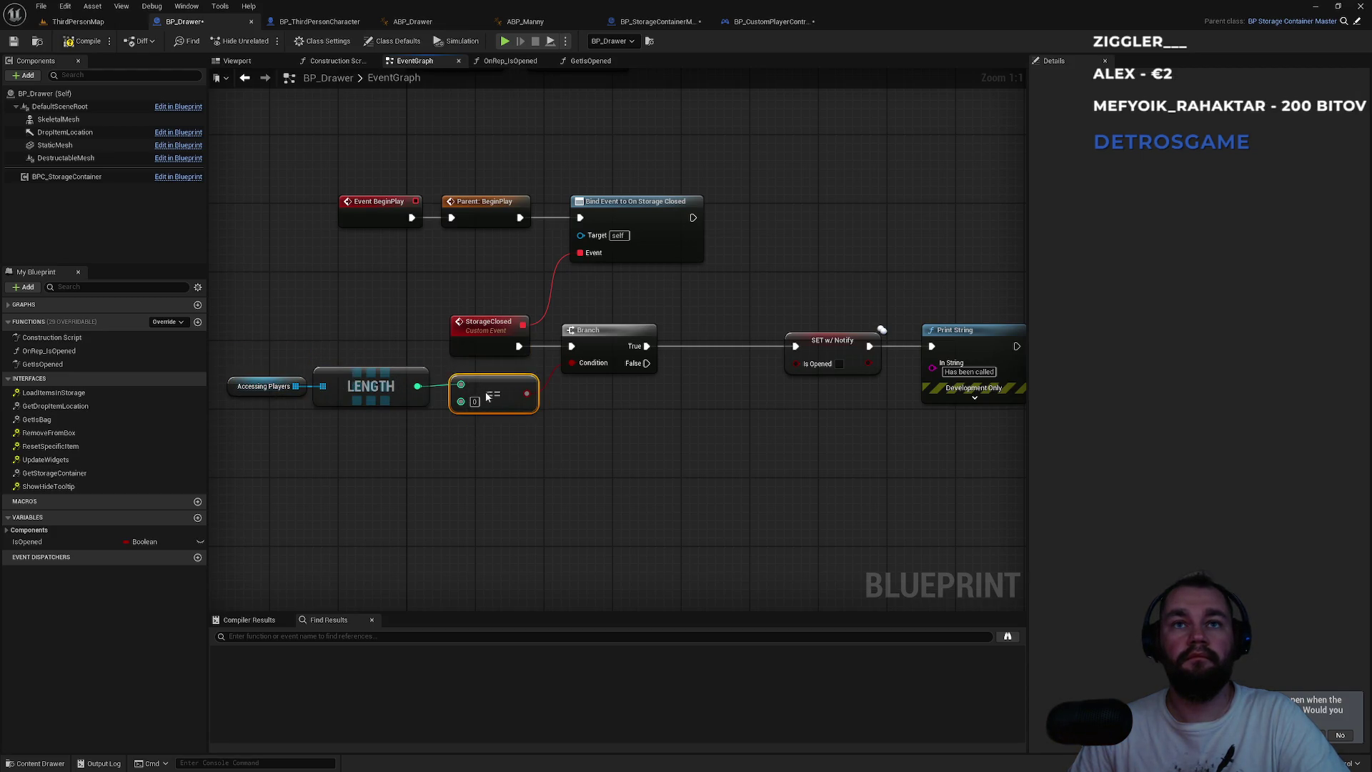
pyautogui.moveTo(314, 397); pyautogui.dragTo(471, 463)
pyautogui.press('q')
pyautogui.click(606, 430)
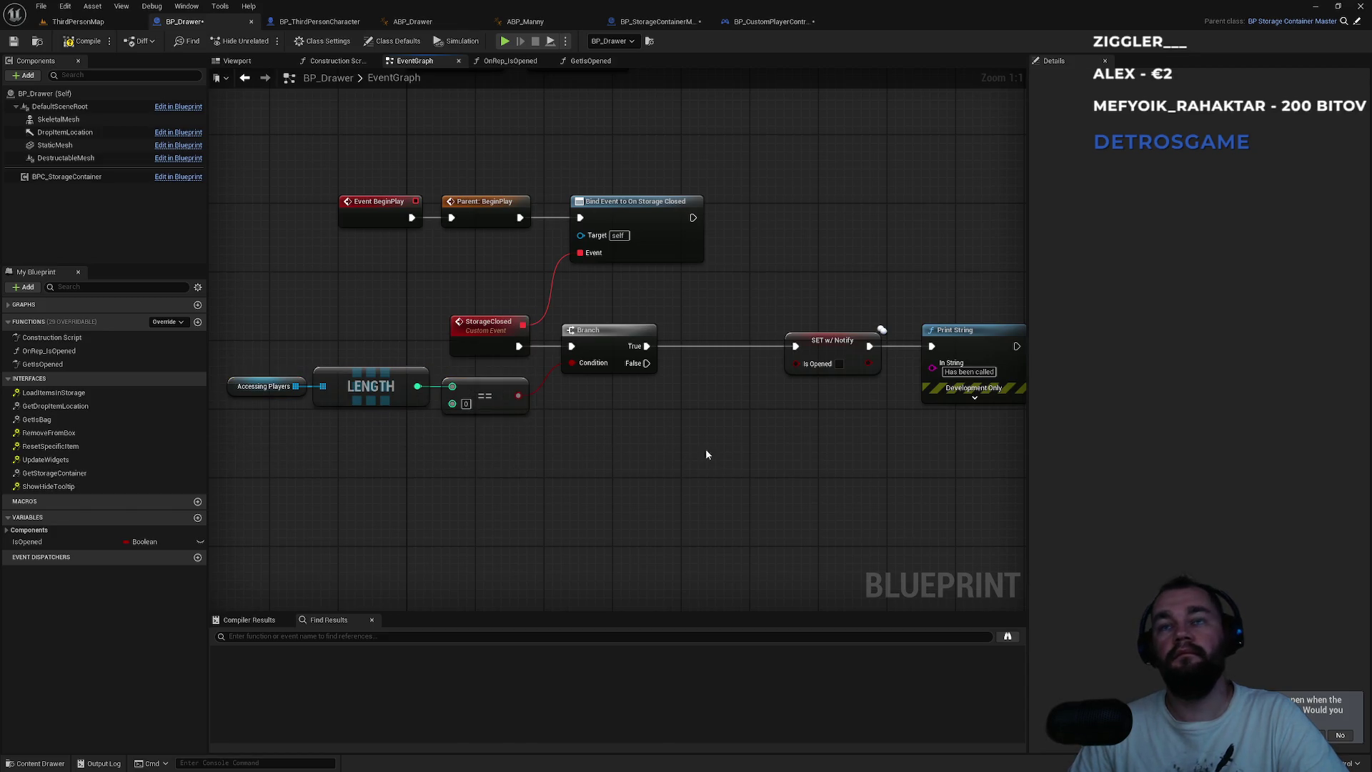
pyautogui.moveTo(759, 389)
pyautogui.mouseDown()
pyautogui.moveTo(631, 401)
pyautogui.moveTo(843, 340)
pyautogui.moveTo(747, 344)
pyautogui.mouseUp()
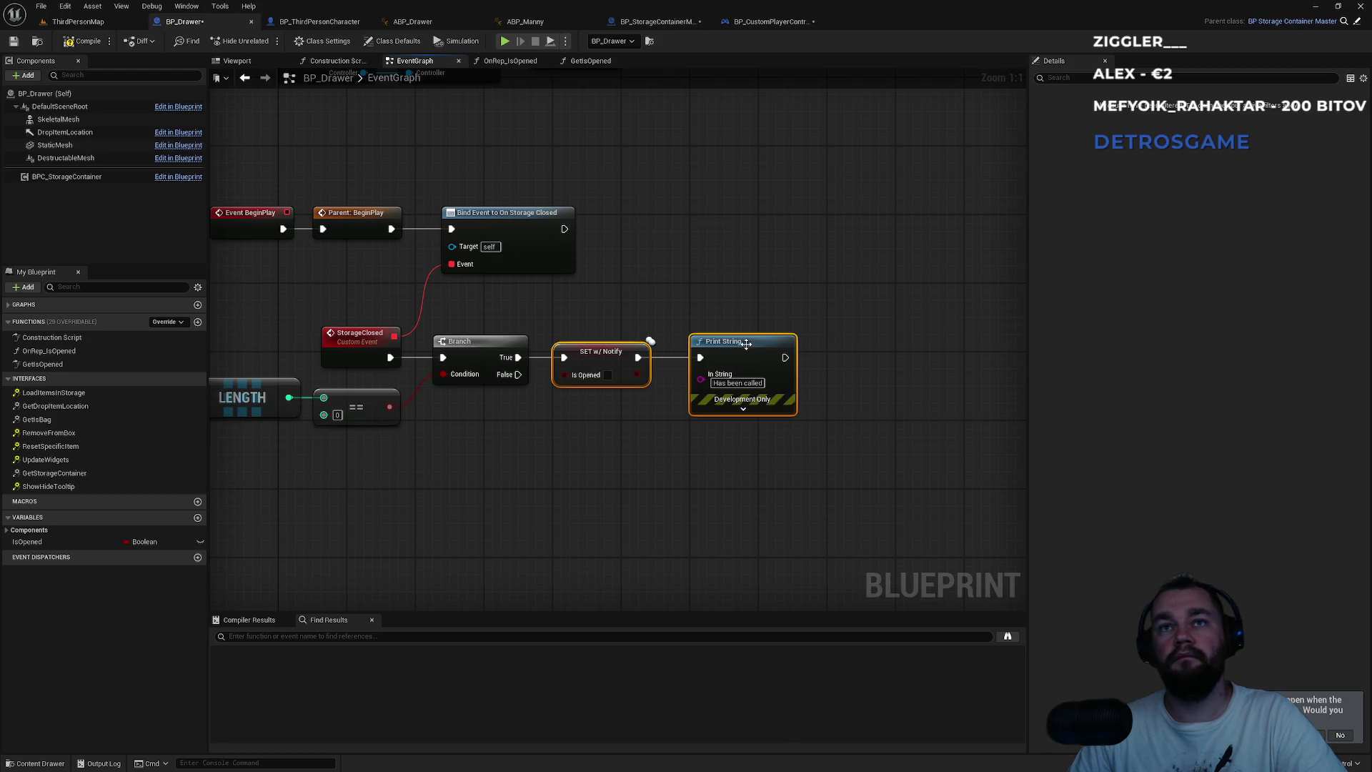
pyautogui.click(702, 462)
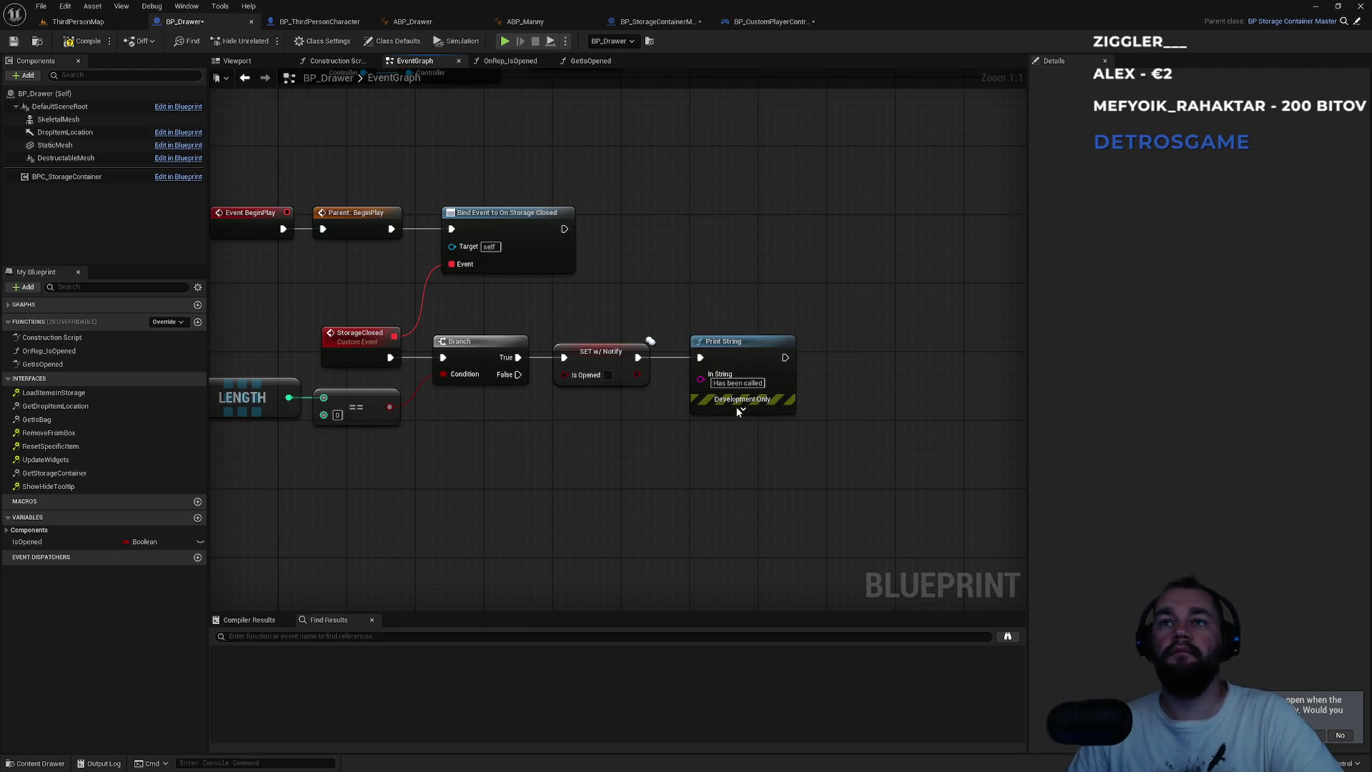
# - Delete the Print String node in BP_StorageContainerMaster and start a multiplayer play test
pyautogui.click(655, 21)
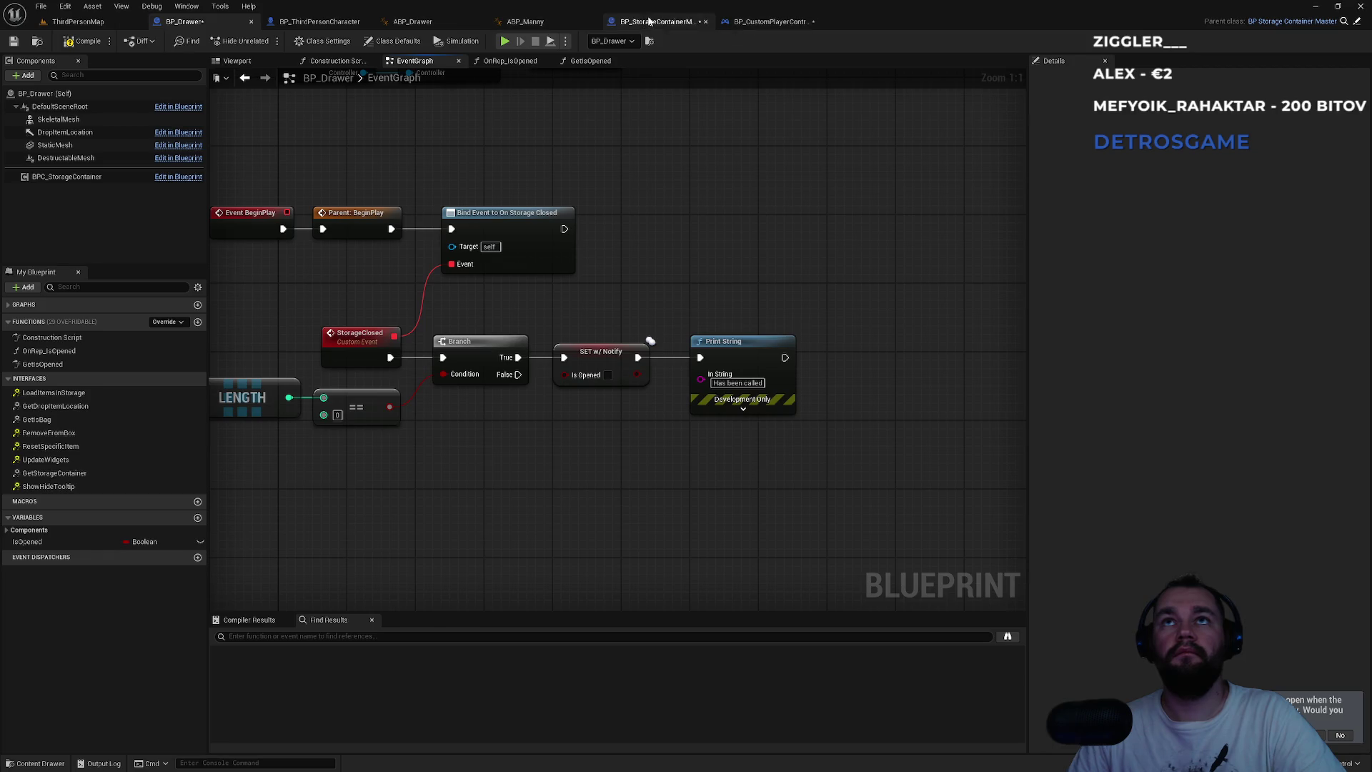
pyautogui.moveTo(613, 451)
pyautogui.mouseDown()
pyautogui.moveTo(619, 309)
pyautogui.moveTo(597, 436)
pyautogui.moveTo(662, 427)
pyautogui.mouseUp()
pyautogui.moveTo(825, 432); pyautogui.dragTo(805, 335)
pyautogui.press('Delete')
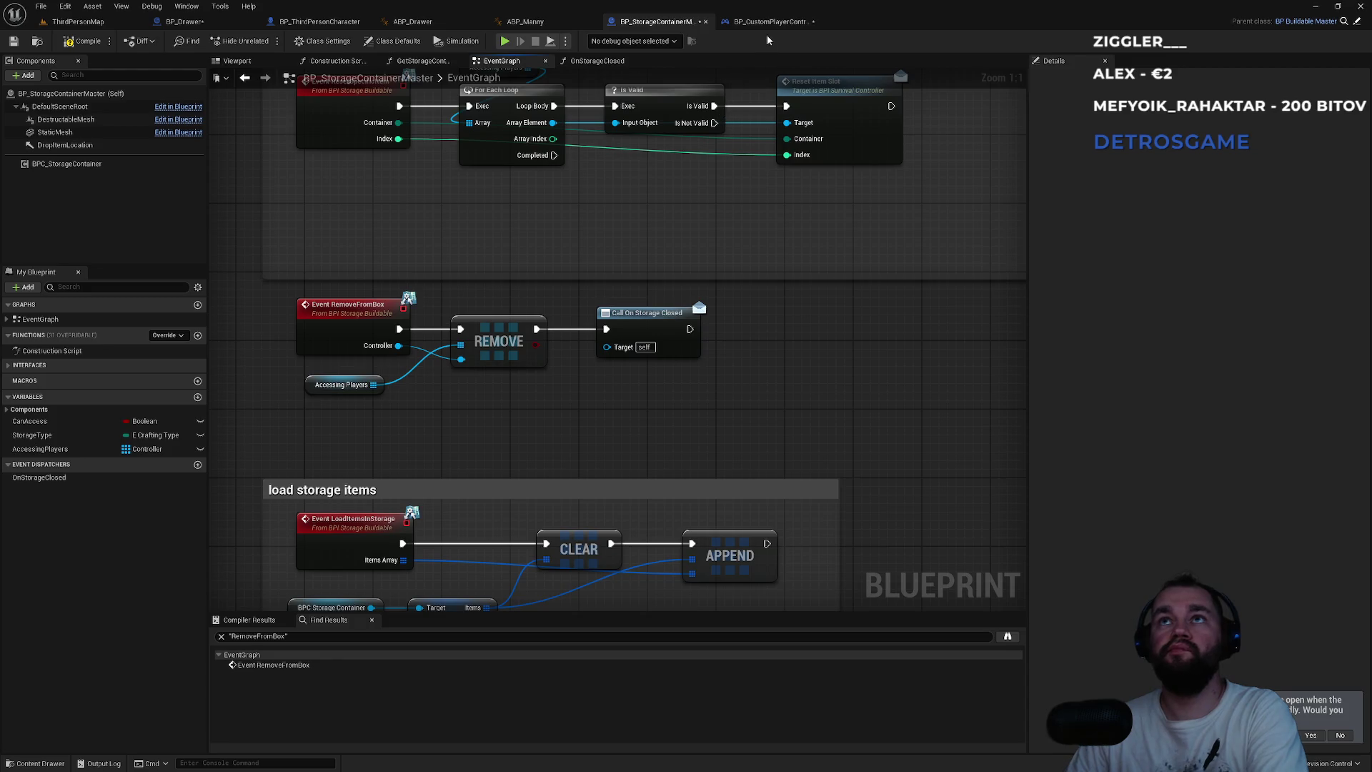
pyautogui.click(768, 22)
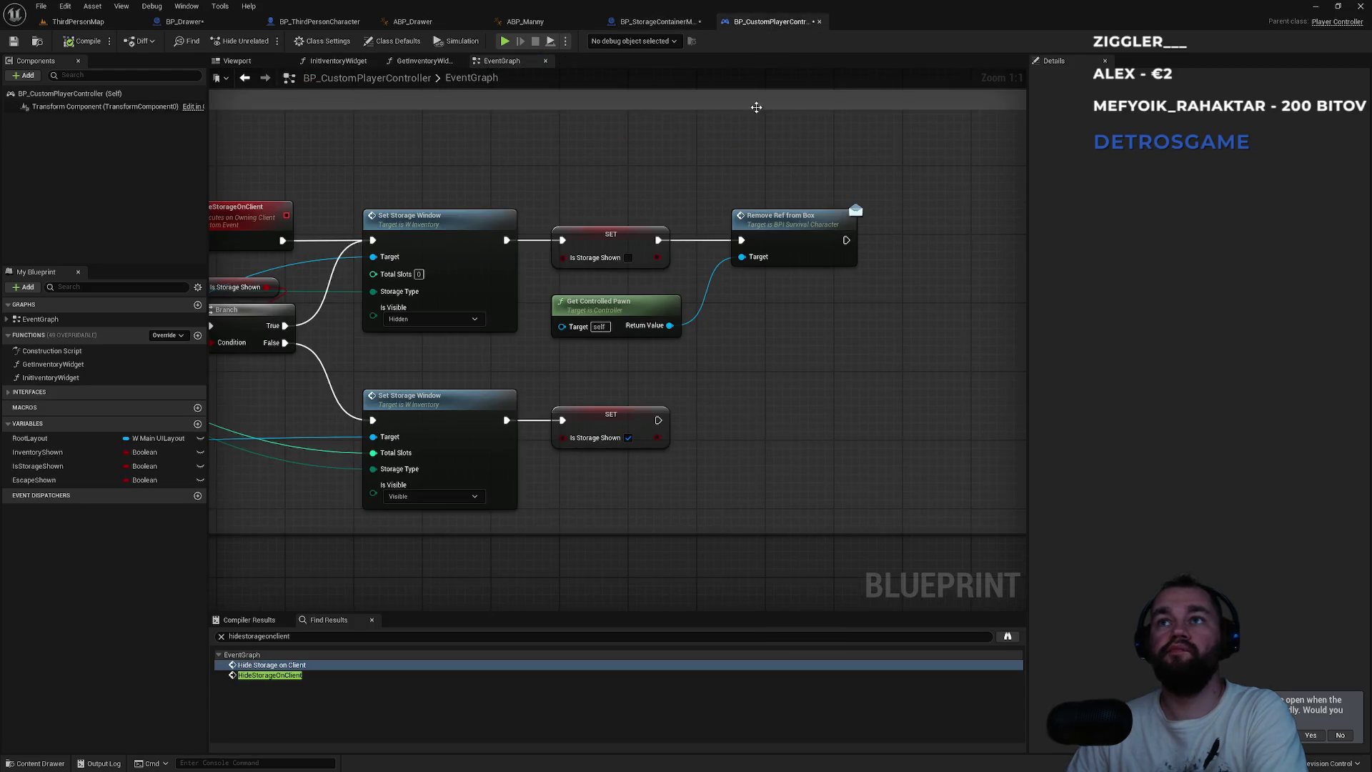
pyautogui.click(87, 25)
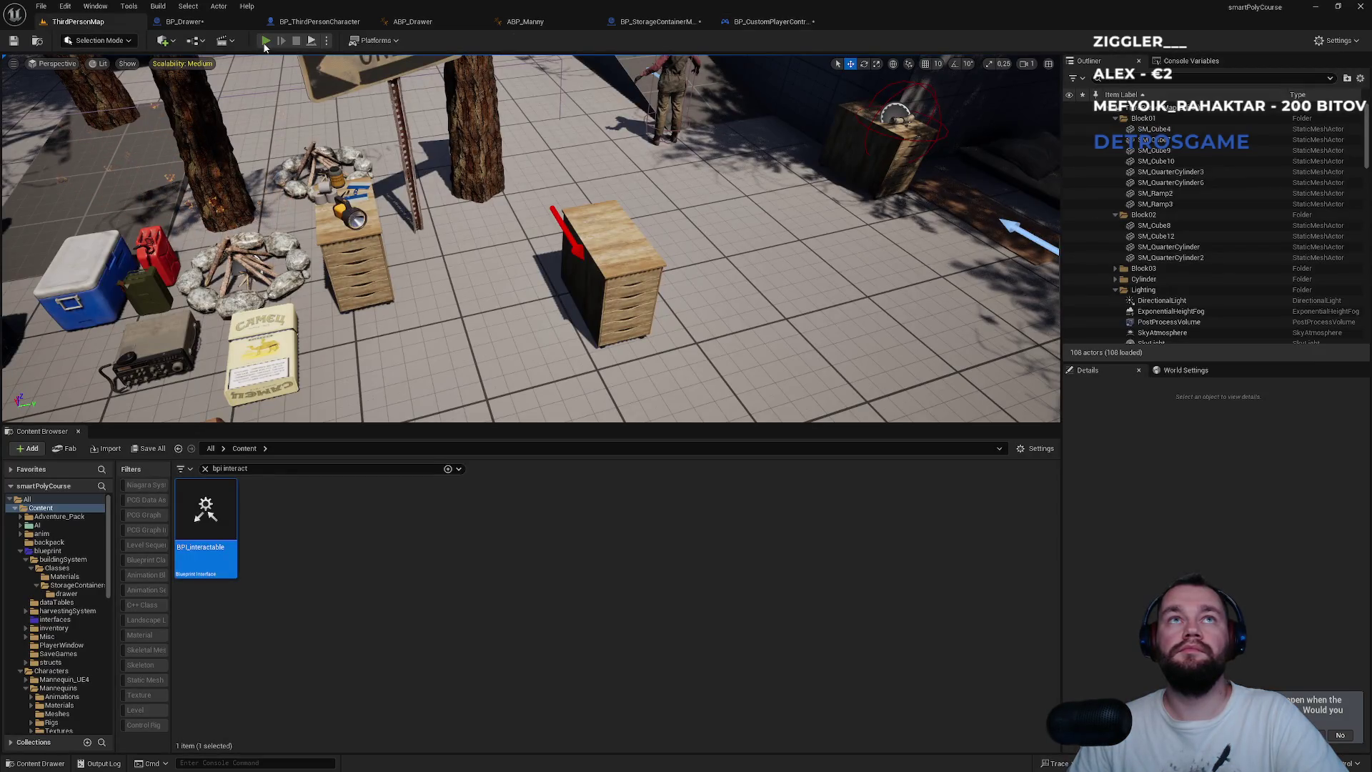
pyautogui.click(265, 41)
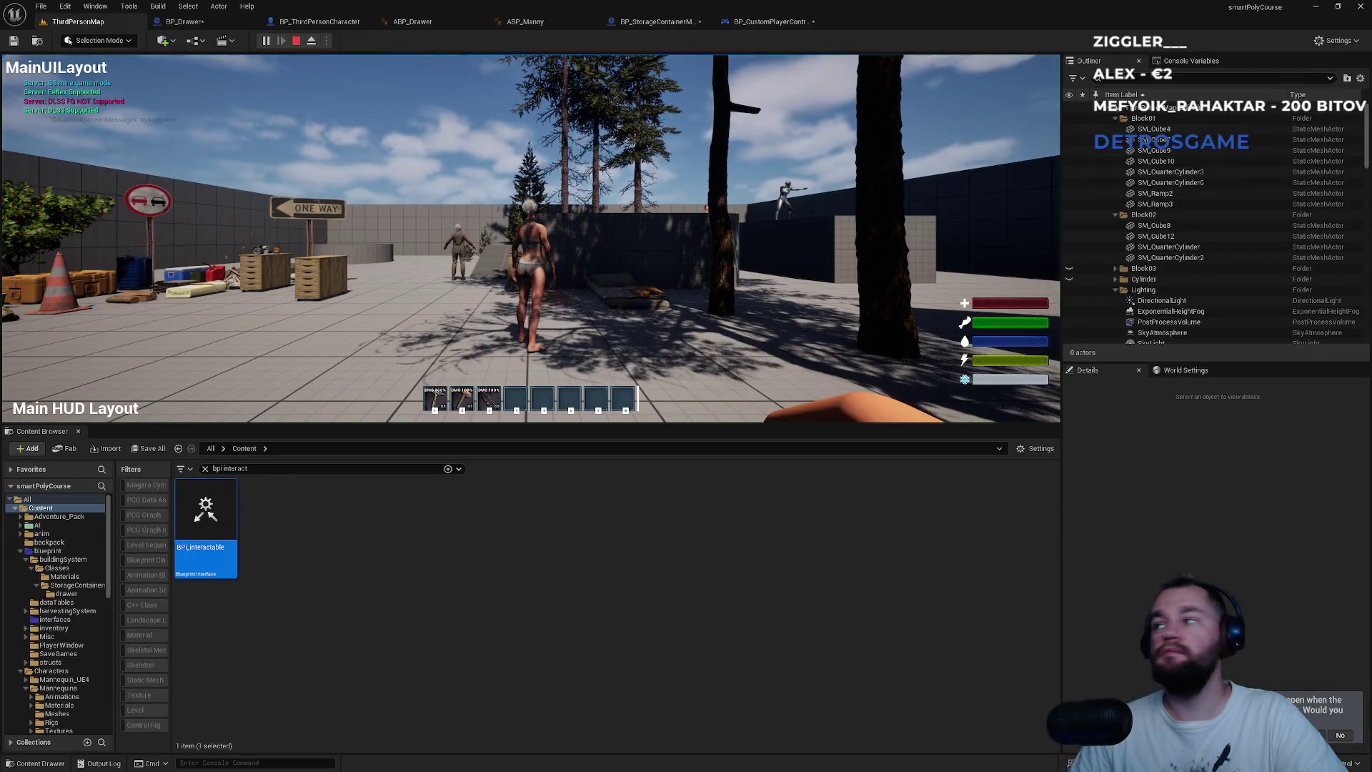
# - Walk the character up to the drawer and open then close its storage and inventory panels
pyautogui.press('super')
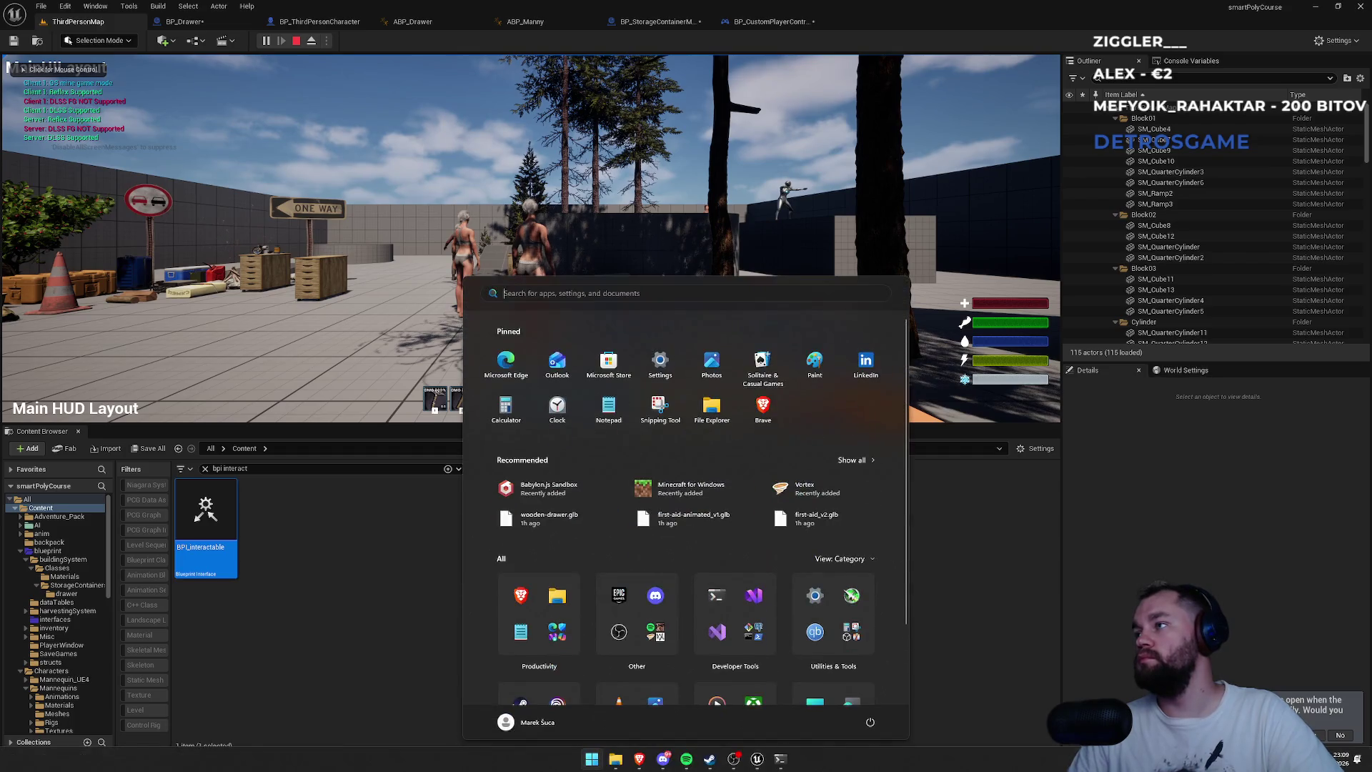
pyautogui.press('super')
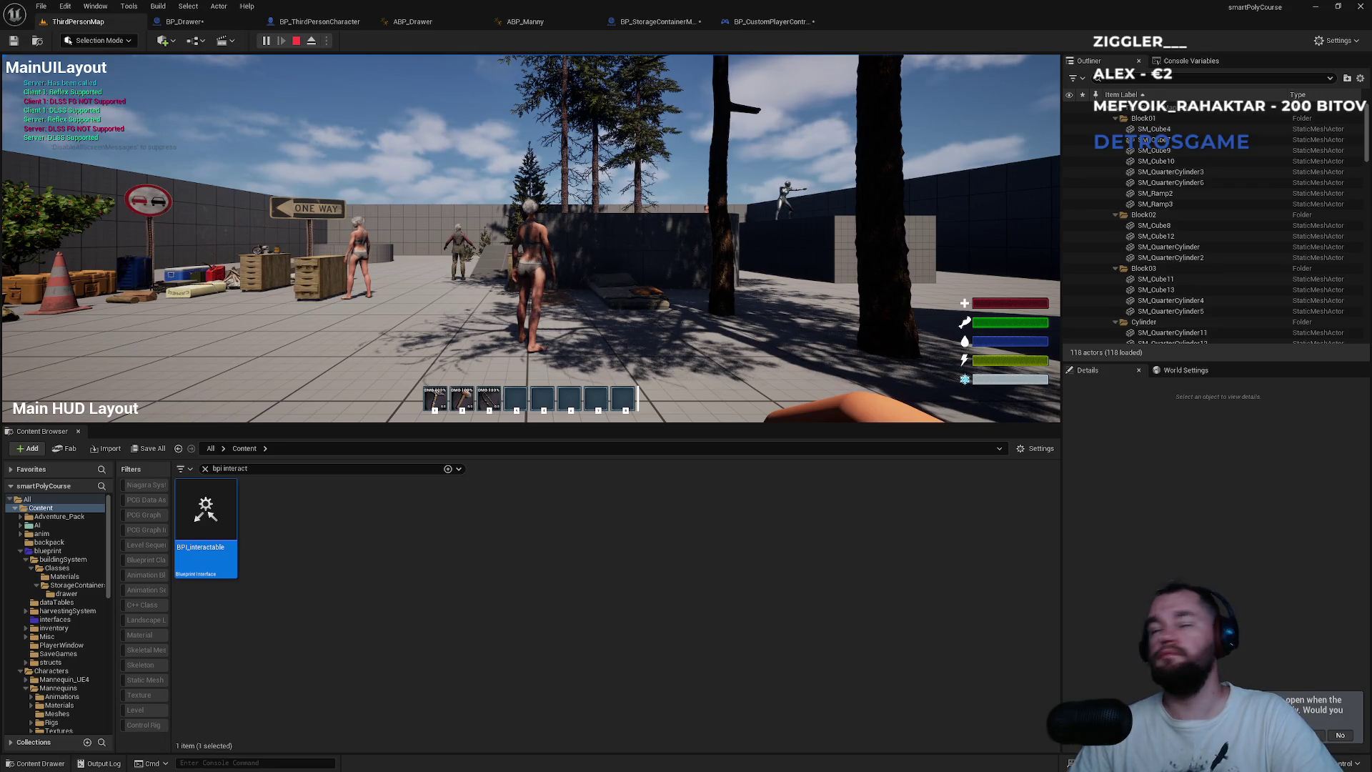
pyautogui.press('super')
pyautogui.press('super')
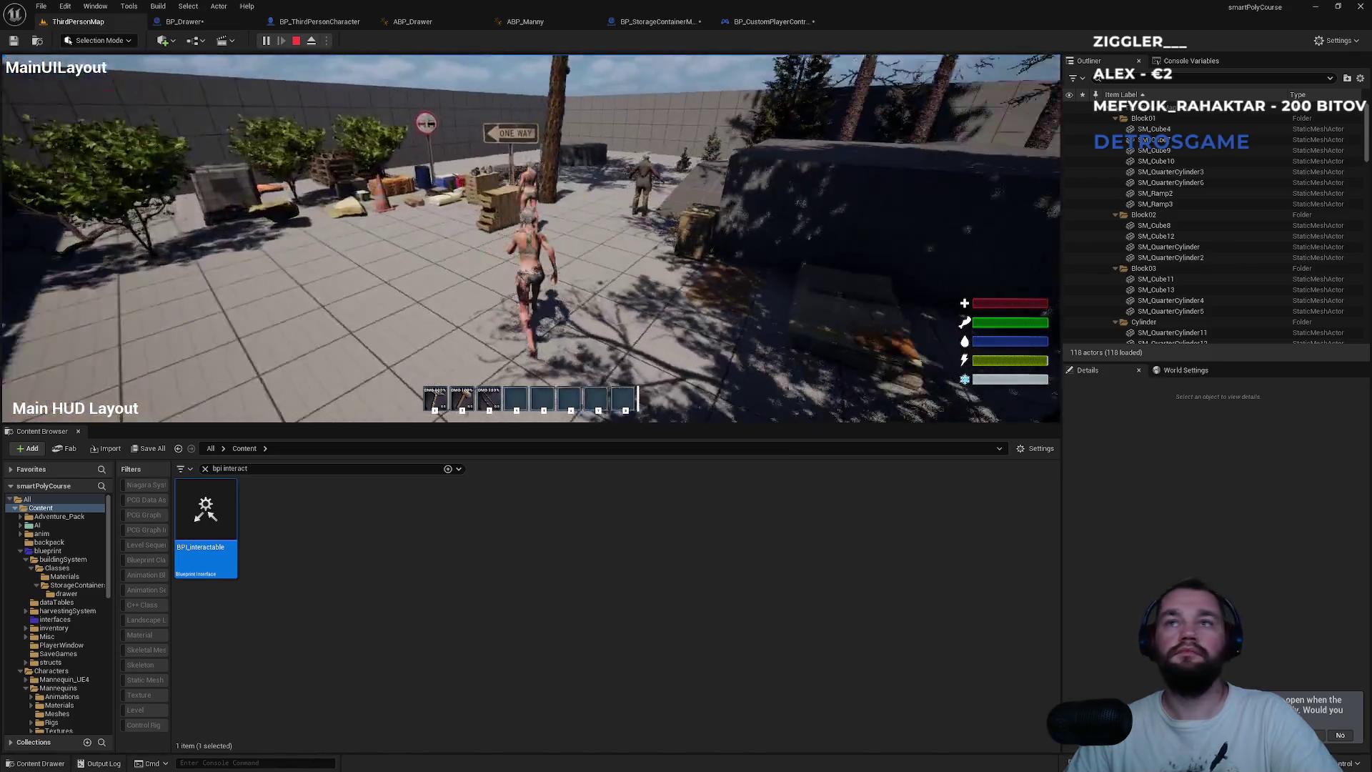
pyautogui.press('w')
pyautogui.press('e')
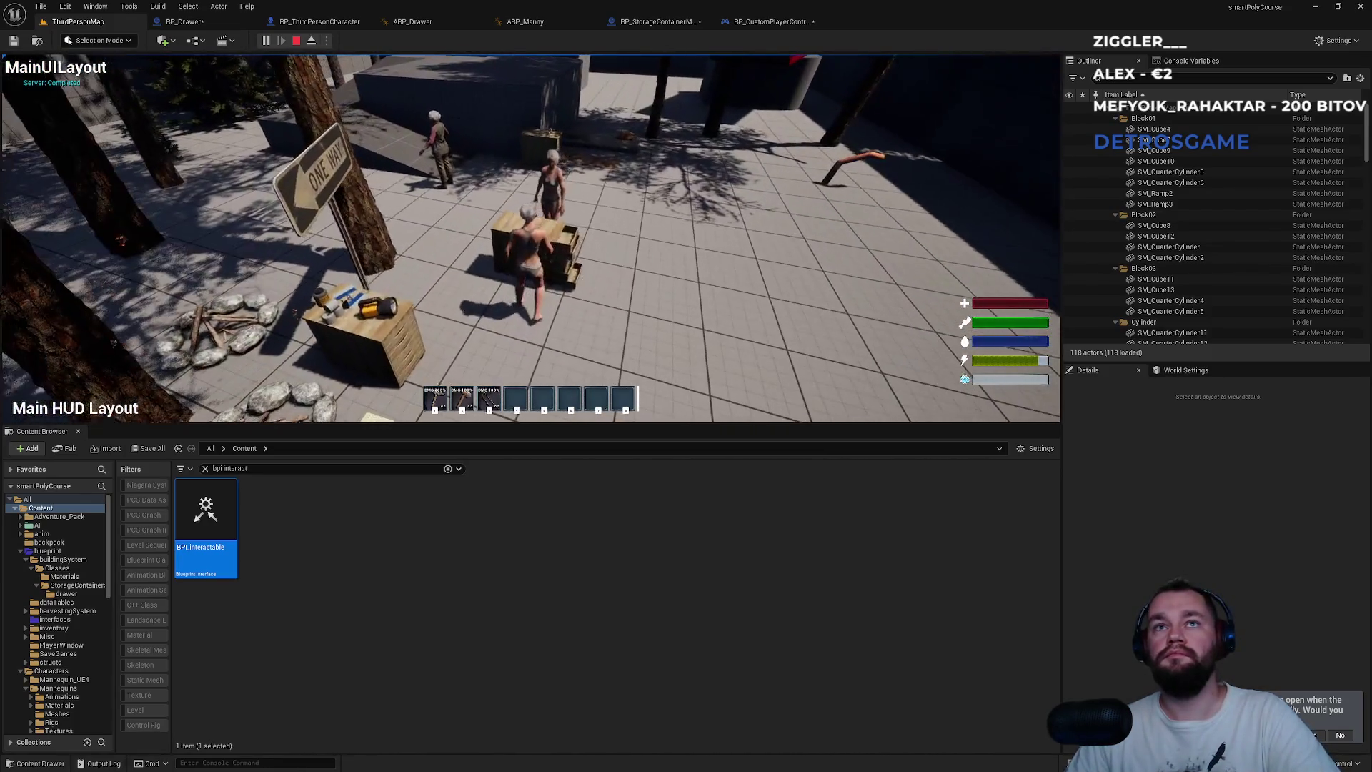
pyautogui.press('i')
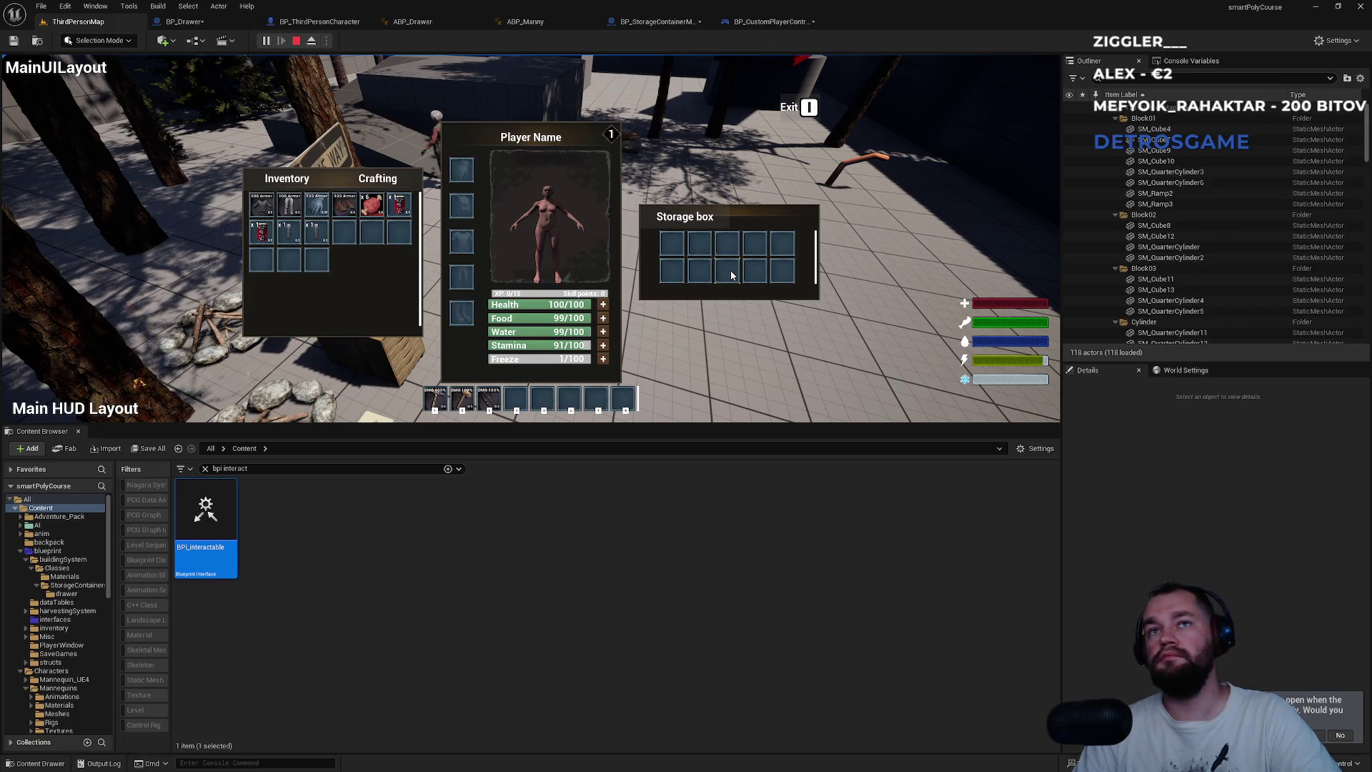
pyautogui.press('i')
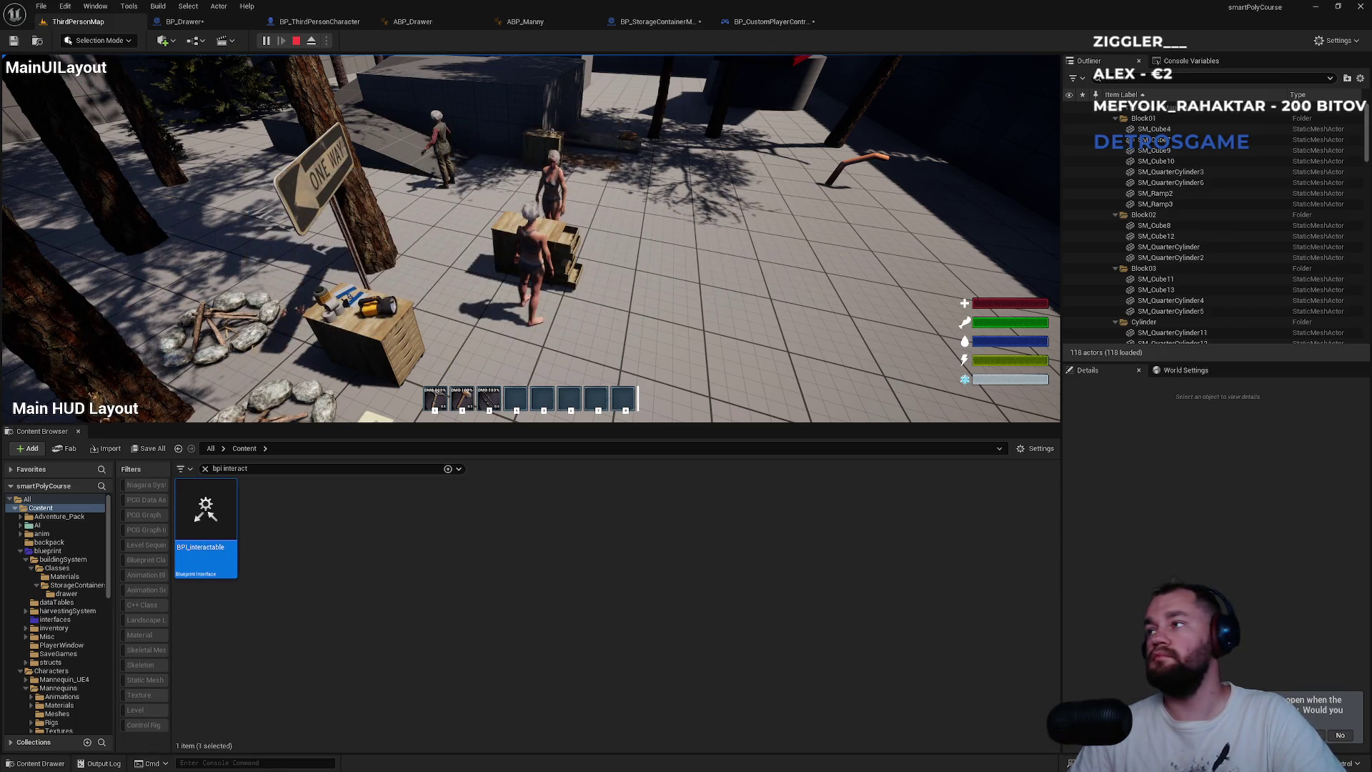
# - Reopen the drawer's storage panel, close it again, and make the game view fullscreen
pyautogui.press('super')
pyautogui.press('super')
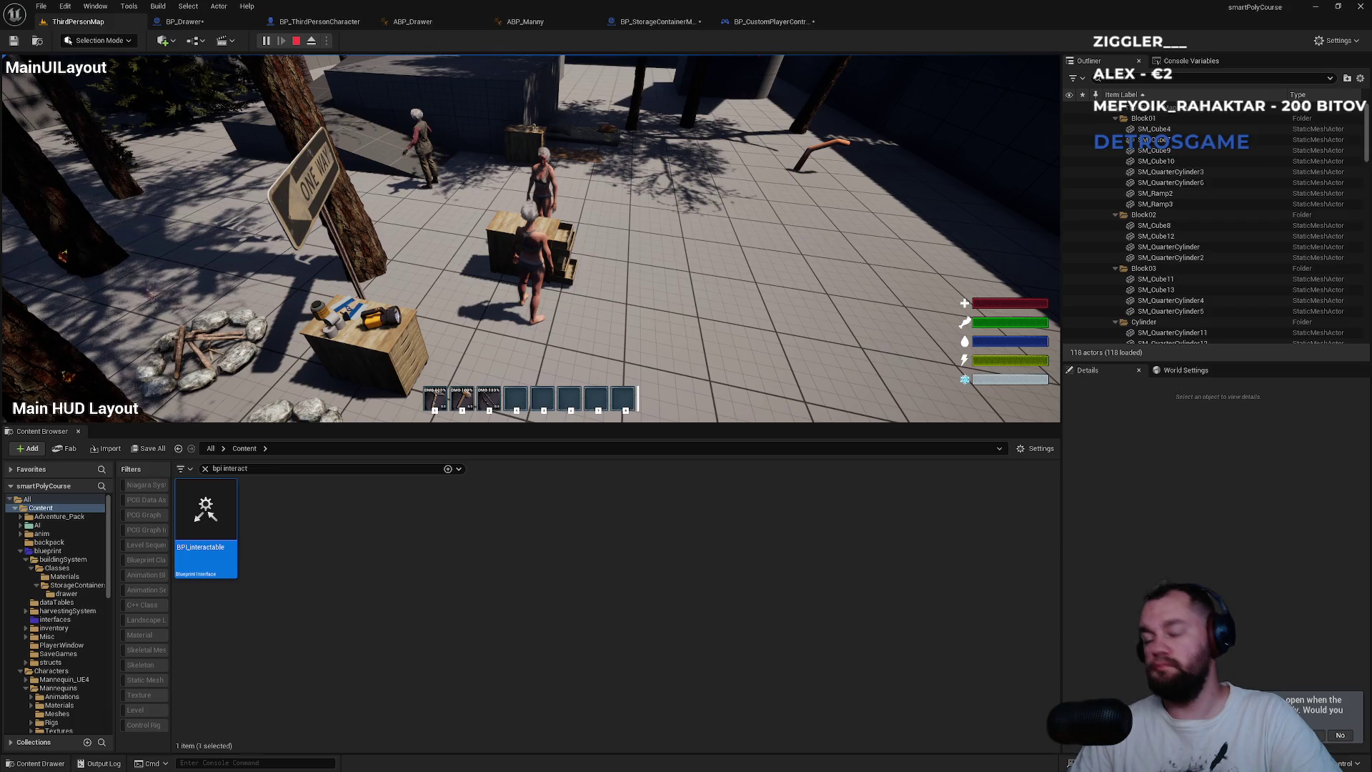
pyautogui.press('e')
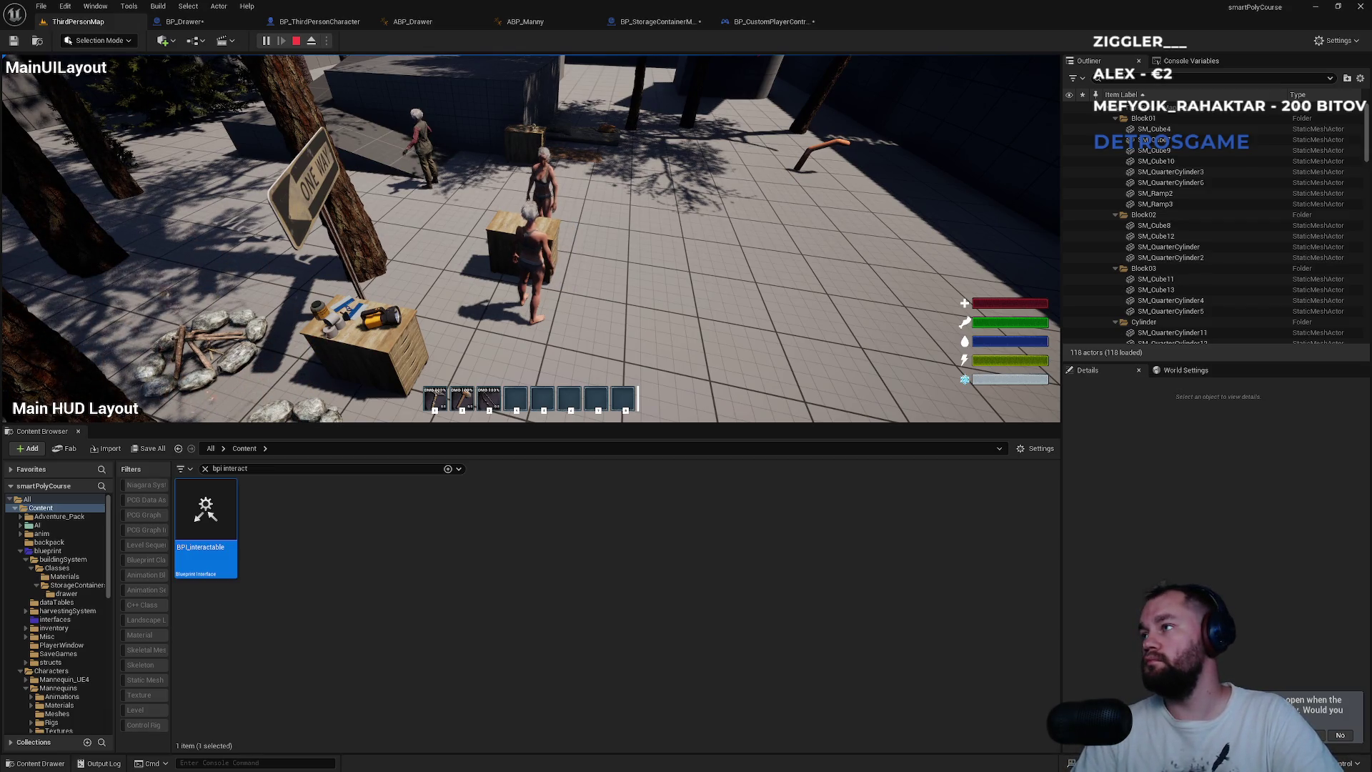
pyautogui.press('super')
pyautogui.press('super')
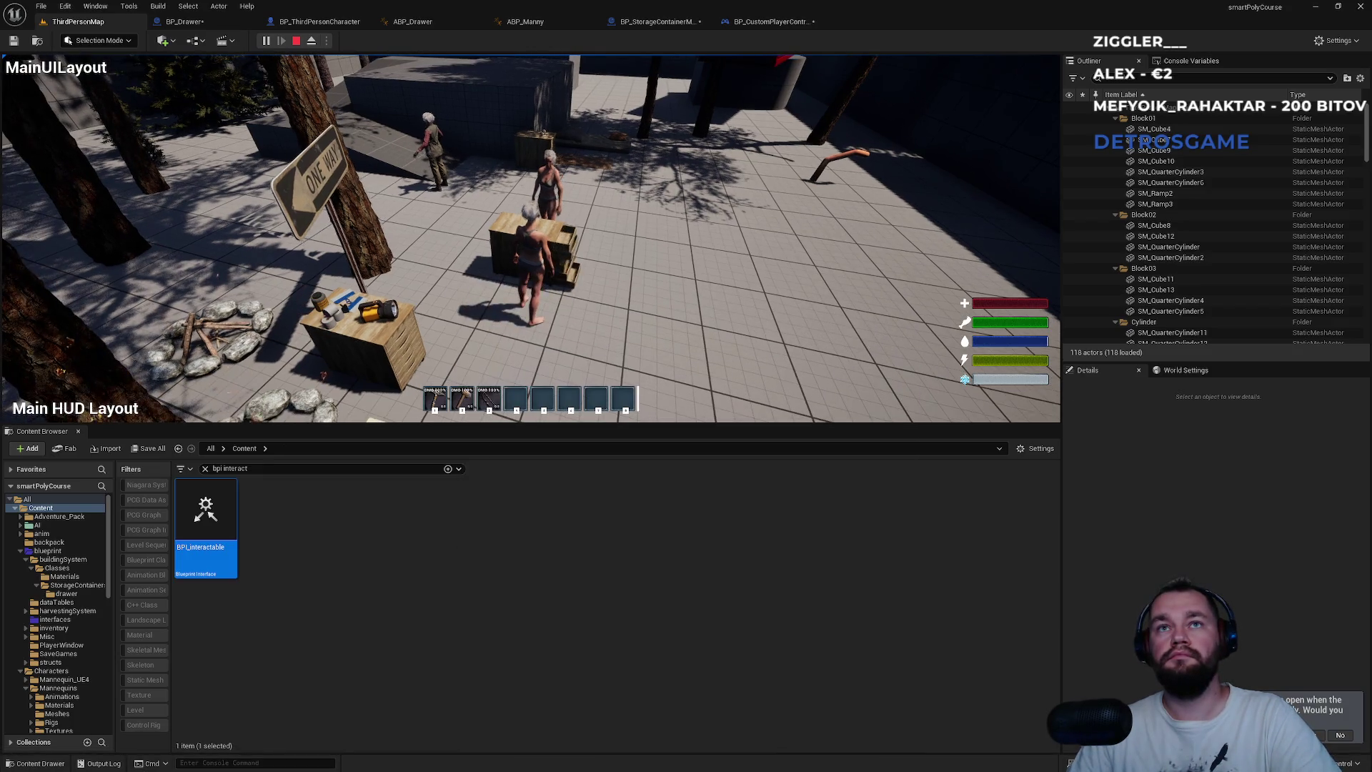
pyautogui.press('e')
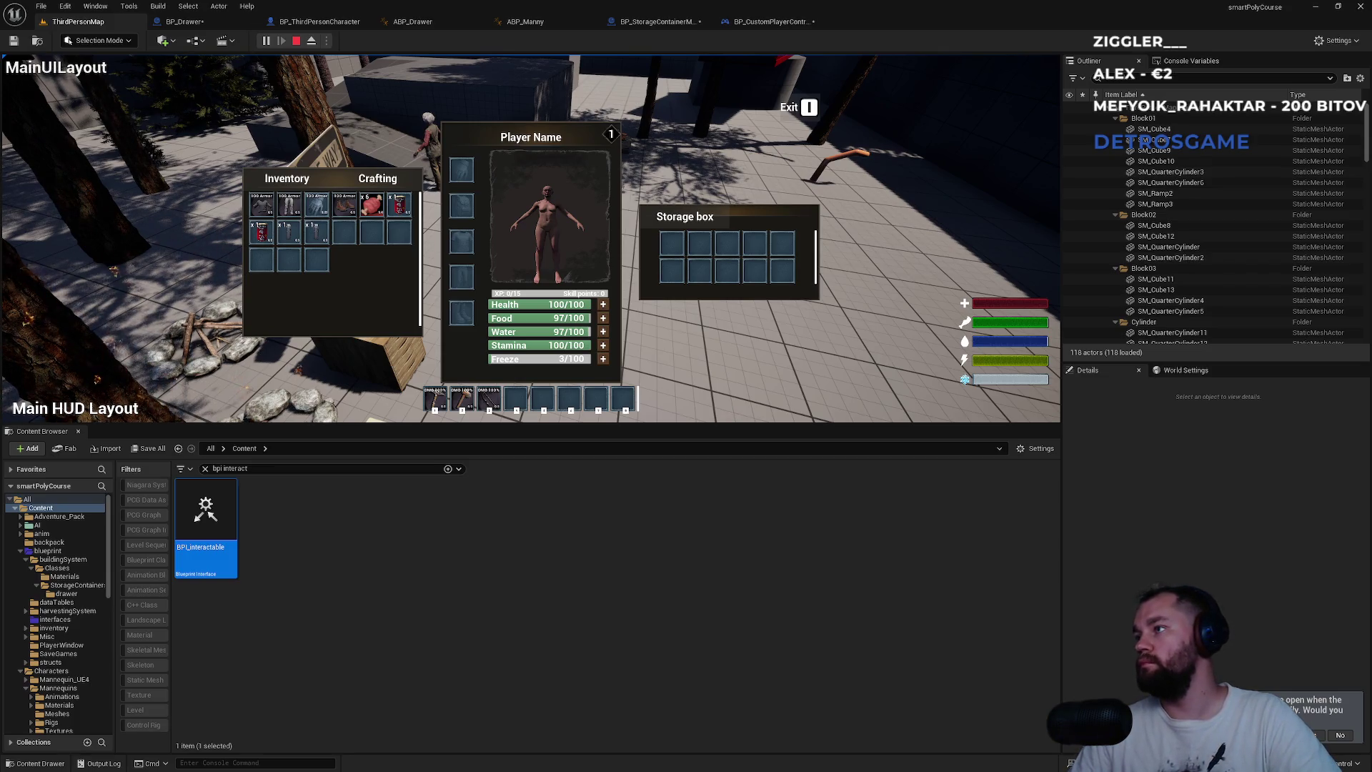
pyautogui.press('super')
pyautogui.press('super')
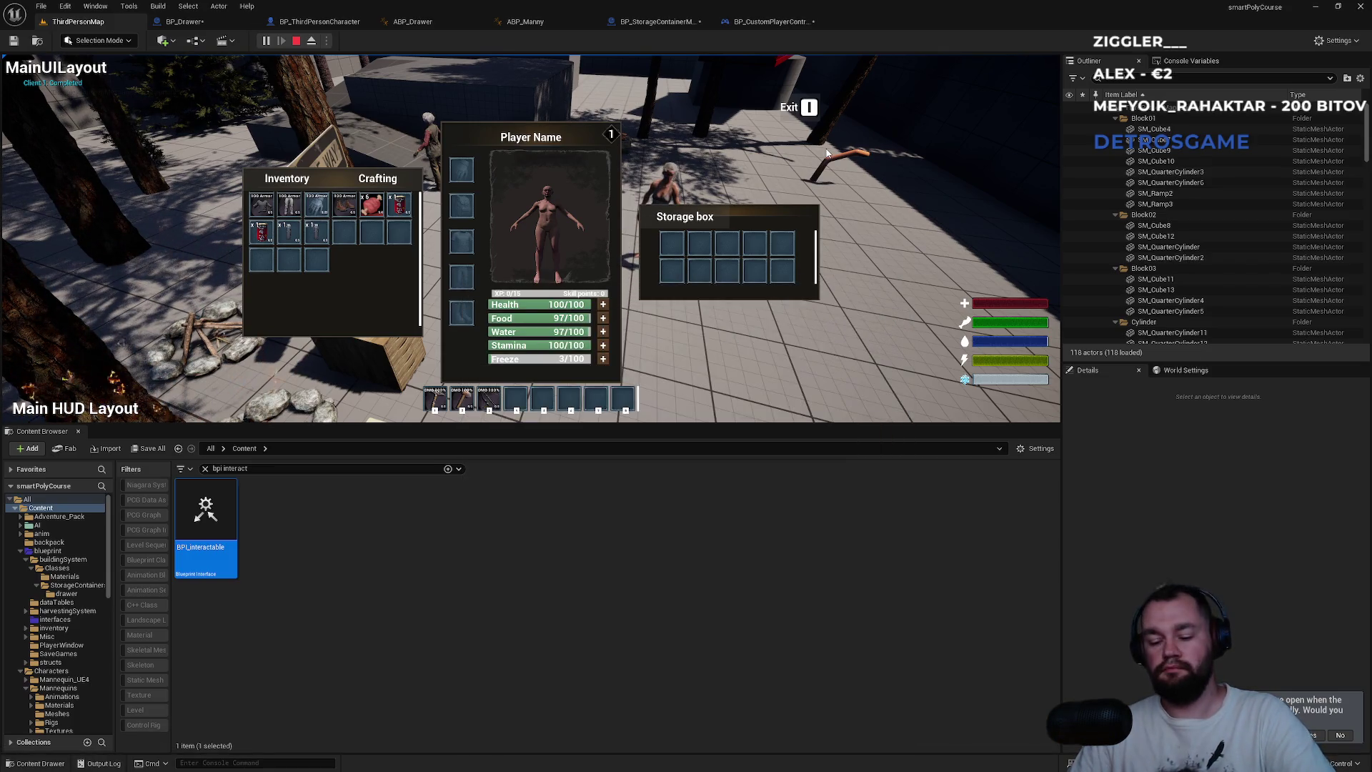
pyautogui.press('i')
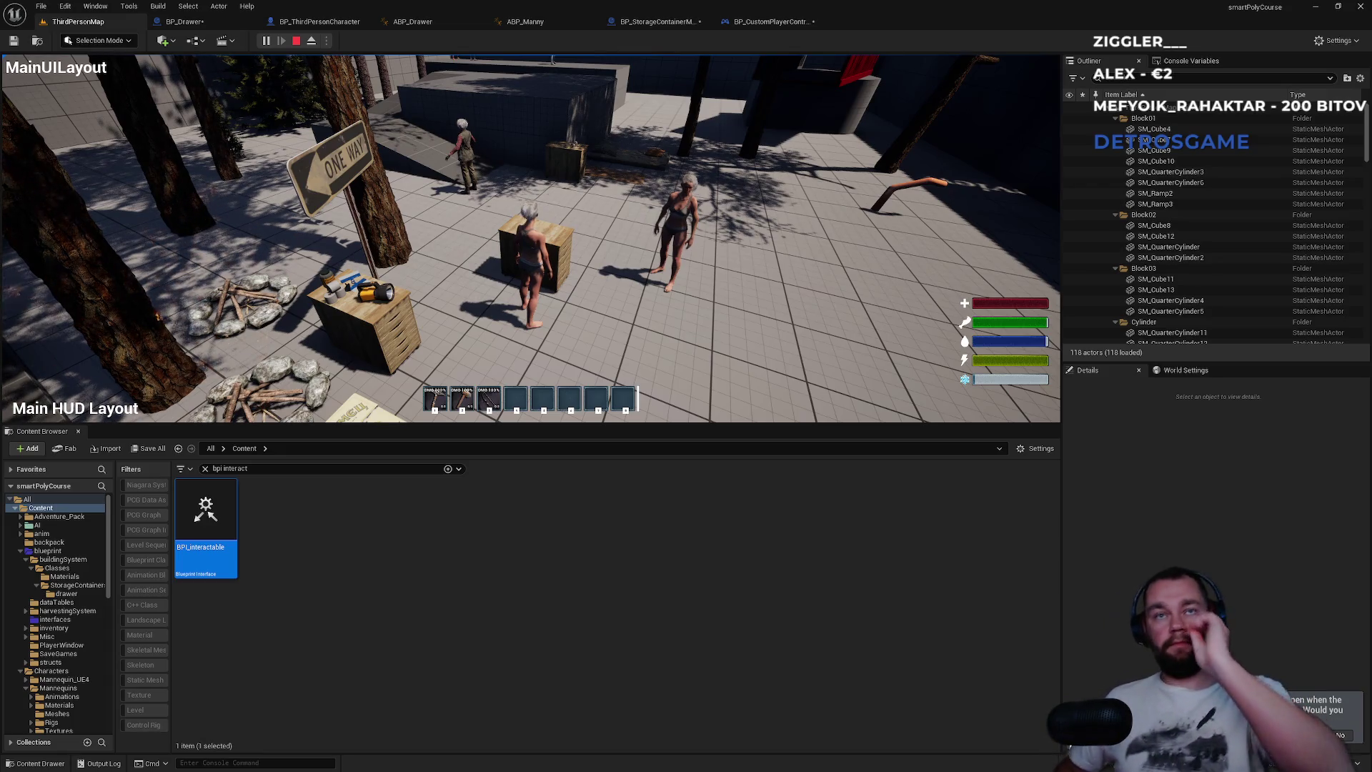
pyautogui.press('super')
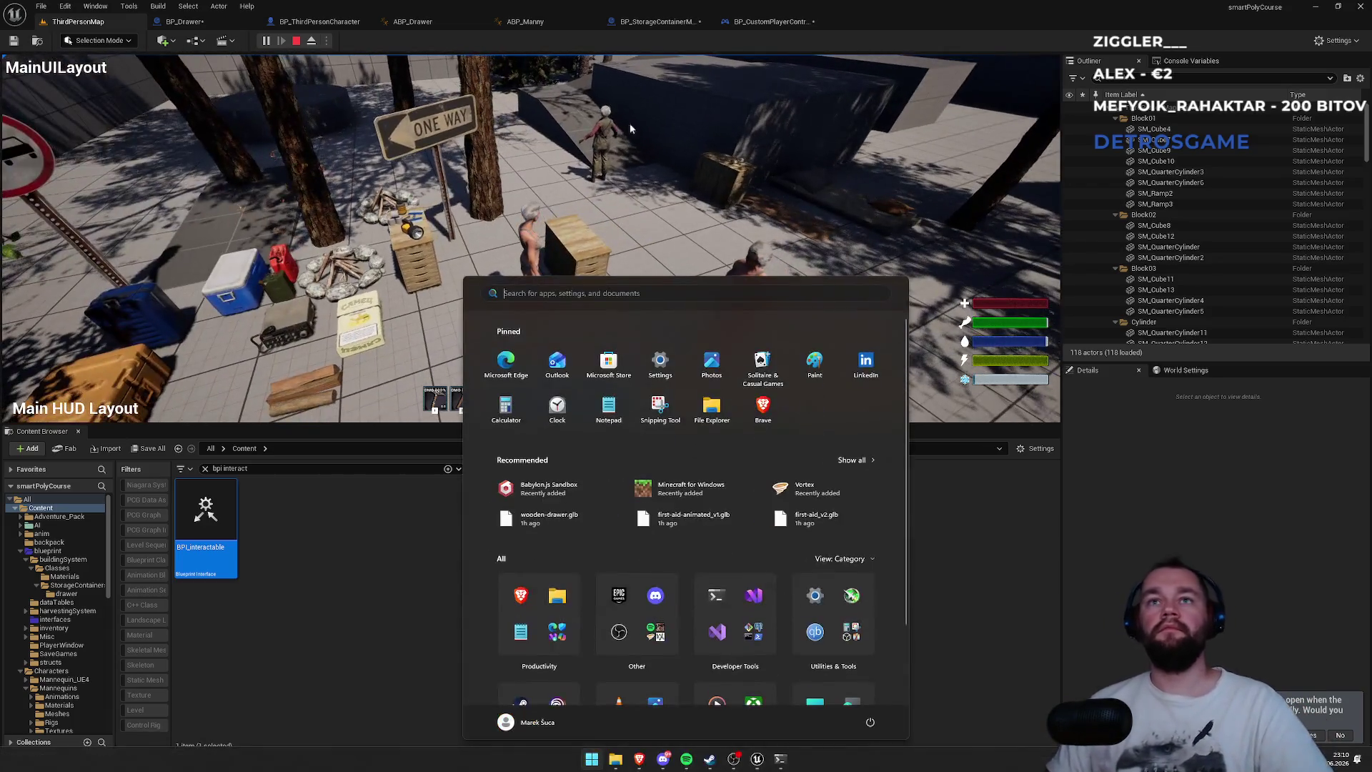
pyautogui.press('super')
pyautogui.press('F11')
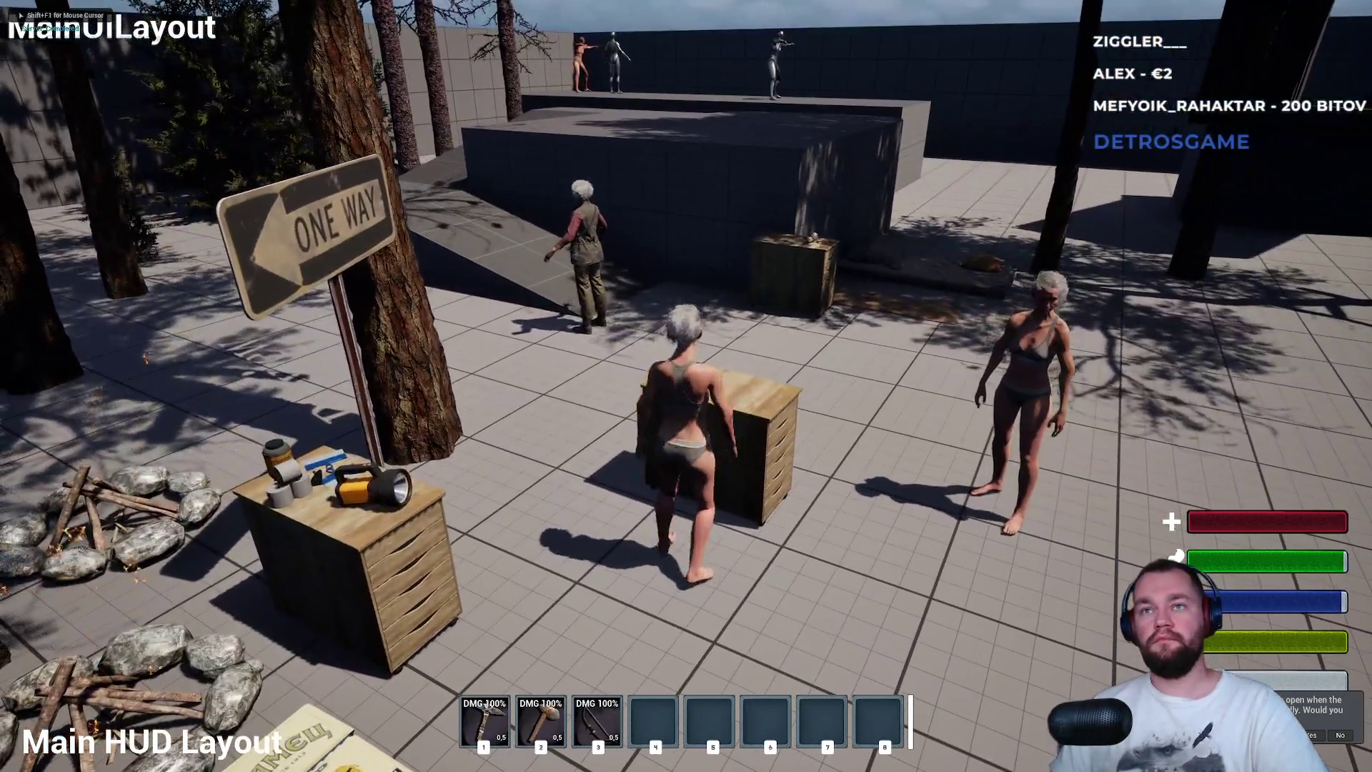
# - Open and close the storage panel on the server player and on the second client window
pyautogui.press('e')
pyautogui.press('e')
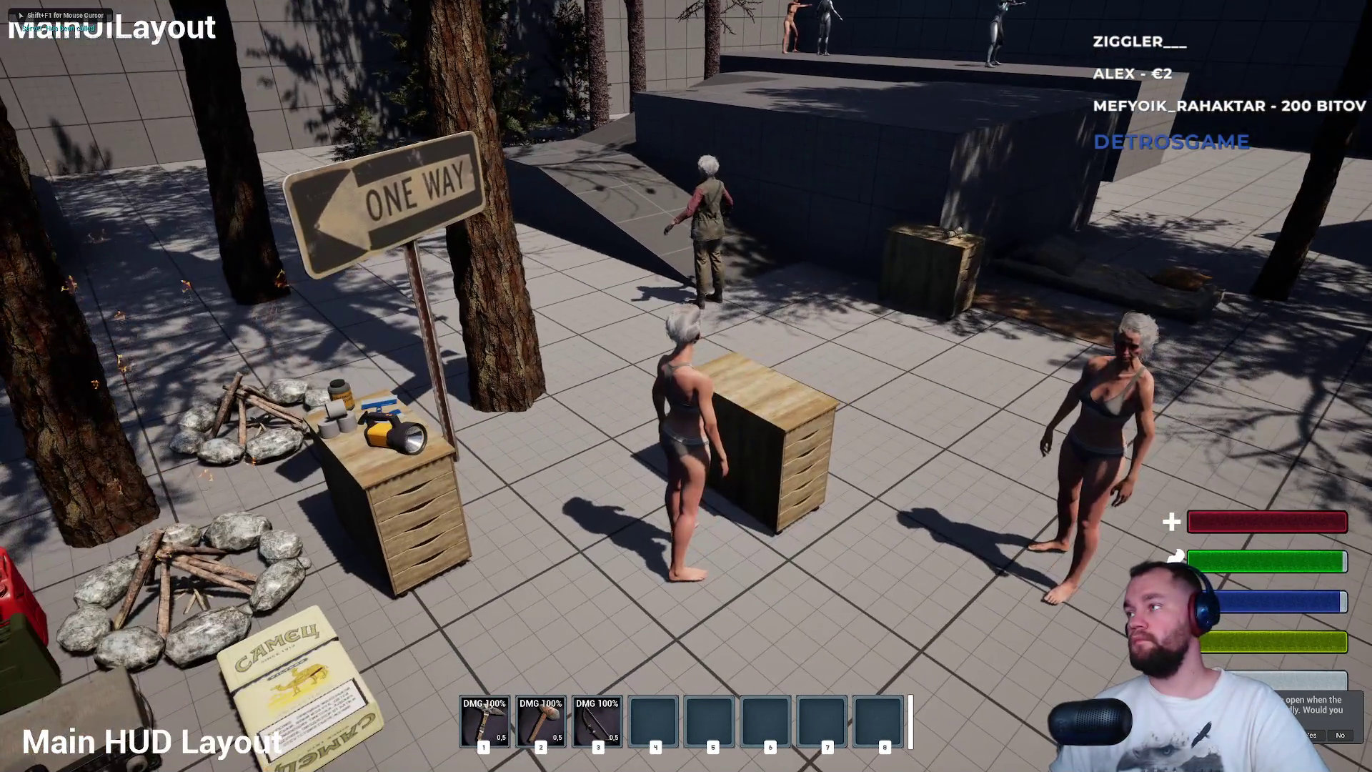
pyautogui.press('super')
pyautogui.moveTo(1322, 359); pyautogui.dragTo(854, 306)
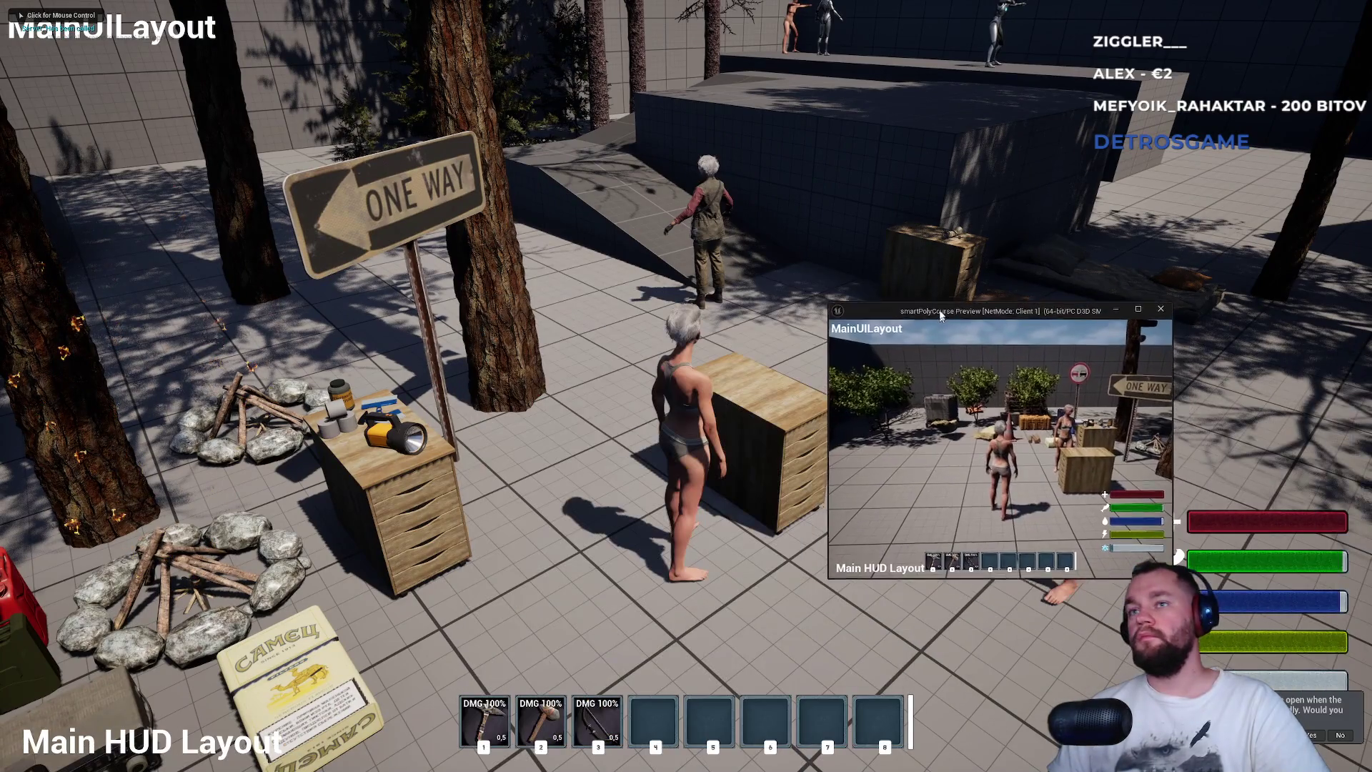
pyautogui.press('e')
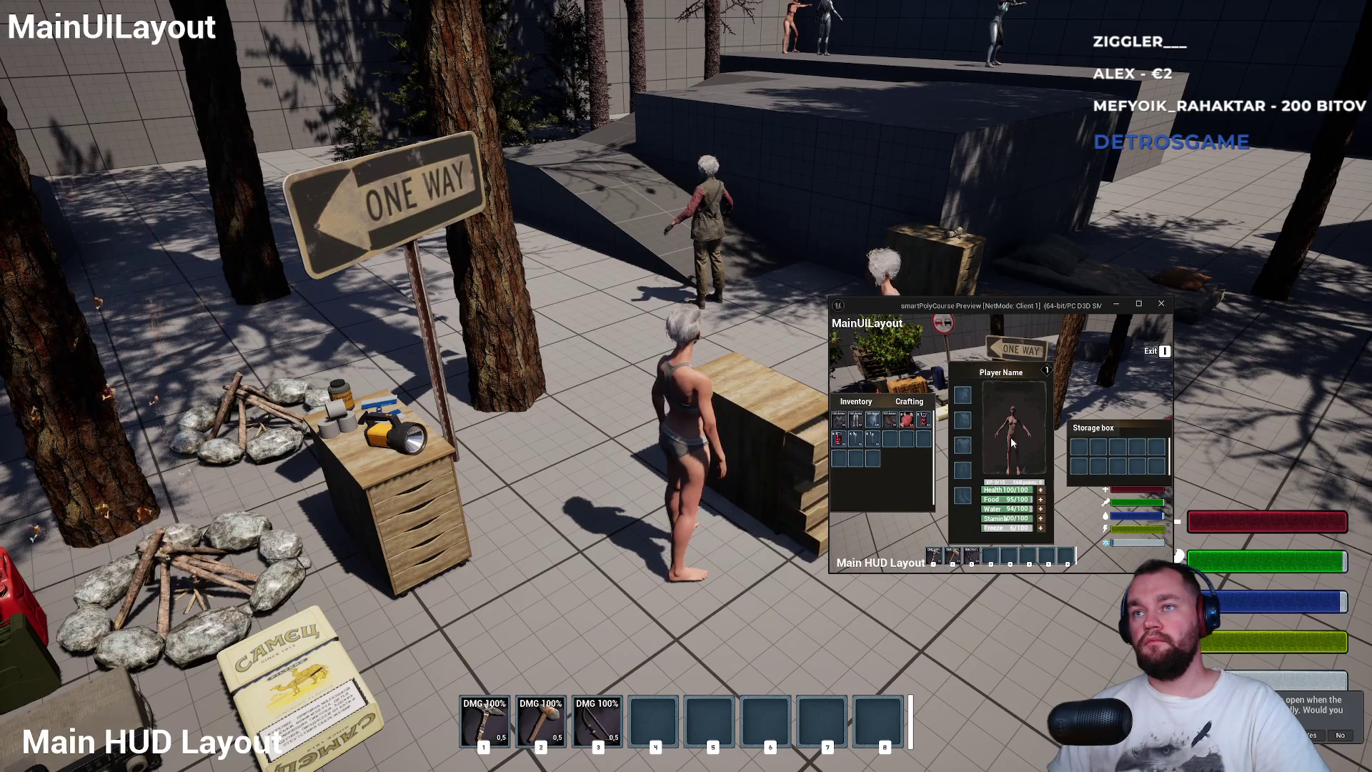
pyautogui.press('i')
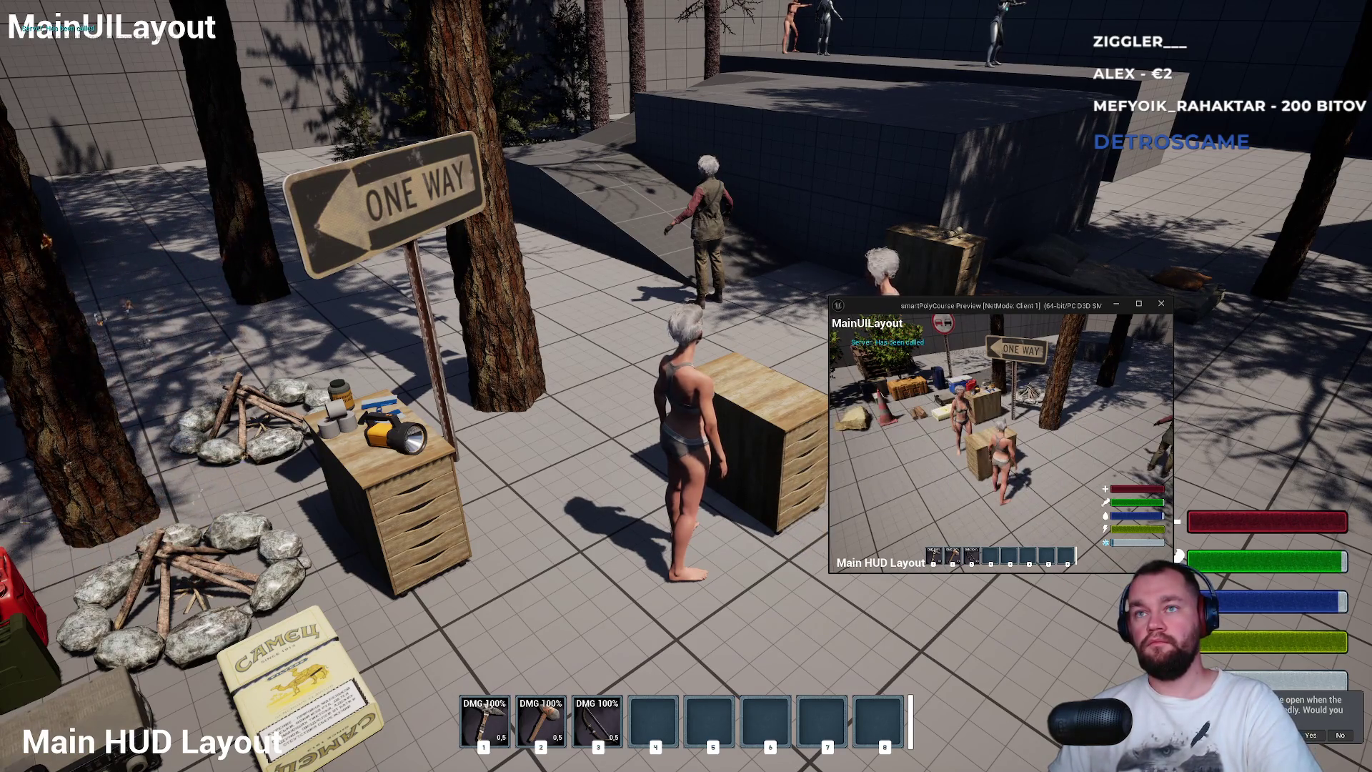
pyautogui.press('i')
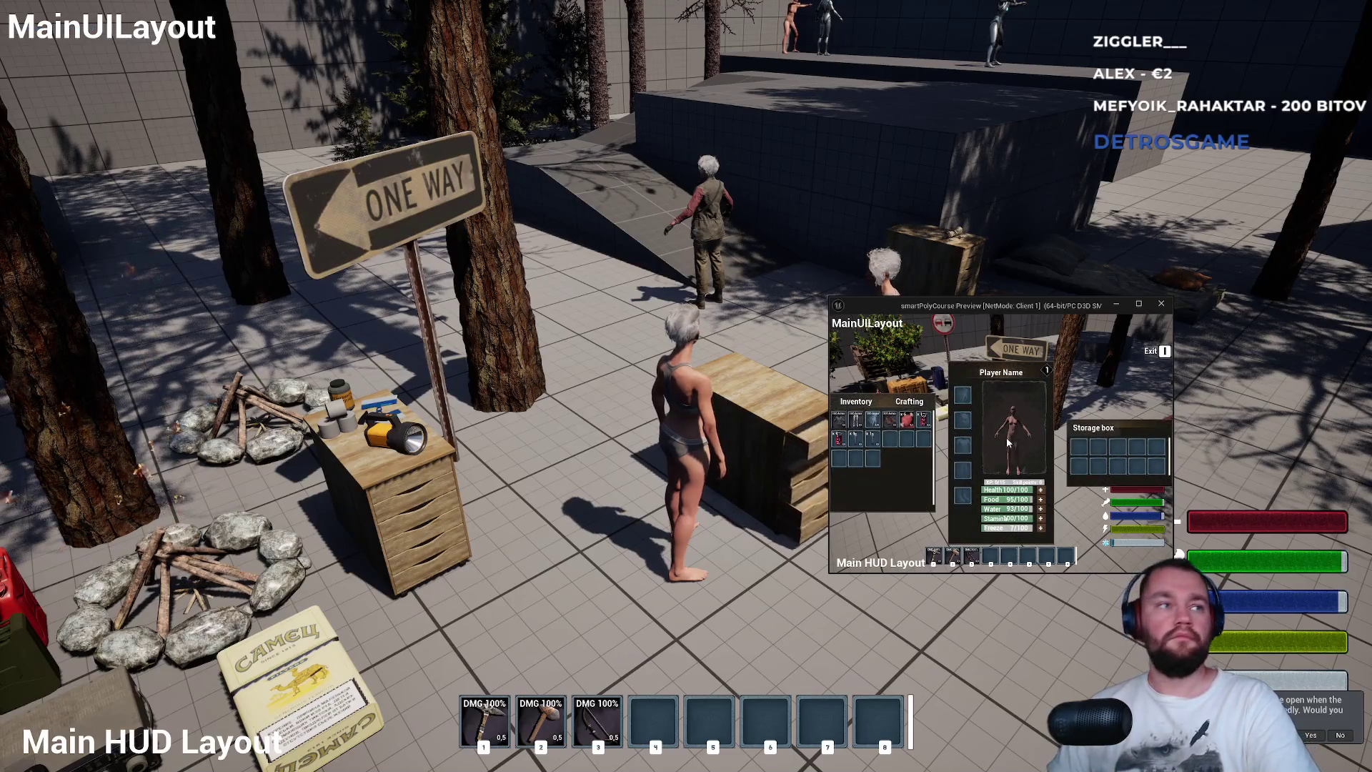
pyautogui.press('i')
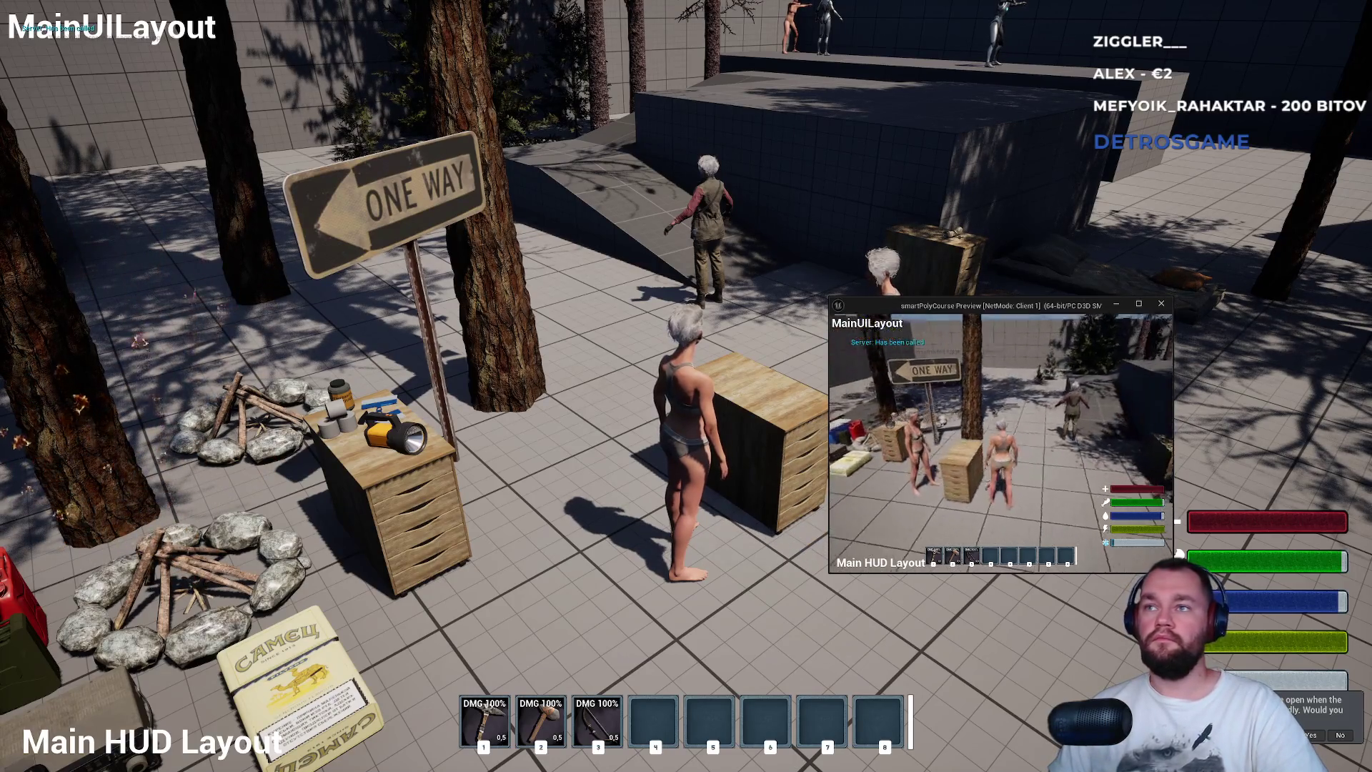
# - Move the second client beside the crates, toggle its storage panel, then leave fullscreen and stop PIE
pyautogui.press('w')
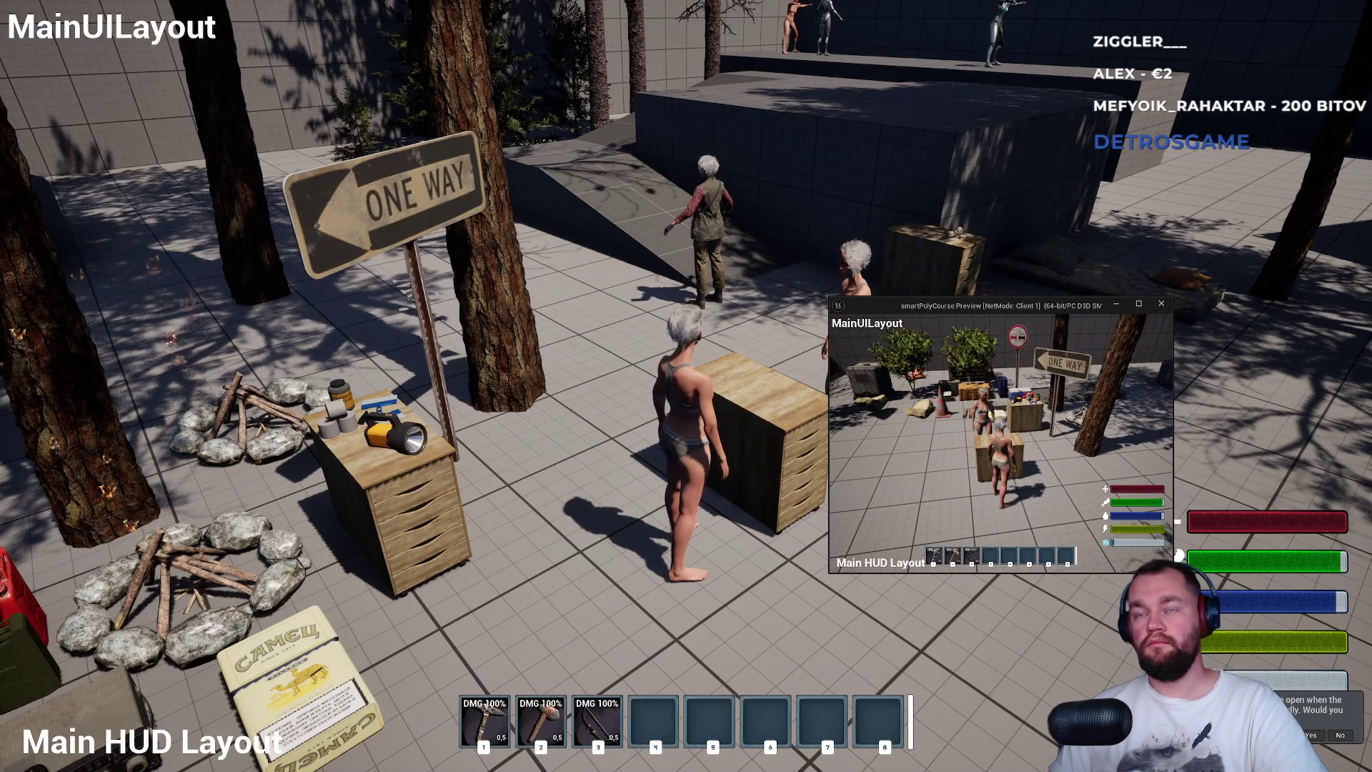
pyautogui.press('i')
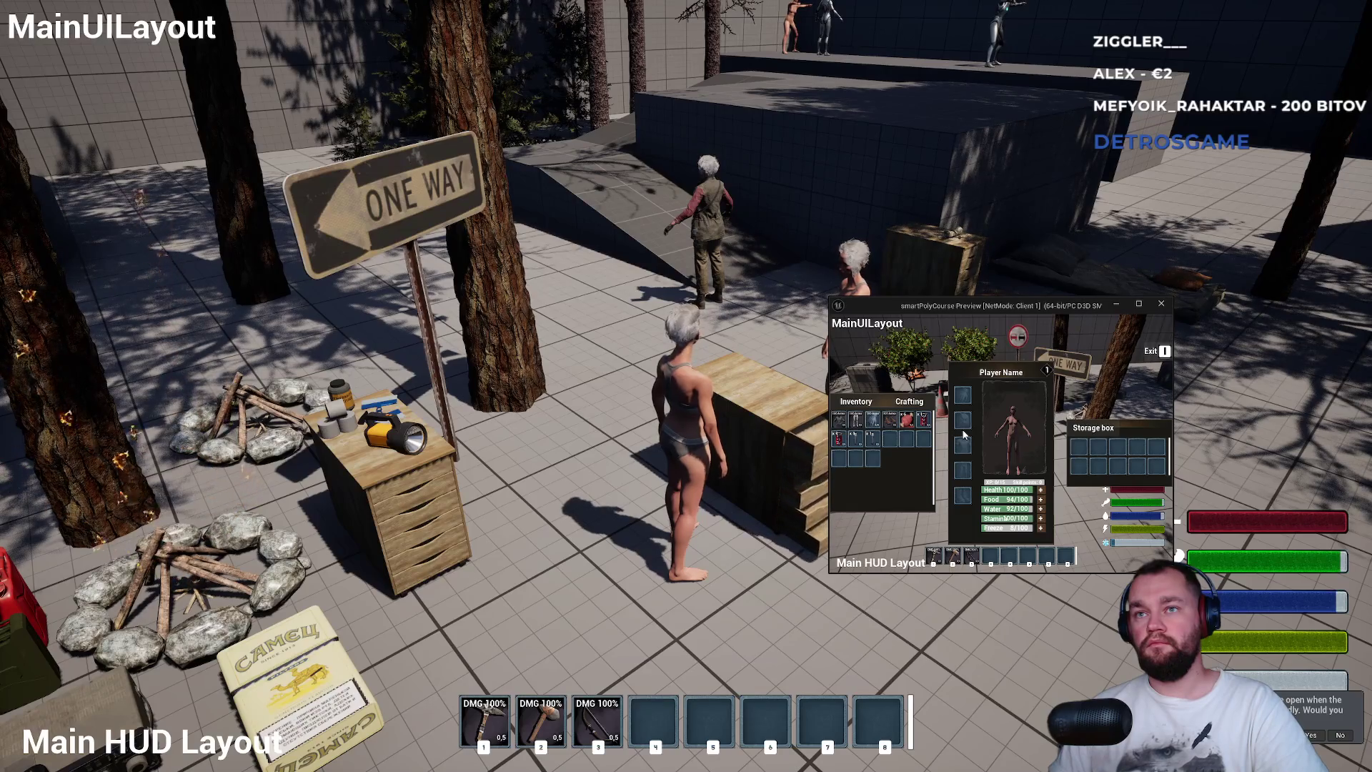
pyautogui.press('i')
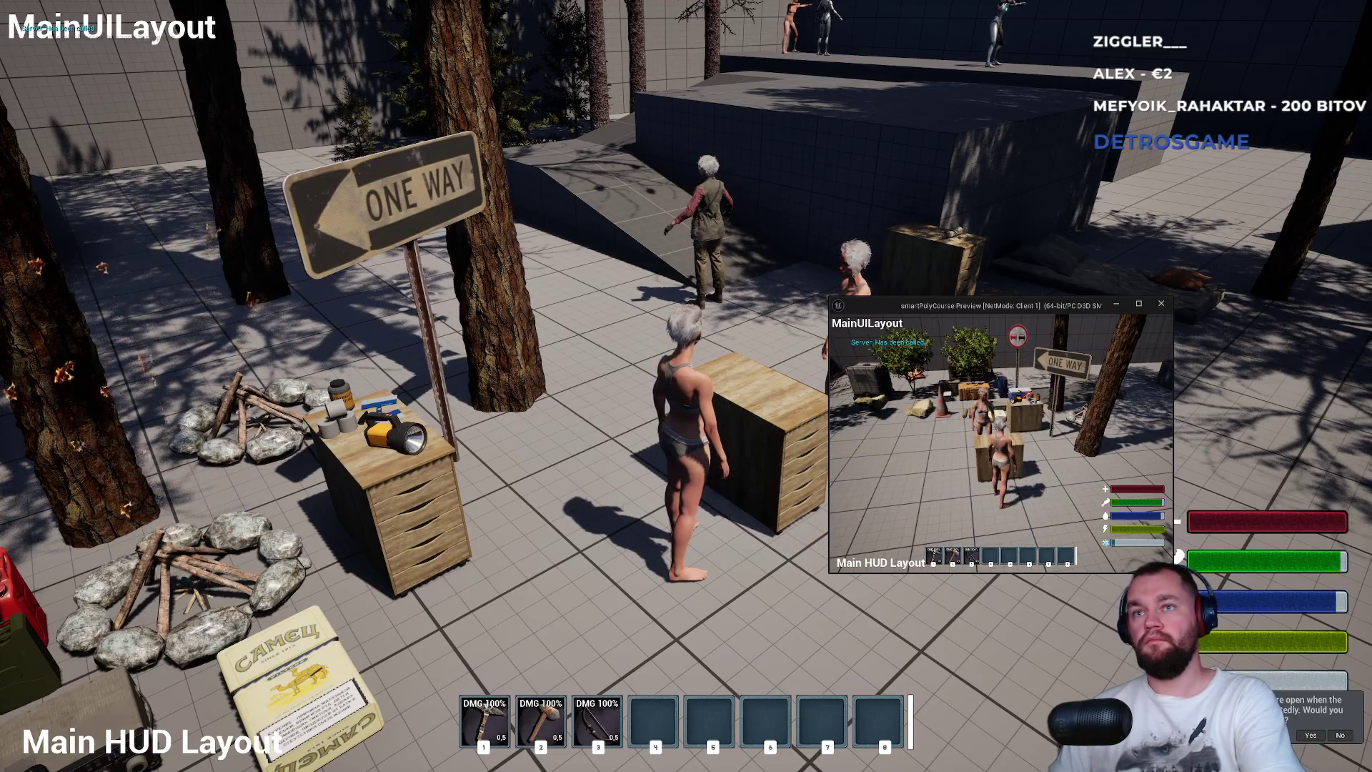
pyautogui.press('F11')
pyautogui.press('Escape')
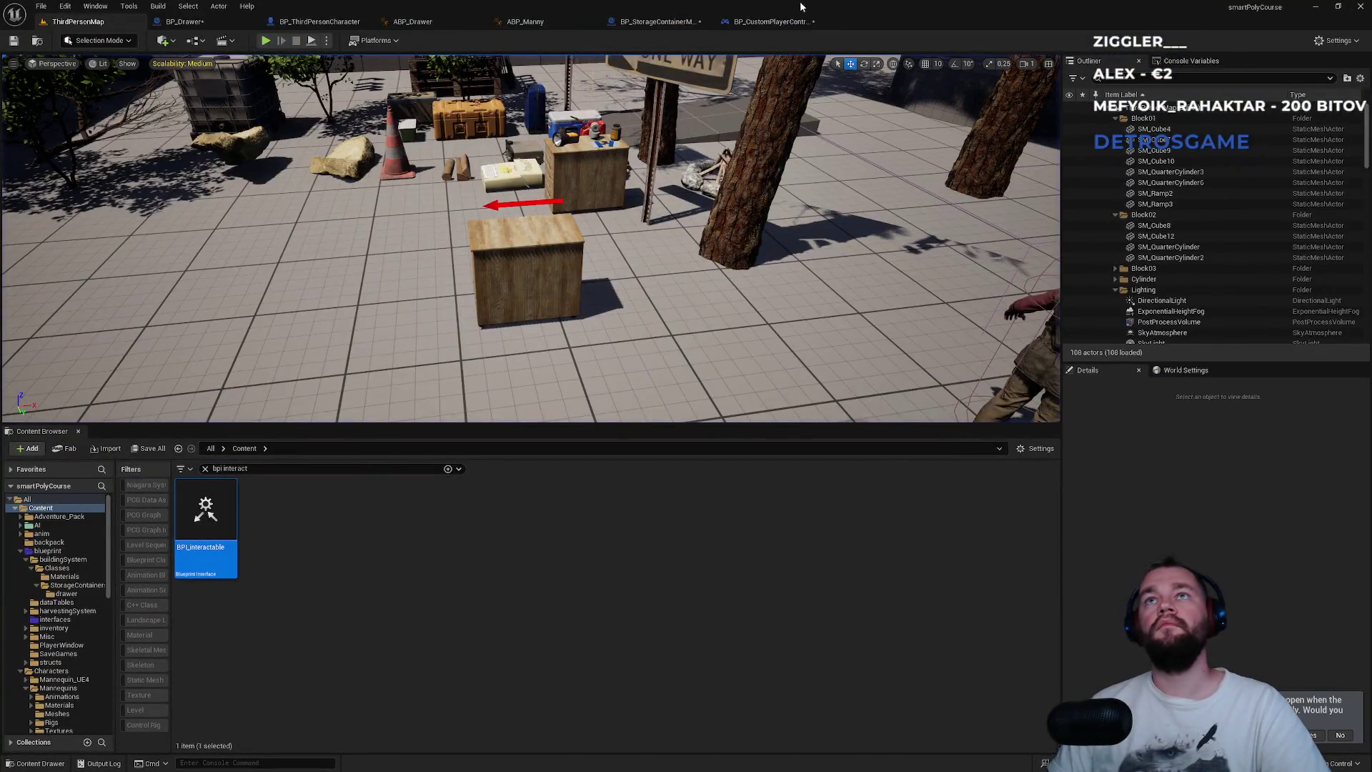
# - Delete the unused Try Get Pawn Owner node from ABP_Drawer's event graph, then open BP_Drawer
pyautogui.click(771, 22)
pyautogui.moveTo(623, 386); pyautogui.dragTo(753, 362)
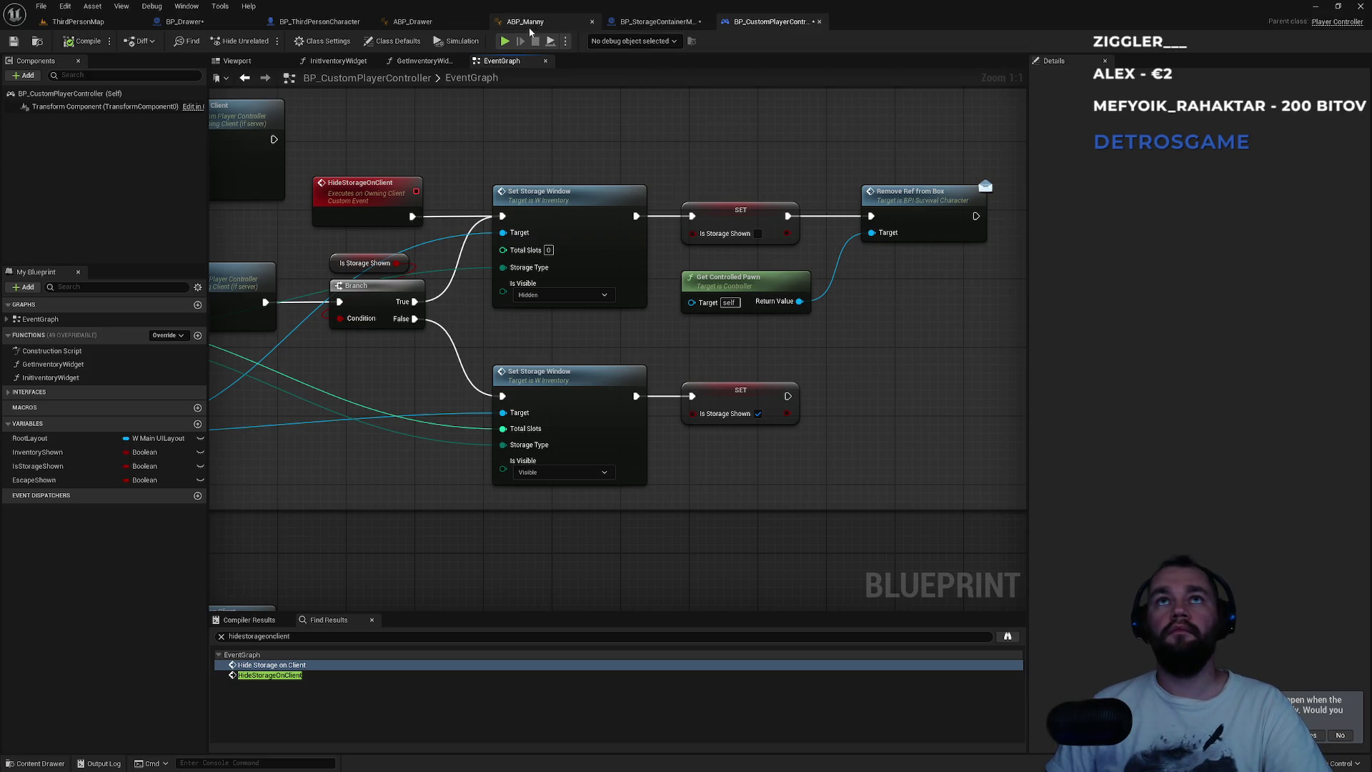
pyautogui.click(418, 22)
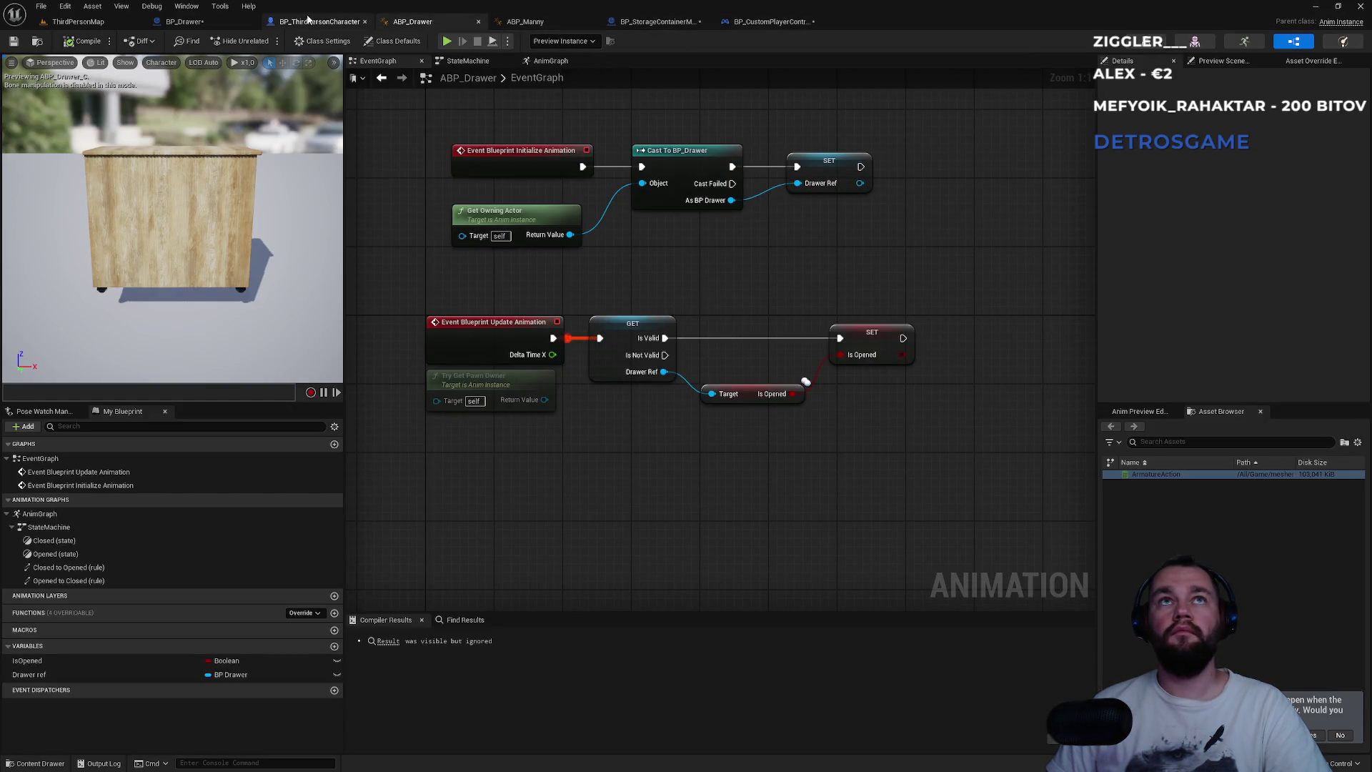
pyautogui.click(308, 20)
pyautogui.click(414, 22)
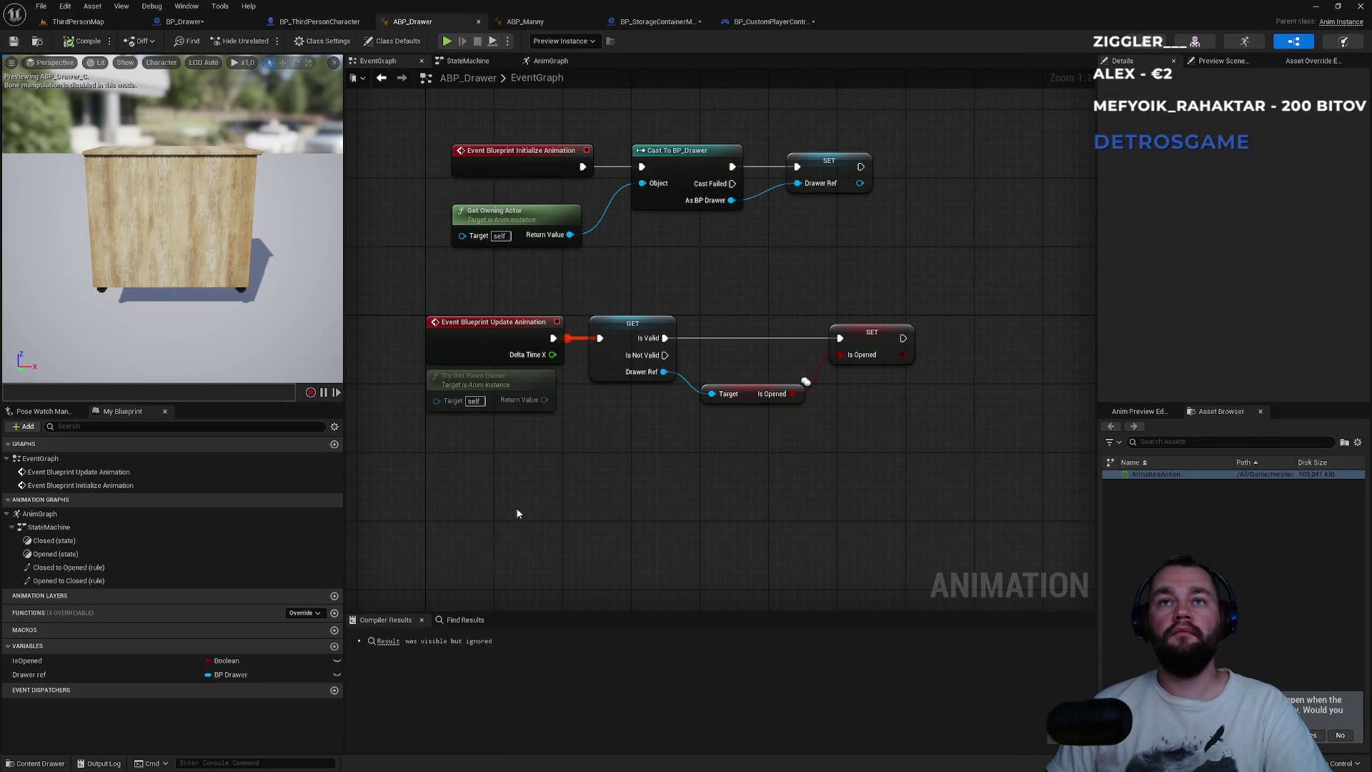
pyautogui.moveTo(568, 471)
pyautogui.mouseDown()
pyautogui.moveTo(424, 316)
pyautogui.moveTo(439, 412)
pyautogui.mouseUp()
pyautogui.press('Delete')
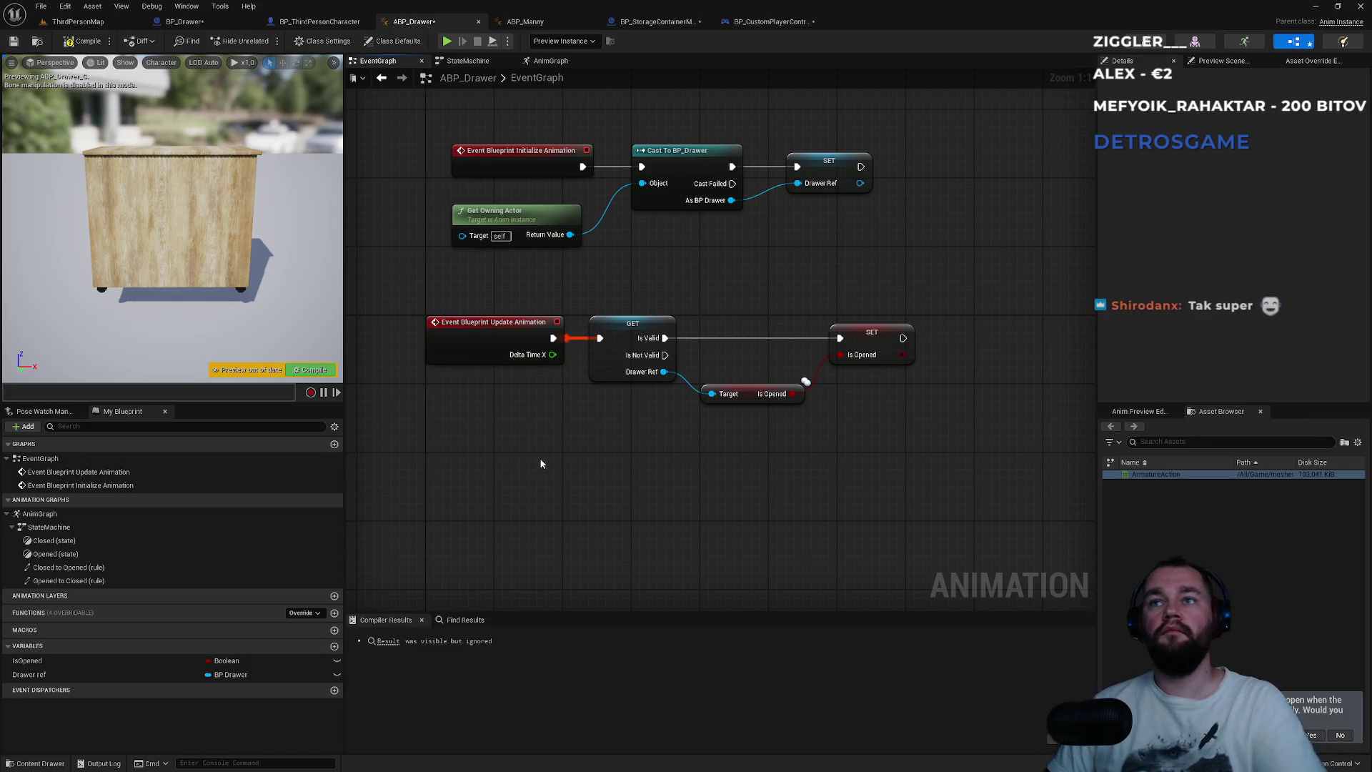
pyautogui.click(203, 22)
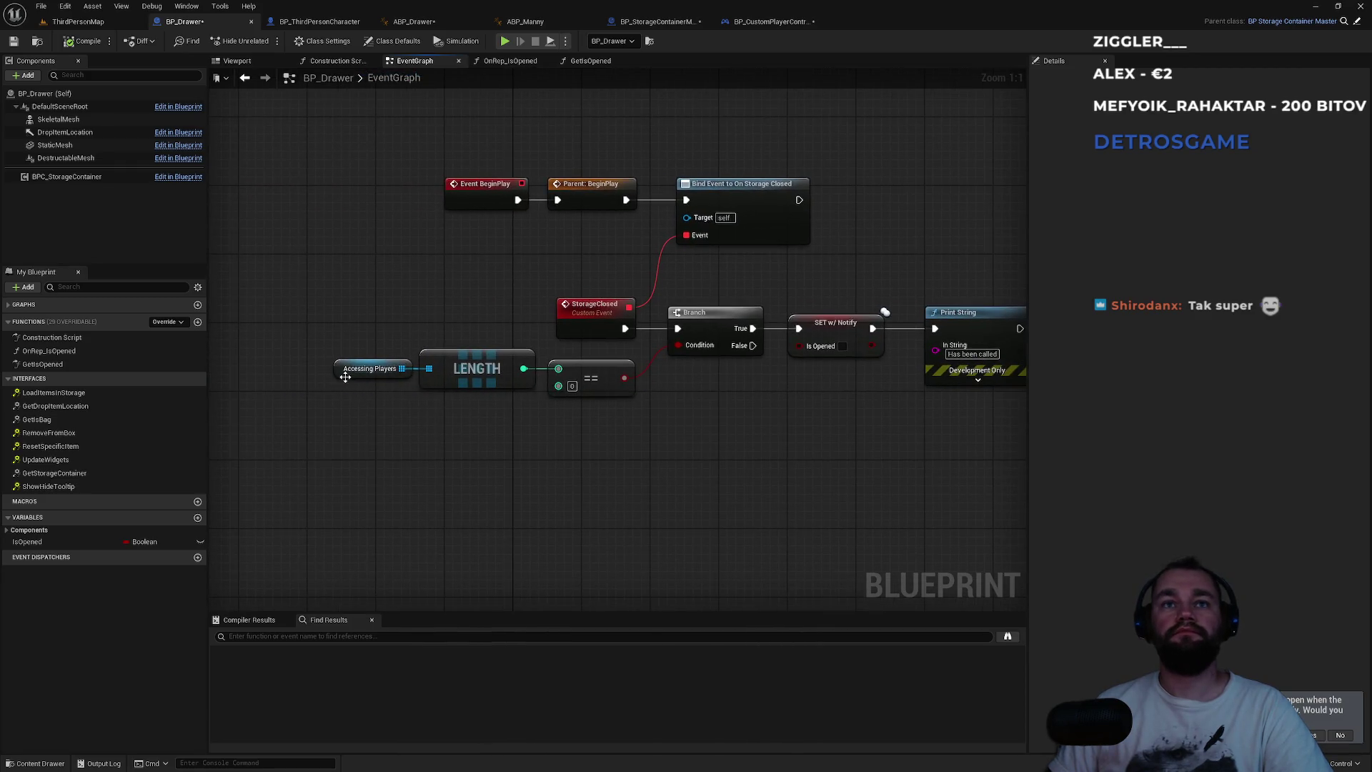
# - Nudge the Accessing Players node, then check BP_StorageContainerMaster's OnStorageClosed dispatcher and its call node
pyautogui.moveTo(345, 377); pyautogui.dragTo(625, 473)
pyautogui.click(625, 473)
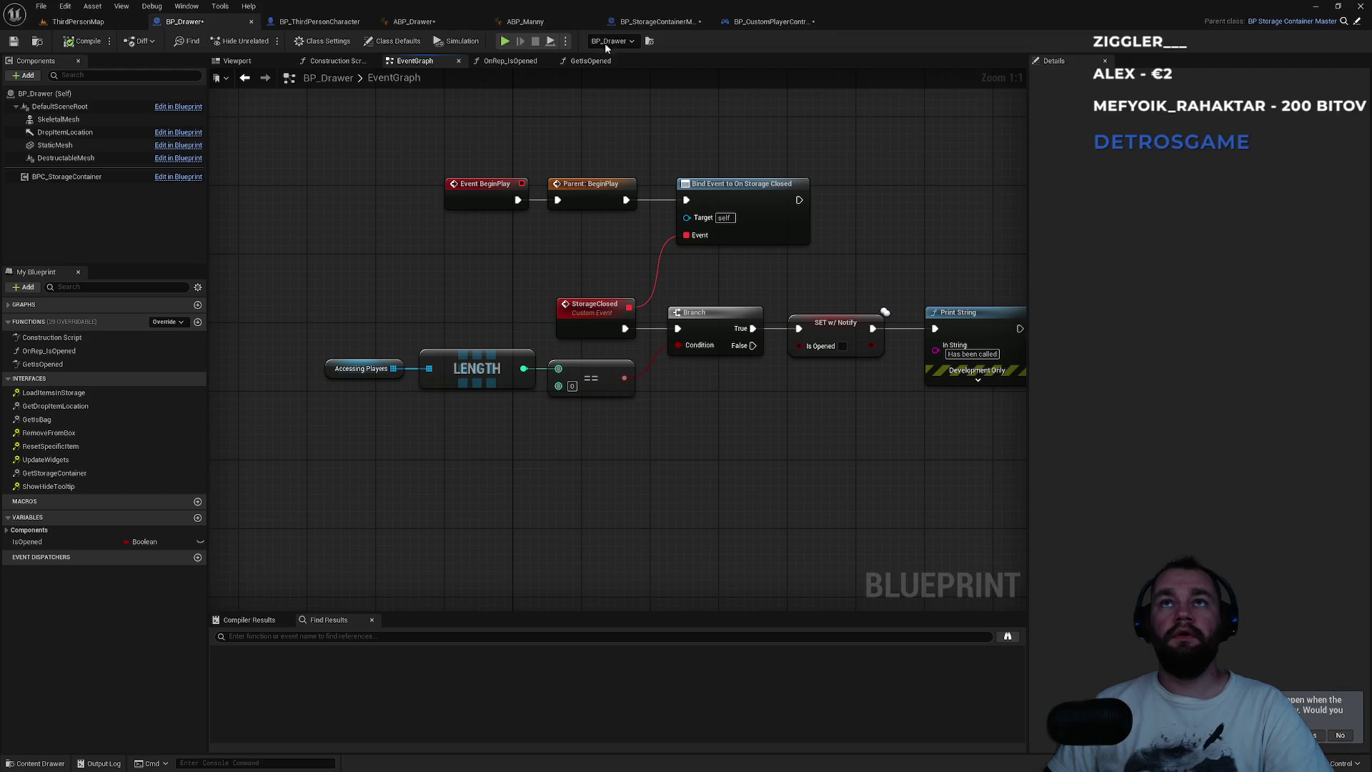
pyautogui.click(647, 25)
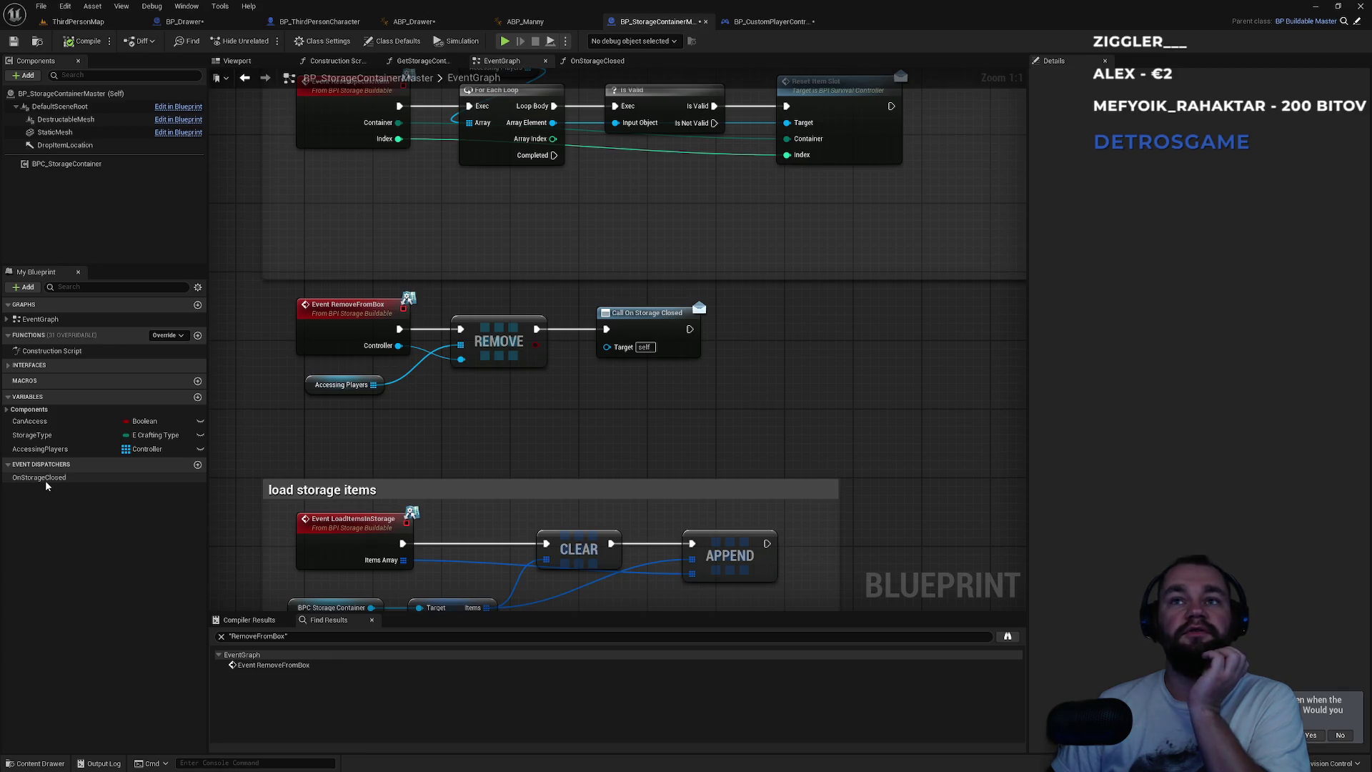
pyautogui.click(45, 477)
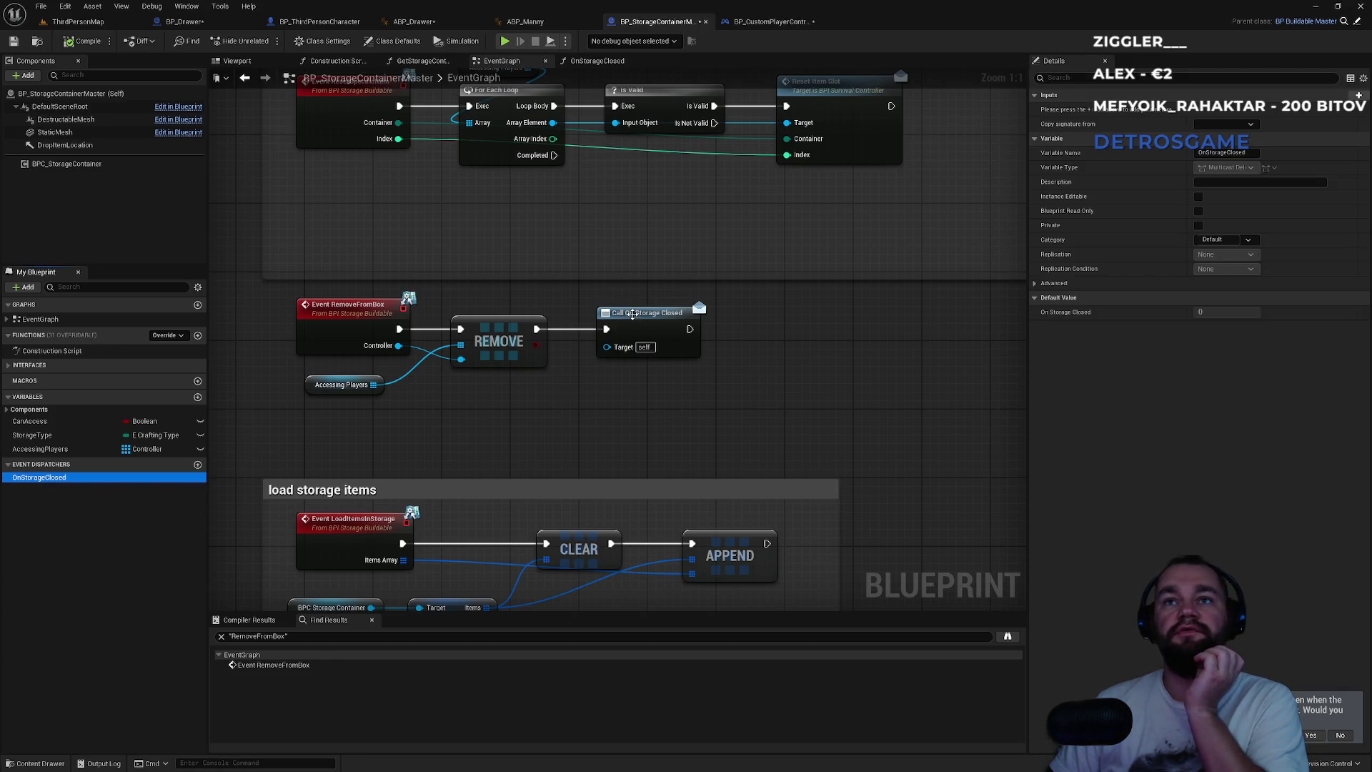
pyautogui.moveTo(633, 314); pyautogui.dragTo(624, 315)
pyautogui.click(585, 410)
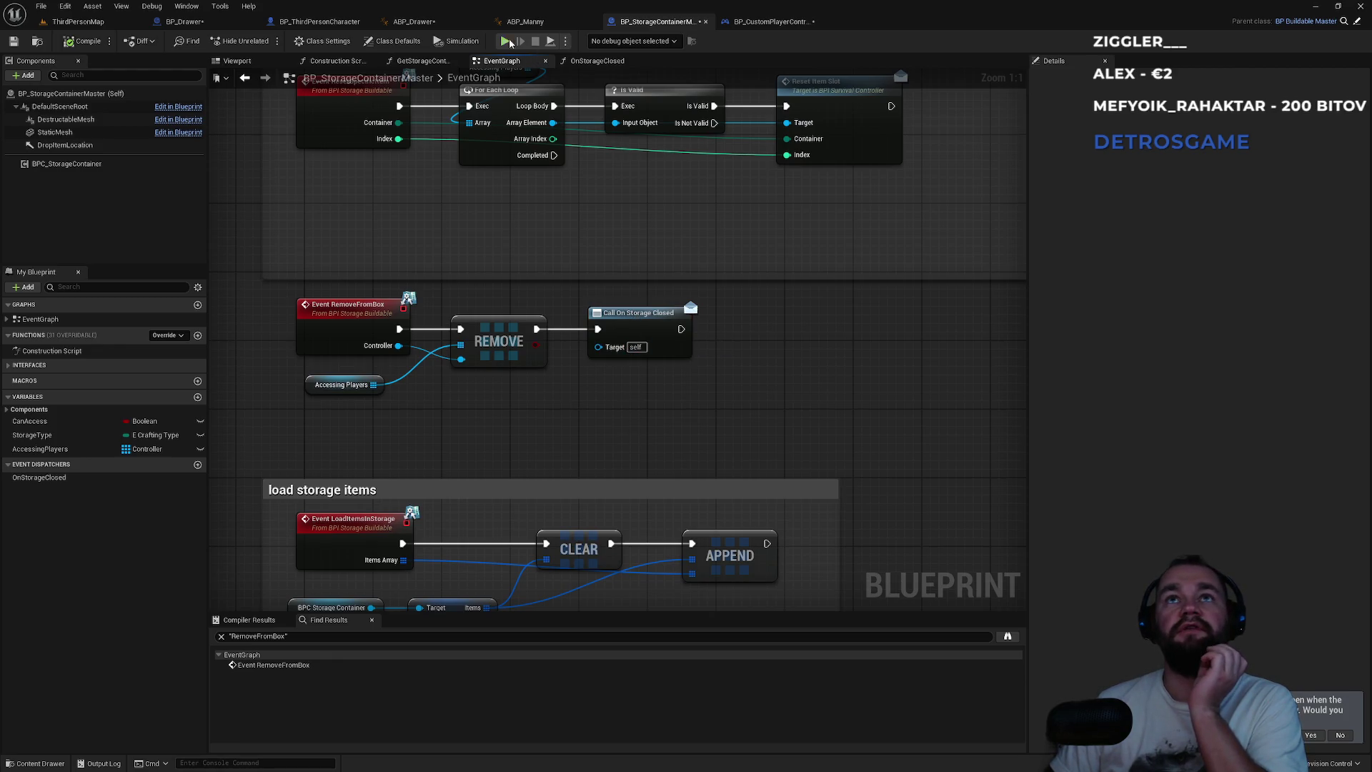
# - Review BP_Drawer's StorageClosed logic and BP_CustomPlayerController's ShowStorage nodes, then return to BP_Drawer
pyautogui.click(206, 24)
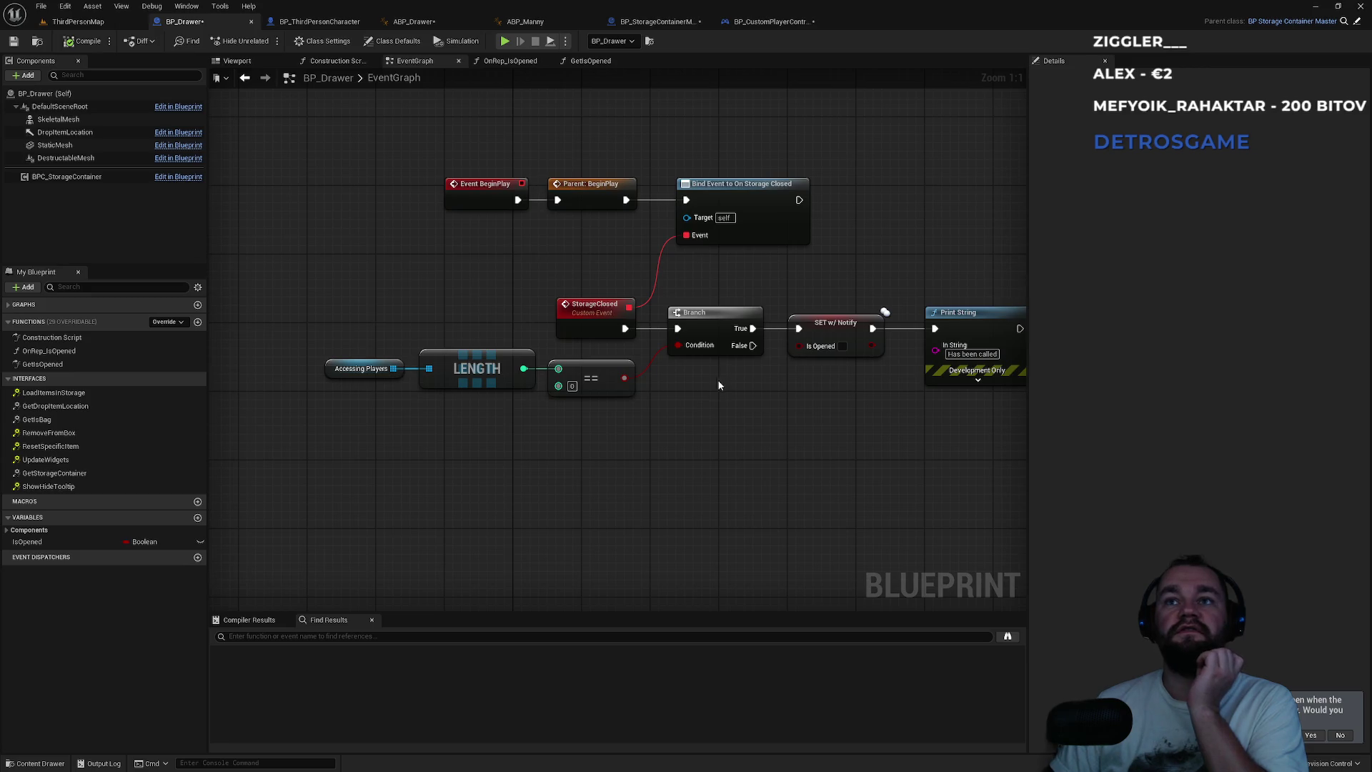
pyautogui.moveTo(719, 385); pyautogui.dragTo(585, 395)
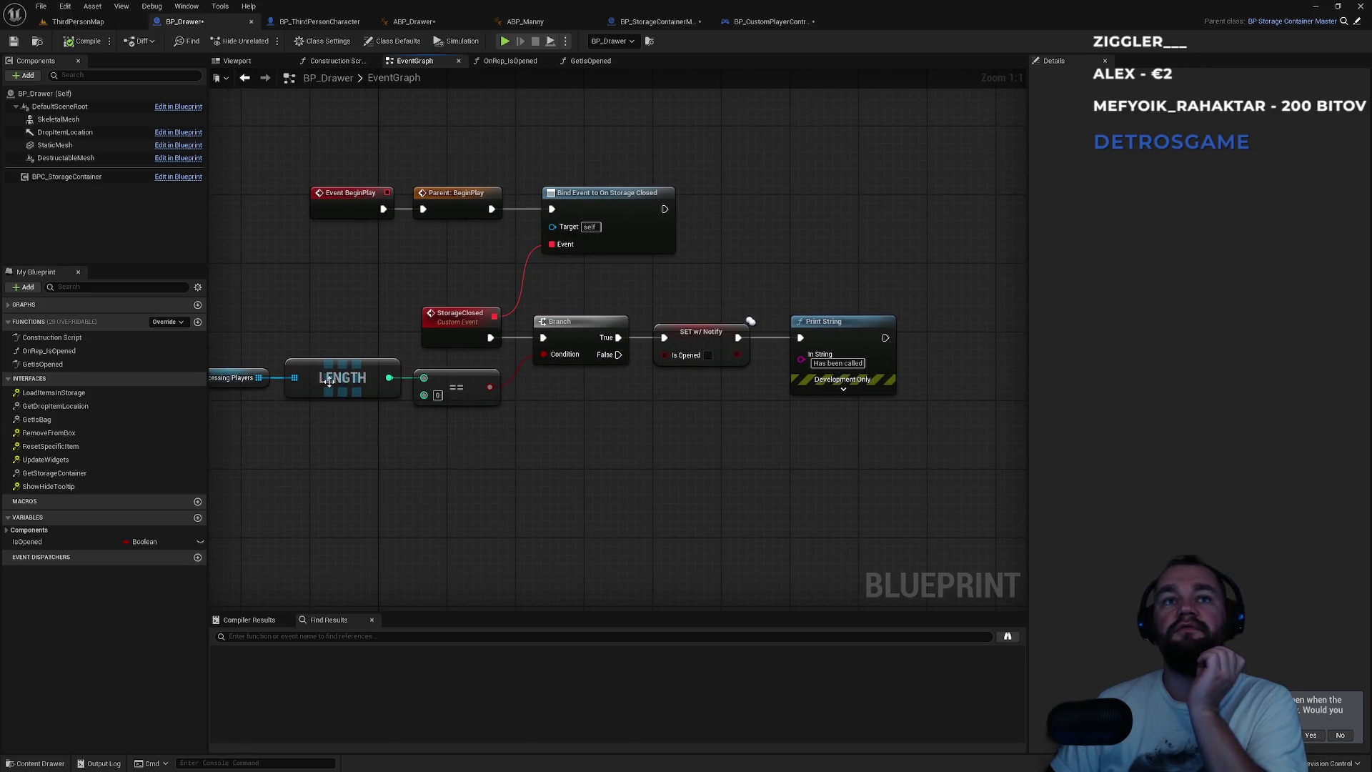
pyautogui.moveTo(484, 476); pyautogui.dragTo(577, 481)
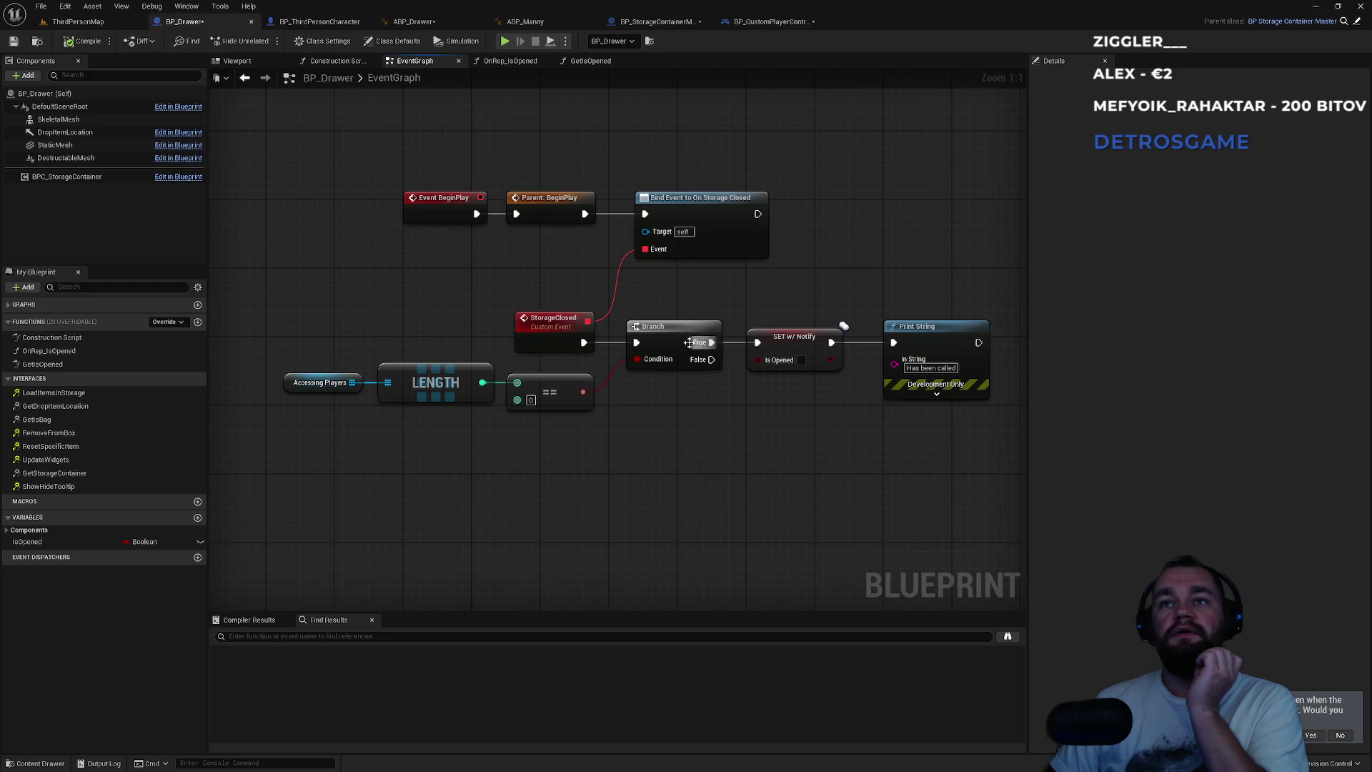
pyautogui.click(771, 23)
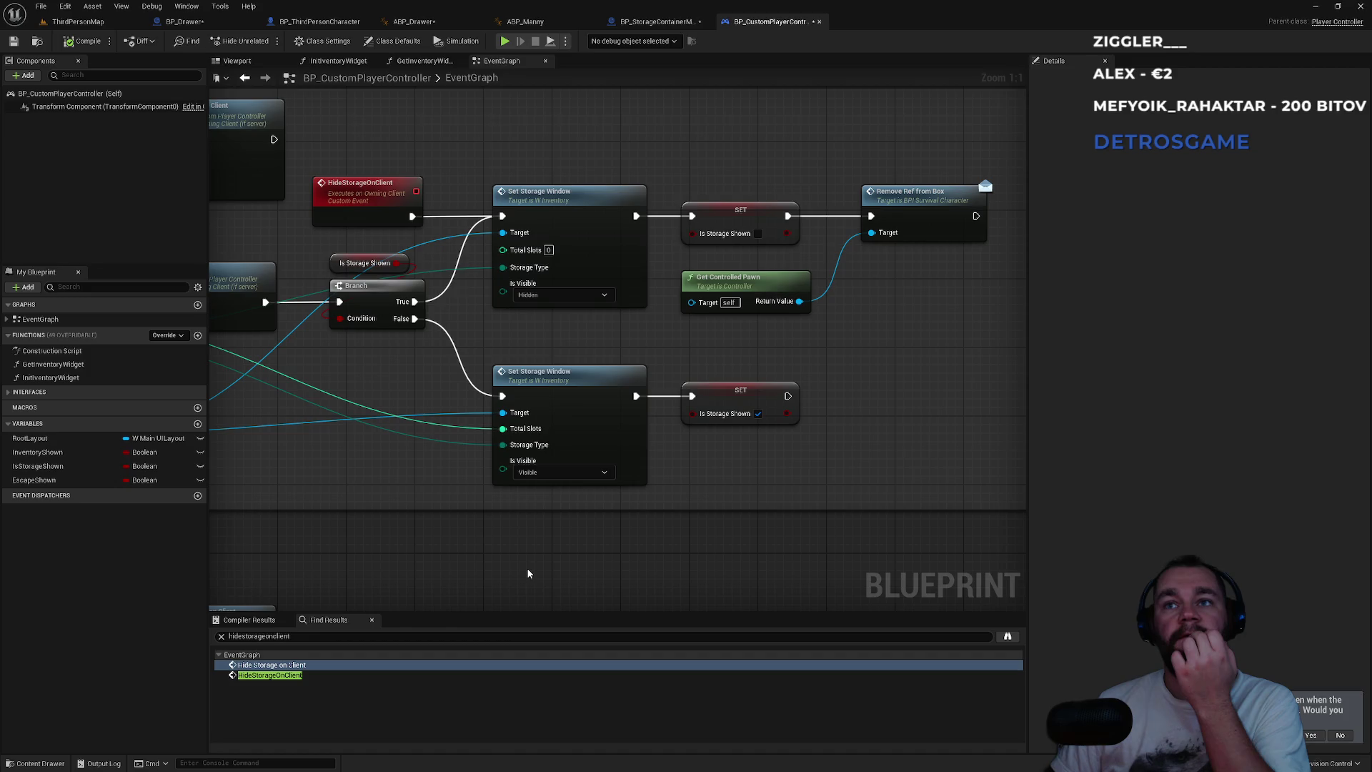
pyautogui.moveTo(527, 573)
pyautogui.mouseDown()
pyautogui.moveTo(841, 571)
pyautogui.moveTo(392, 564)
pyautogui.moveTo(461, 553)
pyautogui.mouseUp()
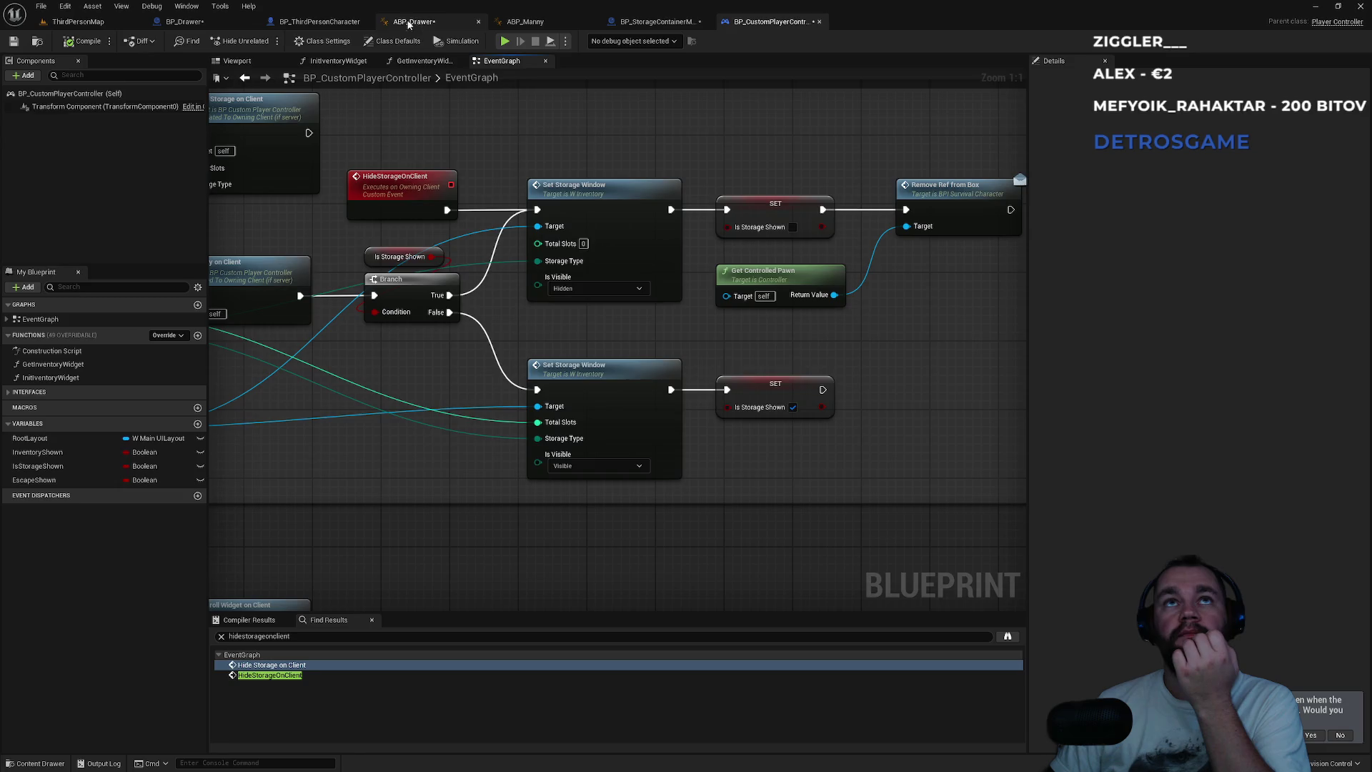
pyautogui.click(409, 24)
pyautogui.click(184, 26)
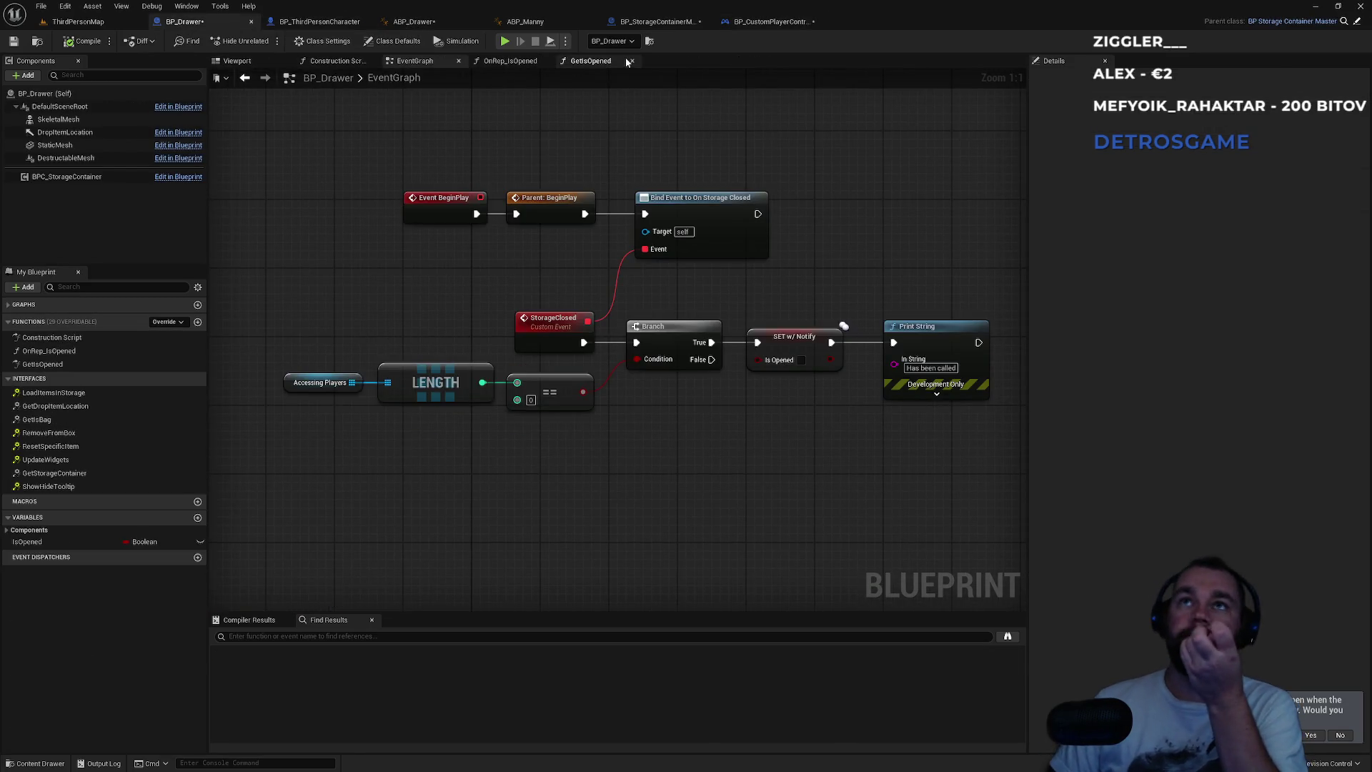
# - Check GetIsOpened and OnRep_IsOpened, nudge the SET w/ Notify node, and return to ThirdPersonMap
pyautogui.click(592, 62)
pyautogui.click(632, 60)
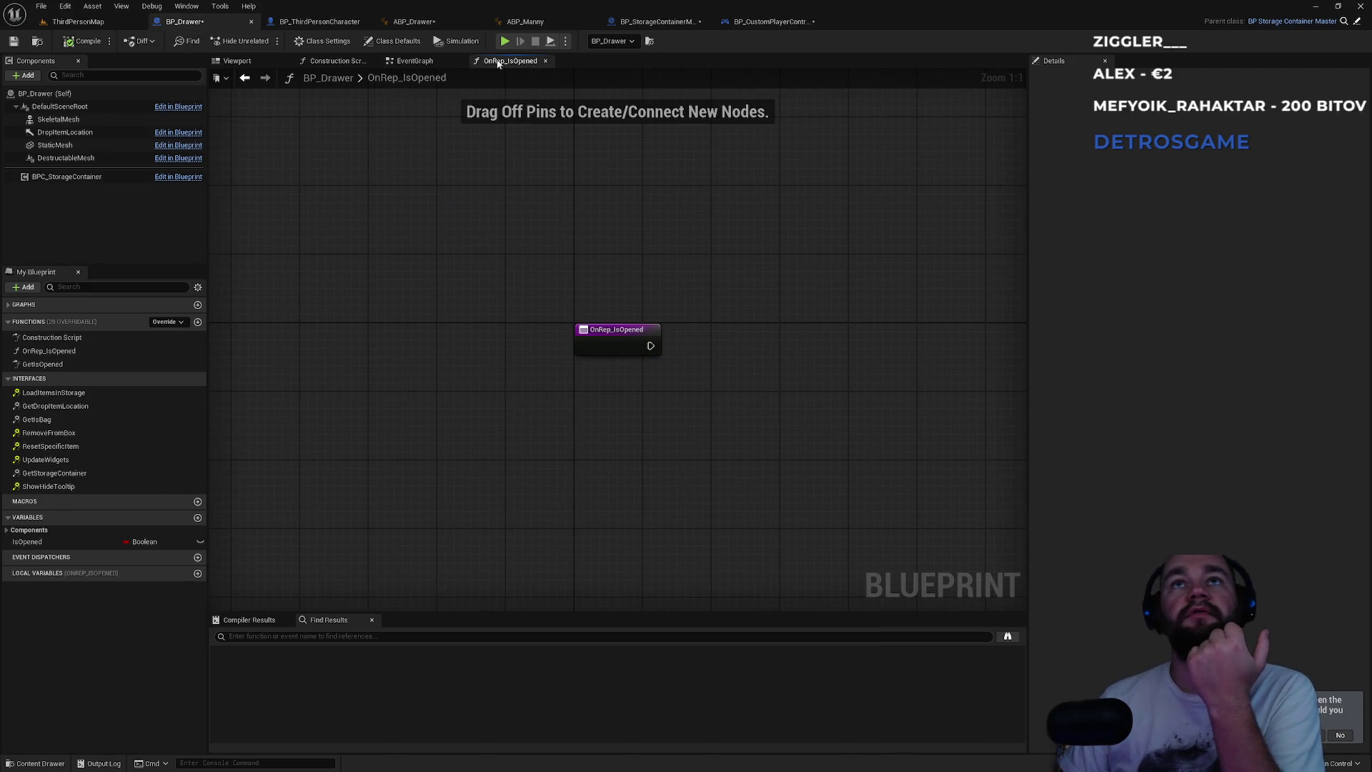
pyautogui.click(363, 63)
pyautogui.click(408, 63)
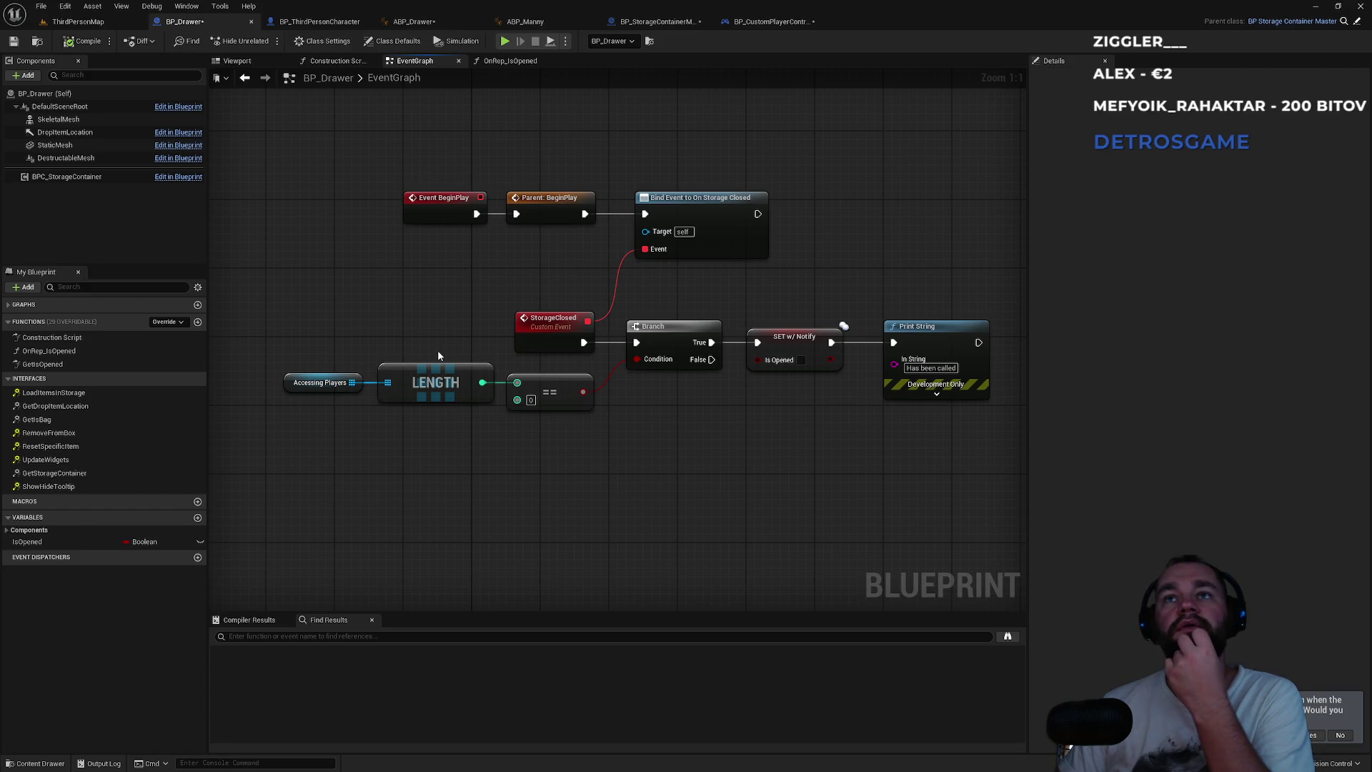
pyautogui.moveTo(274, 171)
pyautogui.mouseDown()
pyautogui.moveTo(497, 405)
pyautogui.moveTo(938, 511)
pyautogui.mouseUp()
pyautogui.click(938, 509)
pyautogui.moveTo(783, 340); pyautogui.dragTo(792, 340)
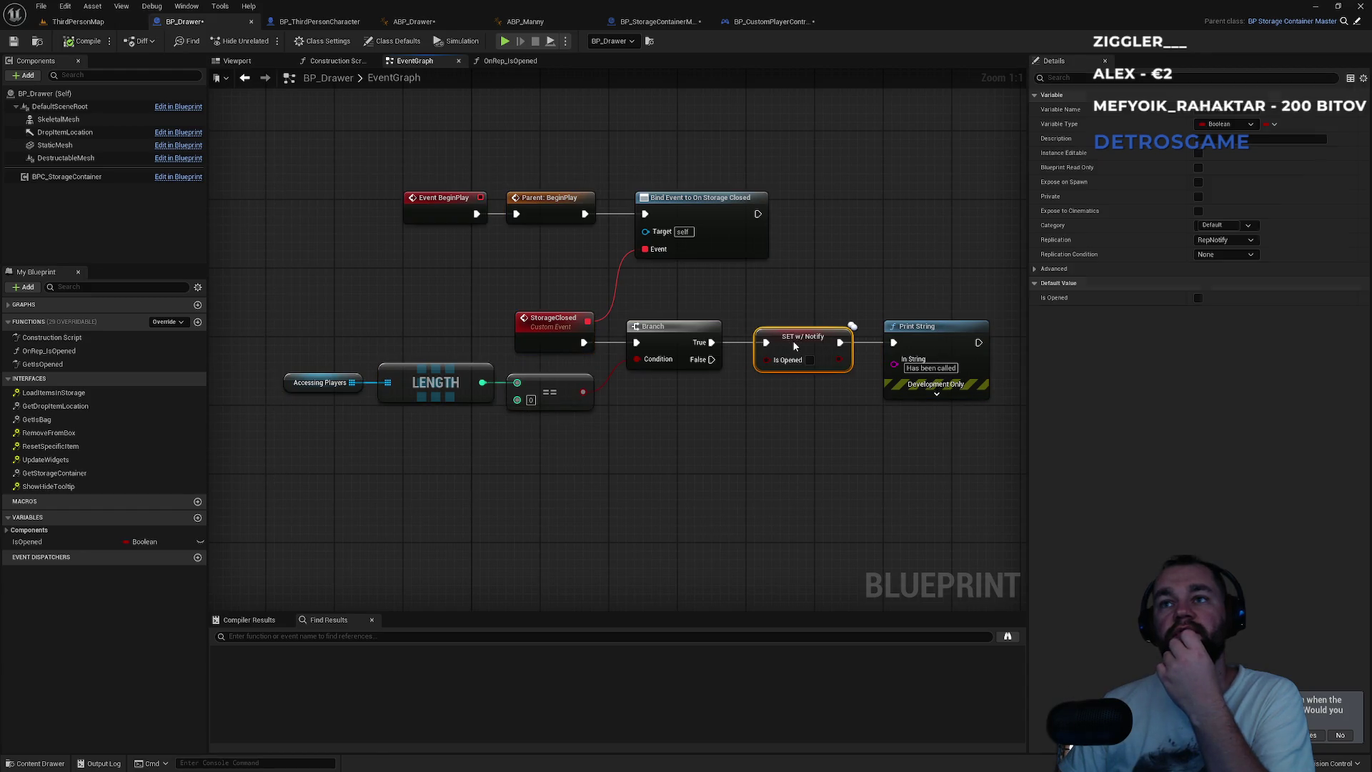
pyautogui.click(804, 298)
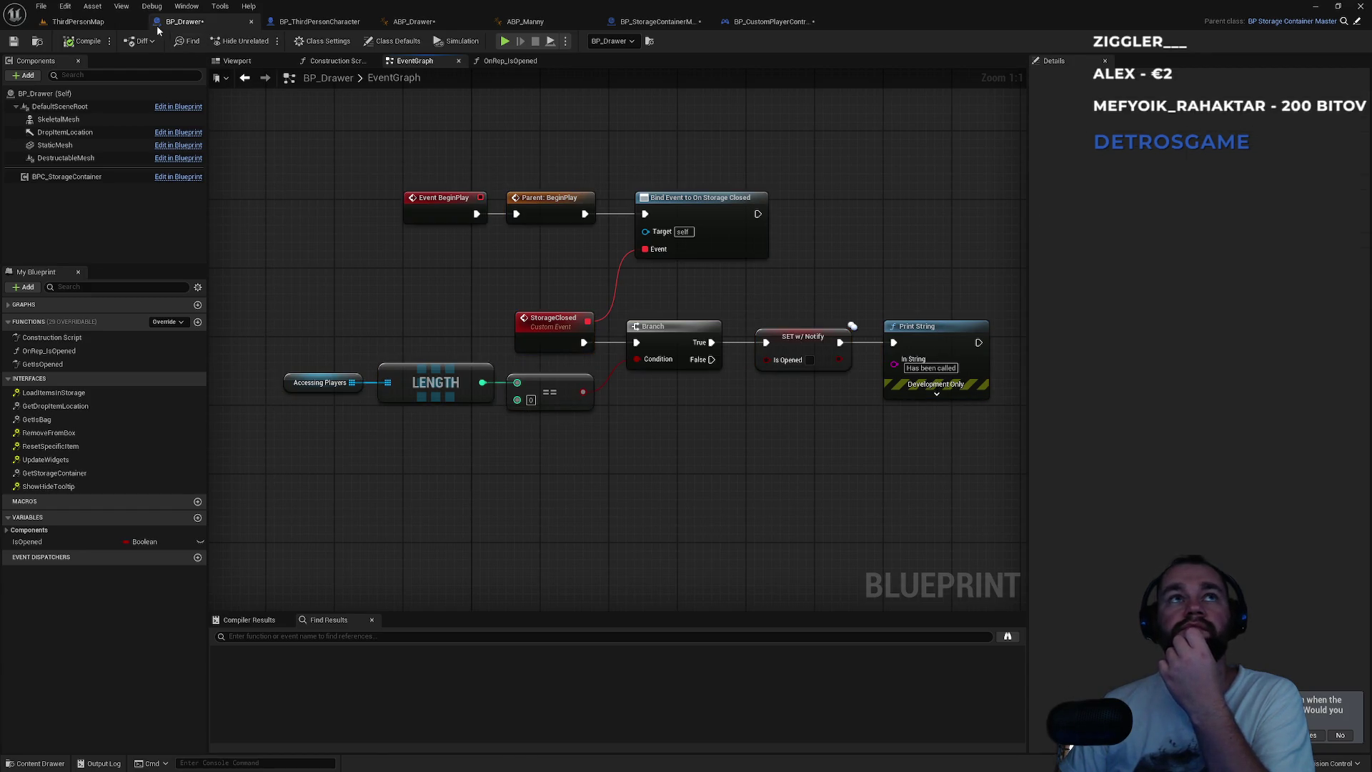
pyautogui.click(75, 21)
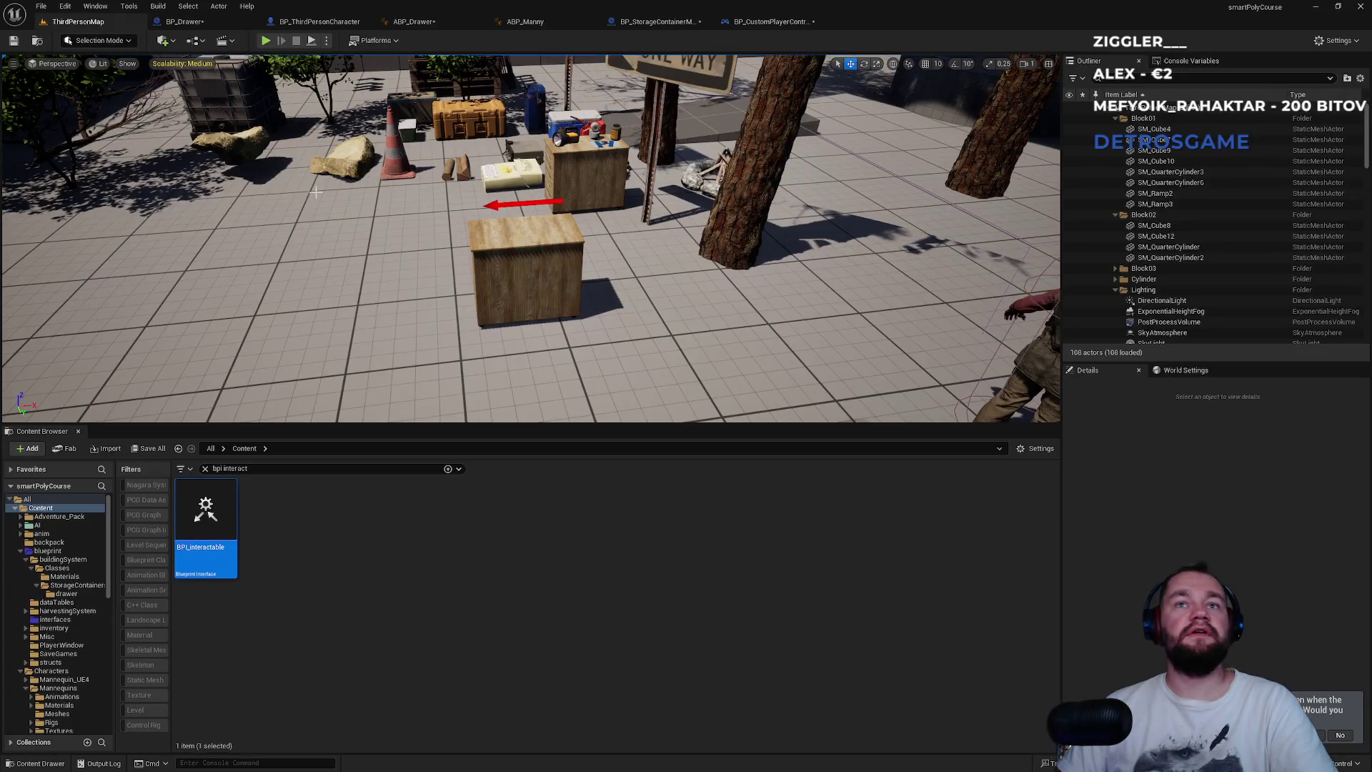
# - Close ABP_Manny, check ABP_Drawer's Is Opened and Drawer Ref preview properties, and view its AnimGraph
pyautogui.moveTo(315, 191); pyautogui.dragTo(279, 195)
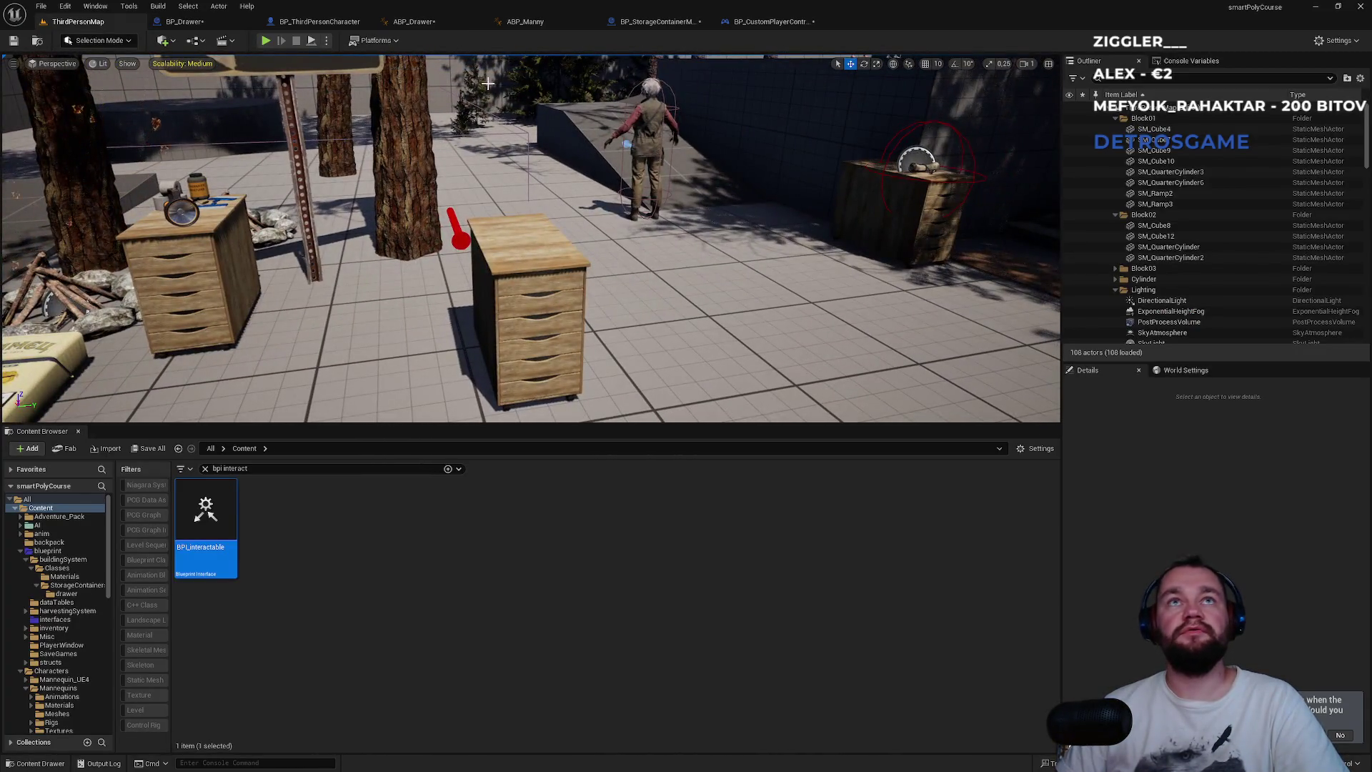
pyautogui.click(526, 21)
pyautogui.click(414, 21)
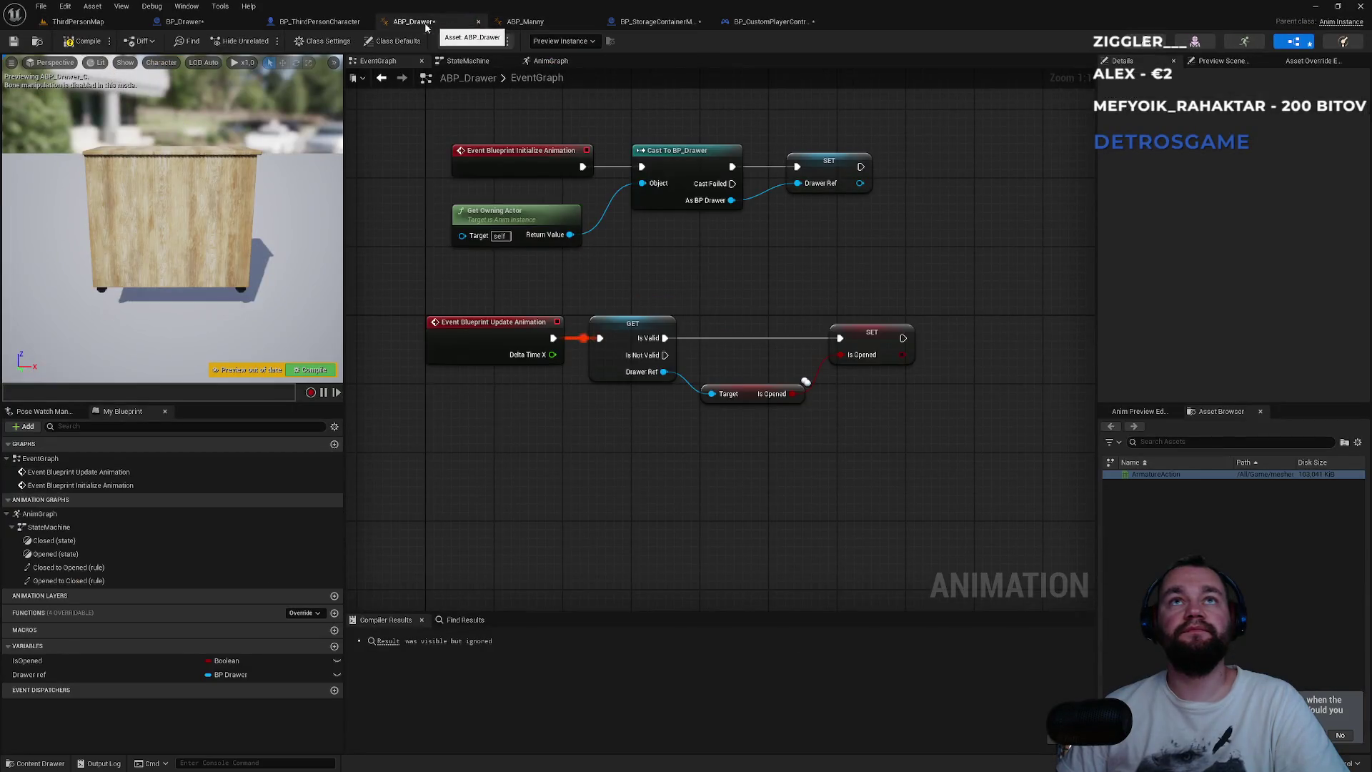
pyautogui.middleClick(523, 27)
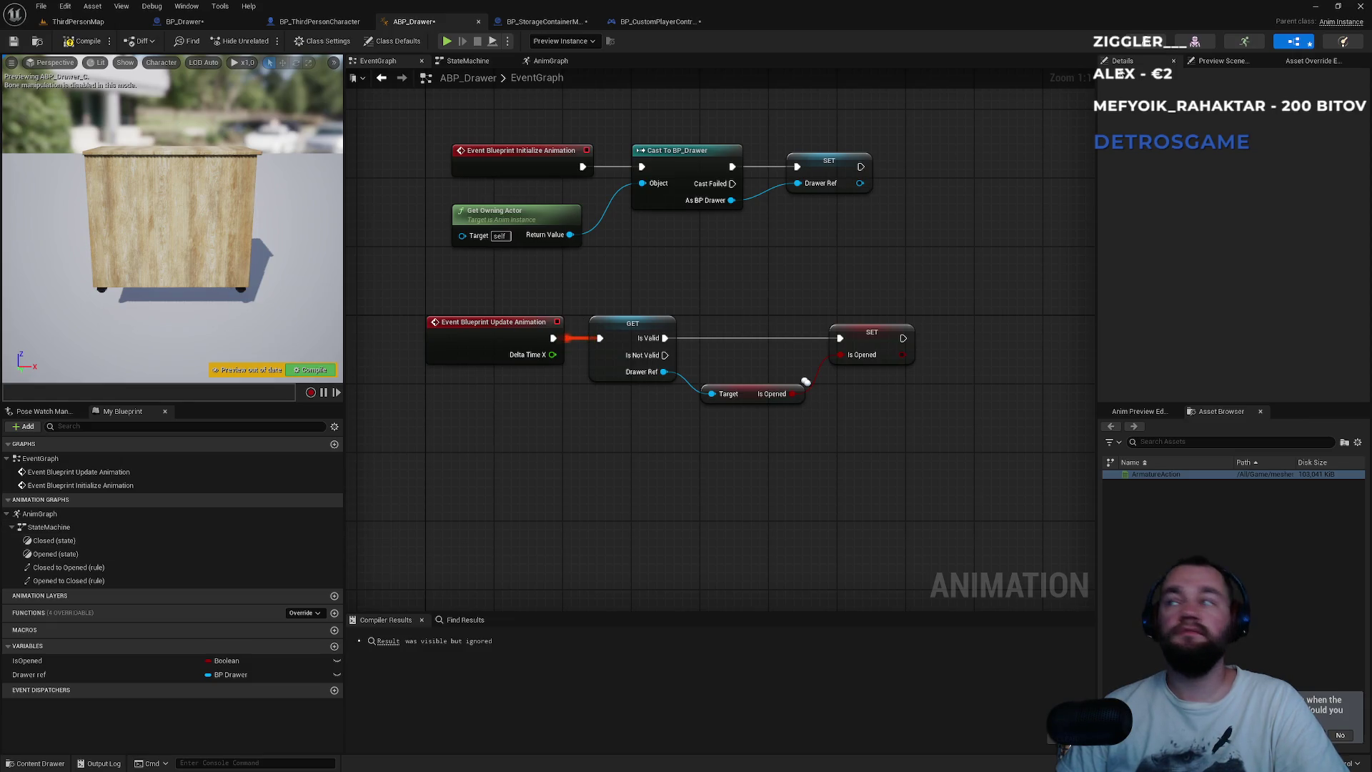
pyautogui.click(1139, 411)
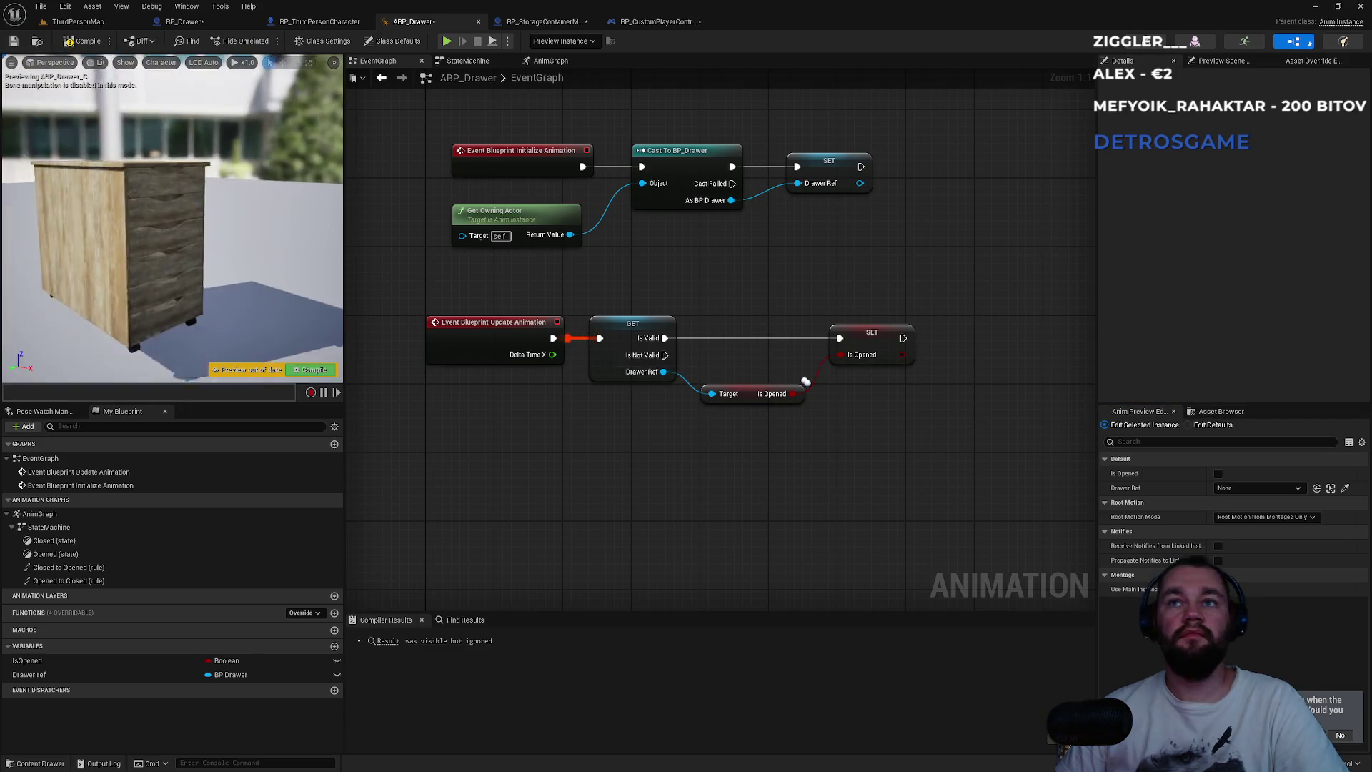
pyautogui.click(547, 63)
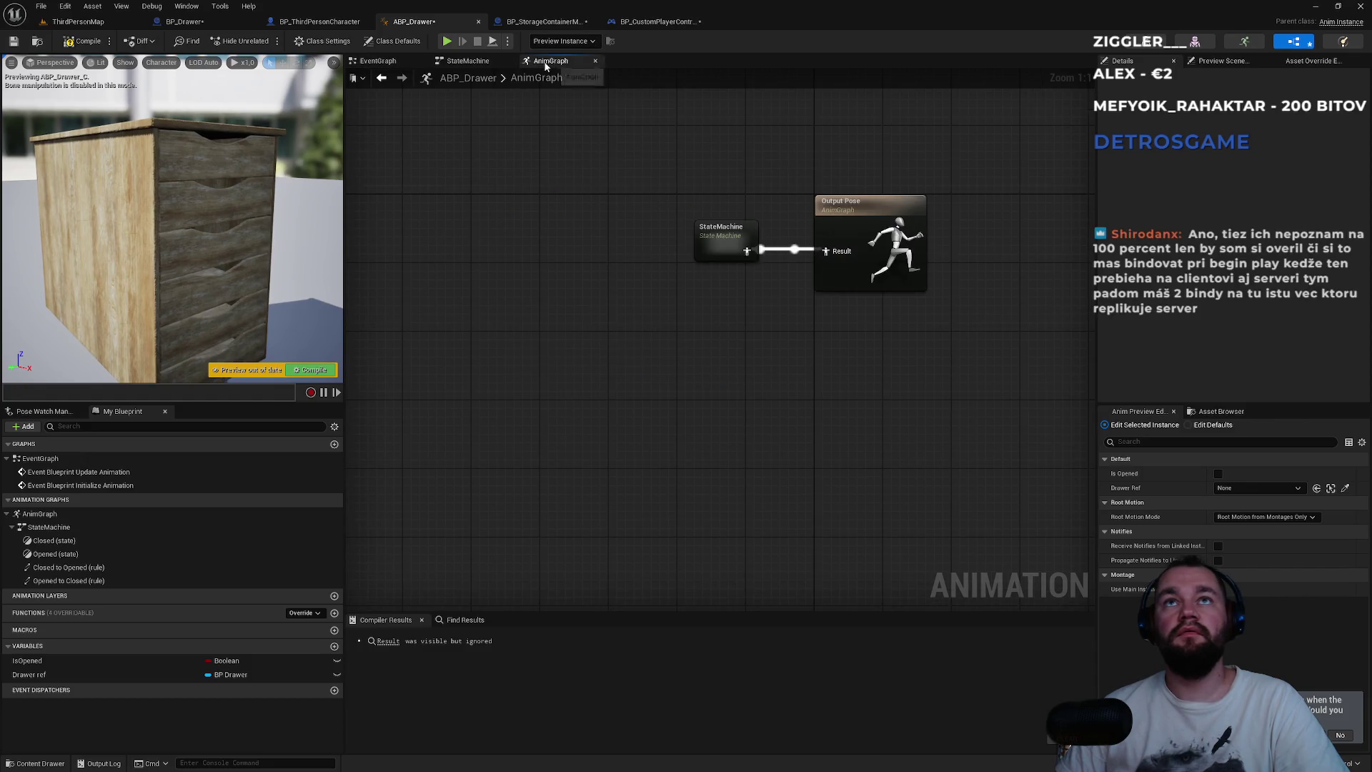
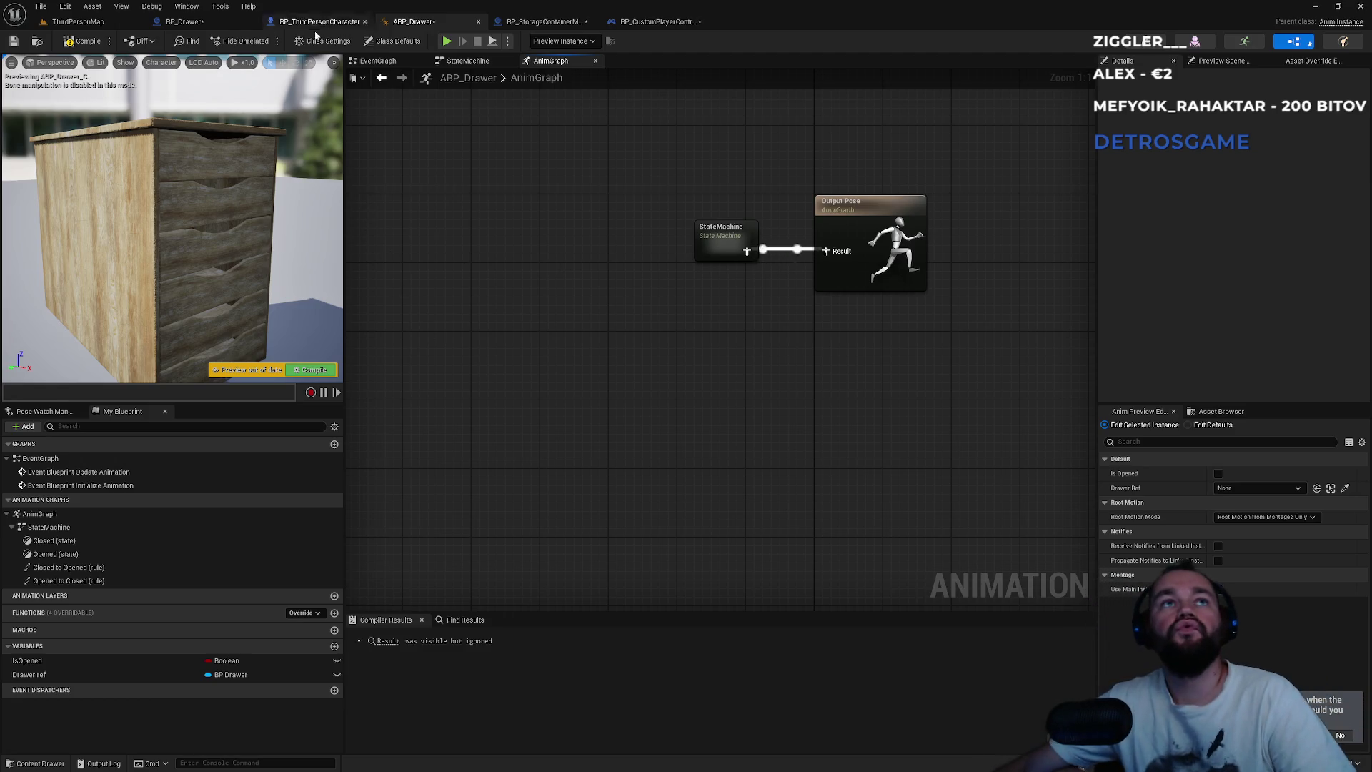
# - In BP_Drawer's EventGraph, insert a Switch Has Authority node after Parent: BeginPlay
pyautogui.click(228, 25)
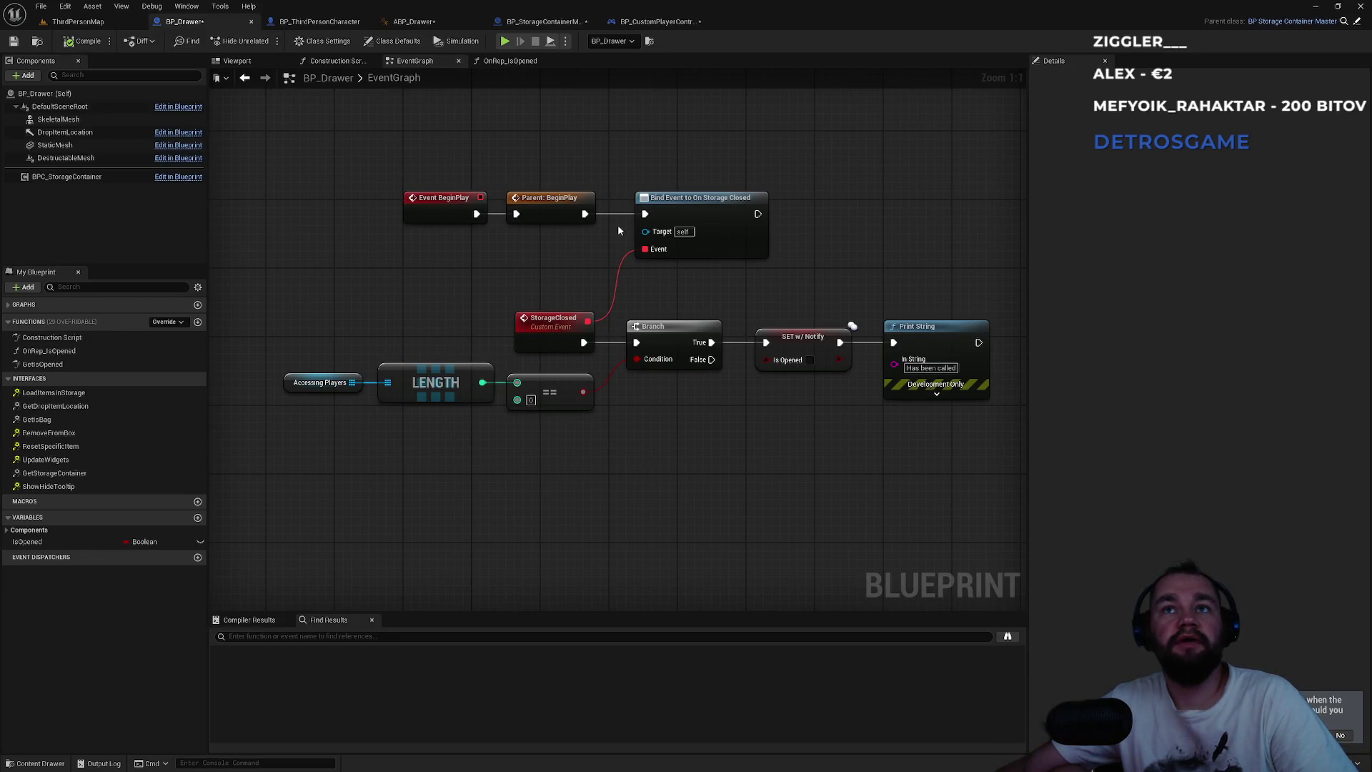
pyautogui.moveTo(698, 207); pyautogui.dragTo(777, 207)
pyautogui.keyDown('alt'); pyautogui.click(585, 214); pyautogui.keyUp('alt')
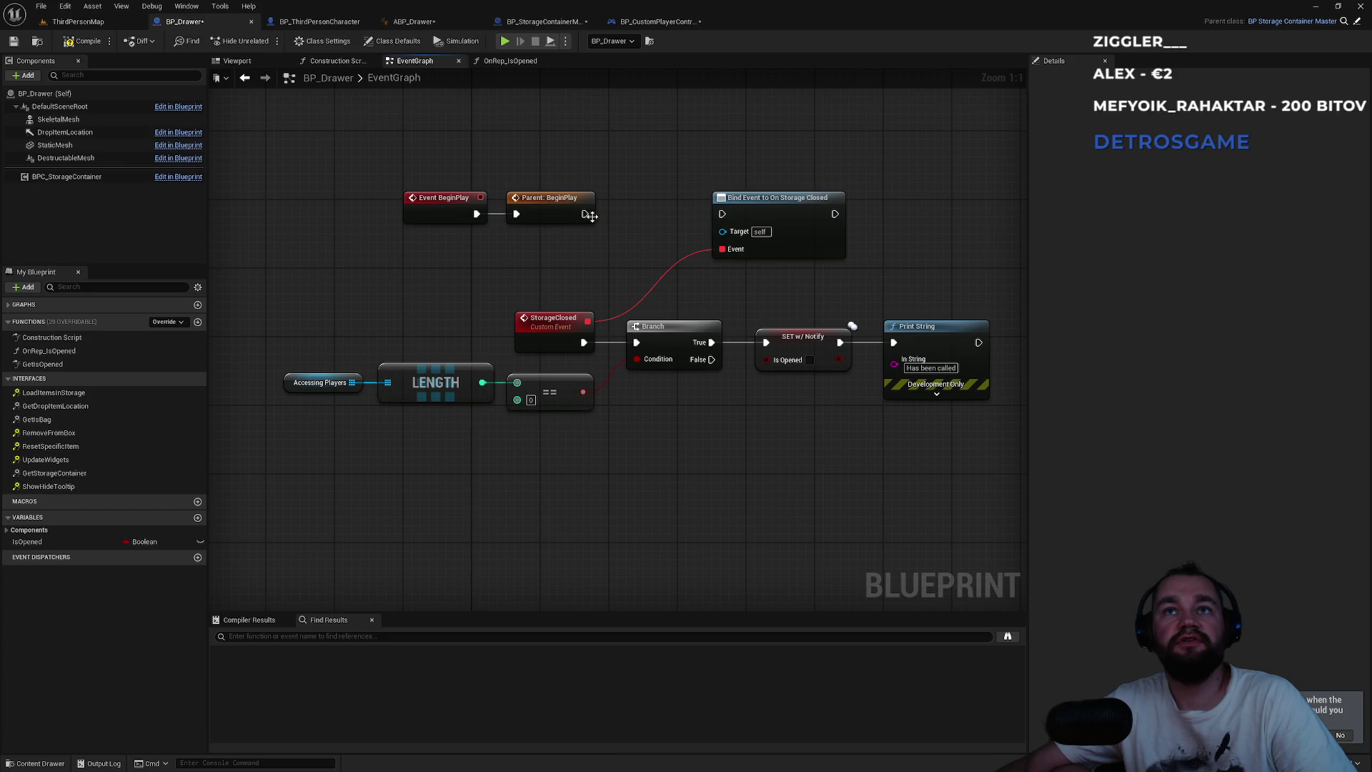
pyautogui.moveTo(584, 213); pyautogui.dragTo(621, 236)
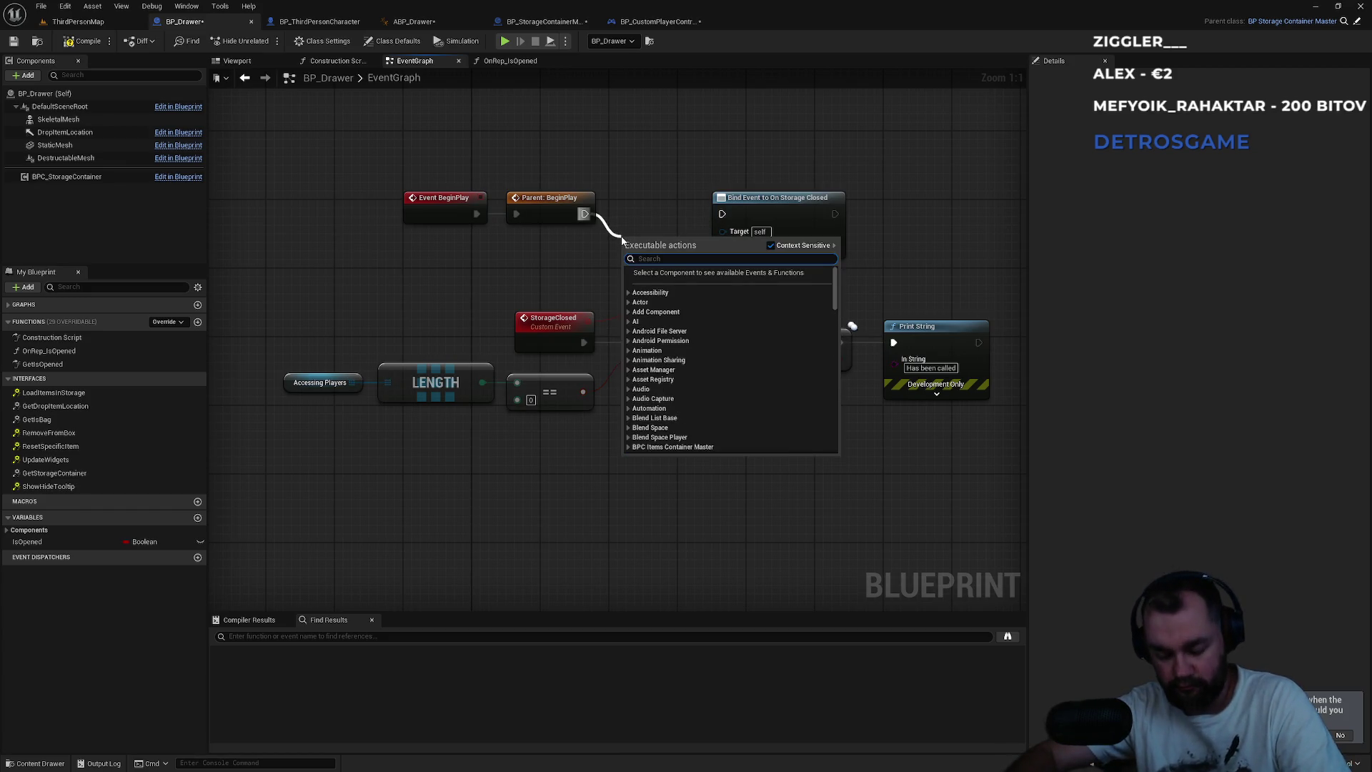
pyautogui.write('auth')
pyautogui.press('Up')
pyautogui.press('Up')
pyautogui.press('Up')
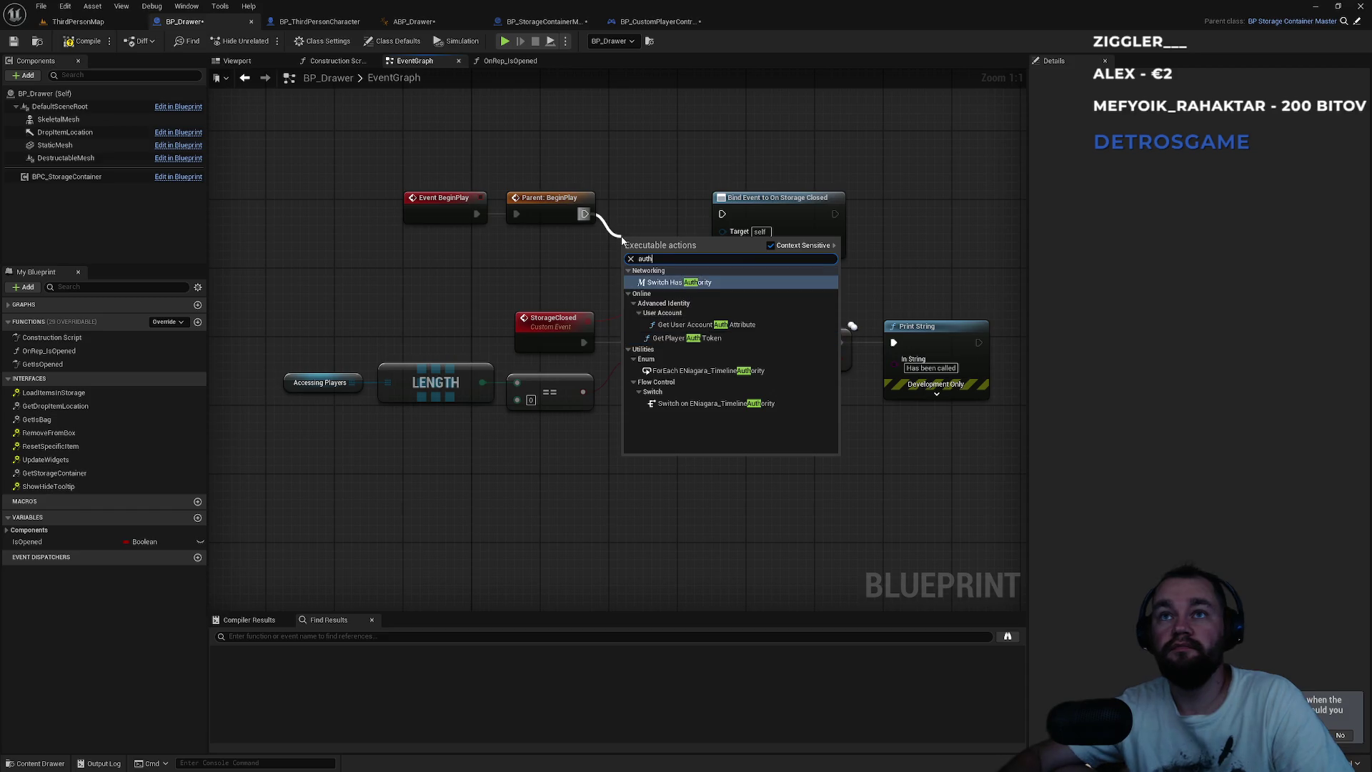
pyautogui.press('Return')
# - Wire the Authority output into Bind Event to On Storage Closed and tidy the nodes
pyautogui.moveTo(711, 259); pyautogui.dragTo(723, 216)
pyautogui.moveTo(662, 247); pyautogui.dragTo(645, 204)
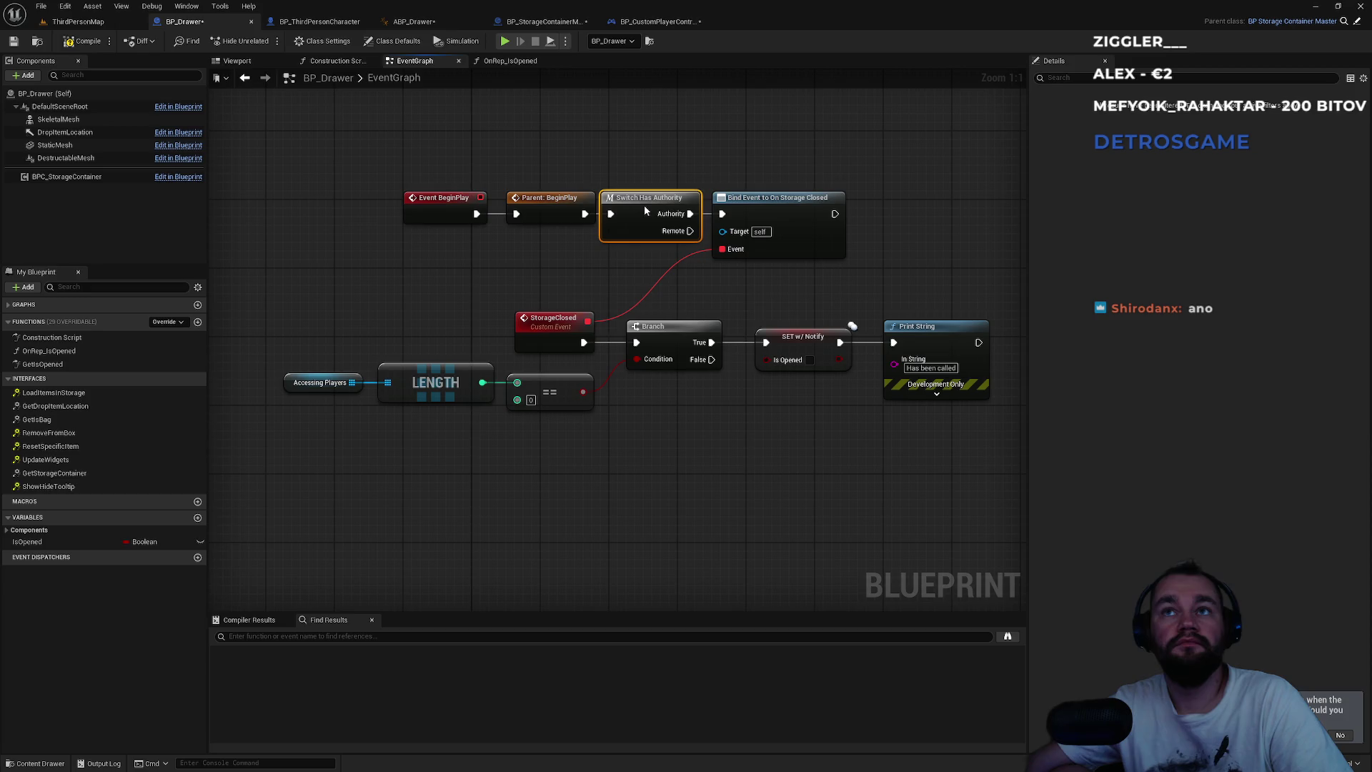
pyautogui.moveTo(372, 182)
pyautogui.mouseDown()
pyautogui.moveTo(533, 227)
pyautogui.moveTo(547, 204)
pyautogui.mouseUp()
pyautogui.click(438, 162)
# - Play ThirdPersonMap with a client and open and close the storage box as the client
pyautogui.click(92, 22)
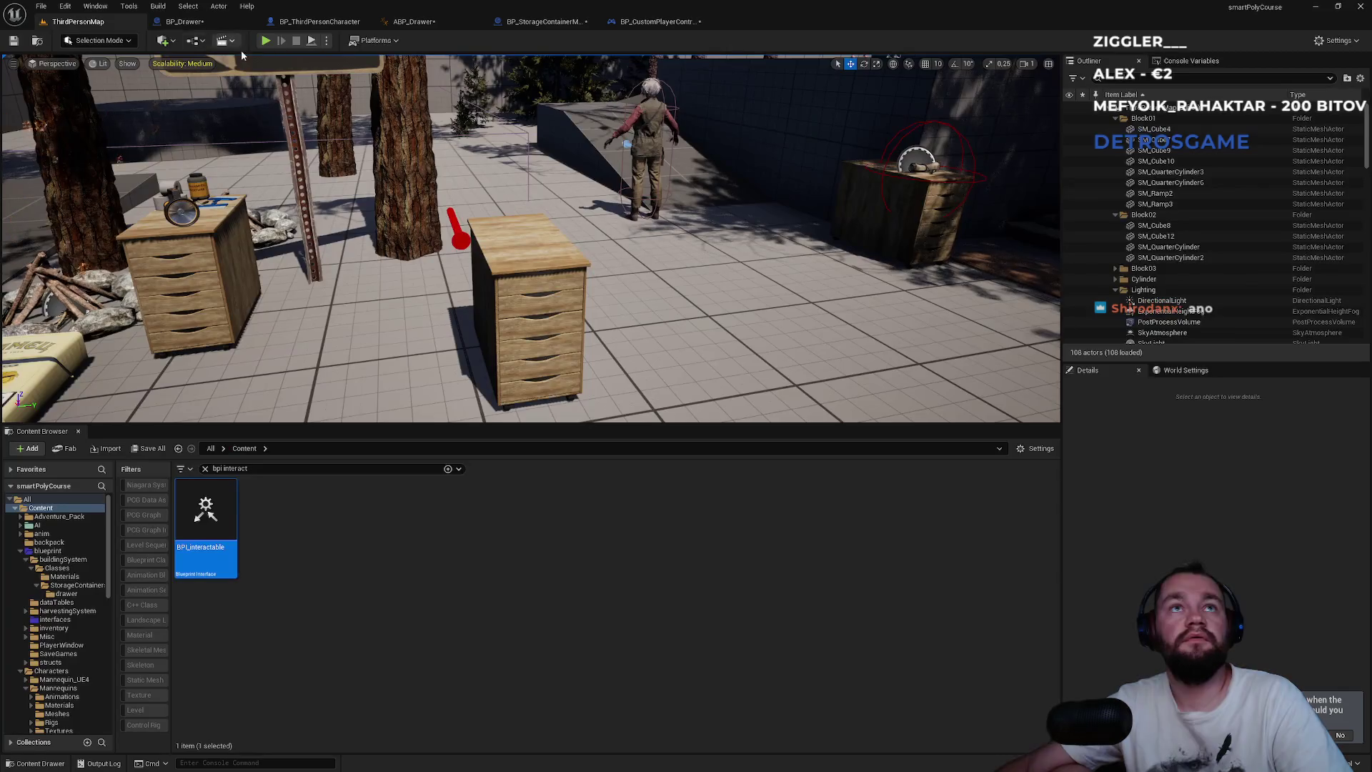
pyautogui.click(261, 41)
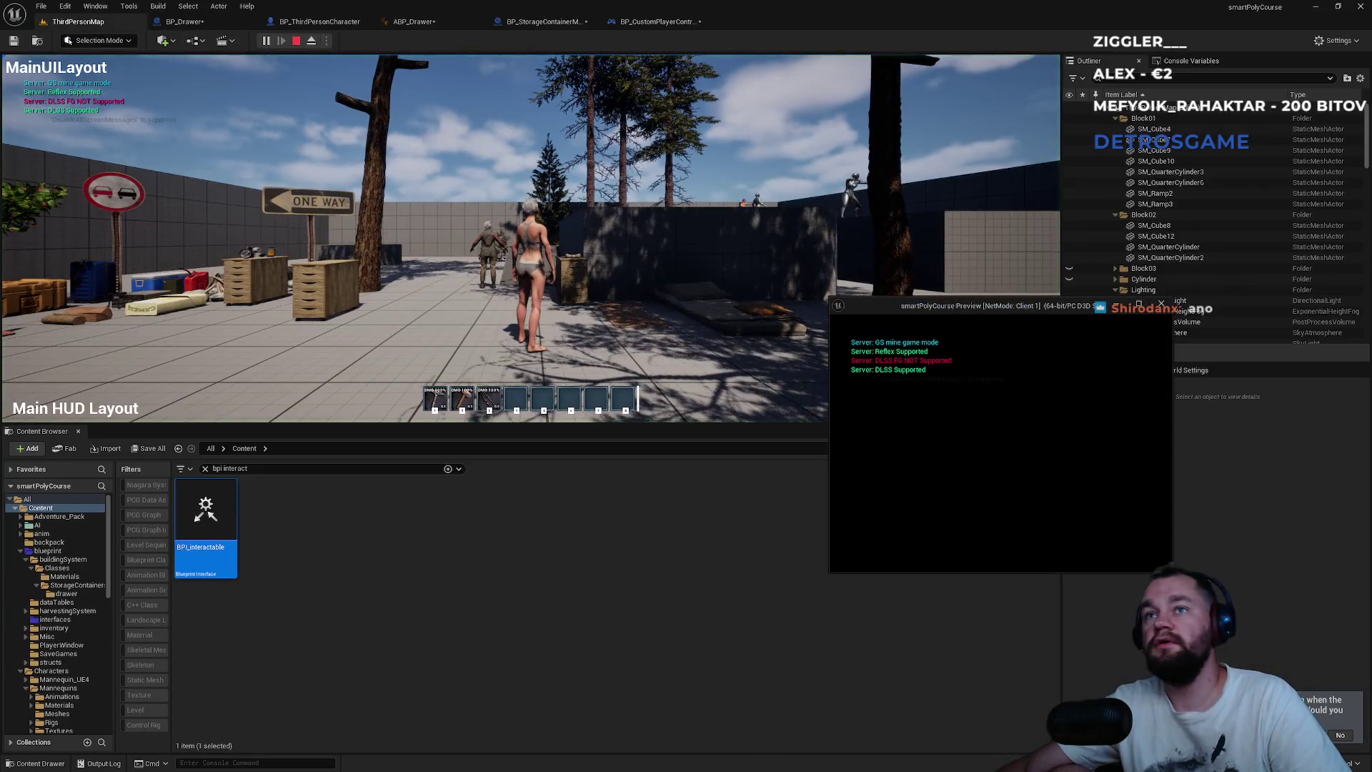
pyautogui.press('super')
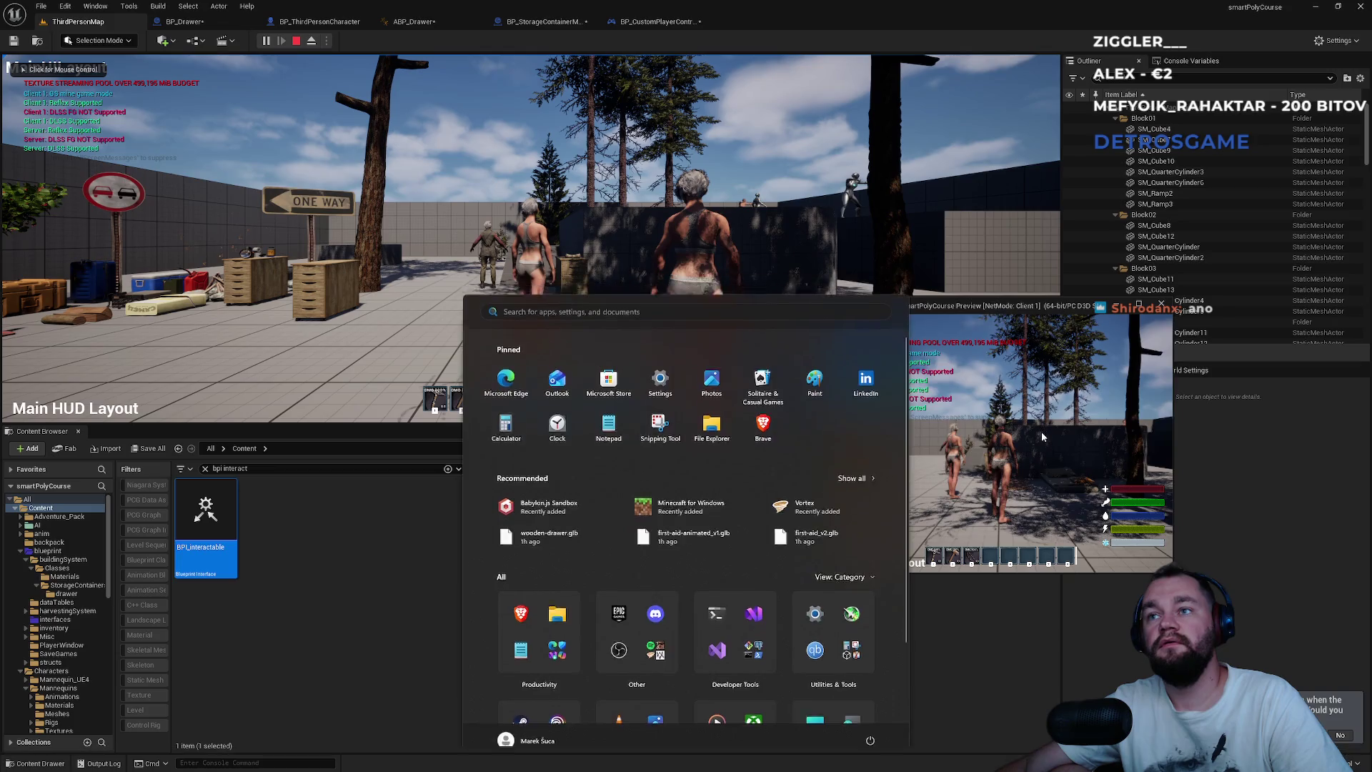
pyautogui.click(1040, 431)
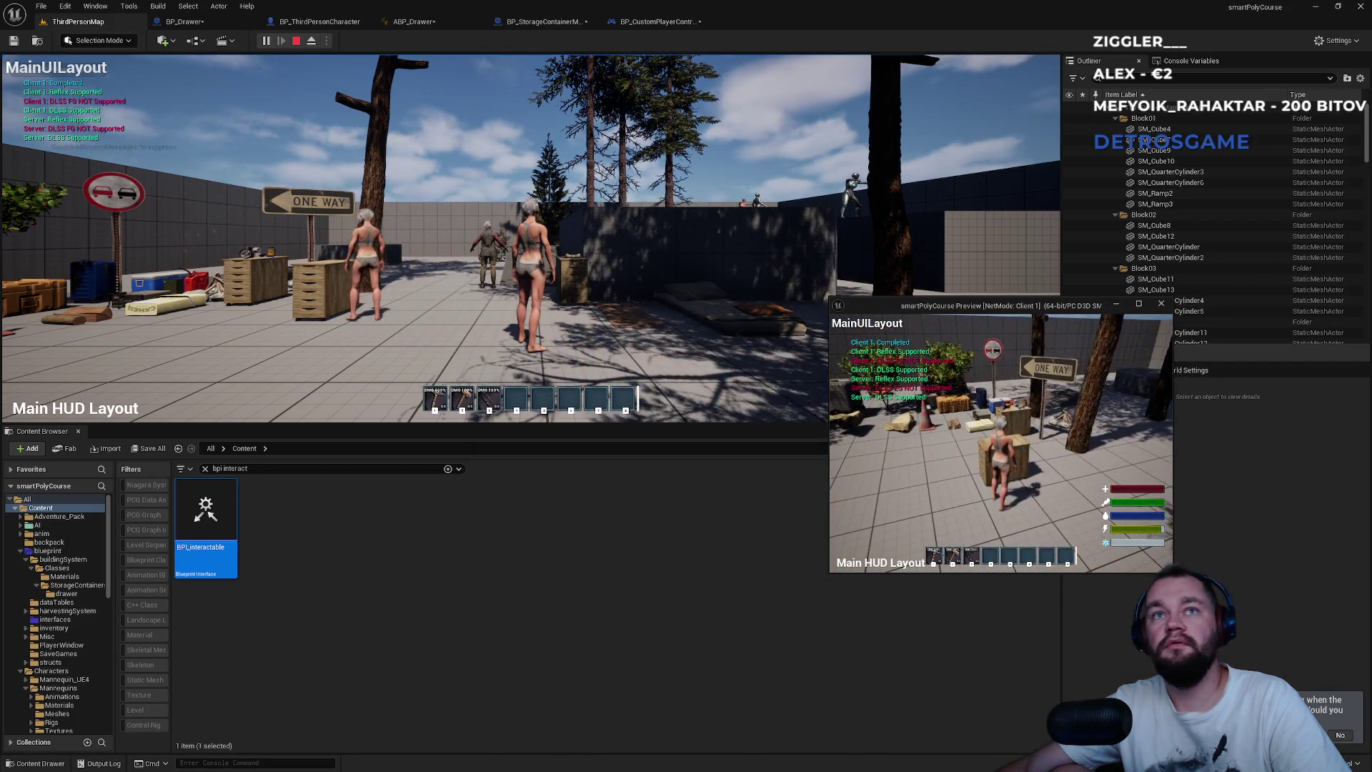
pyautogui.press('e')
pyautogui.press('e')
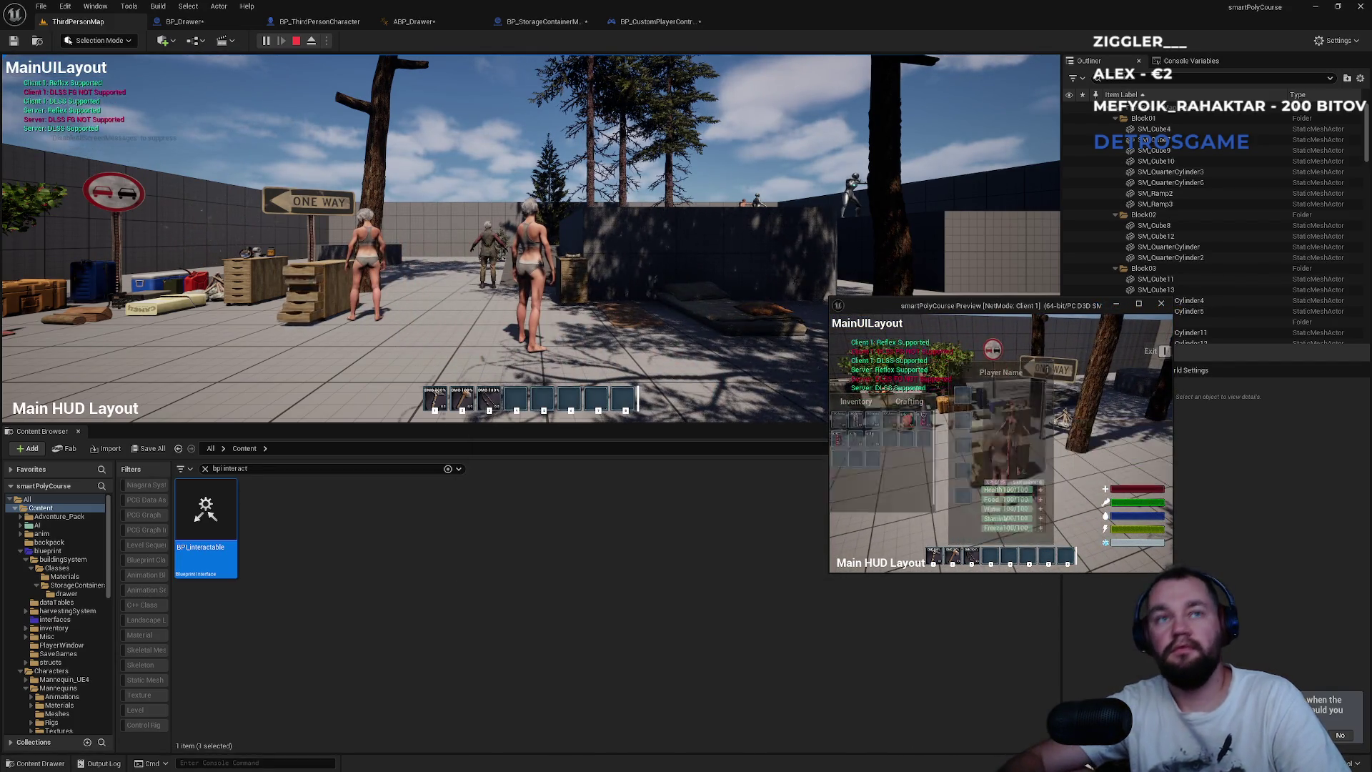
pyautogui.press('e')
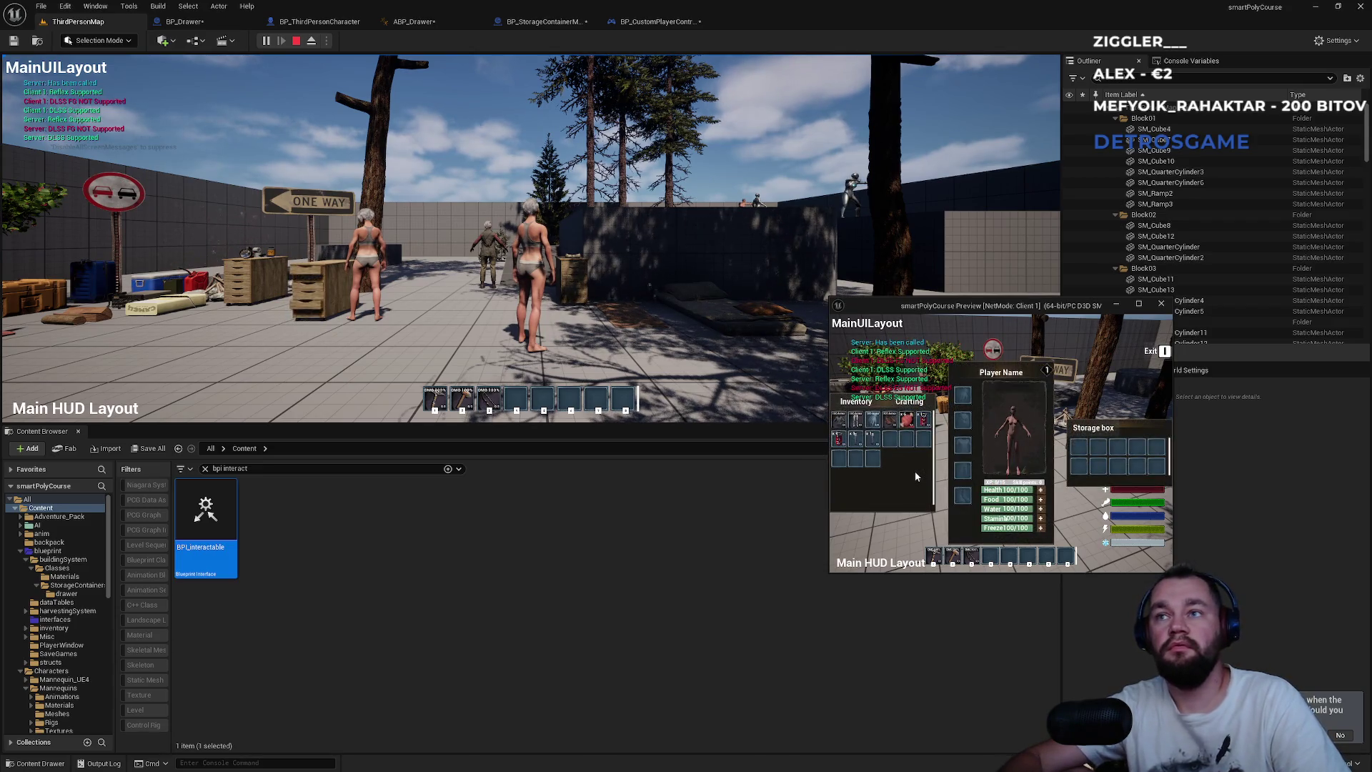
pyautogui.press('e')
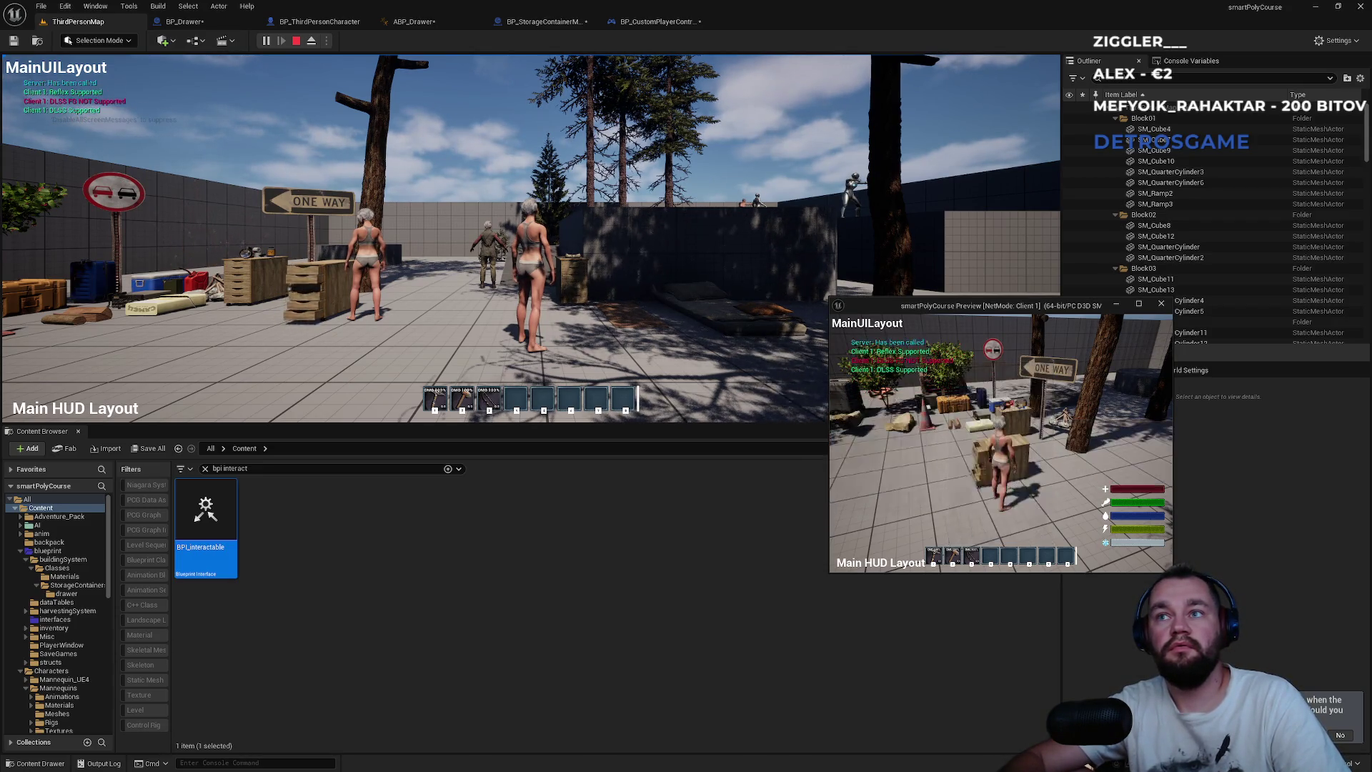
pyautogui.press('super')
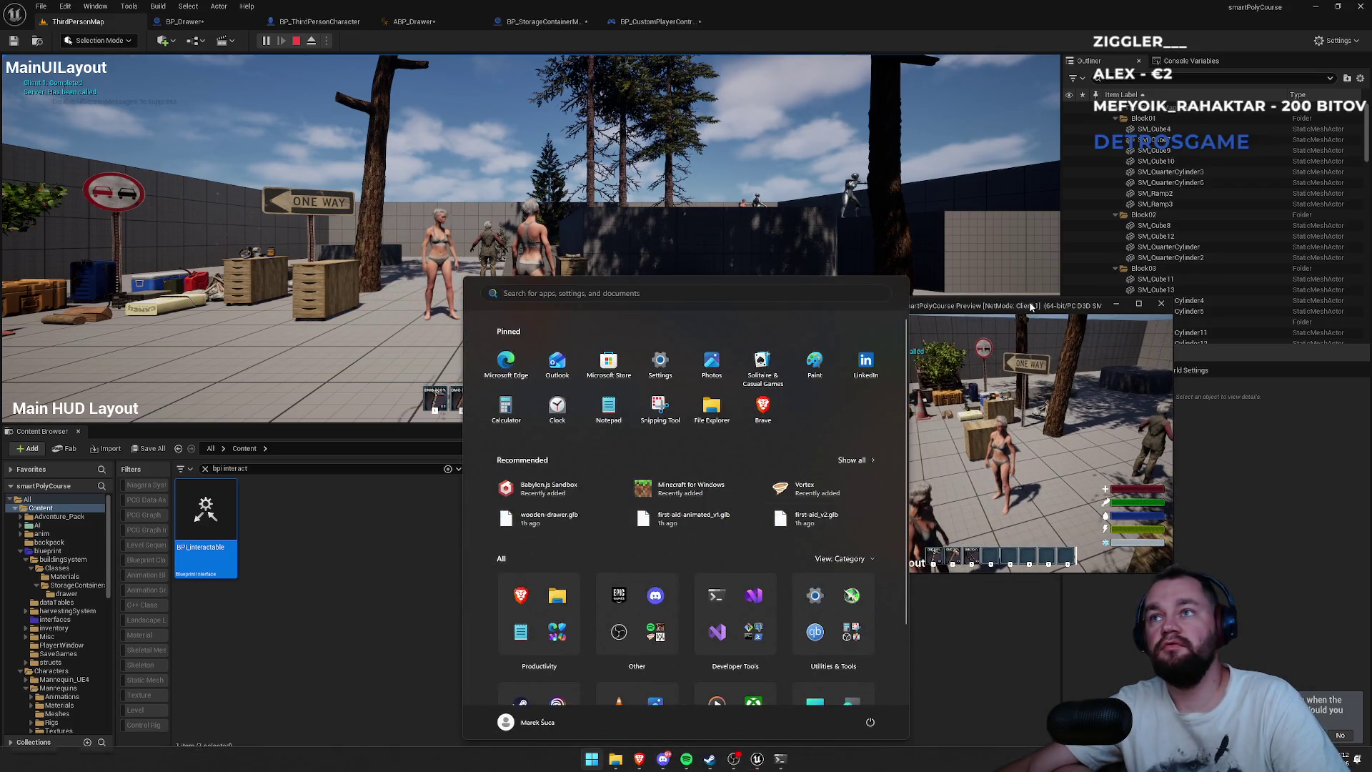
# - As the server player, walk to the storage box and open and close it
pyautogui.press('super')
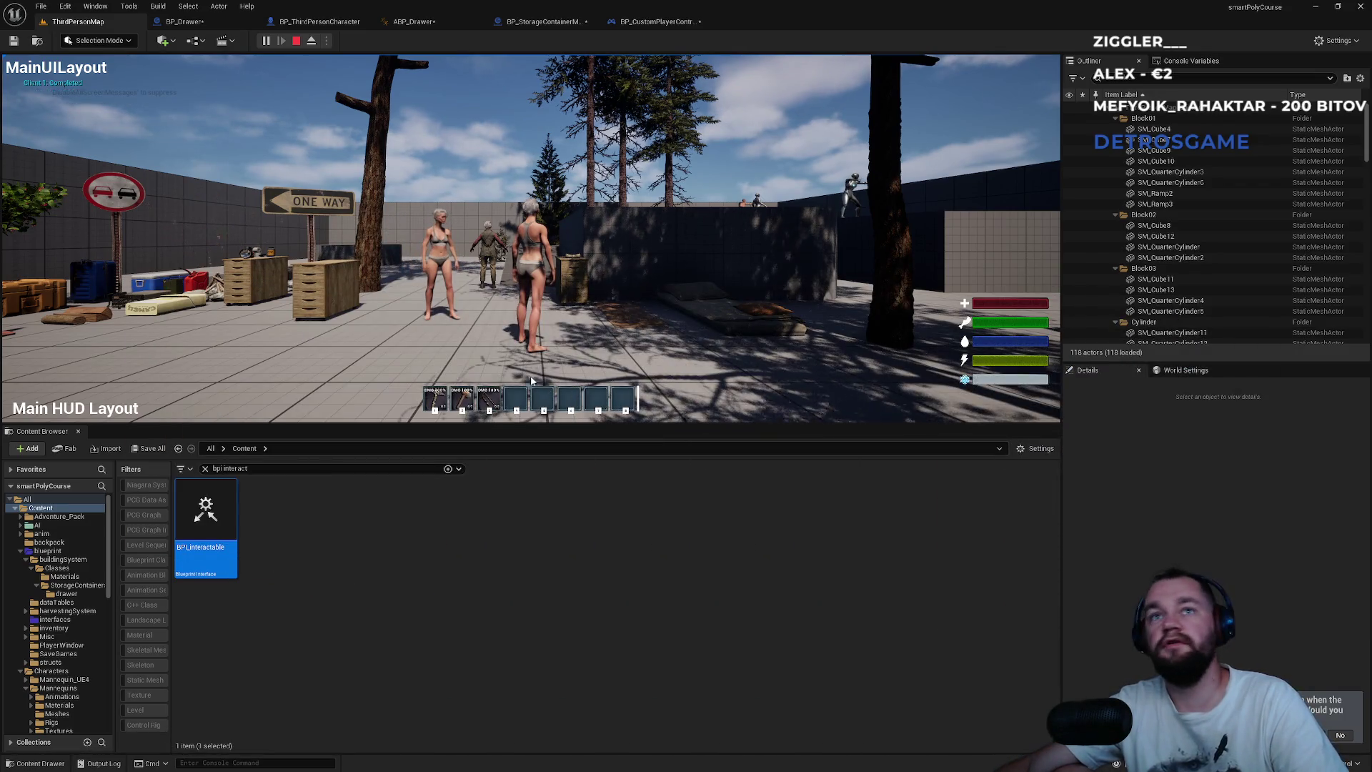
pyautogui.press('w')
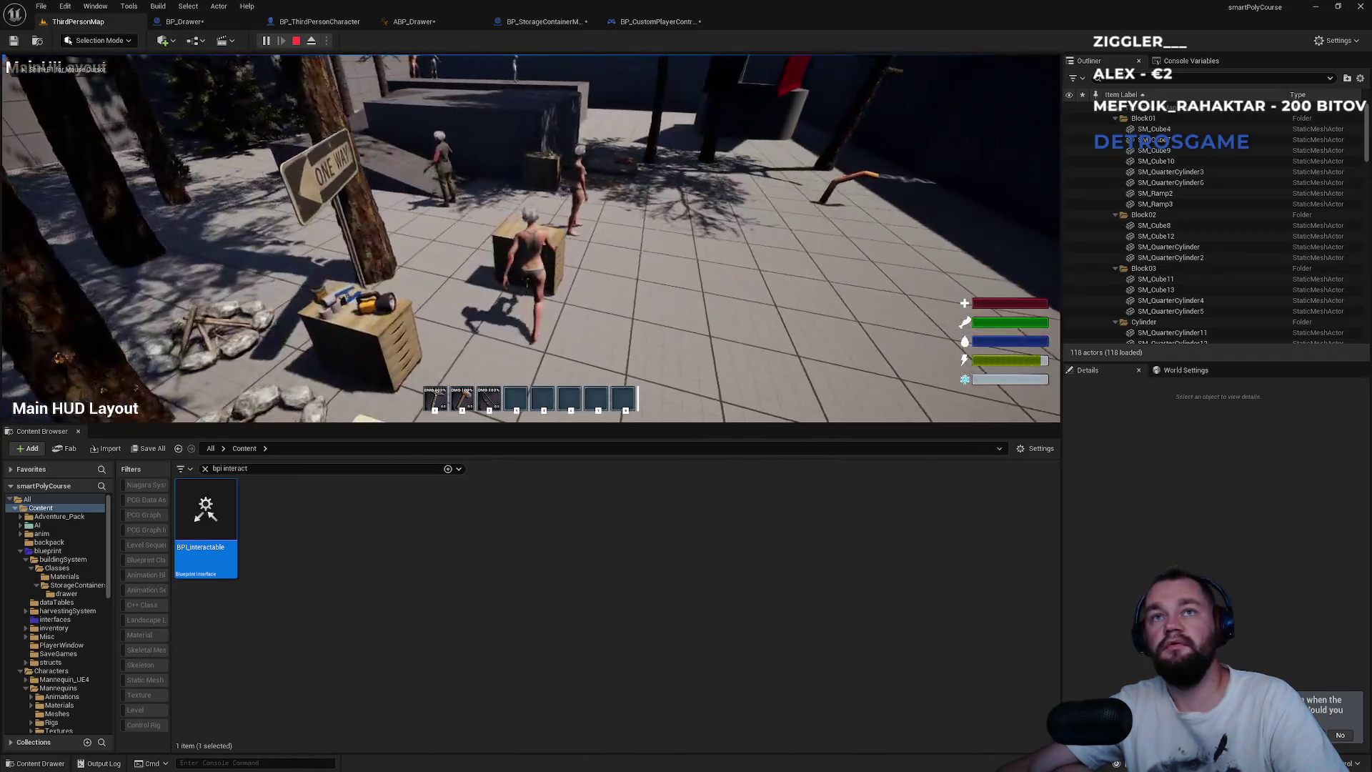
pyautogui.press('e')
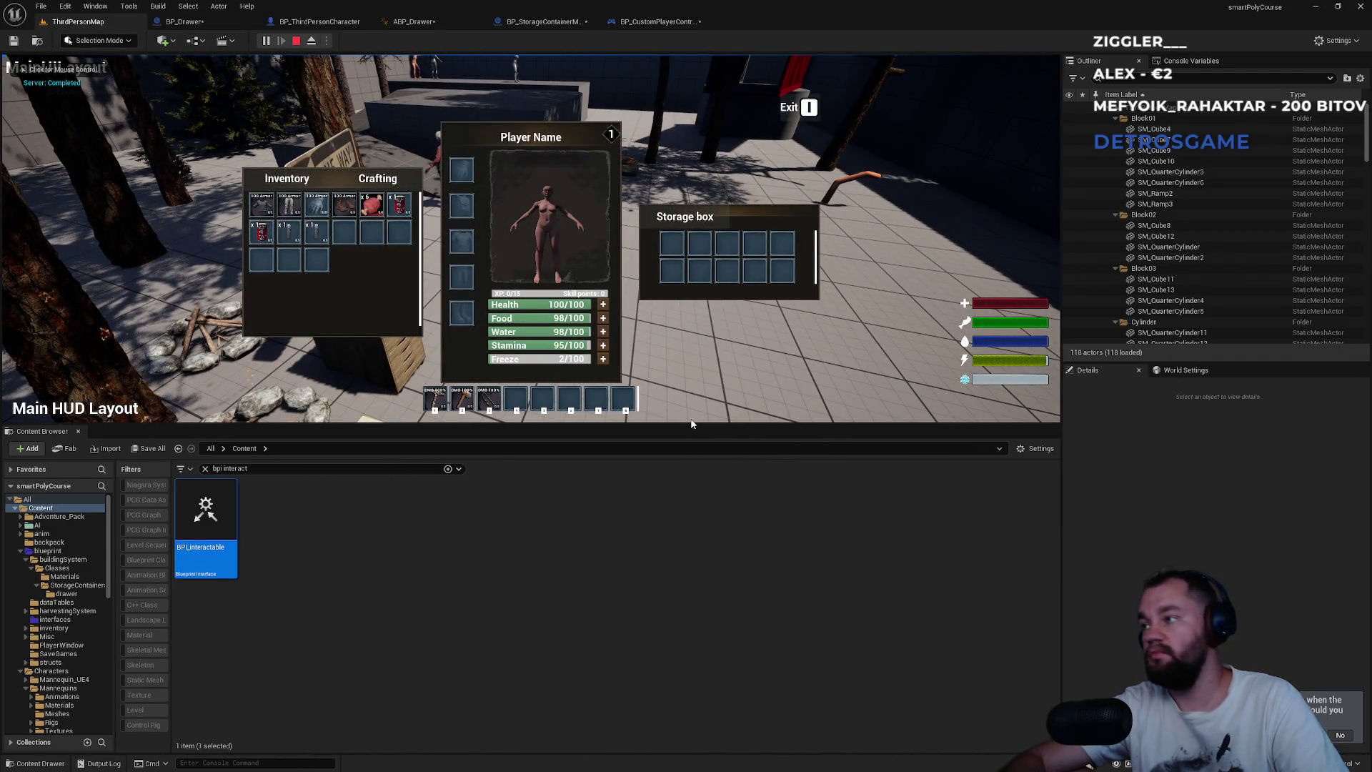
pyautogui.press('e')
pyautogui.press('e')
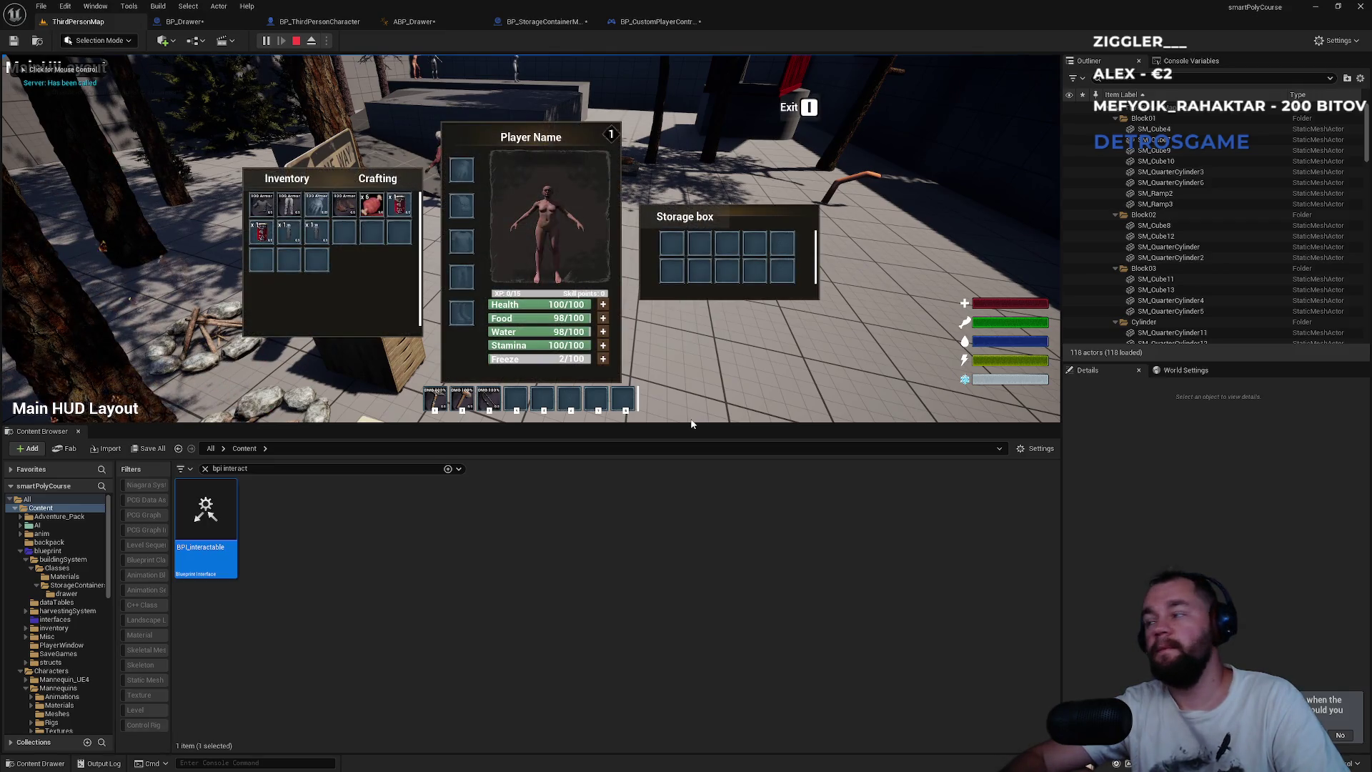
pyautogui.press('super')
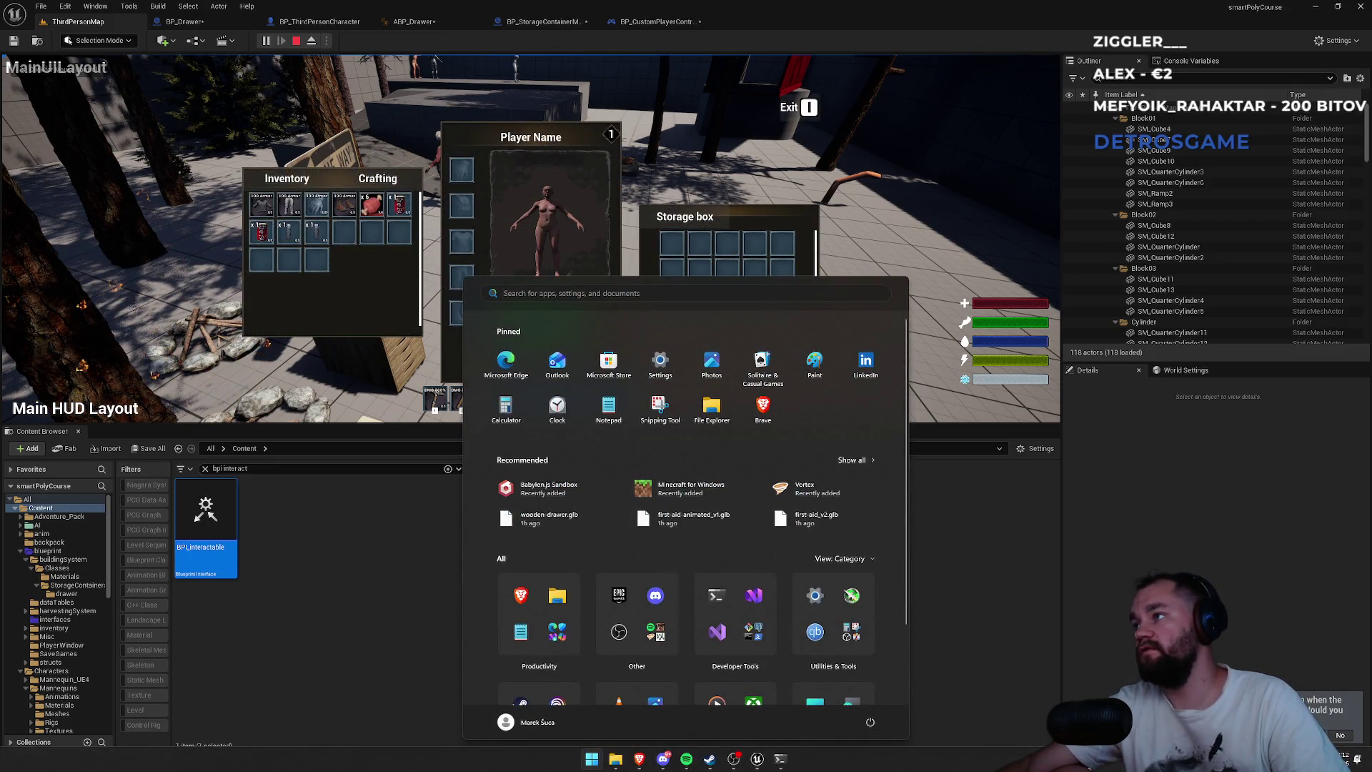